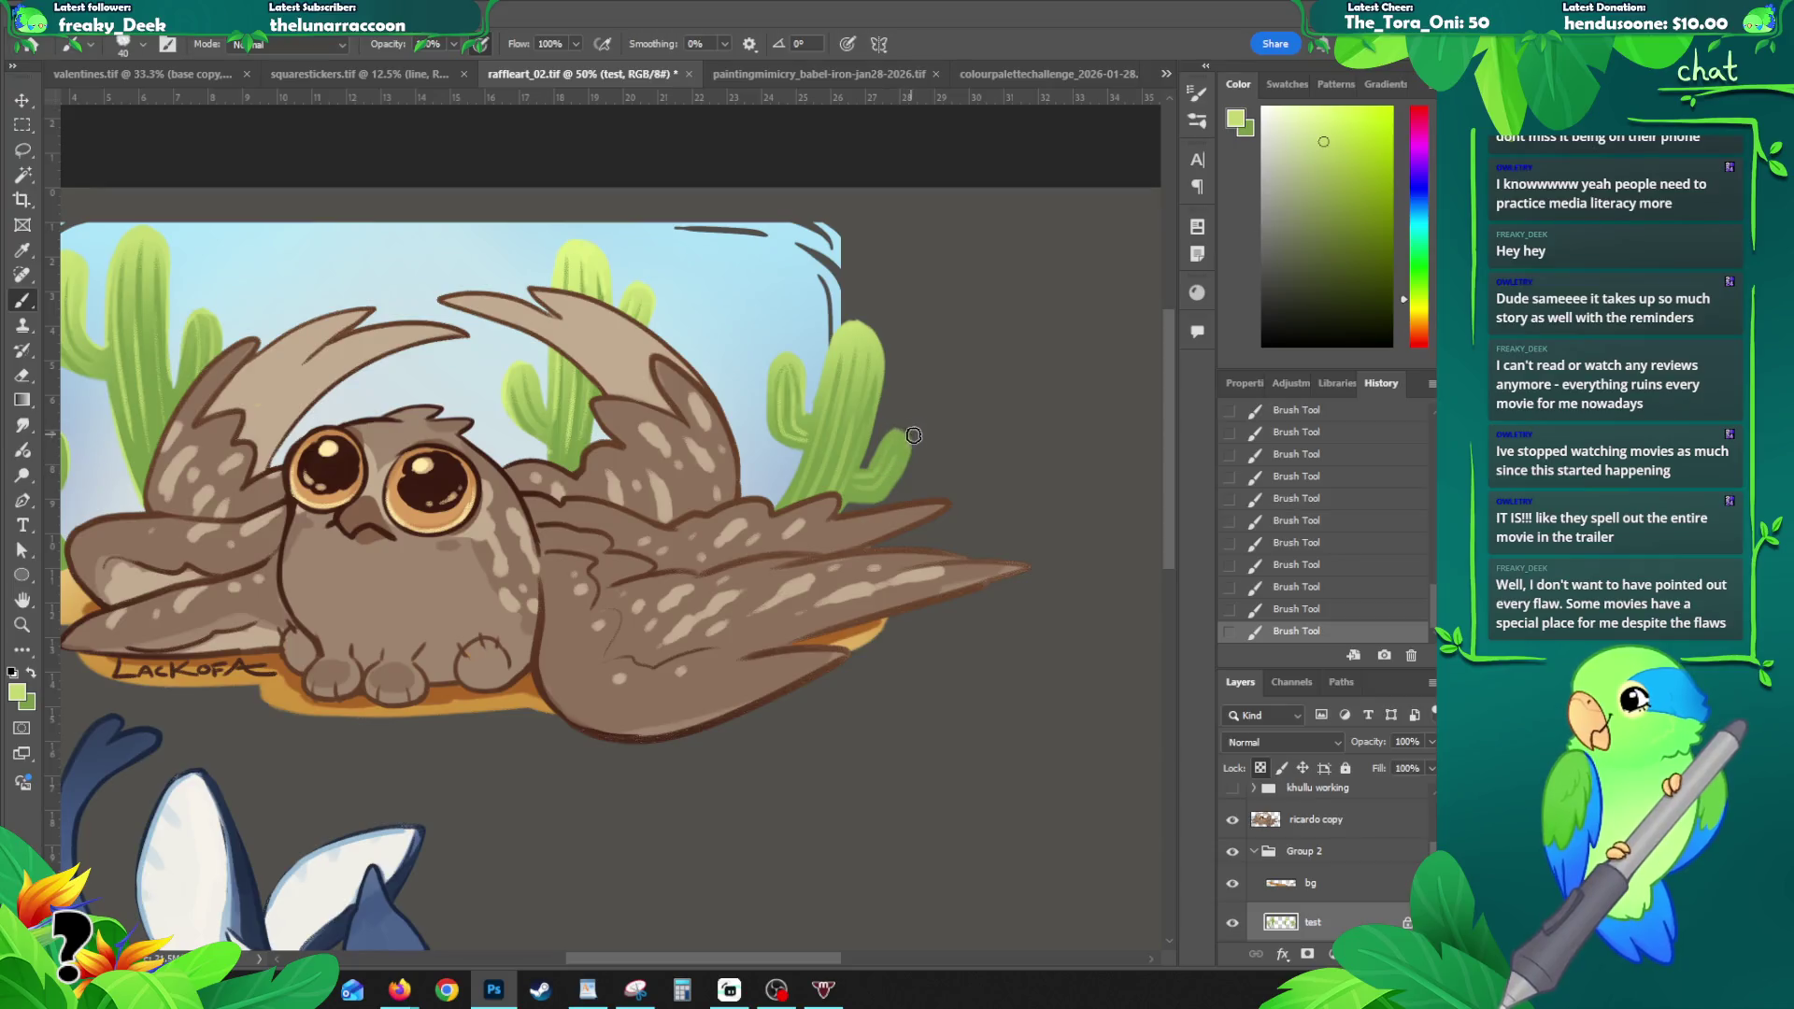
# - Zoom out to 33.3% to show the whole raffle artwork, then select the bg layer
pyautogui.press('z')
pyautogui.keyDown('alt'); pyautogui.click(869, 507); pyautogui.keyUp('alt')
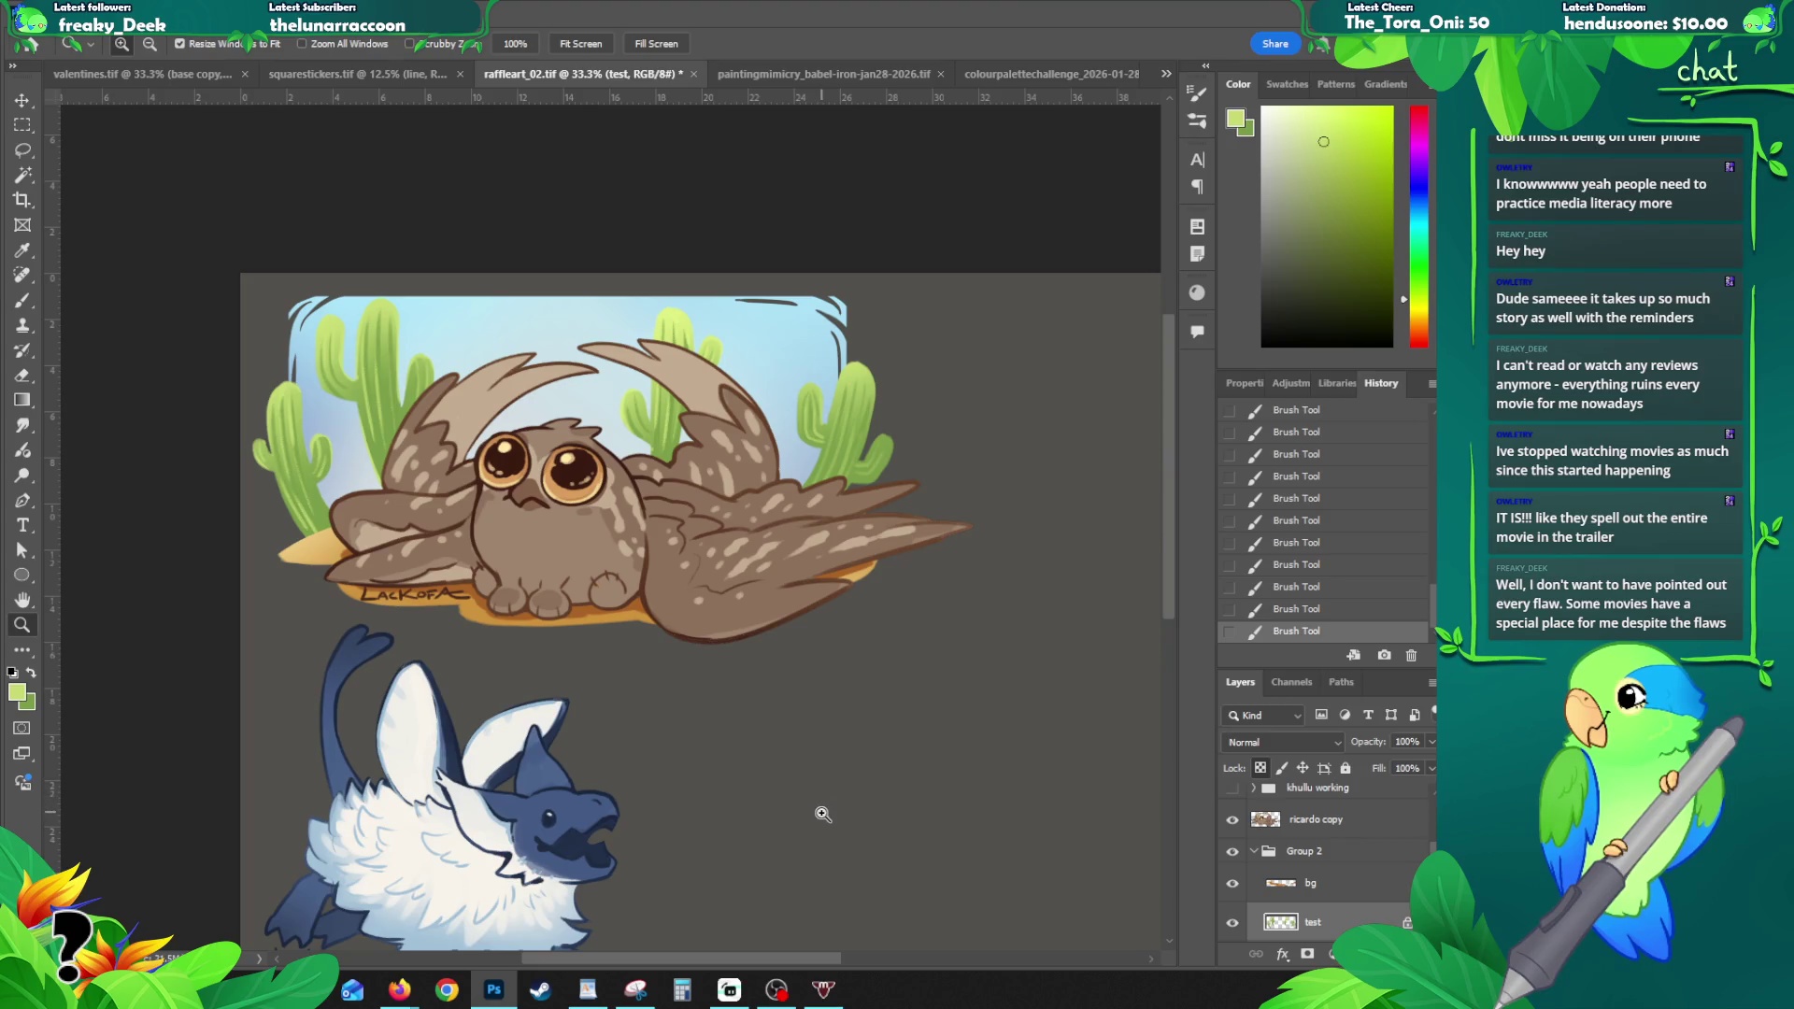
pyautogui.press('v')
pyautogui.click(584, 402)
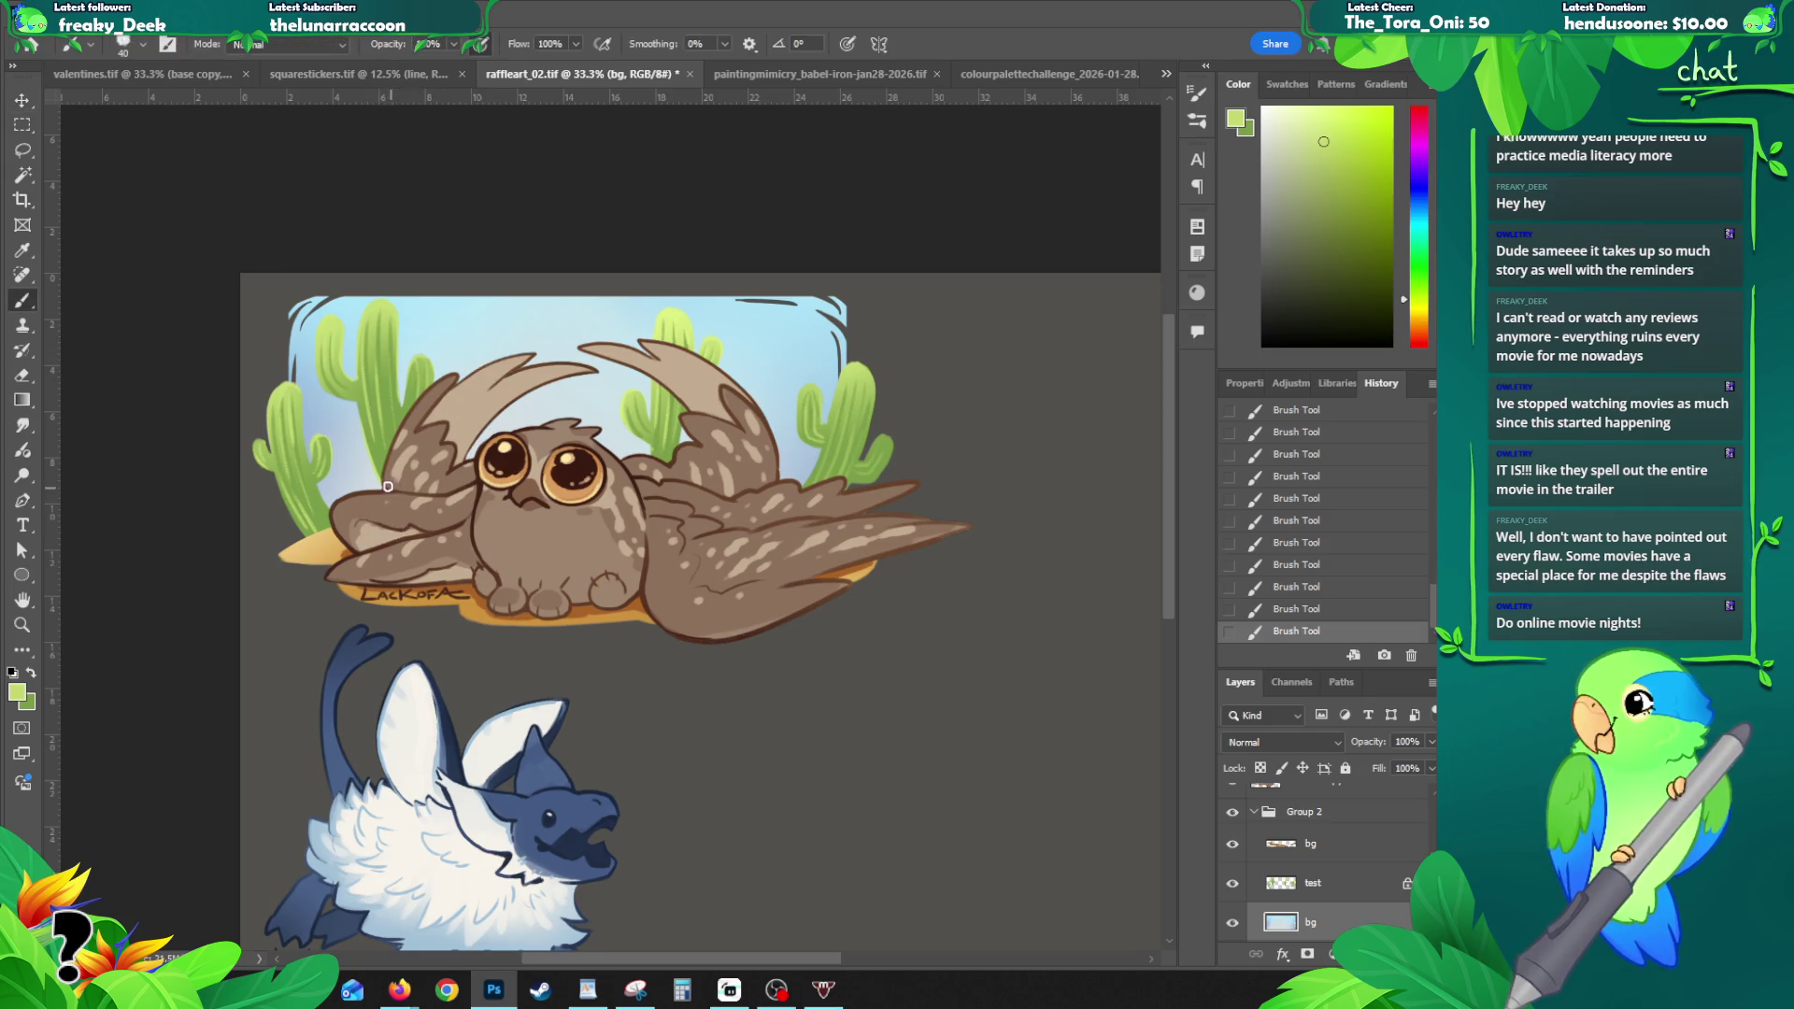
# - Sample the pale sky blue and shift its hue to soft violet b8a5d8 as the foreground colour
pyautogui.press('b')
pyautogui.keyDown('alt'); pyautogui.click(359, 522); pyautogui.keyUp('alt')
pyautogui.click(19, 693)
pyautogui.click(966, 364)
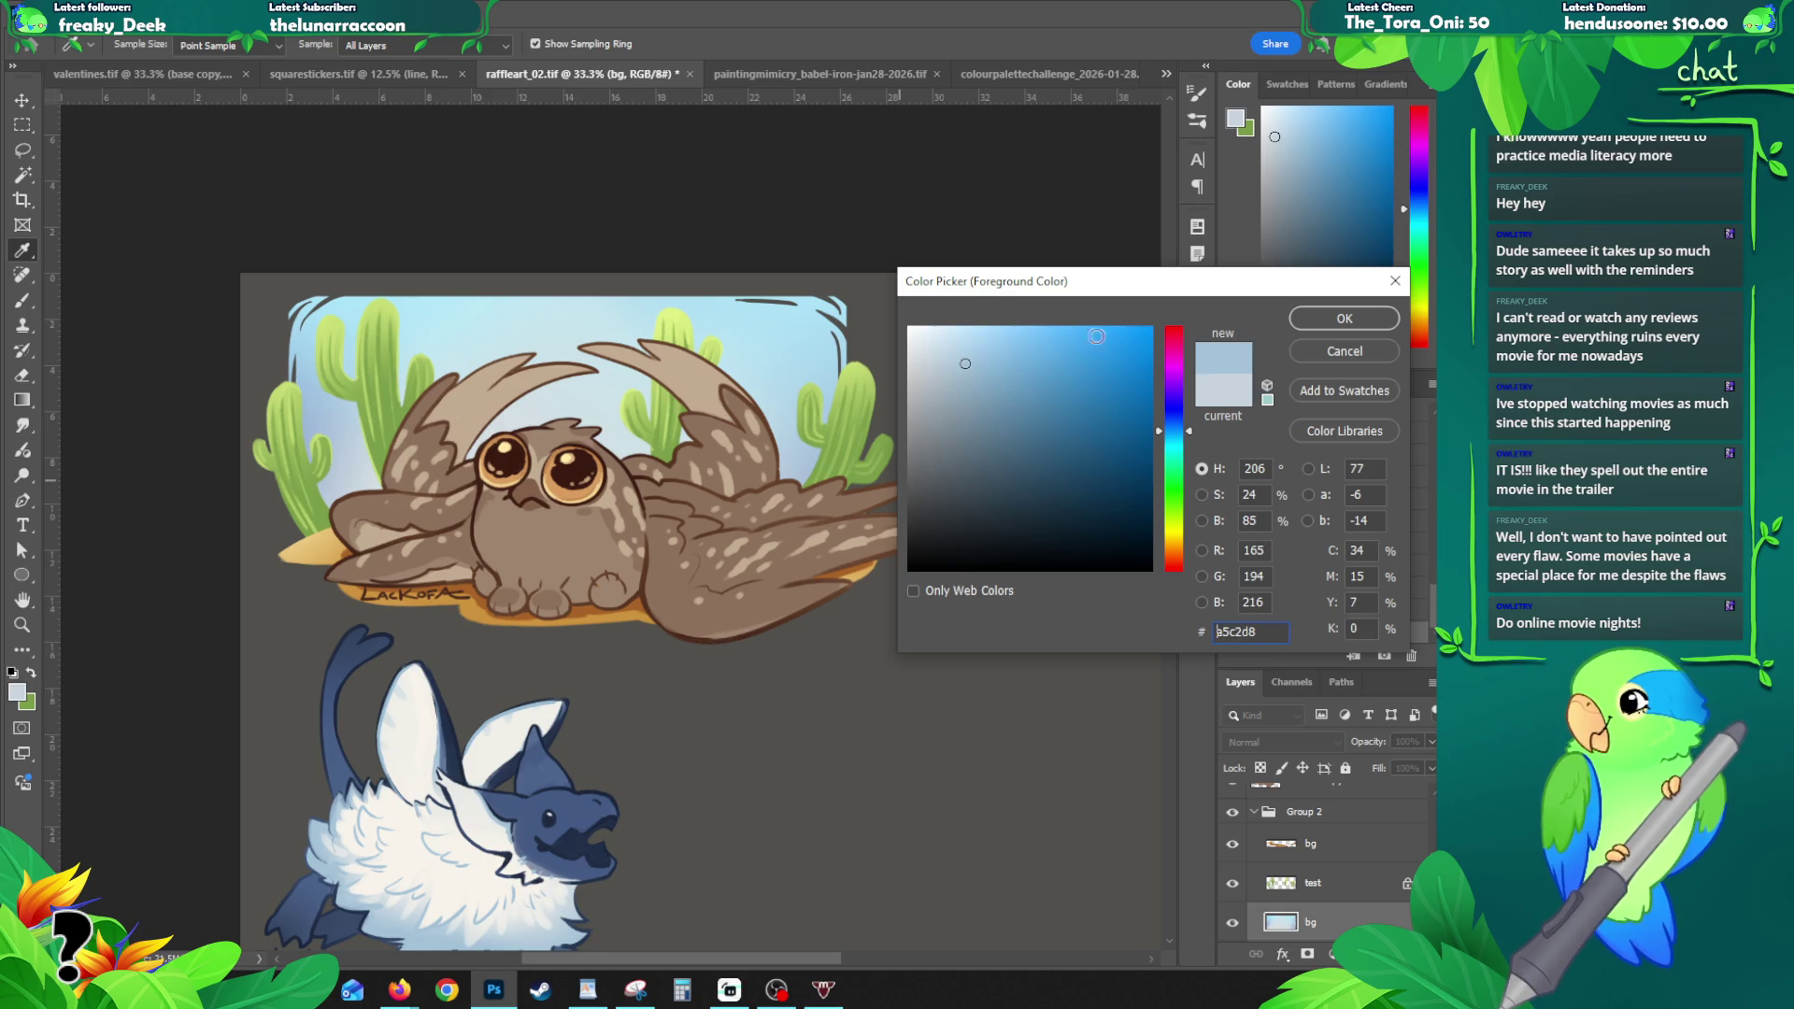
pyautogui.click(1179, 375)
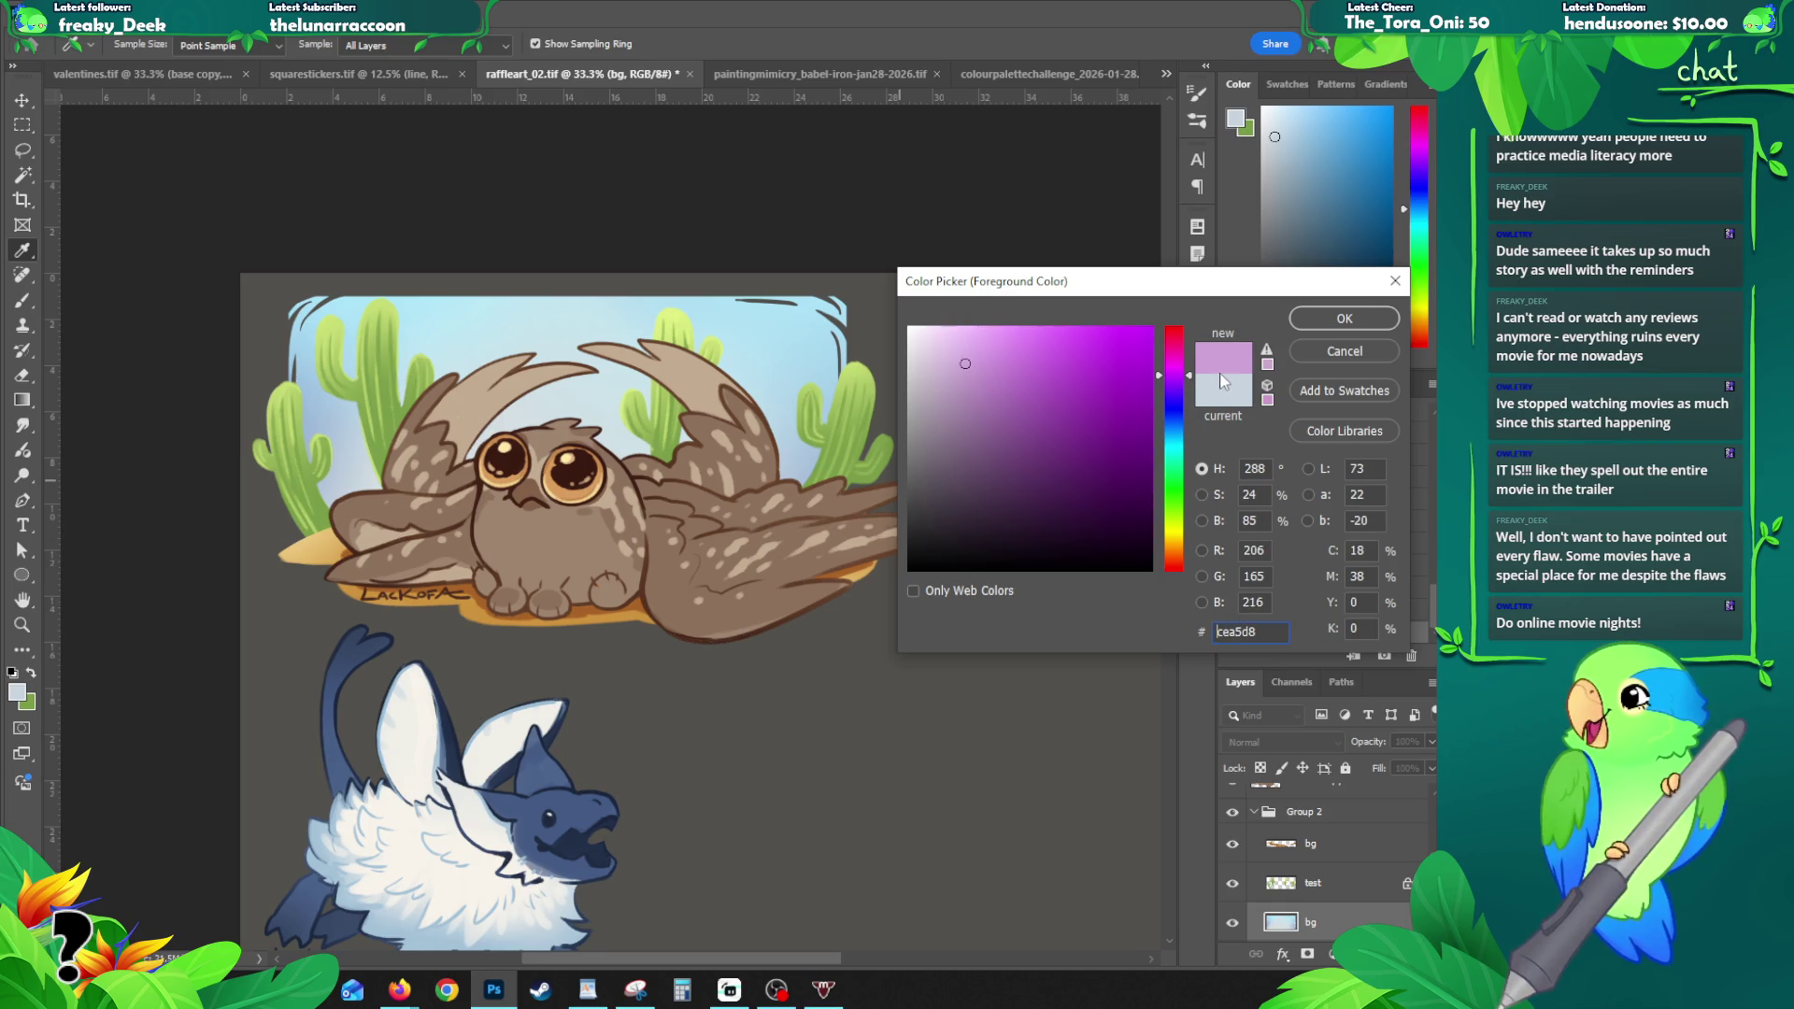
pyautogui.click(1178, 394)
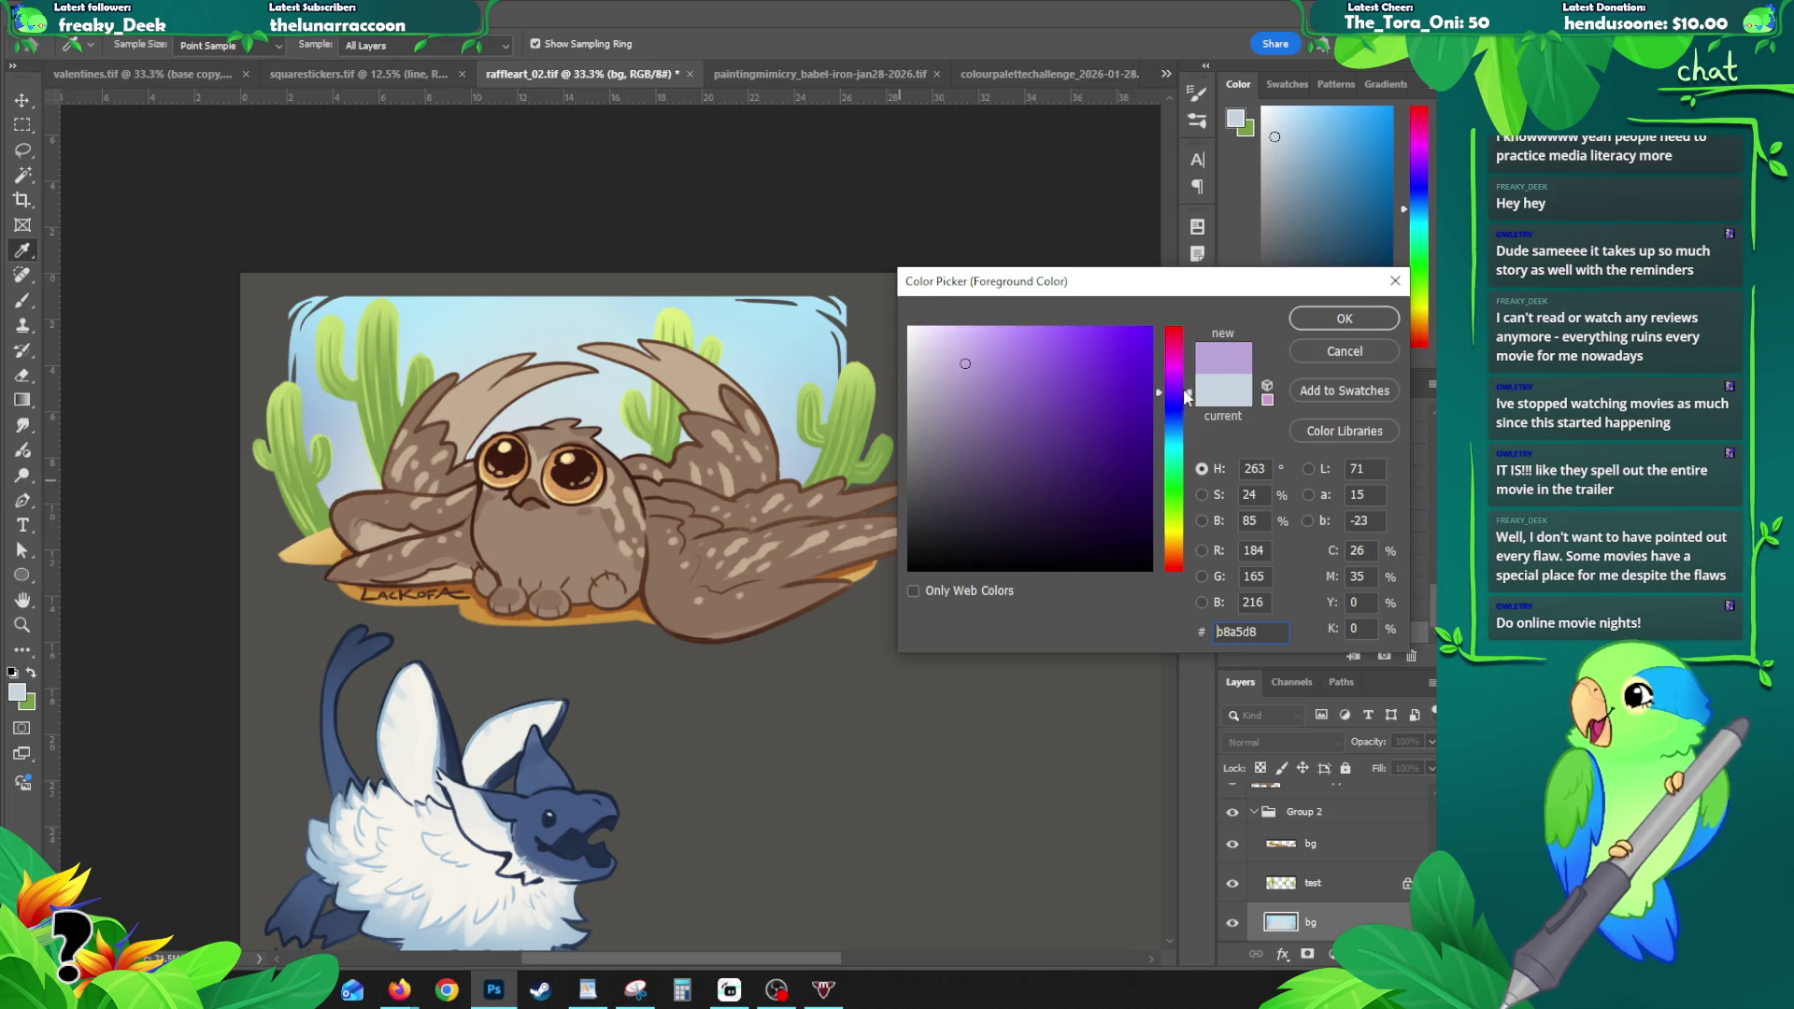
pyautogui.click(1346, 319)
pyautogui.press('b')
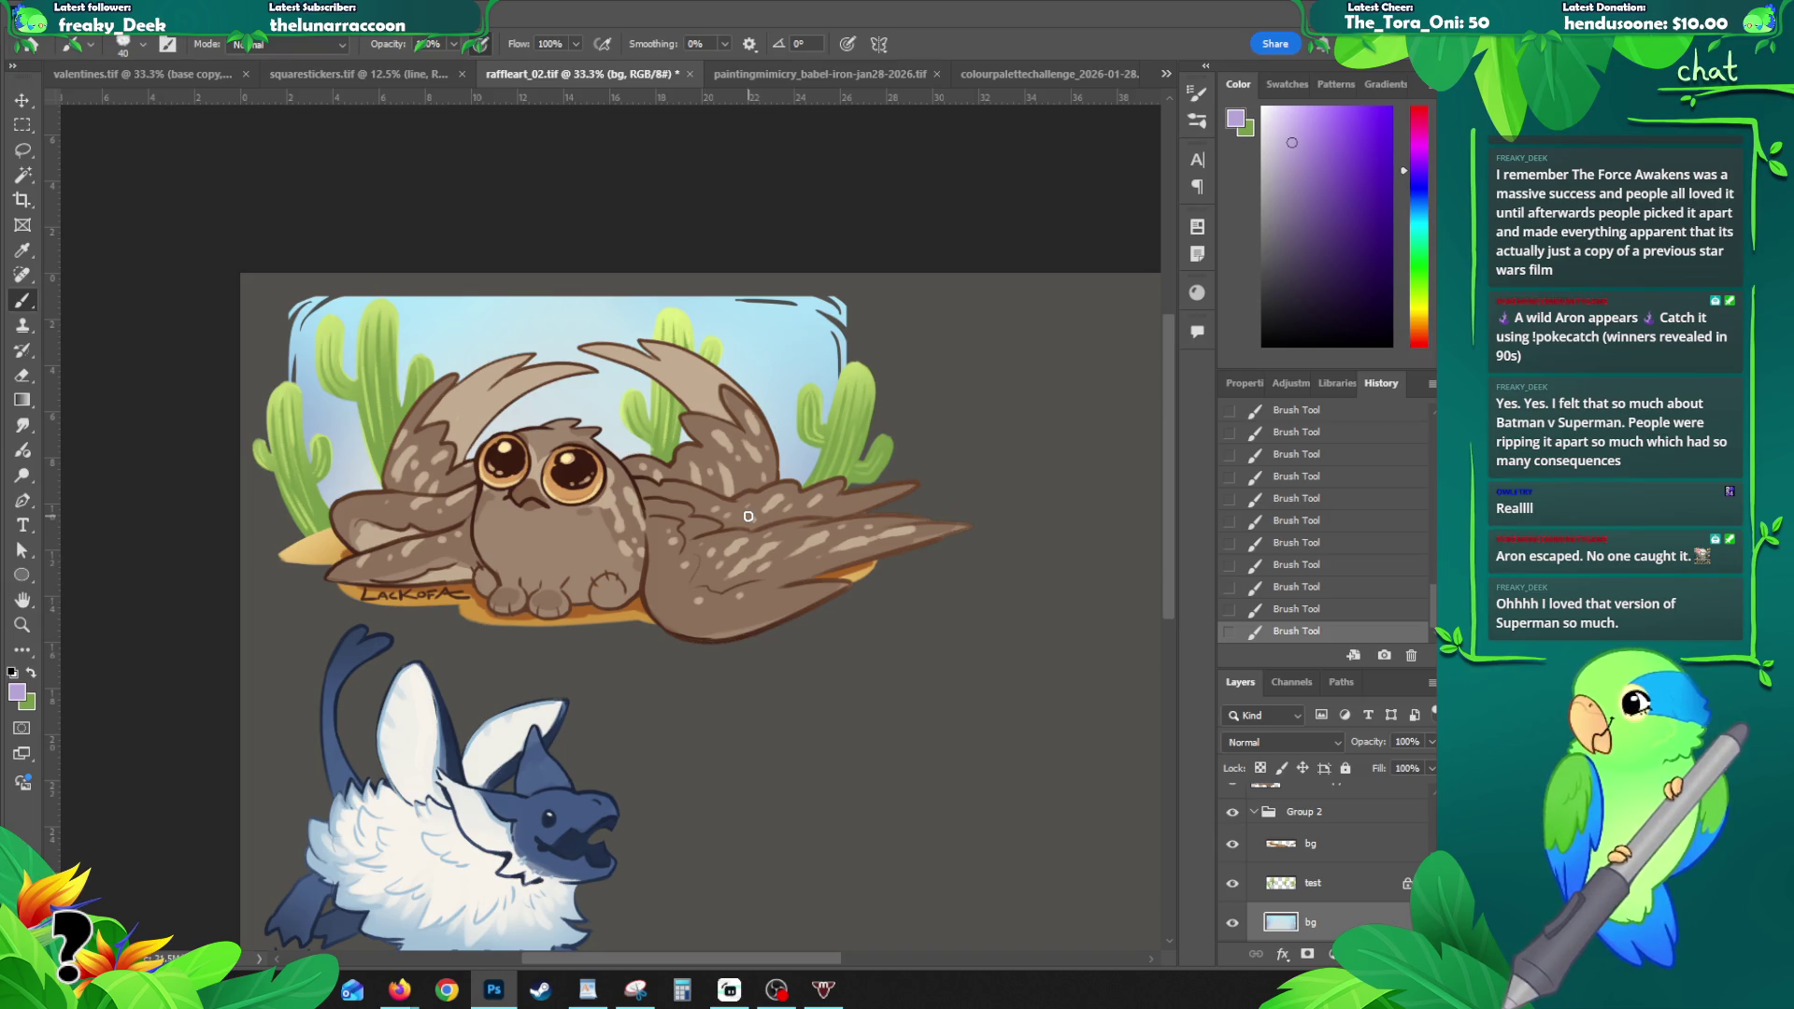
pyautogui.scroll(-1, 1170, 480)
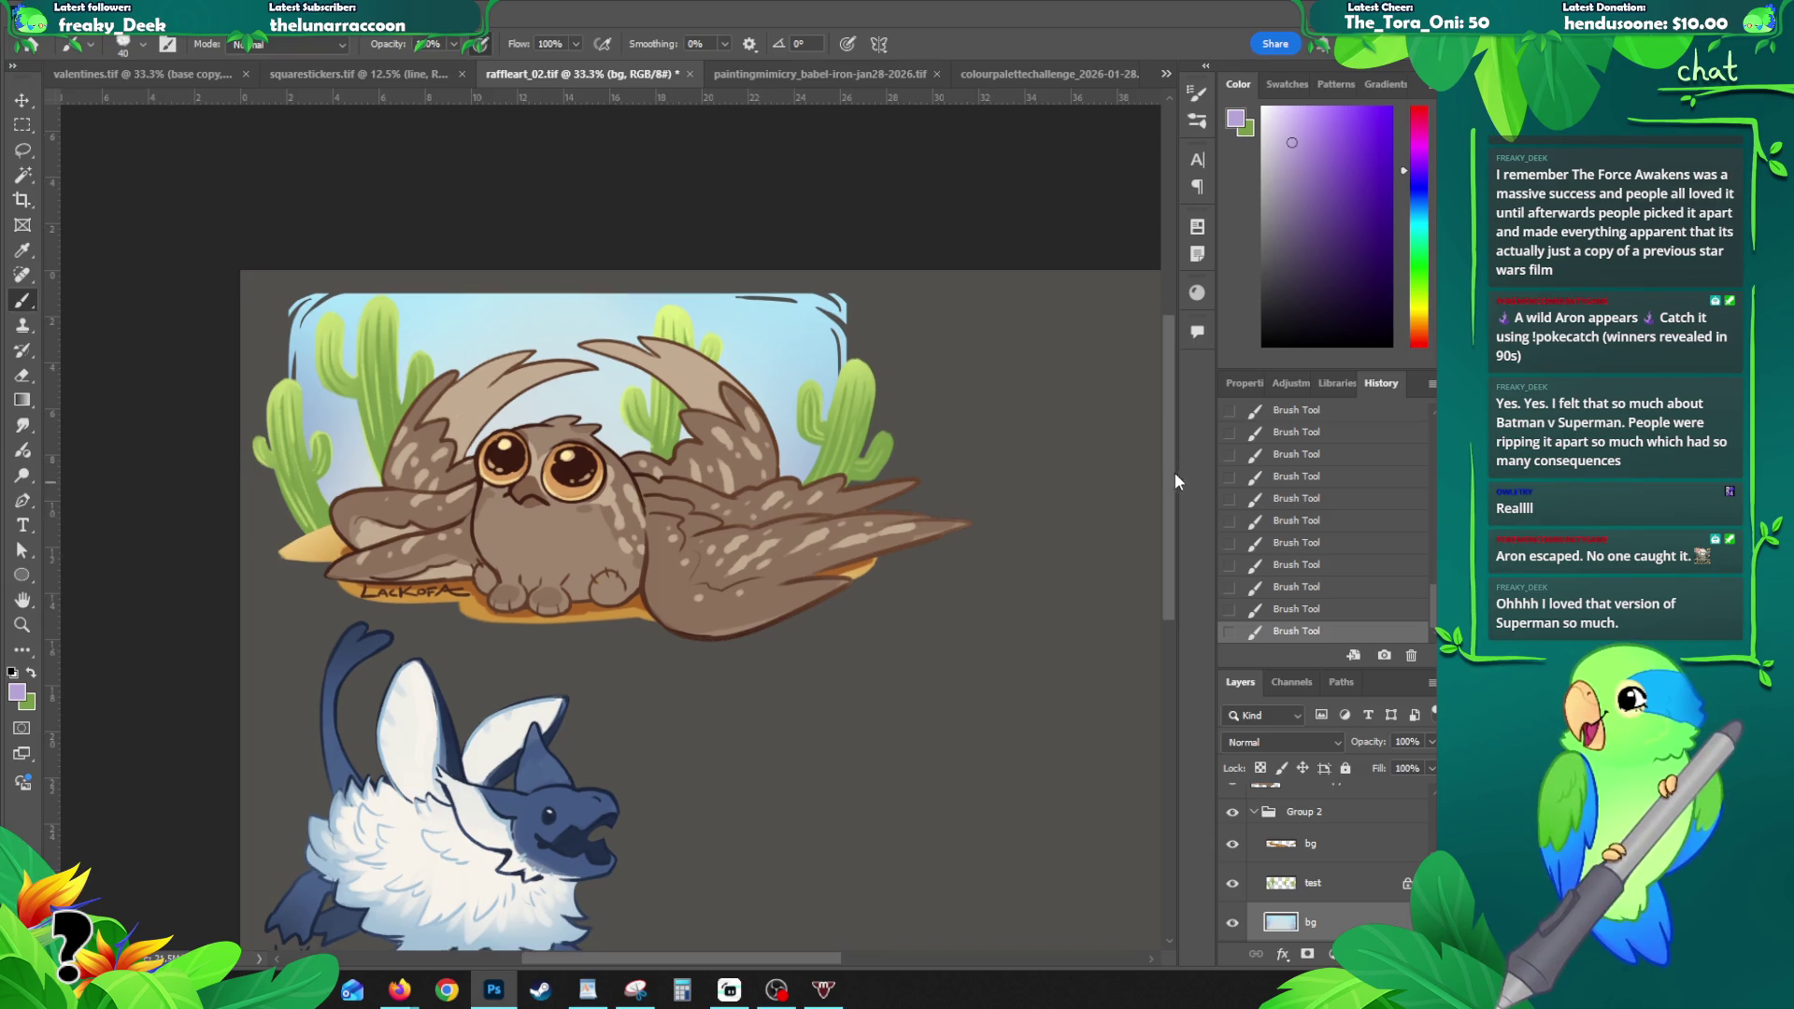
# - Undo a trial gradient and lock the bg layer's transparent pixels
pyautogui.moveTo(457, 434); pyautogui.dragTo(435, 413)
pyautogui.press('g')
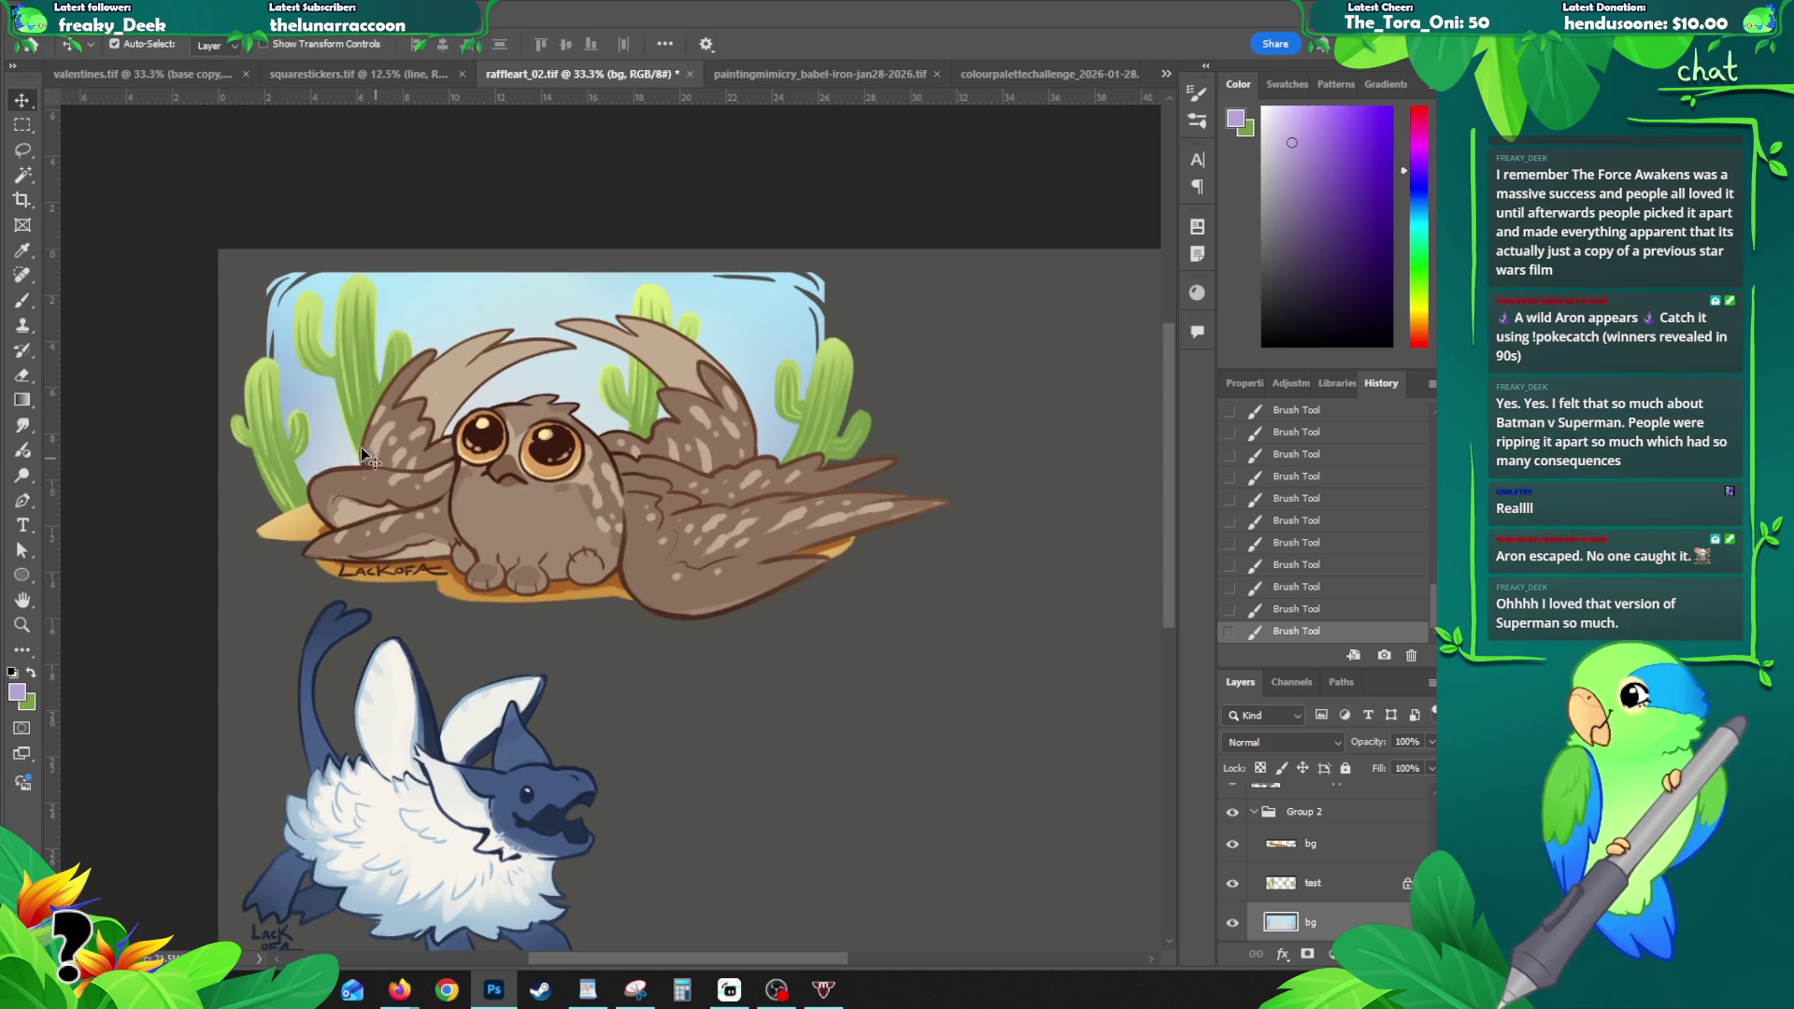
pyautogui.moveTo(351, 491); pyautogui.dragTo(560, 485)
pyautogui.hotkey('ctrl', 'z')
pyautogui.click(1259, 769)
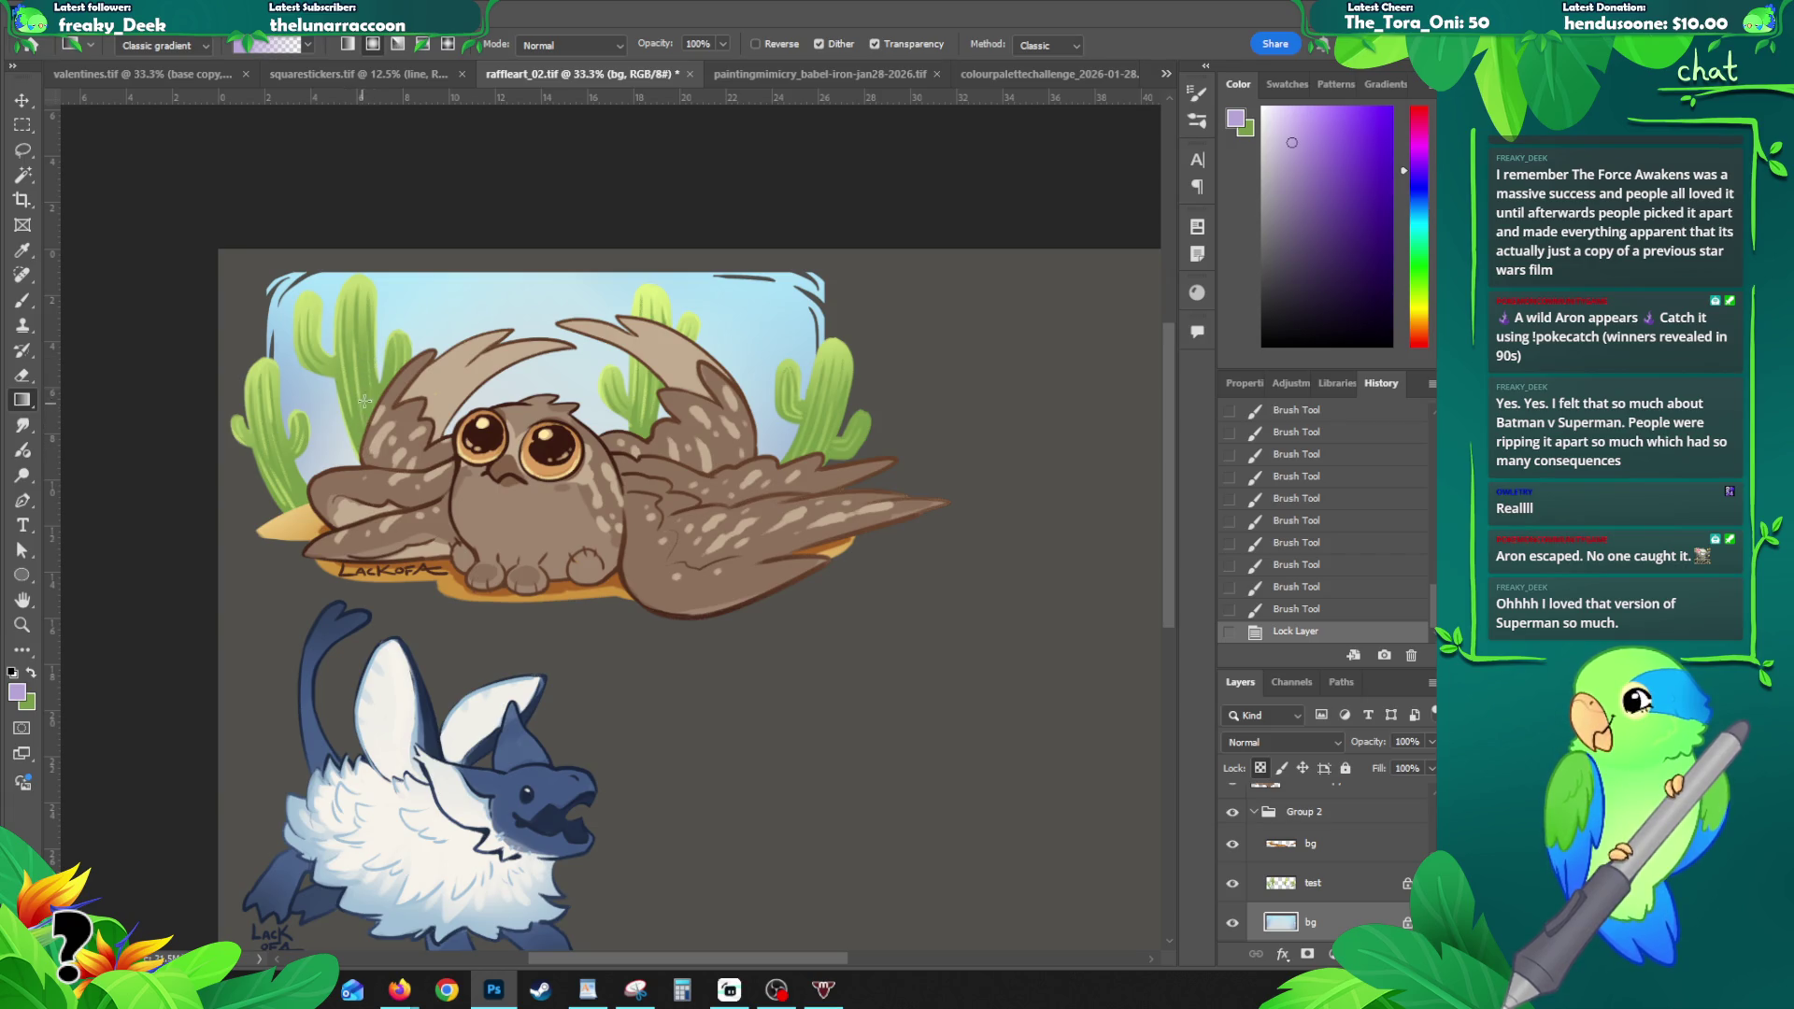
# - Draw a classic gradient over the sky fading from pale blue into lavender, retrying several times
pyautogui.moveTo(348, 432); pyautogui.dragTo(357, 499)
pyautogui.hotkey('ctrl', 'z')
pyautogui.hotkey('ctrl', 'shift', 'z')
pyautogui.moveTo(760, 469); pyautogui.dragTo(760, 383)
pyautogui.moveTo(765, 505); pyautogui.dragTo(775, 262)
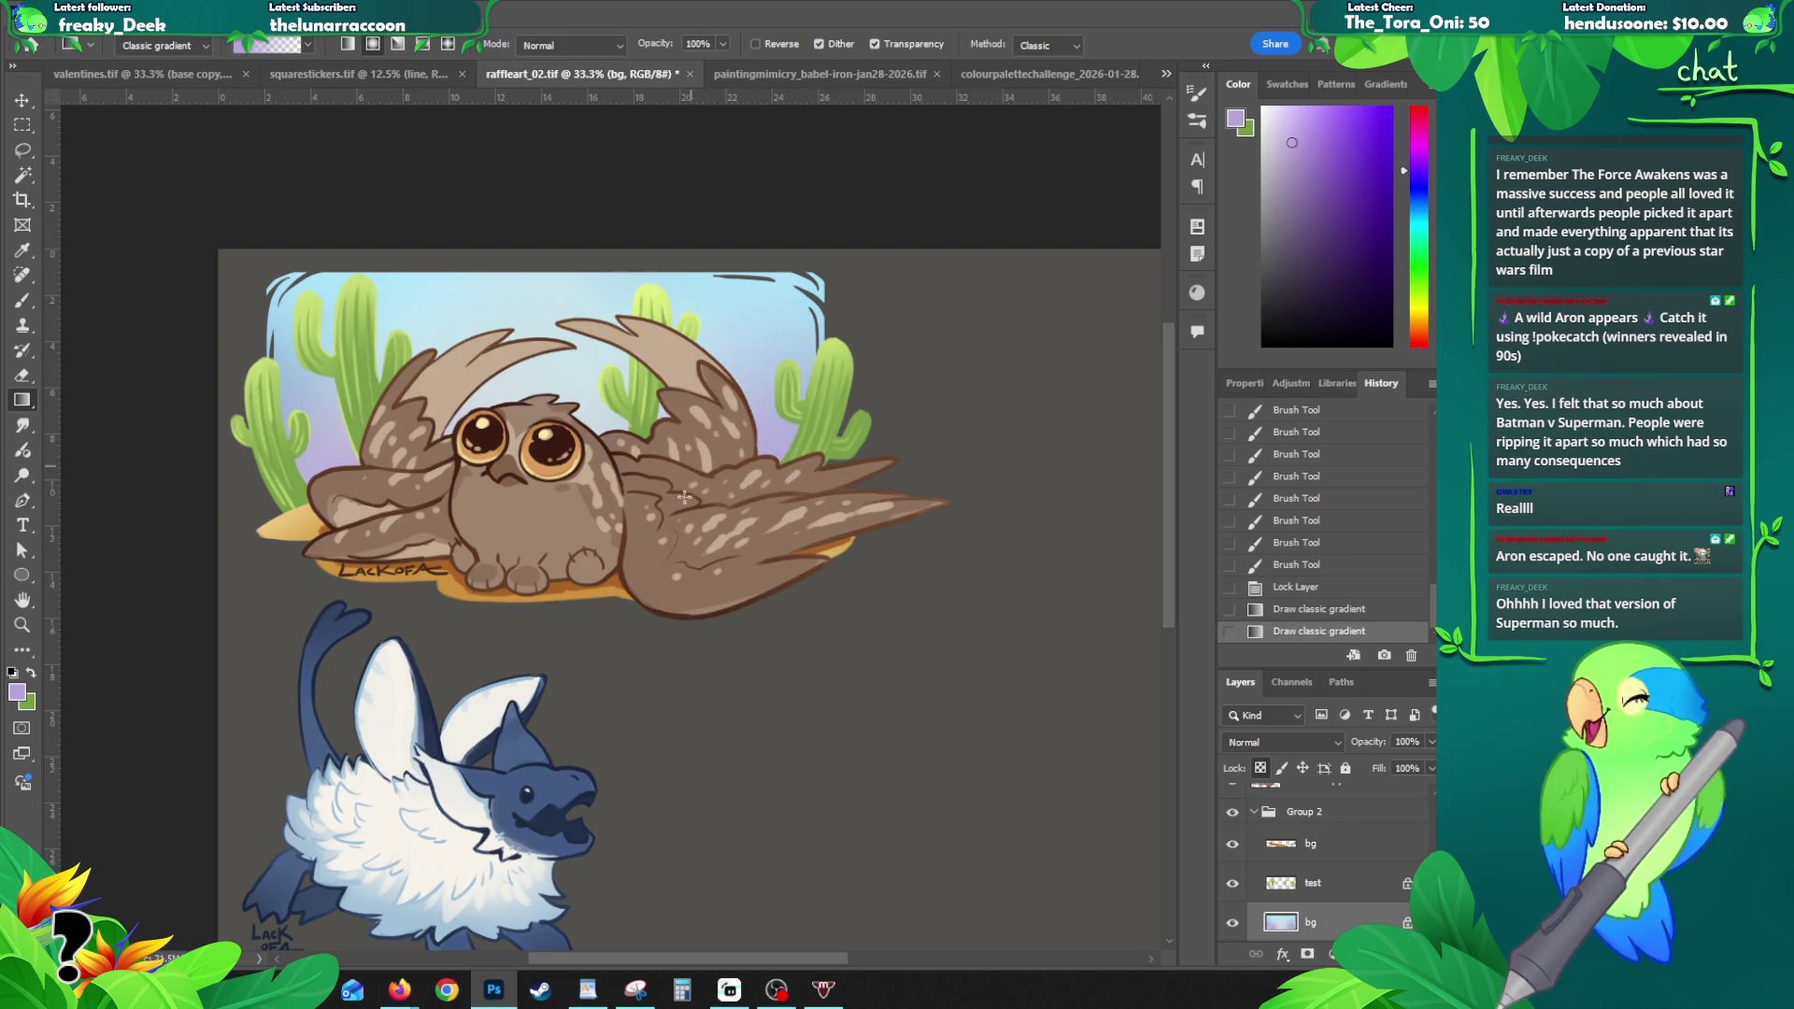
pyautogui.hotkey('ctrl', 'z')
pyautogui.moveTo(849, 454); pyautogui.dragTo(840, 282)
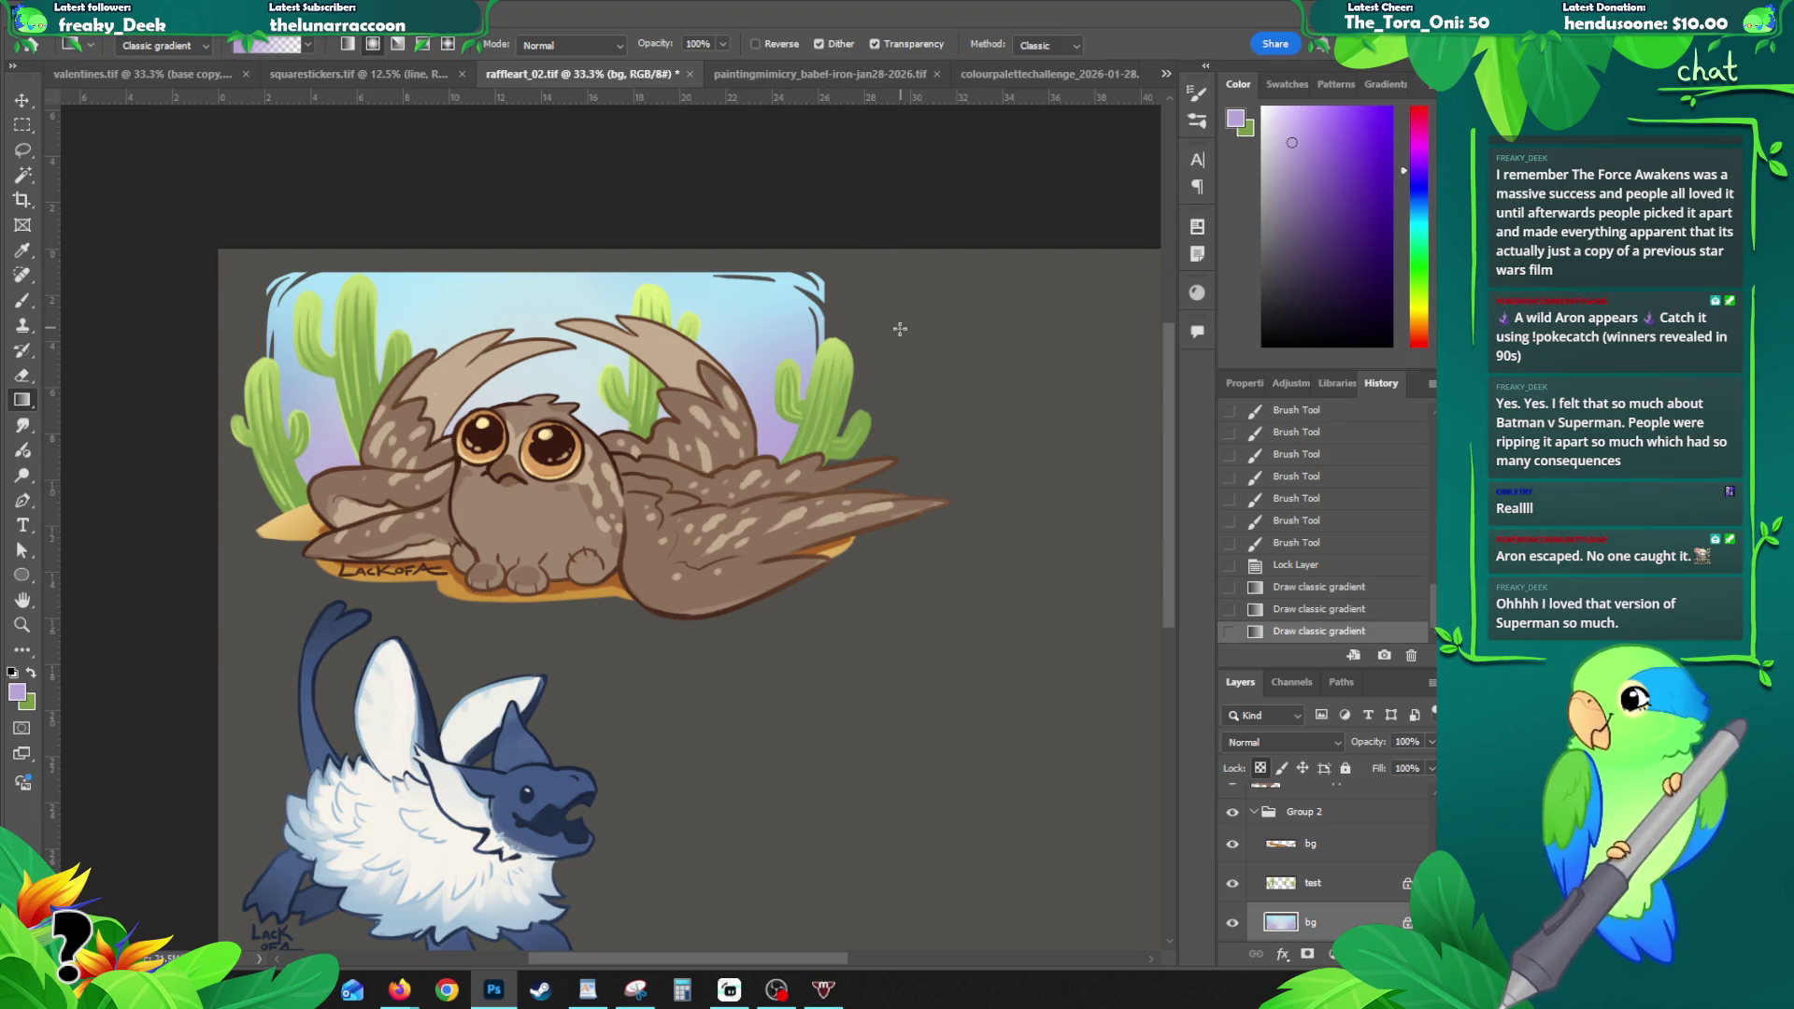
pyautogui.hotkey('ctrl', 'z')
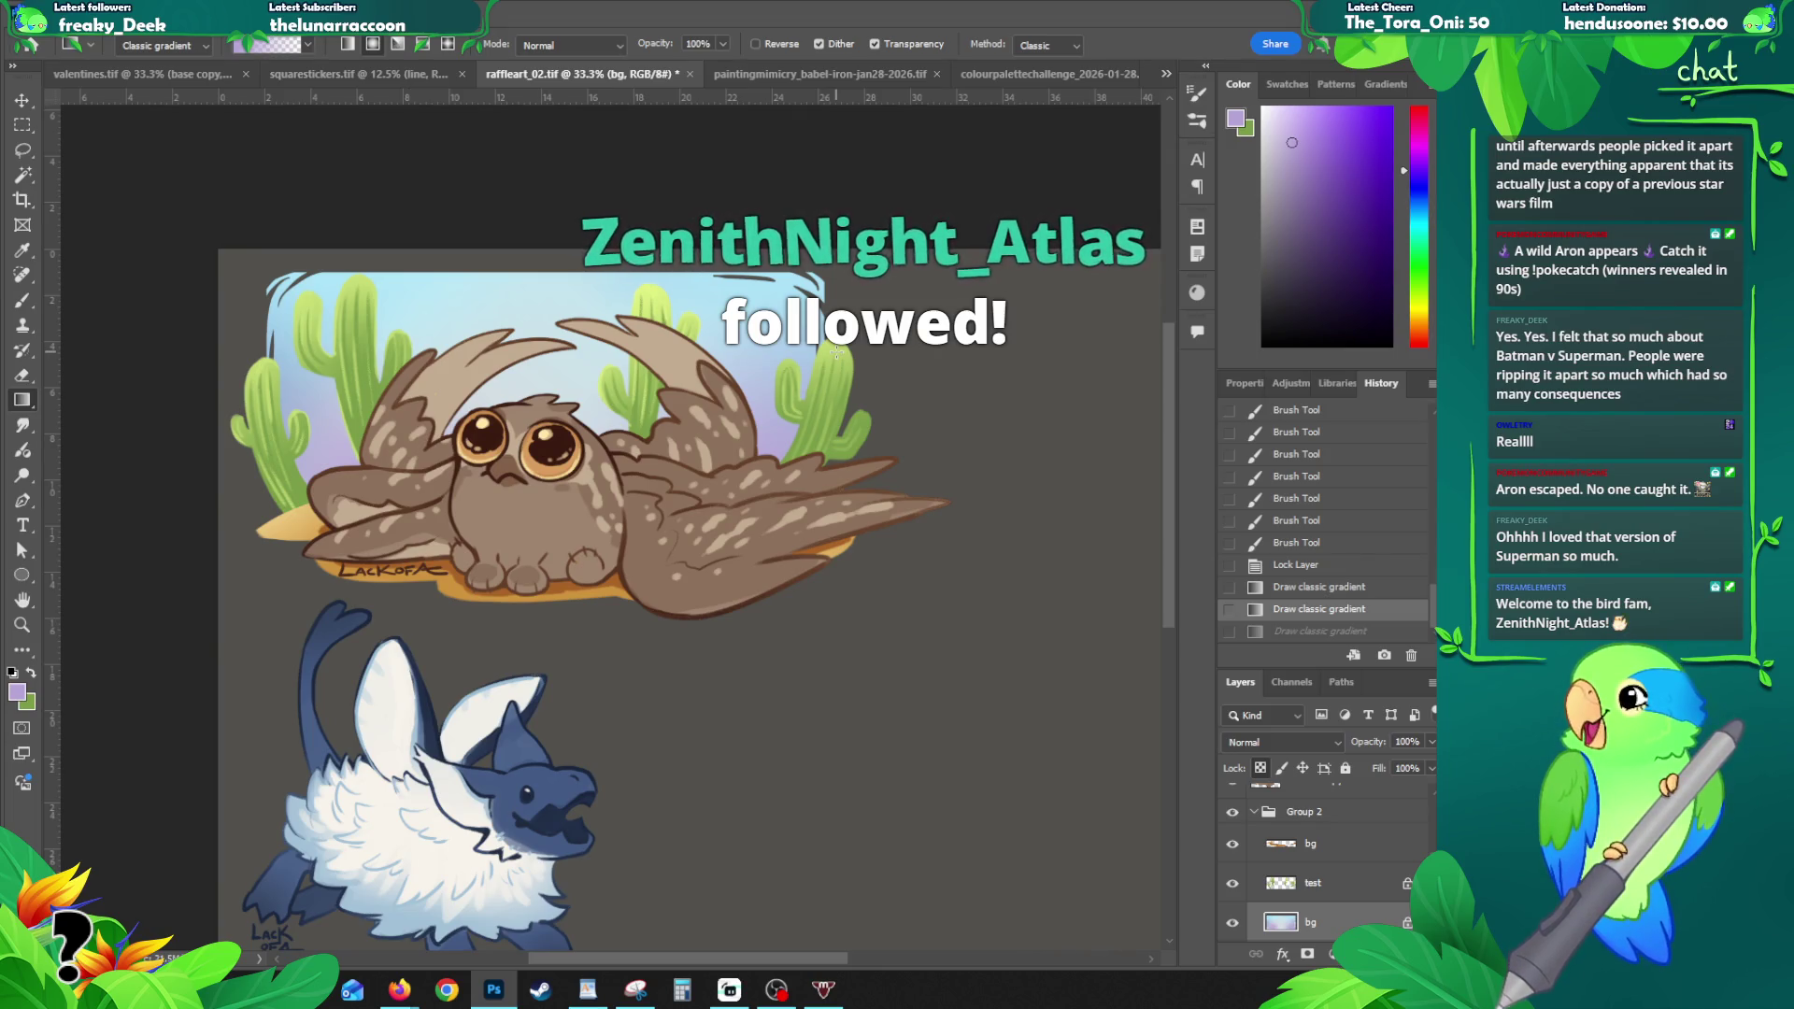
# - Undo a stray sky stroke, sample the pale sky blue, and start a new layer
pyautogui.press('b')
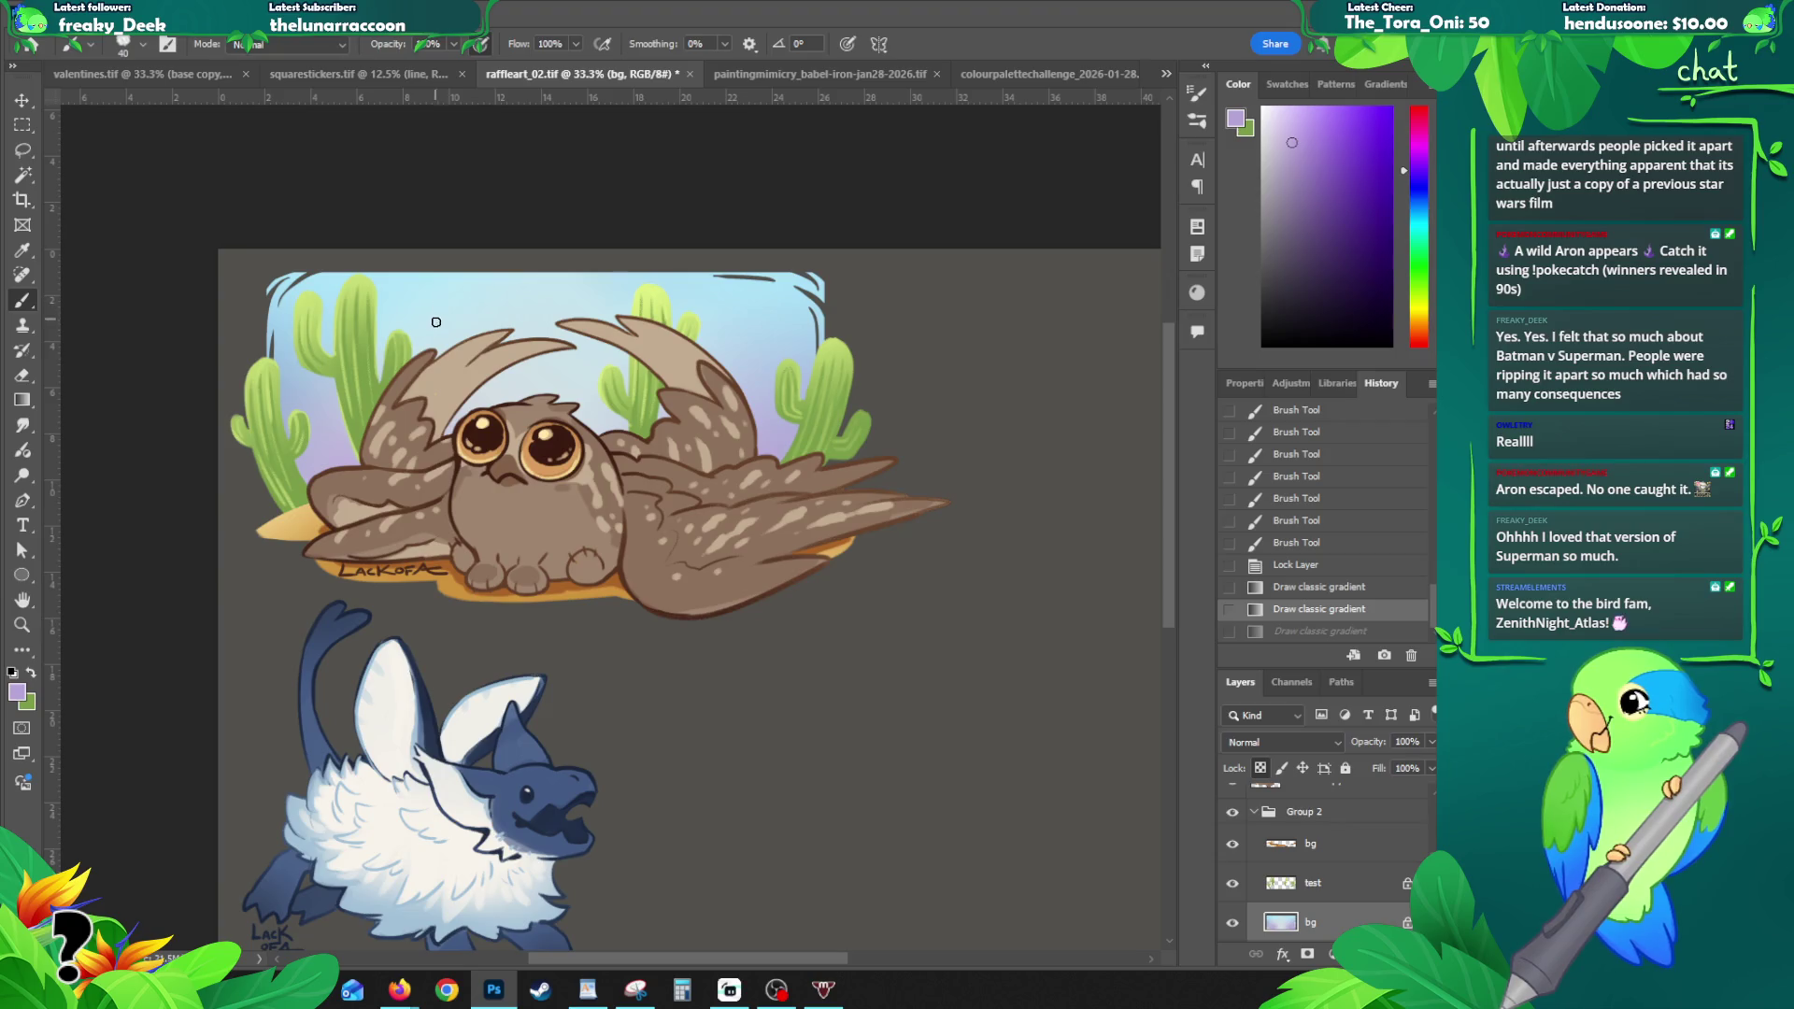
pyautogui.moveTo(589, 356); pyautogui.dragTo(564, 376)
pyautogui.moveTo(353, 355); pyautogui.dragTo(482, 333)
pyautogui.hotkey('ctrl', 'z')
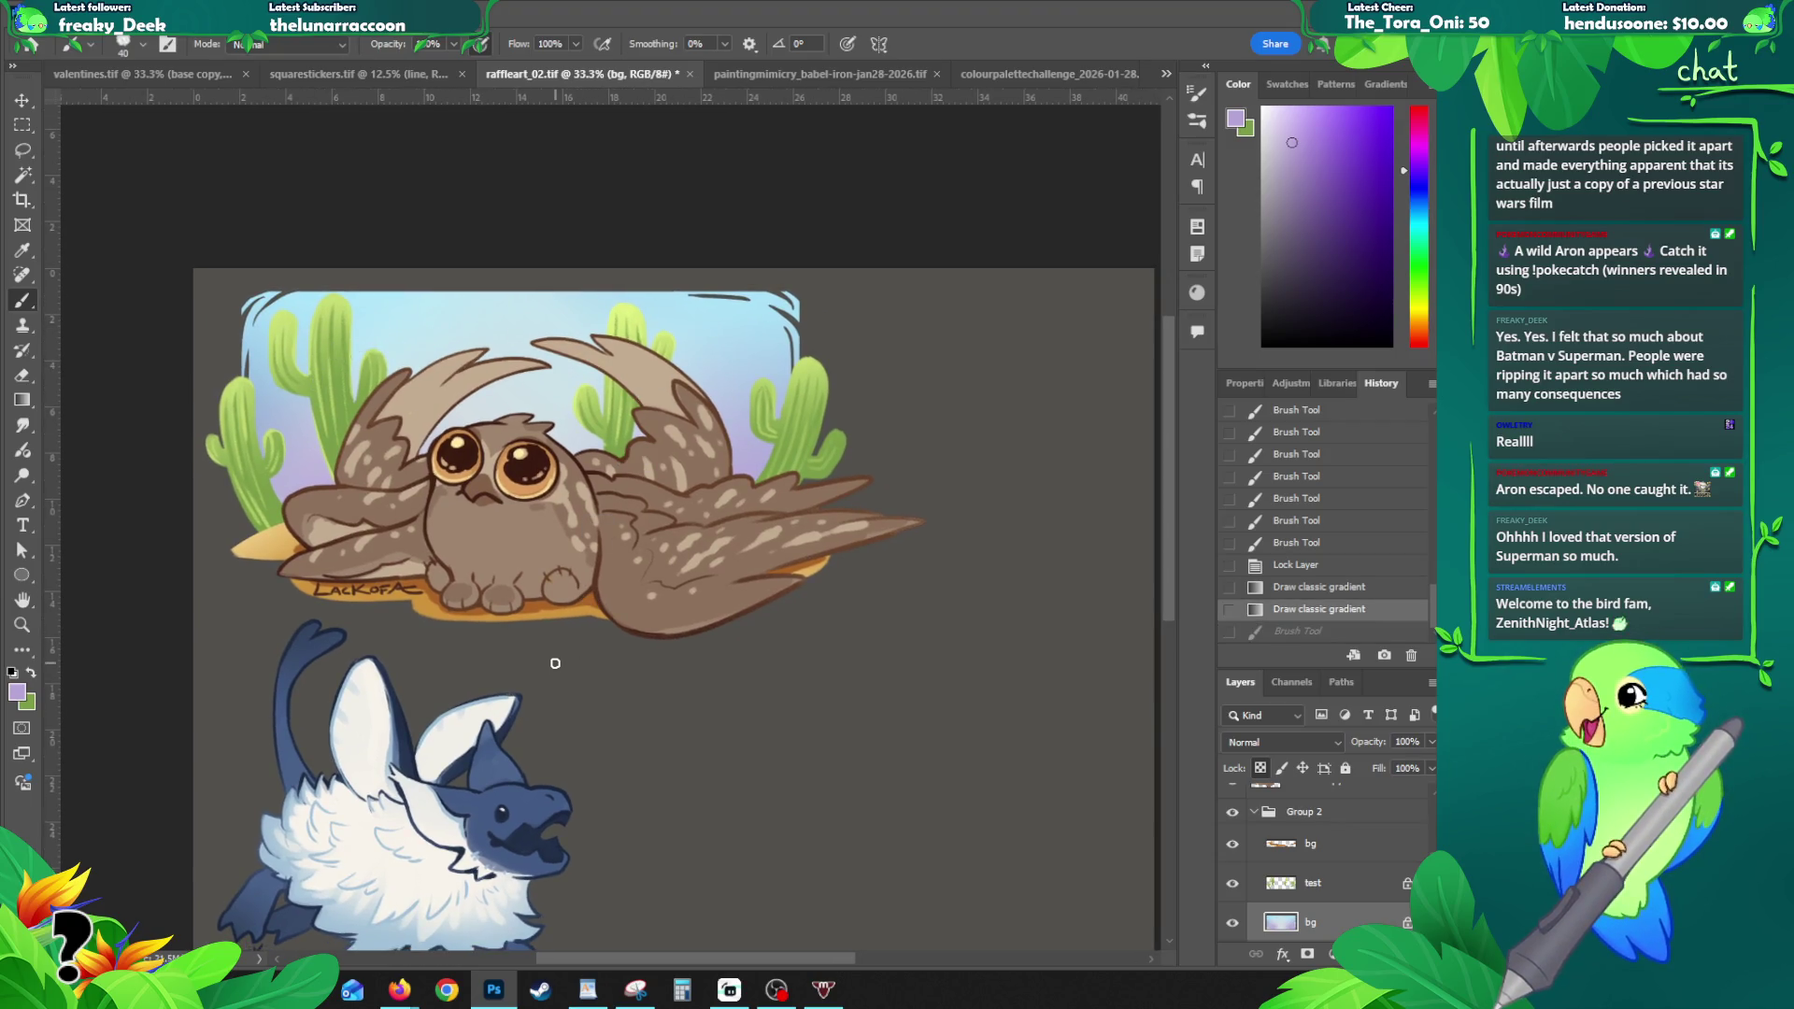
pyautogui.keyDown('alt'); pyautogui.click(514, 383); pyautogui.keyUp('alt')
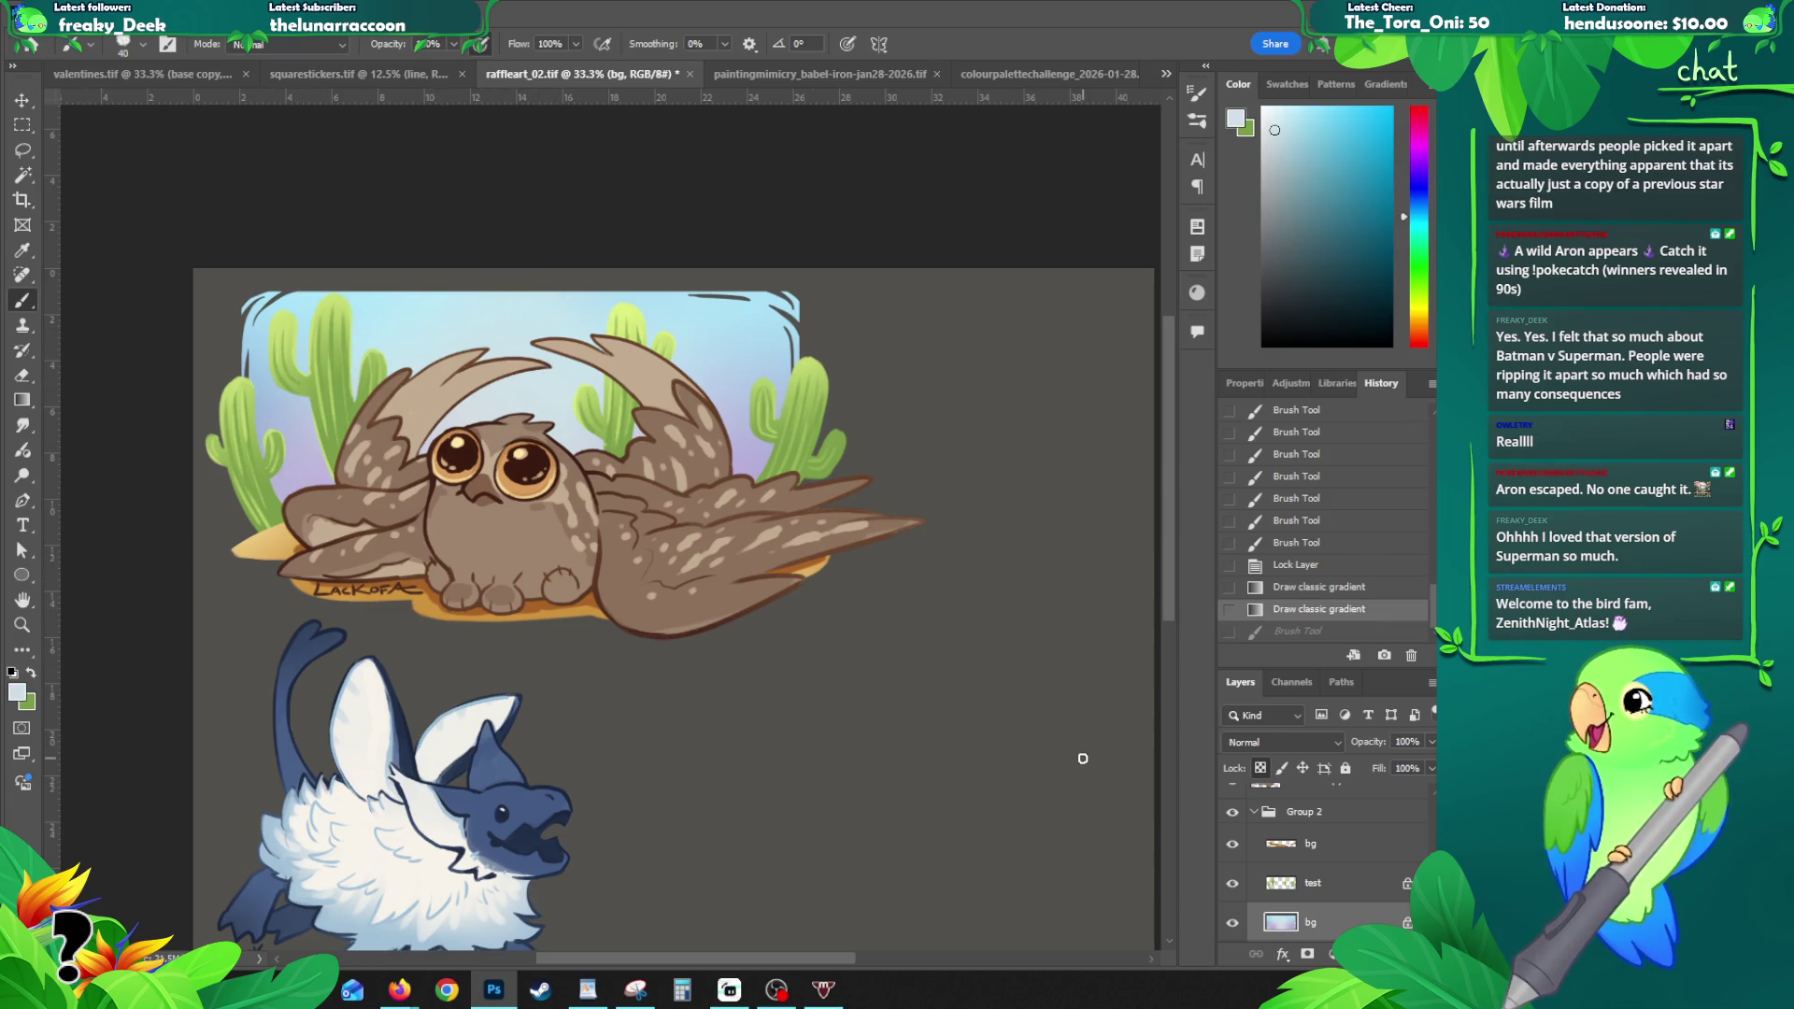
pyautogui.hotkey('ctrl', 'shift', 'n')
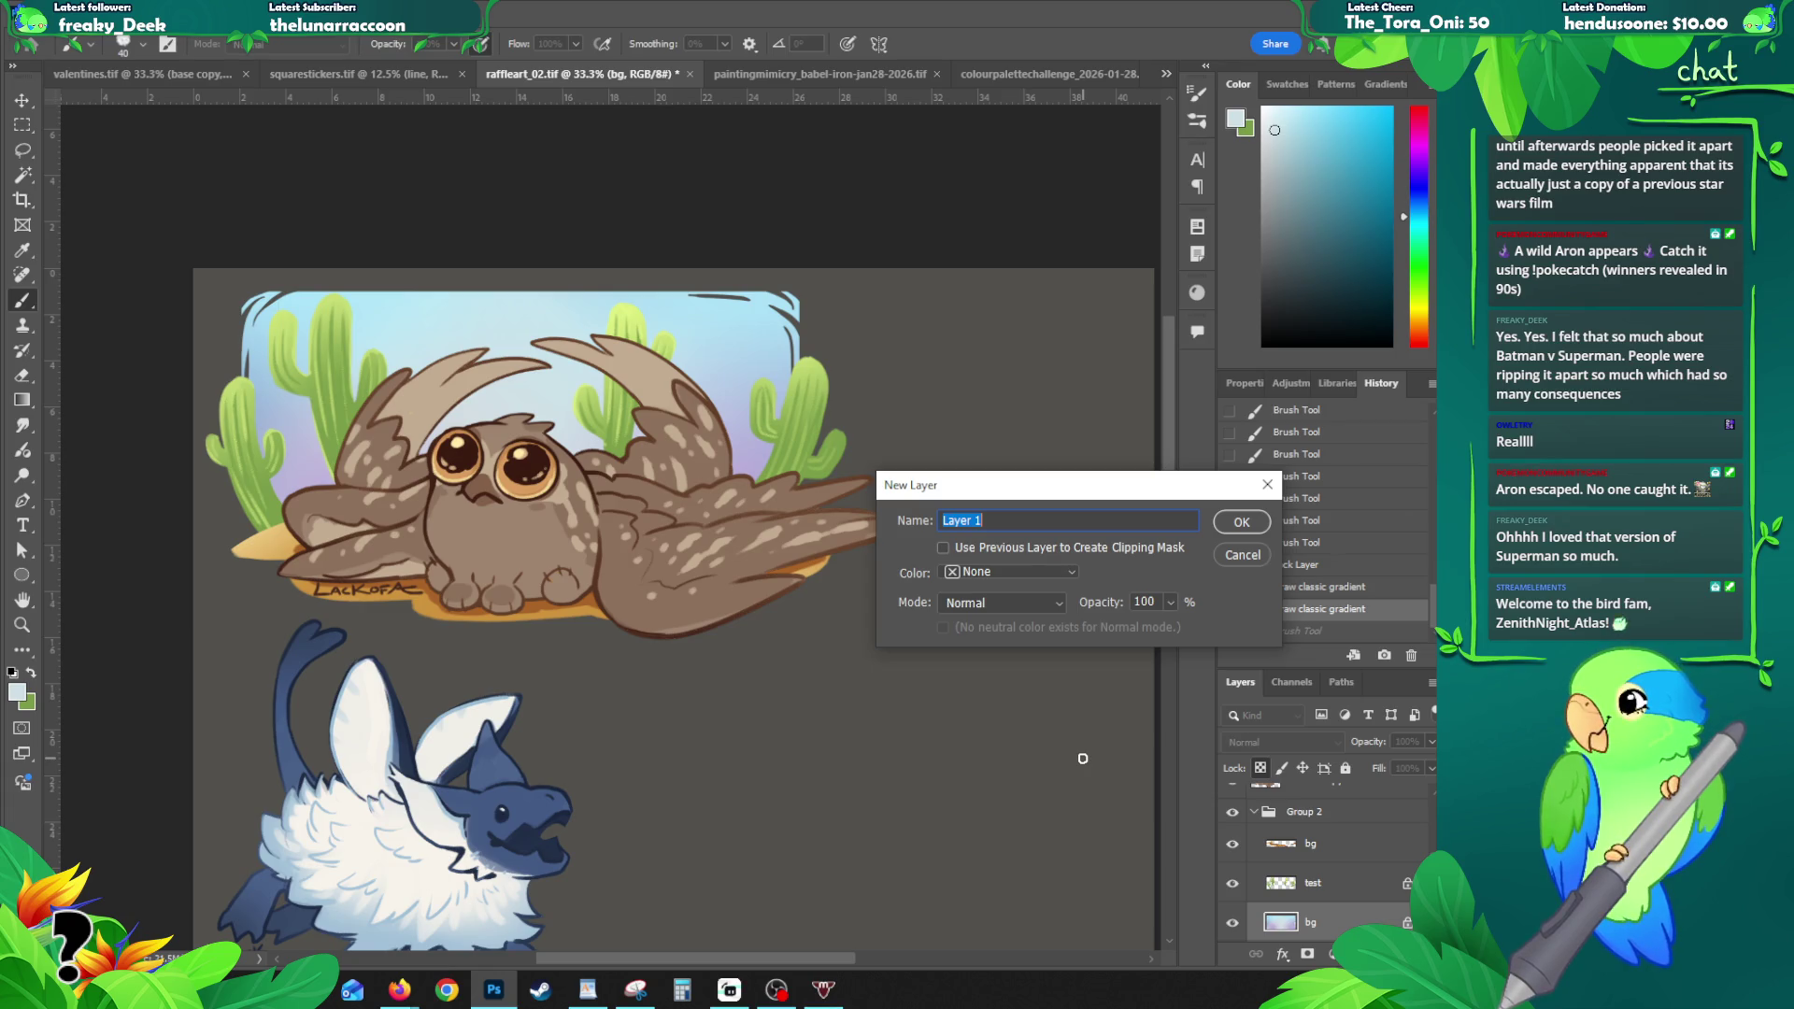
# - Name the new layer 'cloud' and clip it to the bg layer as a clipping mask
pyautogui.write('cloud')
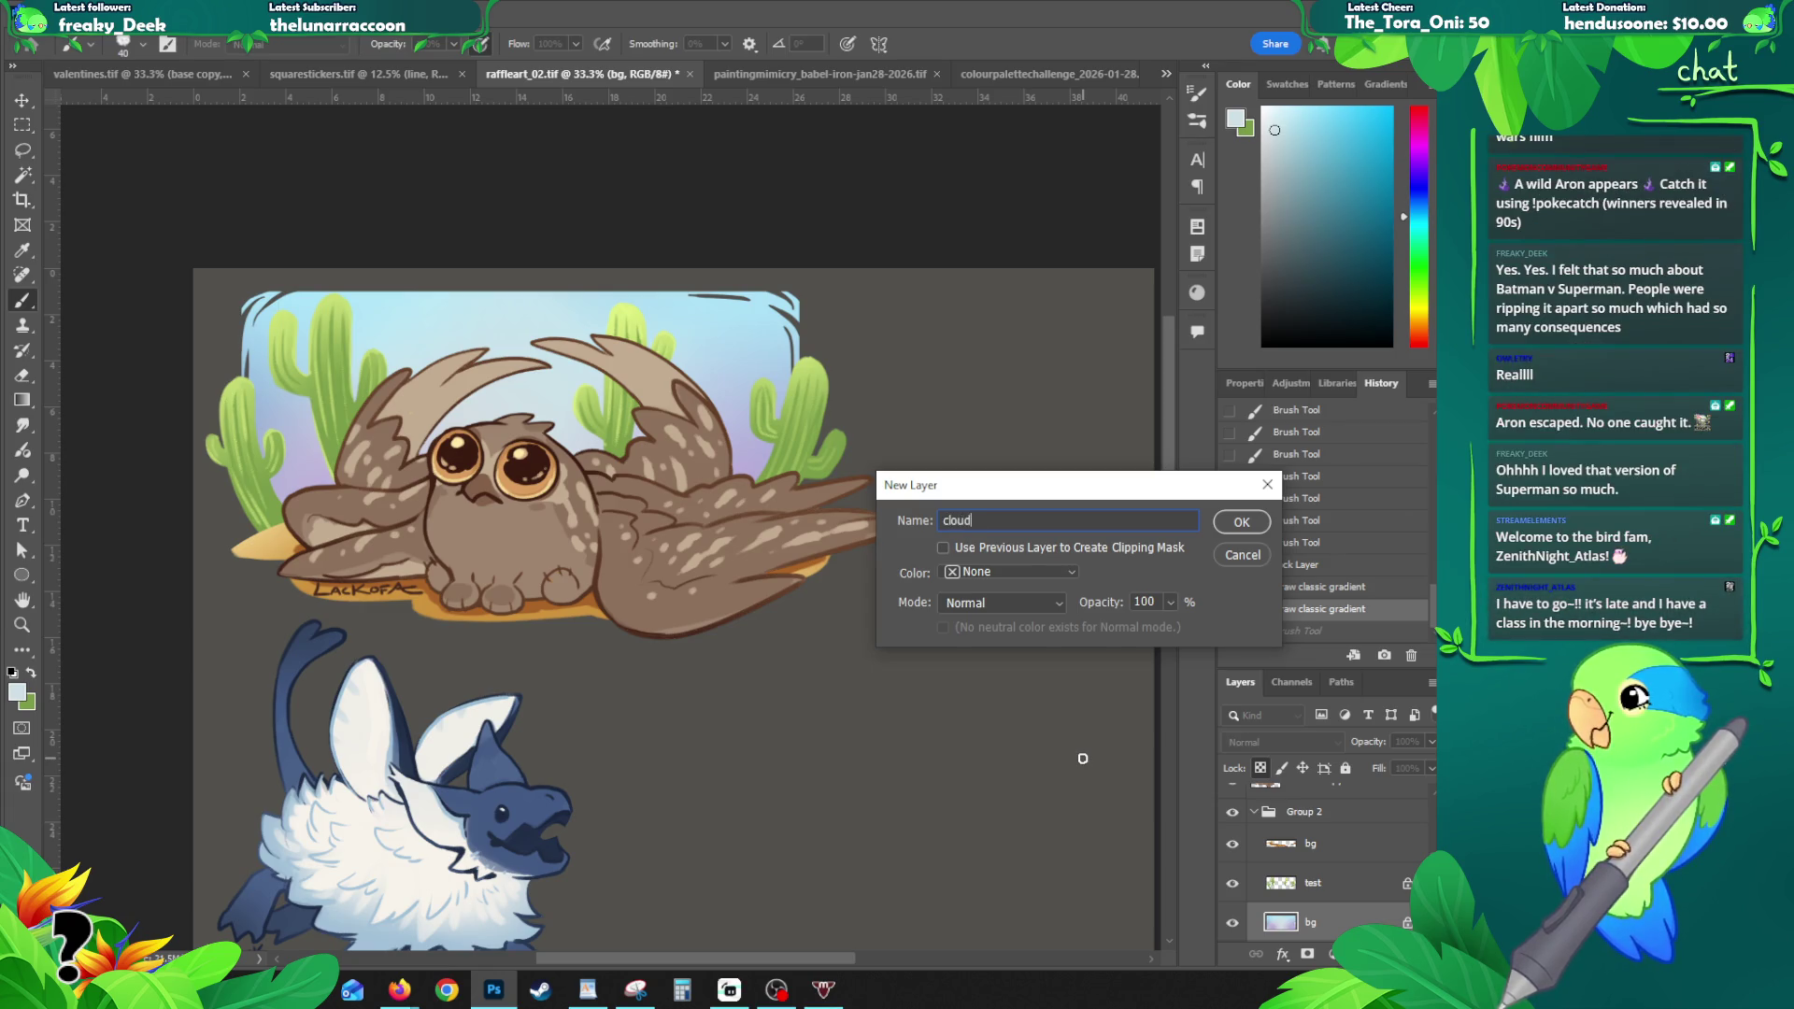
pyautogui.press('Return')
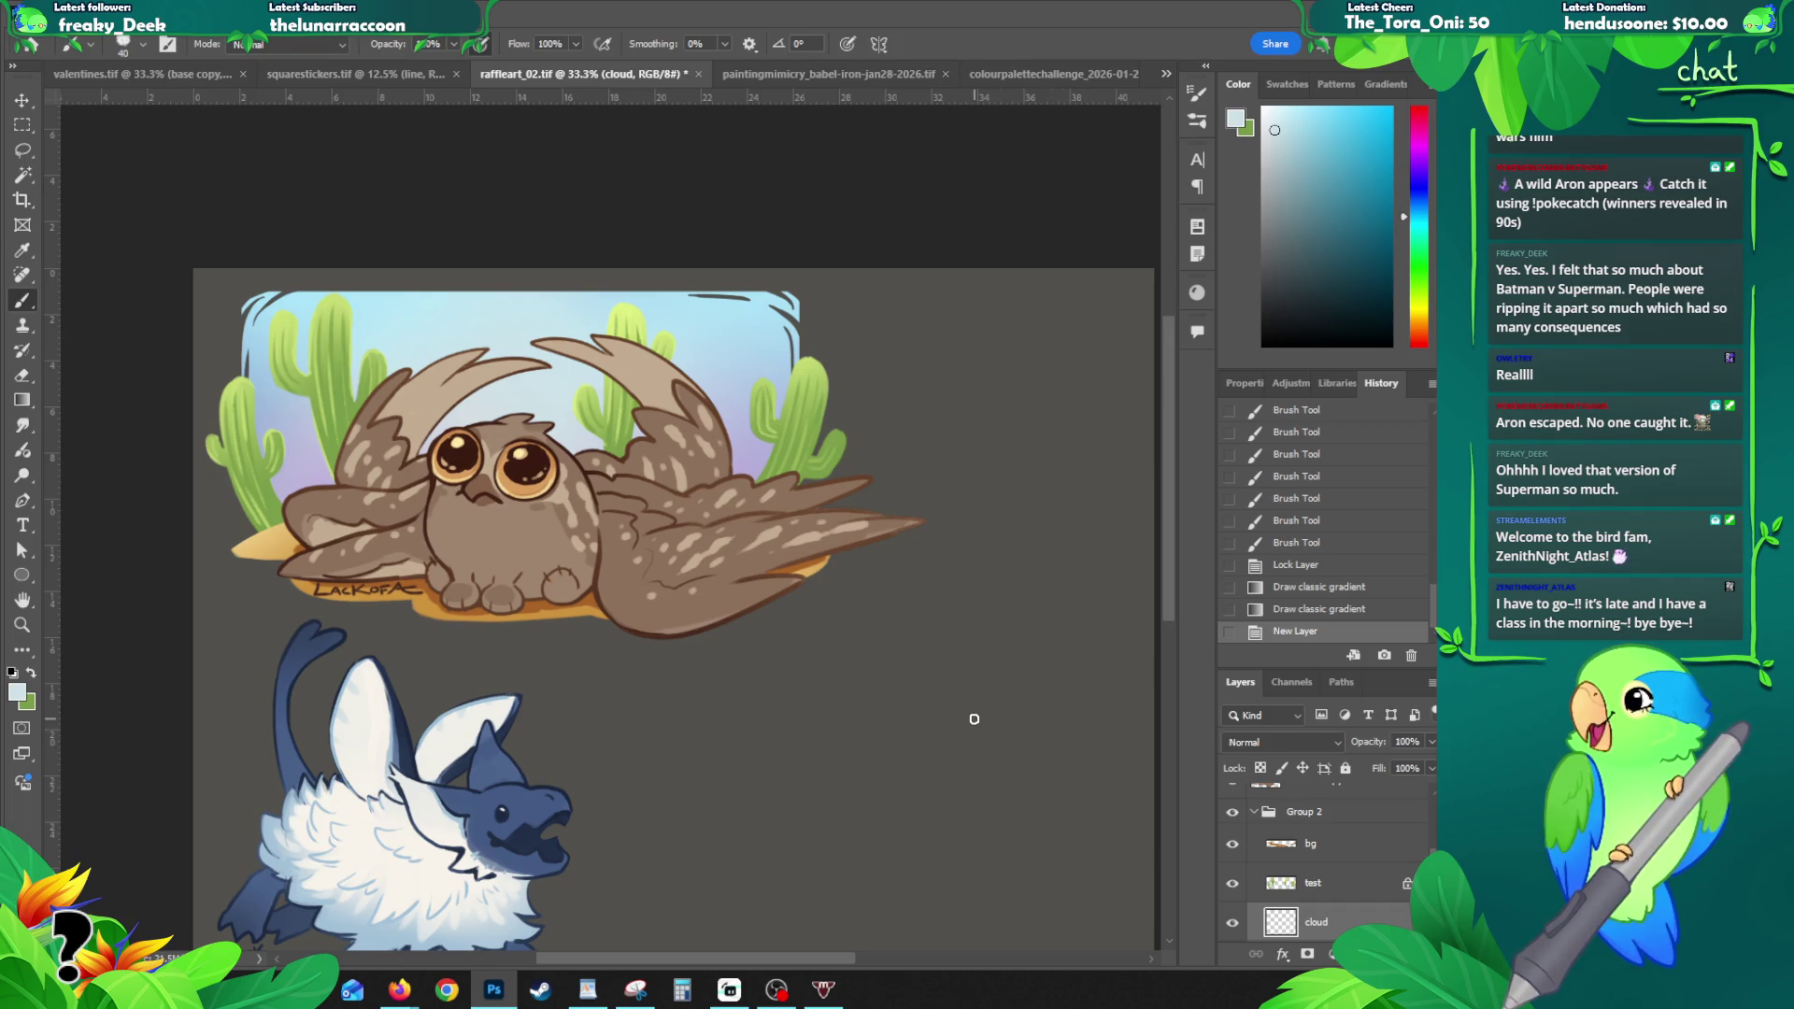
pyautogui.scroll(-1, 1360, 912)
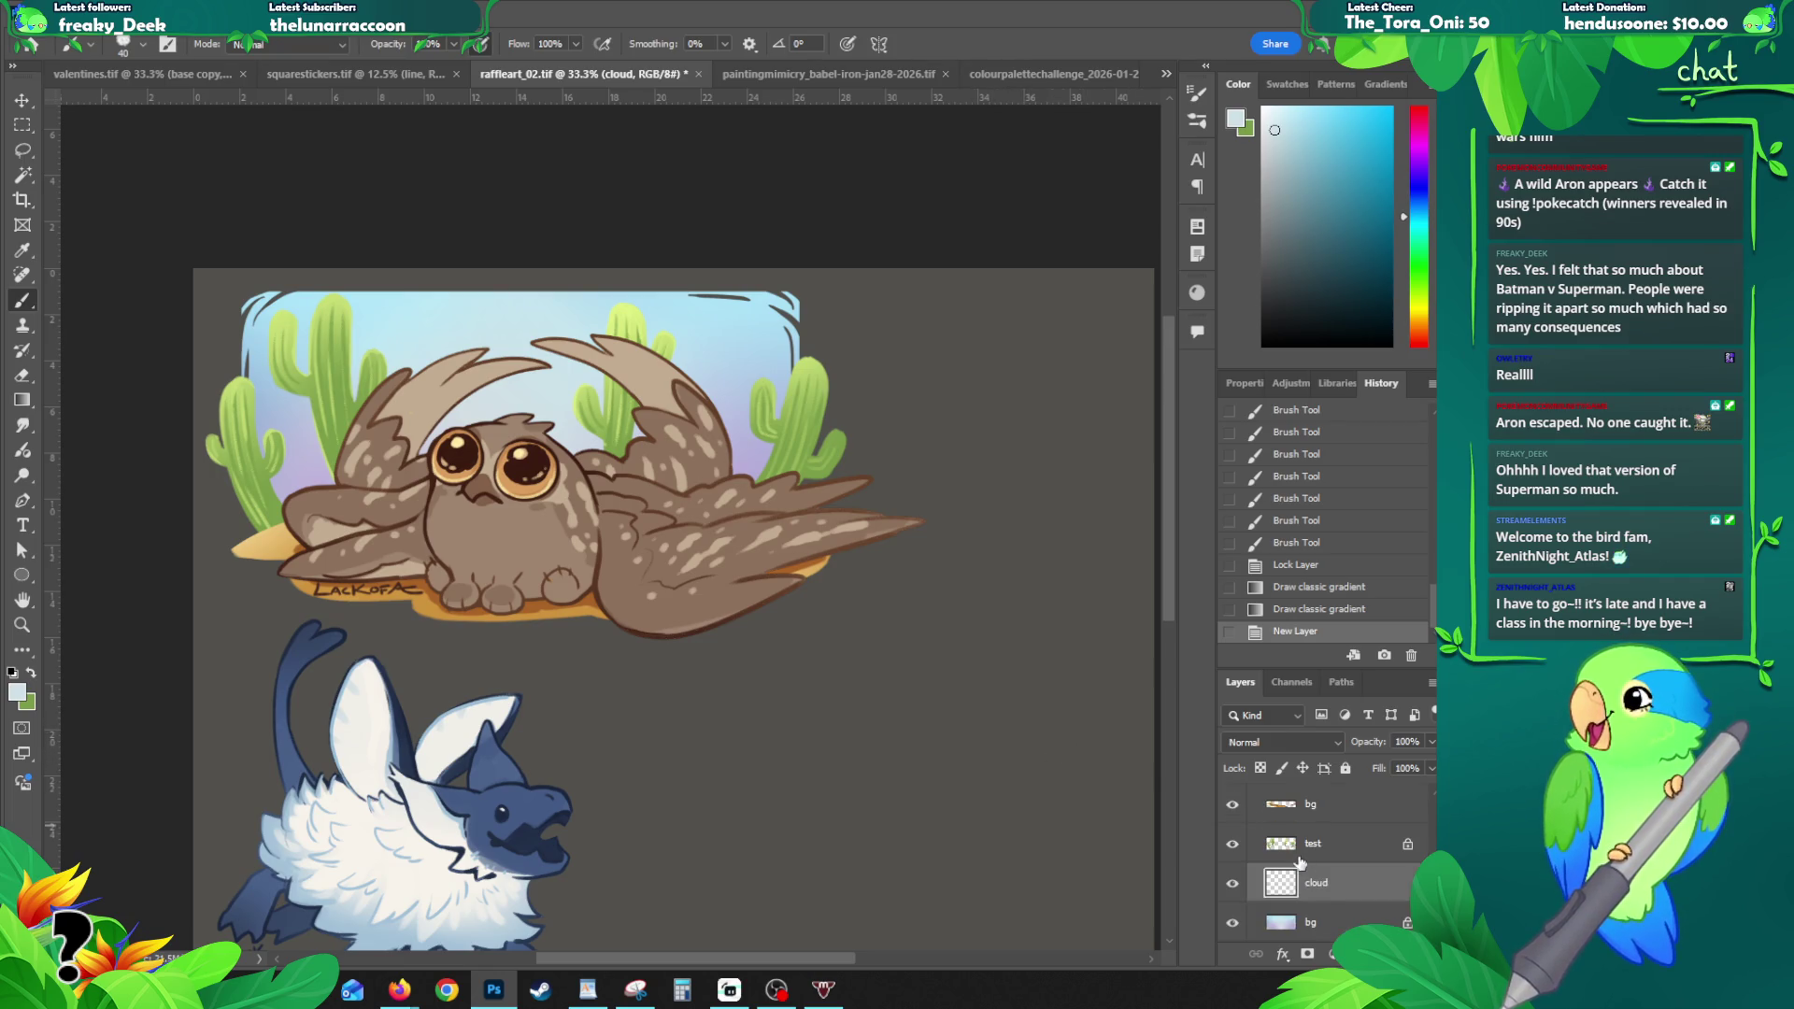
pyautogui.rightClick(1323, 889)
pyautogui.click(1383, 794)
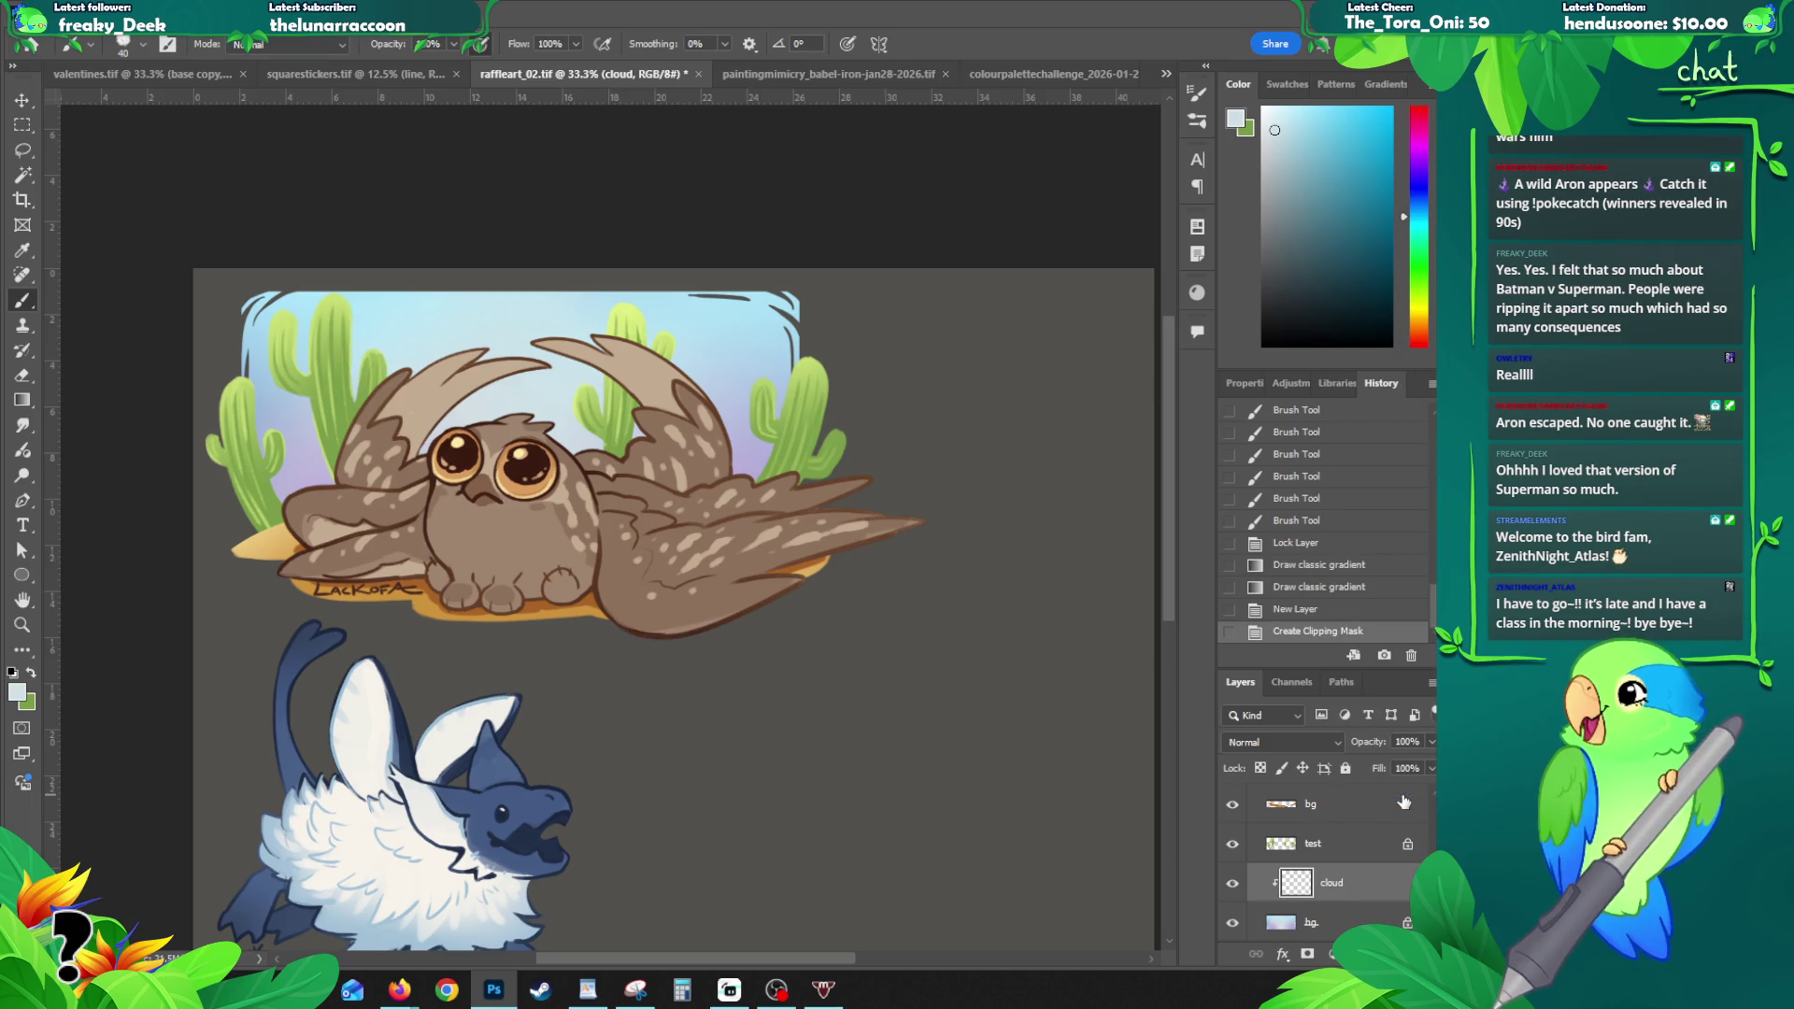
# - Set the foreground colour to lighter blue dcf4fc and test a brush stroke
pyautogui.click(15, 691)
pyautogui.click(938, 329)
pyautogui.click(1326, 316)
pyautogui.press('b')
pyautogui.moveTo(518, 327); pyautogui.dragTo(392, 374)
pyautogui.hotkey('ctrl', 'z')
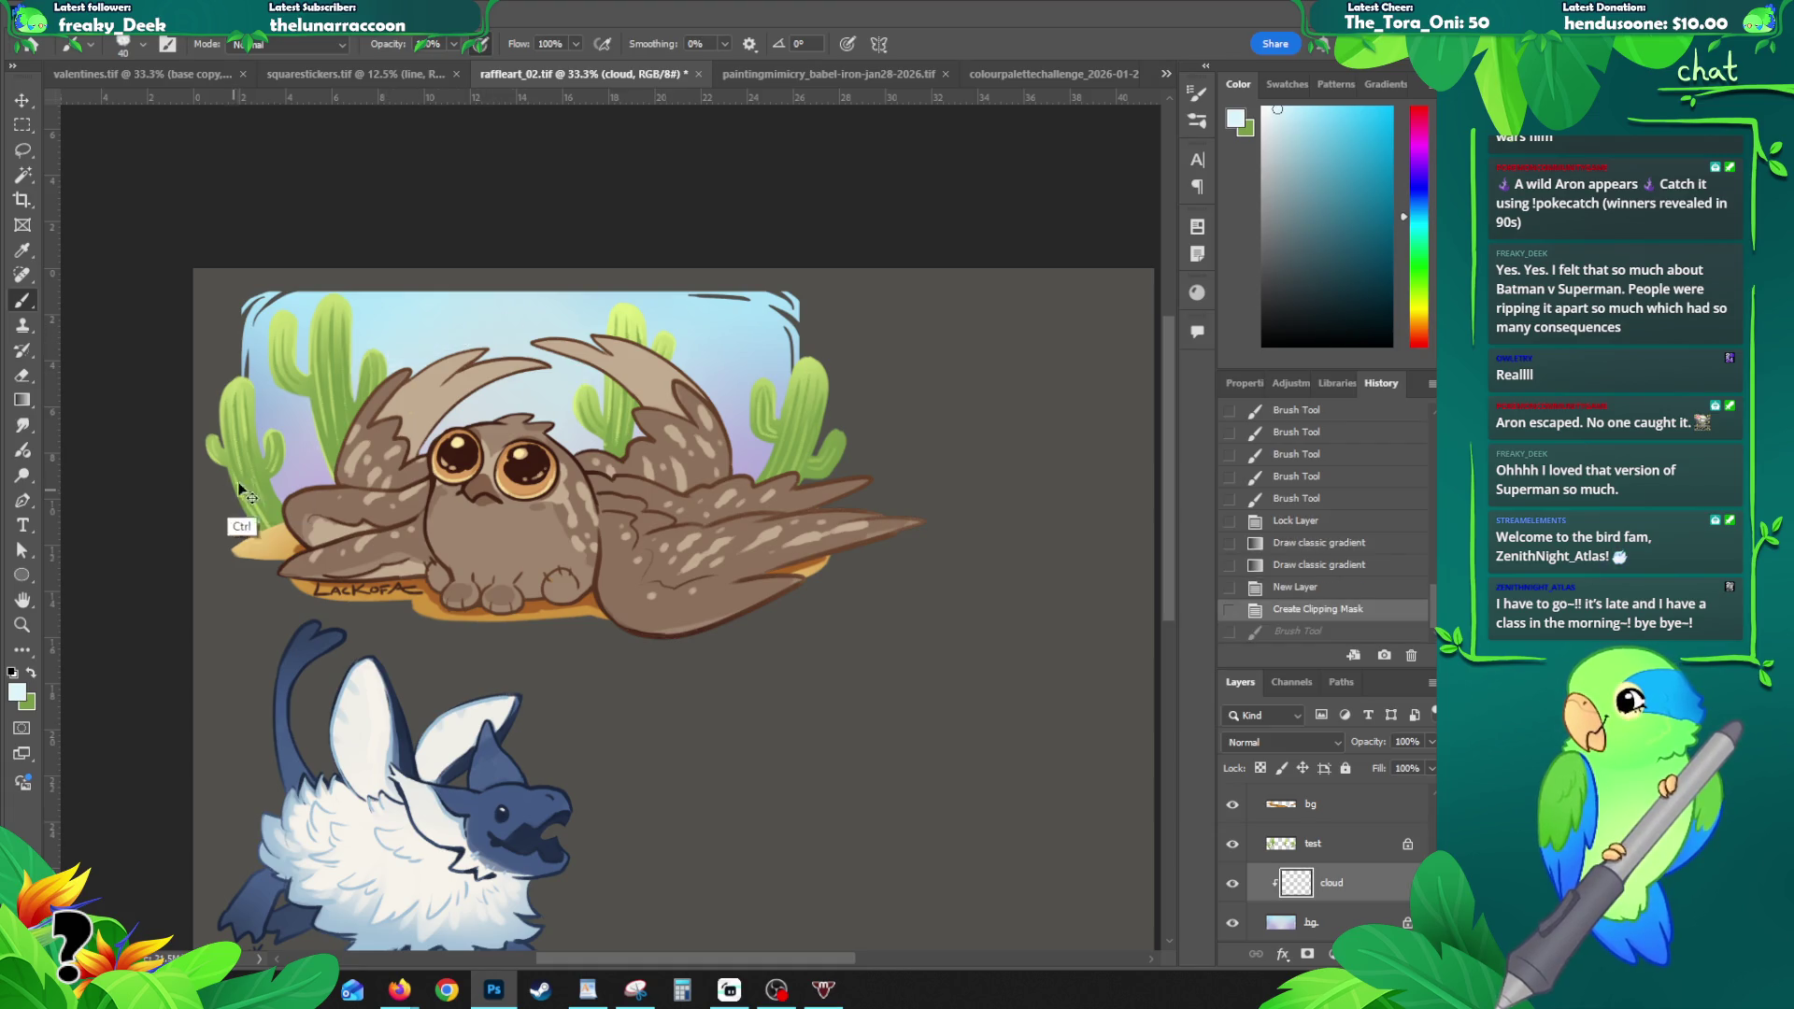
# - Set the foreground to e8f9ff and enlarge the brush to size 50
pyautogui.click(19, 691)
pyautogui.click(930, 324)
pyautogui.click(1332, 322)
pyautogui.press('b')
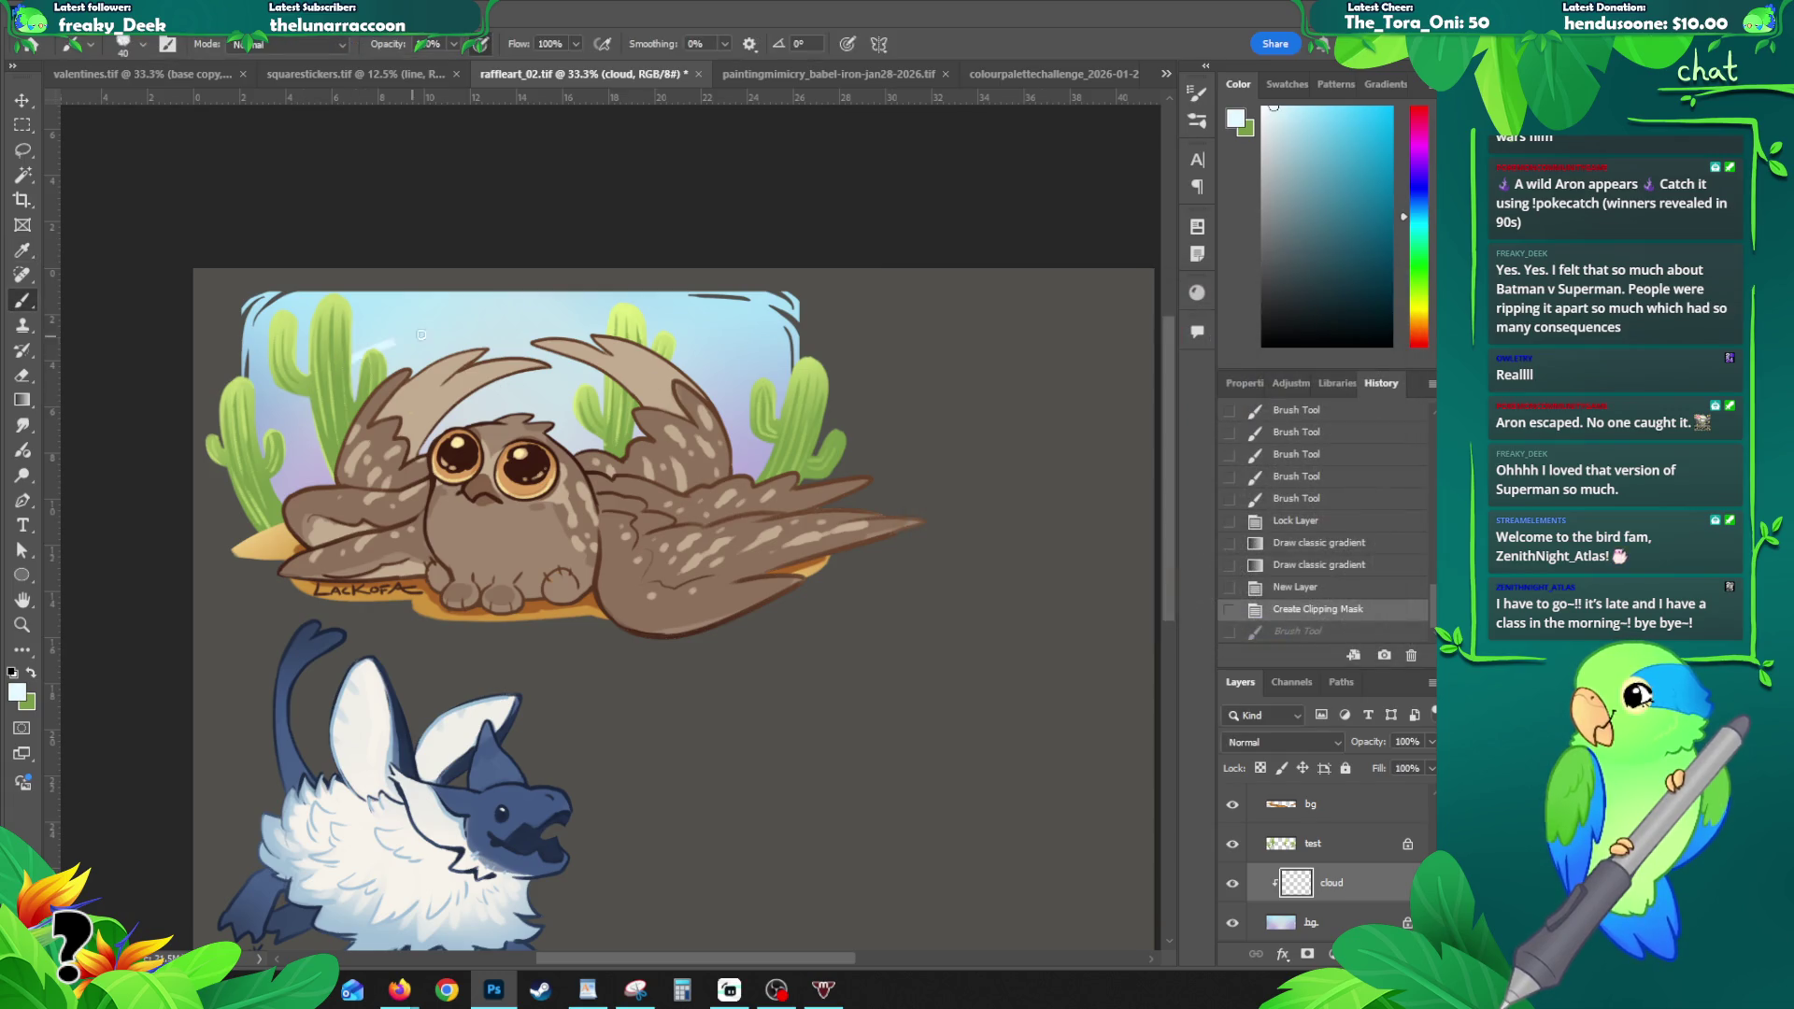
pyautogui.hotkey('ctrl', 'z')
pyautogui.press(']')
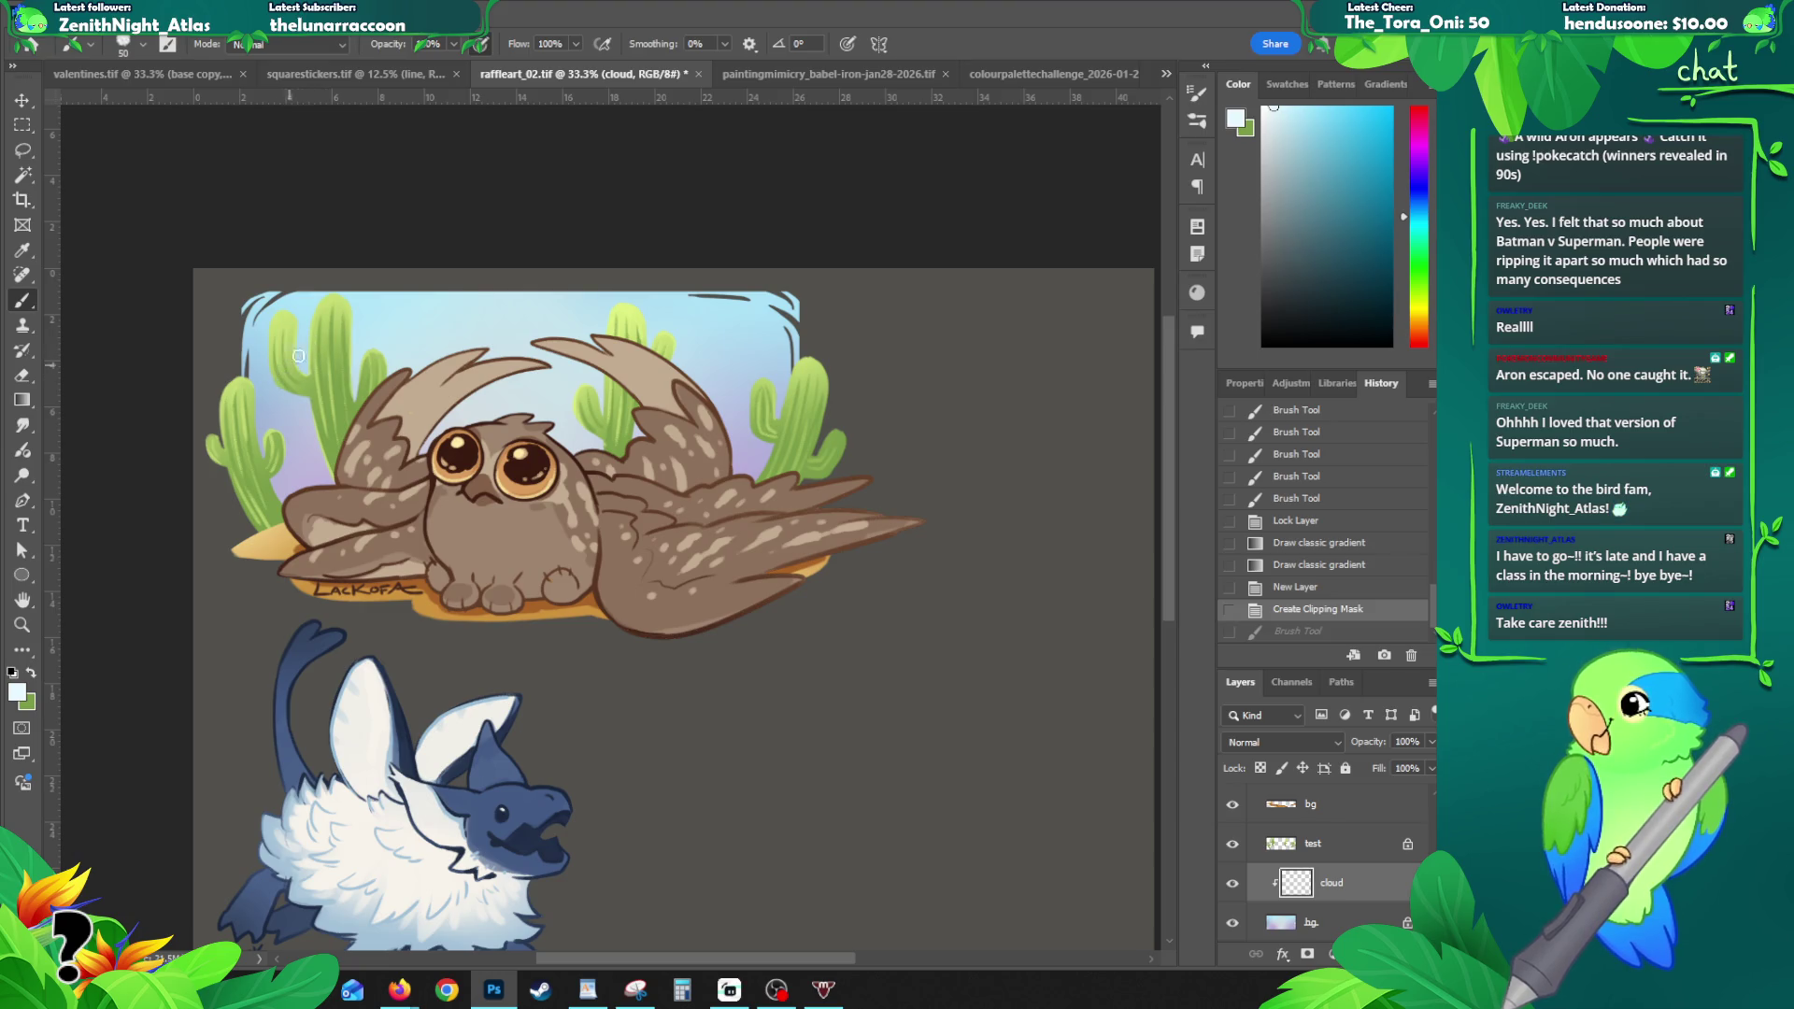
# - Paint pale cloud strokes across the sky near the left cactus, then erase the excess
pyautogui.moveTo(374, 329)
pyautogui.mouseDown()
pyautogui.moveTo(495, 327)
pyautogui.moveTo(368, 333)
pyautogui.mouseUp()
pyautogui.hotkey('ctrl', 'z')
pyautogui.moveTo(321, 340)
pyautogui.mouseDown()
pyautogui.moveTo(251, 416)
pyautogui.moveTo(306, 354)
pyautogui.mouseUp()
pyautogui.hotkey('ctrl', 'z')
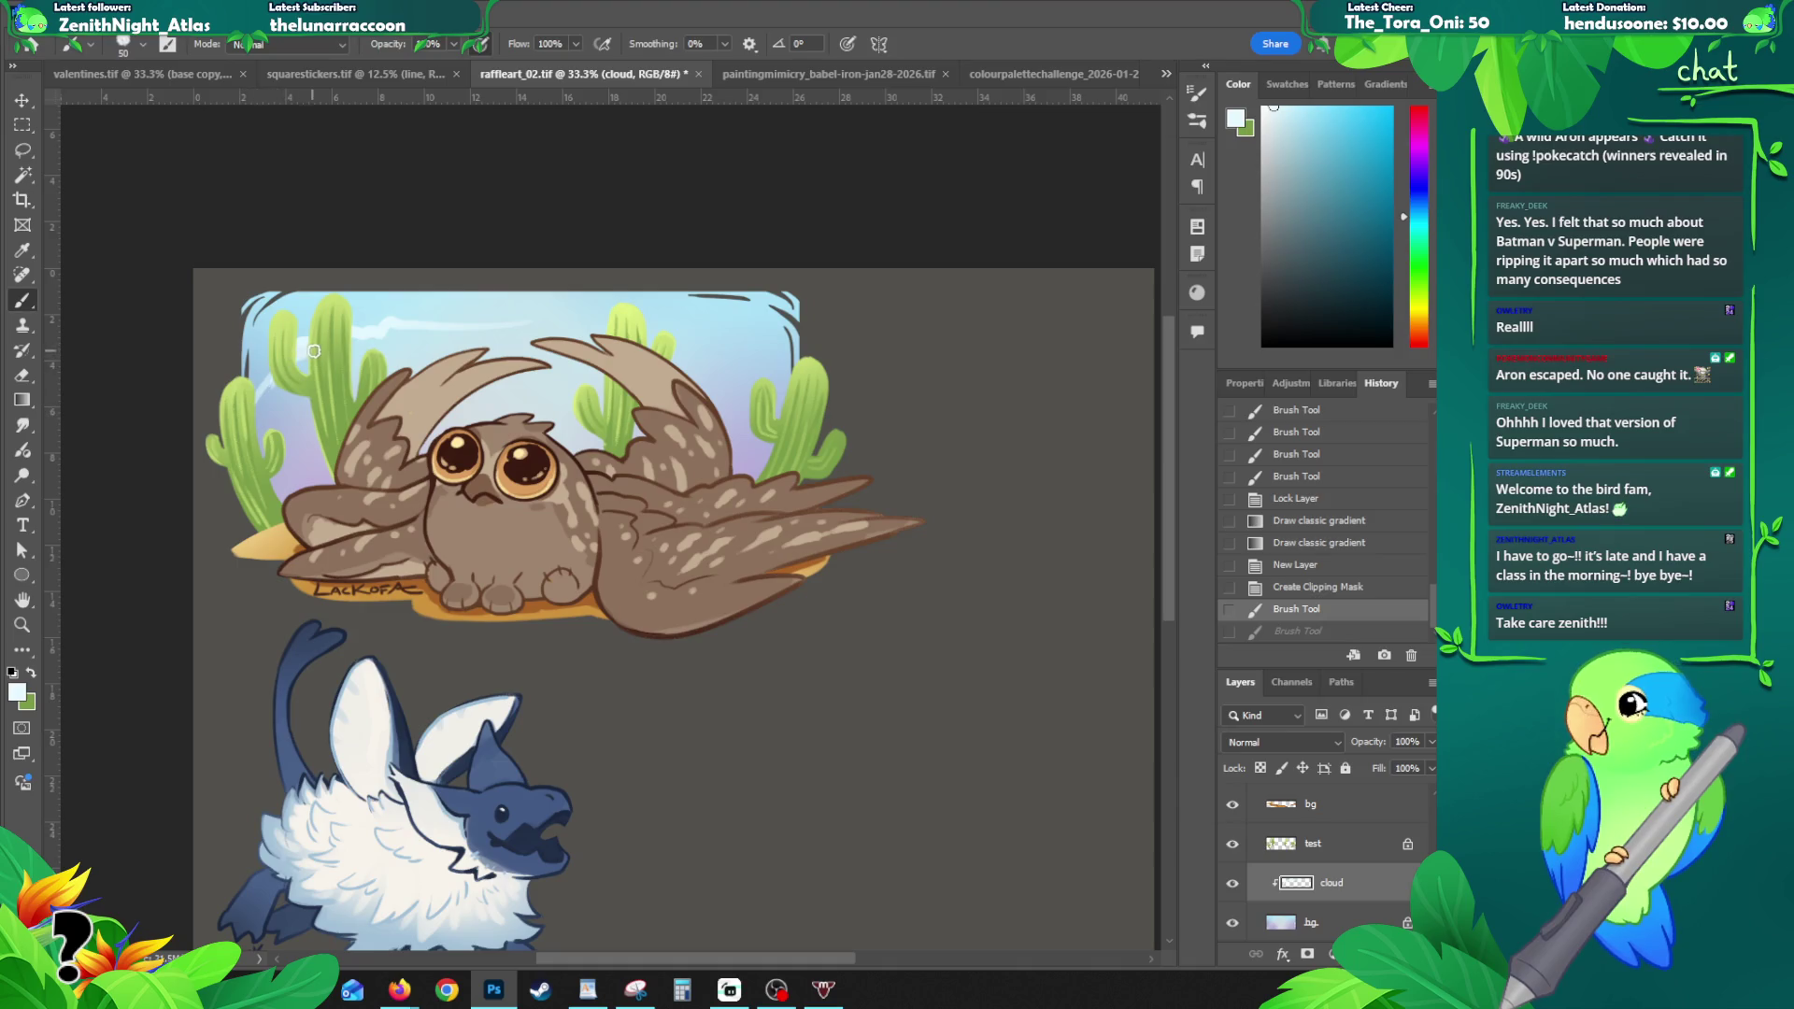
pyautogui.moveTo(247, 418)
pyautogui.mouseDown()
pyautogui.moveTo(299, 353)
pyautogui.moveTo(434, 329)
pyautogui.mouseUp()
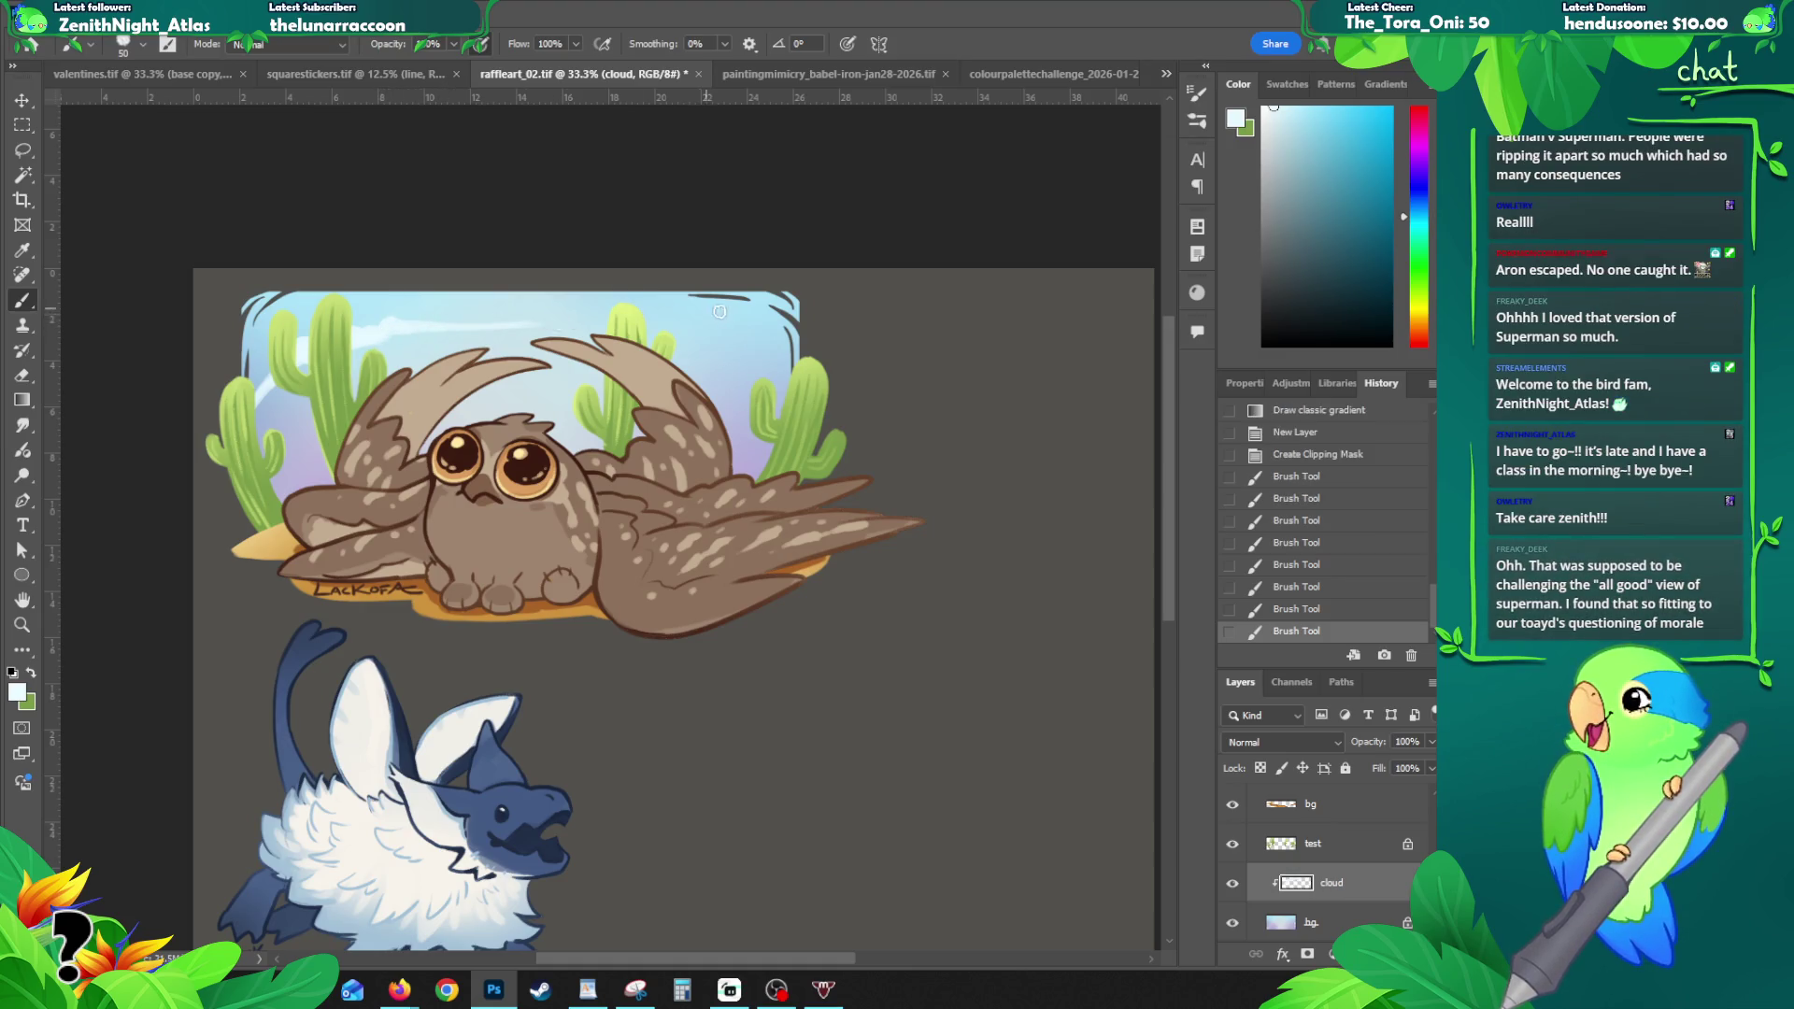
pyautogui.moveTo(593, 316); pyautogui.dragTo(672, 315)
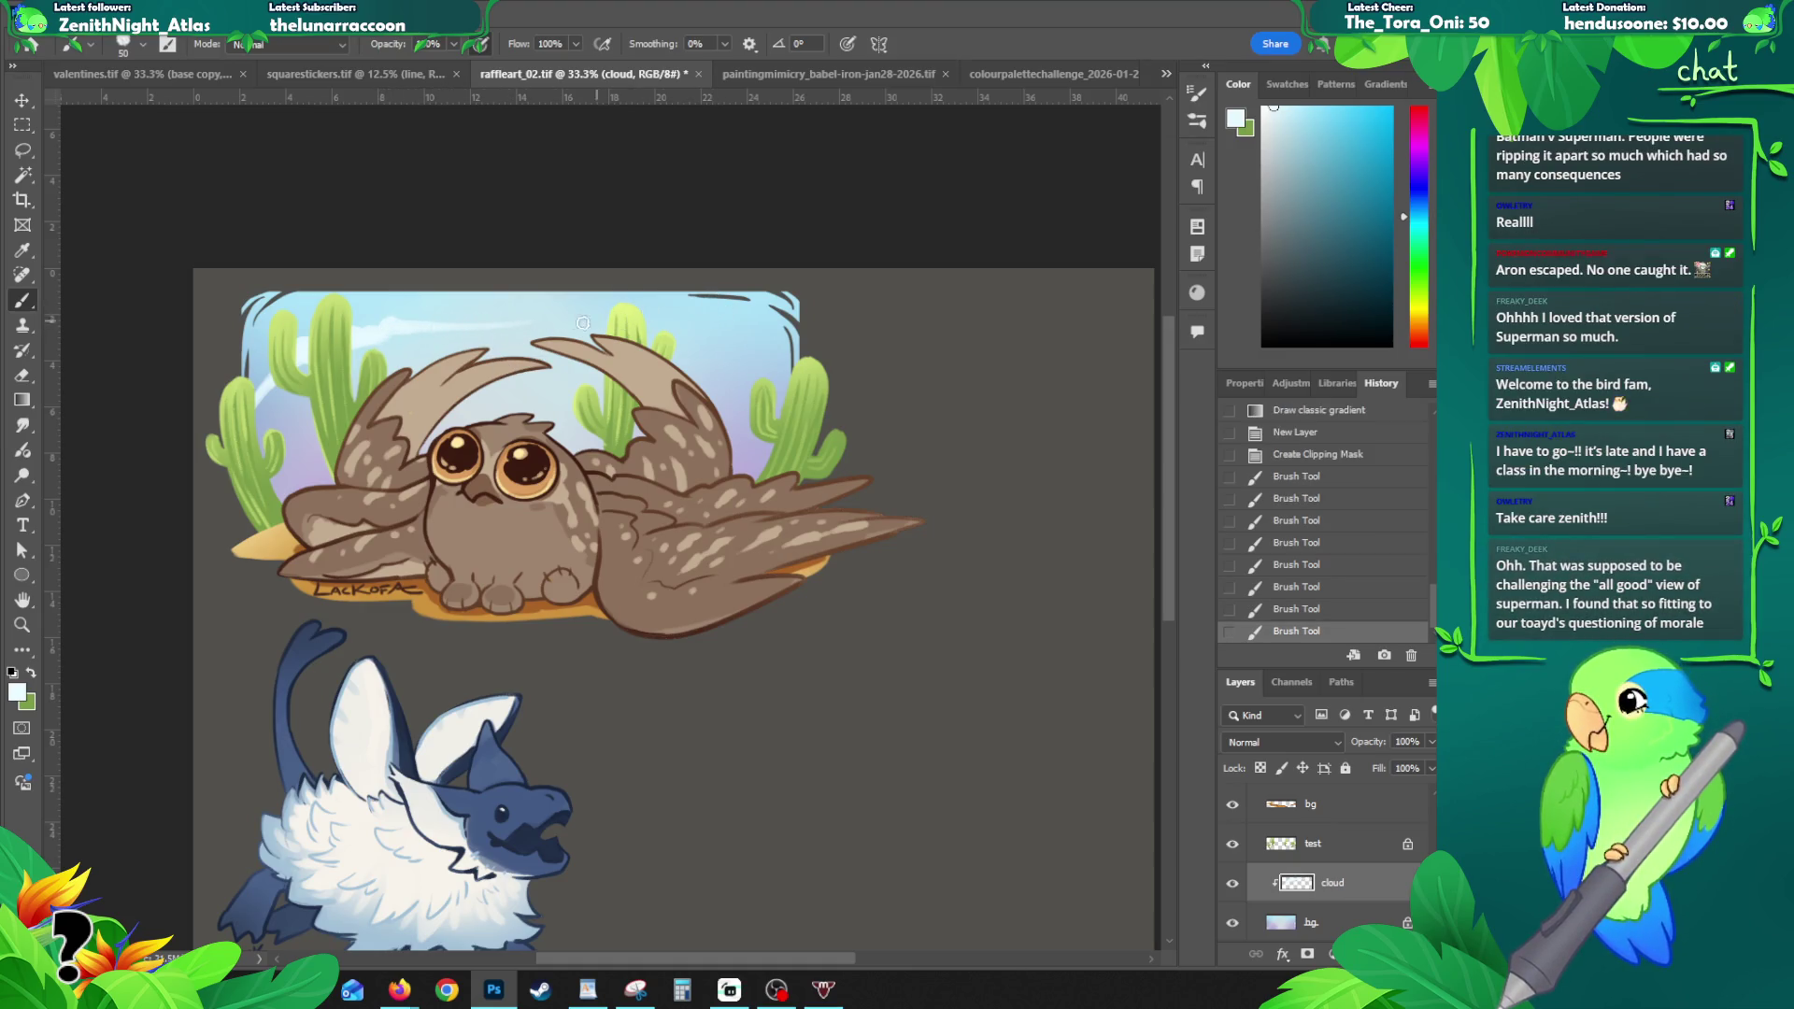
pyautogui.press('e')
pyautogui.moveTo(449, 322)
pyautogui.mouseDown()
pyautogui.moveTo(566, 342)
pyautogui.moveTo(718, 325)
pyautogui.moveTo(673, 316)
pyautogui.moveTo(739, 325)
pyautogui.mouseUp()
pyautogui.press('b')
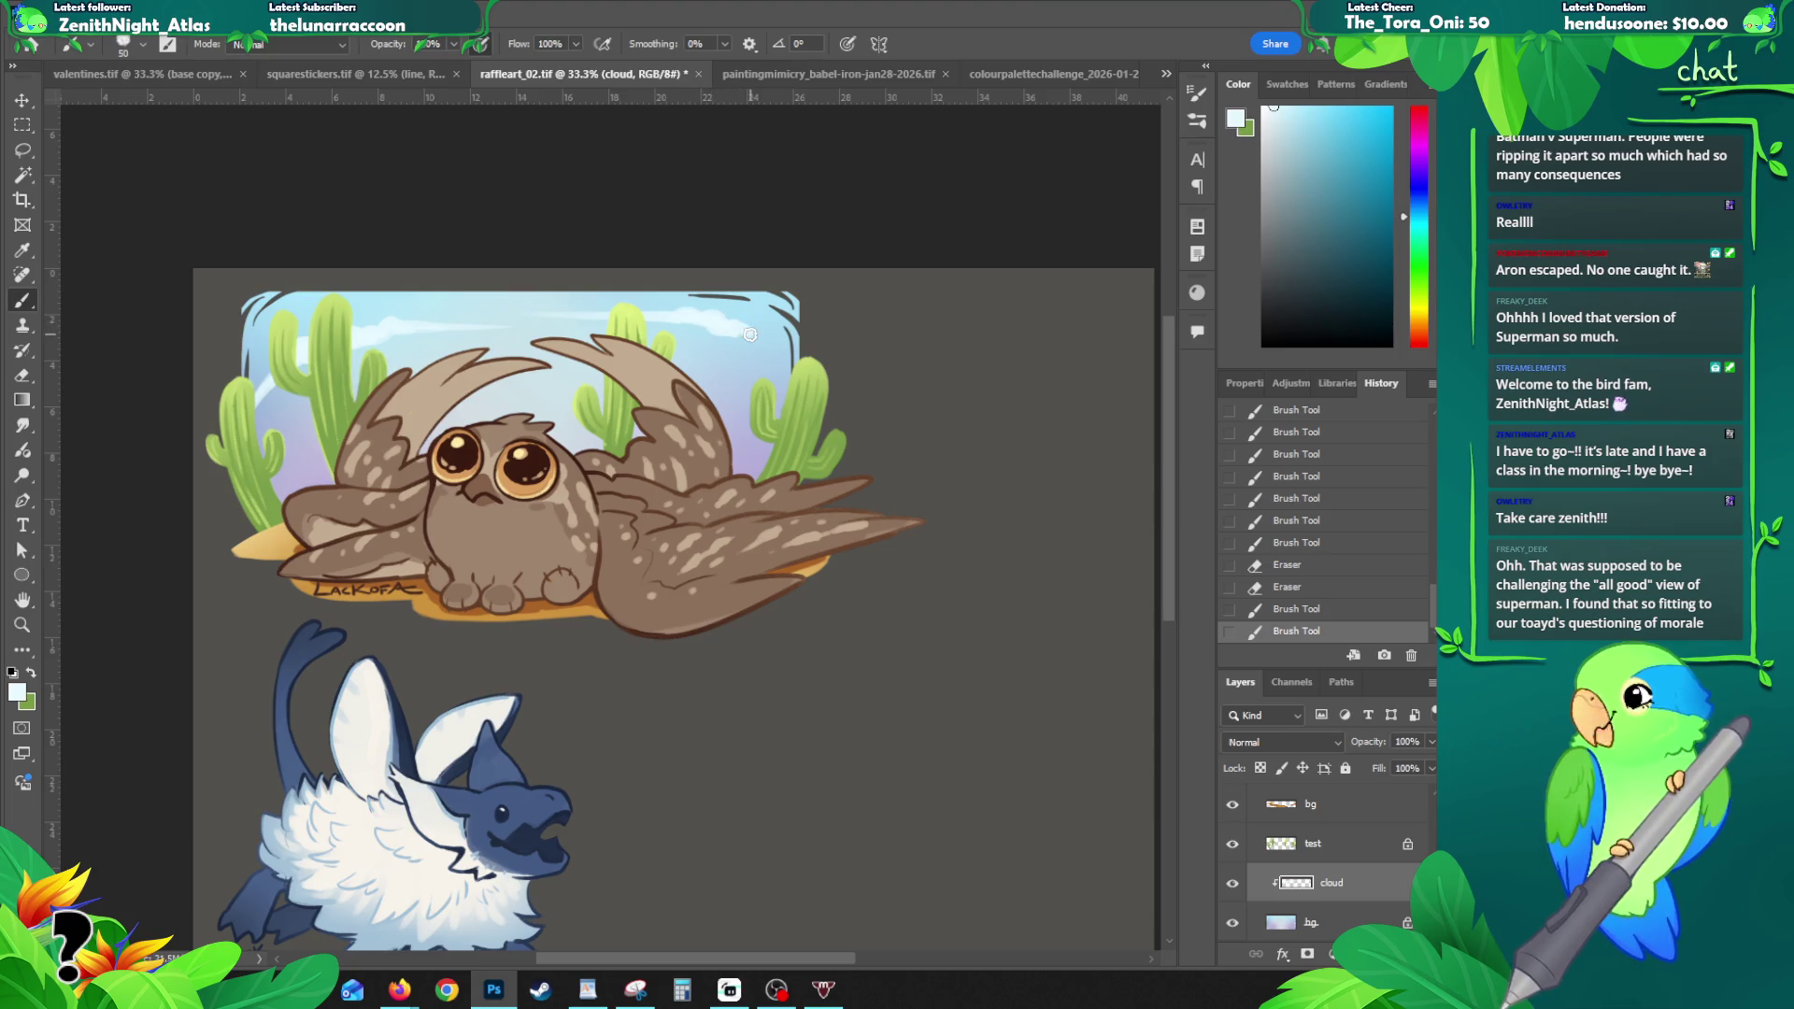
# - Add a light stroke along the sky's right edge and erase small bits at its top-right corner
pyautogui.moveTo(757, 340); pyautogui.dragTo(781, 412)
pyautogui.press('e')
pyautogui.moveTo(782, 350); pyautogui.dragTo(780, 346)
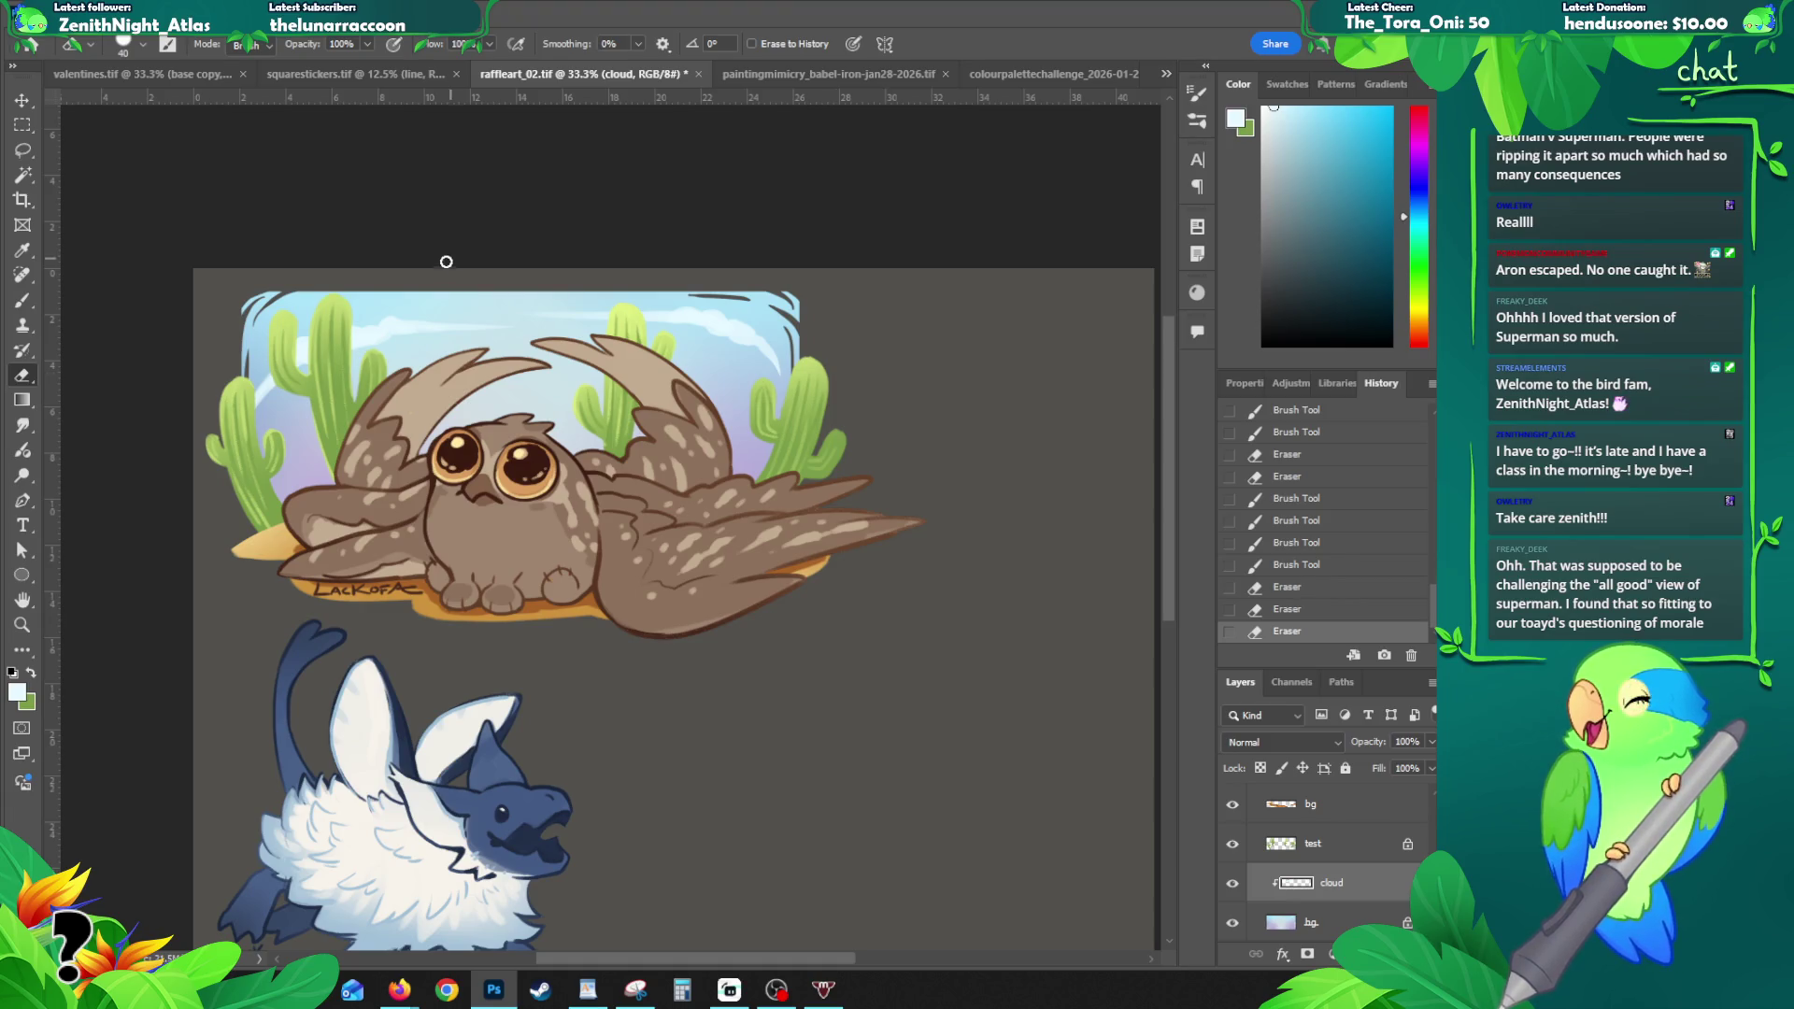
# - With a slightly smaller brush, paint and dab soft cloud strokes across the upper sky
pyautogui.press('b')
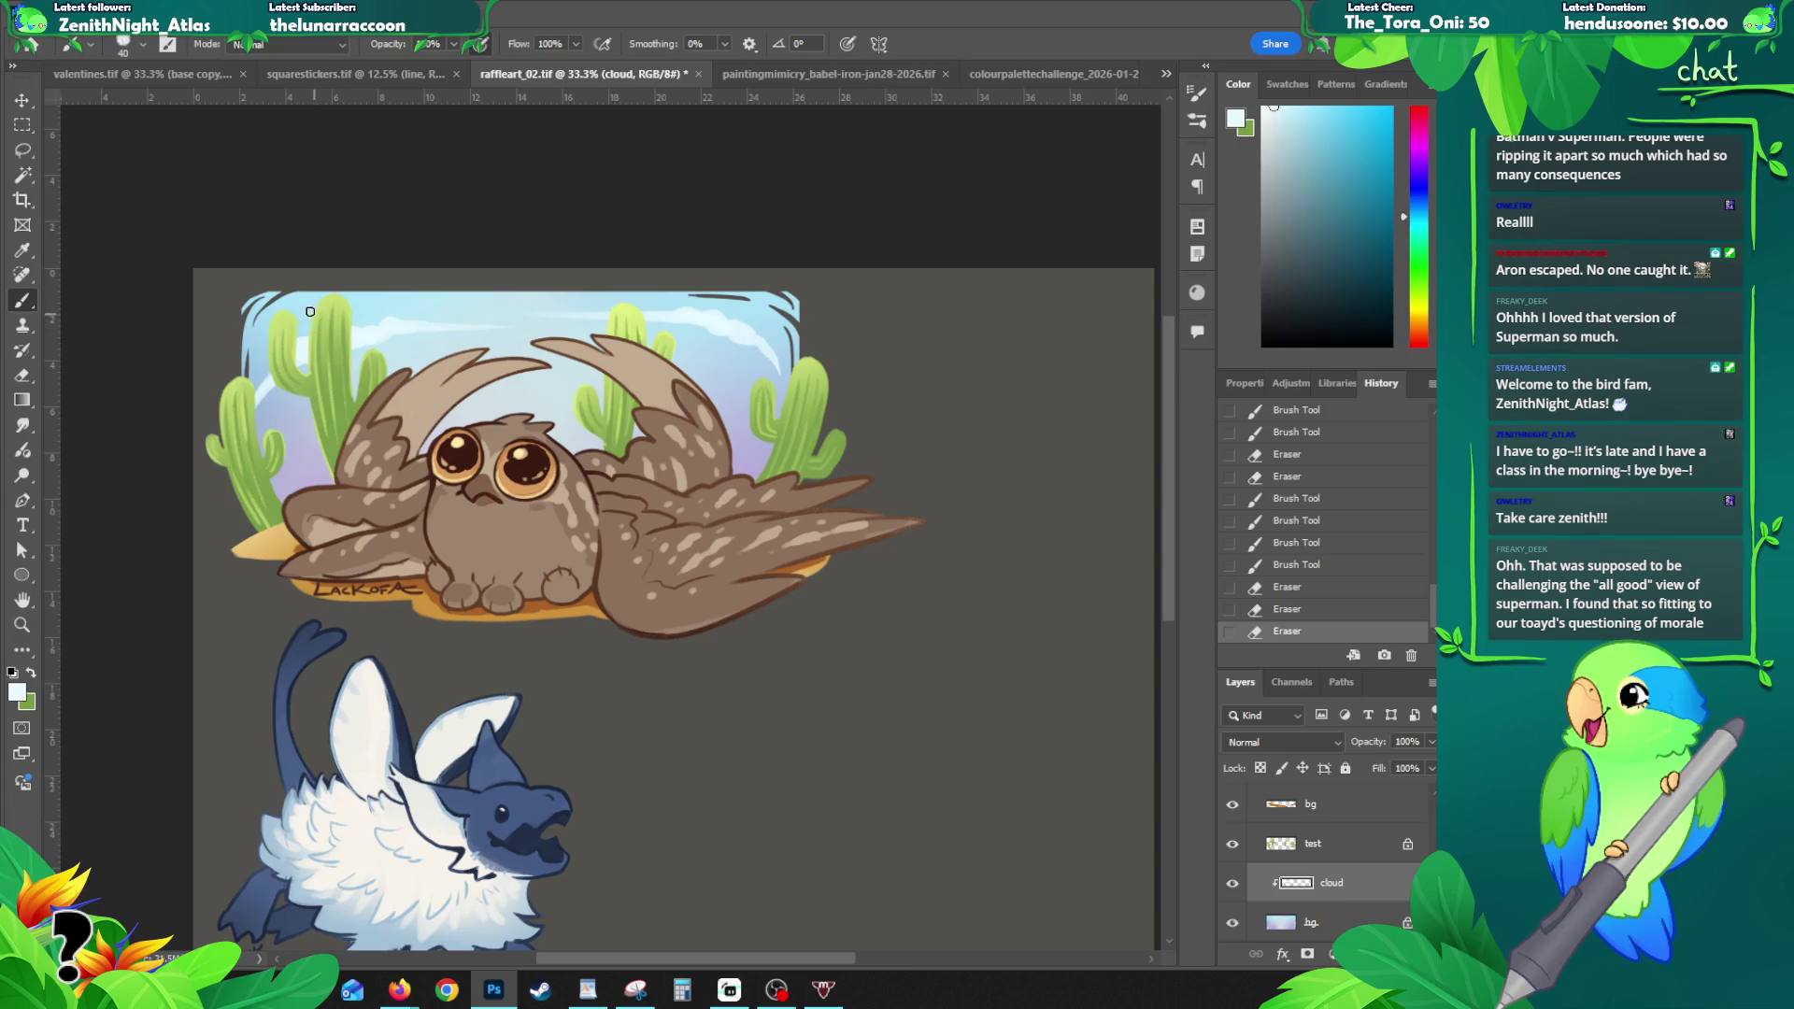
pyautogui.press('[')
pyautogui.moveTo(369, 309); pyautogui.dragTo(393, 369)
pyautogui.hotkey('ctrl', 'z')
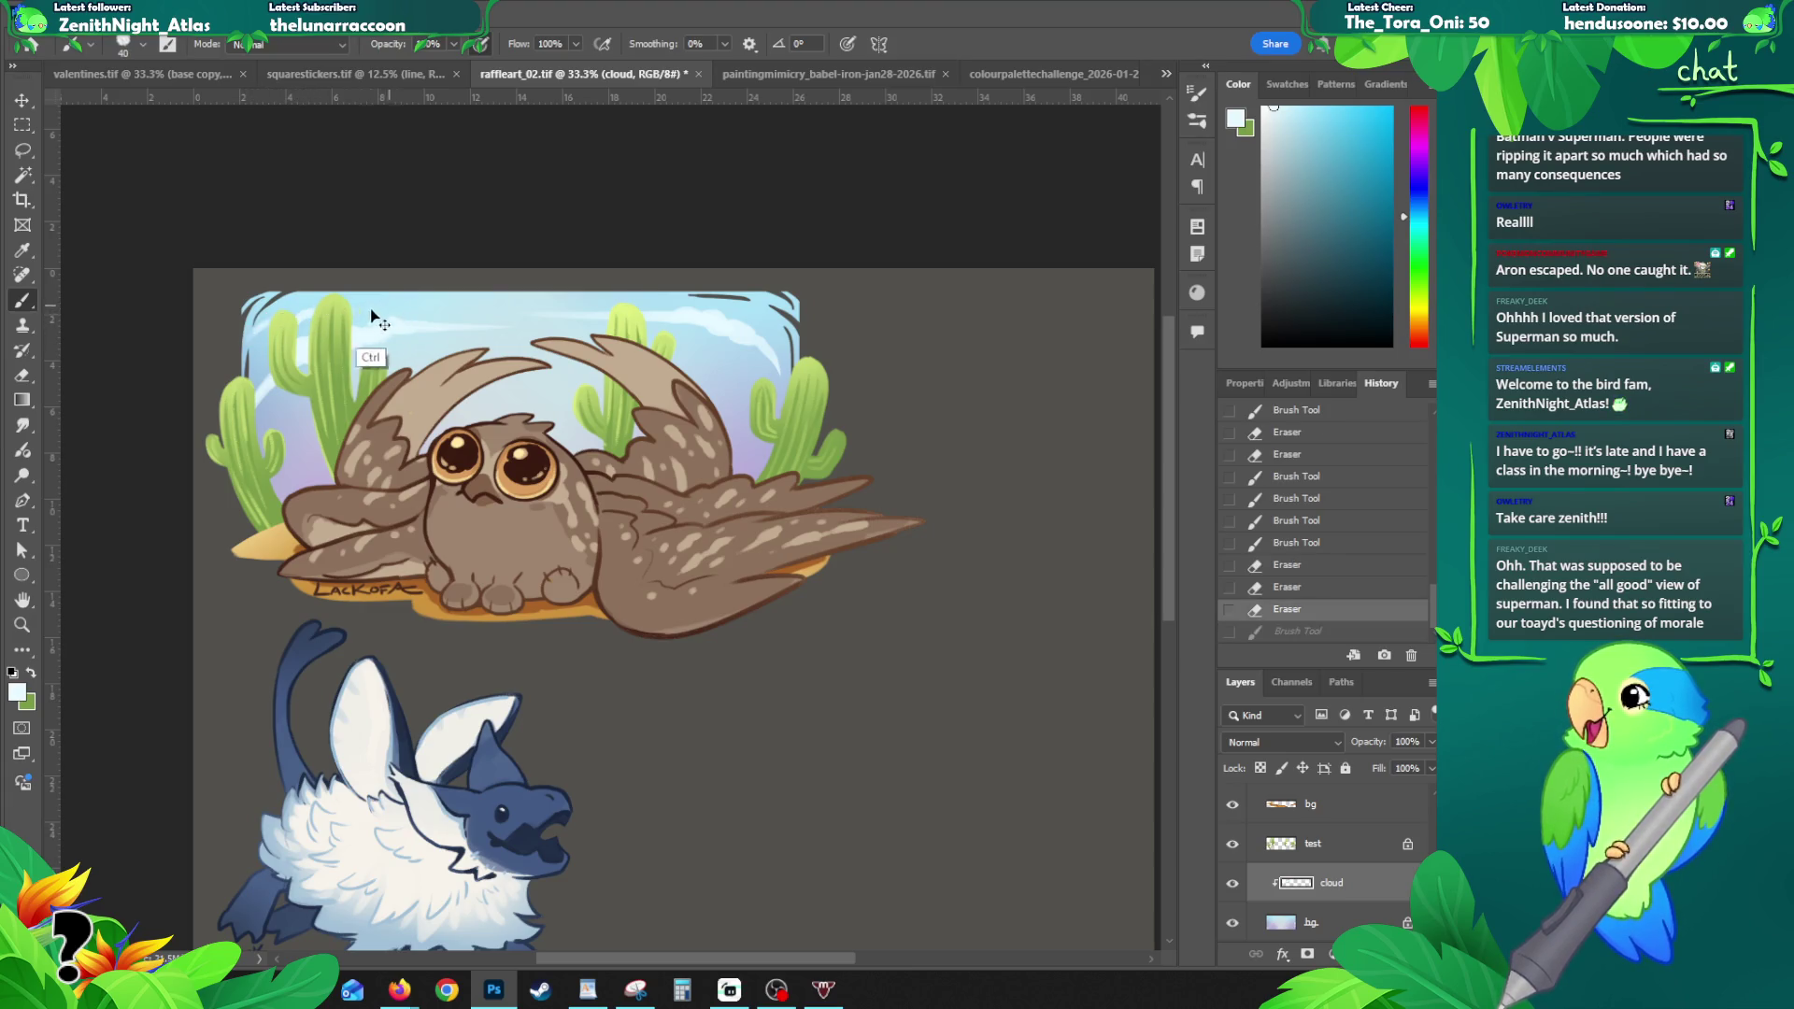
pyautogui.moveTo(270, 326); pyautogui.dragTo(226, 356)
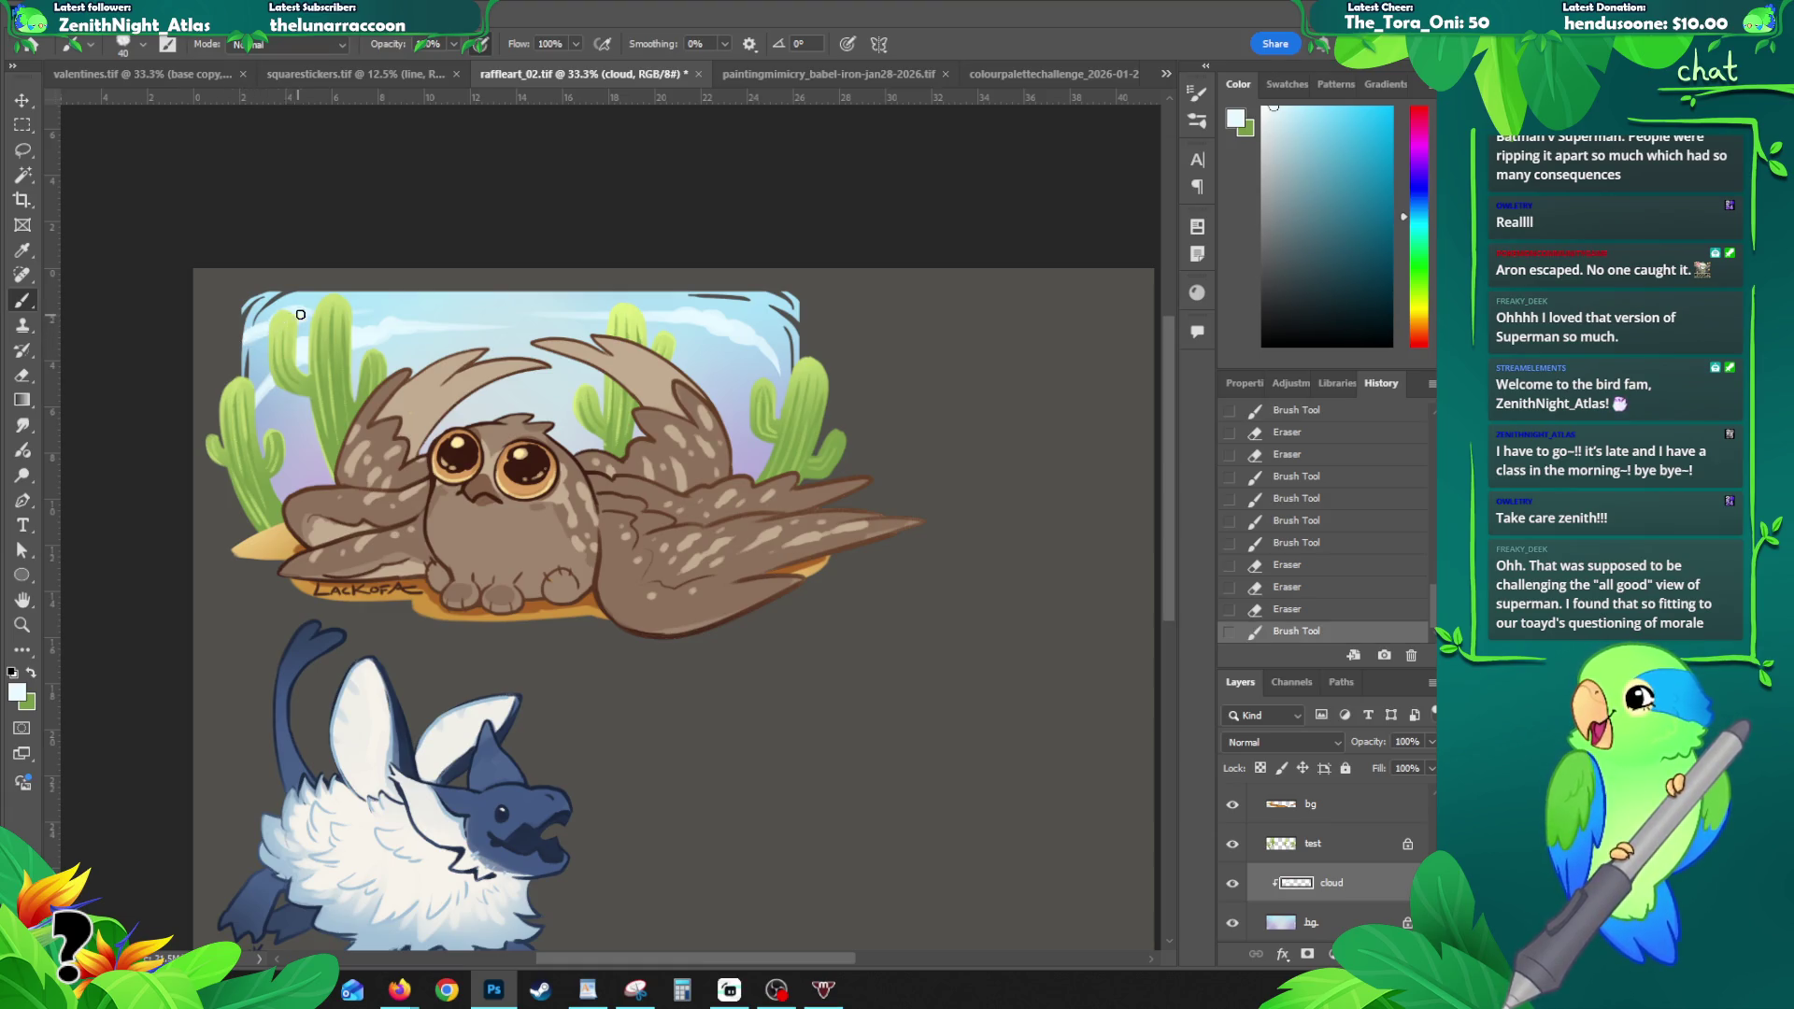
pyautogui.click(333, 313)
pyautogui.click(384, 311)
pyautogui.click(425, 307)
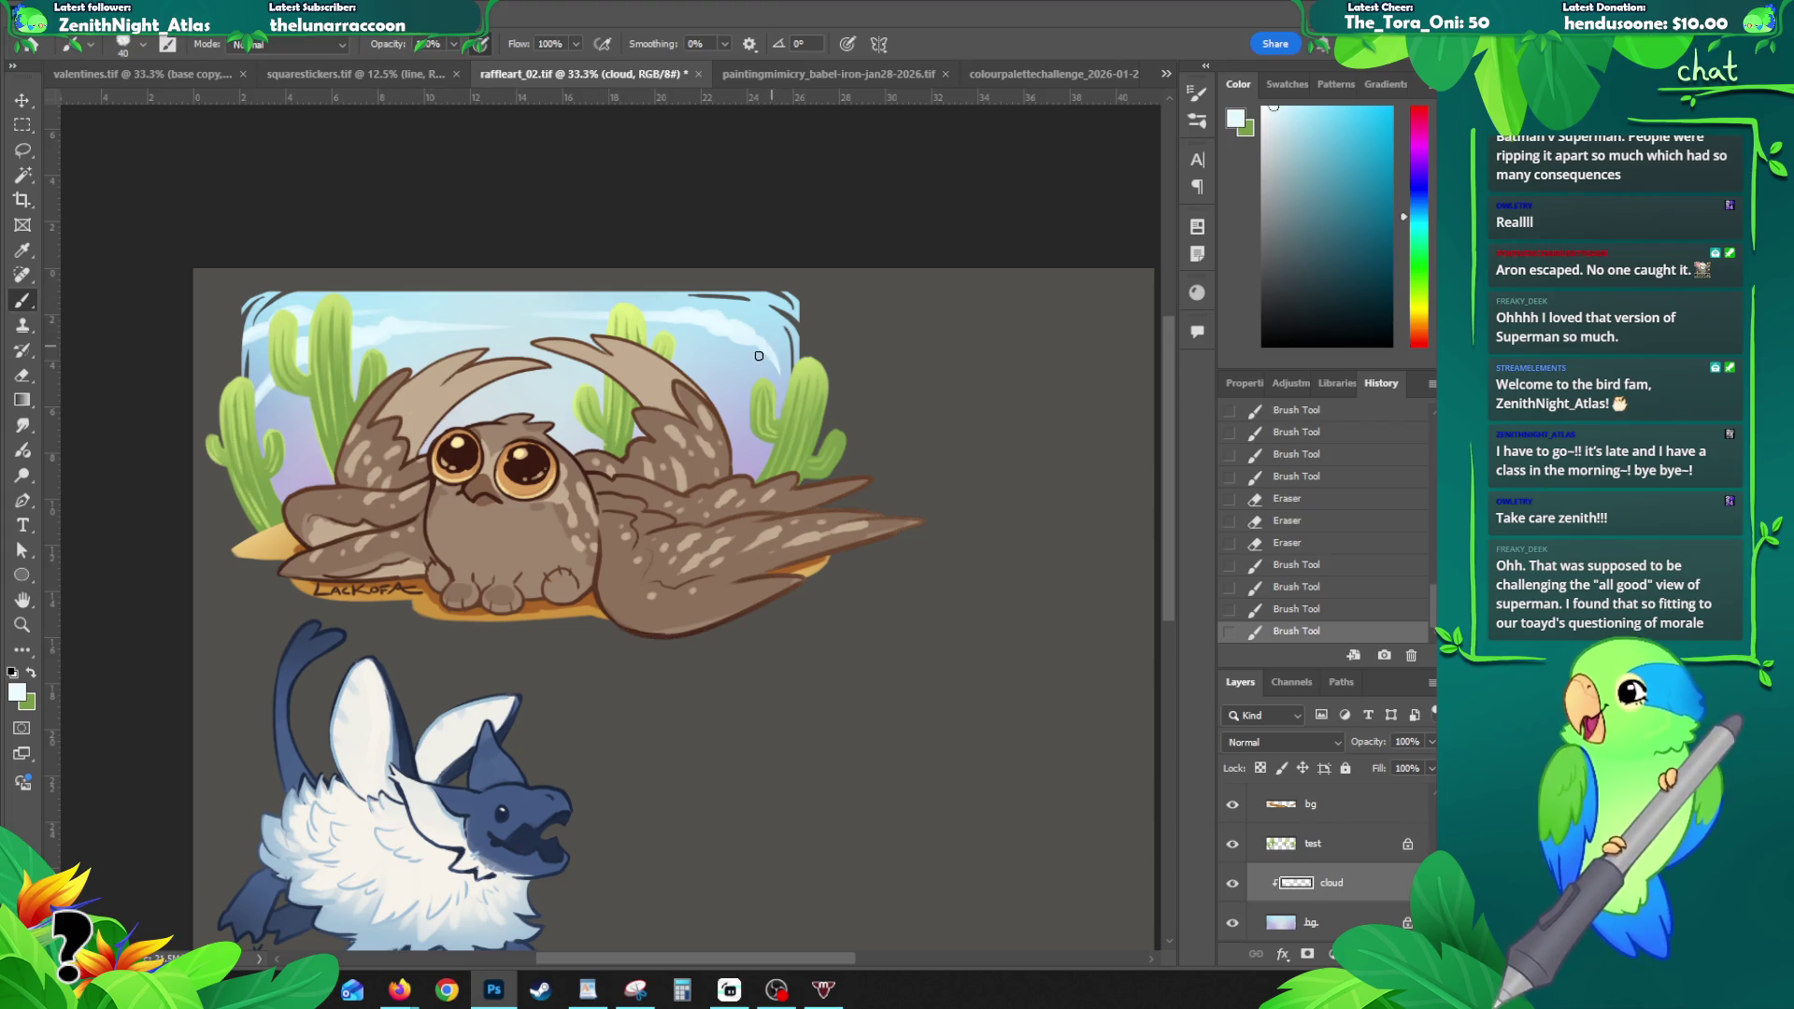
pyautogui.moveTo(686, 346)
pyautogui.mouseDown()
pyautogui.moveTo(787, 389)
pyautogui.moveTo(753, 366)
pyautogui.moveTo(782, 422)
pyautogui.mouseUp()
pyautogui.hotkey('ctrl', 'z')
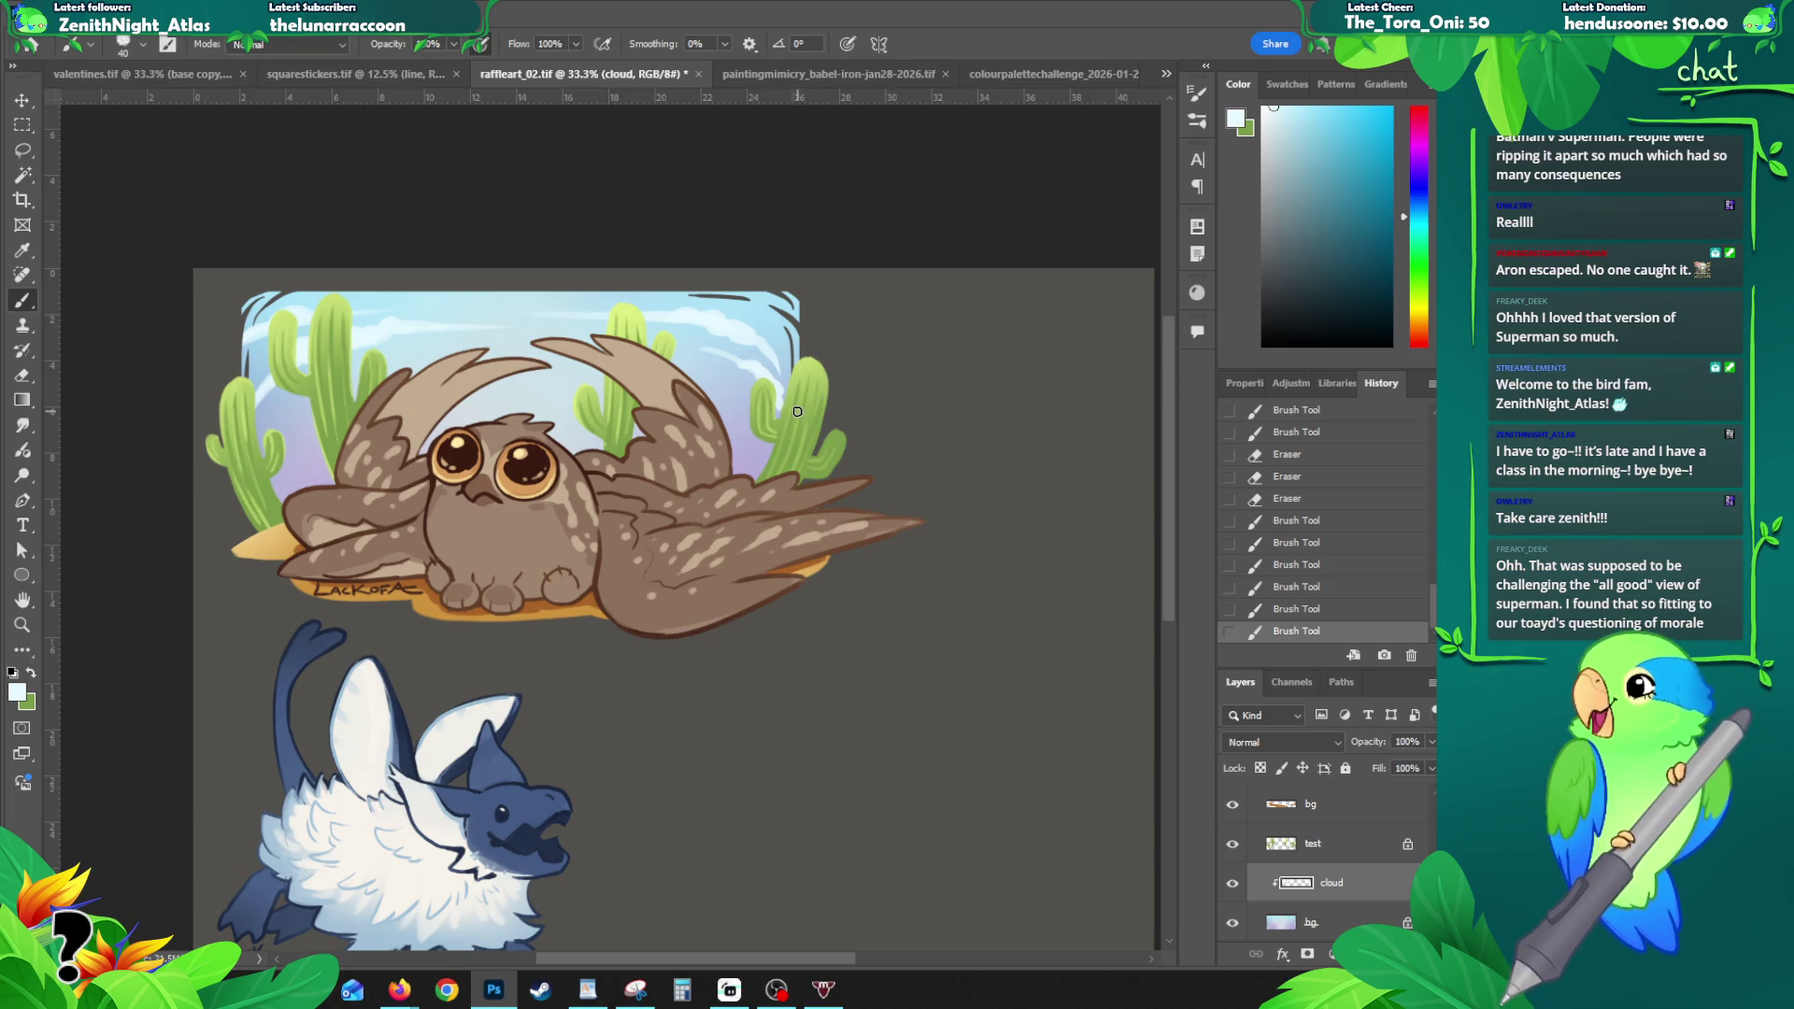
pyautogui.moveTo(783, 414); pyautogui.dragTo(787, 410)
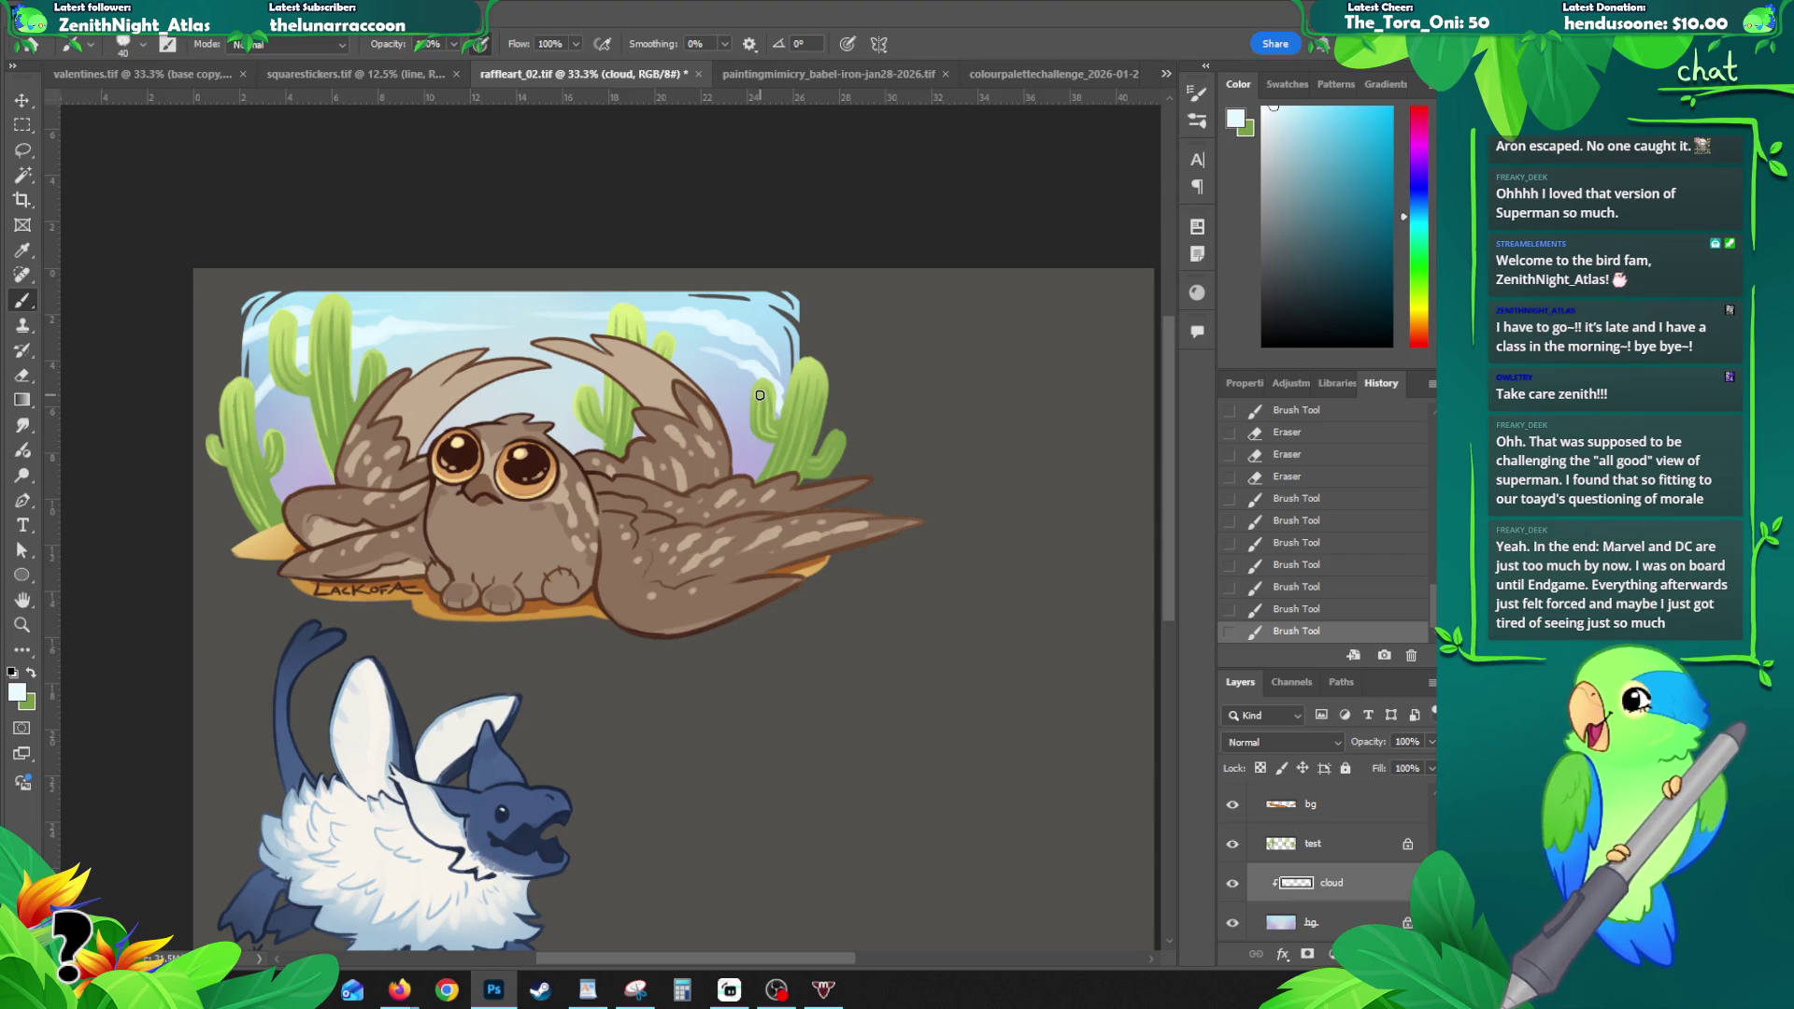
# - Erase stray paint near the left cactus and a small spot in the sky
pyautogui.press('e')
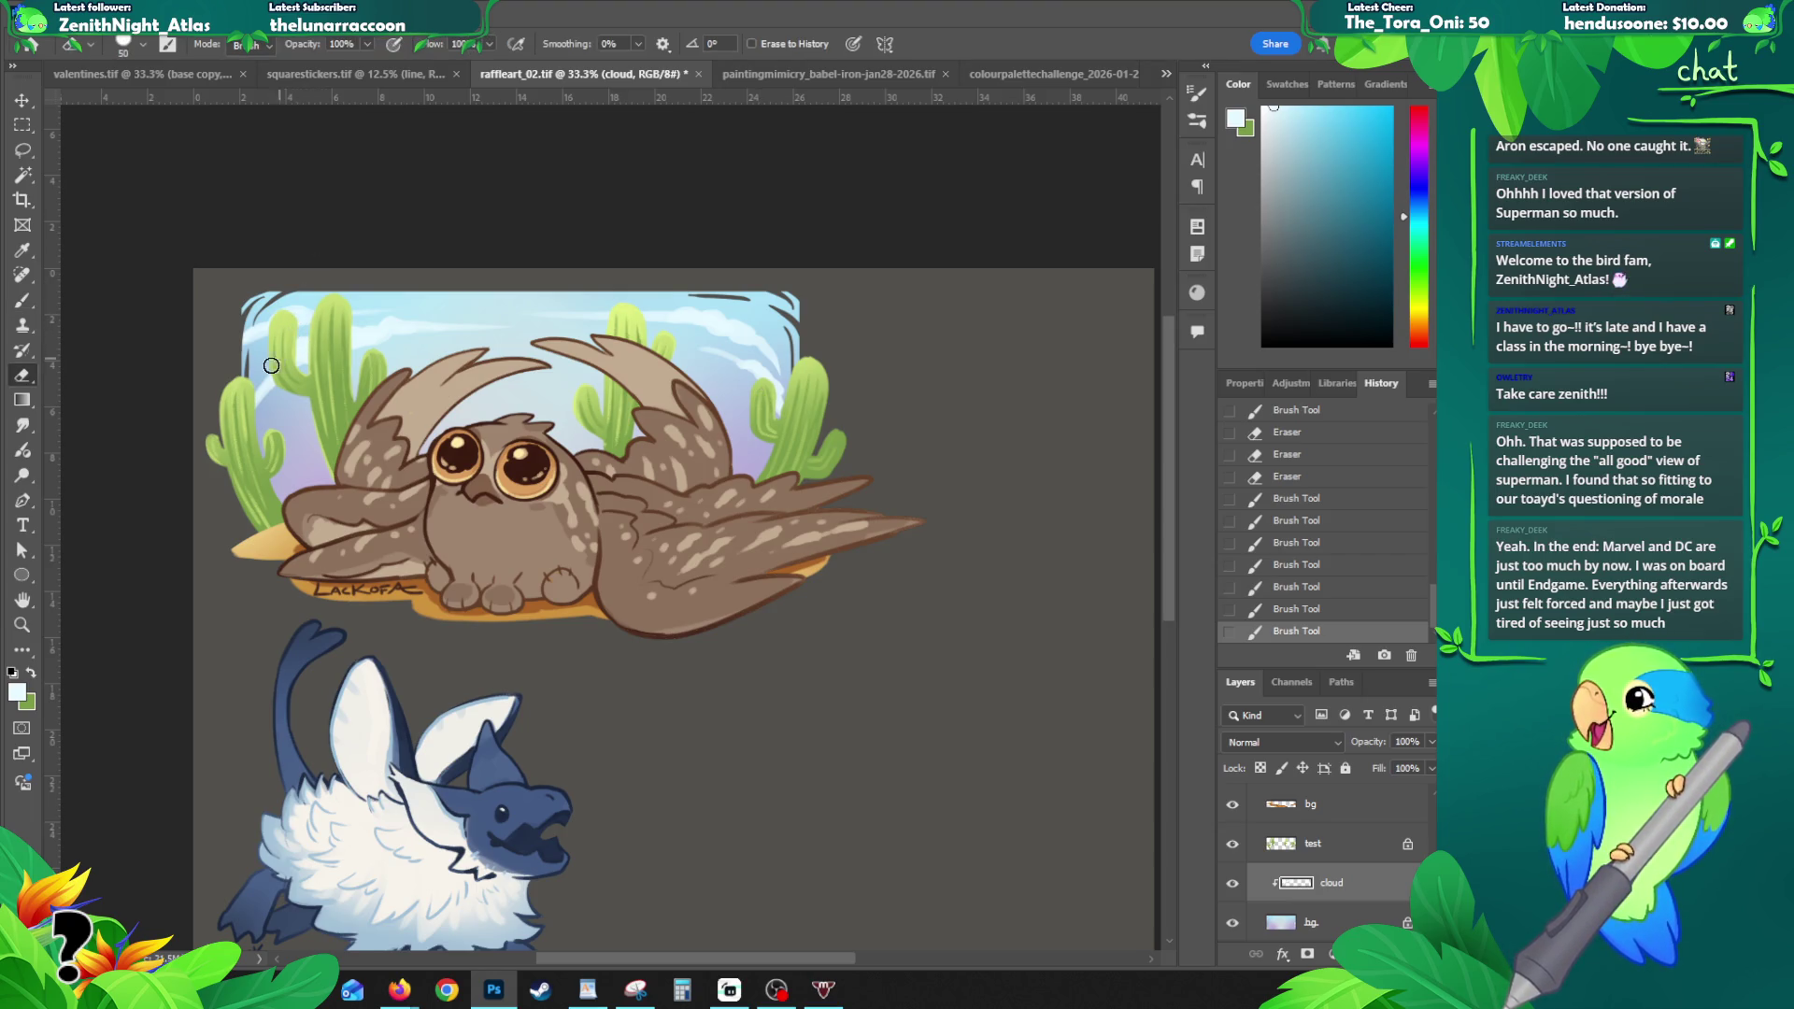
pyautogui.moveTo(265, 368); pyautogui.dragTo(244, 413)
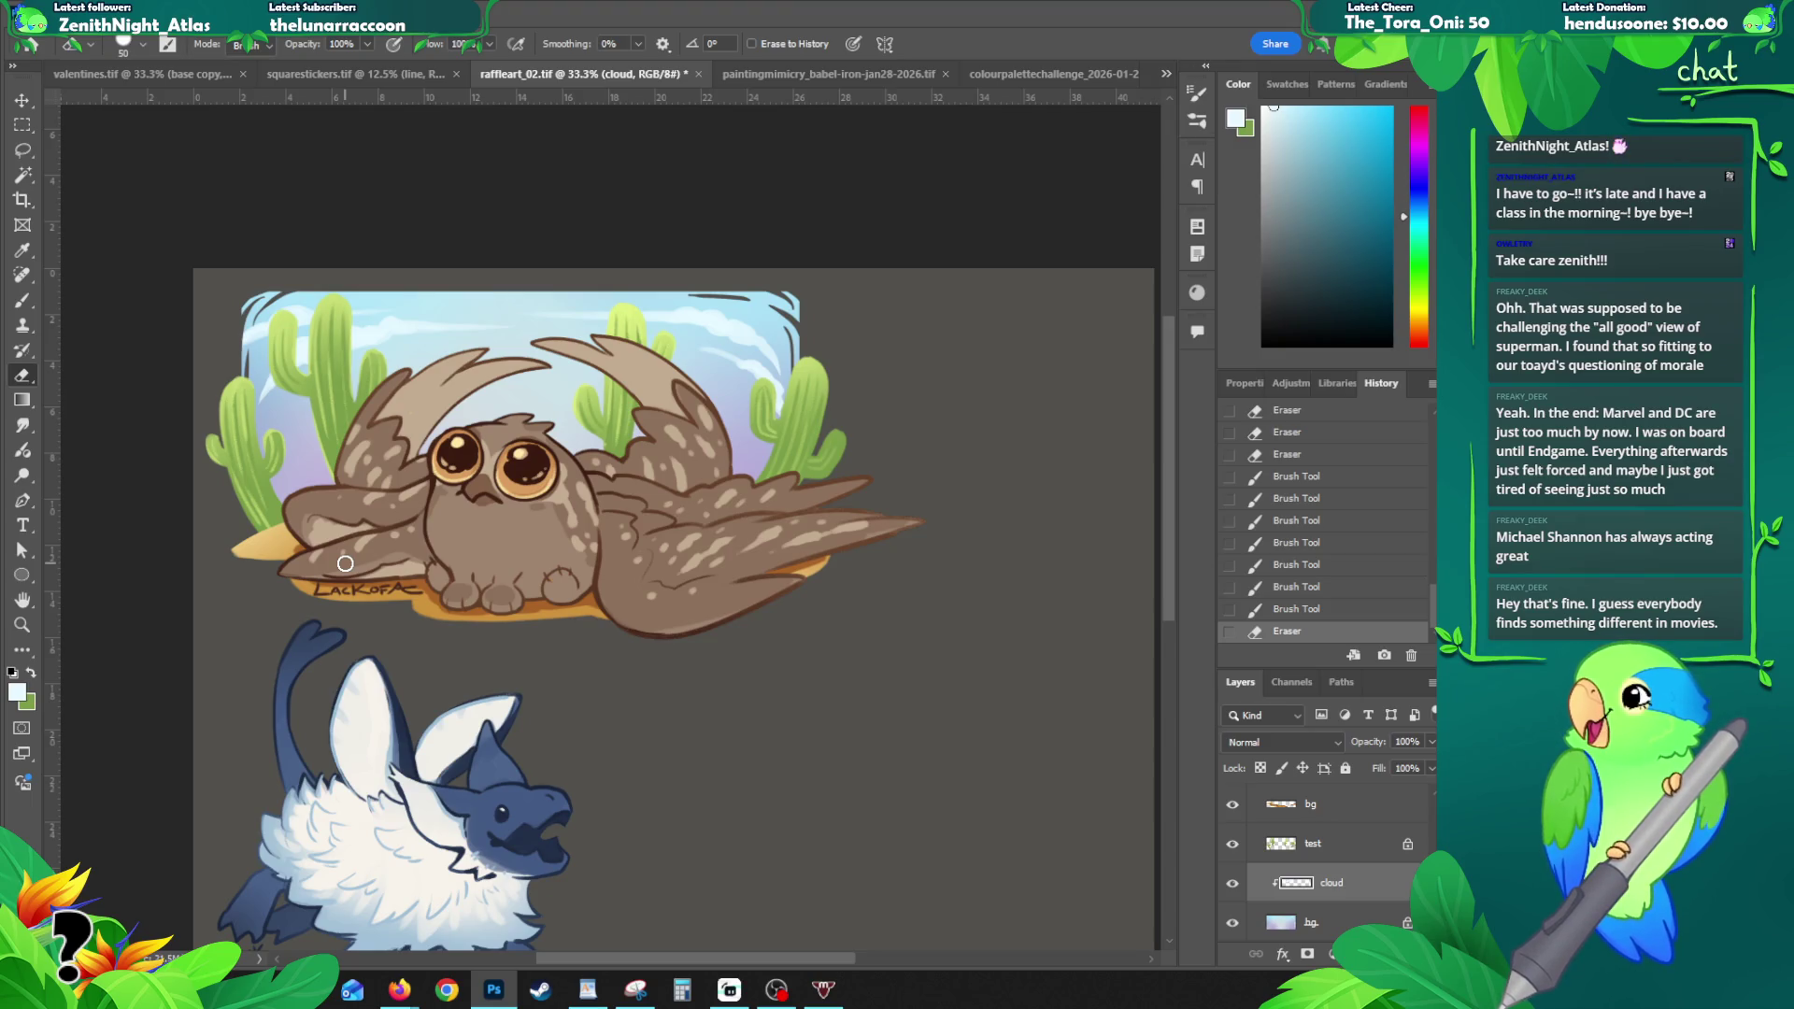
pyautogui.click(259, 317)
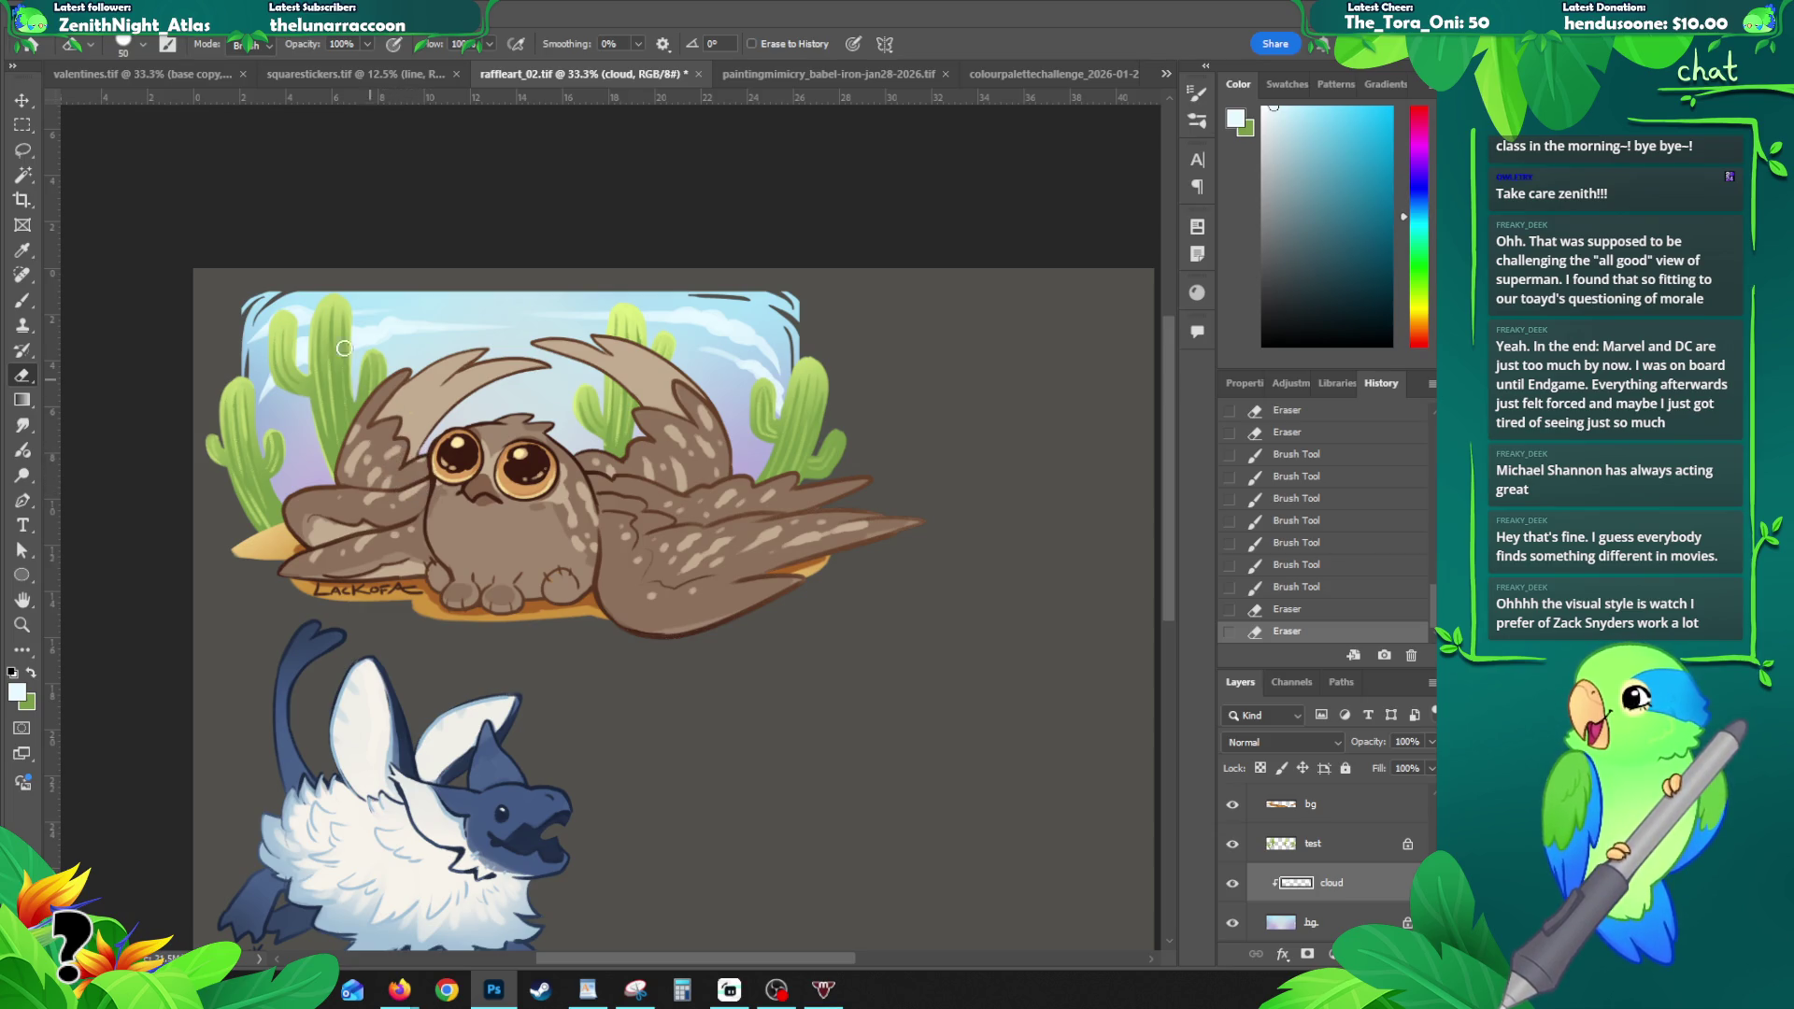
# - Add small cloud strokes at the sky's top-left and a longer one across the middle
pyautogui.moveTo(247, 342); pyautogui.dragTo(262, 337)
pyautogui.hotkey('ctrl', 'z')
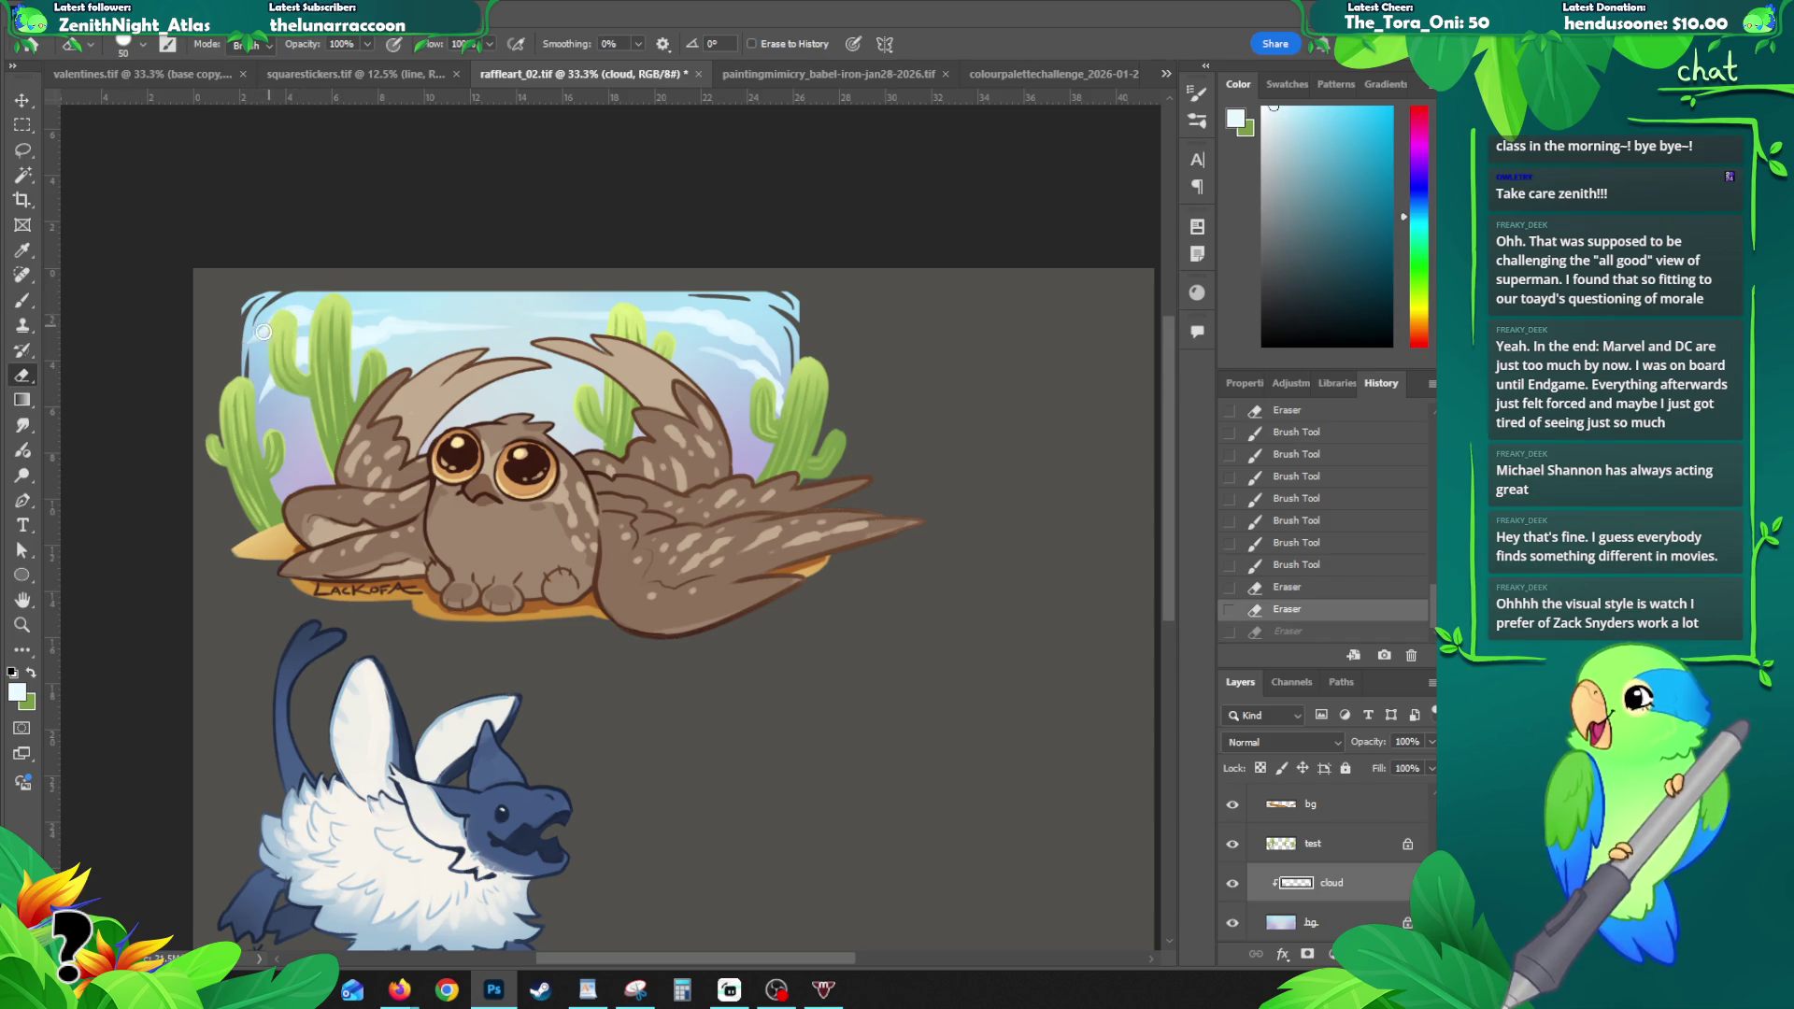
pyautogui.press('b')
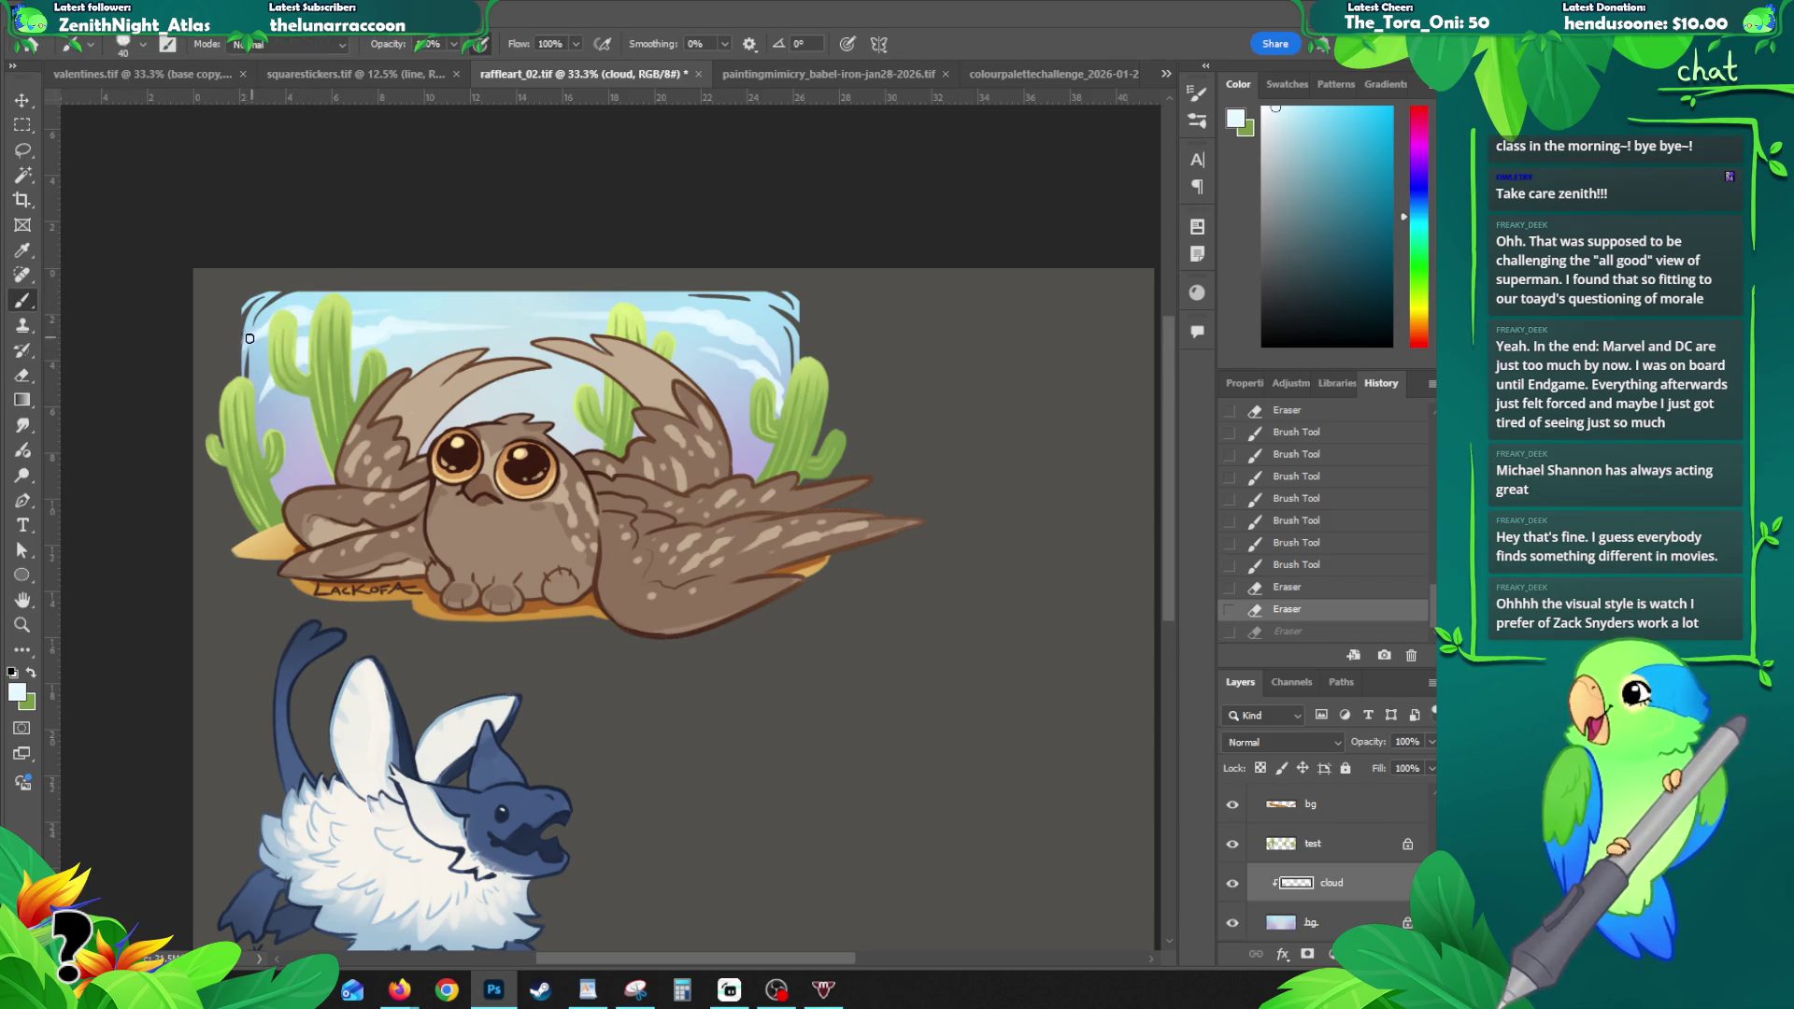
pyautogui.moveTo(239, 352); pyautogui.dragTo(242, 347)
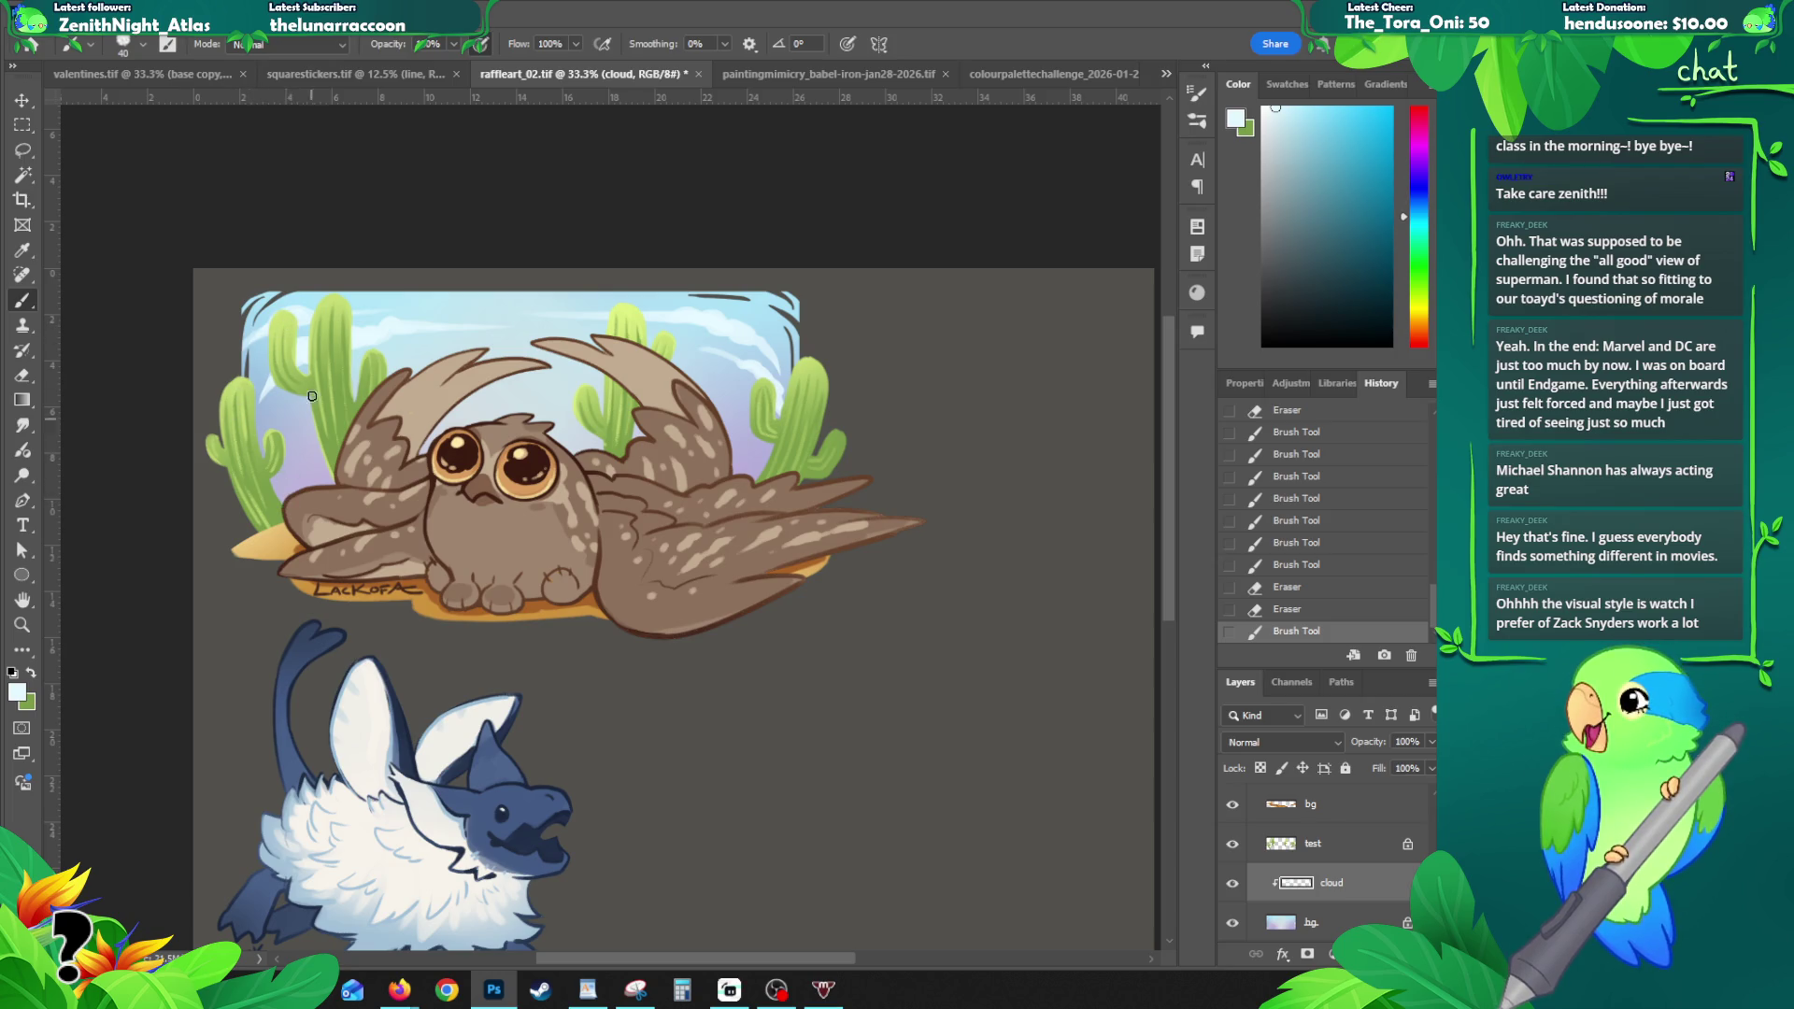
pyautogui.moveTo(269, 412); pyautogui.dragTo(254, 435)
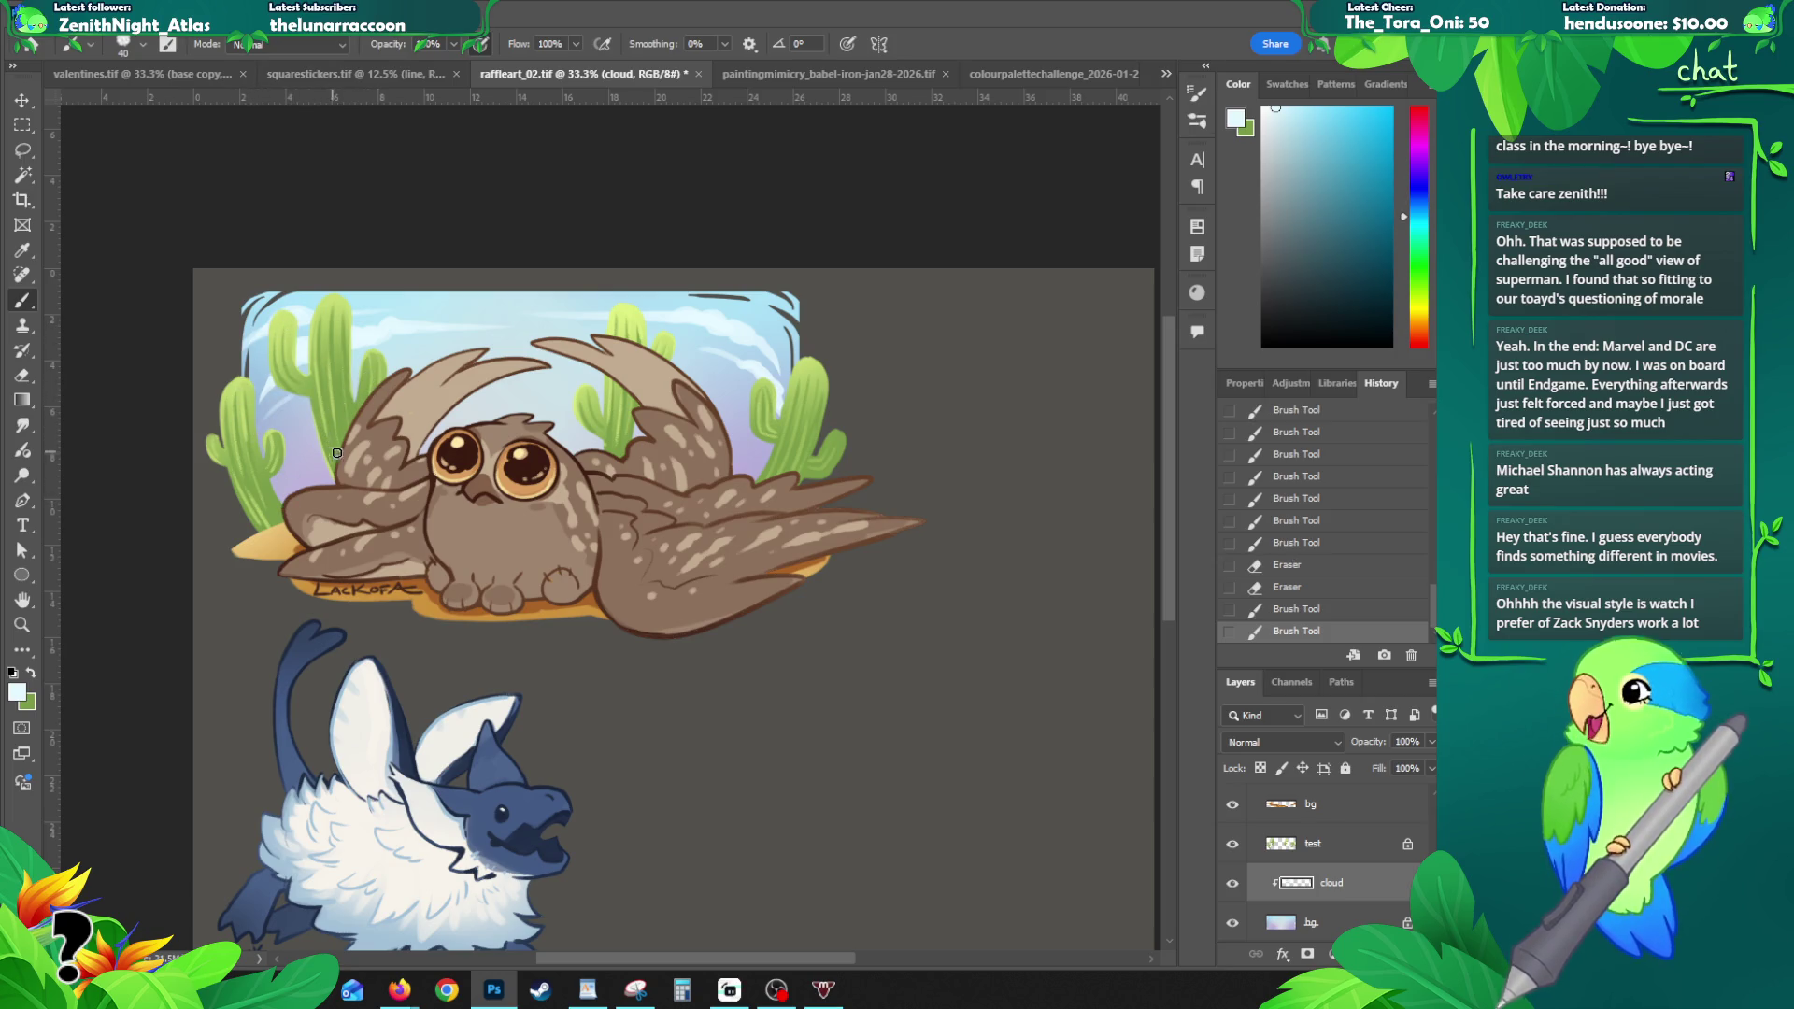
pyautogui.hotkey('ctrl', 'z')
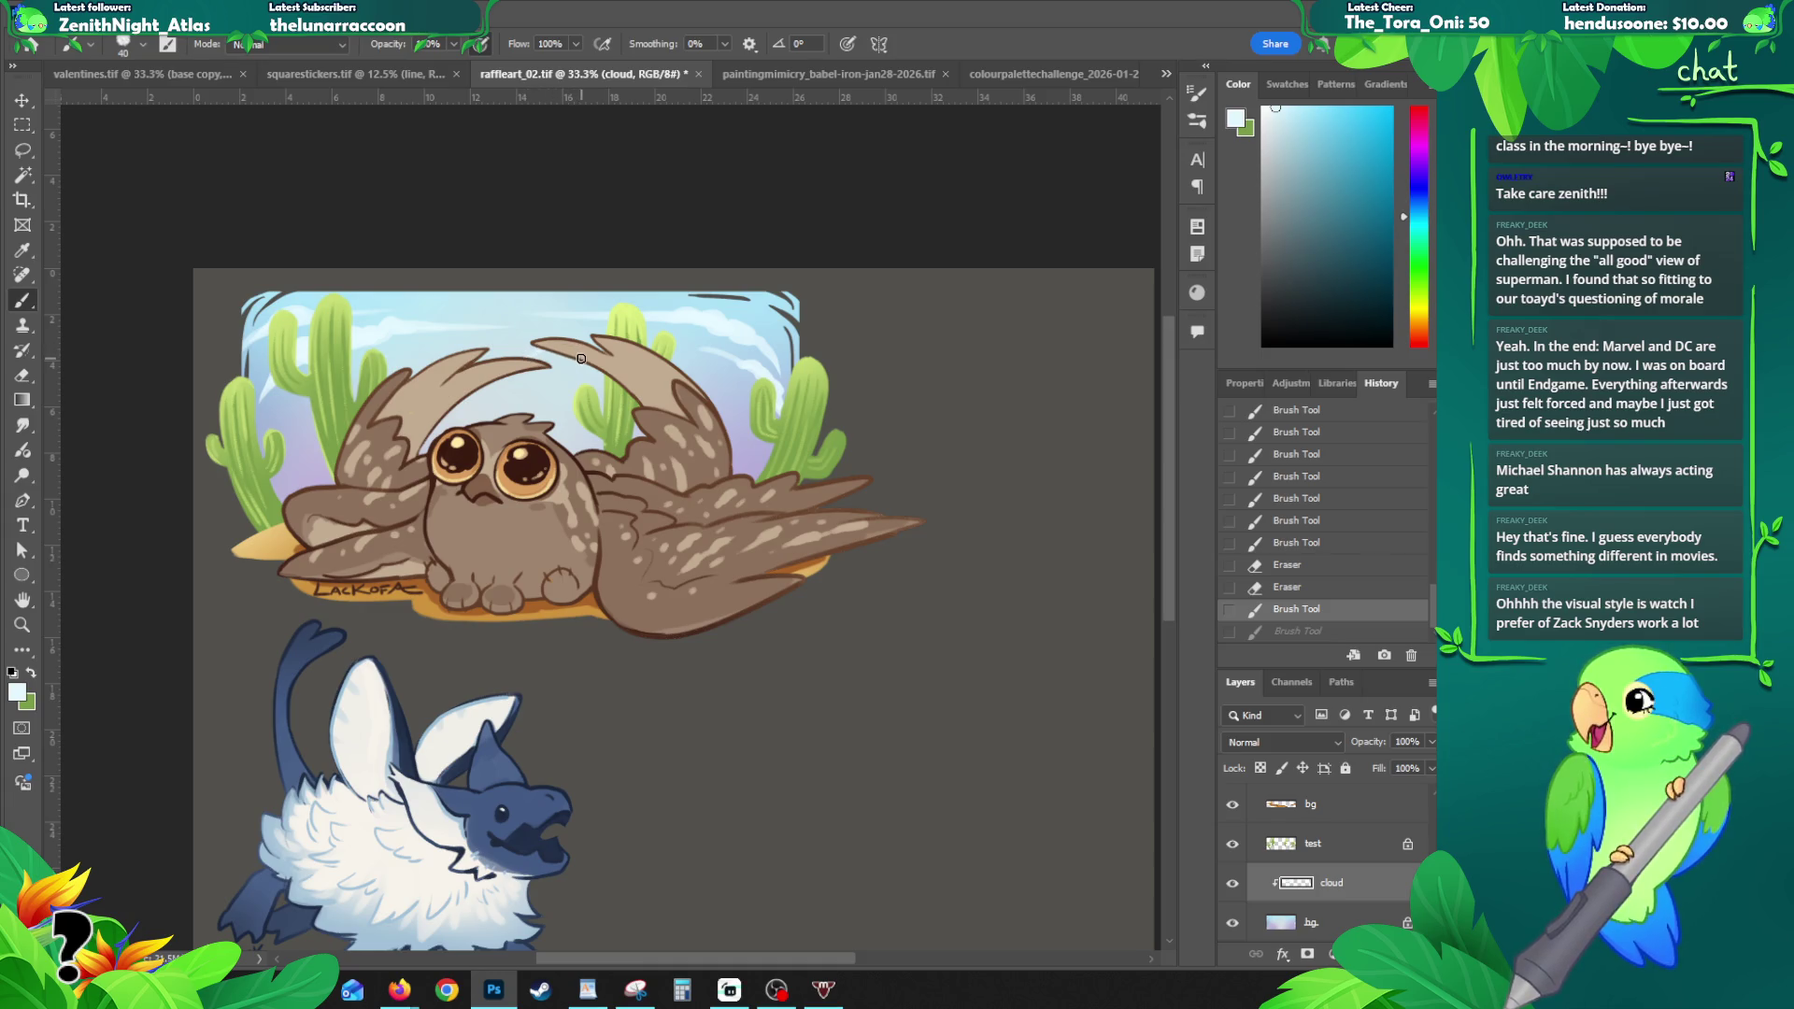
pyautogui.moveTo(609, 360)
pyautogui.mouseDown()
pyautogui.moveTo(683, 368)
pyautogui.moveTo(745, 404)
pyautogui.moveTo(662, 361)
pyautogui.moveTo(743, 402)
pyautogui.mouseUp()
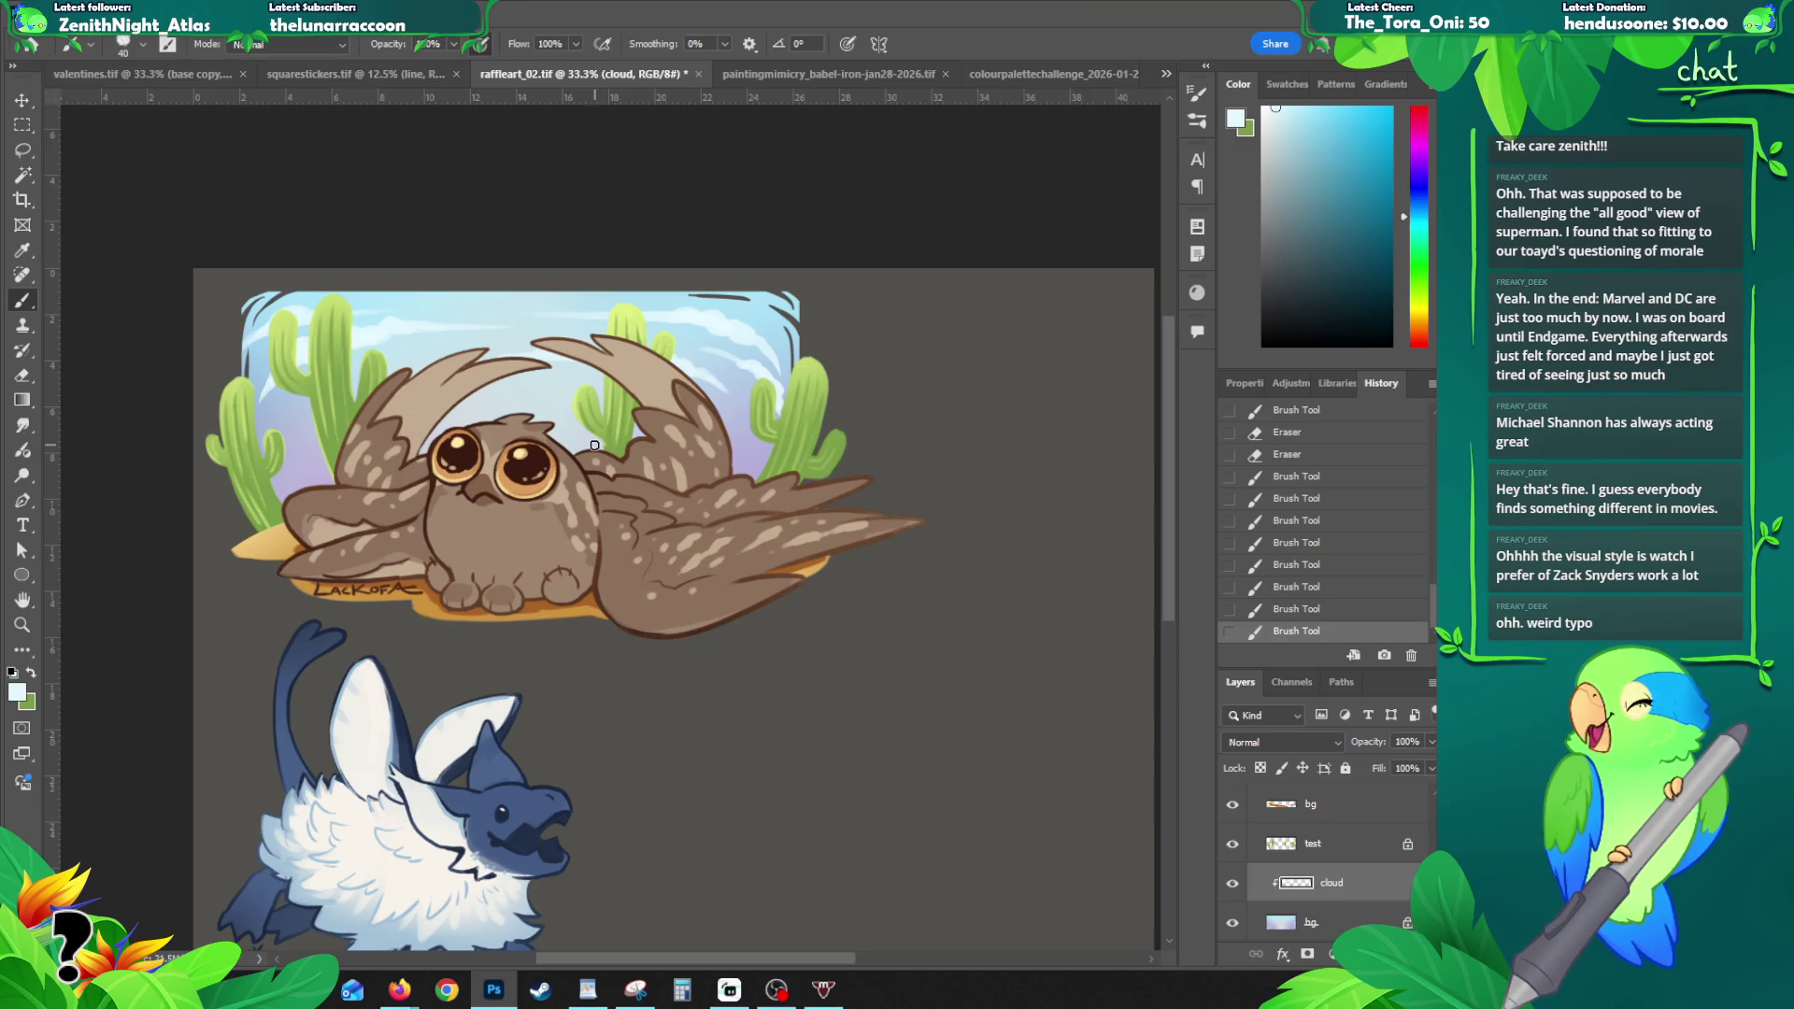
pyautogui.moveTo(587, 450); pyautogui.dragTo(572, 460)
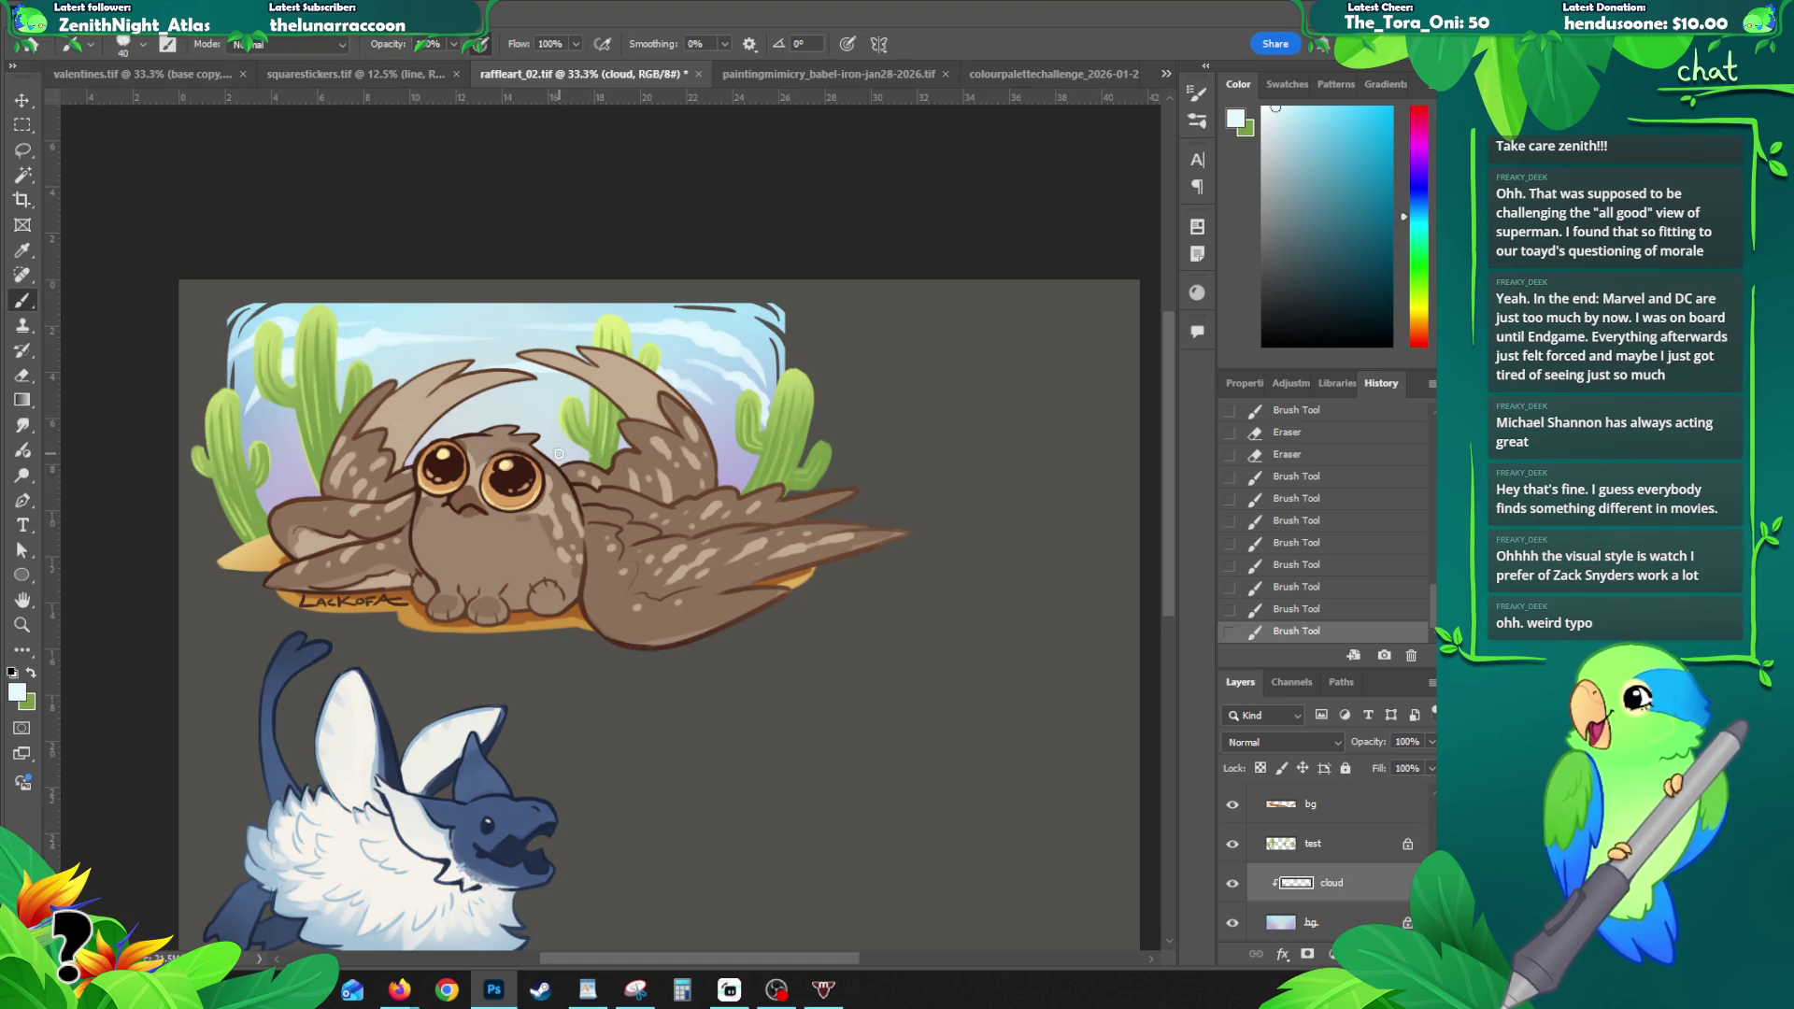
pyautogui.click(246, 423)
pyautogui.hotkey('ctrl', 'z')
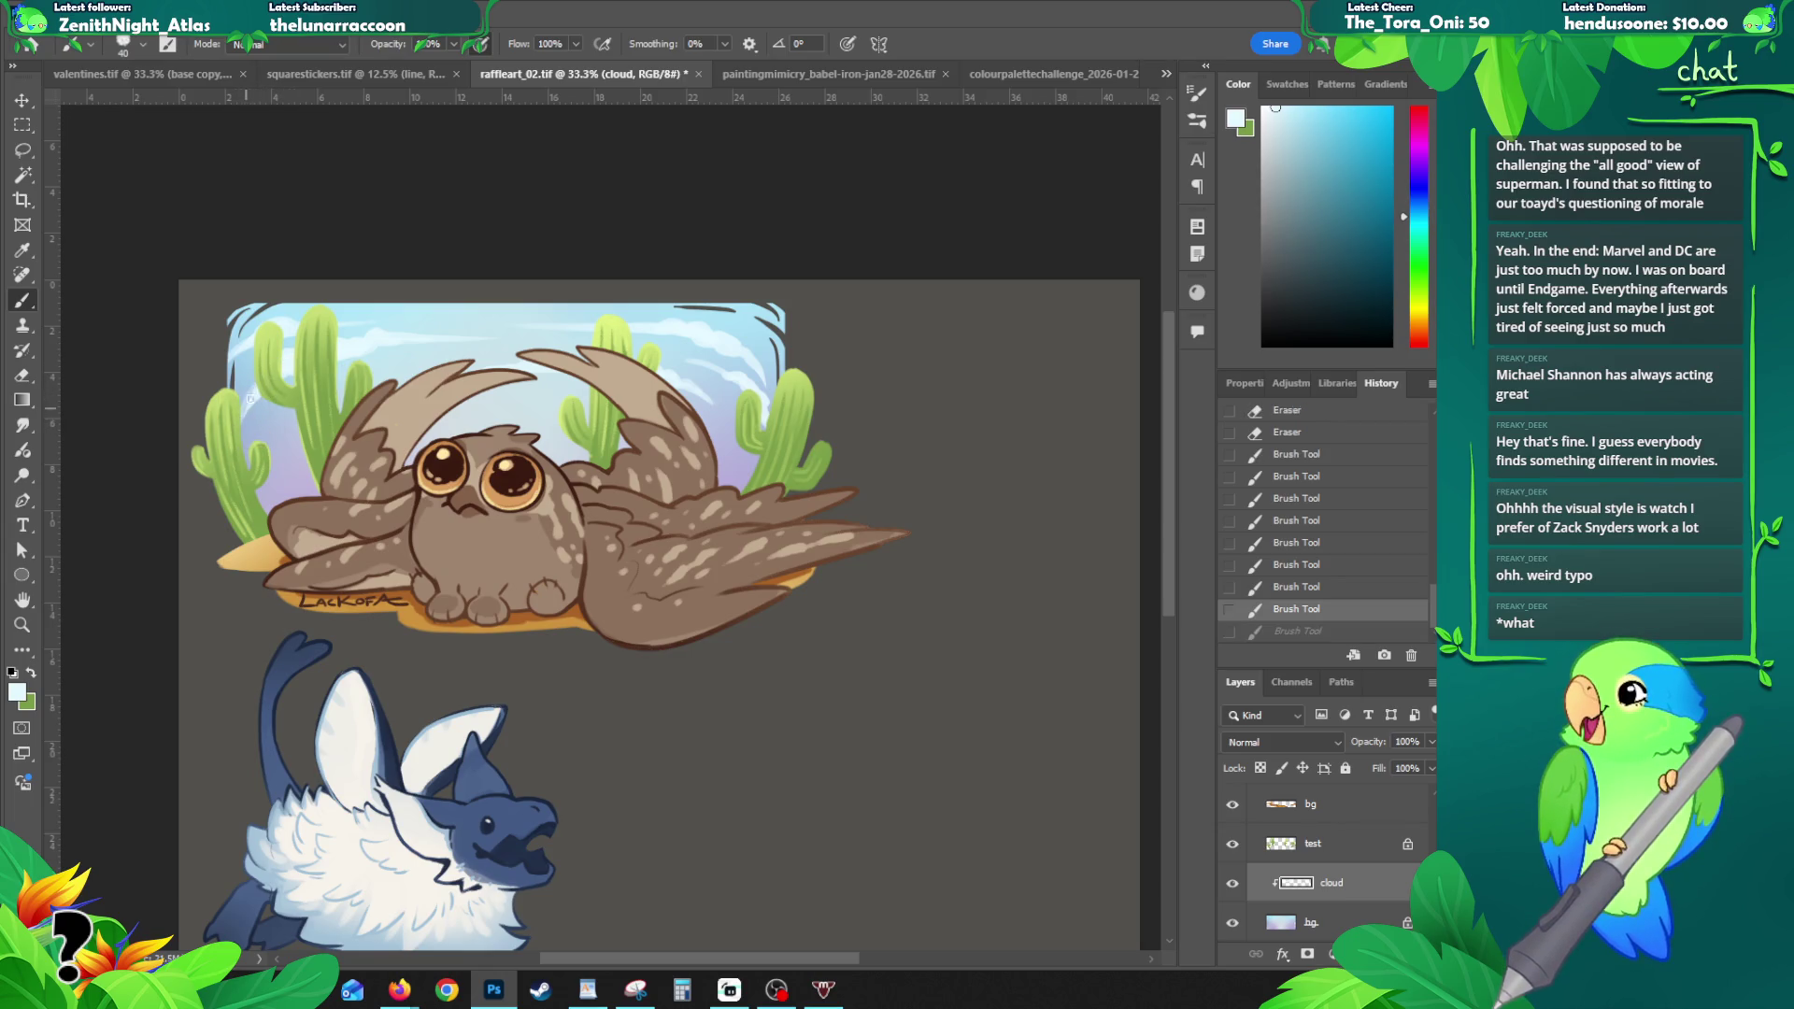
pyautogui.hotkey('ctrl', 'shift', 'z')
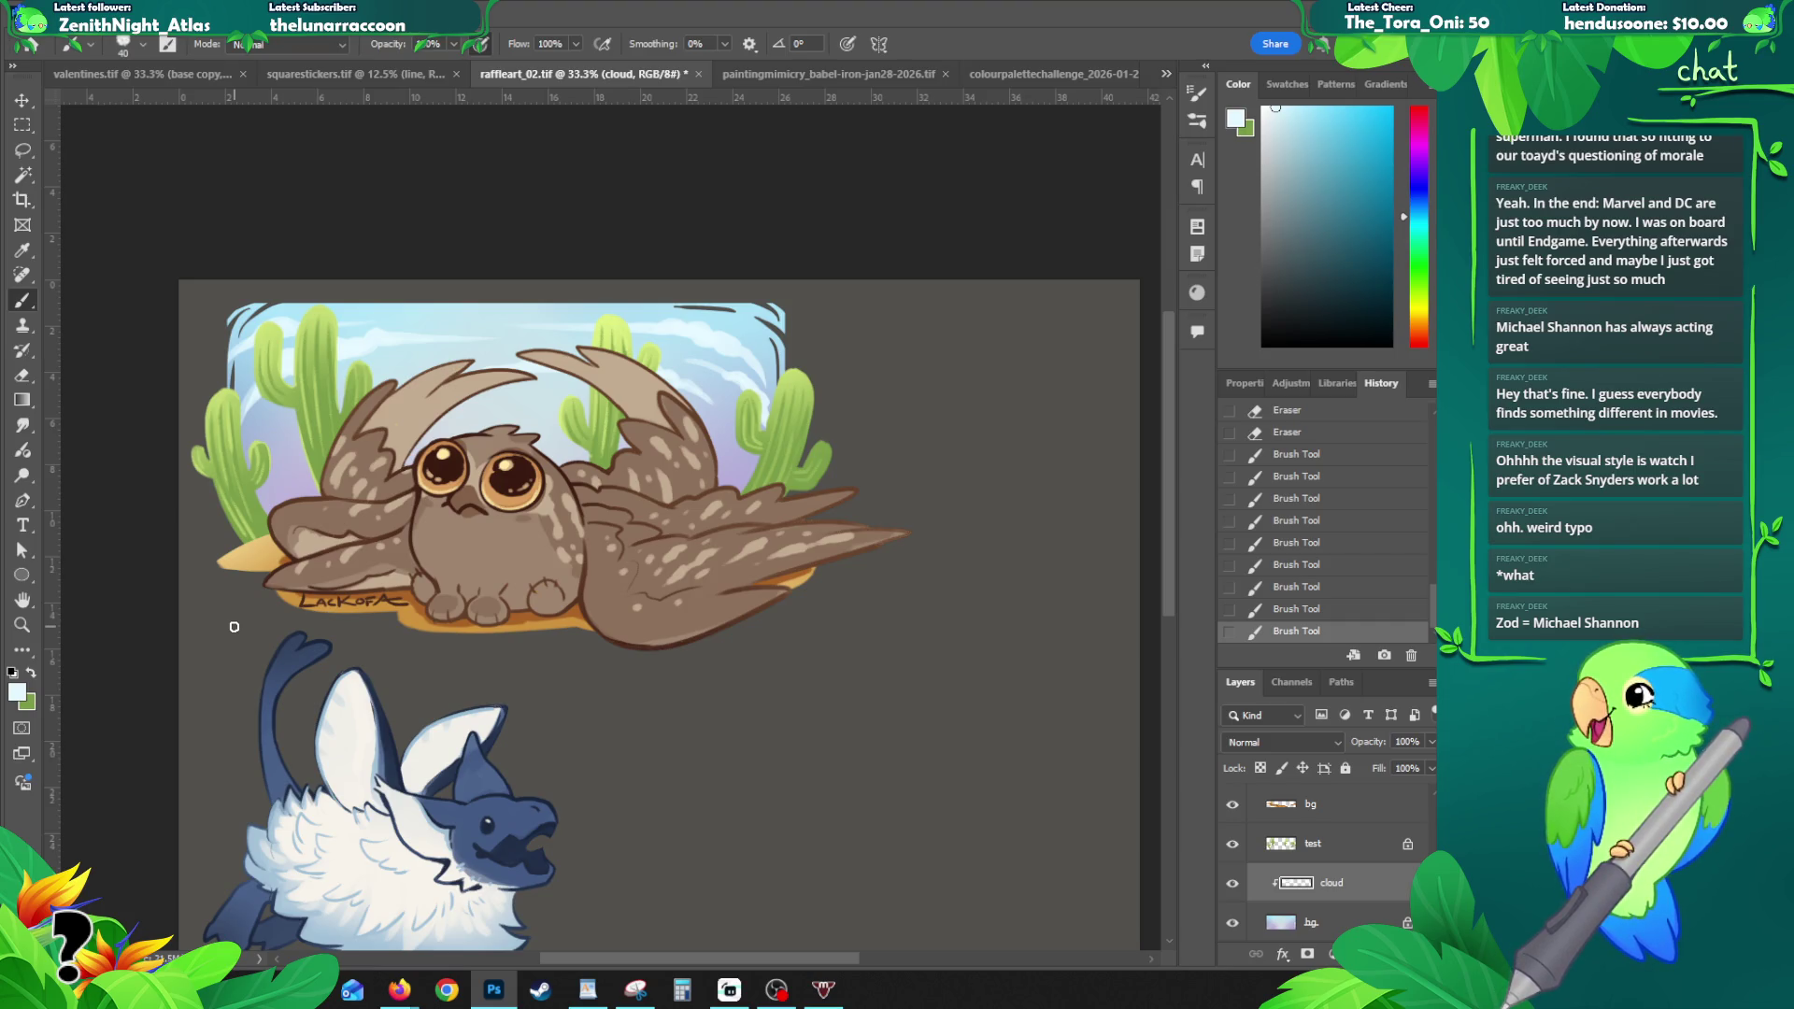
pyautogui.scroll(-1, 1174, 425)
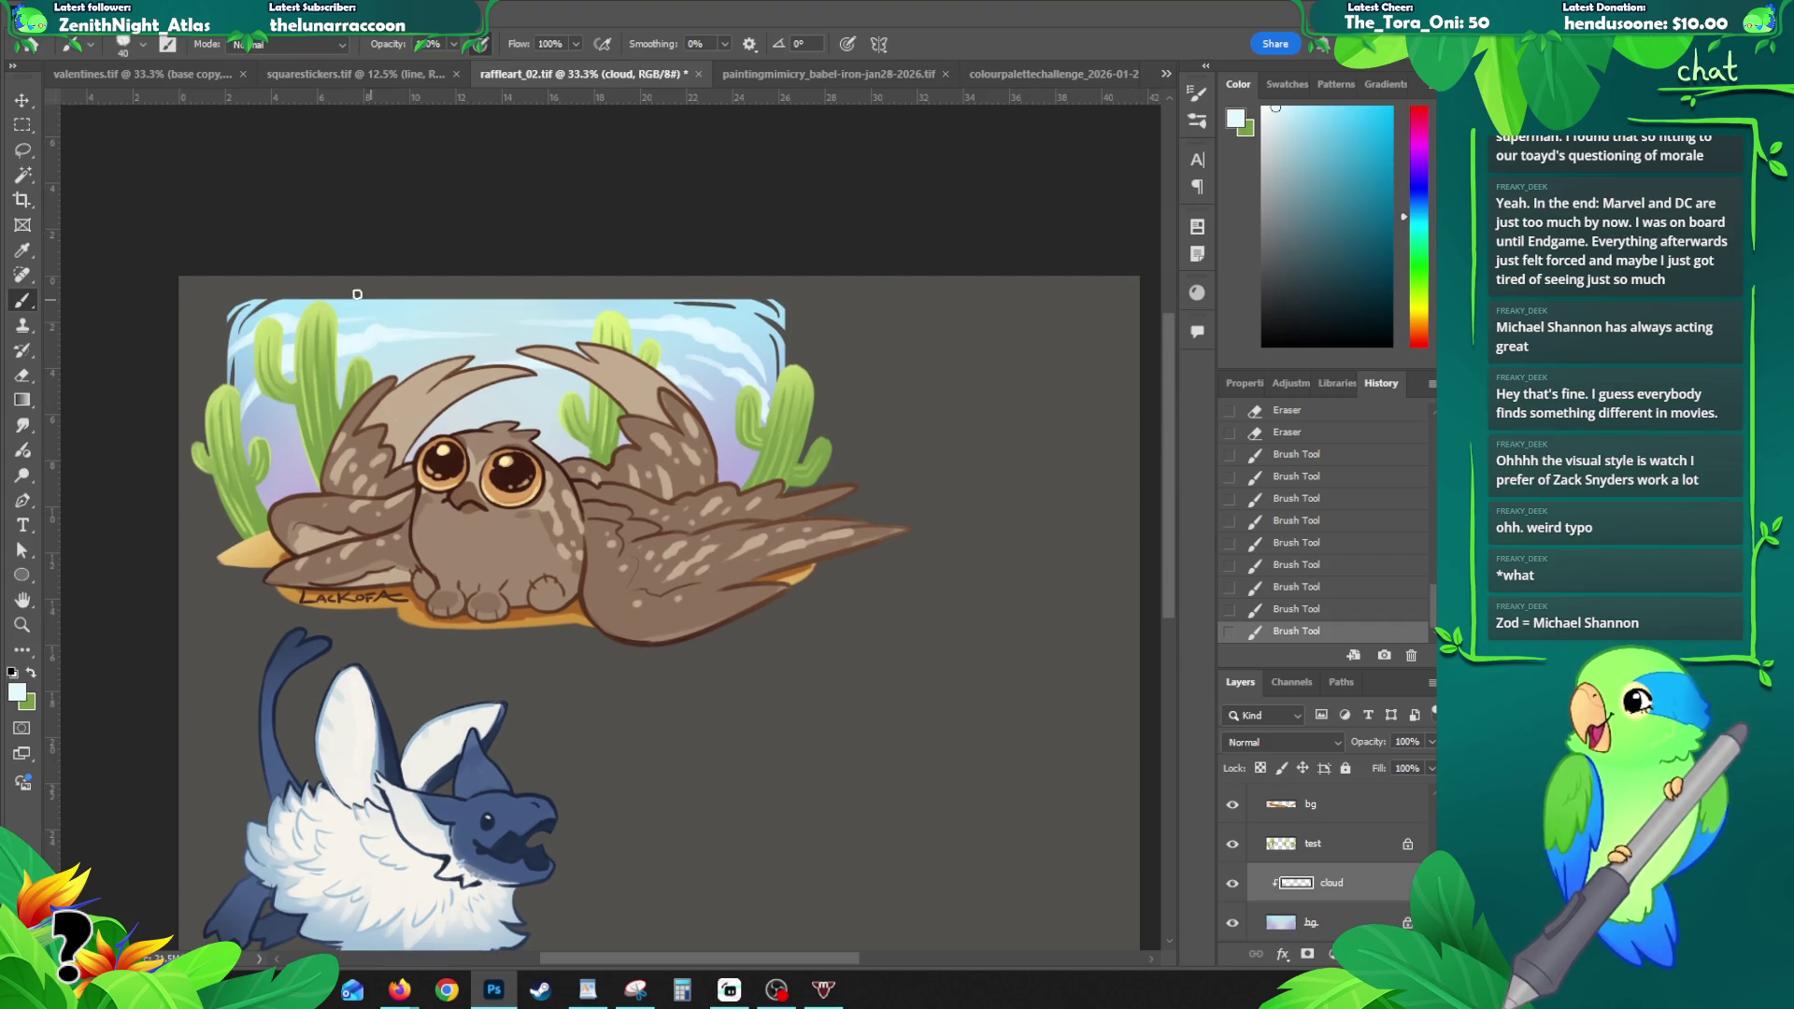
# - Select the bg layer, unlock its transparent pixels, and zoom in to 50% on the top
pyautogui.press('v')
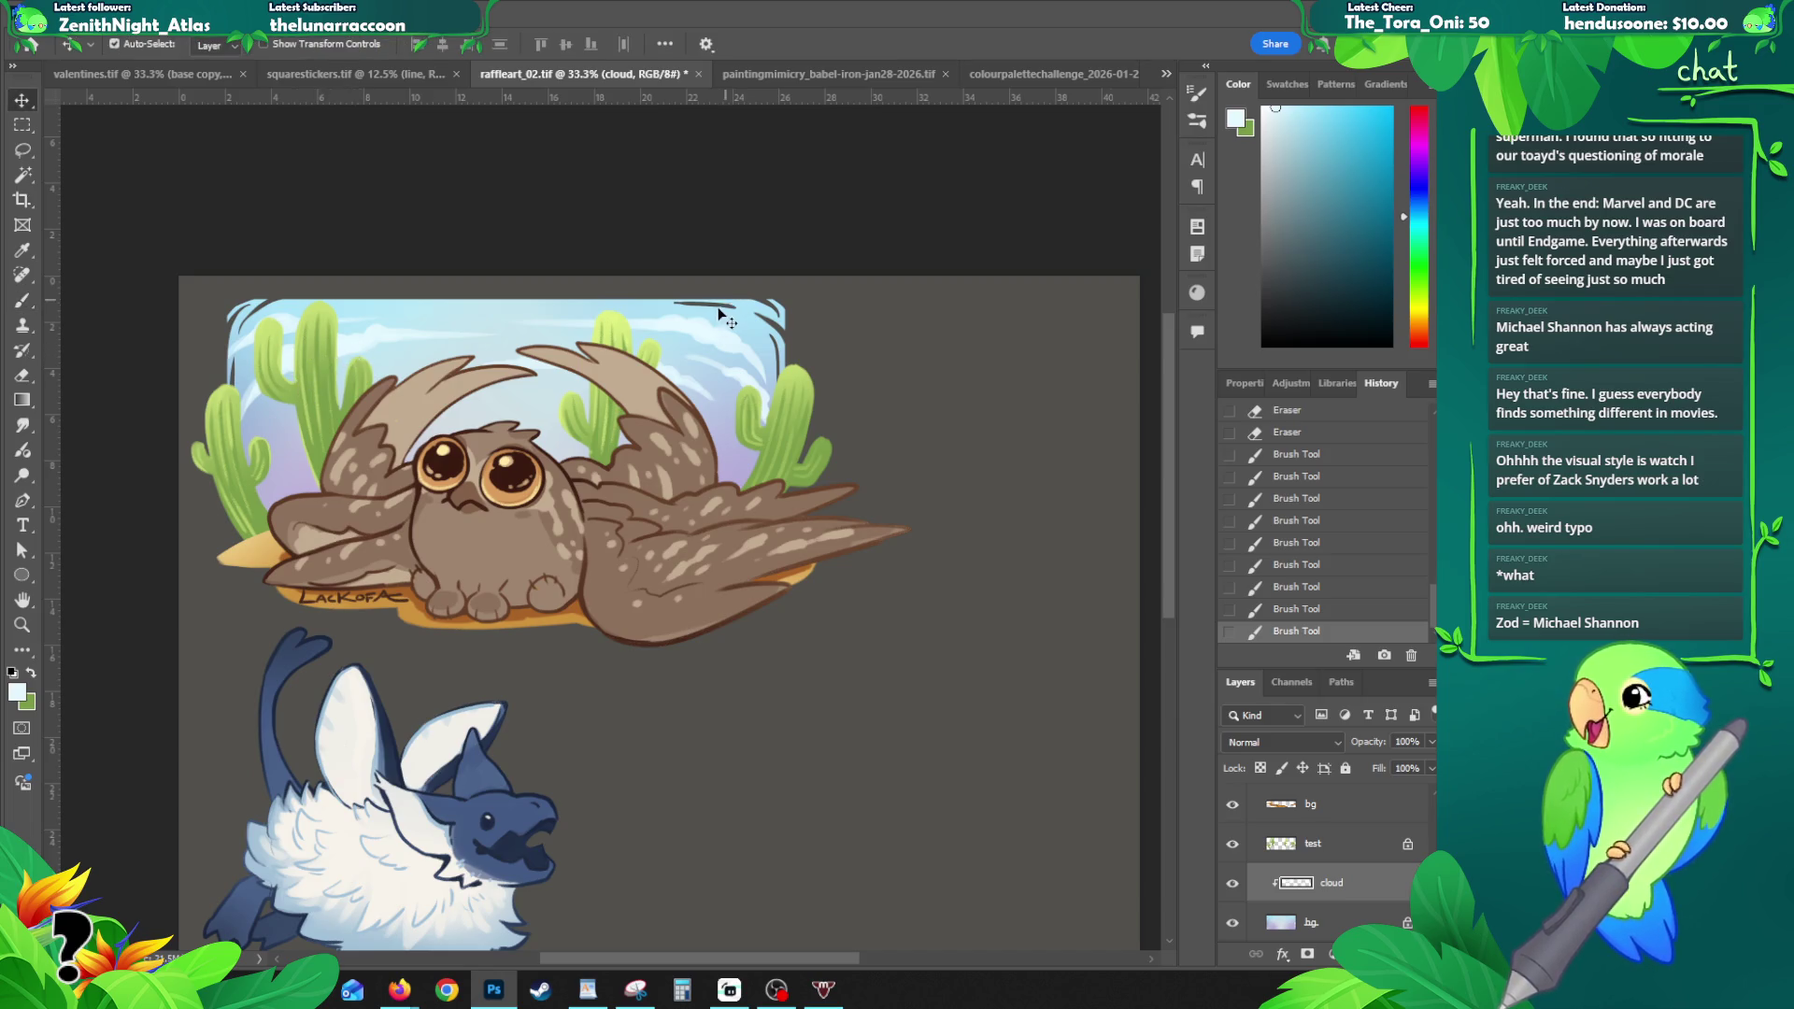
pyautogui.click(725, 320)
pyautogui.click(1262, 769)
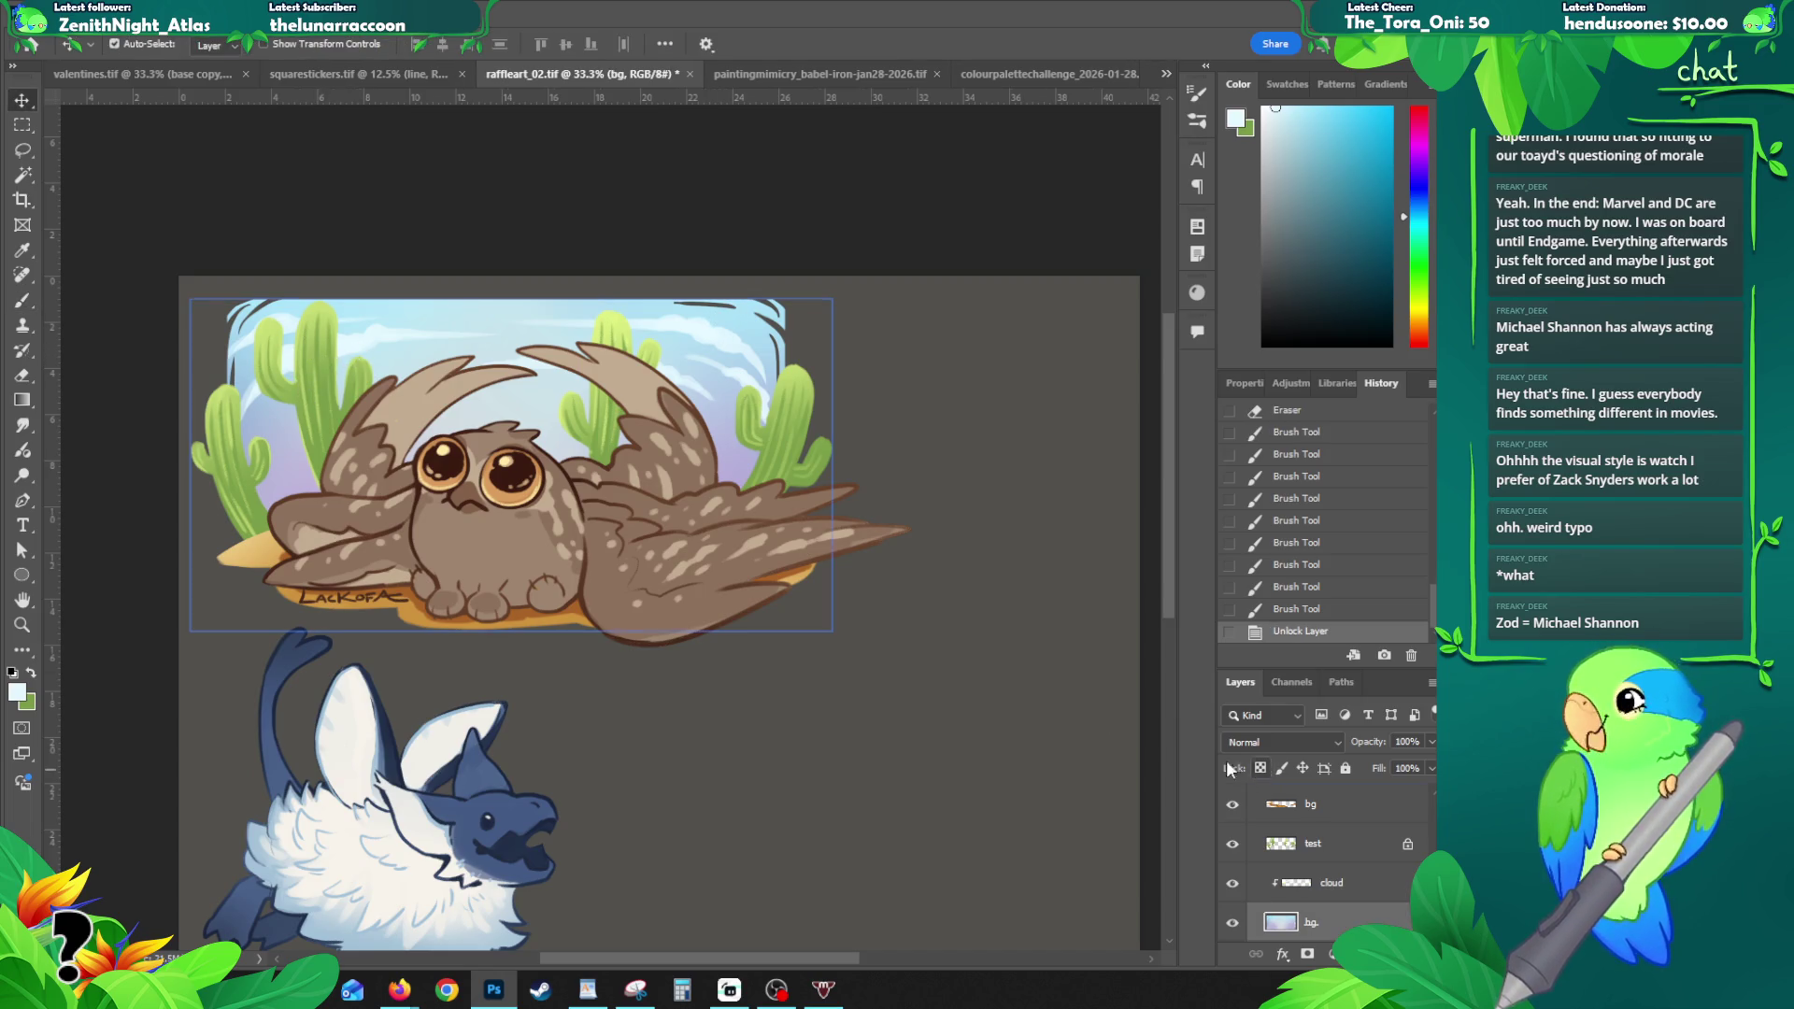
pyautogui.press('z')
pyautogui.click(711, 297)
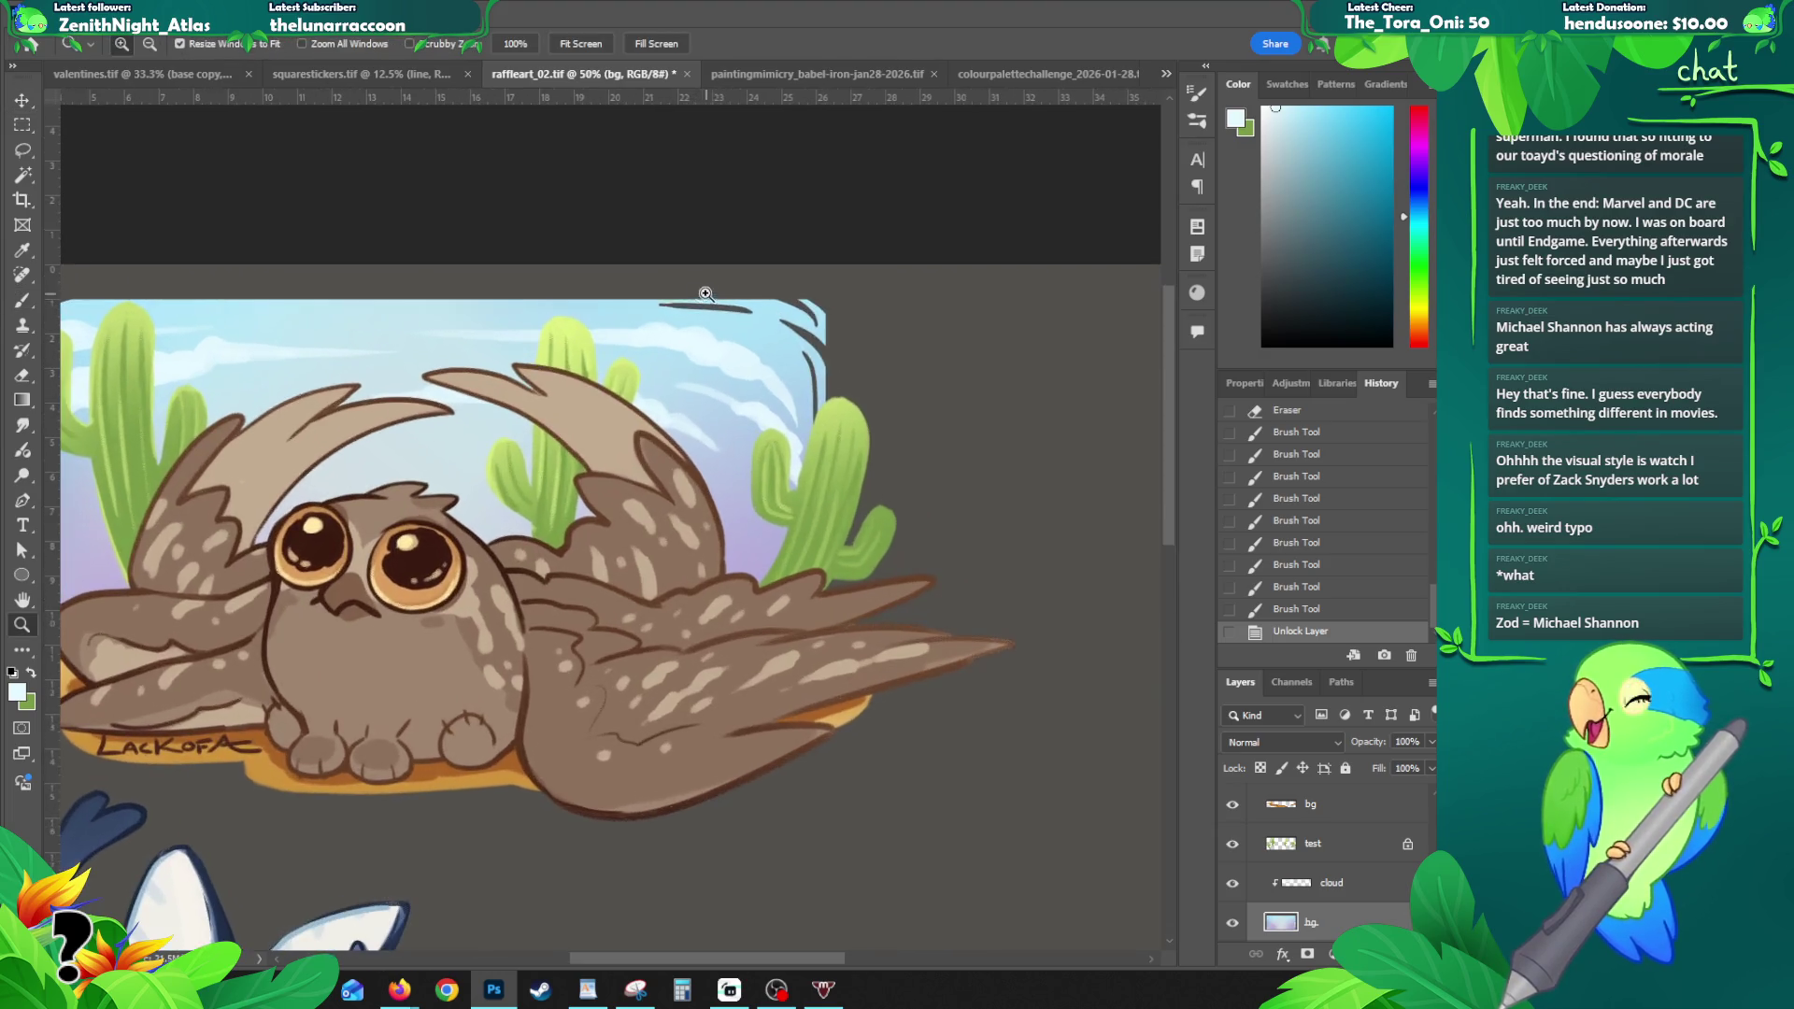
# - Brush light blue strokes along the sky's top edge, comparing them with undo and redo
pyautogui.press('b')
pyautogui.moveTo(665, 305); pyautogui.dragTo(790, 314)
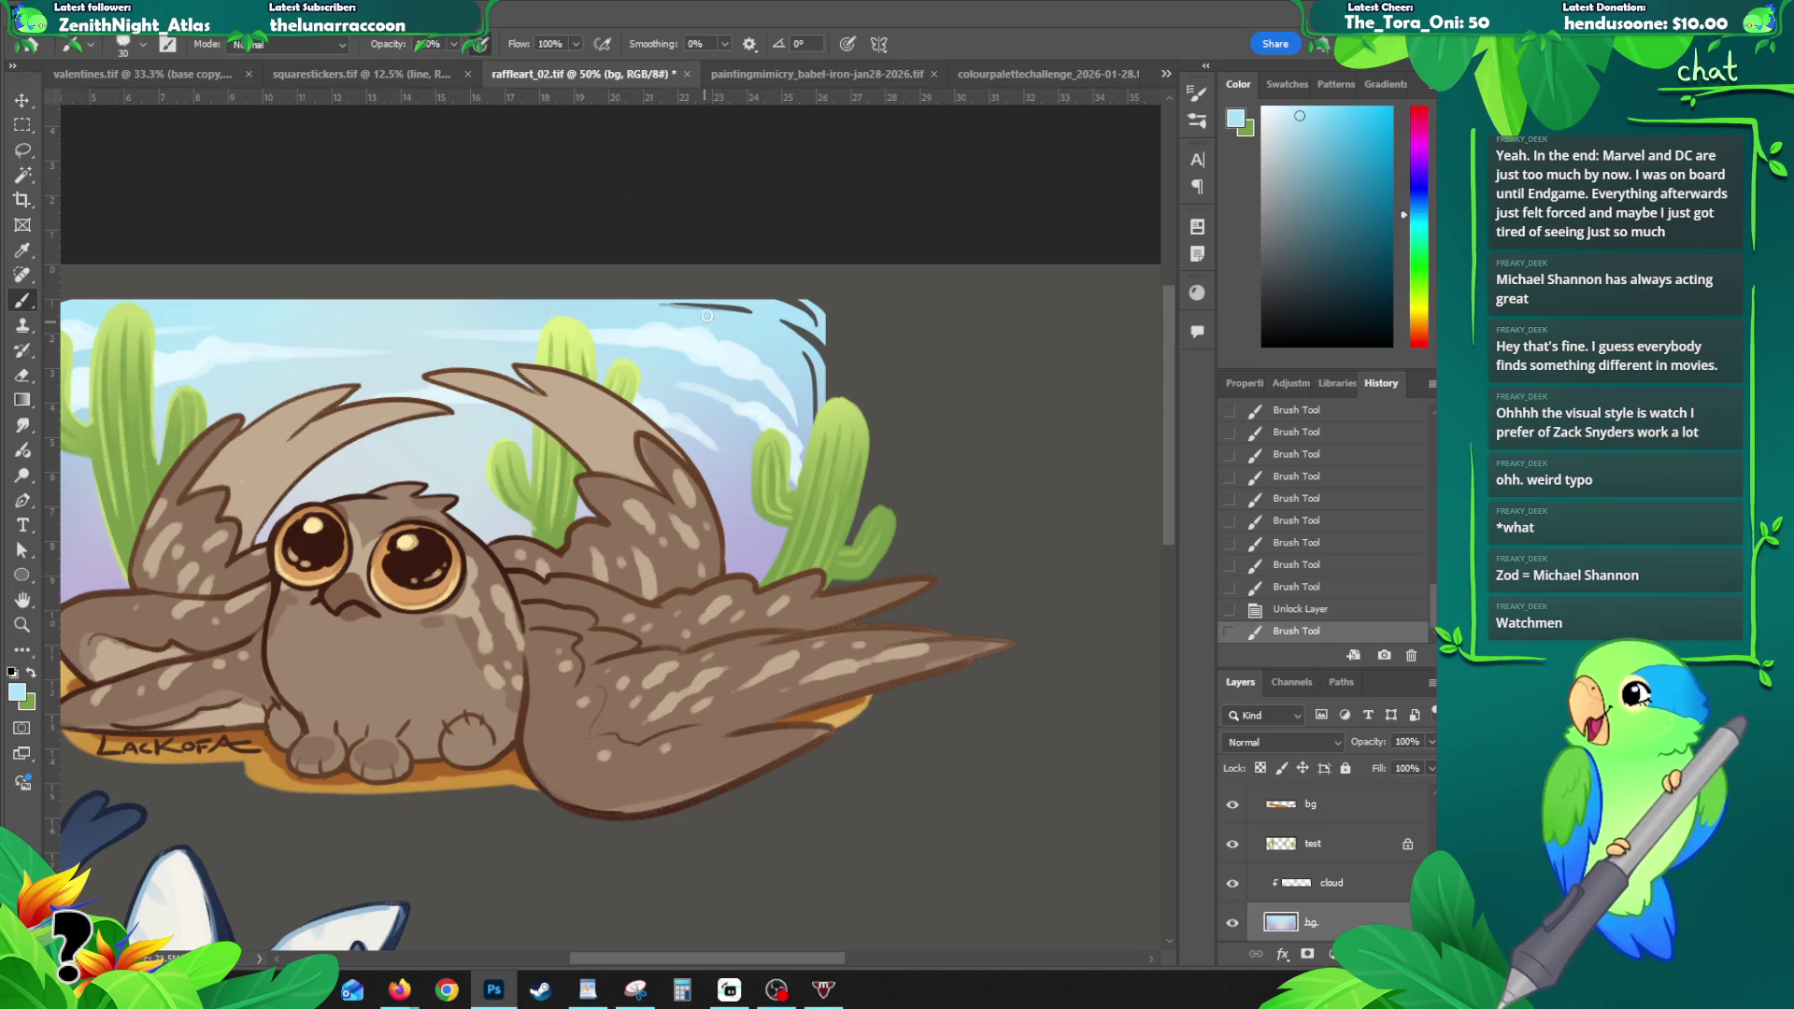
pyautogui.moveTo(661, 306)
pyautogui.mouseDown()
pyautogui.moveTo(748, 306)
pyautogui.moveTo(732, 304)
pyautogui.mouseUp()
pyautogui.hotkey('ctrl', 'z')
pyautogui.hotkey('ctrl', 'z')
pyautogui.hotkey('ctrl', 'z')
pyautogui.hotkey('ctrl', 'shift', 'z')
pyautogui.hotkey('ctrl', 'z')
pyautogui.hotkey('ctrl', 'shift', 'z')
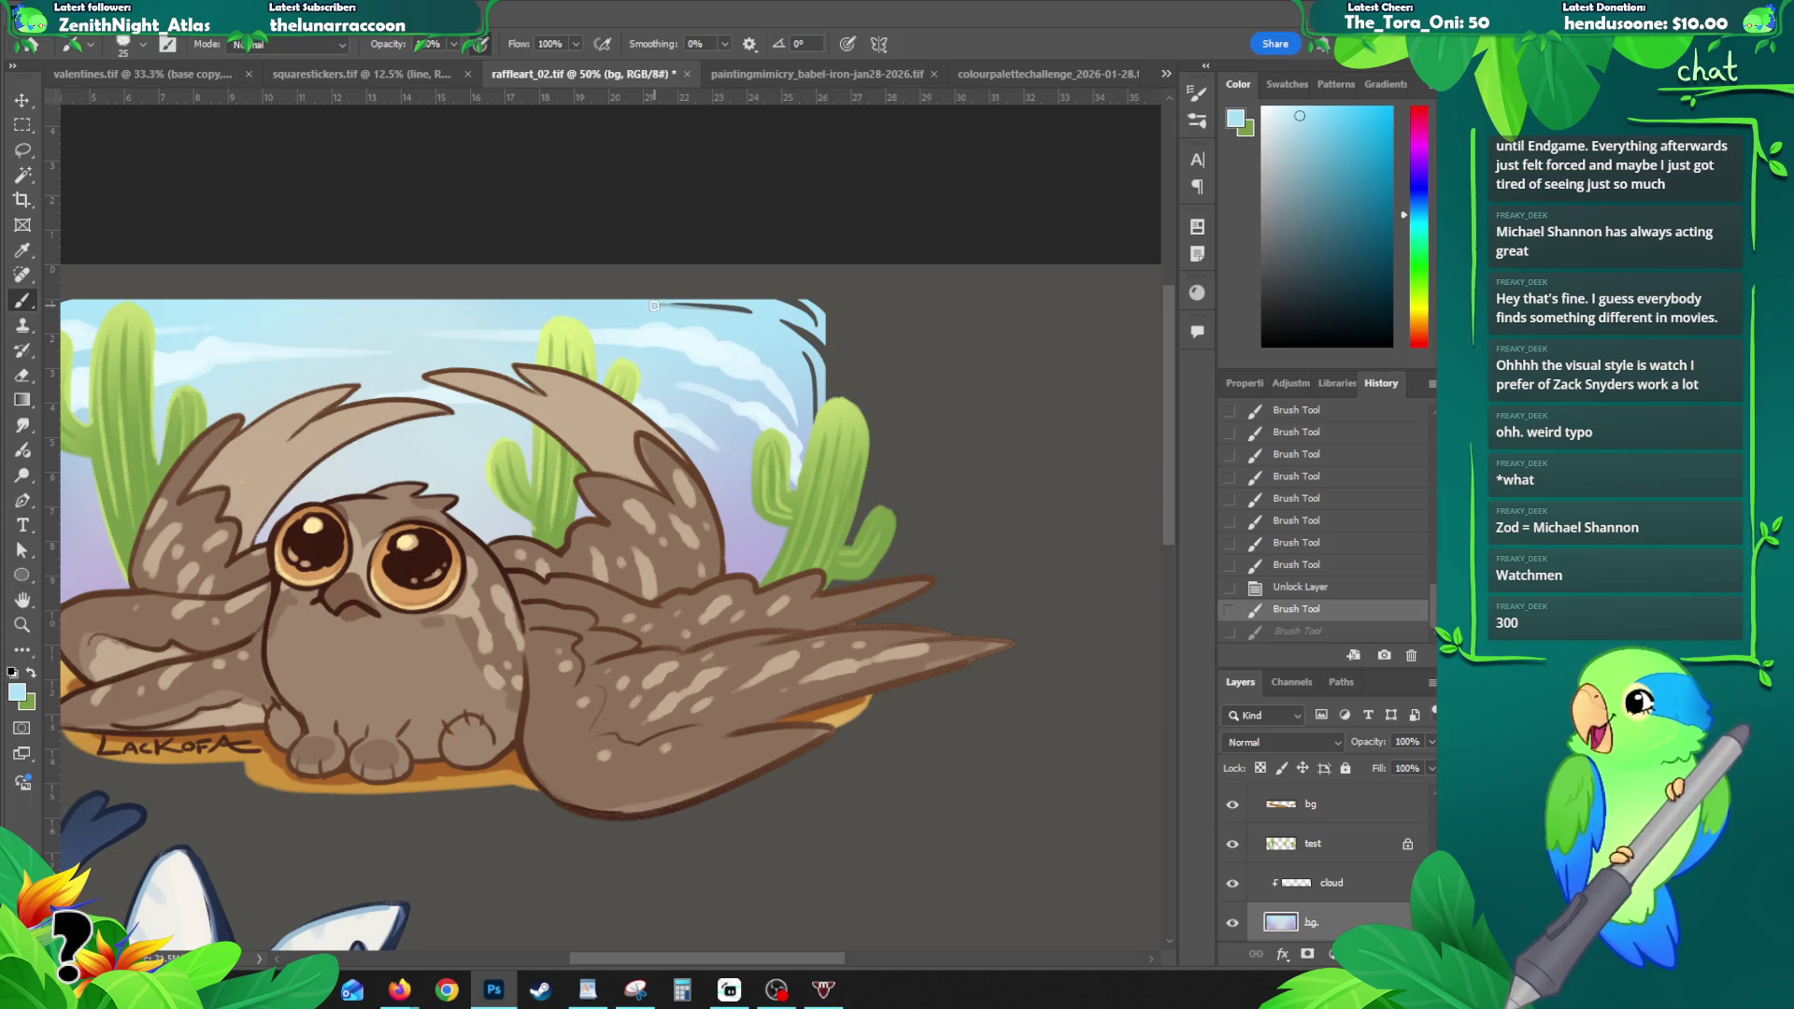
pyautogui.click(752, 309)
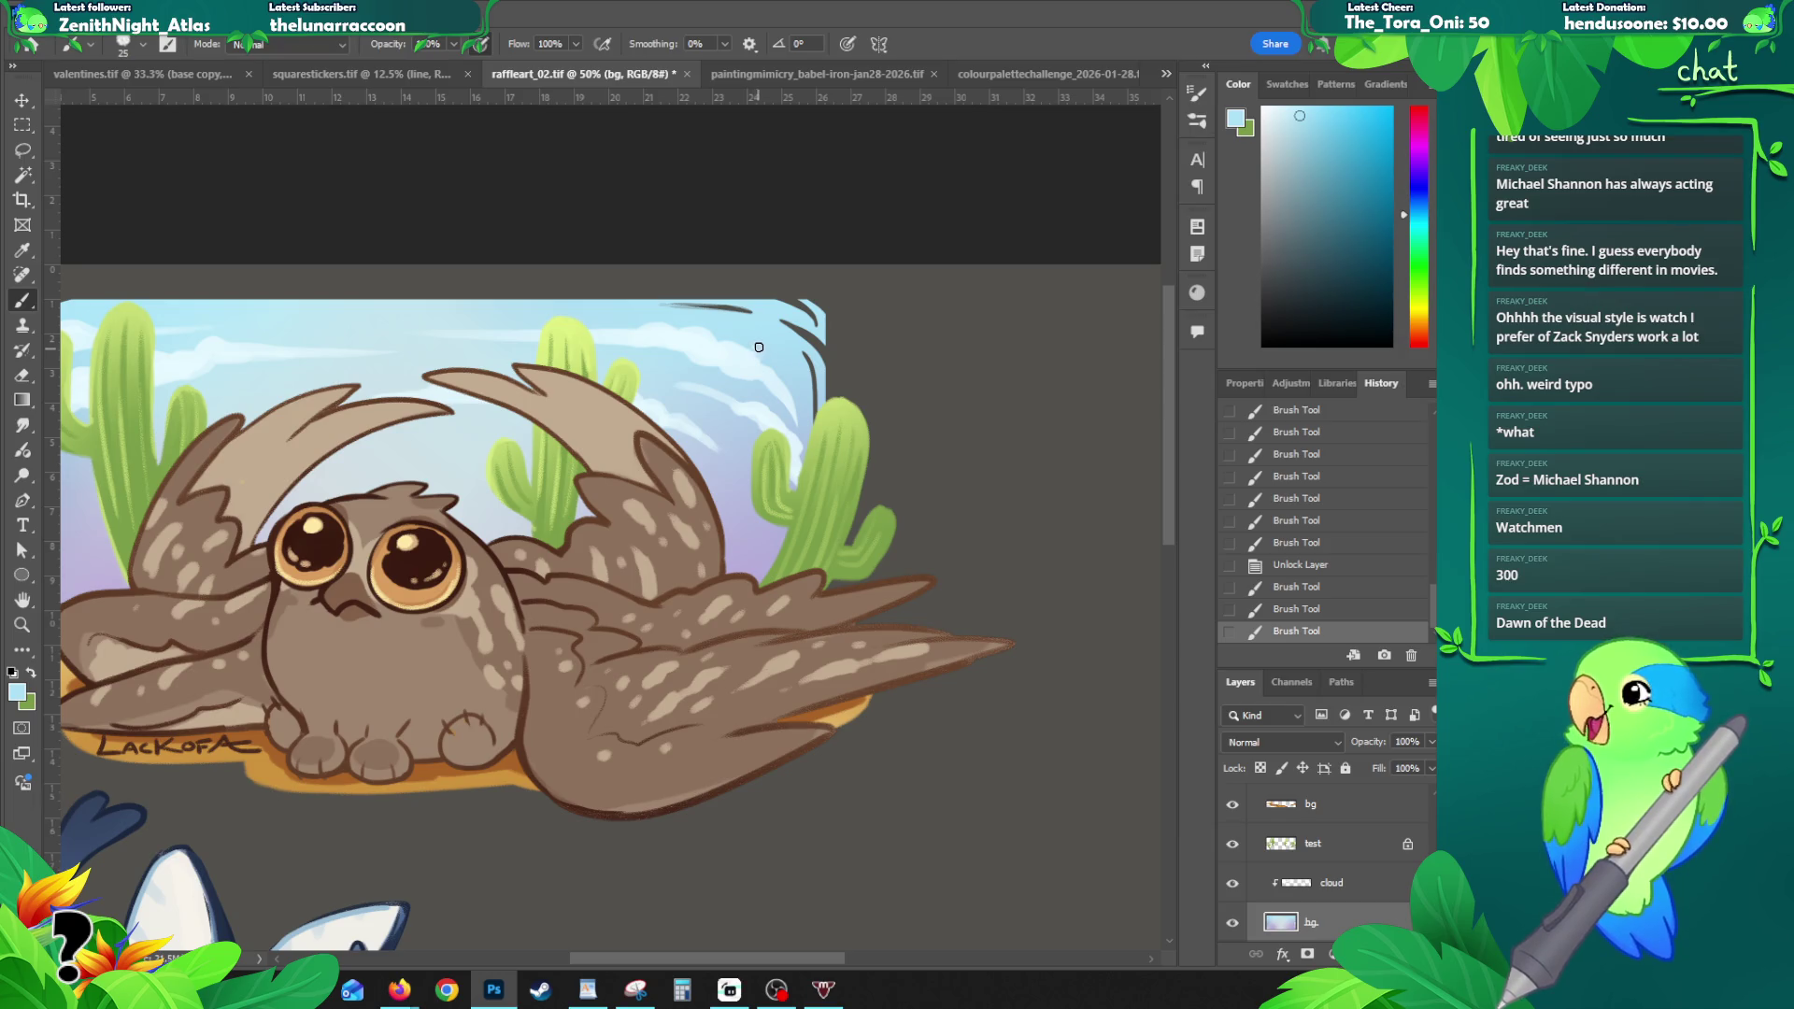
pyautogui.moveTo(781, 322)
pyautogui.mouseDown()
pyautogui.moveTo(808, 346)
pyautogui.moveTo(812, 426)
pyautogui.mouseUp()
pyautogui.hotkey('ctrl', 'z')
pyautogui.hotkey('ctrl', 'shift', 'z')
pyautogui.hotkey('ctrl', 'z')
pyautogui.hotkey('ctrl', 'z')
pyautogui.hotkey('ctrl', 'shift', 'z')
pyautogui.moveTo(331, 505)
pyautogui.mouseDown()
pyautogui.moveTo(846, 533)
pyautogui.moveTo(798, 535)
pyautogui.mouseUp()
# - Try several light blue strokes along the sky's top-left corner and left edge, undoing each
pyautogui.moveTo(461, 375); pyautogui.dragTo(521, 352)
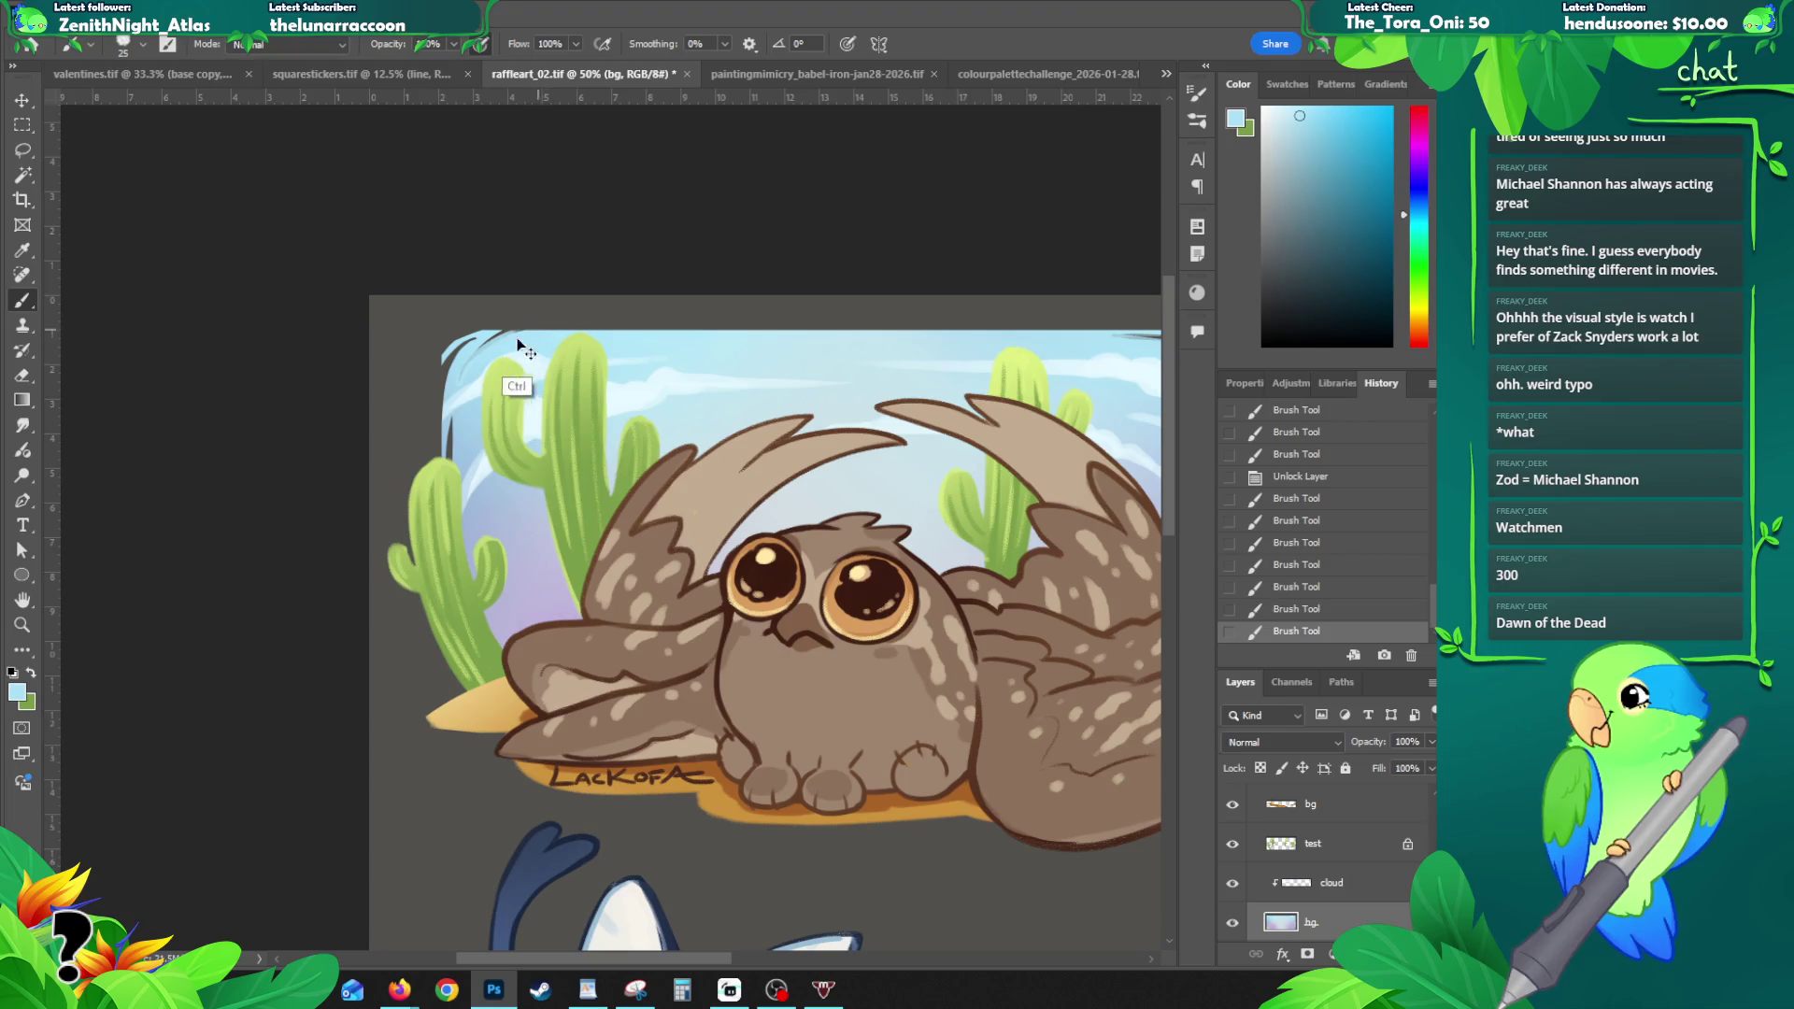
pyautogui.hotkey('ctrl', 'z')
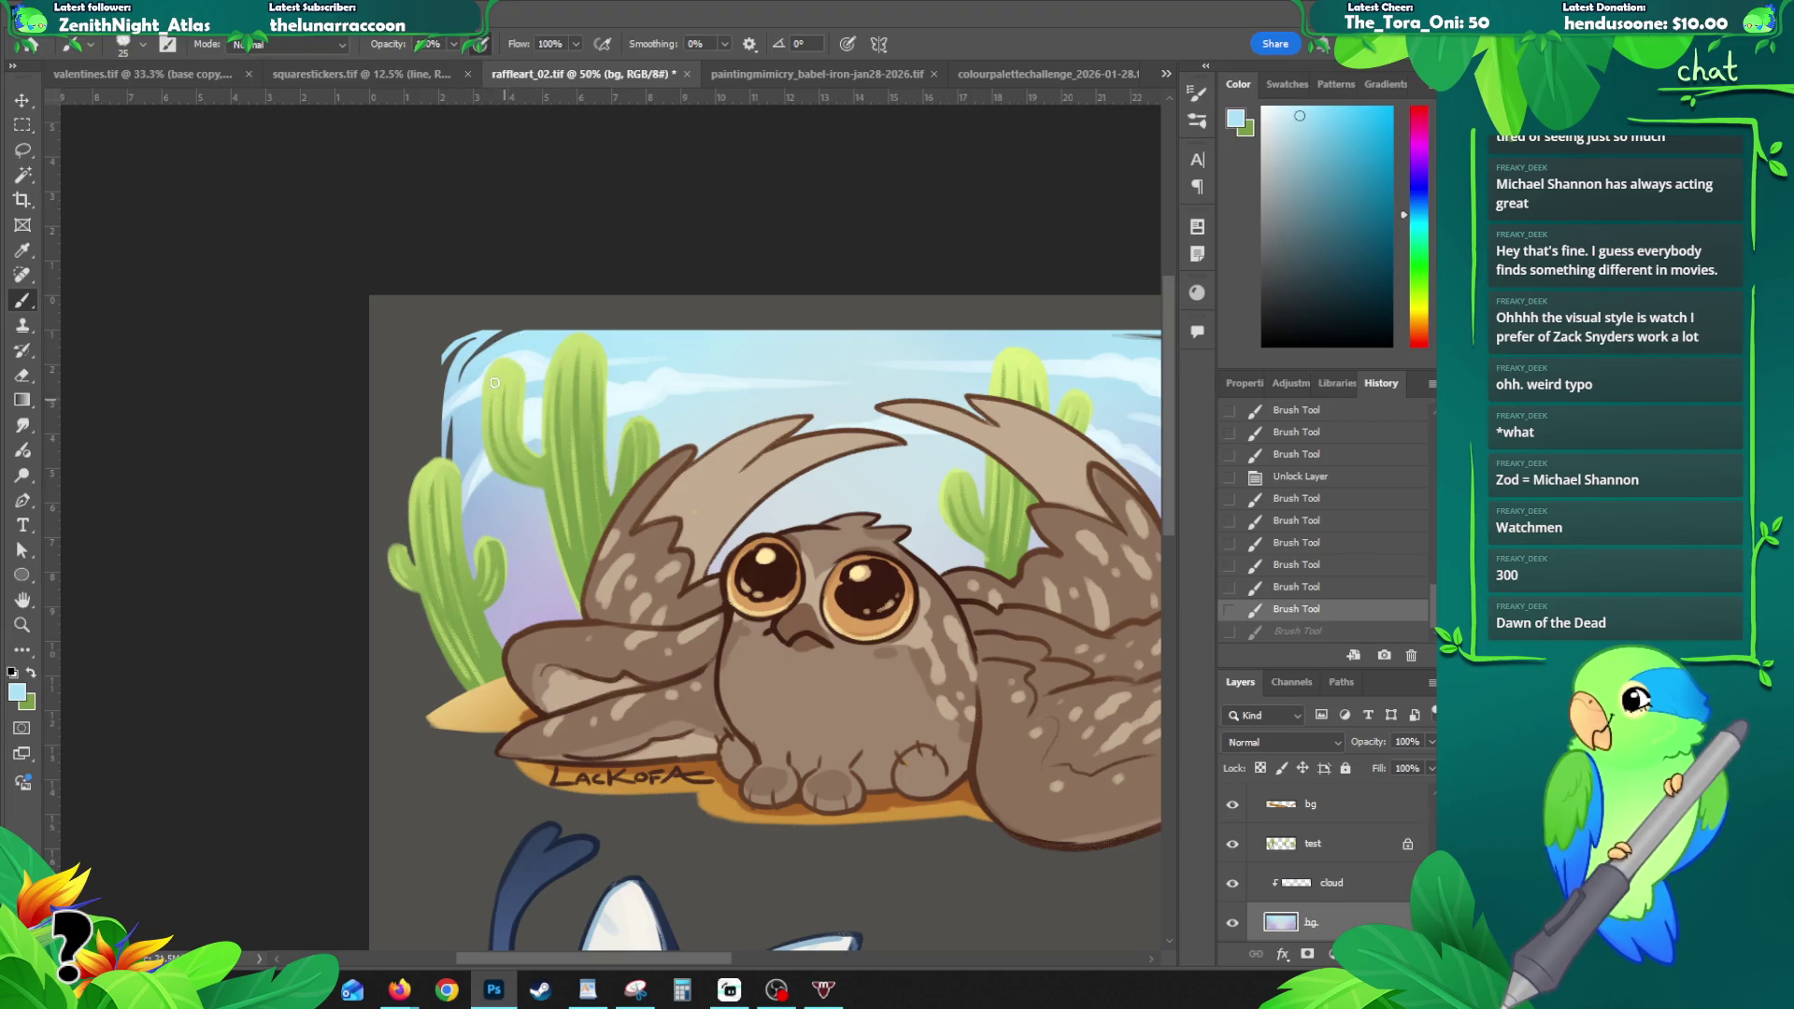
pyautogui.moveTo(457, 383); pyautogui.dragTo(572, 323)
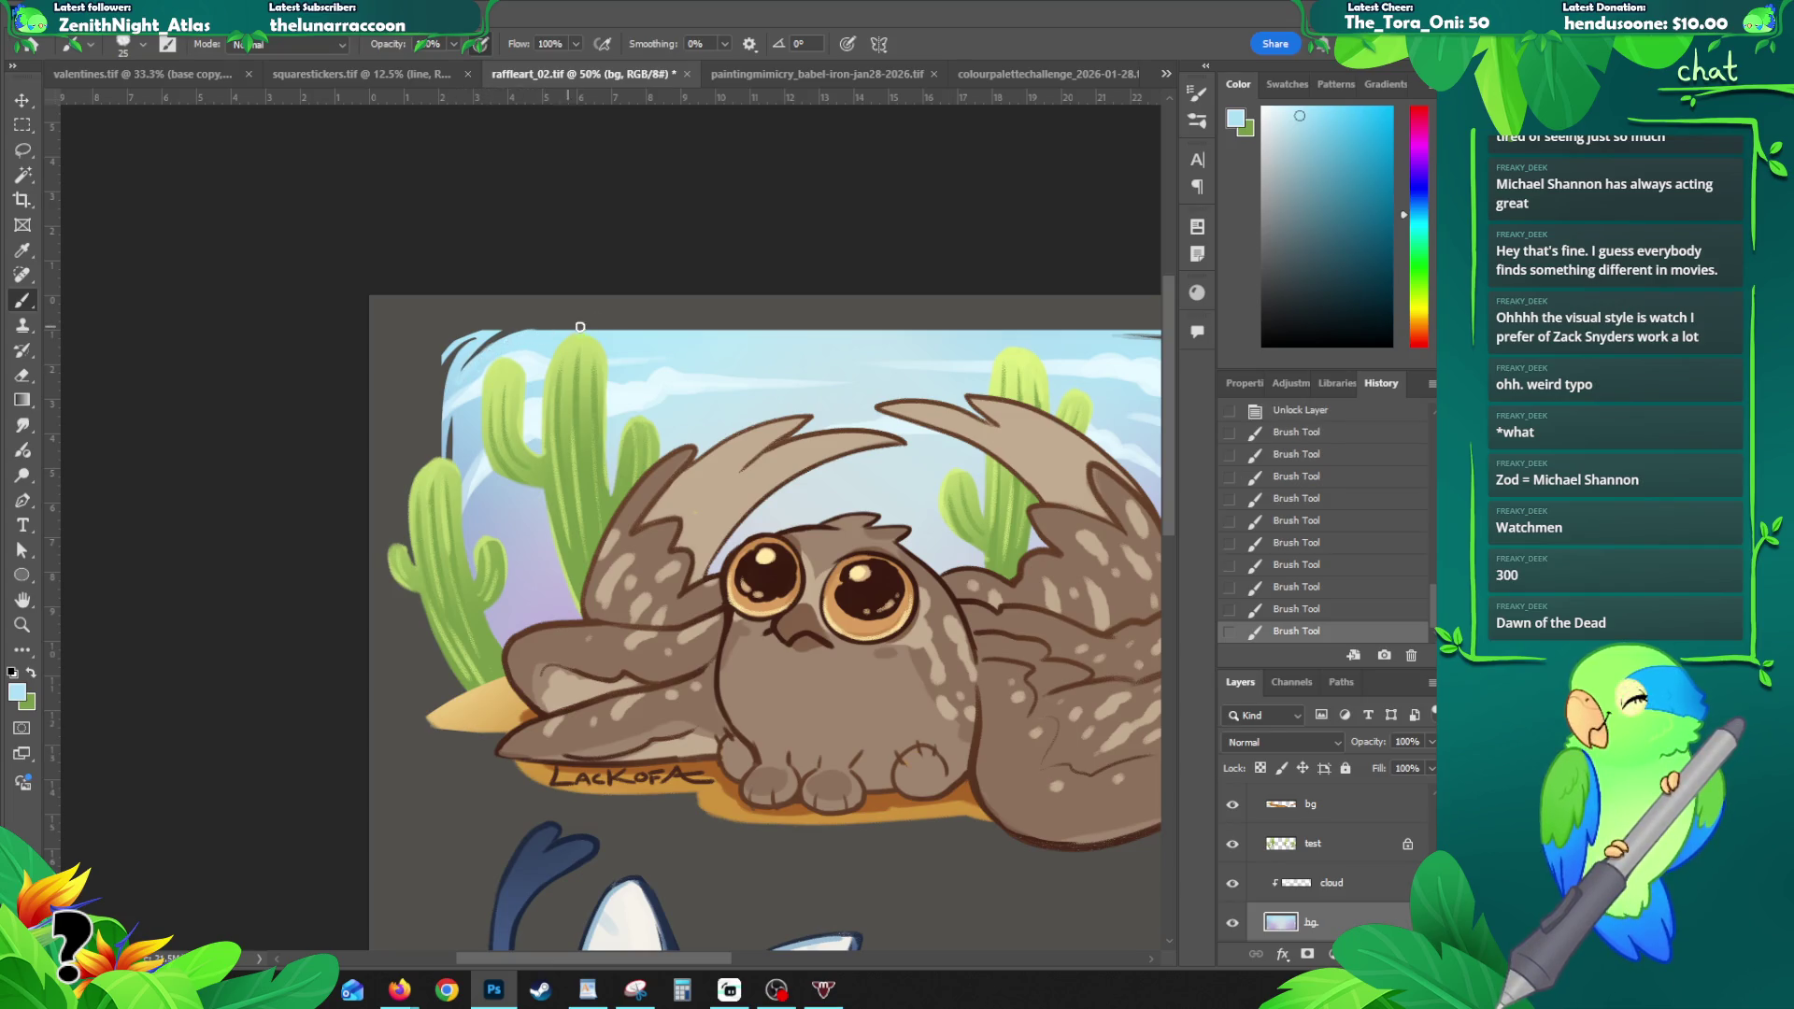
pyautogui.hotkey('ctrl', 'z')
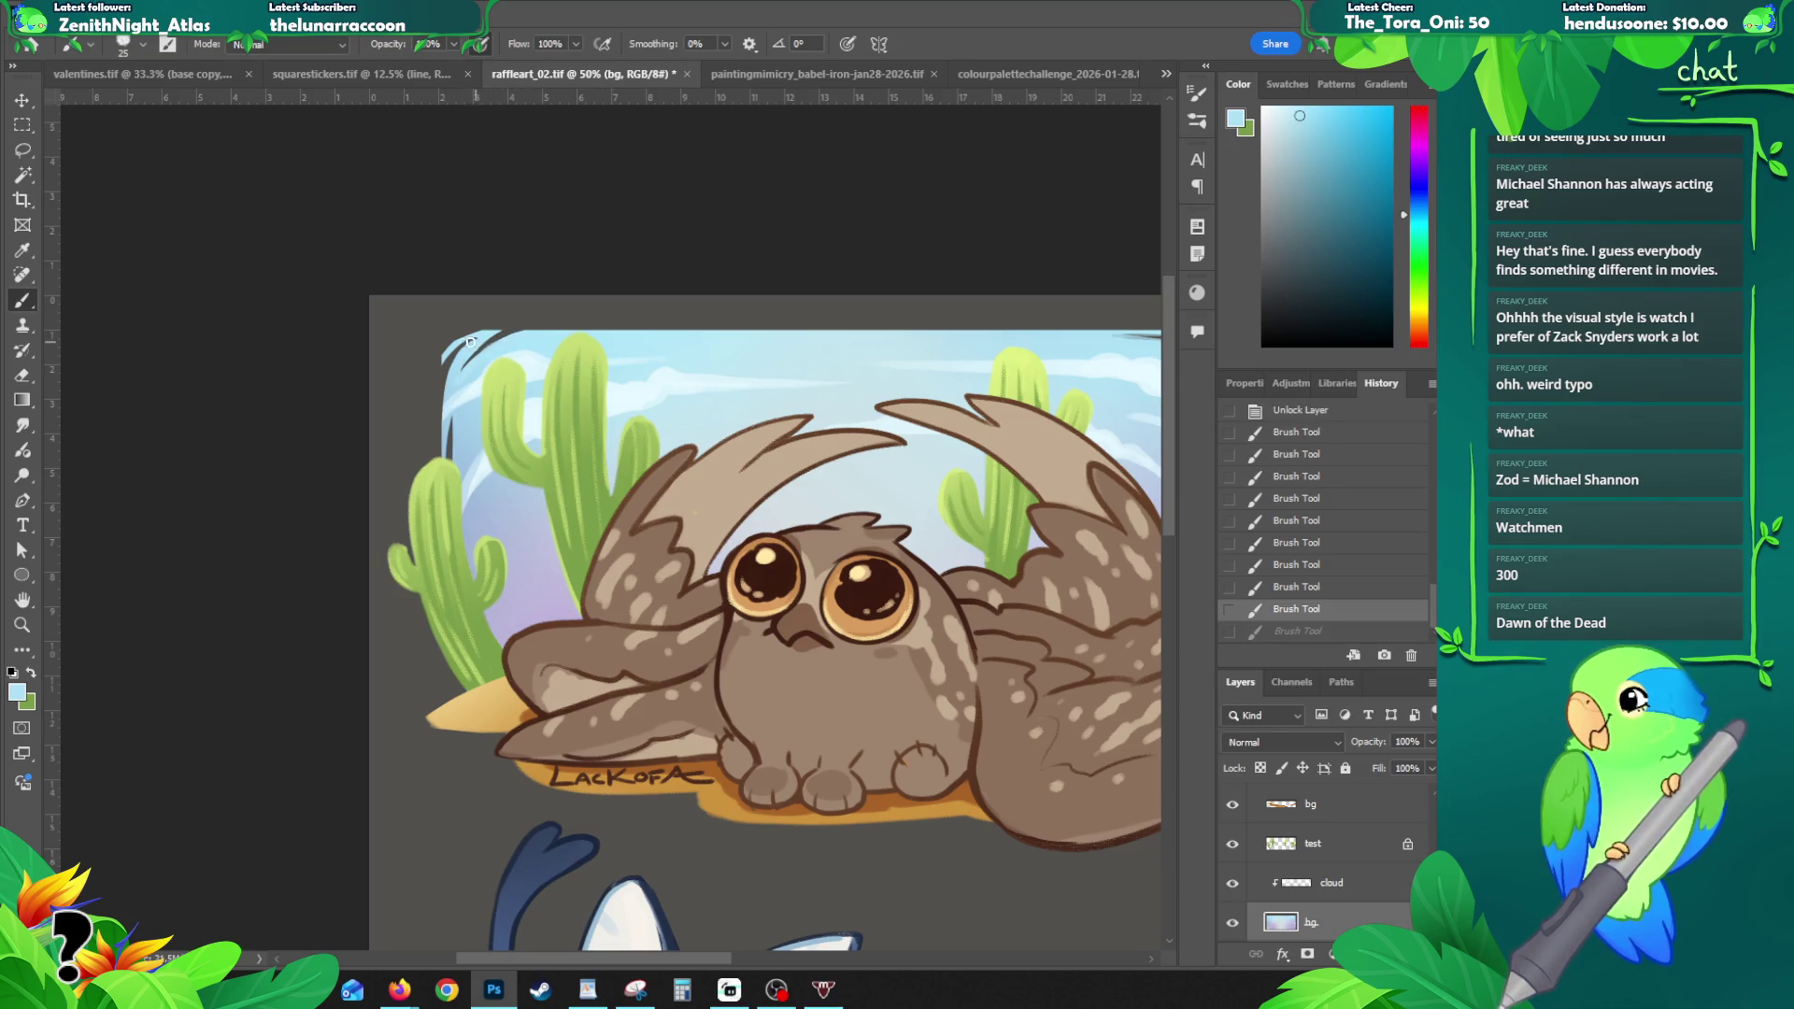
pyautogui.moveTo(436, 415); pyautogui.dragTo(494, 336)
pyautogui.hotkey('ctrl', 'z')
pyautogui.hotkey('ctrl', 'z')
pyautogui.hotkey('ctrl', 'z')
pyautogui.hotkey('ctrl', 'z')
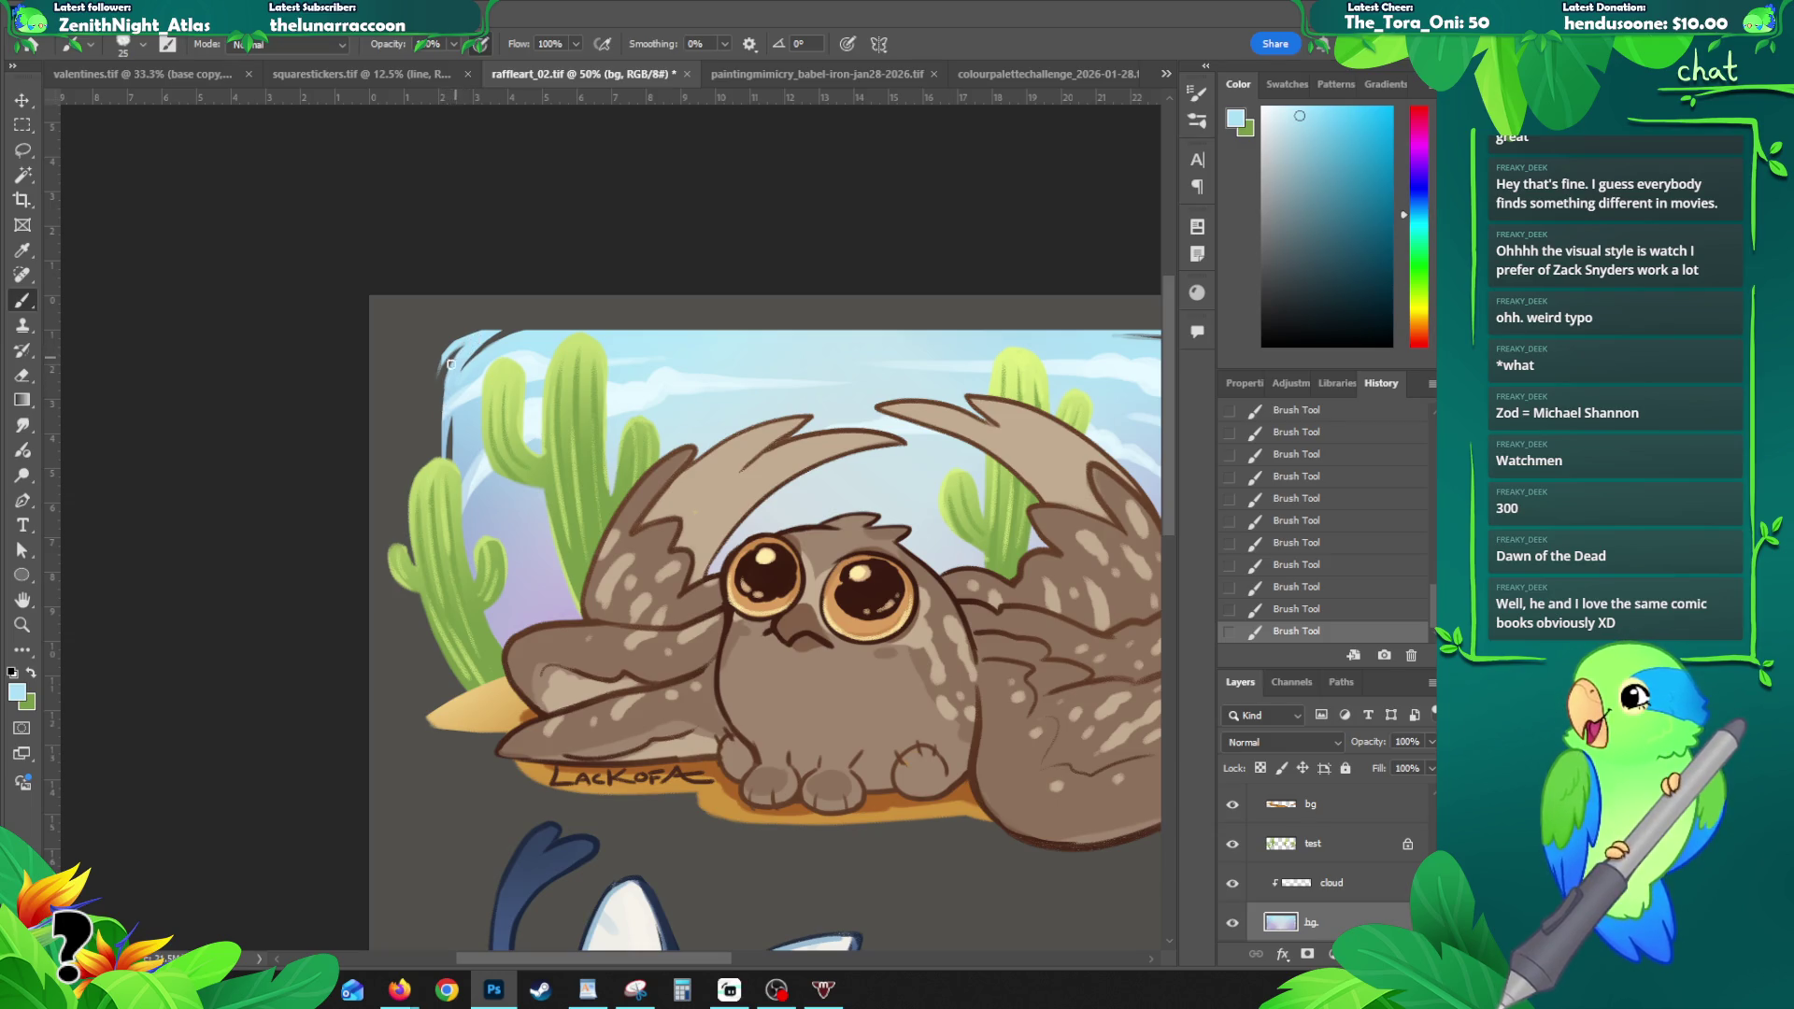
pyautogui.hotkey('ctrl', 'z')
# - Paint sampled sky blue down the left edge beside the cactus, then pan toward the owl
pyautogui.moveTo(446, 385)
pyautogui.mouseDown()
pyautogui.moveTo(442, 458)
pyautogui.moveTo(454, 411)
pyautogui.mouseUp()
pyautogui.keyDown('alt'); pyautogui.click(453, 482); pyautogui.keyUp('alt')
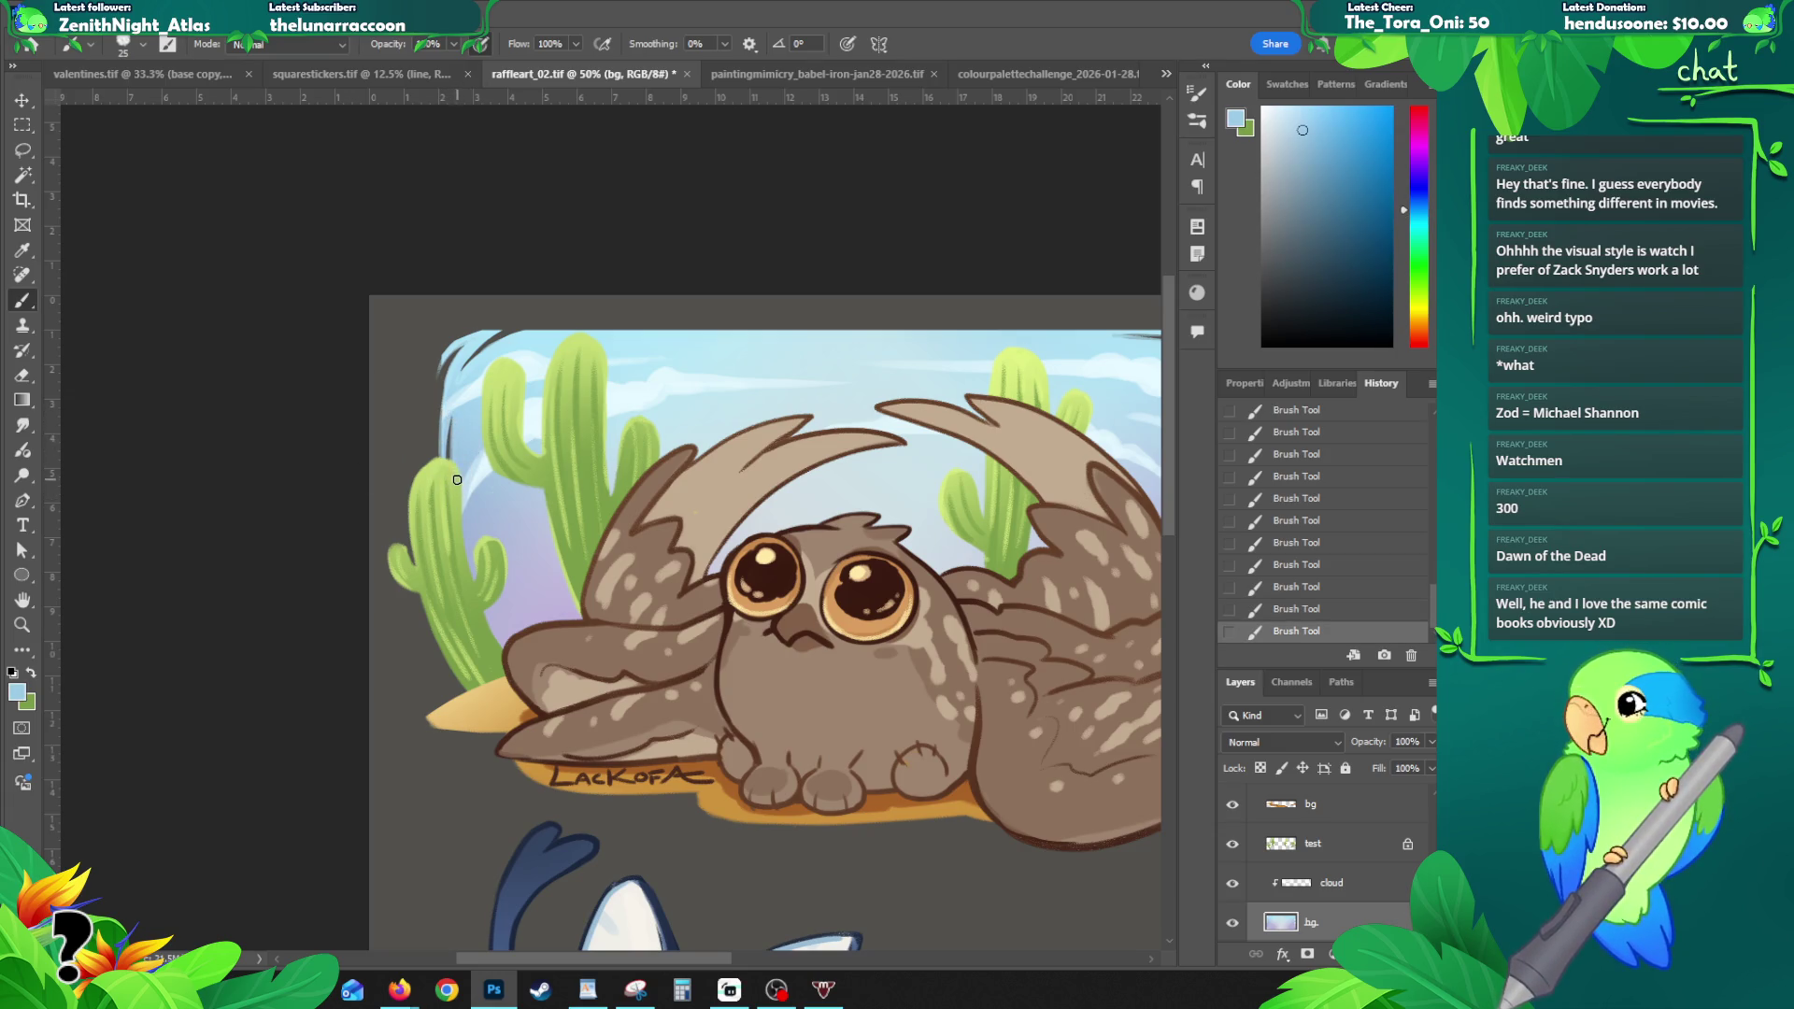
pyautogui.moveTo(577, 426); pyautogui.dragTo(533, 380)
pyautogui.moveTo(665, 369); pyautogui.dragTo(474, 360)
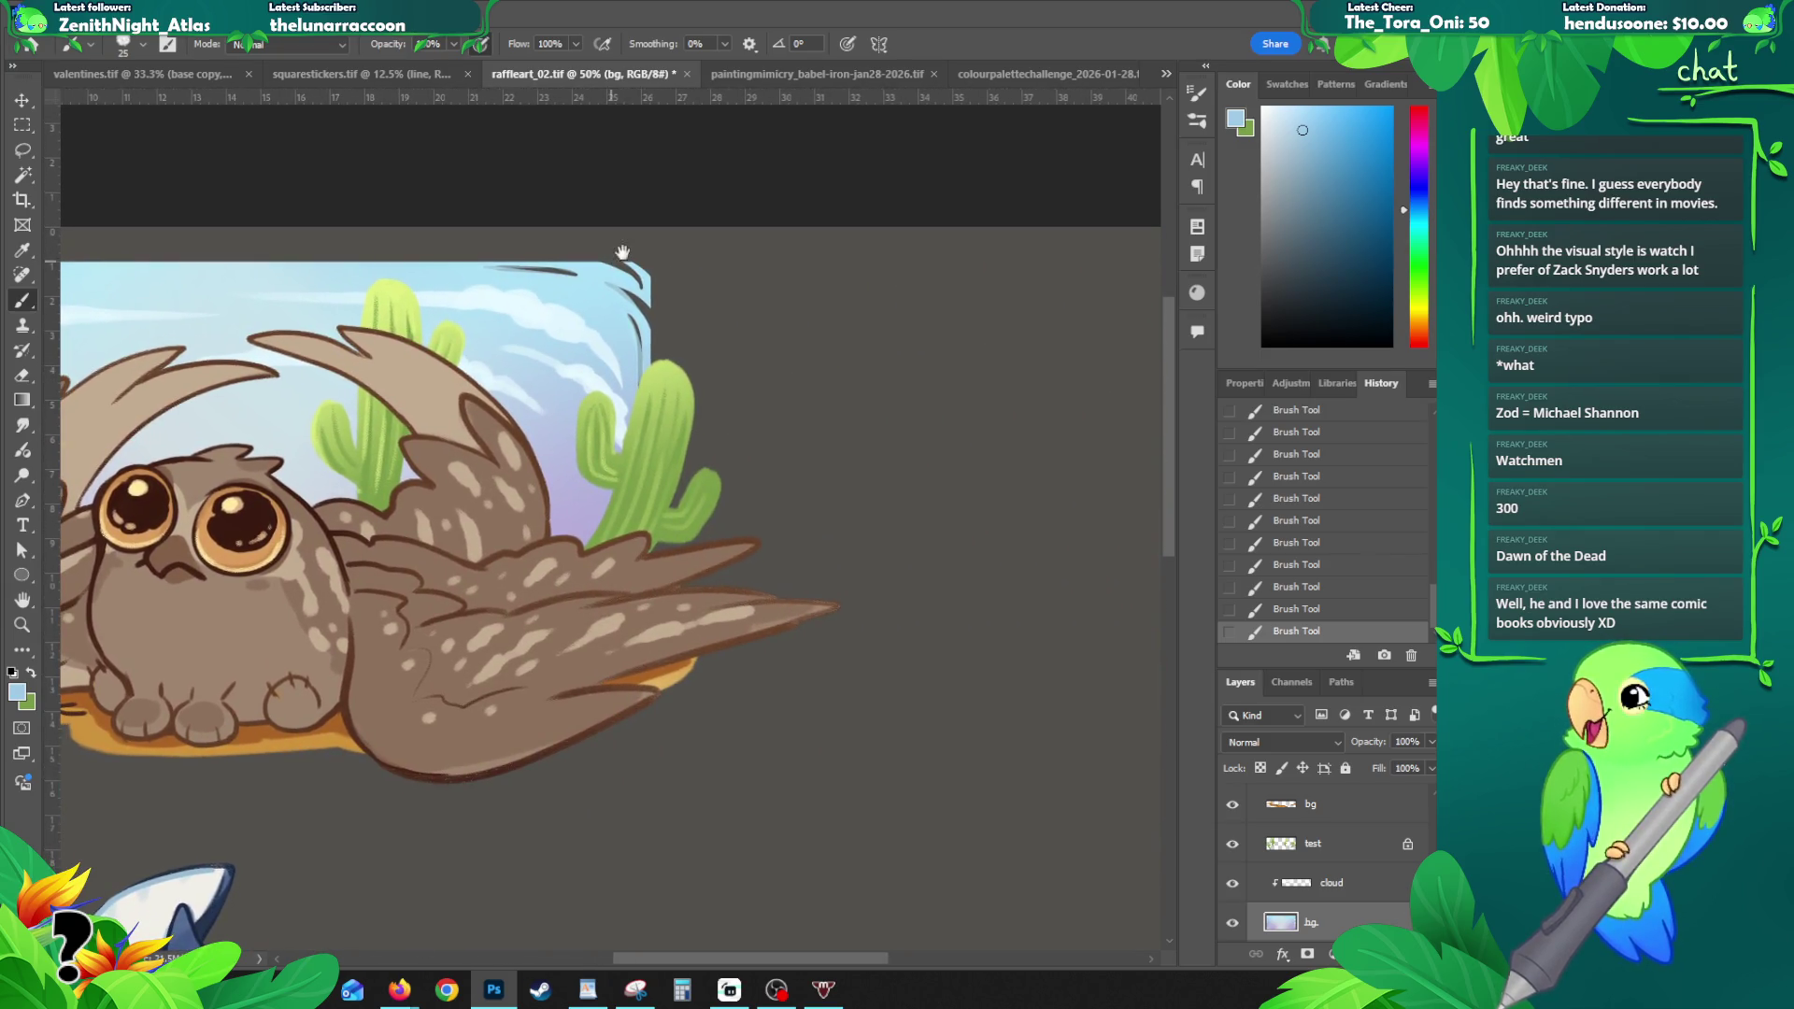
# - Cover the dark top-right sky edge with sampled light blue strokes and dabs
pyautogui.keyDown('alt'); pyautogui.click(645, 369); pyautogui.keyUp('alt')
pyautogui.moveTo(627, 302)
pyautogui.mouseDown()
pyautogui.moveTo(648, 373)
pyautogui.moveTo(636, 432)
pyautogui.mouseUp()
pyautogui.keyDown('alt'); pyautogui.click(636, 367); pyautogui.keyUp('alt')
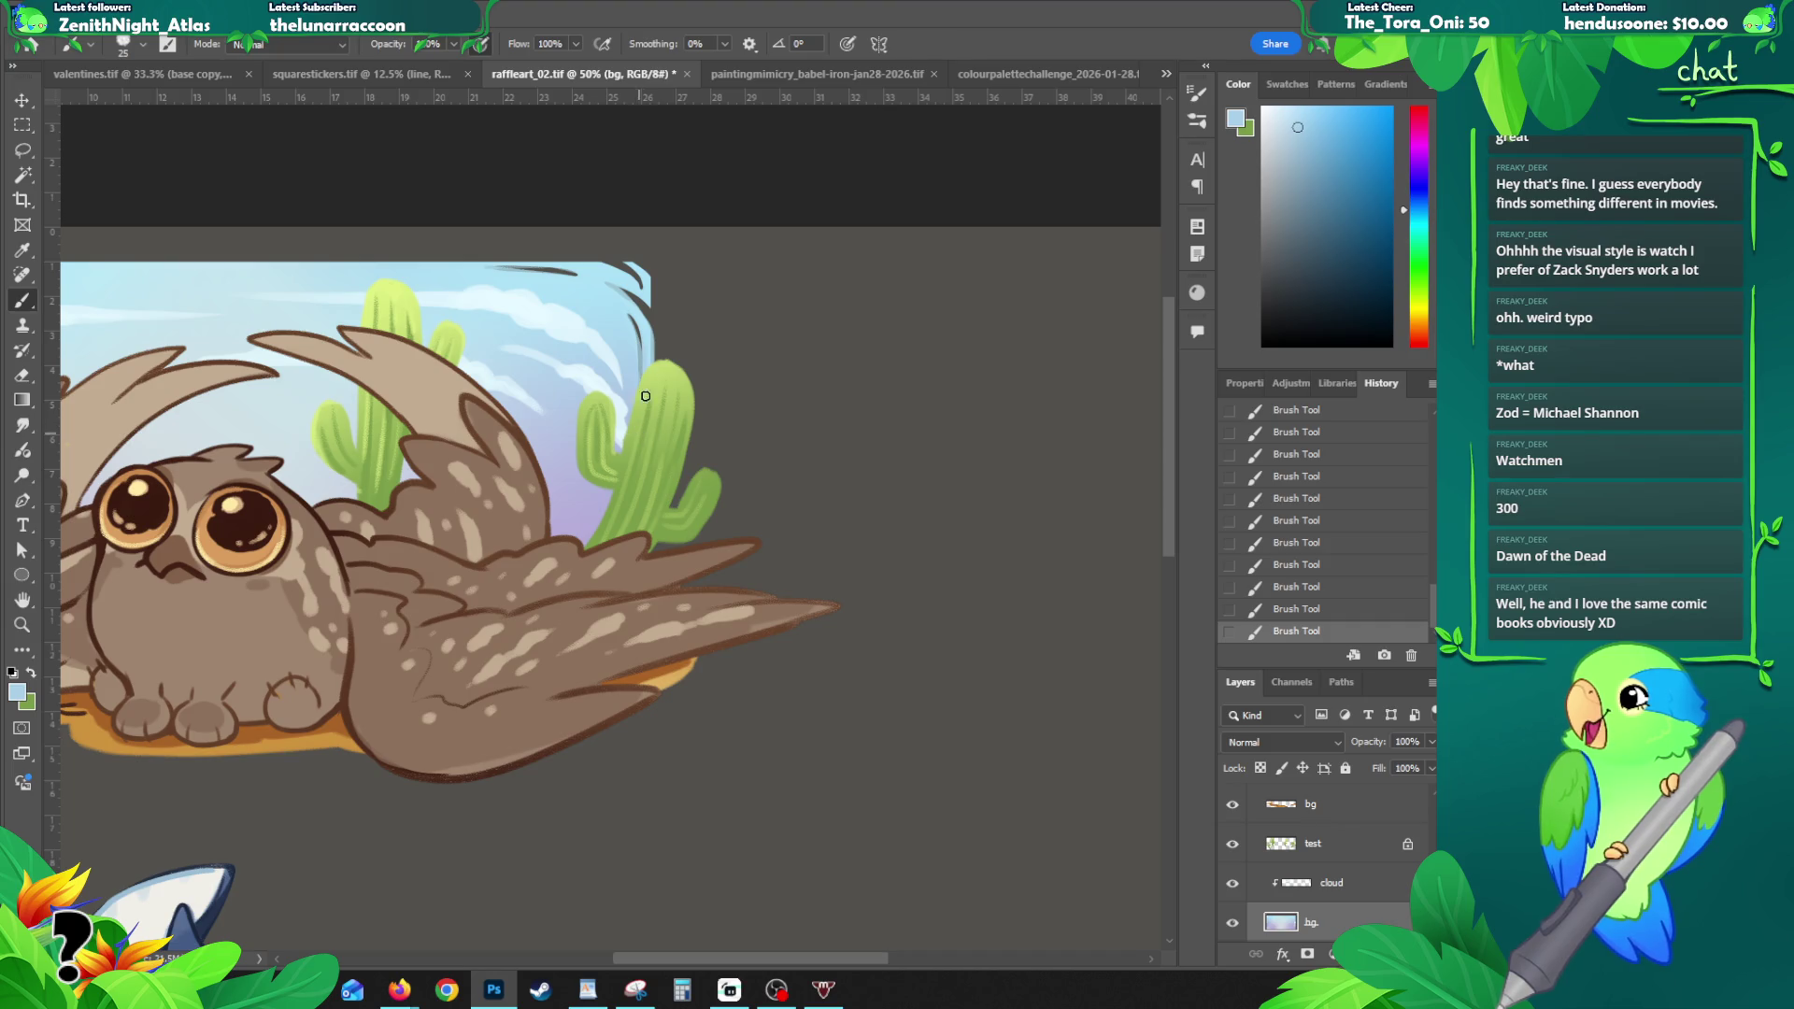
pyautogui.keyDown('alt'); pyautogui.click(642, 344); pyautogui.keyUp('alt')
pyautogui.click(651, 314)
pyautogui.click(653, 316)
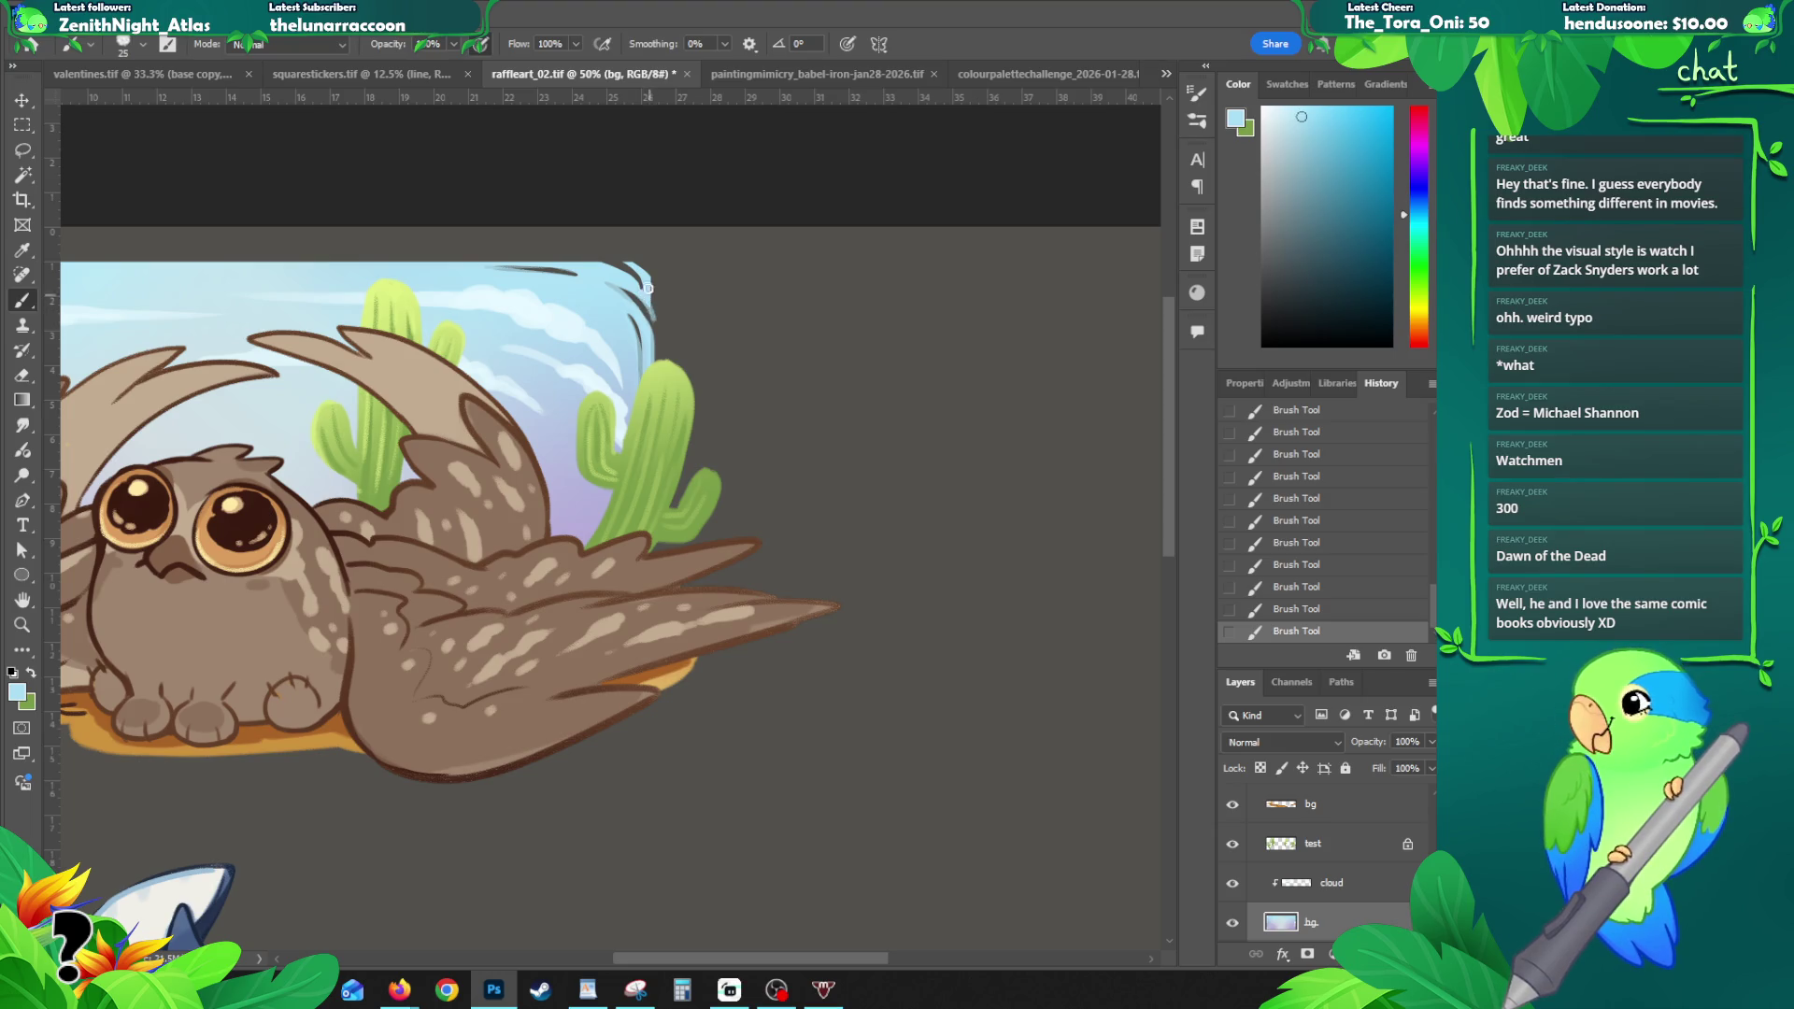
# - Toggle undo and redo on the last stroke to compare the corner with and without it
pyautogui.hotkey('ctrl', 'z')
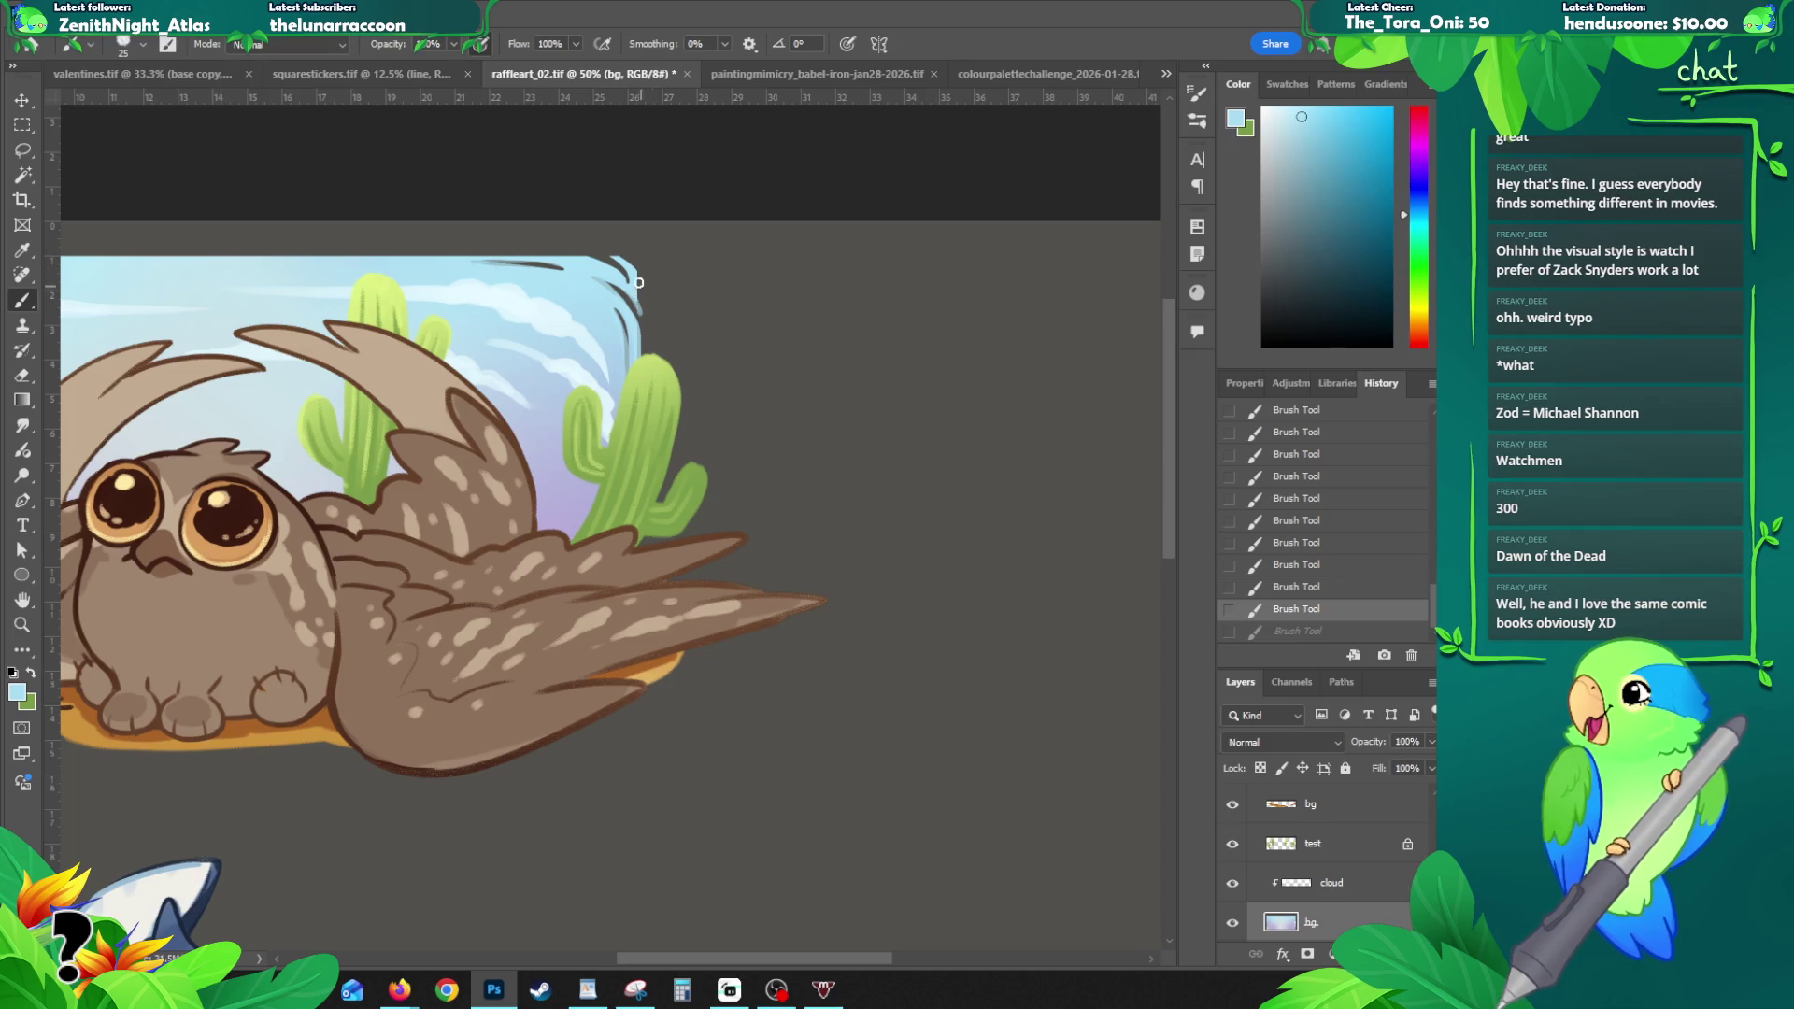
pyautogui.hotkey('ctrl', 'shift', 'z')
pyautogui.hotkey('ctrl', 'z')
pyautogui.hotkey('ctrl', 'shift', 'z')
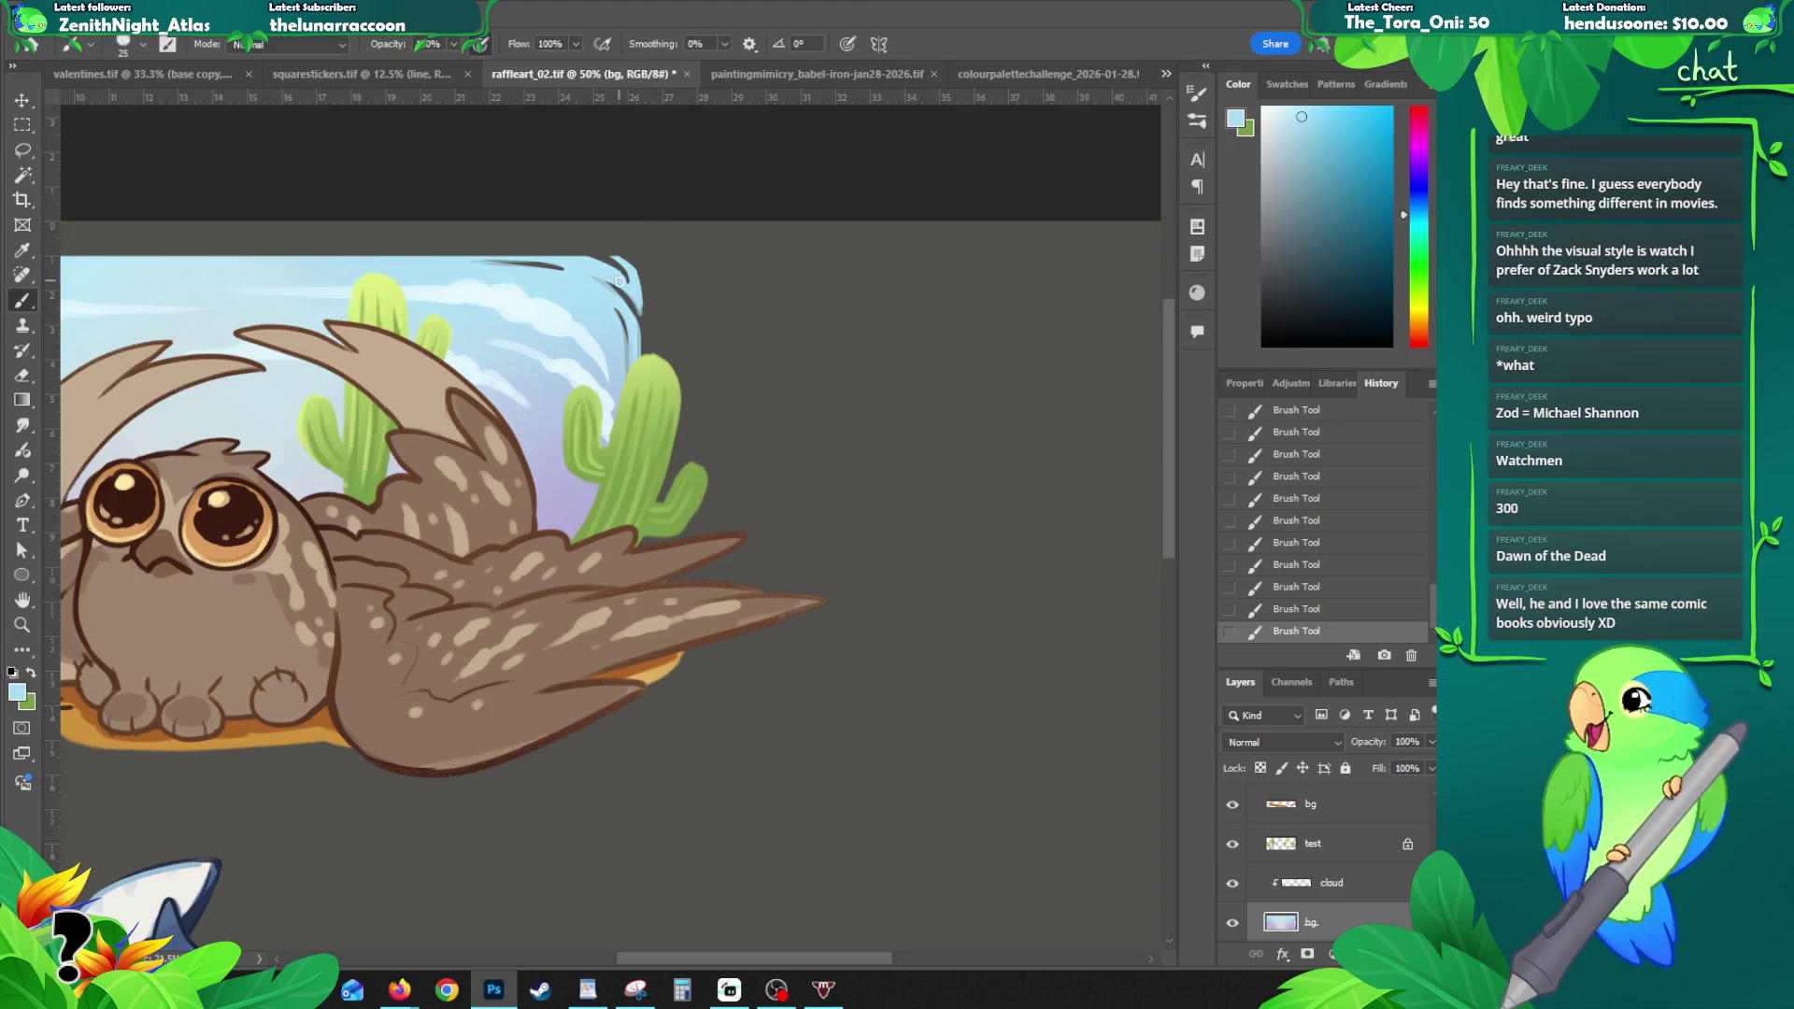
pyautogui.hotkey('ctrl', 'z')
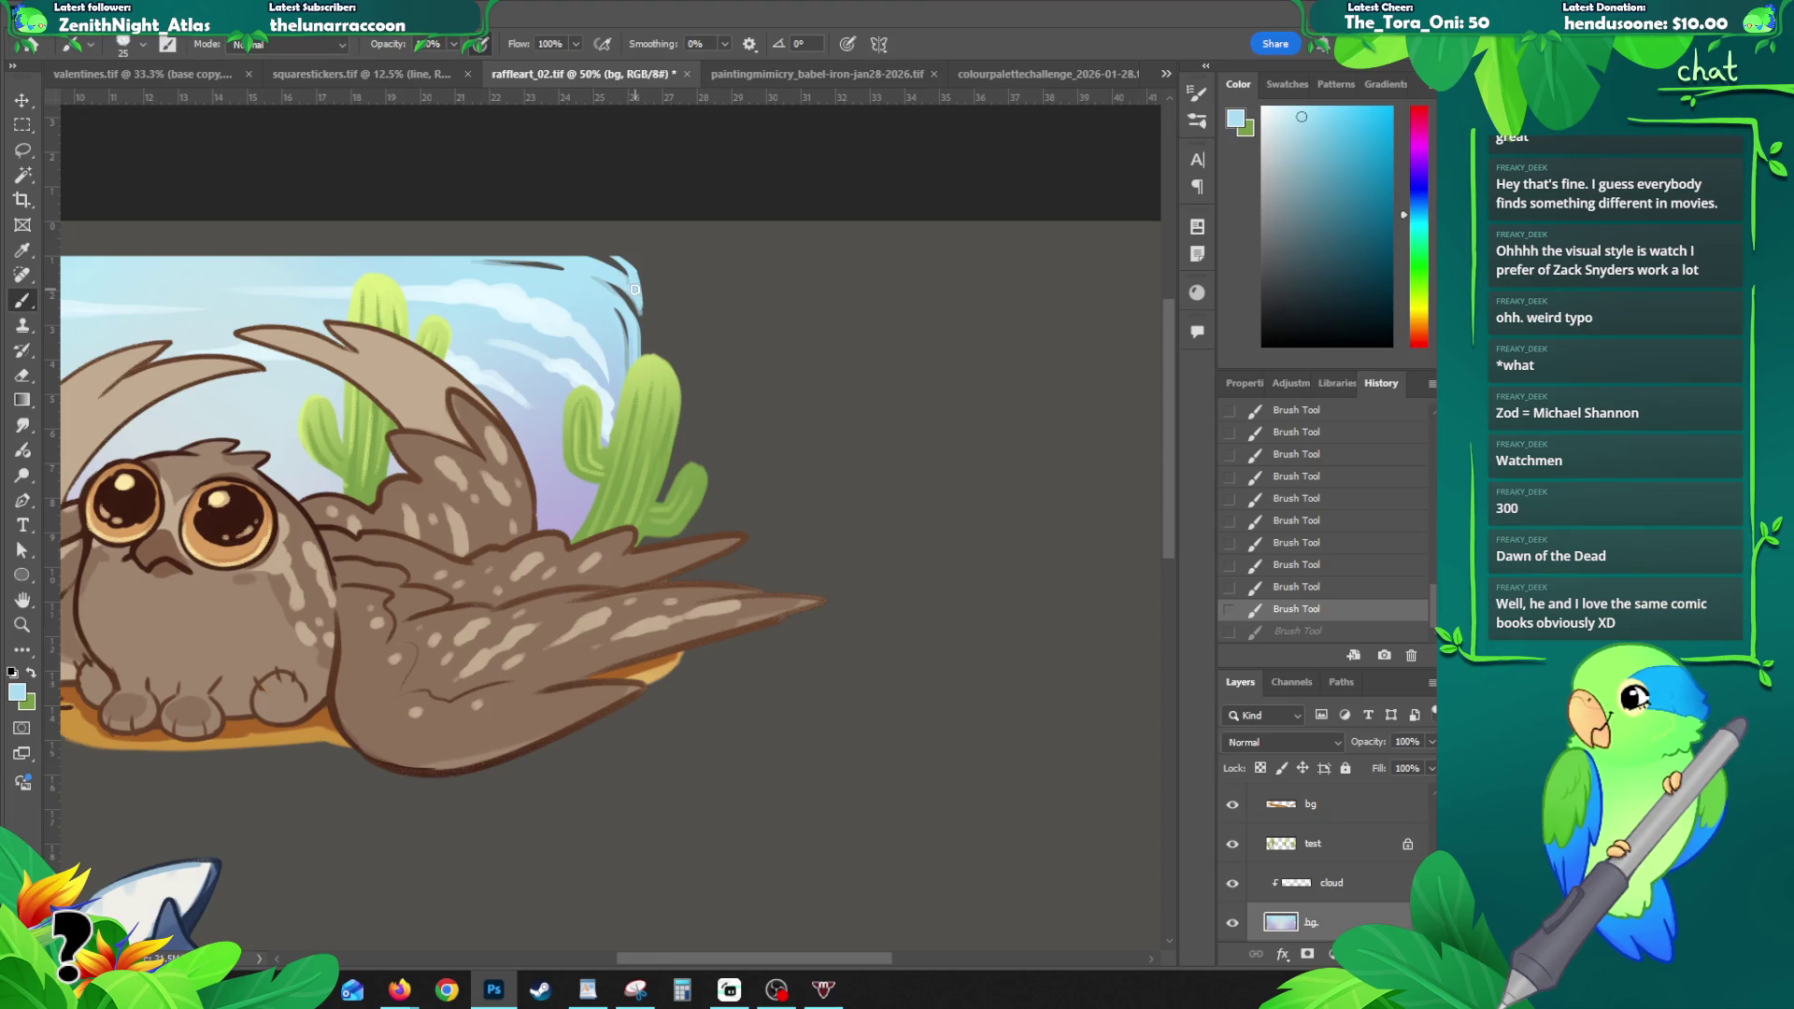
pyautogui.hotkey('ctrl', 'shift', 'z')
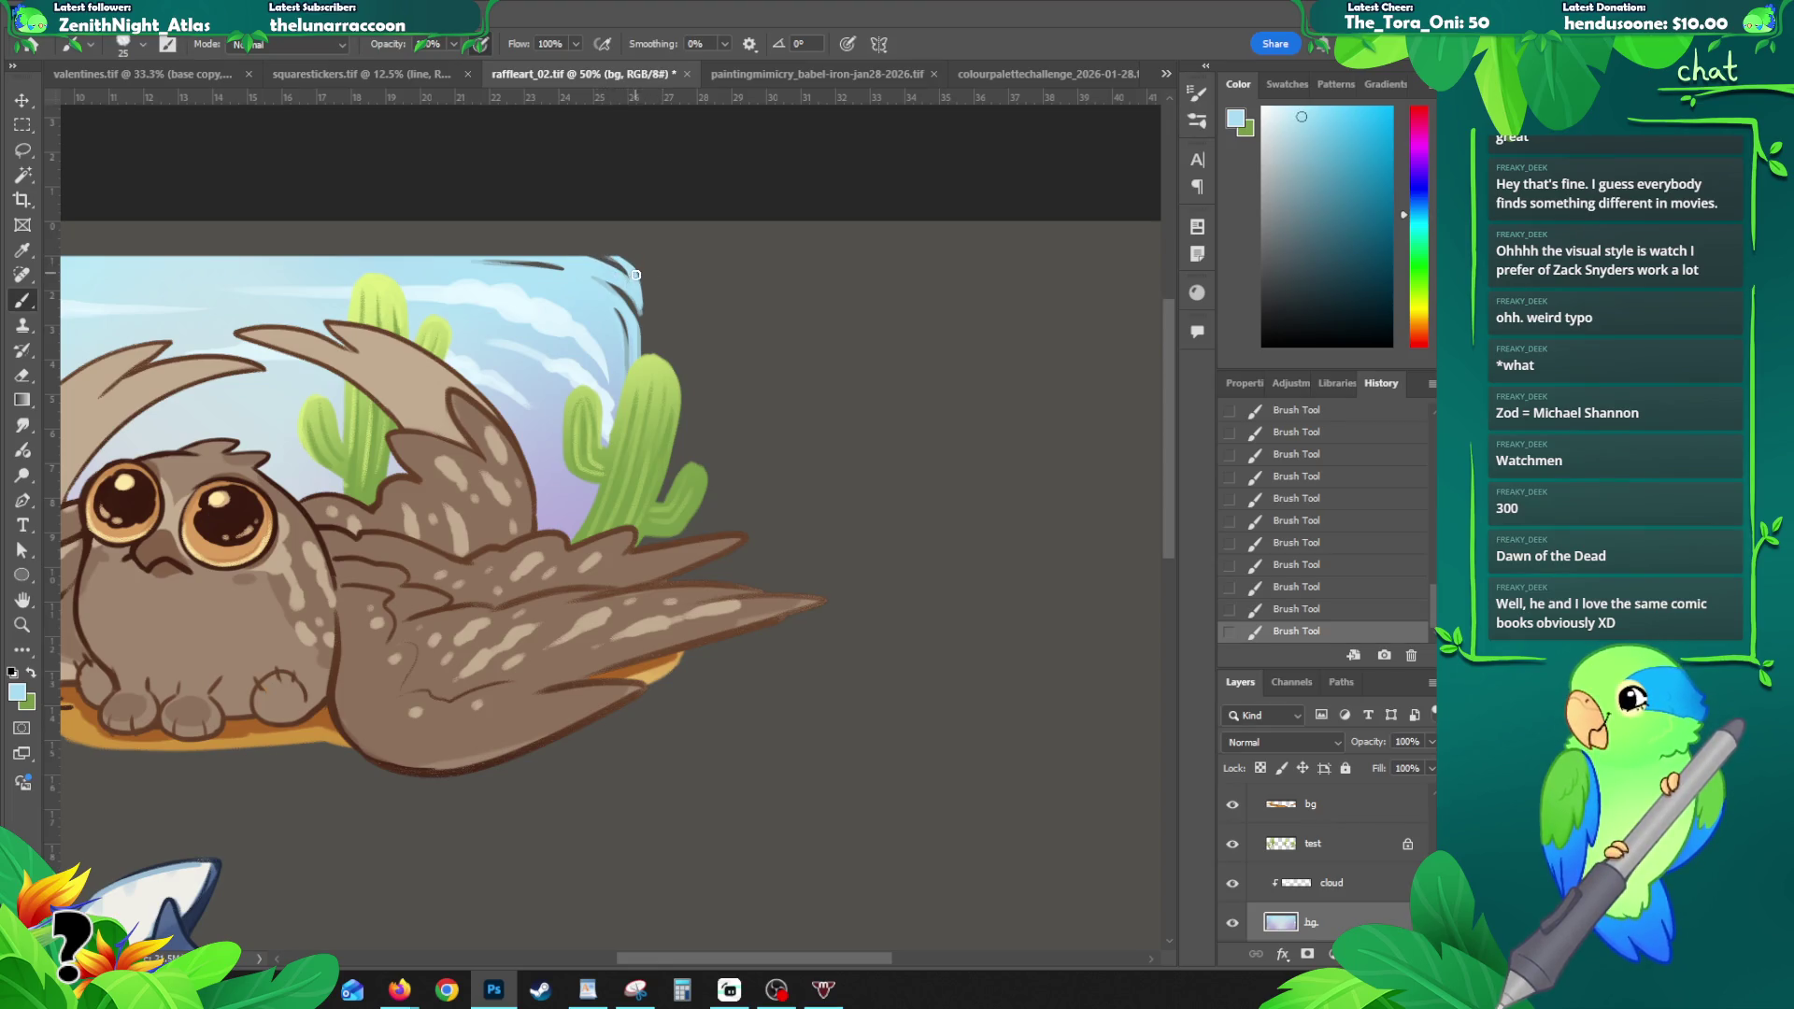
pyautogui.hotkey('ctrl', 'z')
pyautogui.hotkey('ctrl', 'shift', 'z')
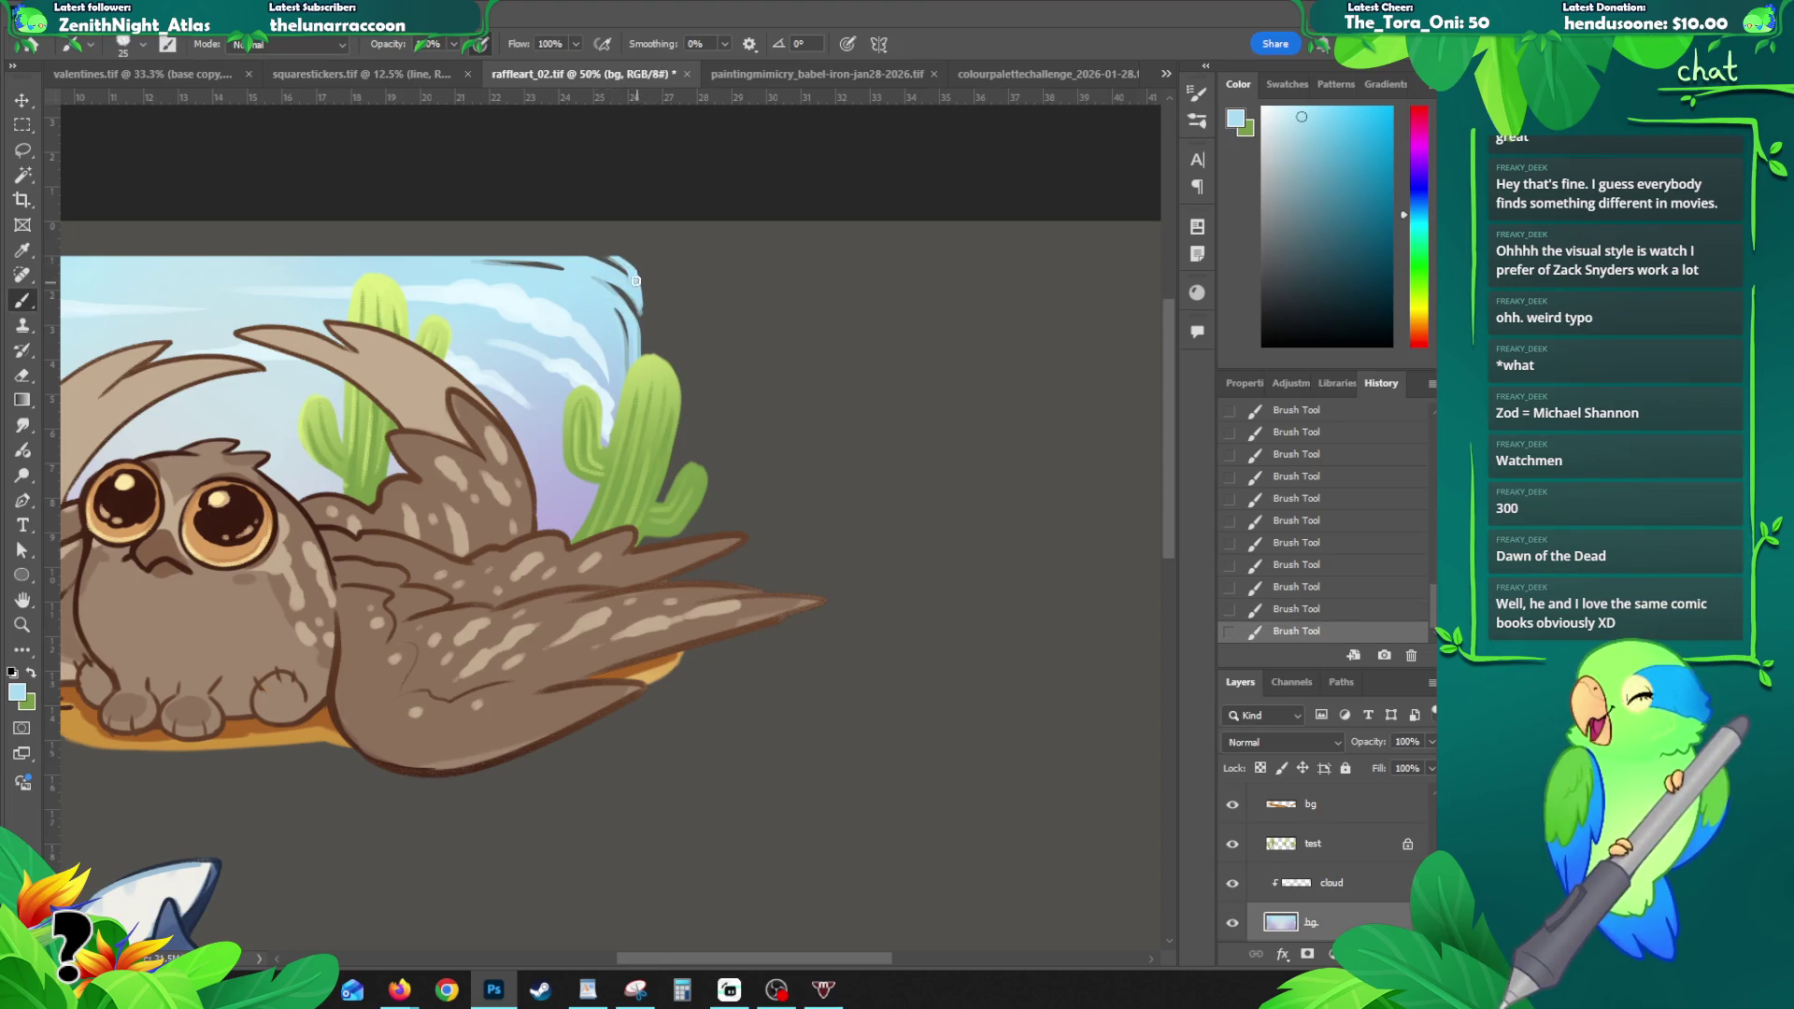
# - Erase stray paint at the sky's top-right corner and zoom out to 25%
pyautogui.press('e')
pyautogui.moveTo(628, 302); pyautogui.dragTo(657, 344)
pyautogui.press('z')
pyautogui.keyDown('alt'); pyautogui.click(689, 438); pyautogui.keyUp('alt')
pyautogui.keyDown('alt'); pyautogui.click(689, 438); pyautogui.keyUp('alt')
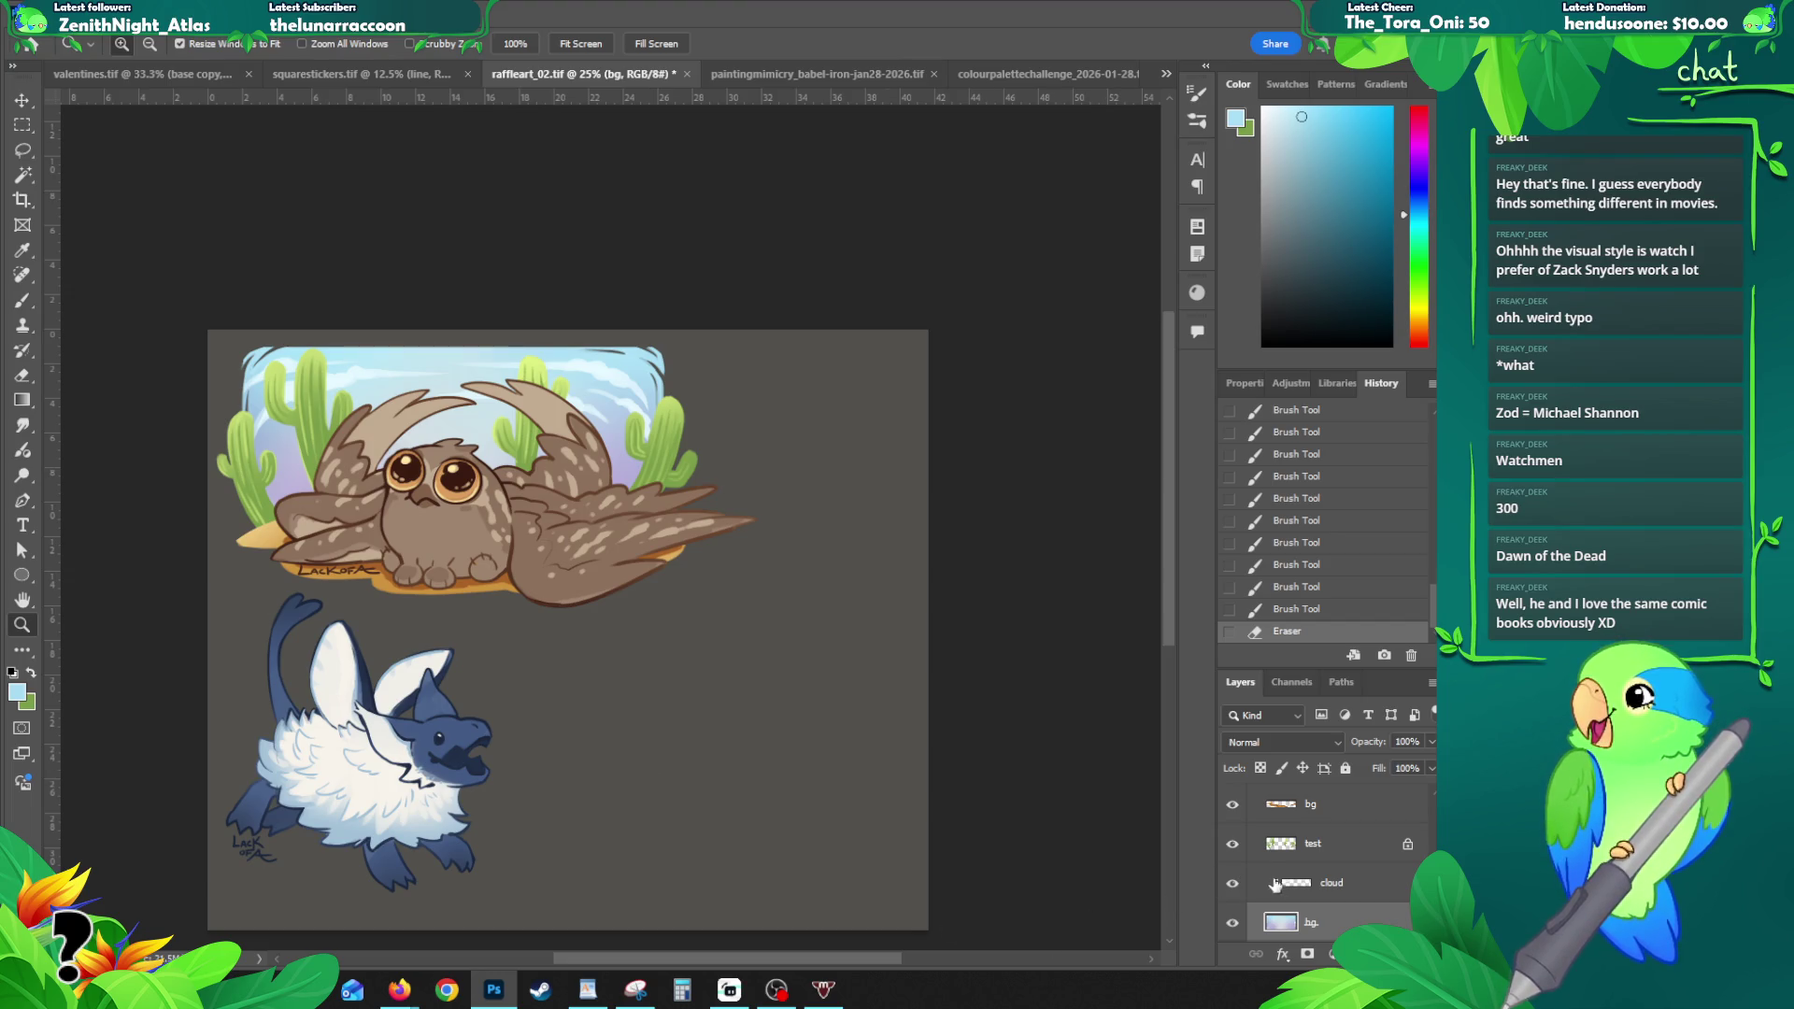
# - Collapse Group 2 and toggle its visibility to compare the owl with and without the cactus background
pyautogui.scroll(2, 1299, 883)
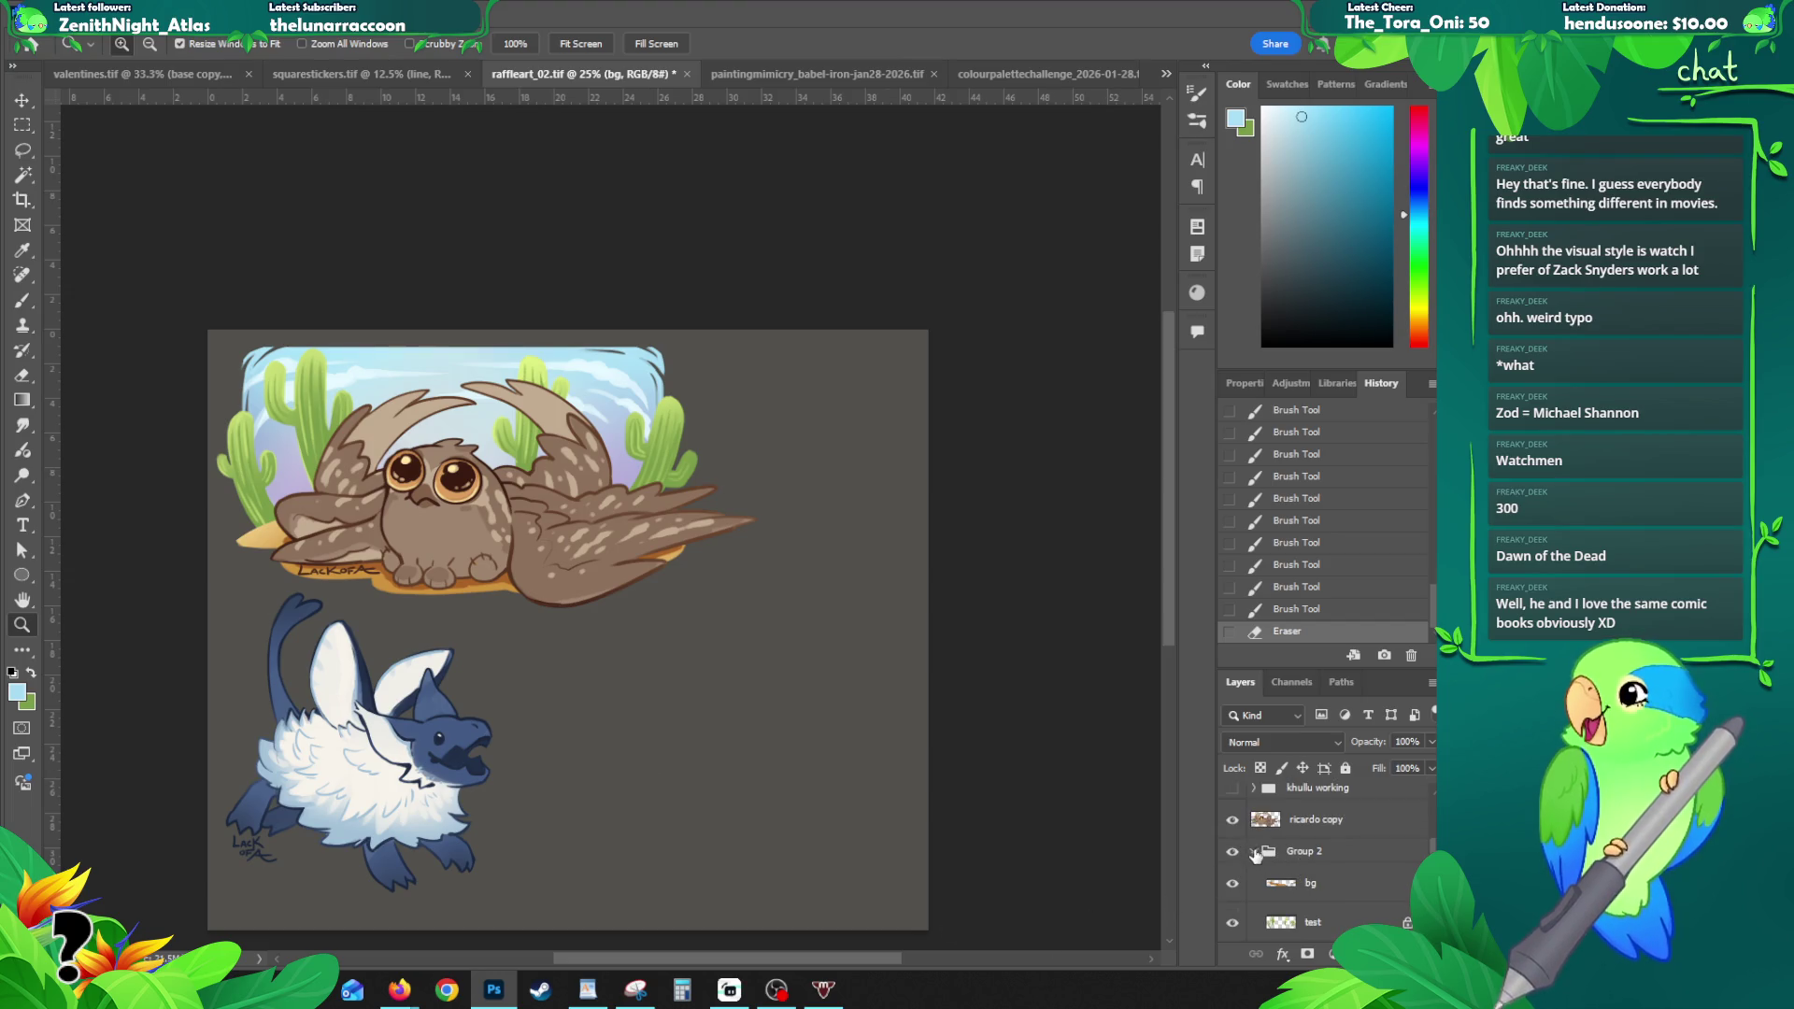
pyautogui.click(1257, 852)
pyautogui.click(1233, 851)
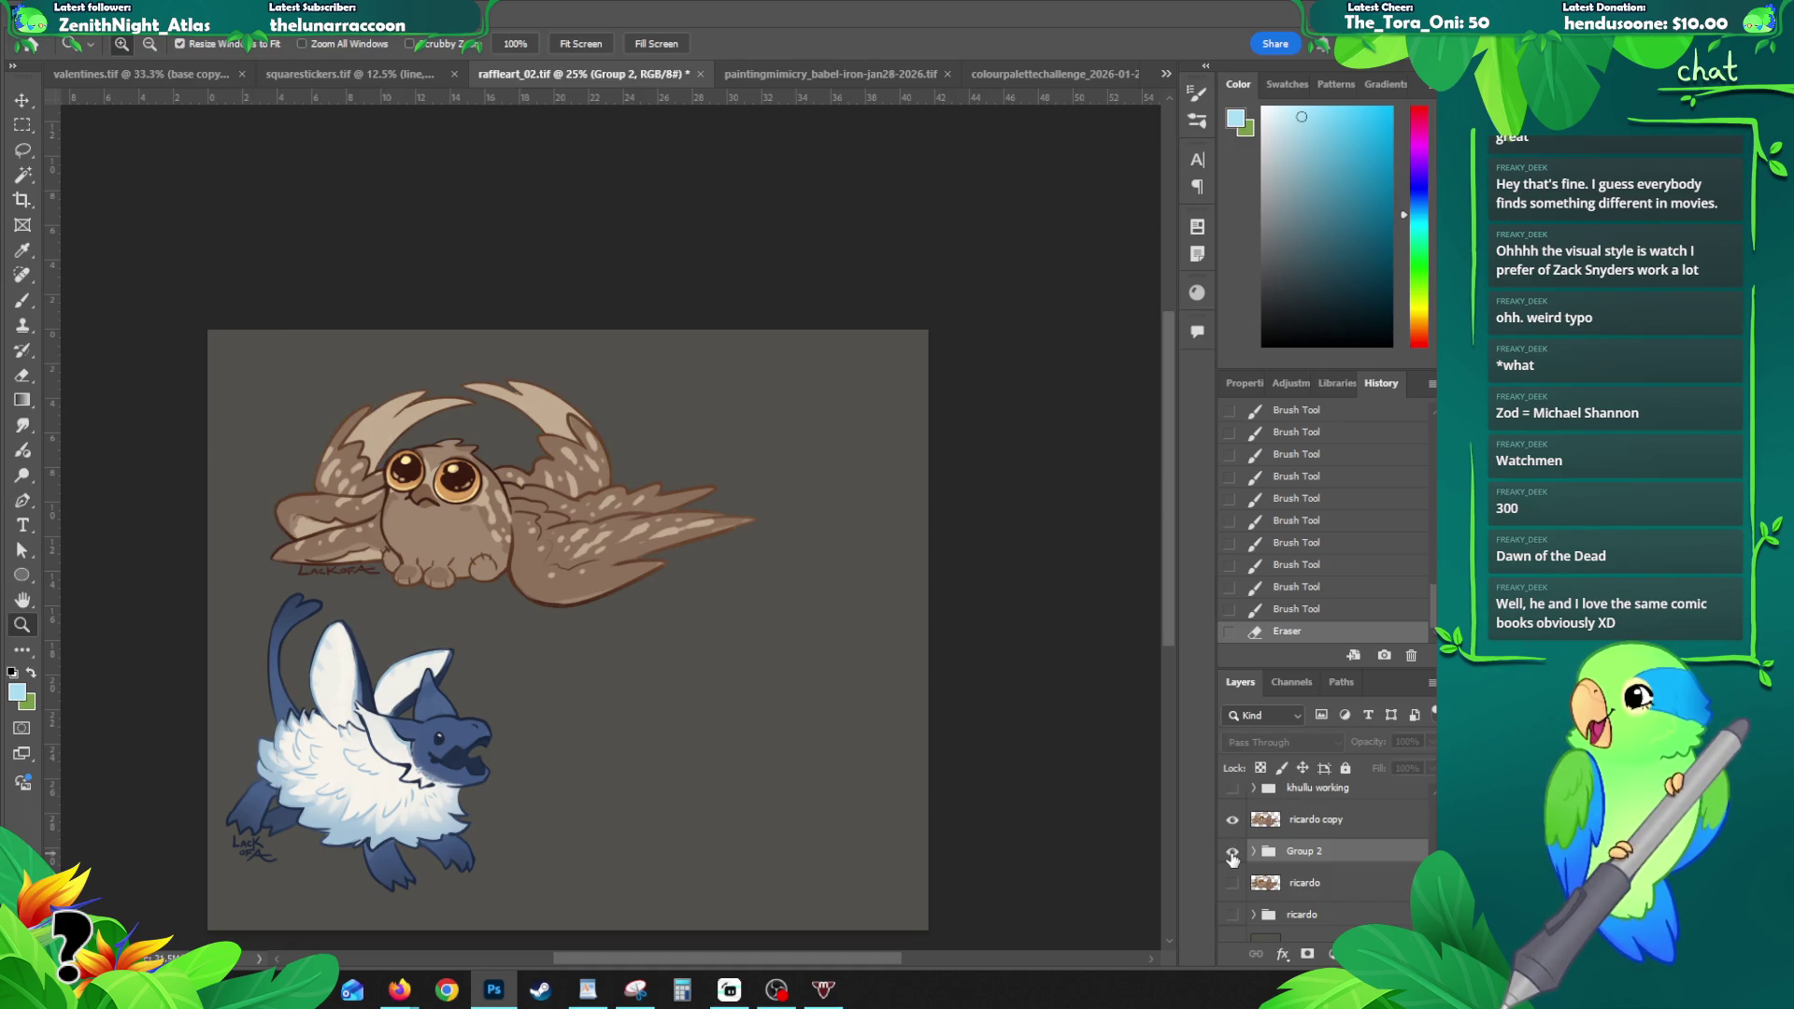
pyautogui.click(1233, 852)
pyautogui.click(1233, 853)
pyautogui.click(1233, 852)
pyautogui.click(1232, 852)
pyautogui.click(1233, 852)
pyautogui.click(1233, 853)
pyautogui.click(1233, 852)
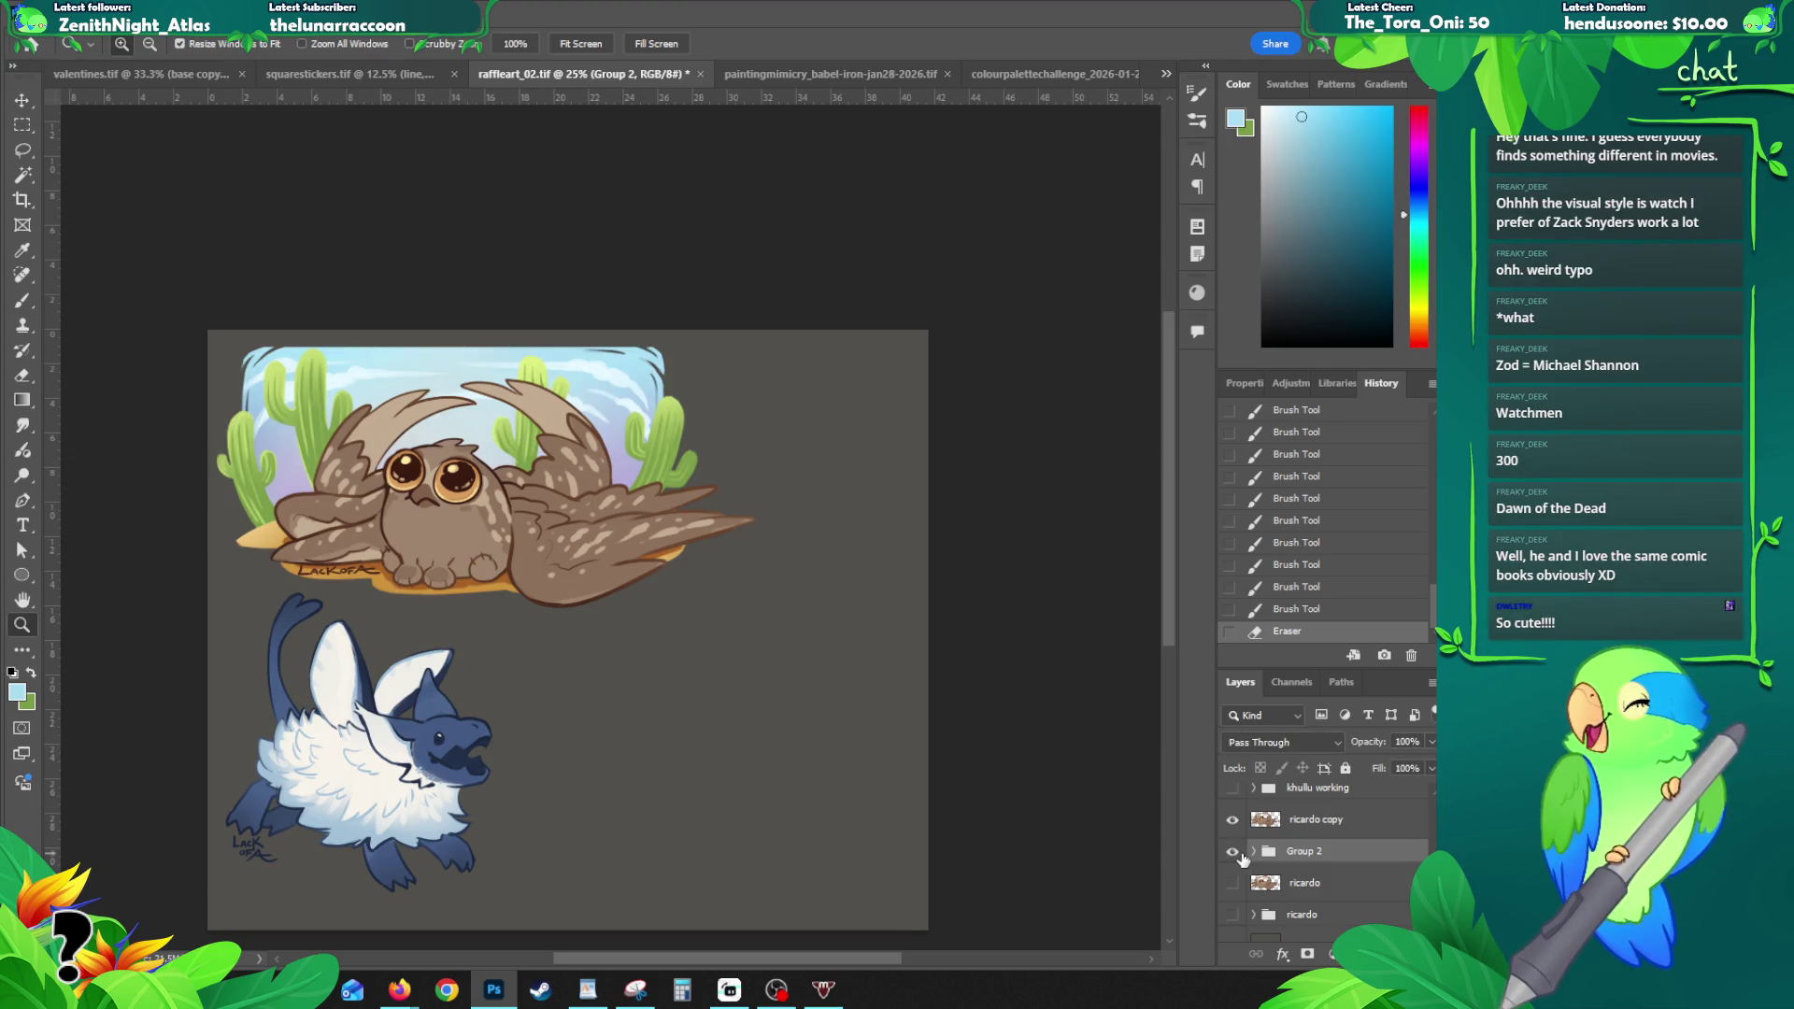
# - Select ricardo copy, test merging Group 2 and revert, then start a 2255 × 1088 px document
pyautogui.click(1305, 822)
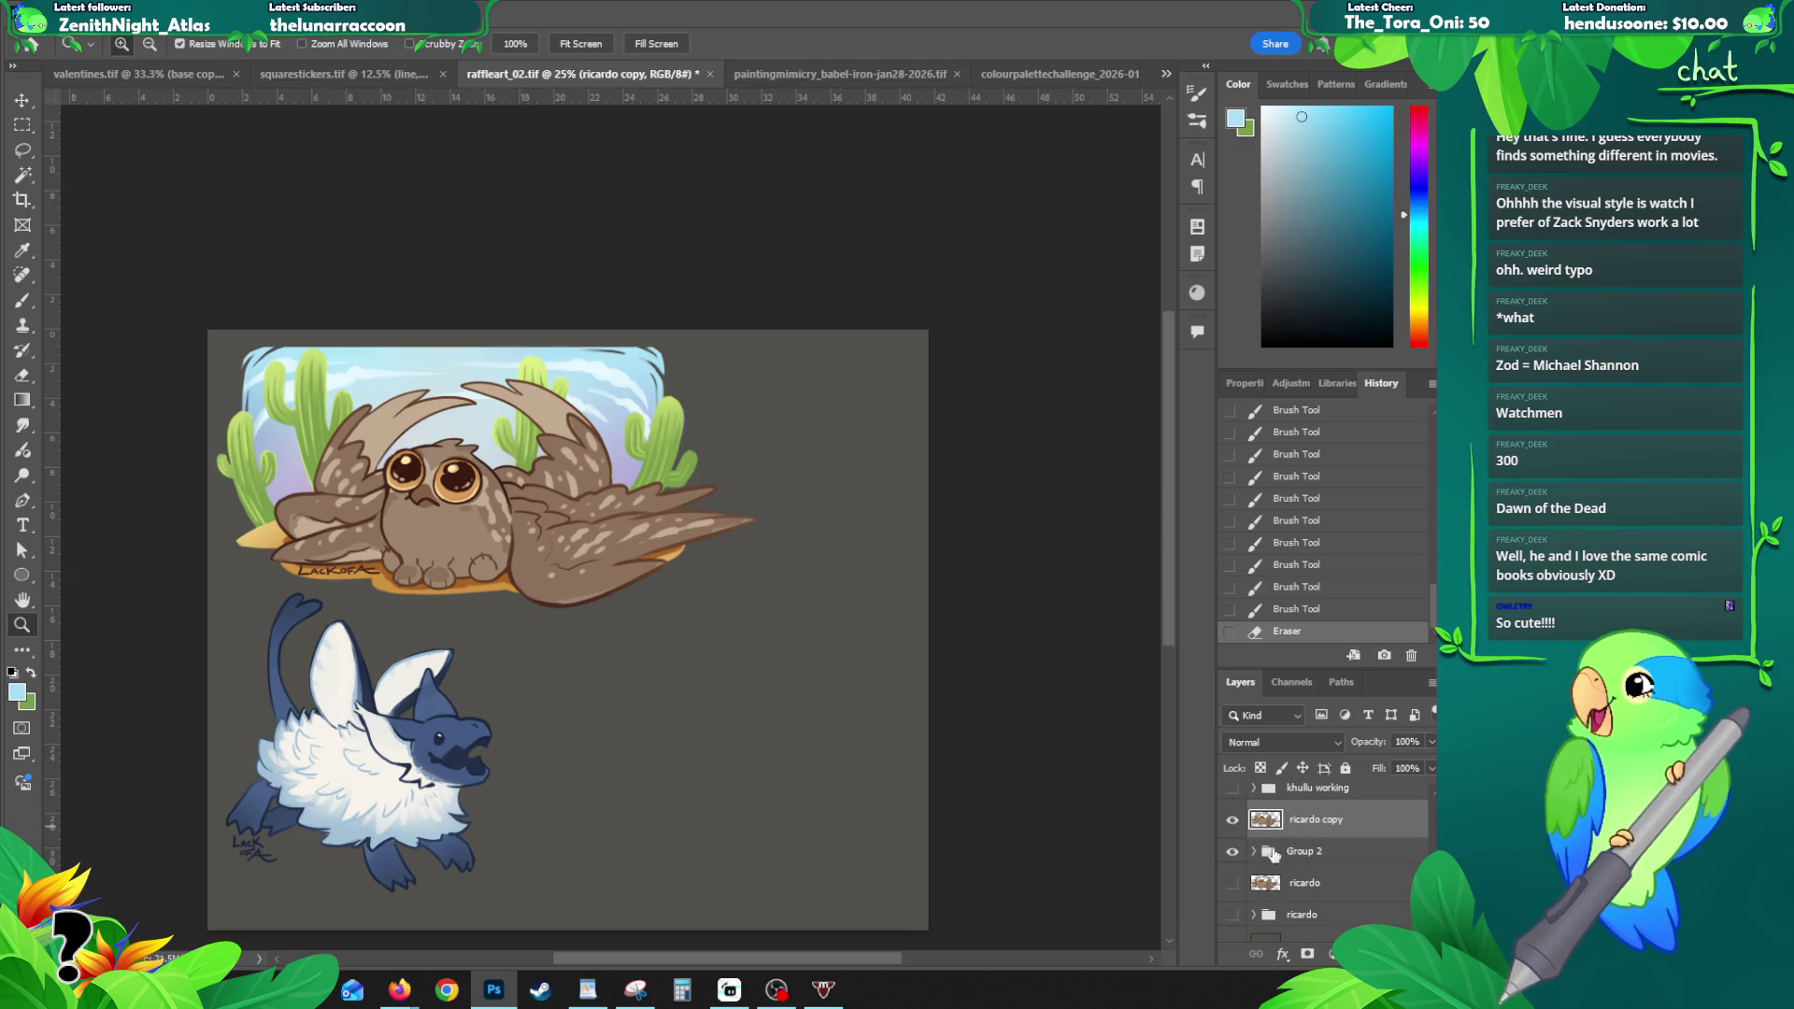
pyautogui.moveTo(594, 656); pyautogui.dragTo(537, 602)
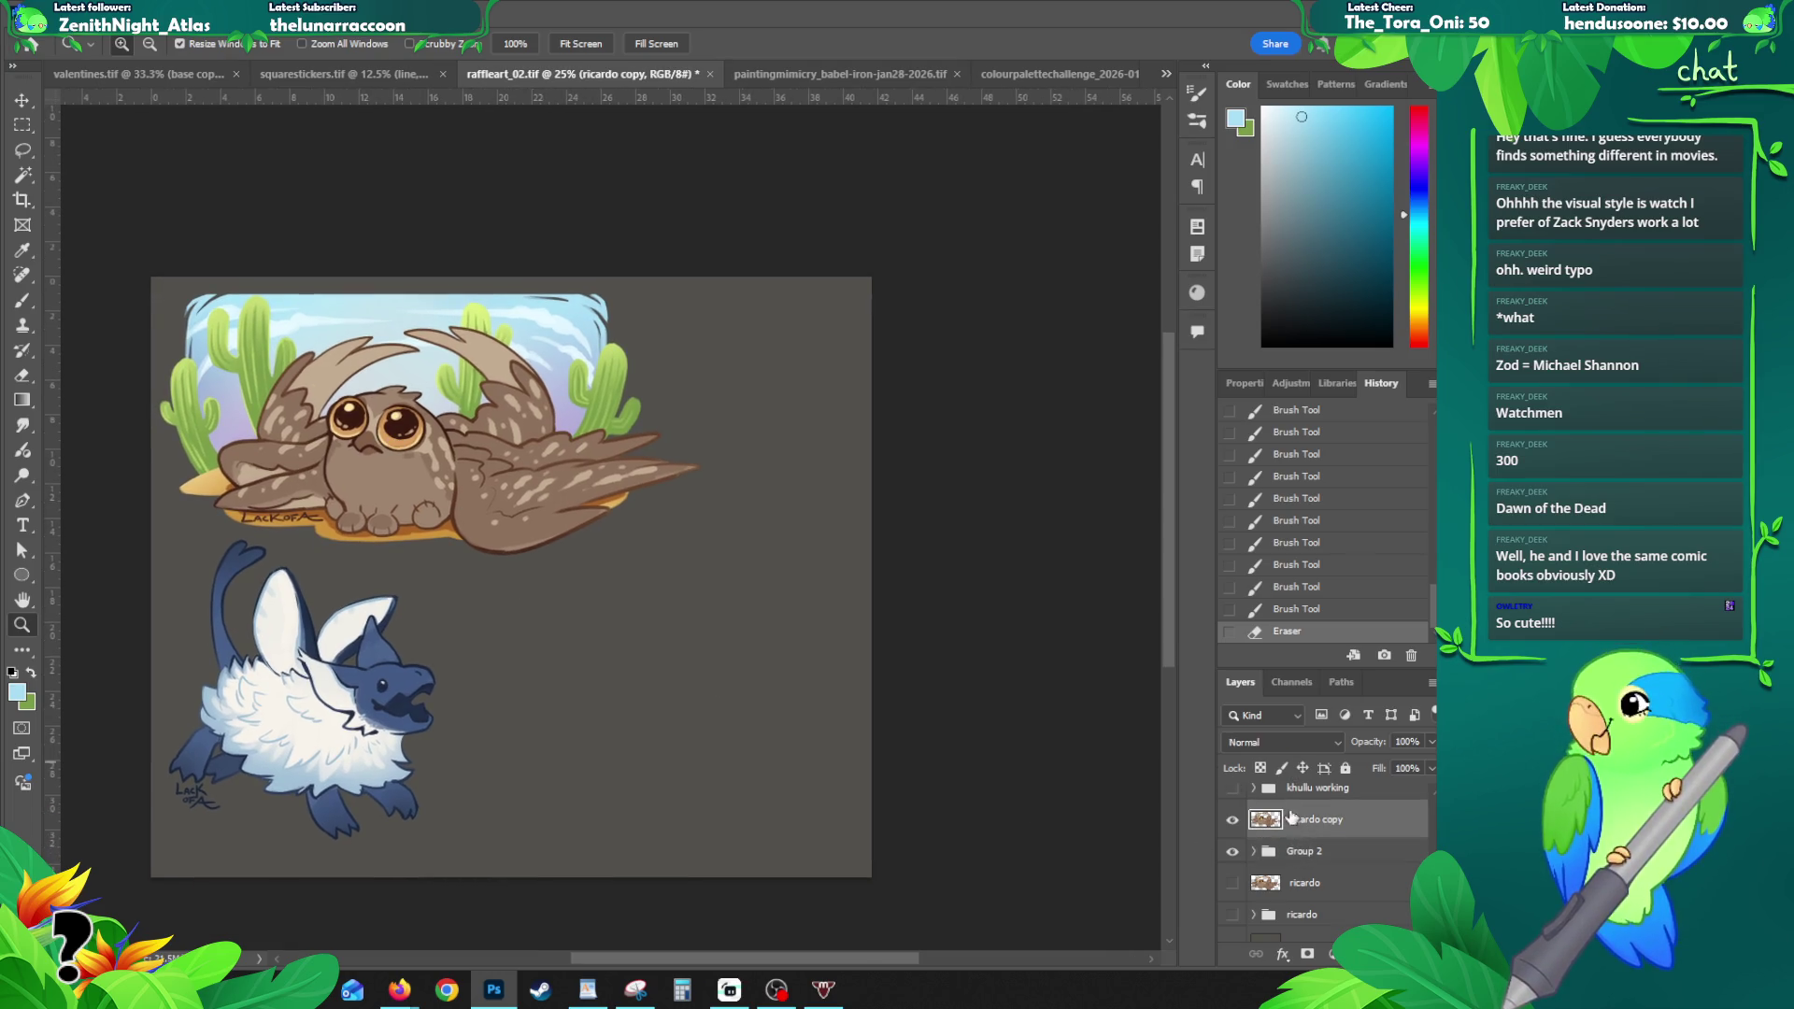
pyautogui.scroll(1, 1282, 806)
pyautogui.keyDown('ctrl'); pyautogui.click(1311, 864); pyautogui.keyUp('ctrl')
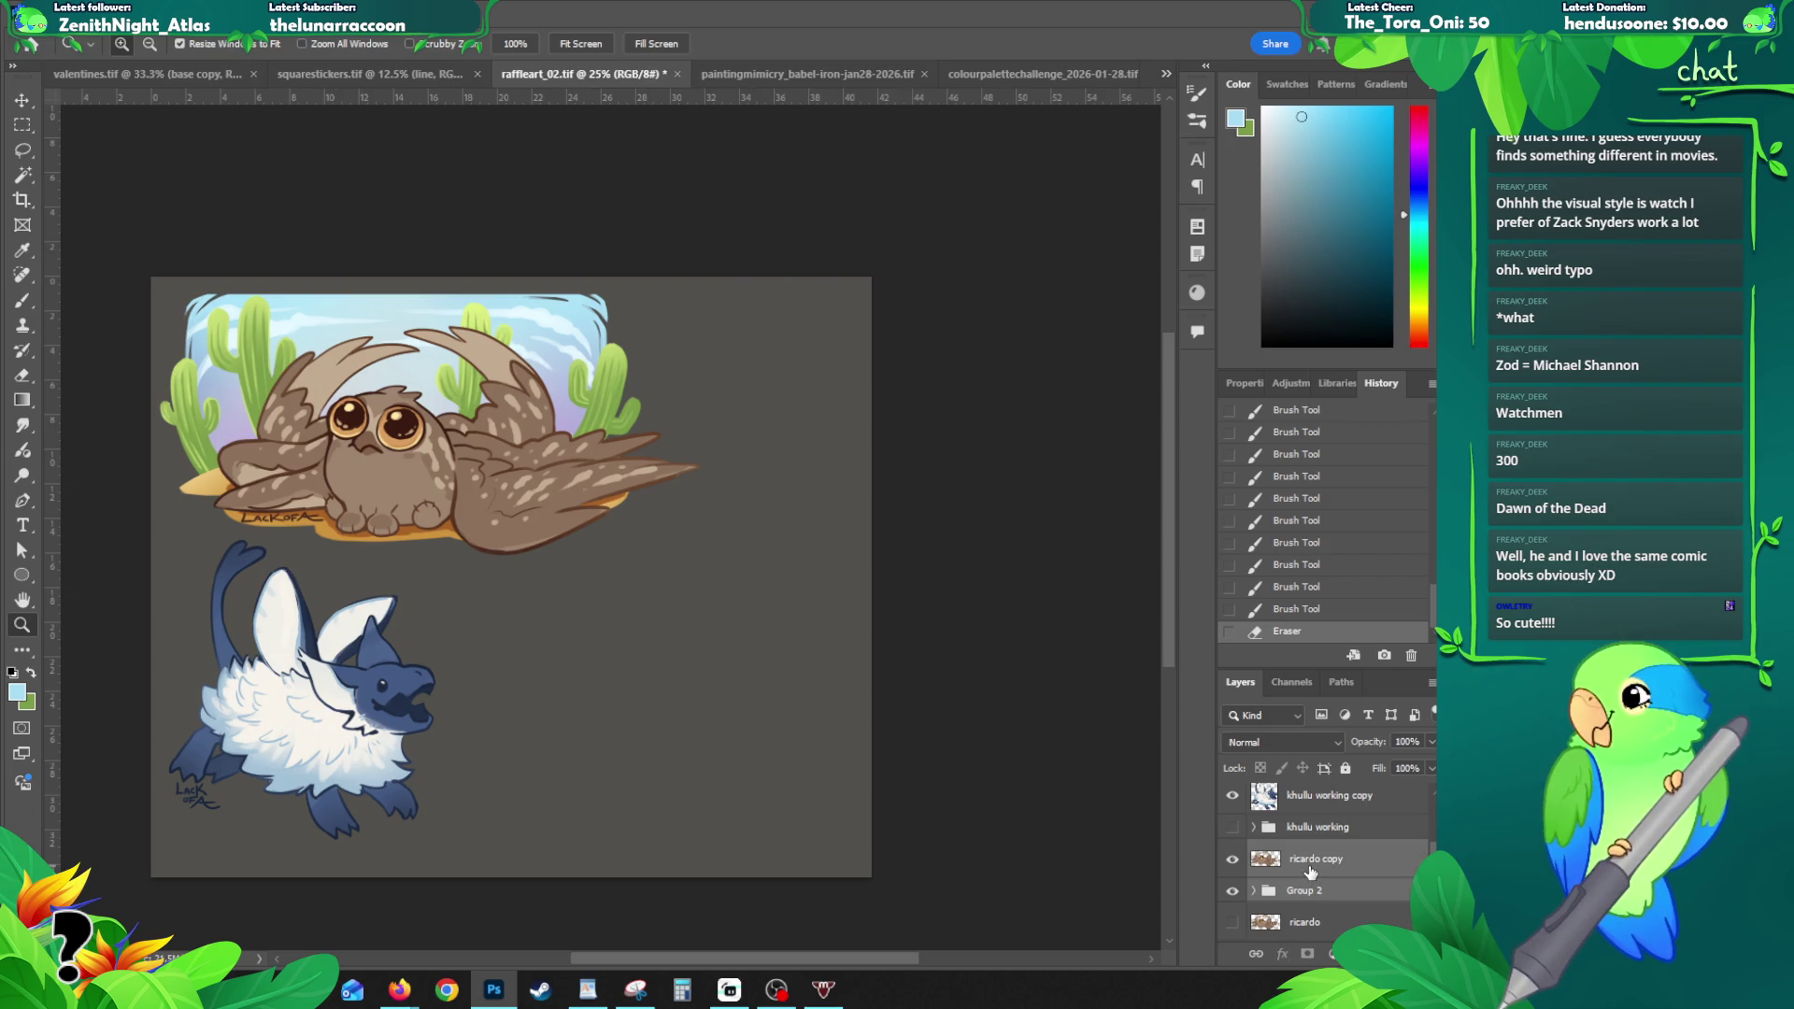
pyautogui.hotkey('ctrl', 'e')
pyautogui.hotkey('ctrl', 'a')
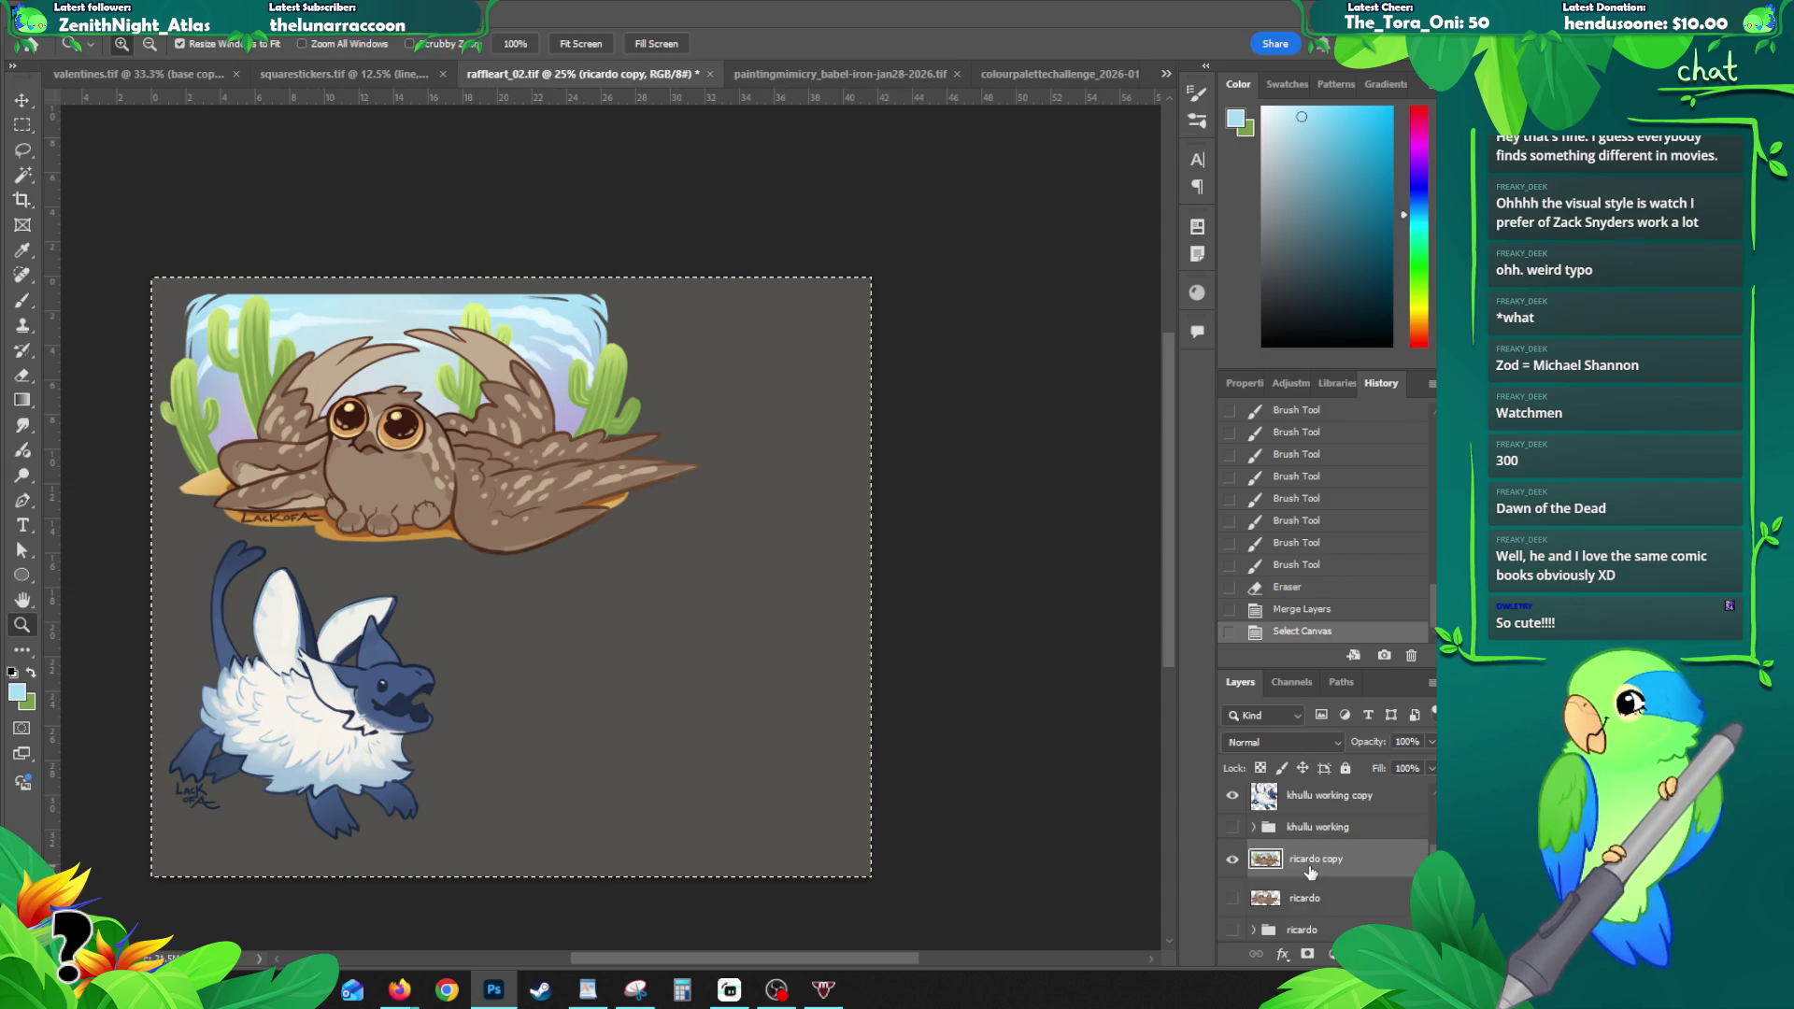
pyautogui.click(1288, 589)
pyautogui.hotkey('ctrl', 'n')
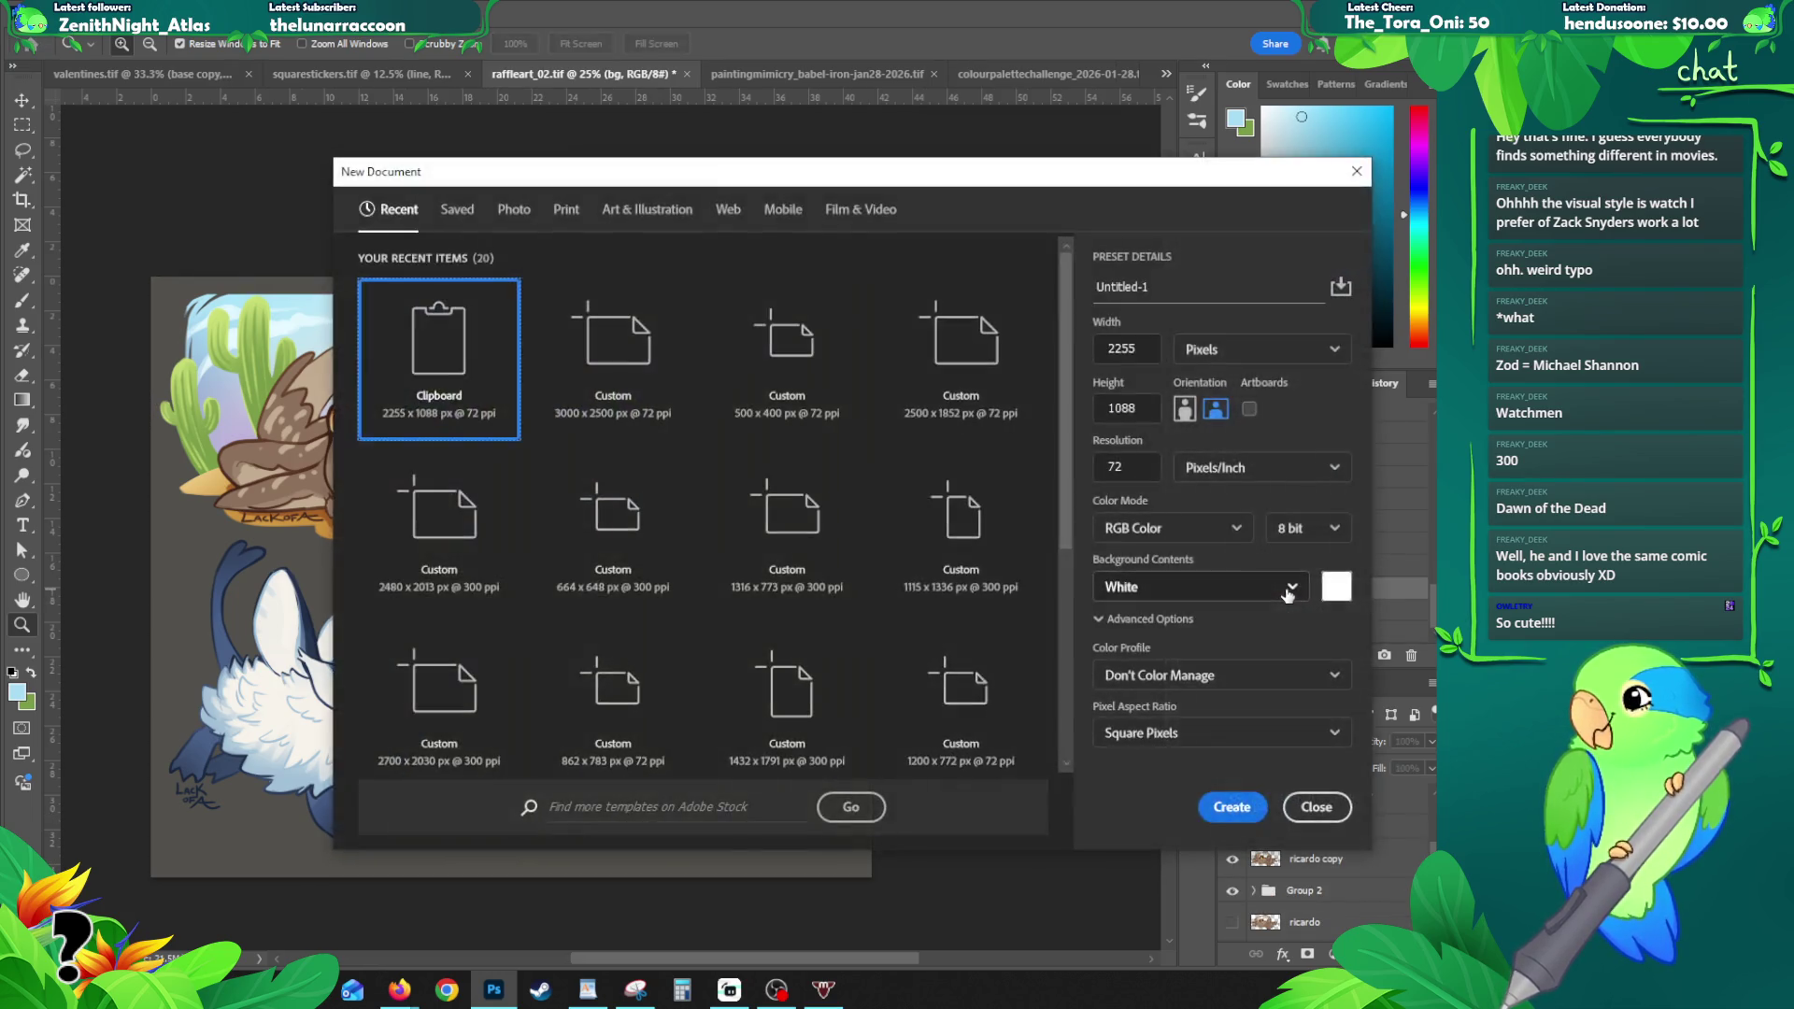
# - Create the Untitled-1 document, paste the owl artwork, and check it against the white background
pyautogui.press('Return')
pyautogui.hotkey('ctrl', 'v')
pyautogui.keyDown('alt'); pyautogui.click(846, 594); pyautogui.keyUp('alt')
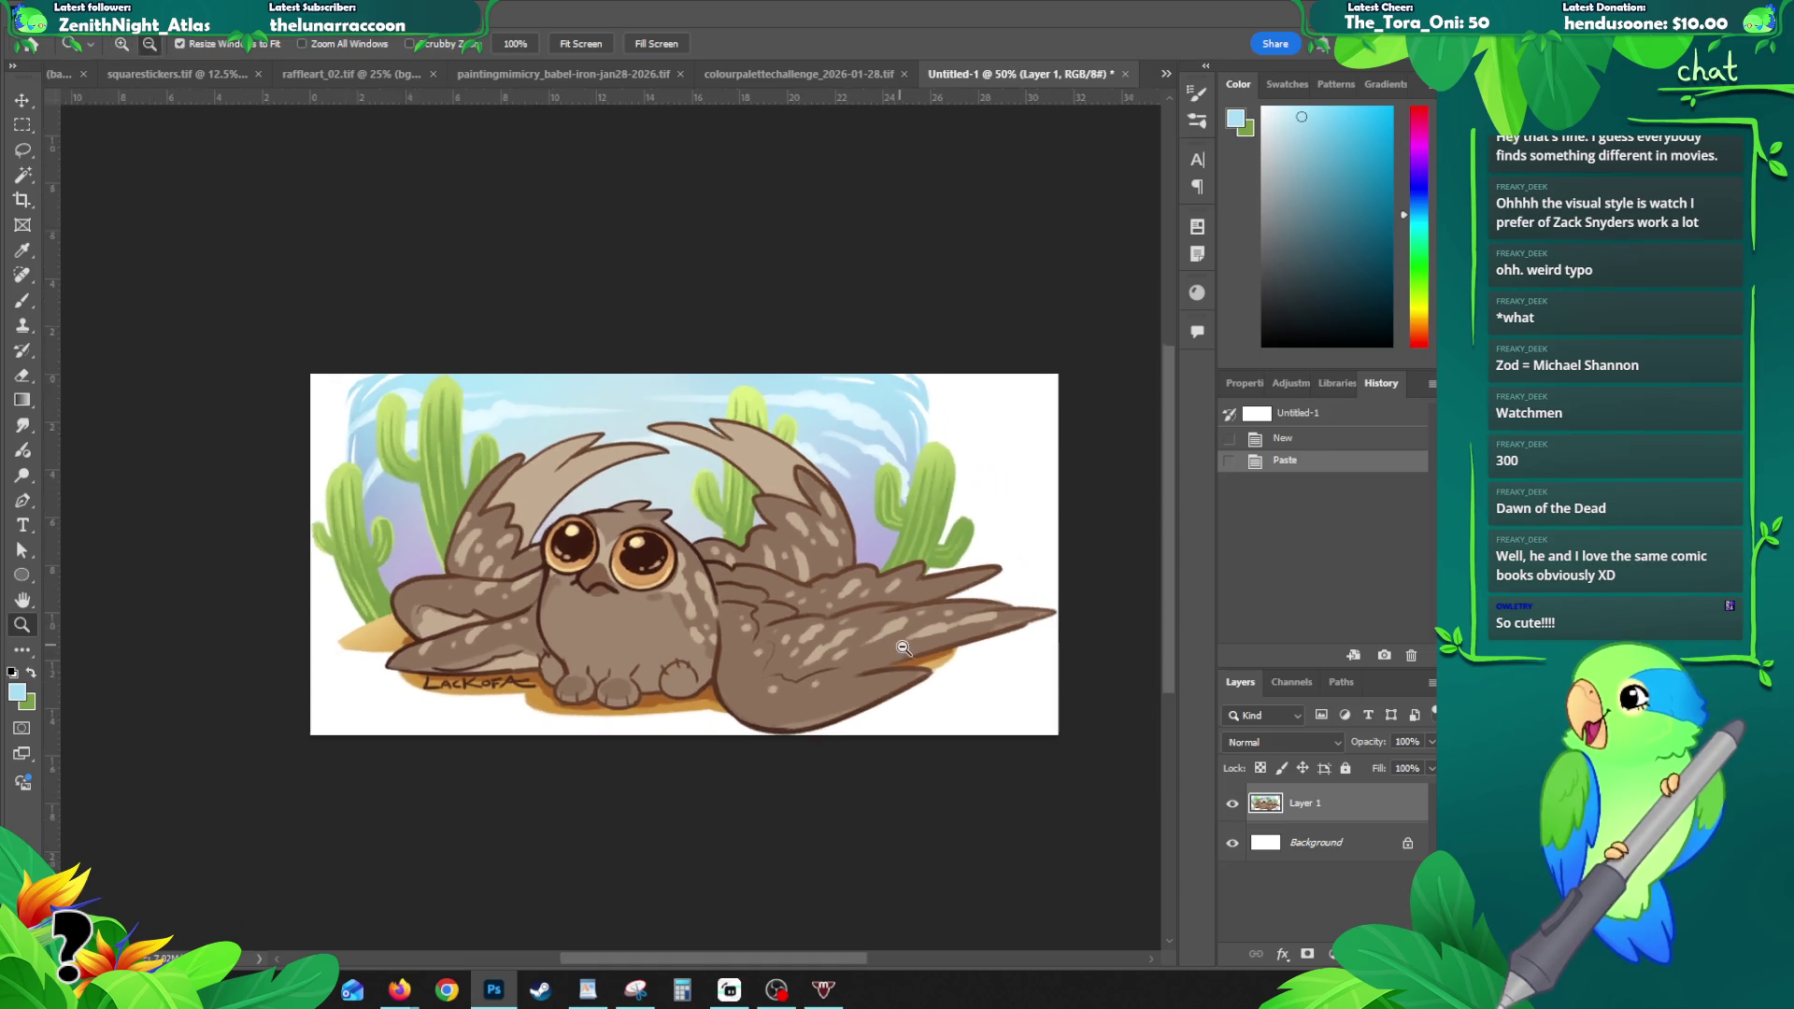
pyautogui.click(1233, 843)
pyautogui.click(1232, 843)
# - Test inverting the Background and erasing the wing tip, undo both, then return to raffleart_02.tif
pyautogui.click(1288, 843)
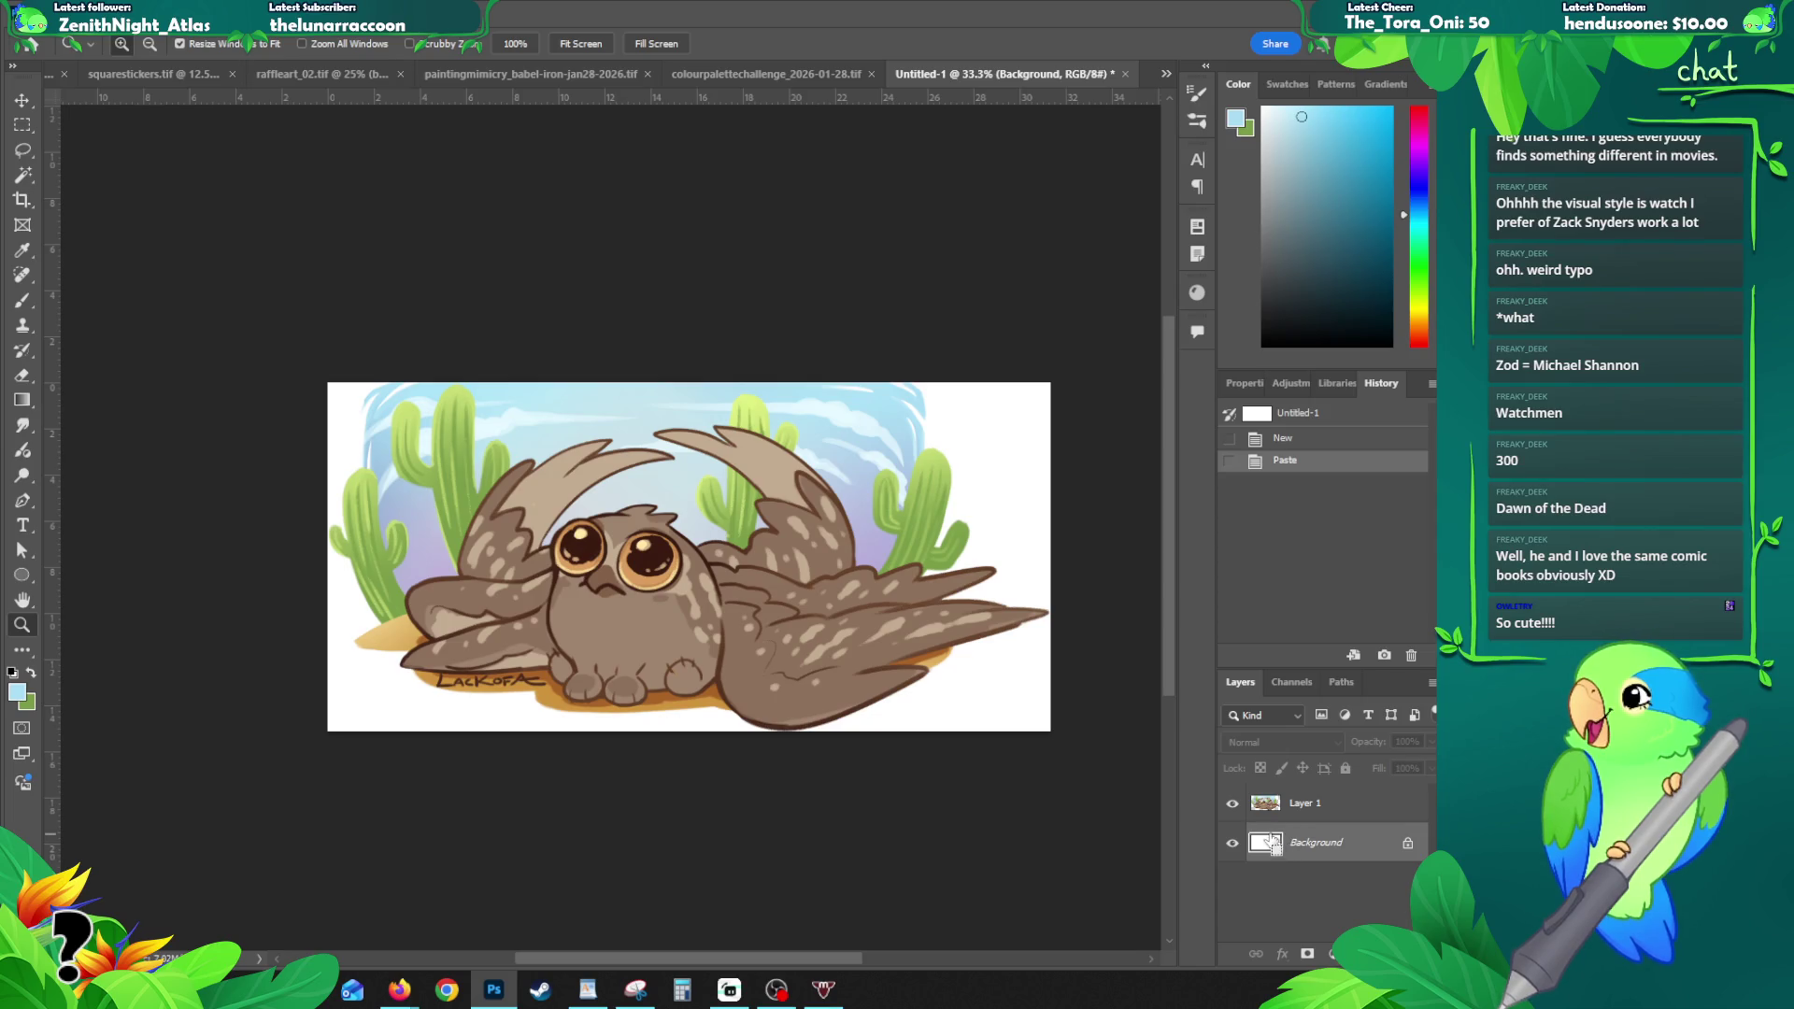
pyautogui.hotkey('ctrl', 'i')
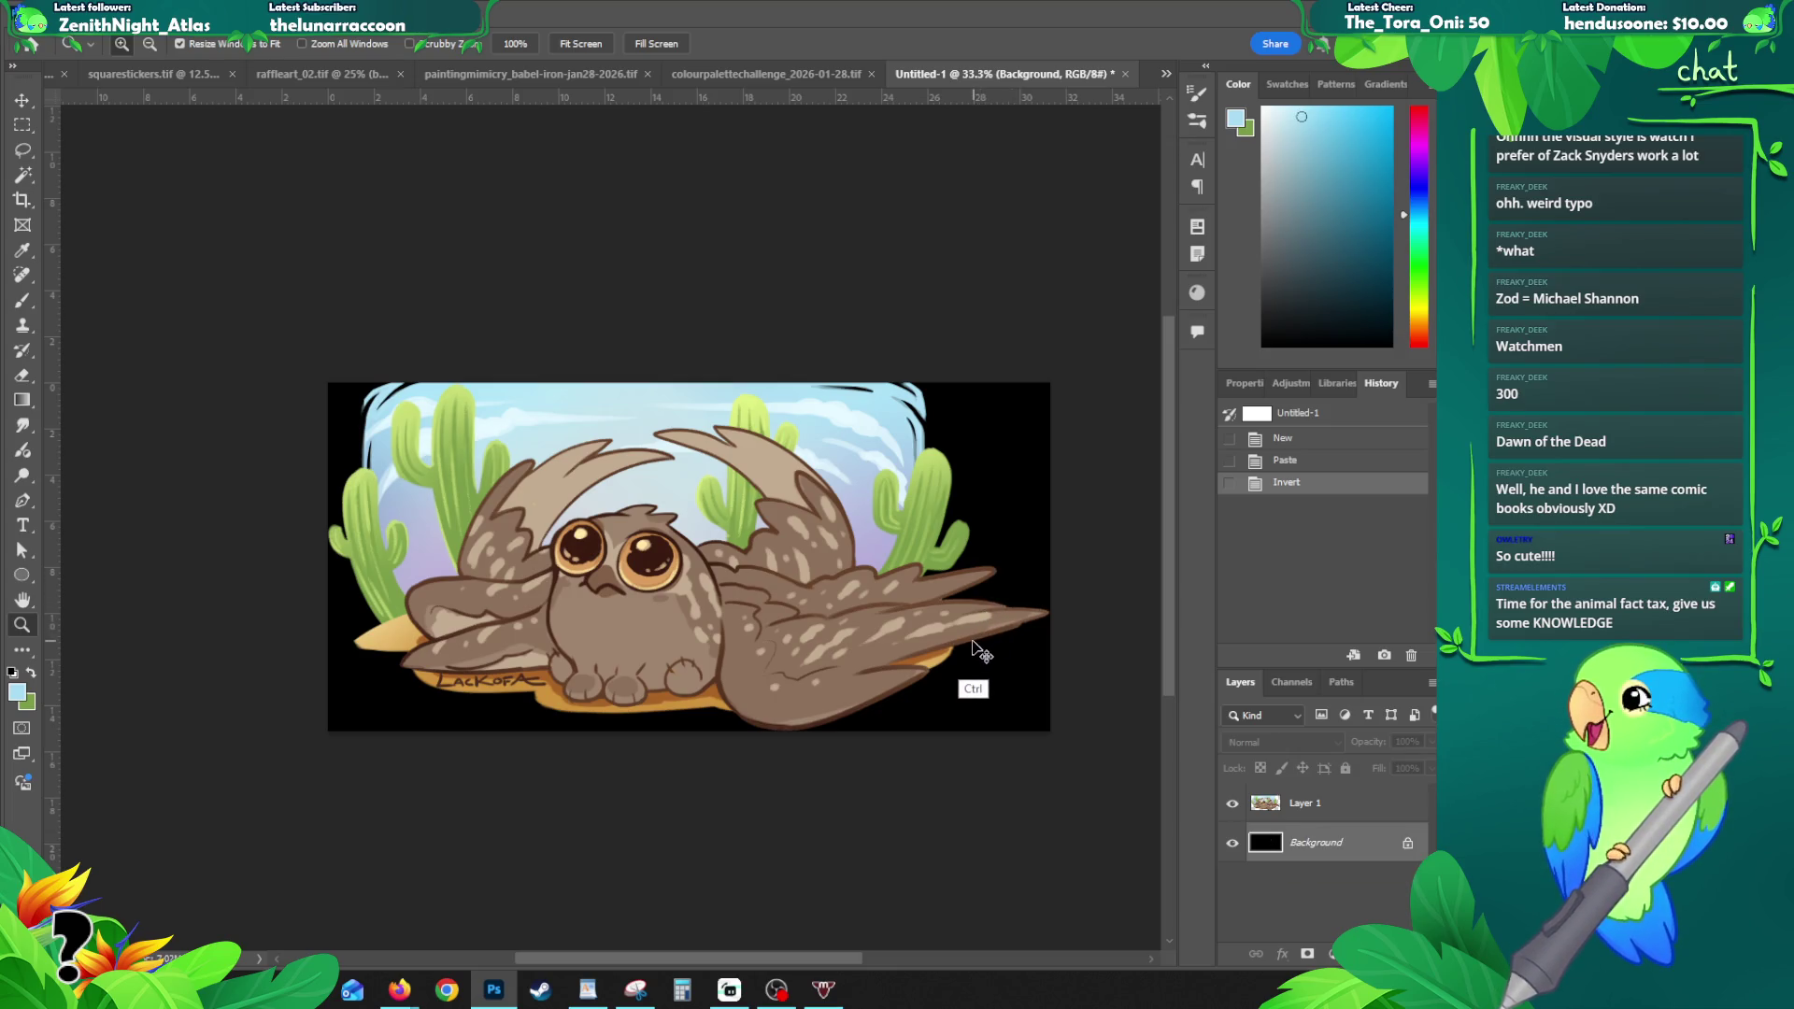
pyautogui.hotkey('ctrl', 'z')
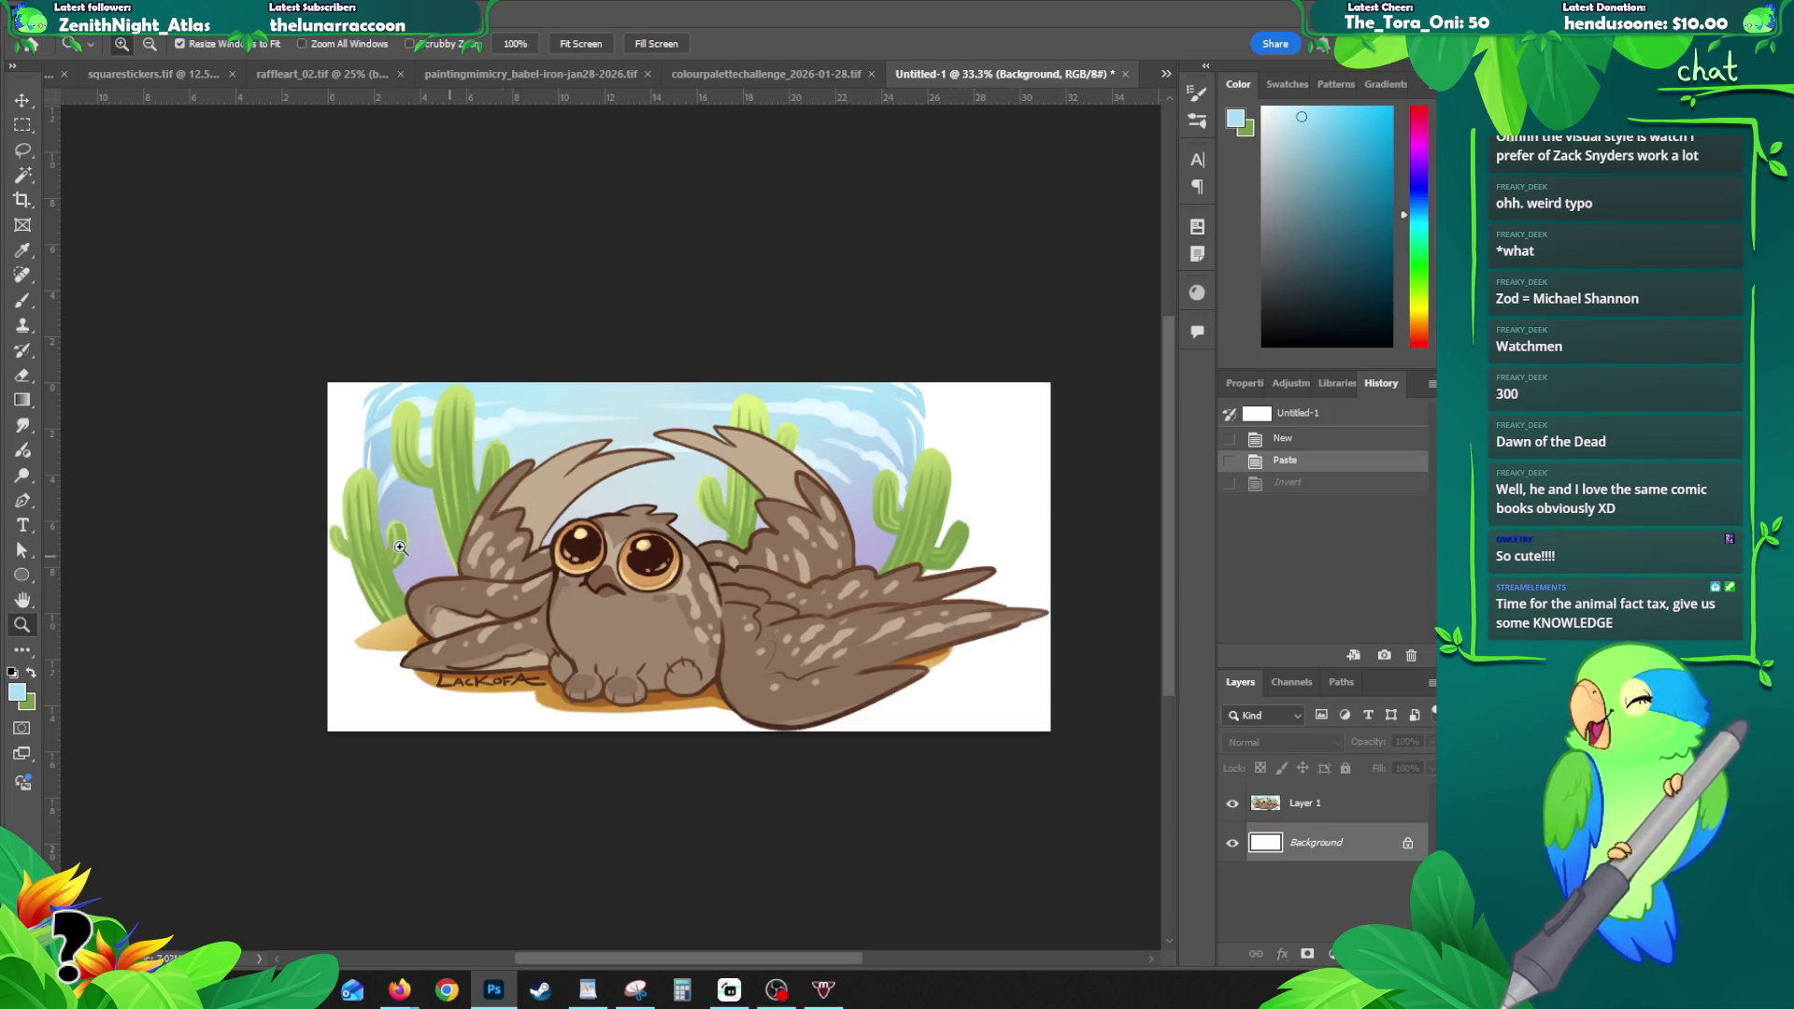
pyautogui.press('e')
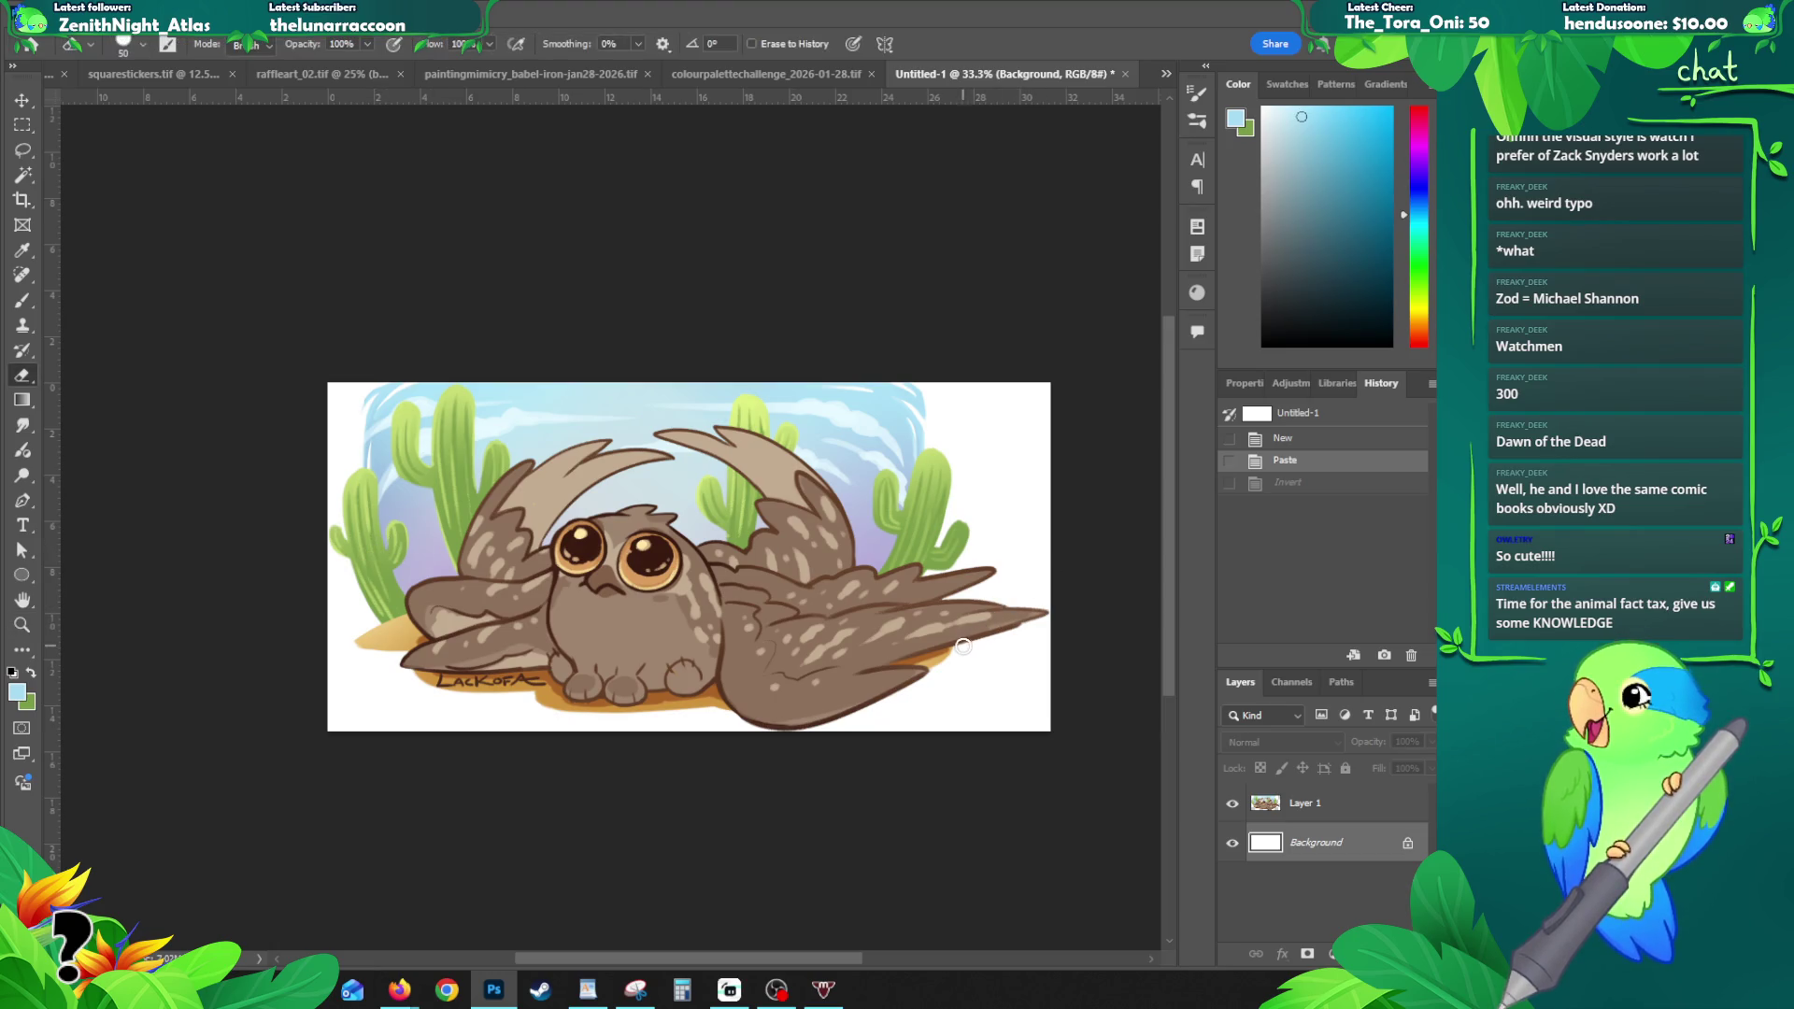
pyautogui.moveTo(991, 643); pyautogui.dragTo(976, 645)
pyautogui.hotkey('ctrl', 'z')
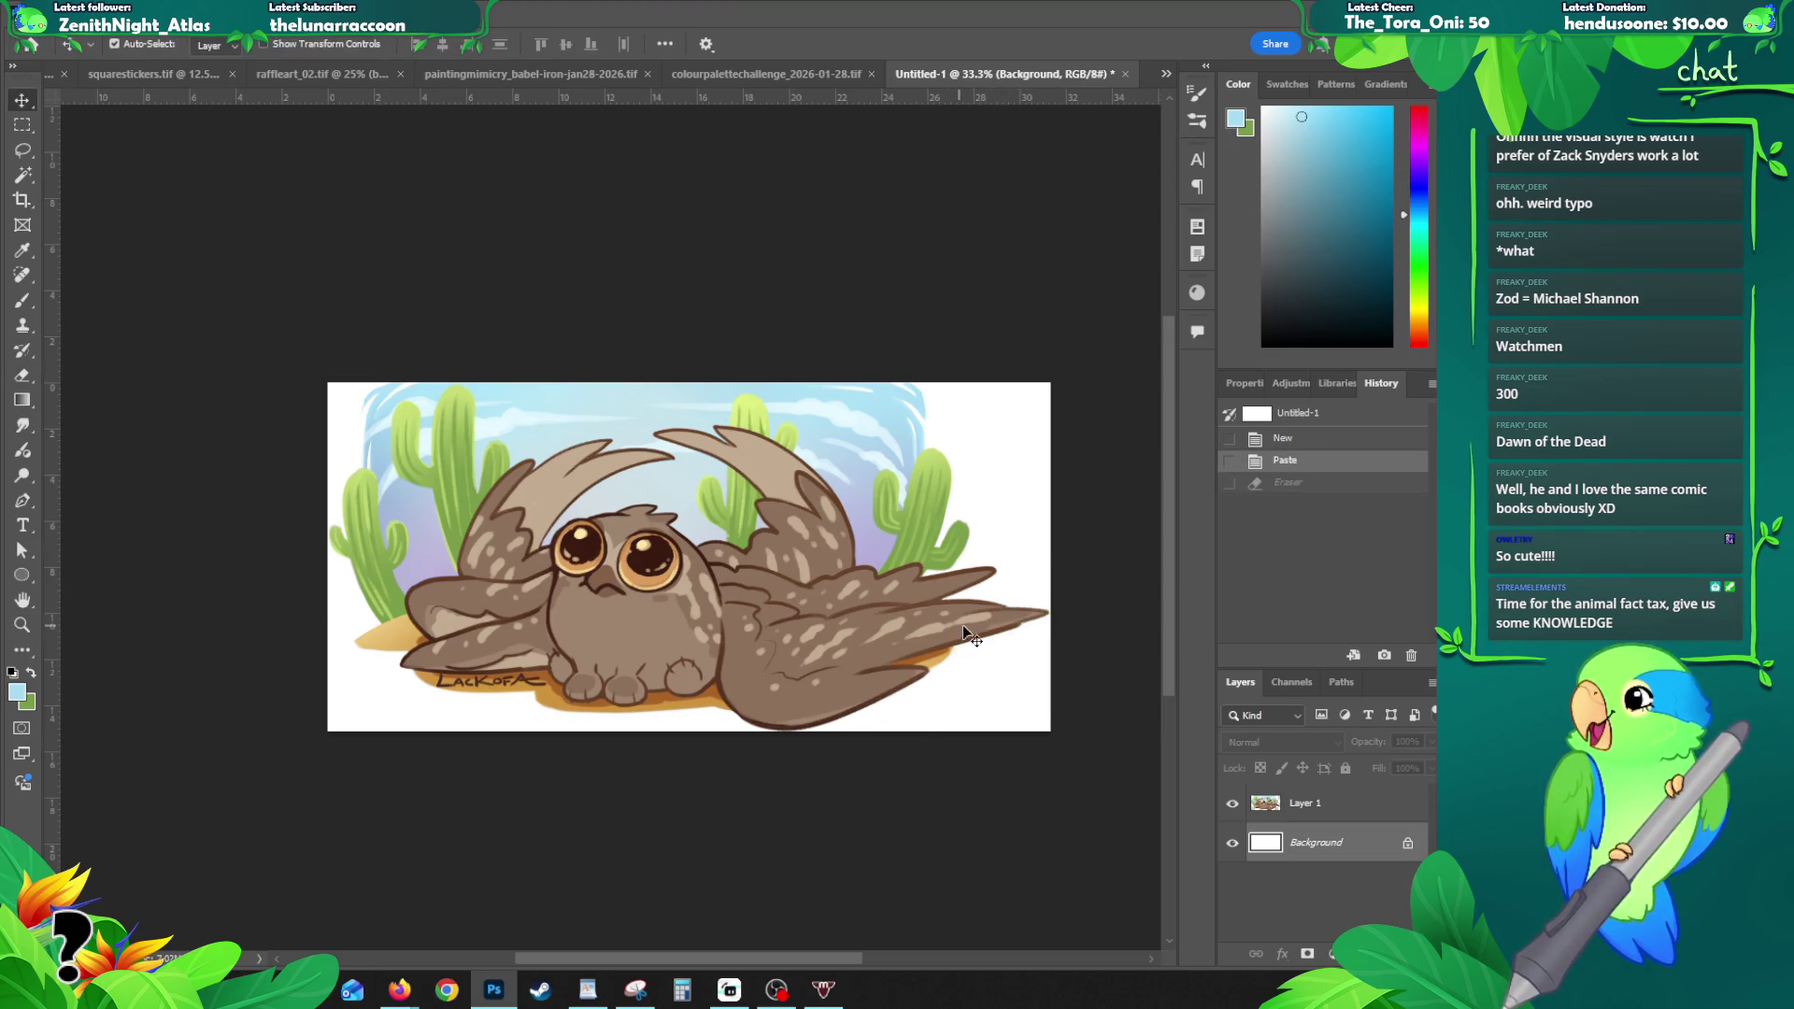
pyautogui.keyDown('ctrl'); pyautogui.click(943, 641); pyautogui.keyUp('ctrl')
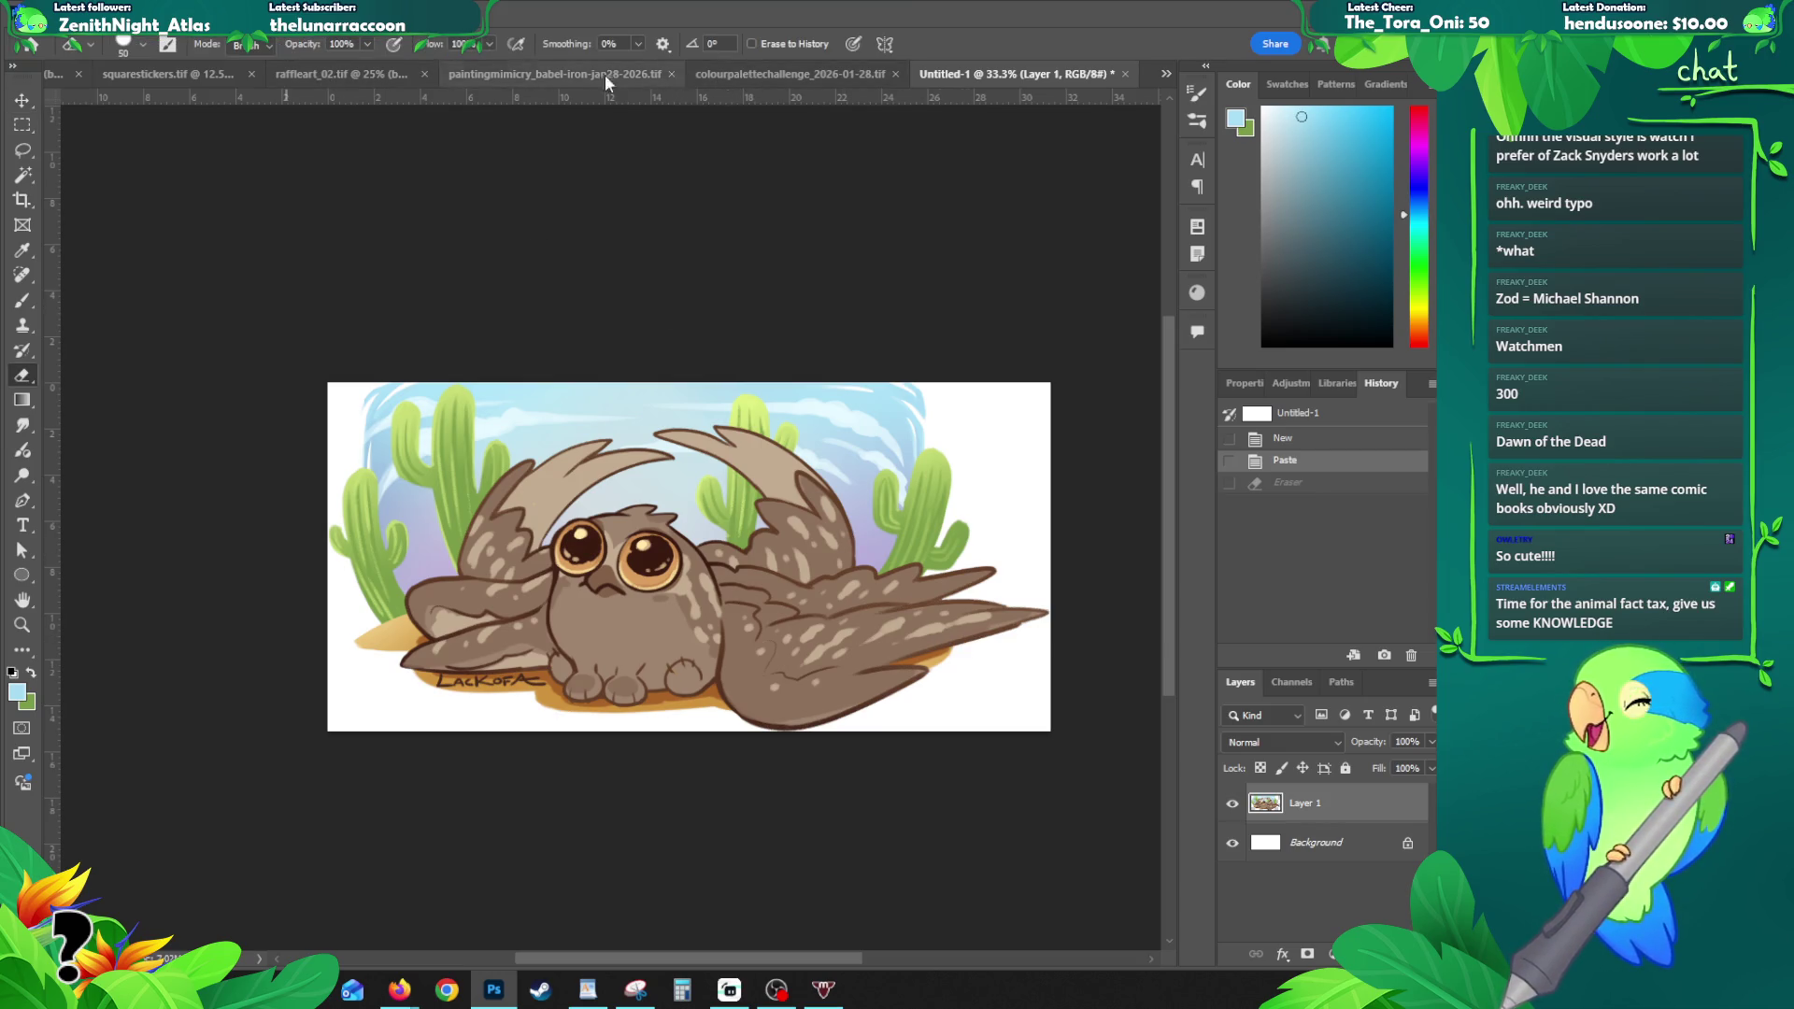
pyautogui.click(352, 73)
pyautogui.click(35, 11)
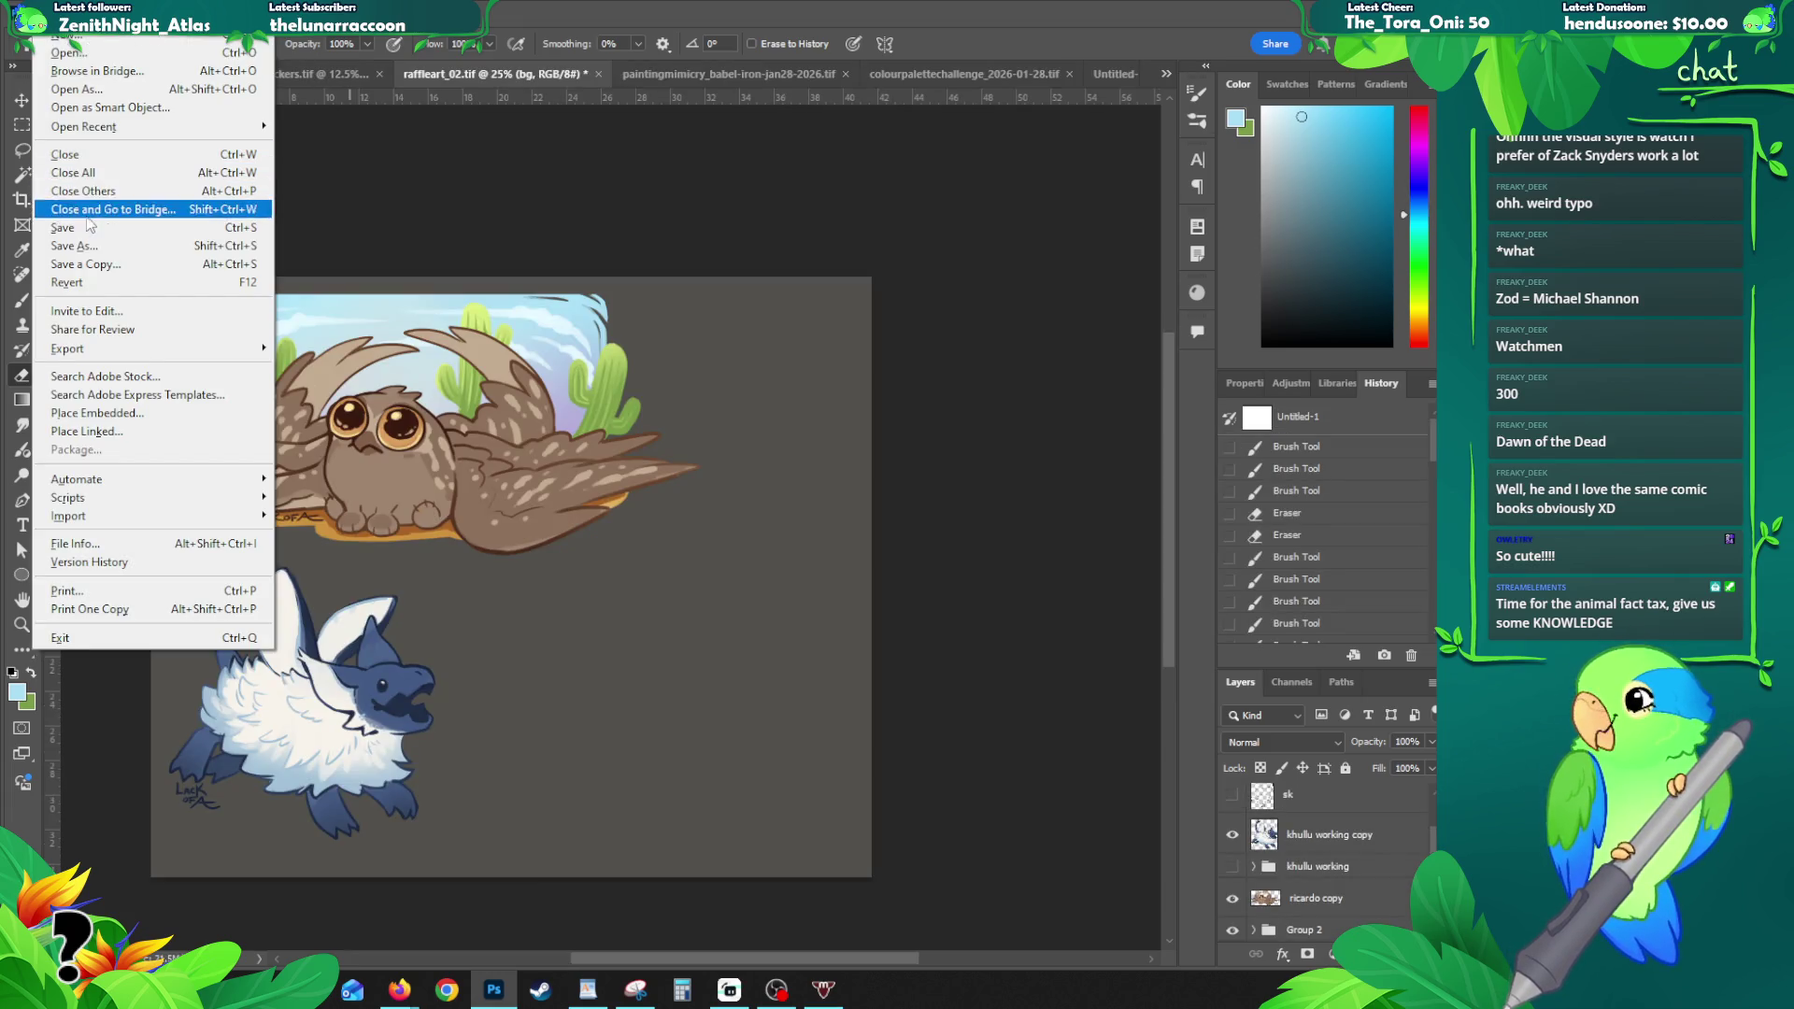
# - Save raffleart_02.tif, then go through the document tabs to the Untitled-1 owl document
pyautogui.click(90, 225)
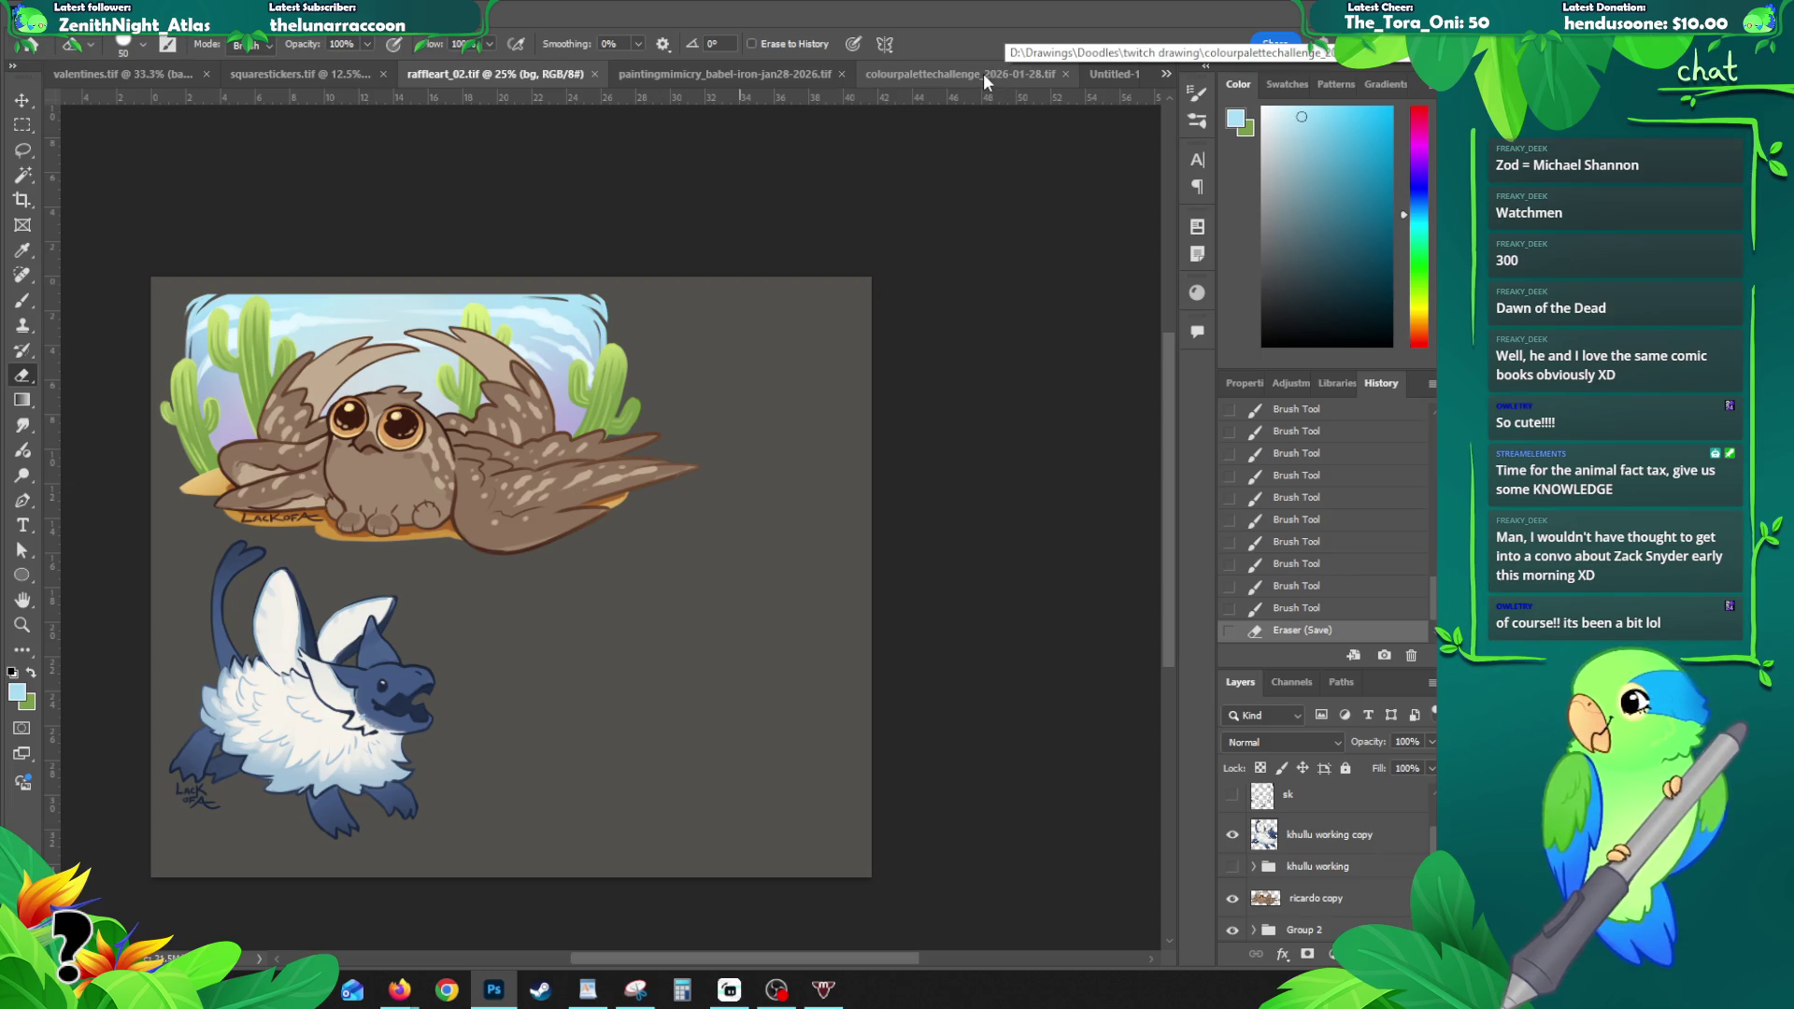
pyautogui.click(949, 73)
pyautogui.click(607, 73)
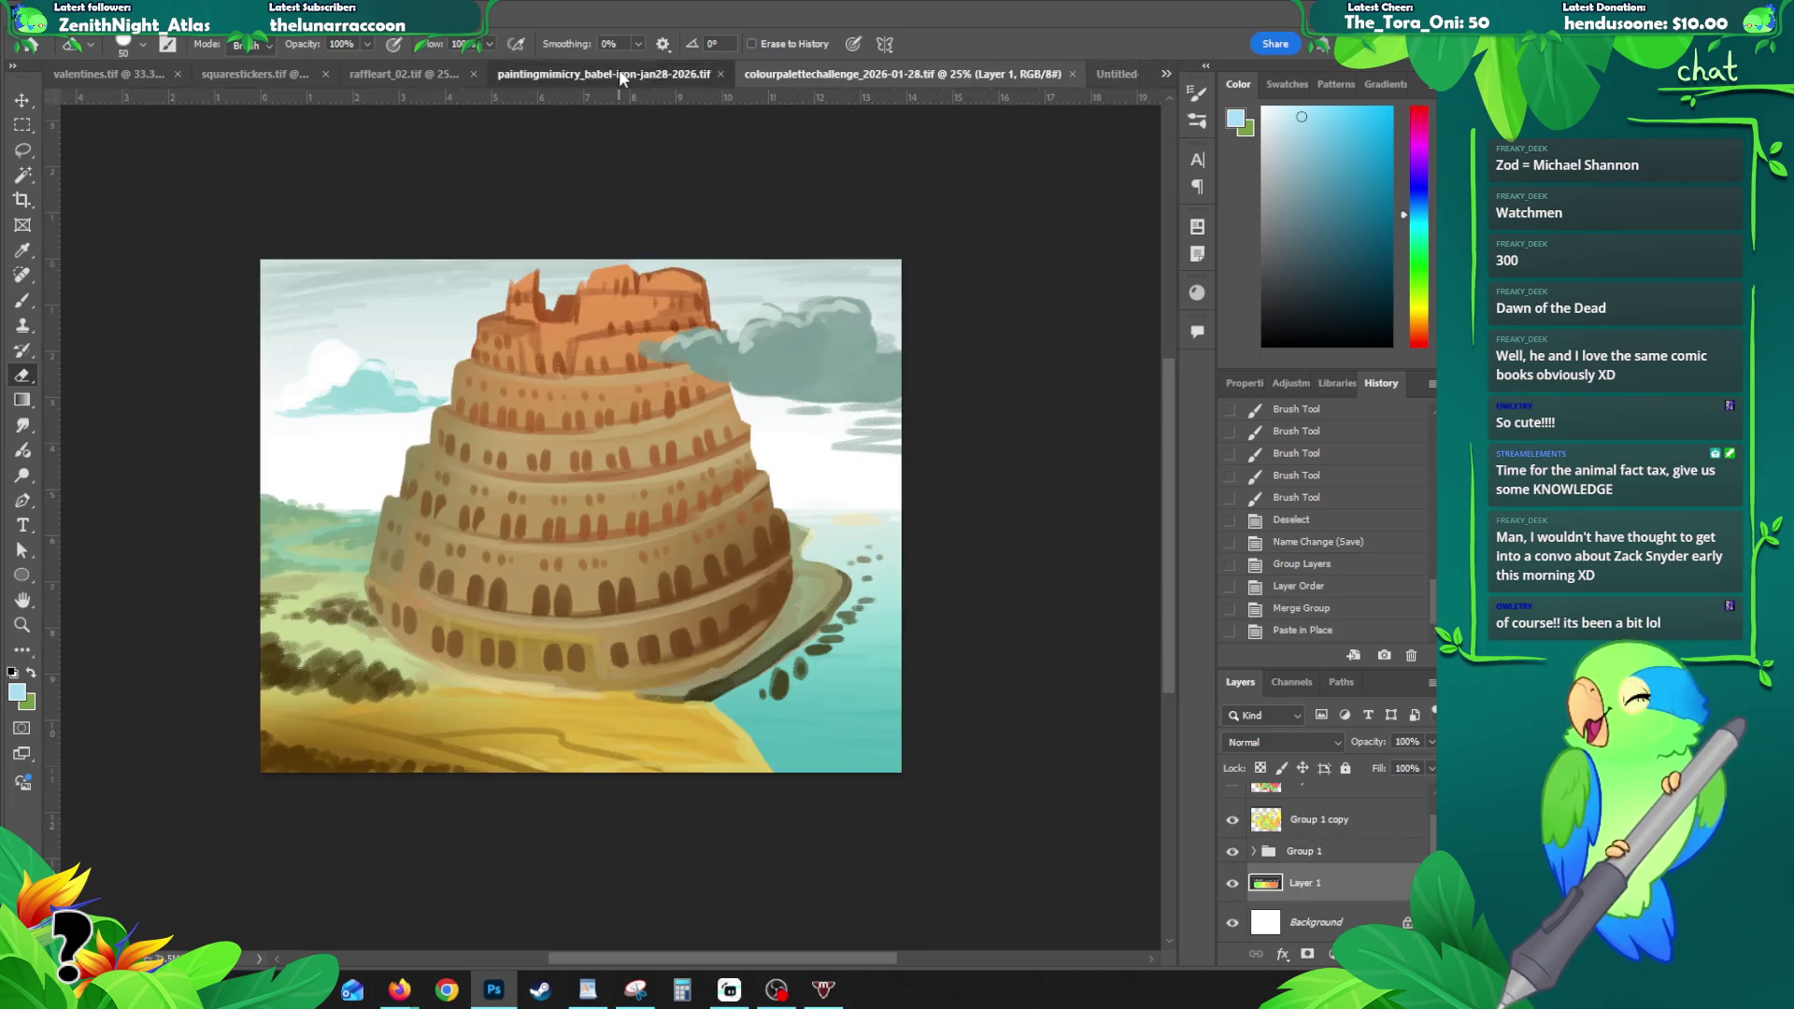
pyautogui.click(1117, 73)
pyautogui.moveTo(836, 502); pyautogui.dragTo(737, 437)
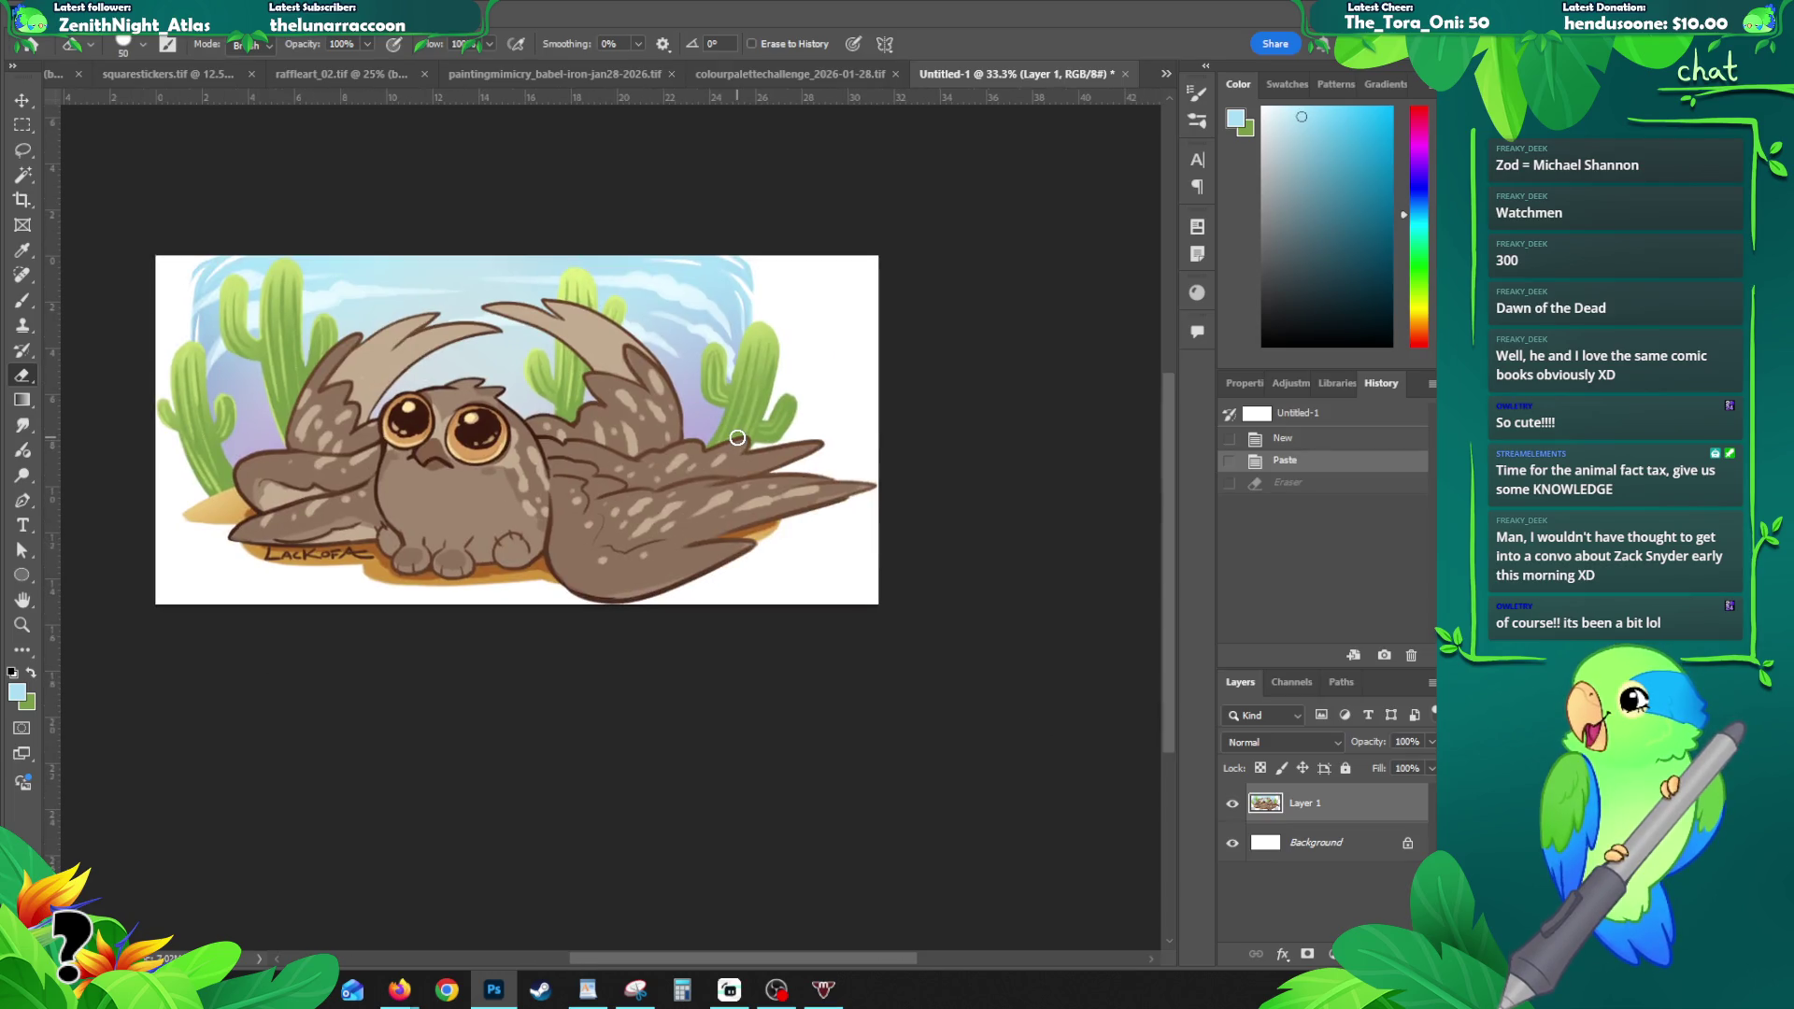
# - Erase part of the owl's right wing tip and repaint it with sampled brown and sand colours
pyautogui.moveTo(834, 478); pyautogui.dragTo(879, 478)
pyautogui.moveTo(779, 523); pyautogui.dragTo(869, 472)
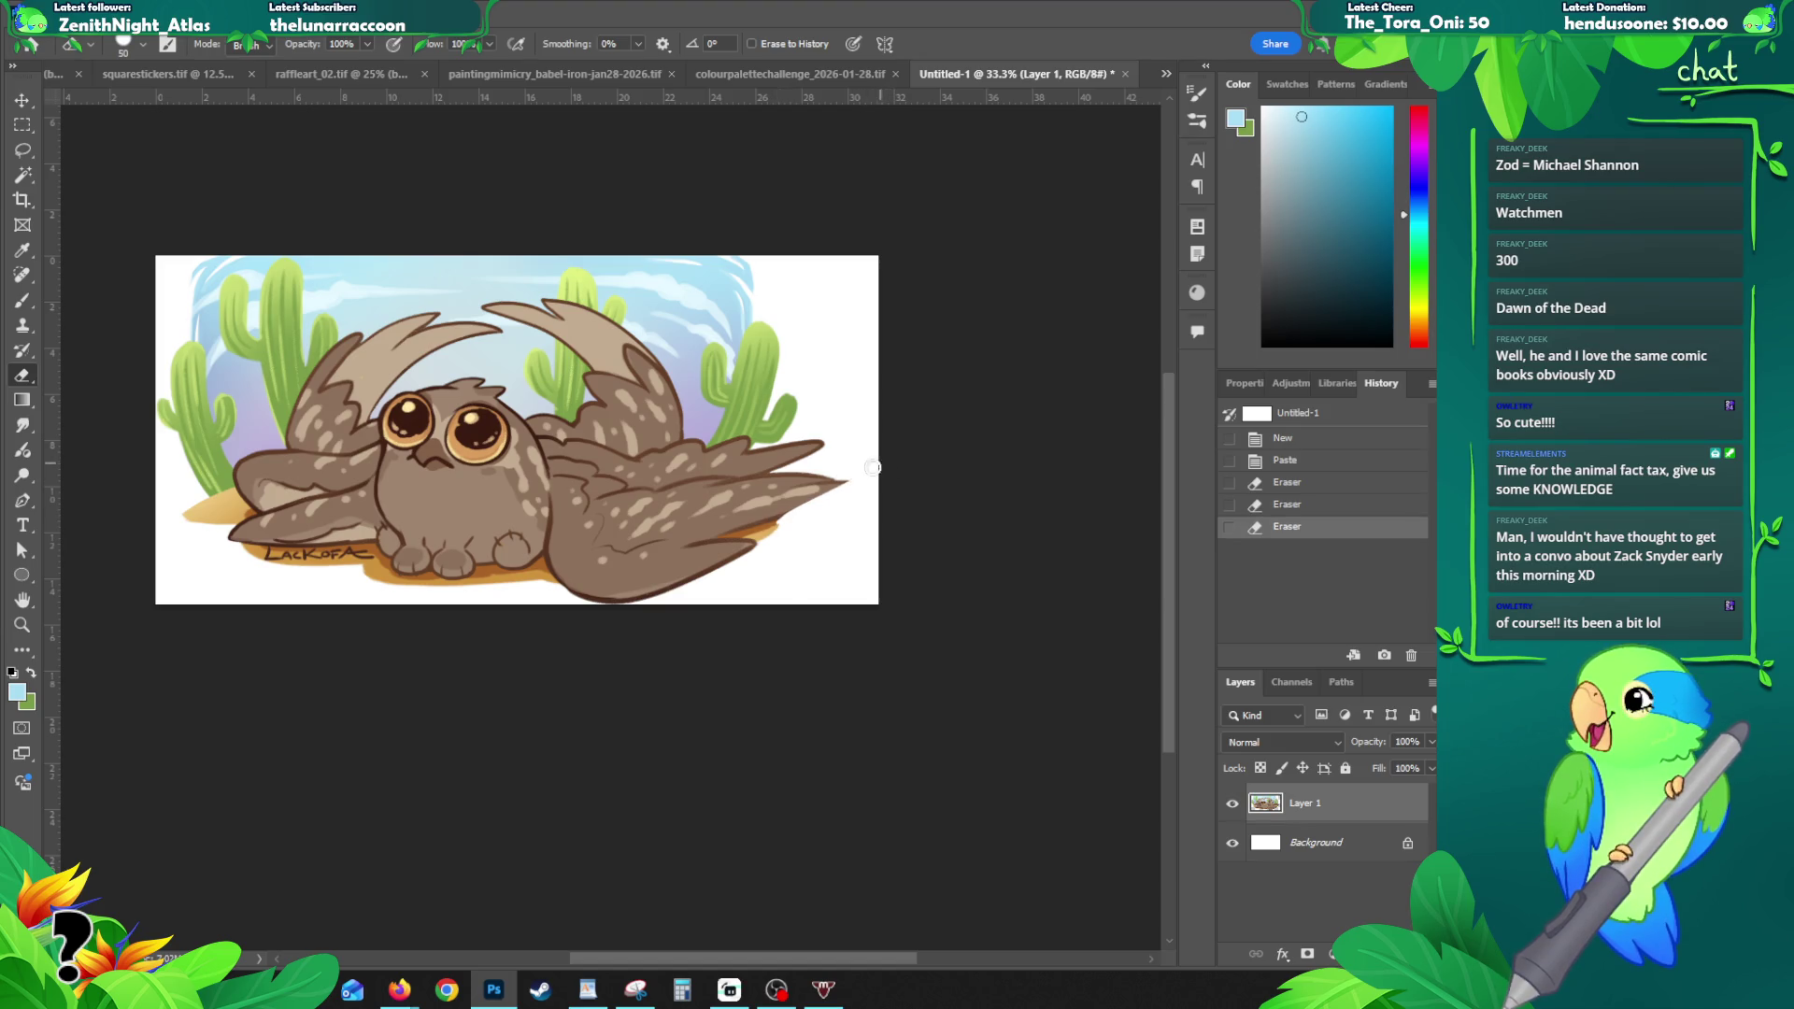
pyautogui.moveTo(768, 528); pyautogui.dragTo(874, 466)
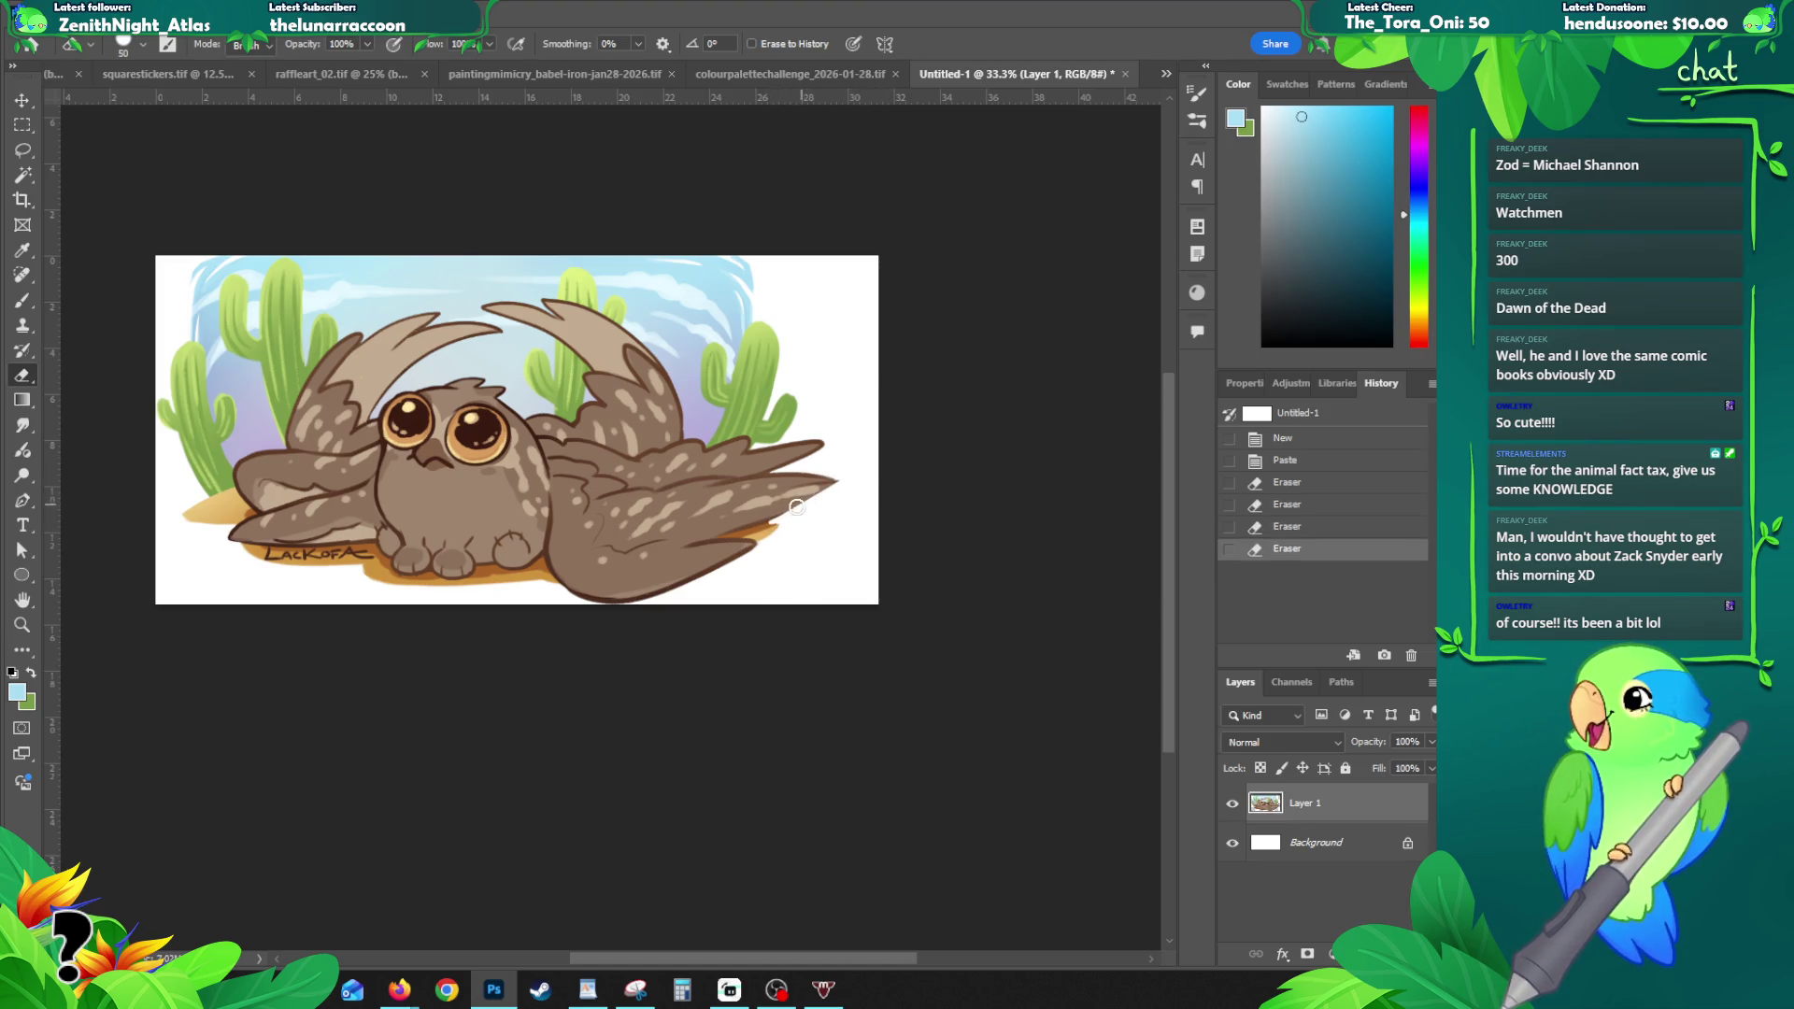
pyautogui.press('b')
pyautogui.keyDown('alt'); pyautogui.click(762, 570); pyautogui.keyUp('alt')
pyautogui.moveTo(781, 517); pyautogui.dragTo(826, 489)
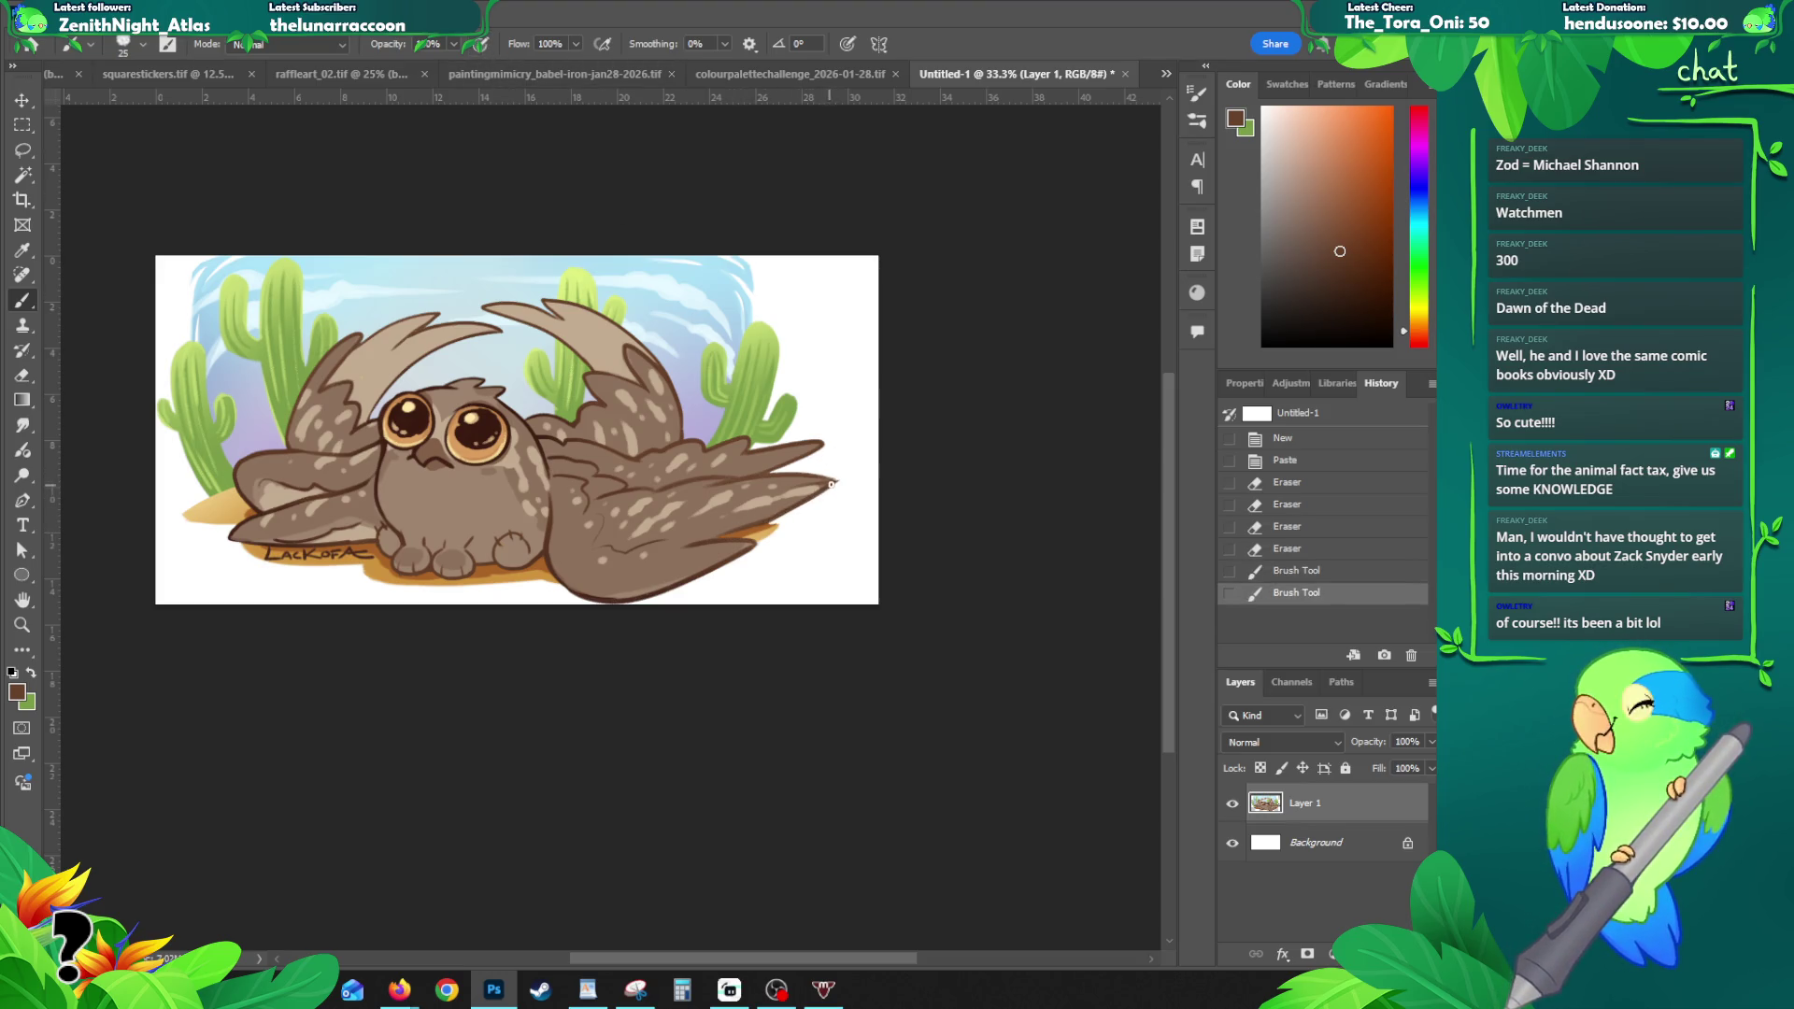
pyautogui.click(756, 526)
pyautogui.keyDown('alt'); pyautogui.click(768, 573); pyautogui.keyUp('alt')
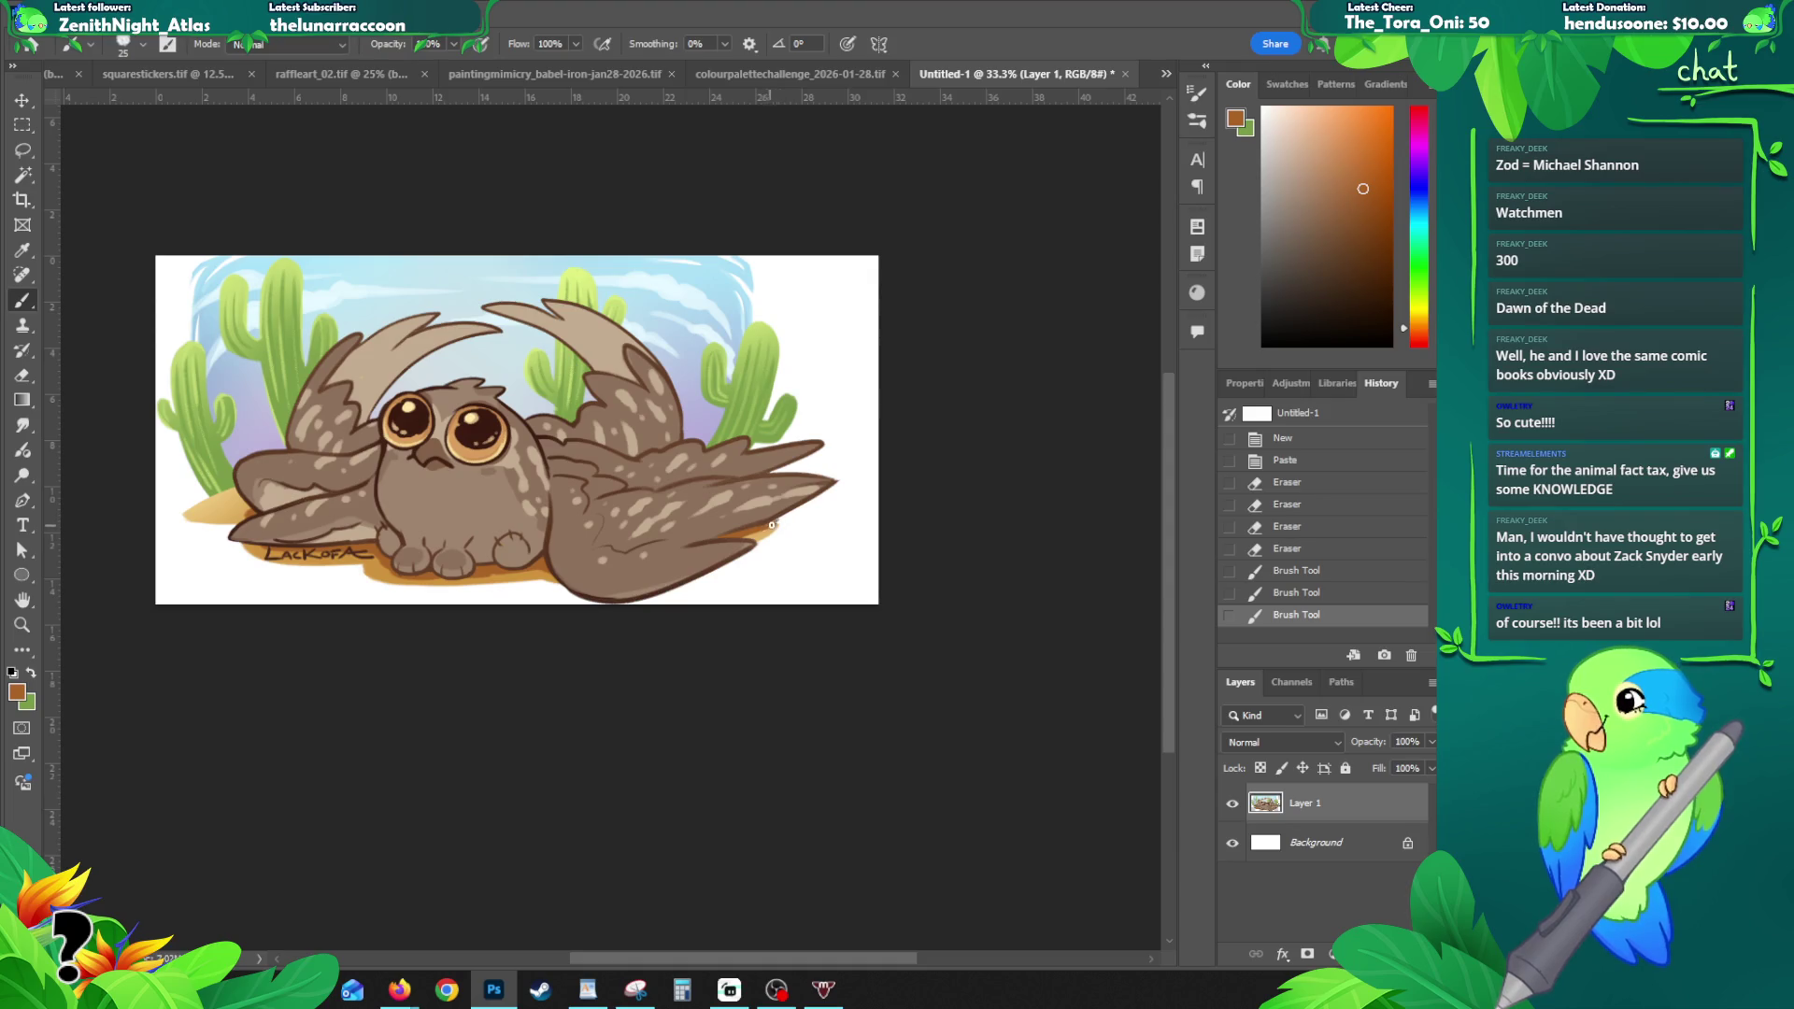
pyautogui.click(779, 520)
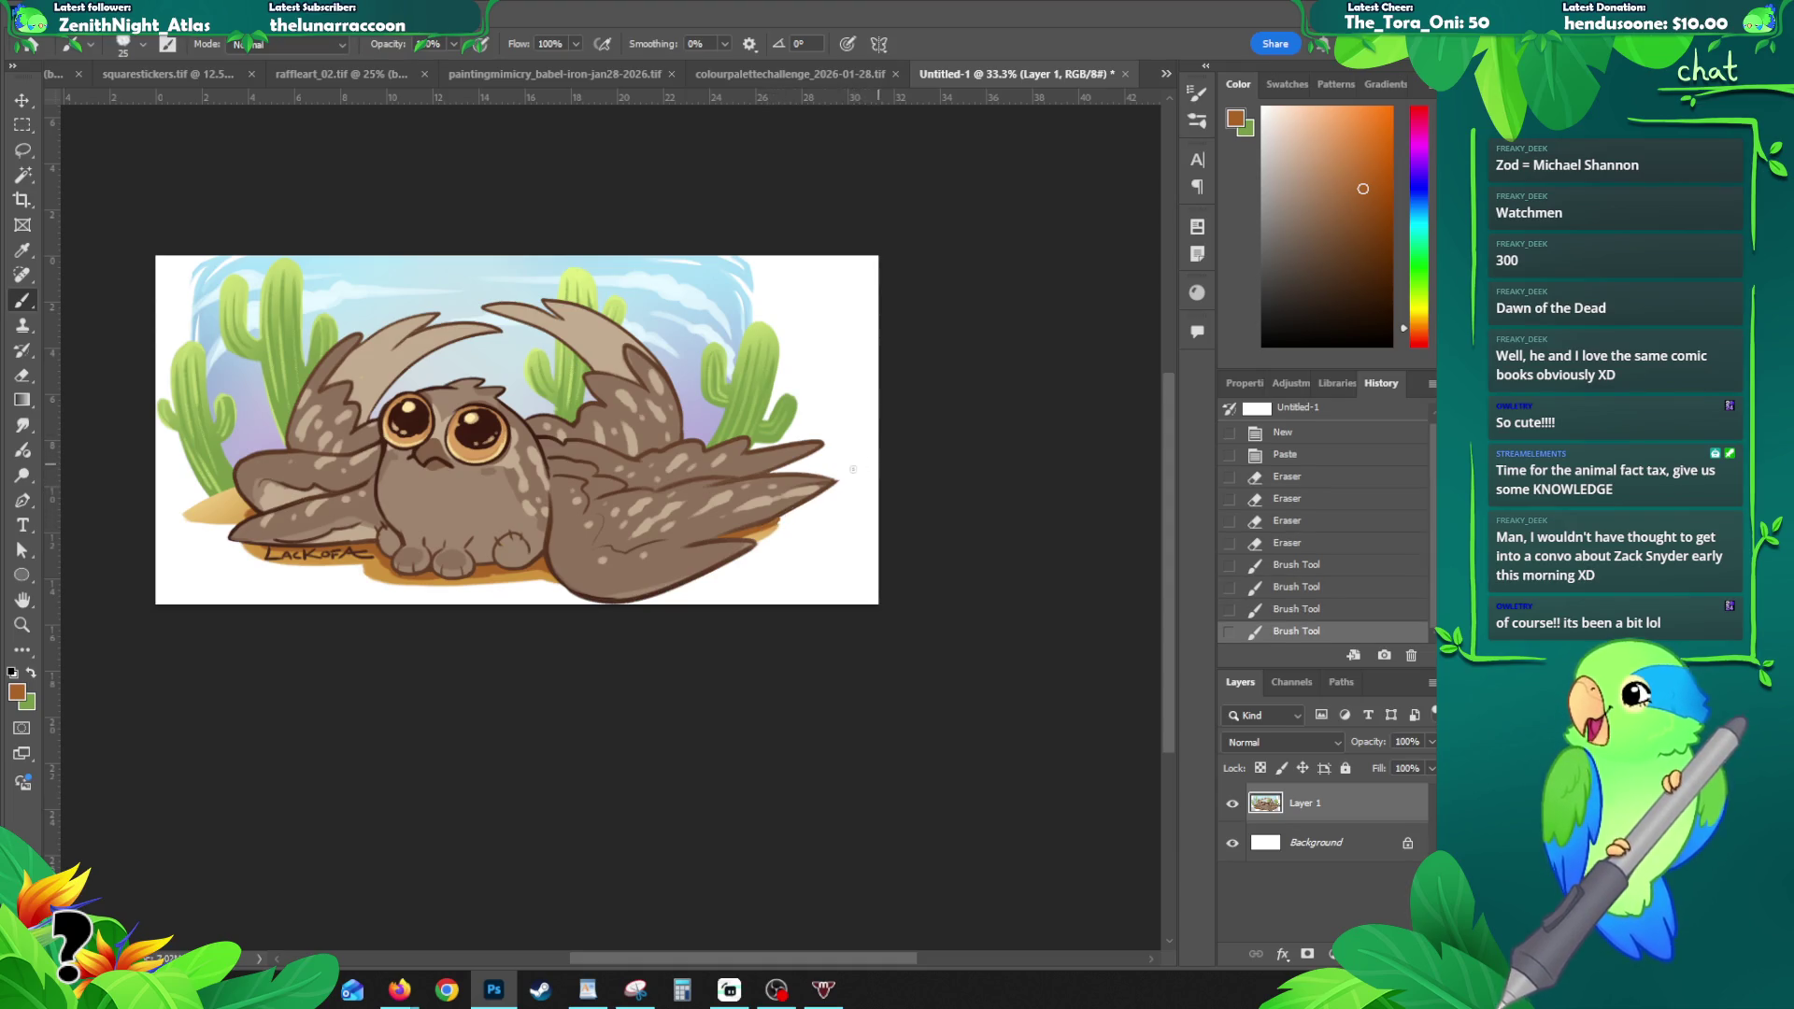
# - Trim the right wing tip's edge with the Eraser, undoing one unwanted brush dab
pyautogui.moveTo(863, 465); pyautogui.dragTo(914, 454)
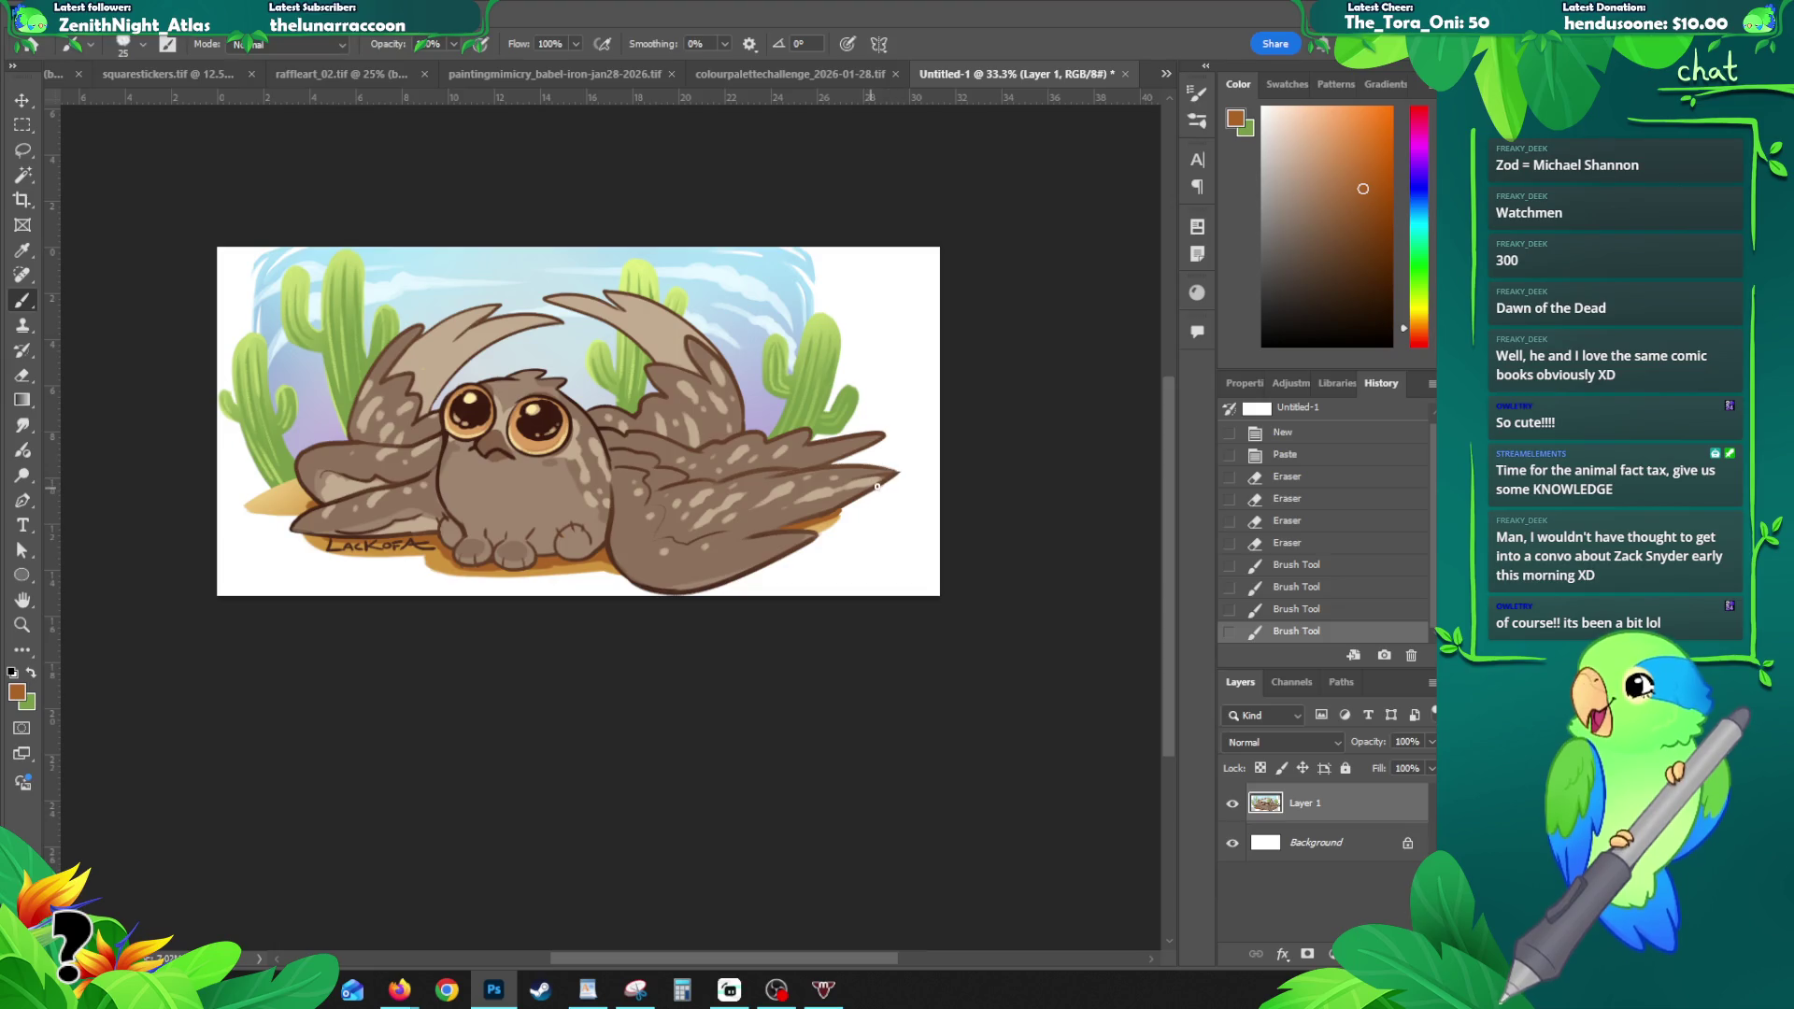
pyautogui.press('e')
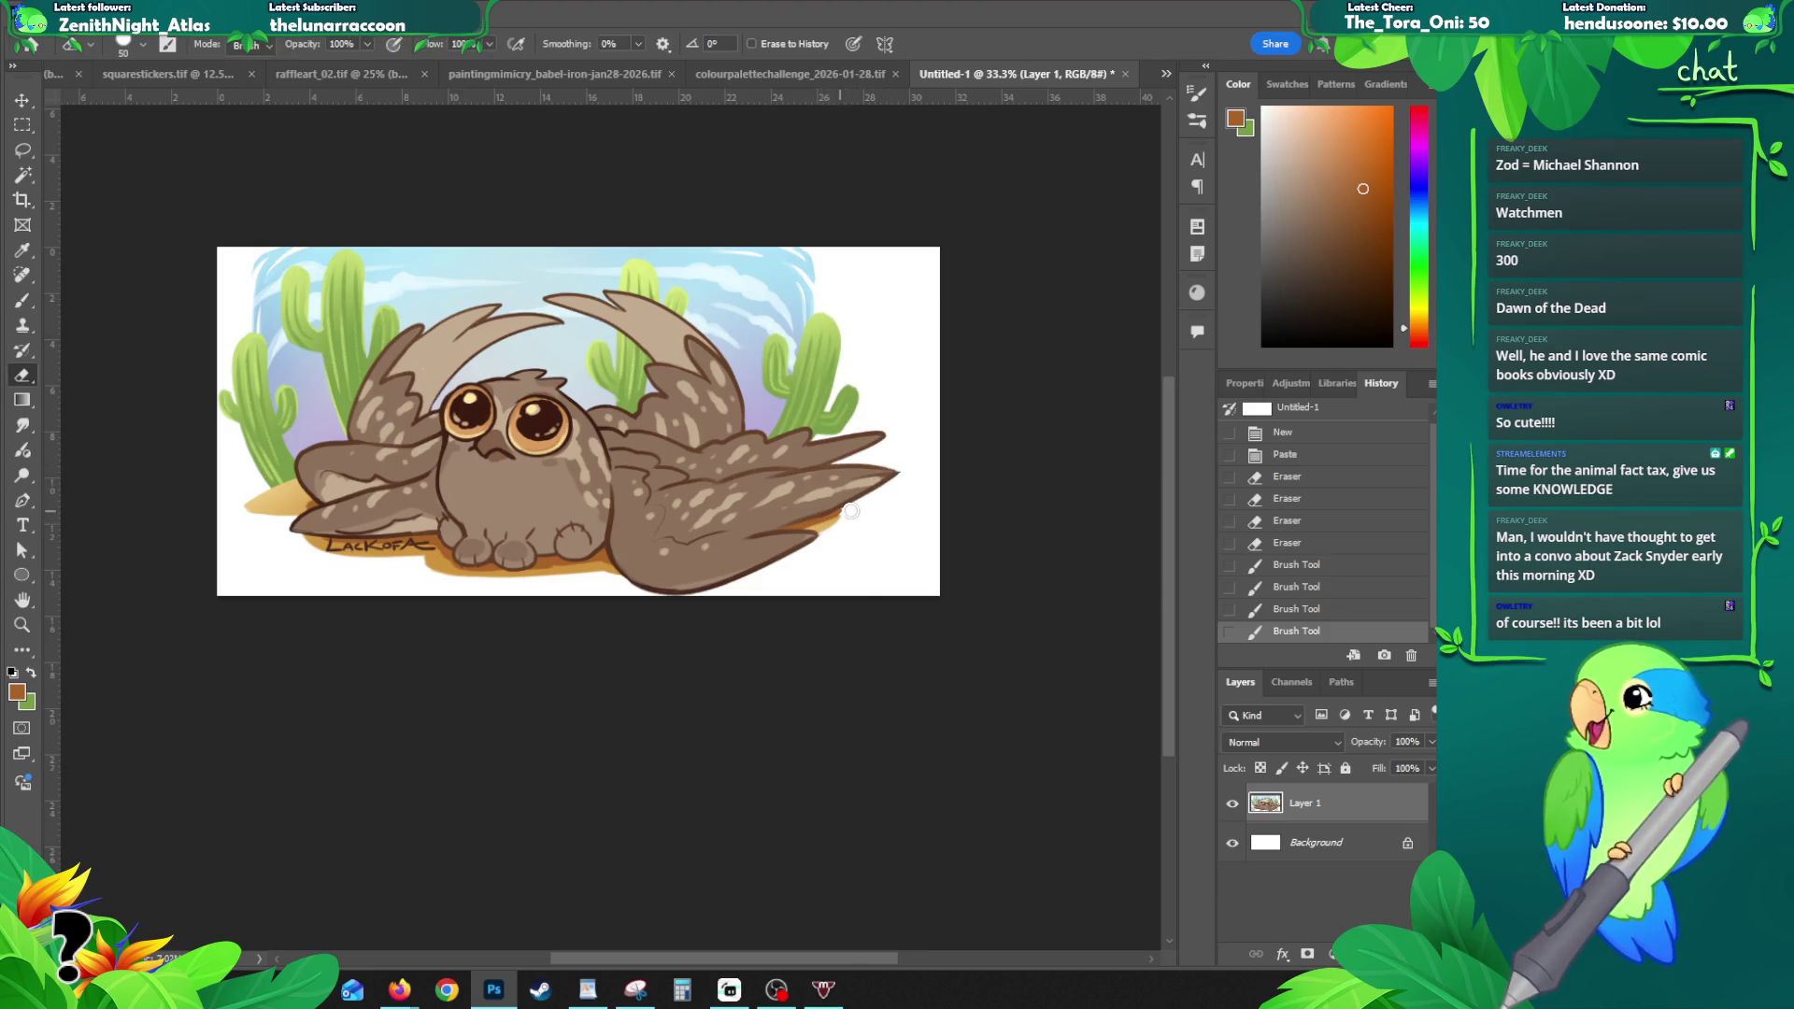
pyautogui.click(853, 510)
pyautogui.moveTo(858, 500); pyautogui.dragTo(916, 460)
pyautogui.press('b')
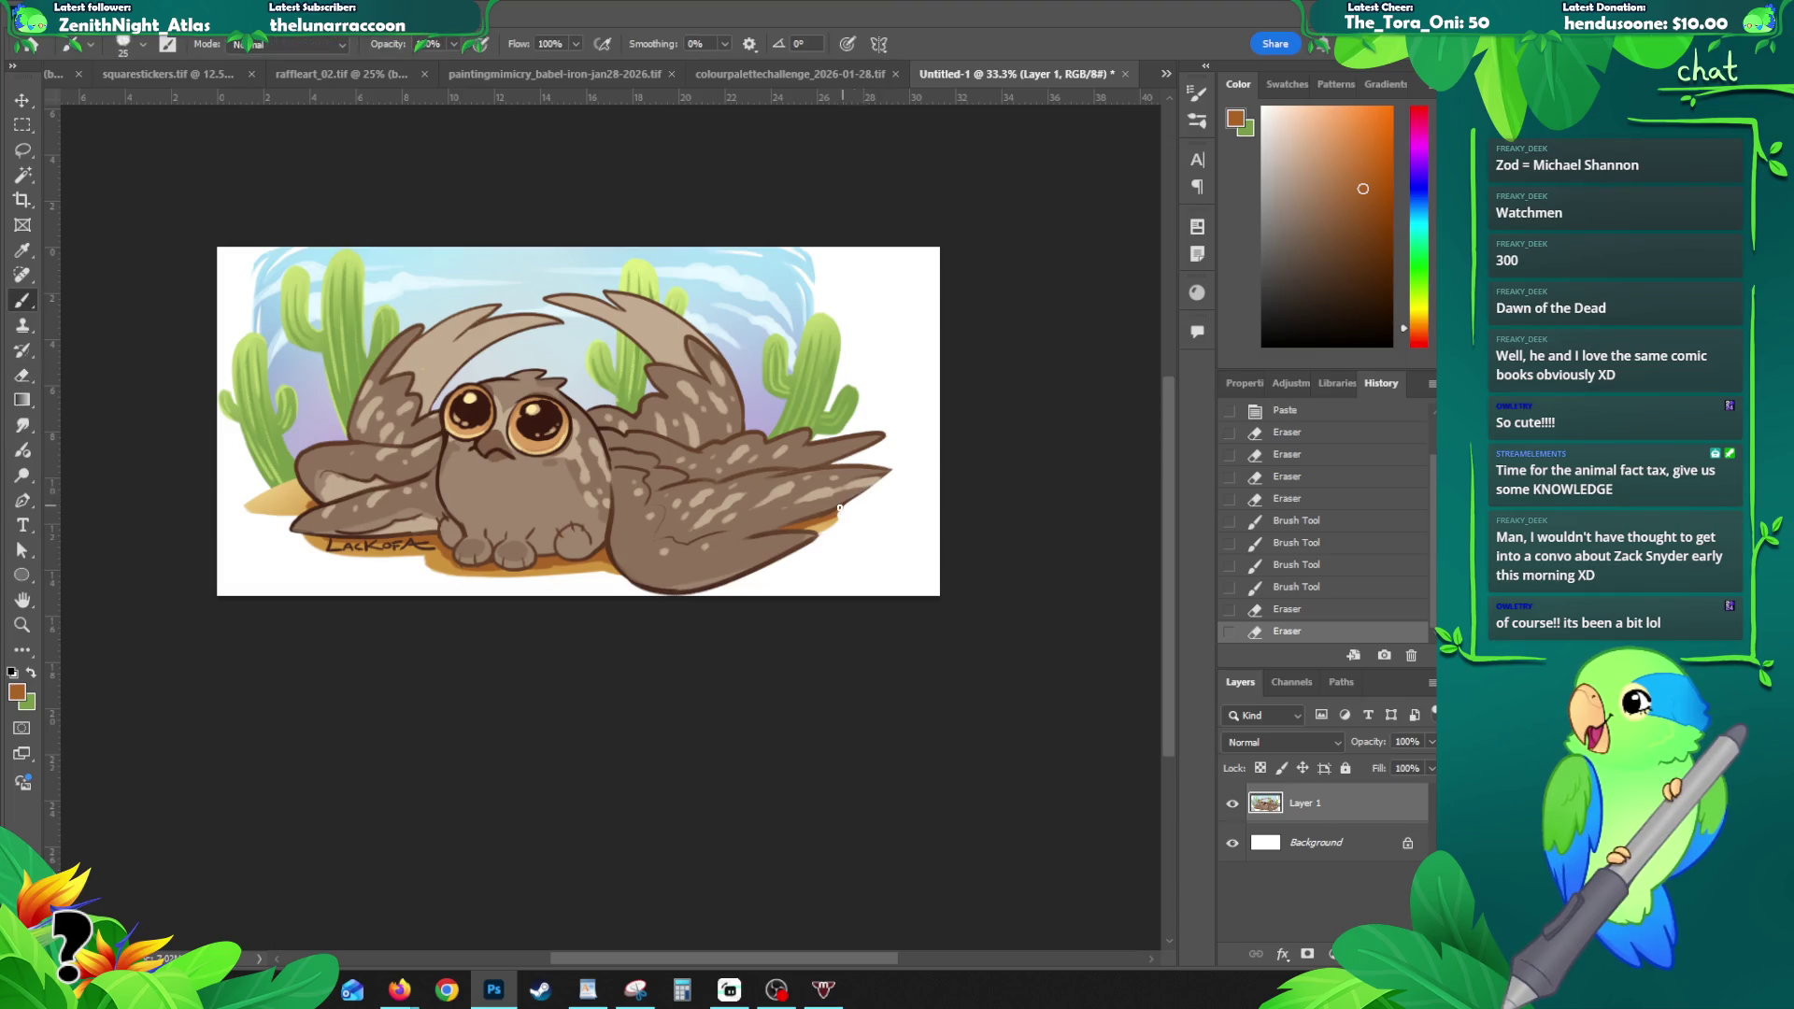
pyautogui.click(886, 475)
pyautogui.hotkey('ctrl', 'z')
# - Shade the right wing tip in dark brown, light brown, orange-brown and tan, then select all
pyautogui.keyDown('alt'); pyautogui.click(841, 556); pyautogui.keyUp('alt')
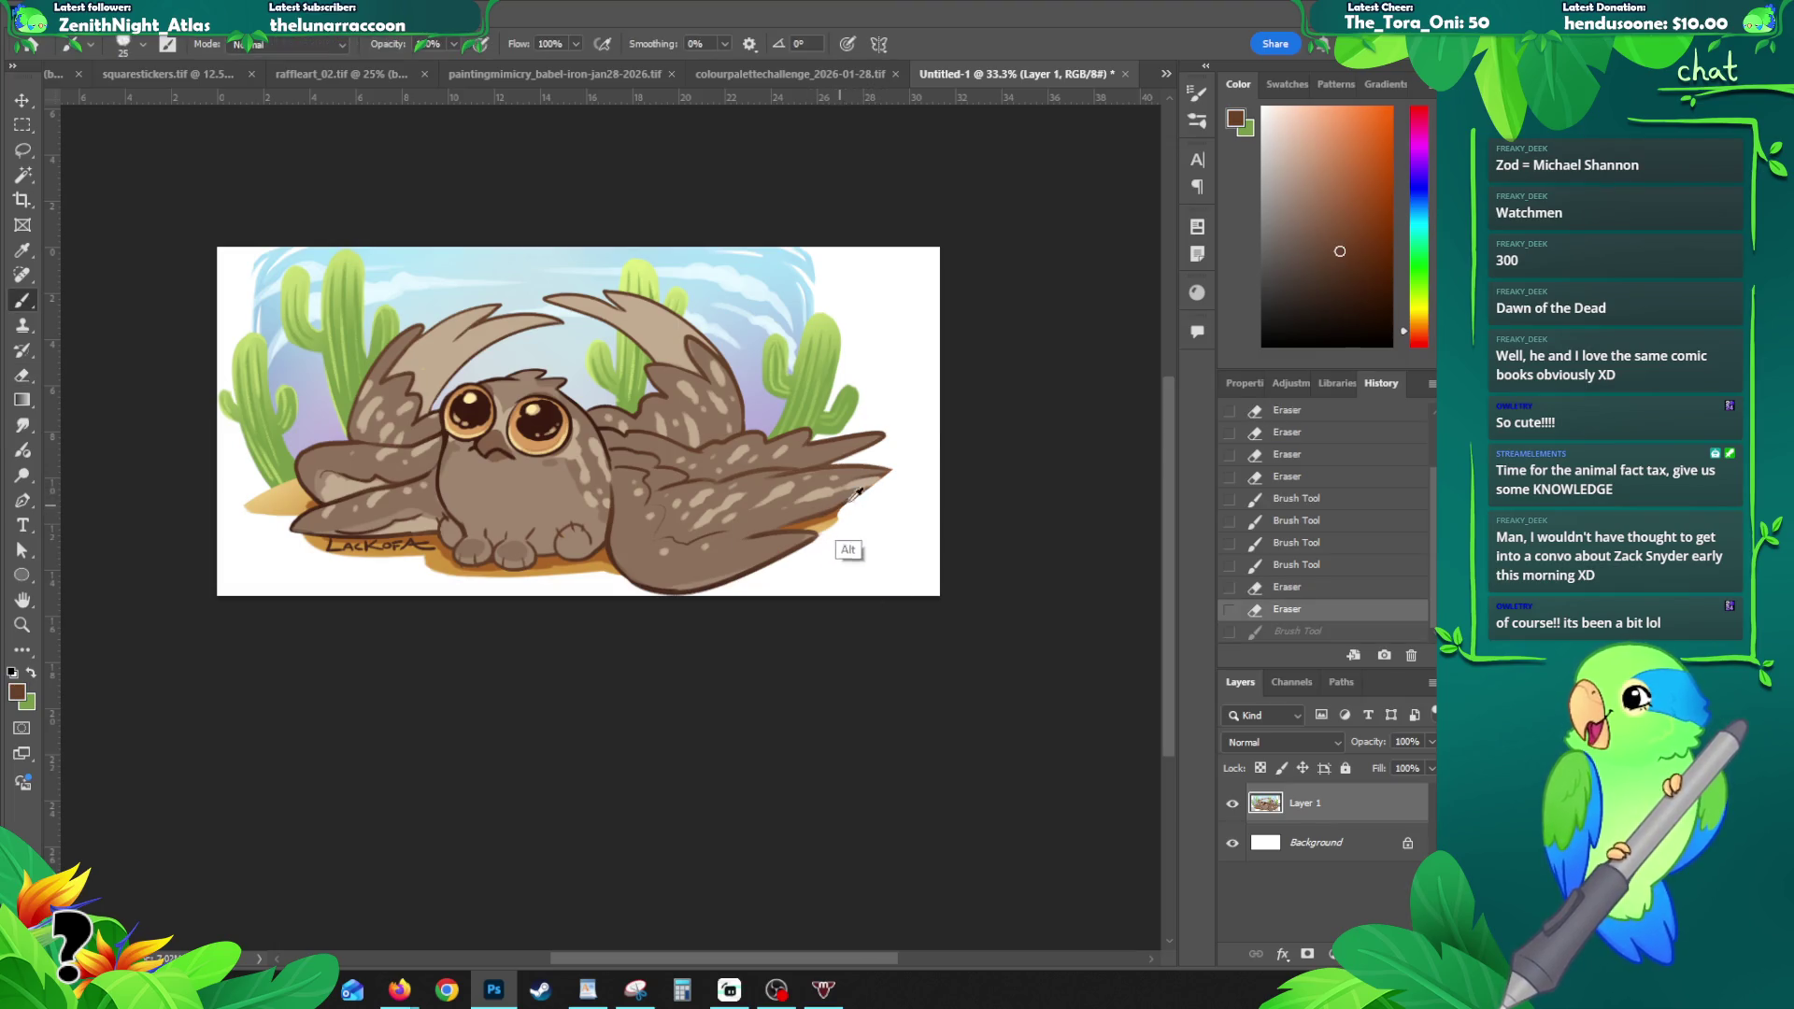
pyautogui.moveTo(890, 472)
pyautogui.mouseDown()
pyautogui.moveTo(828, 557)
pyautogui.moveTo(837, 509)
pyautogui.mouseUp()
pyautogui.keyDown('alt'); pyautogui.click(804, 559); pyautogui.keyUp('alt')
pyautogui.moveTo(789, 570)
pyautogui.mouseDown()
pyautogui.moveTo(818, 551)
pyautogui.moveTo(818, 509)
pyautogui.moveTo(805, 524)
pyautogui.moveTo(849, 503)
pyautogui.mouseUp()
pyautogui.keyDown('alt'); pyautogui.click(829, 565); pyautogui.keyUp('alt')
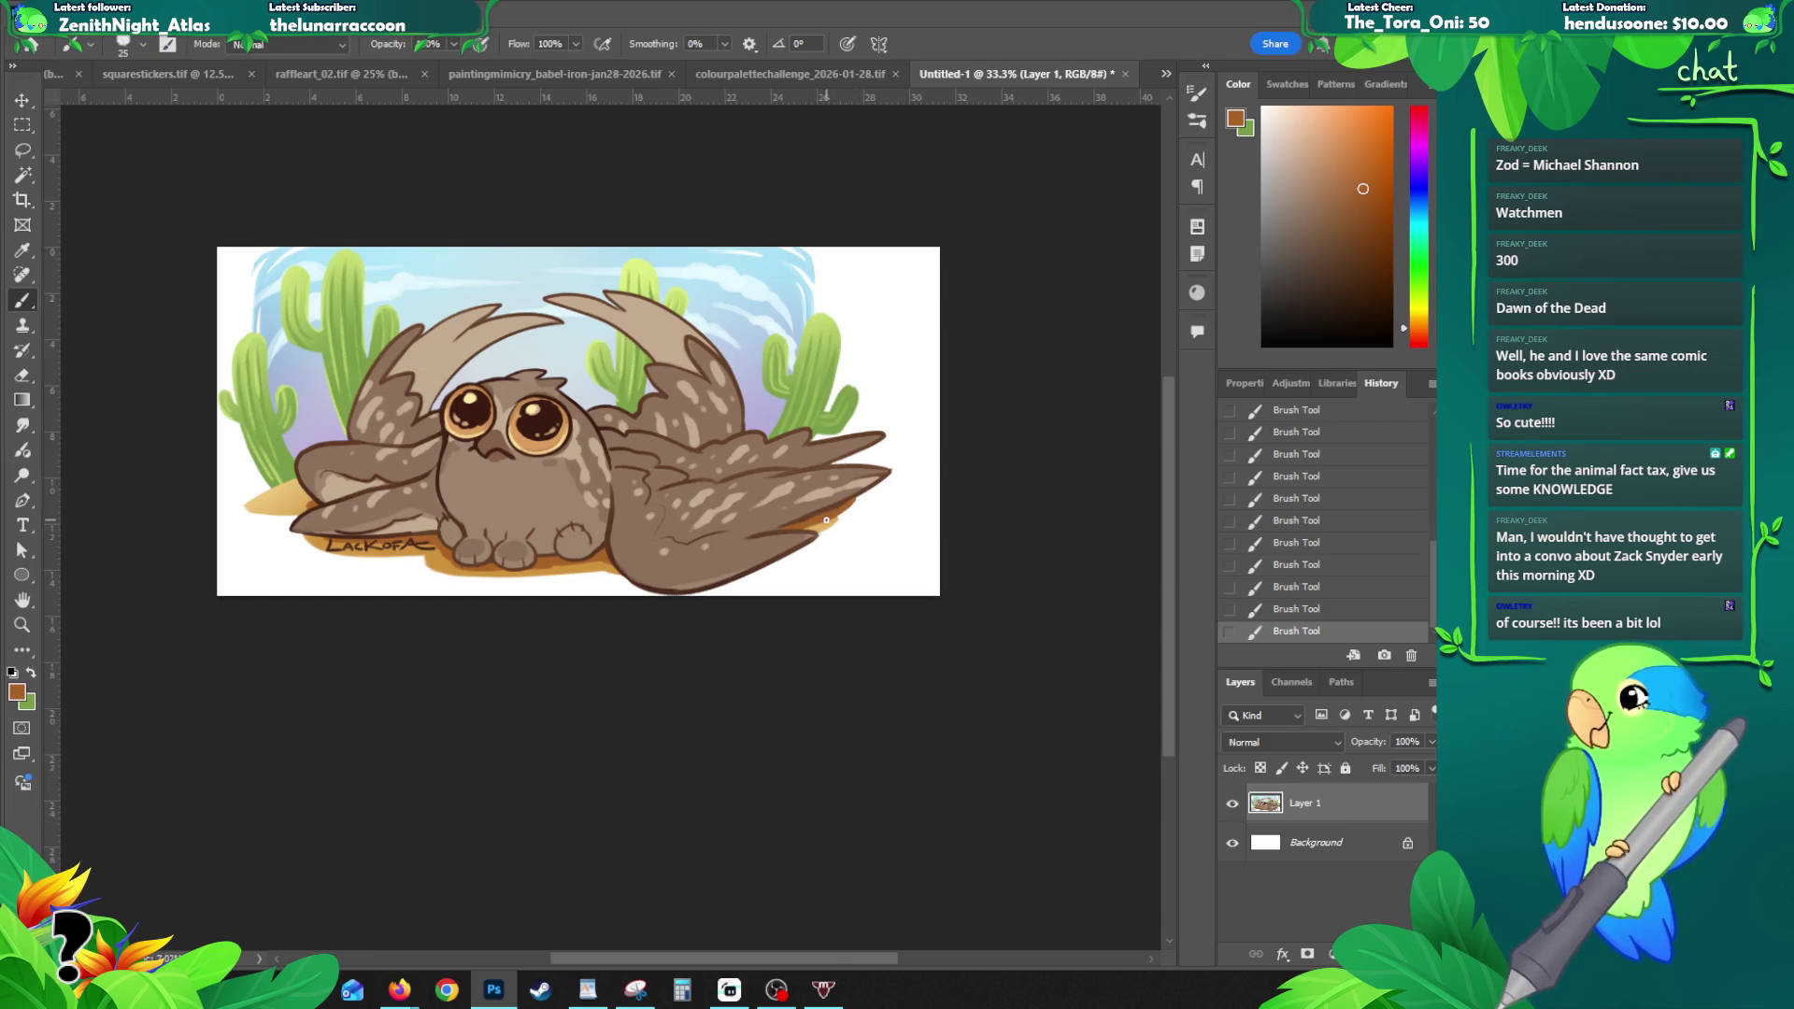
pyautogui.keyDown('alt'); pyautogui.click(830, 572); pyautogui.keyUp('alt')
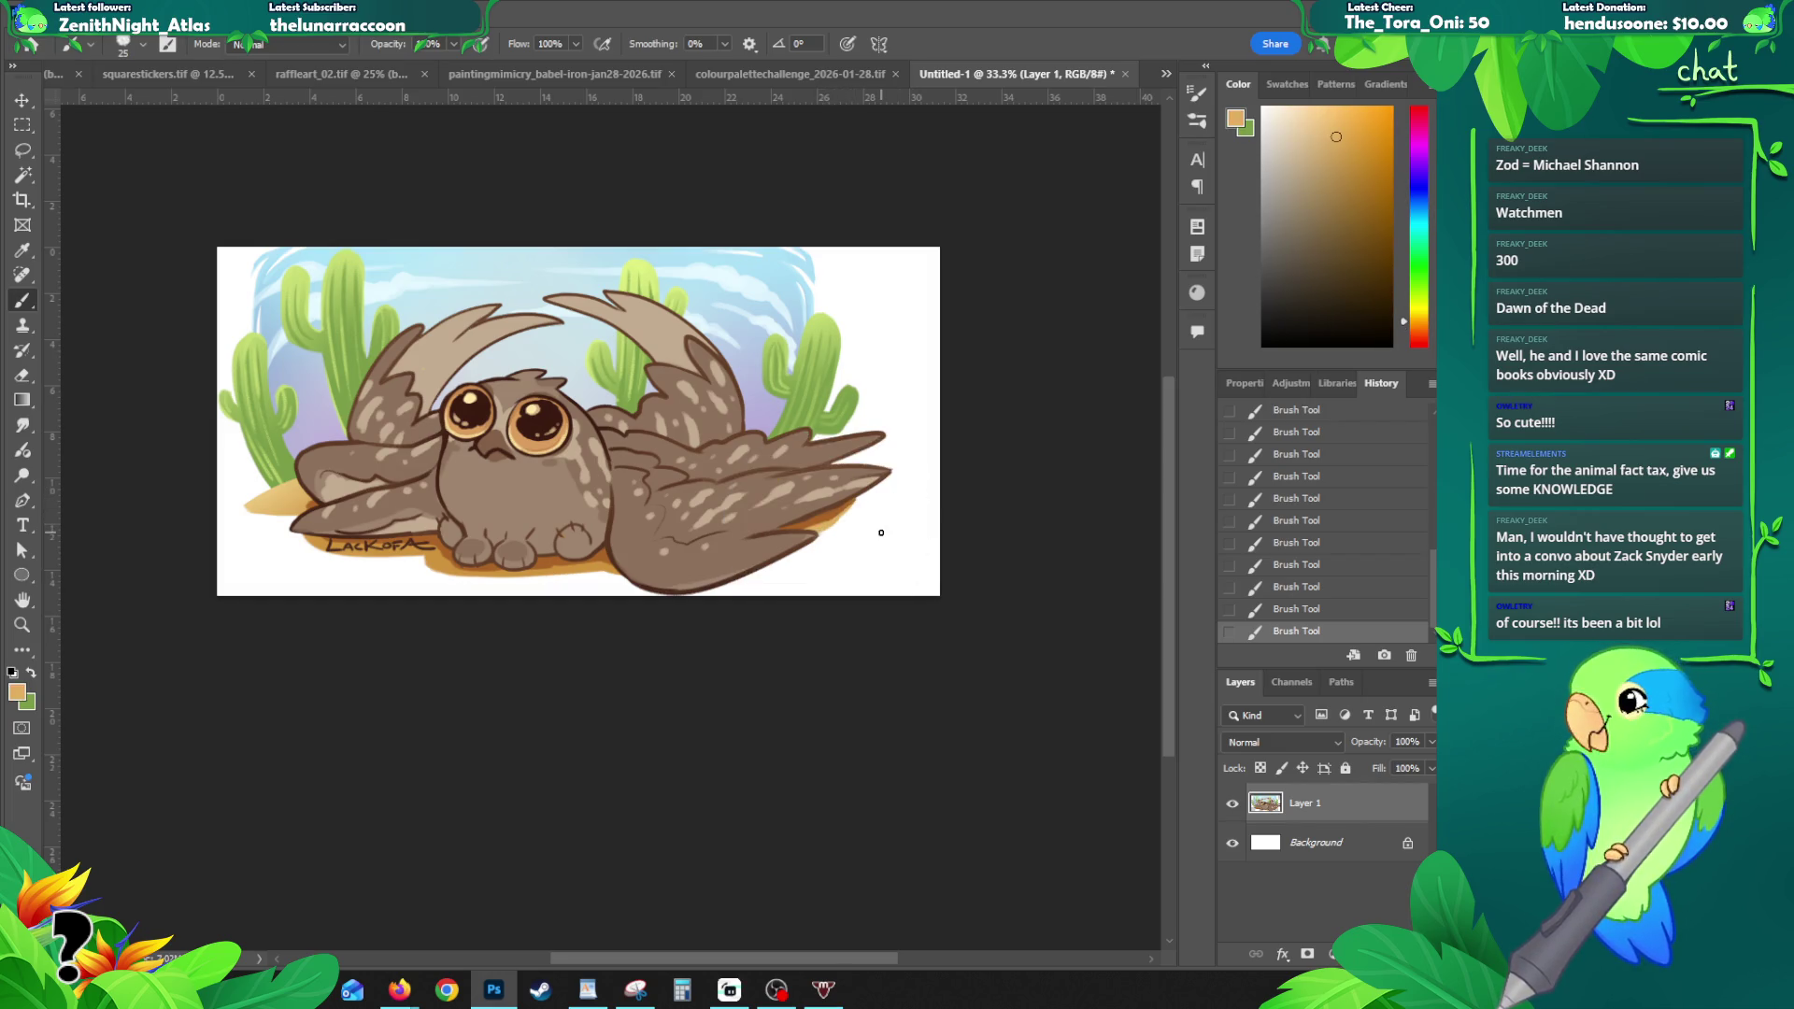
pyautogui.hotkey('ctrl', 'a')
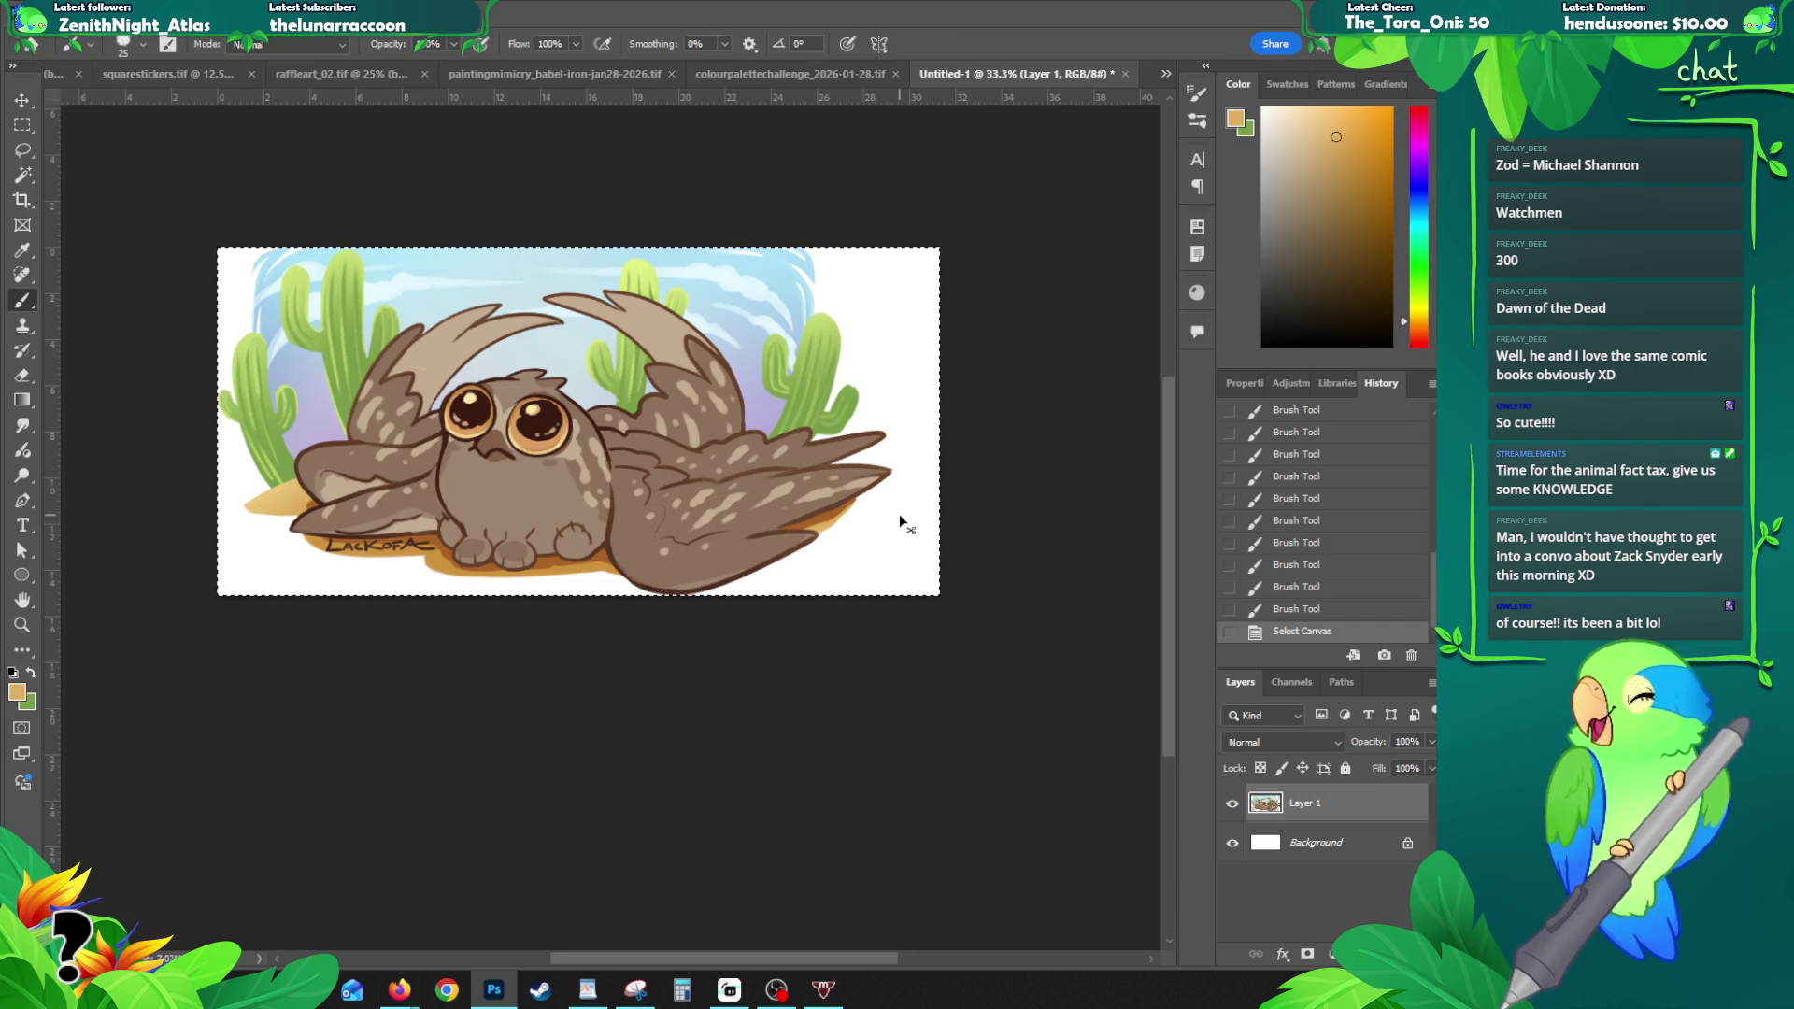
# - Copy the owl into a new clipboard-sized Untitled-2 document, then switch to the Babel tower painting
pyautogui.hotkey('ctrl', 'n')
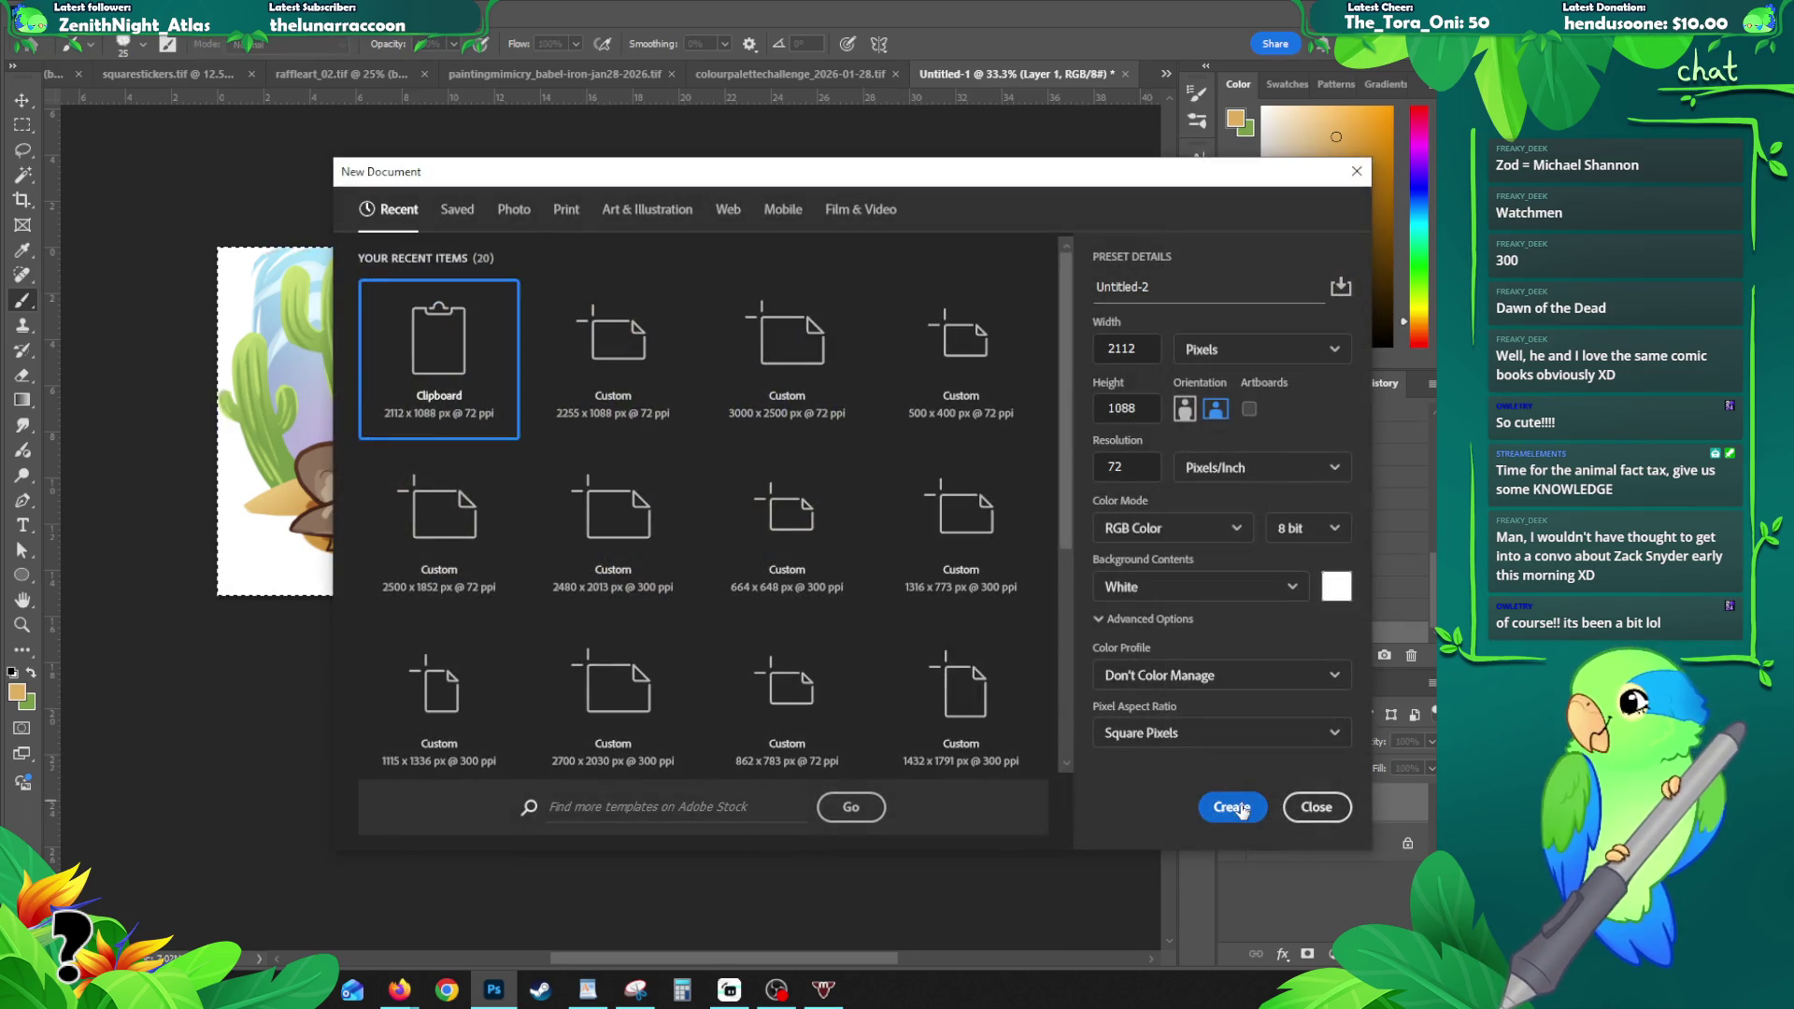
pyautogui.click(1232, 807)
pyautogui.hotkey('ctrl', 'v')
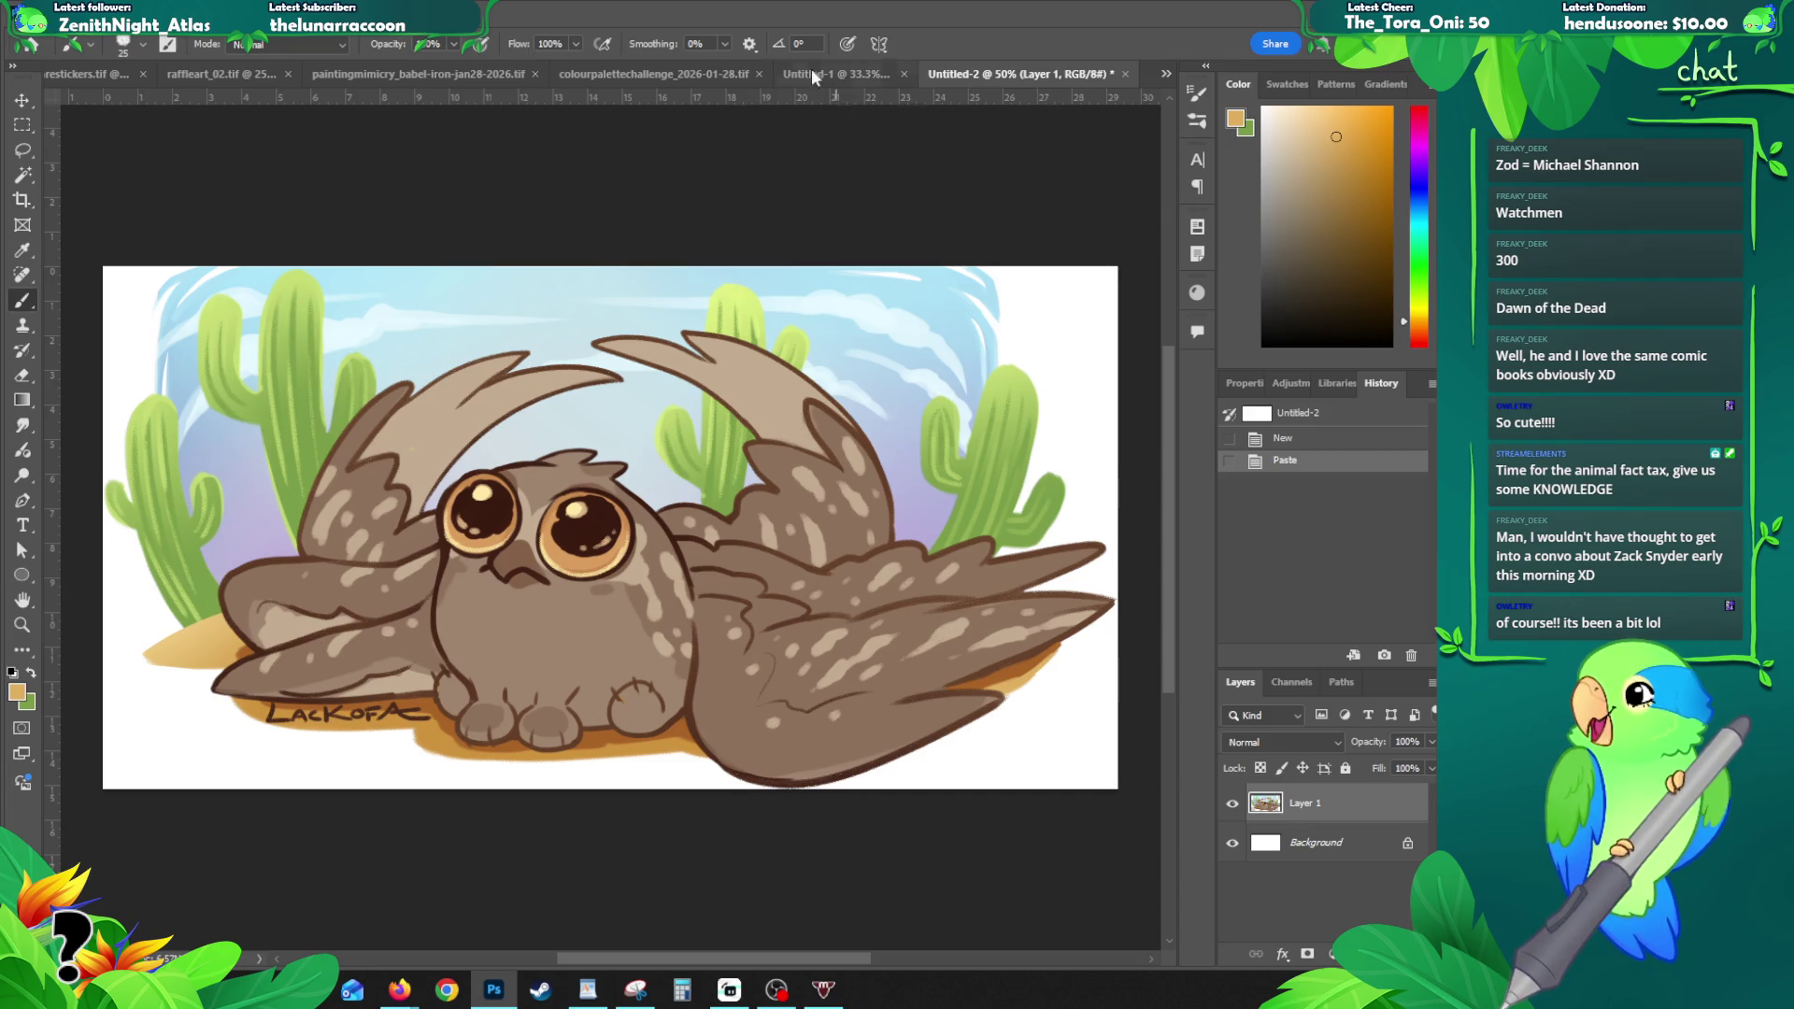
pyautogui.click(357, 80)
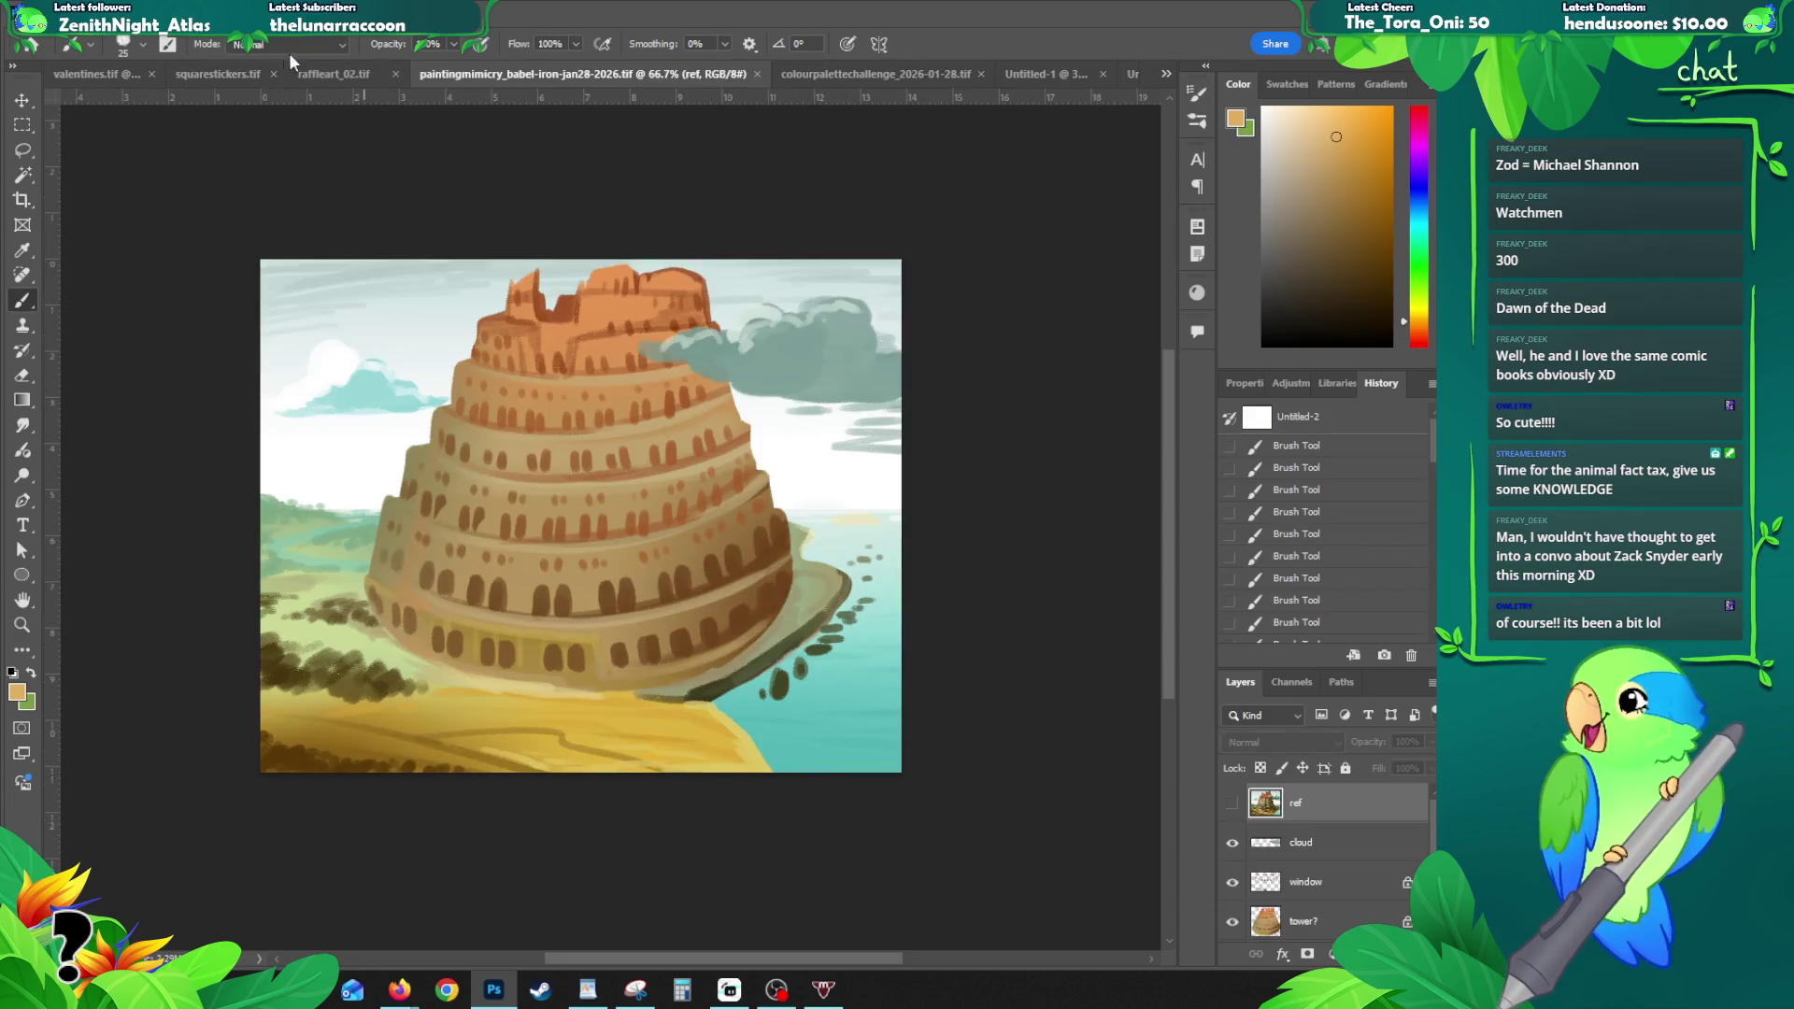
# - In raffleart_02, paste the touched-up owl over the original and hide ricardo copy and Group 2
pyautogui.click(313, 73)
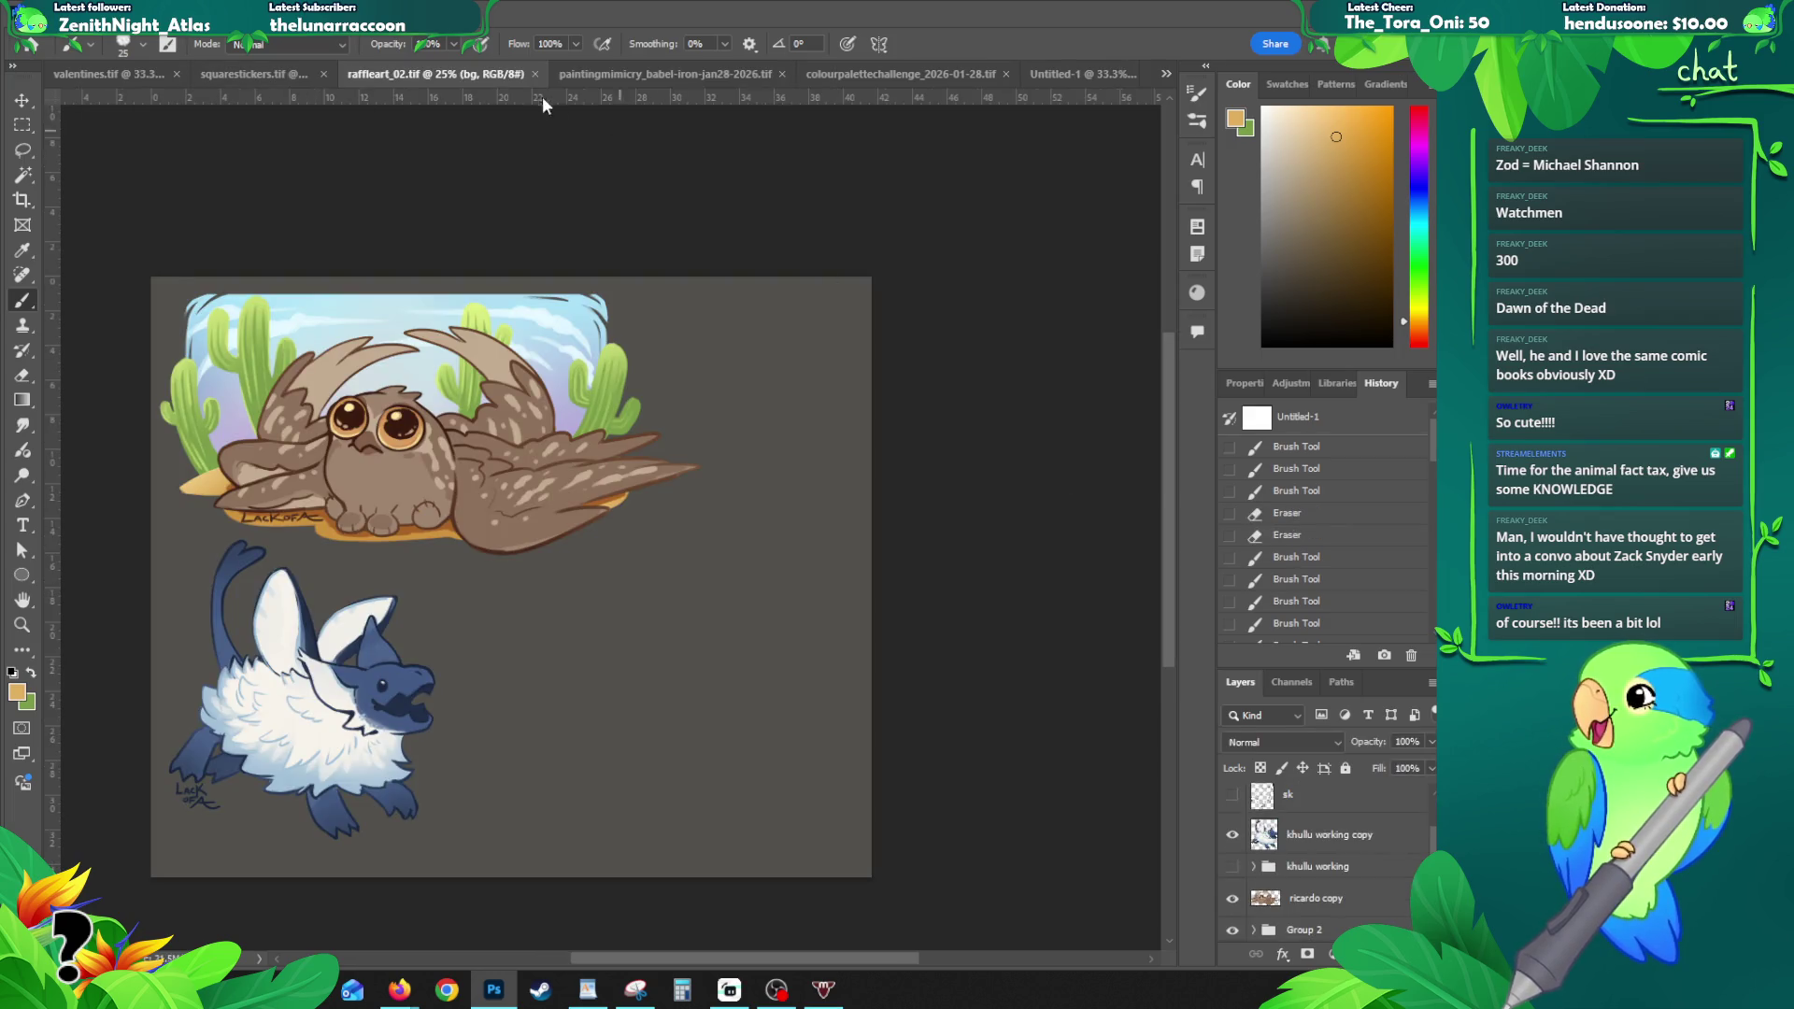
pyautogui.scroll(2, 1305, 861)
pyautogui.scroll(-5, 1308, 859)
pyautogui.scroll(1, 1309, 864)
pyautogui.click(1286, 847)
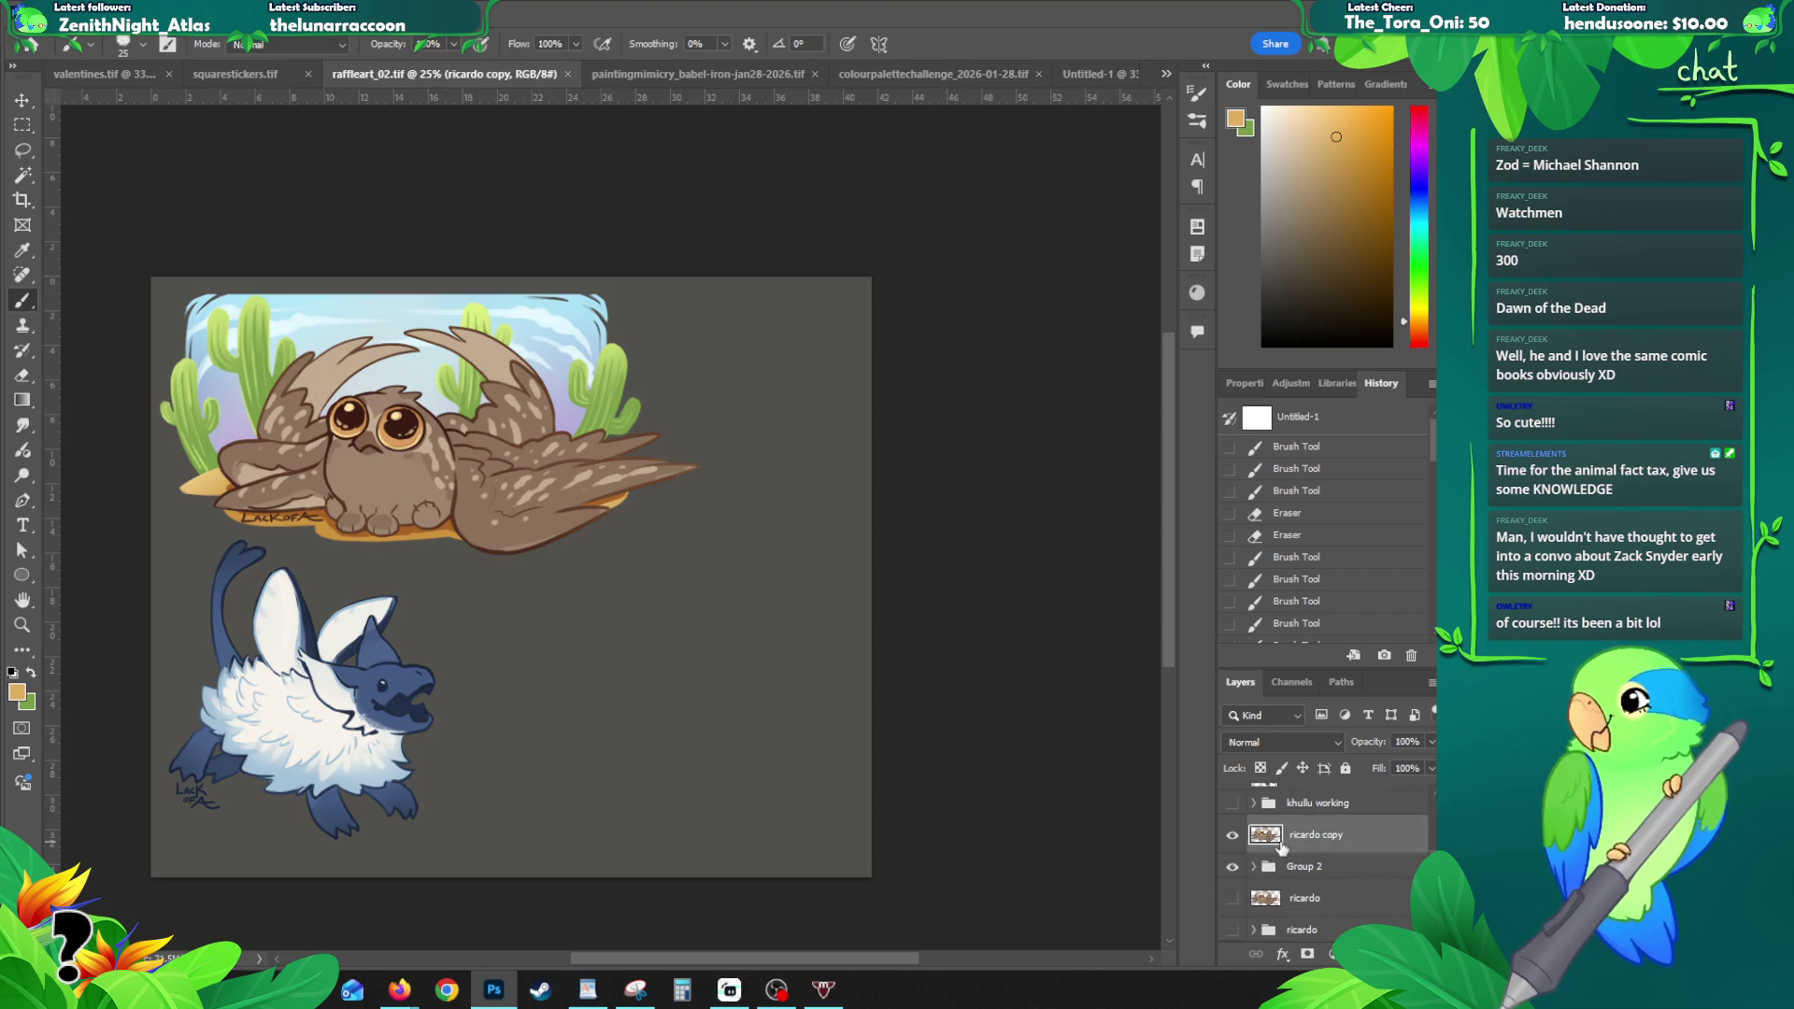
pyautogui.hotkey('ctrl', 'v')
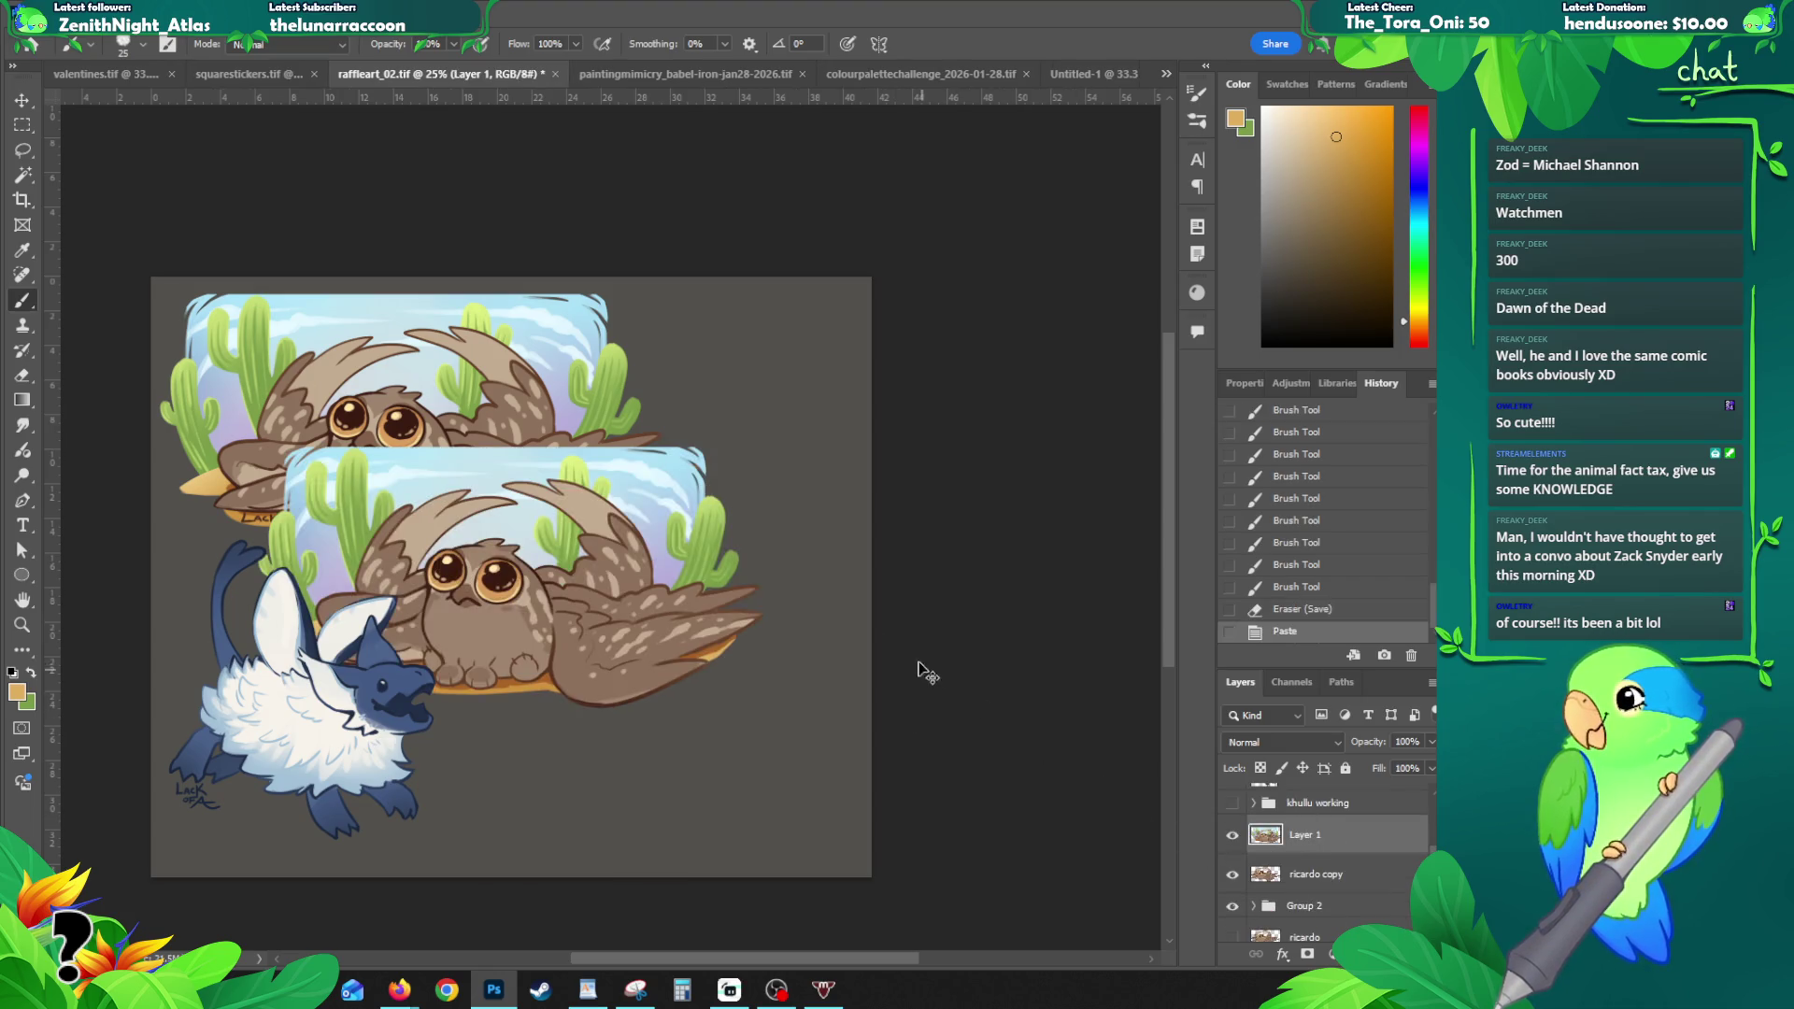
pyautogui.press('v')
pyautogui.moveTo(591, 584); pyautogui.dragTo(479, 424)
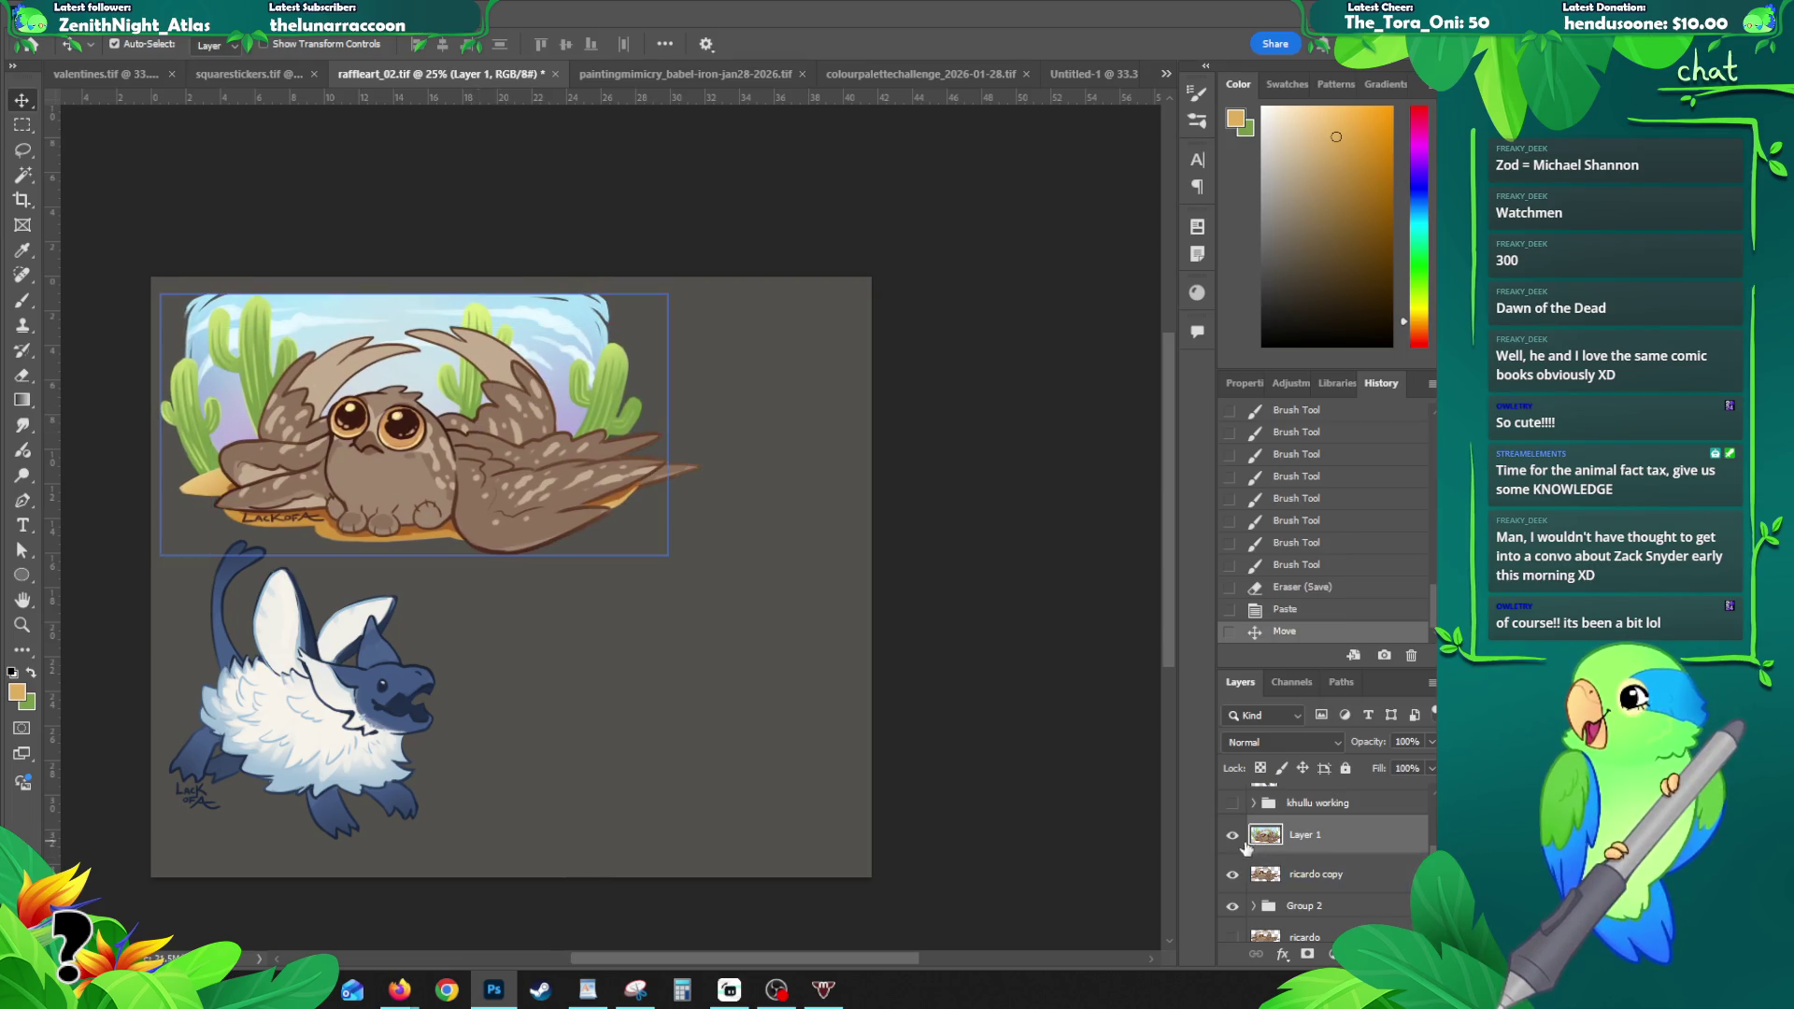
pyautogui.click(1232, 874)
pyautogui.click(1232, 905)
# - Close Untitled-1 without saving its changes
pyautogui.click(1091, 74)
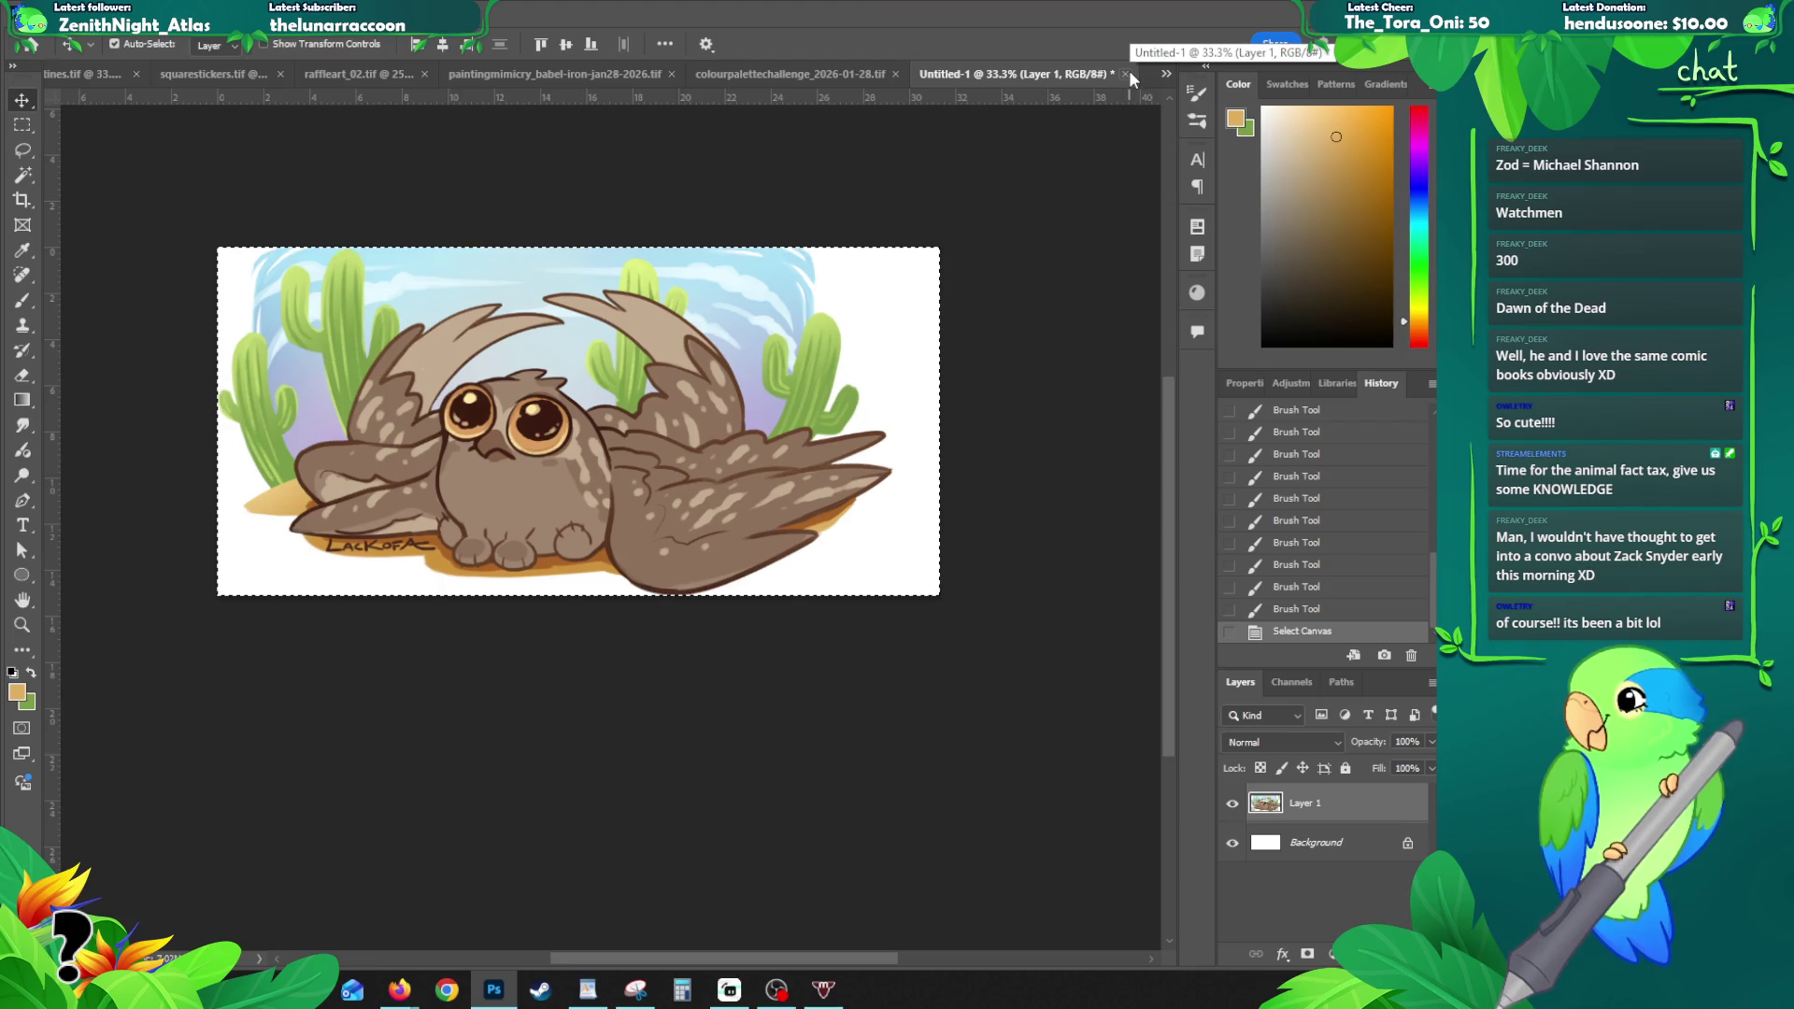
pyautogui.click(826, 75)
pyautogui.click(1017, 76)
pyautogui.click(1166, 74)
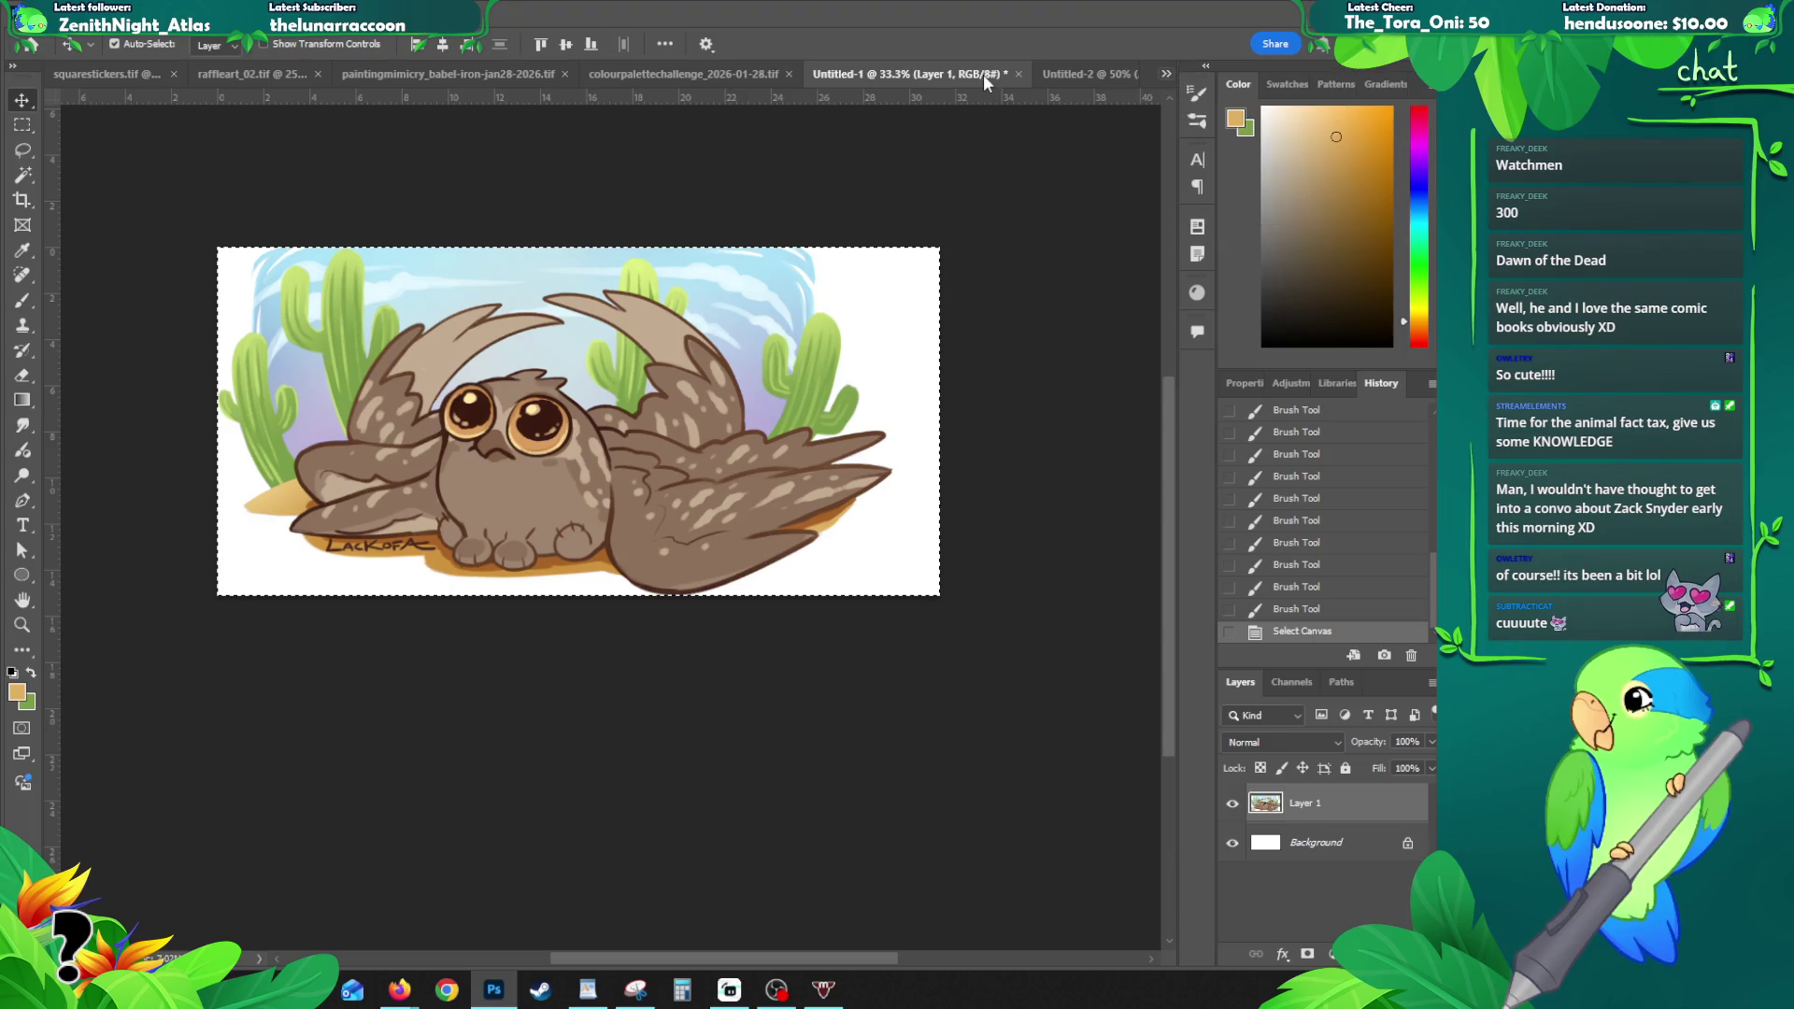
pyautogui.click(1018, 74)
pyautogui.click(733, 371)
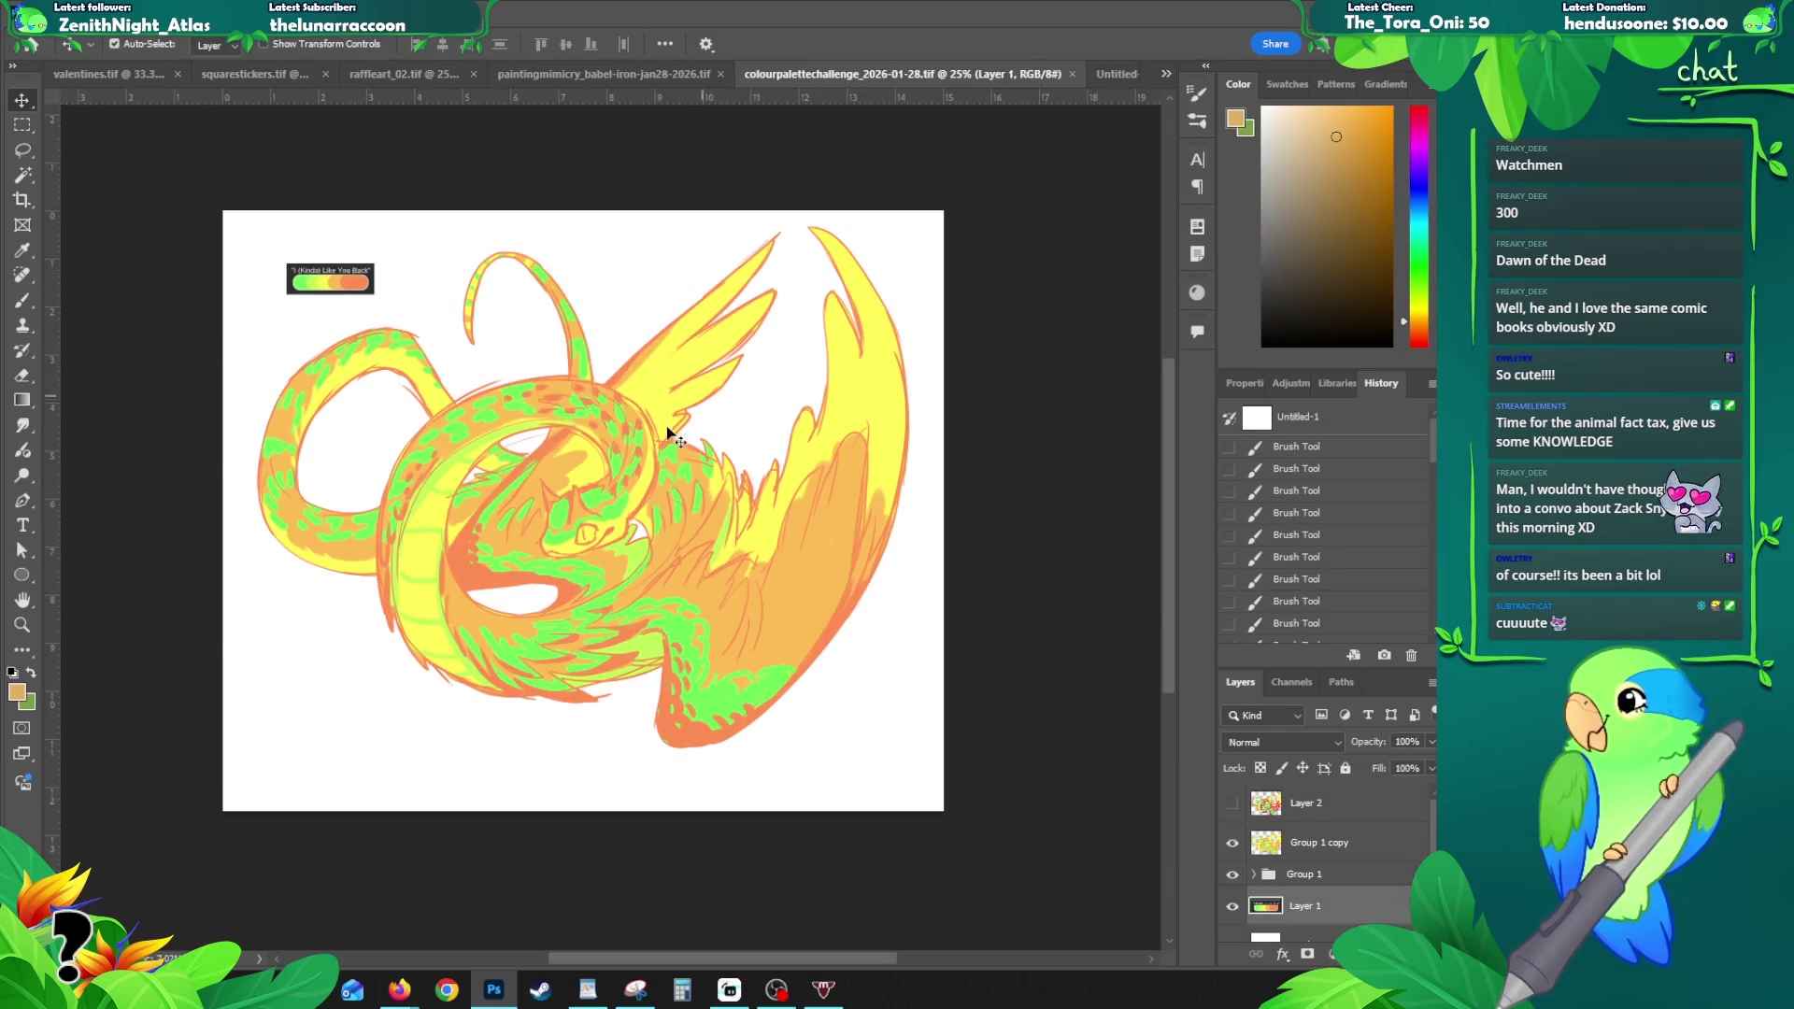
# - Zoom out on the colour palette artwork and cycle to the Untitled-2 owl document
pyautogui.hotkey('ctrl', '-')
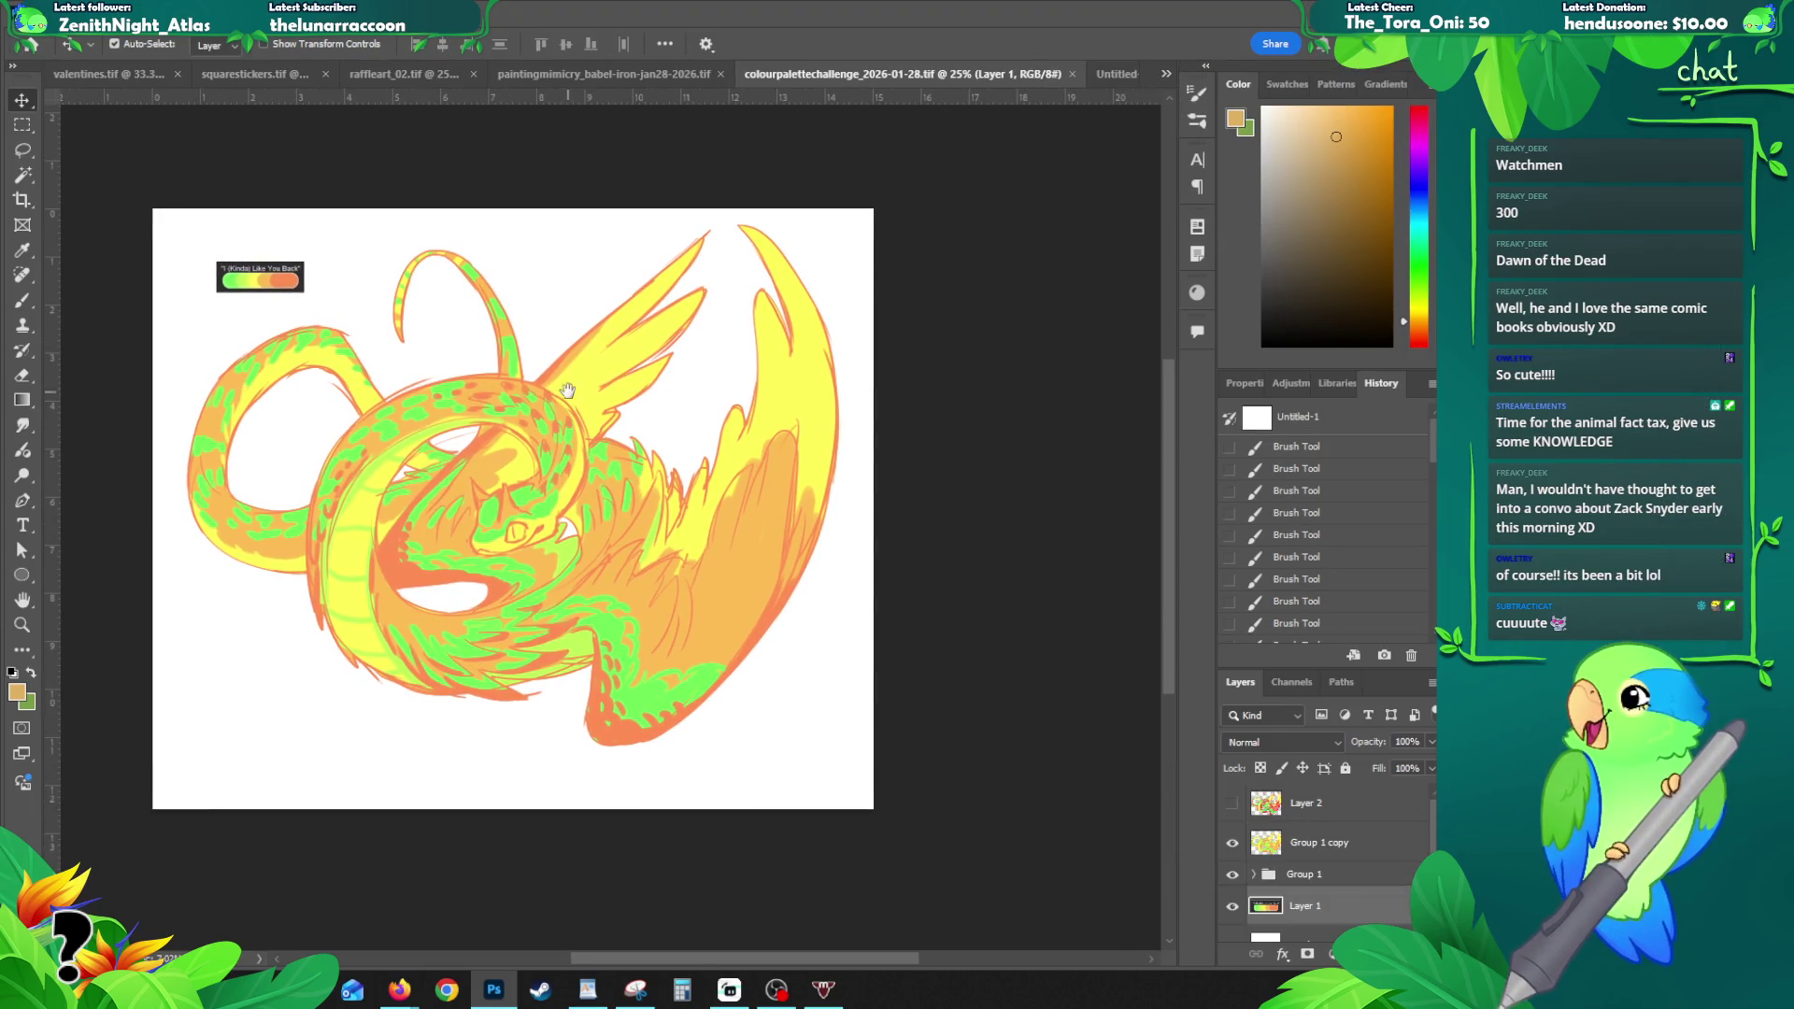
pyautogui.hotkey('ctrl', 'n')
pyautogui.press('Return')
pyautogui.hotkey('ctrl', 'v')
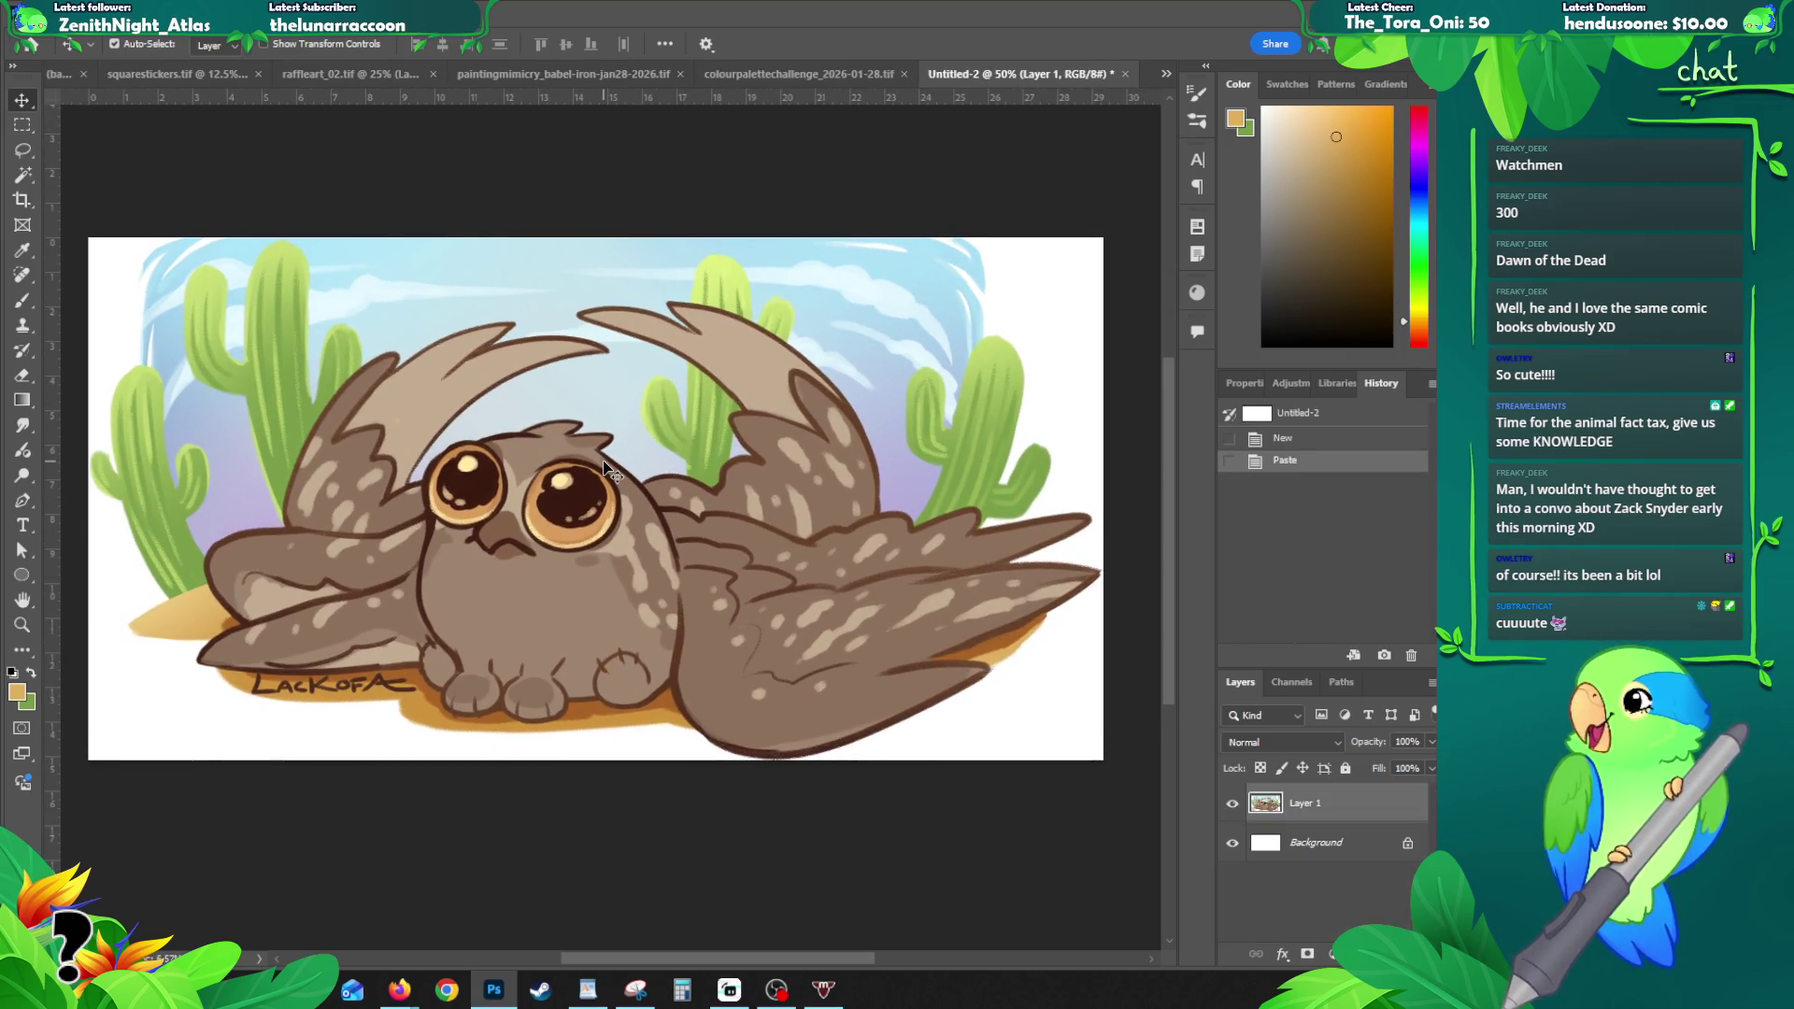
# - Zoom out, hide the white Background layer, and test a horizontal flip before undoing it
pyautogui.press('z')
pyautogui.keyDown('alt'); pyautogui.click(543, 468); pyautogui.keyUp('alt')
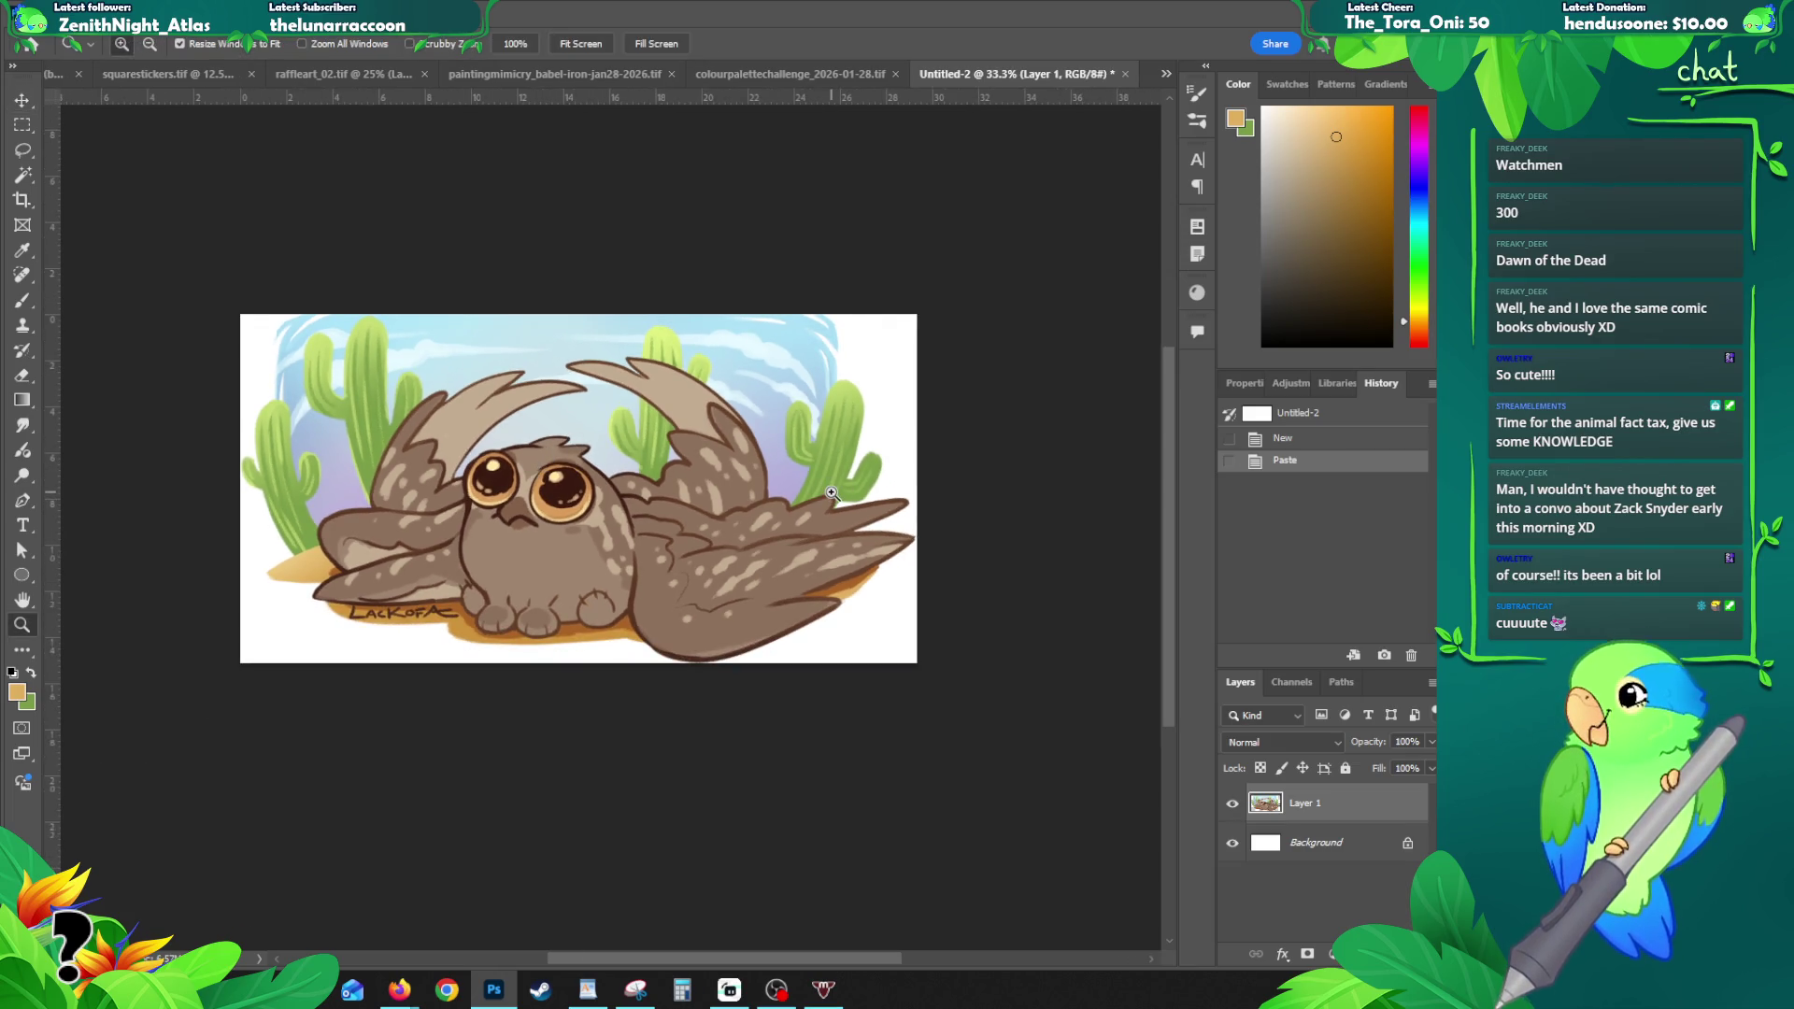
pyautogui.click(1233, 844)
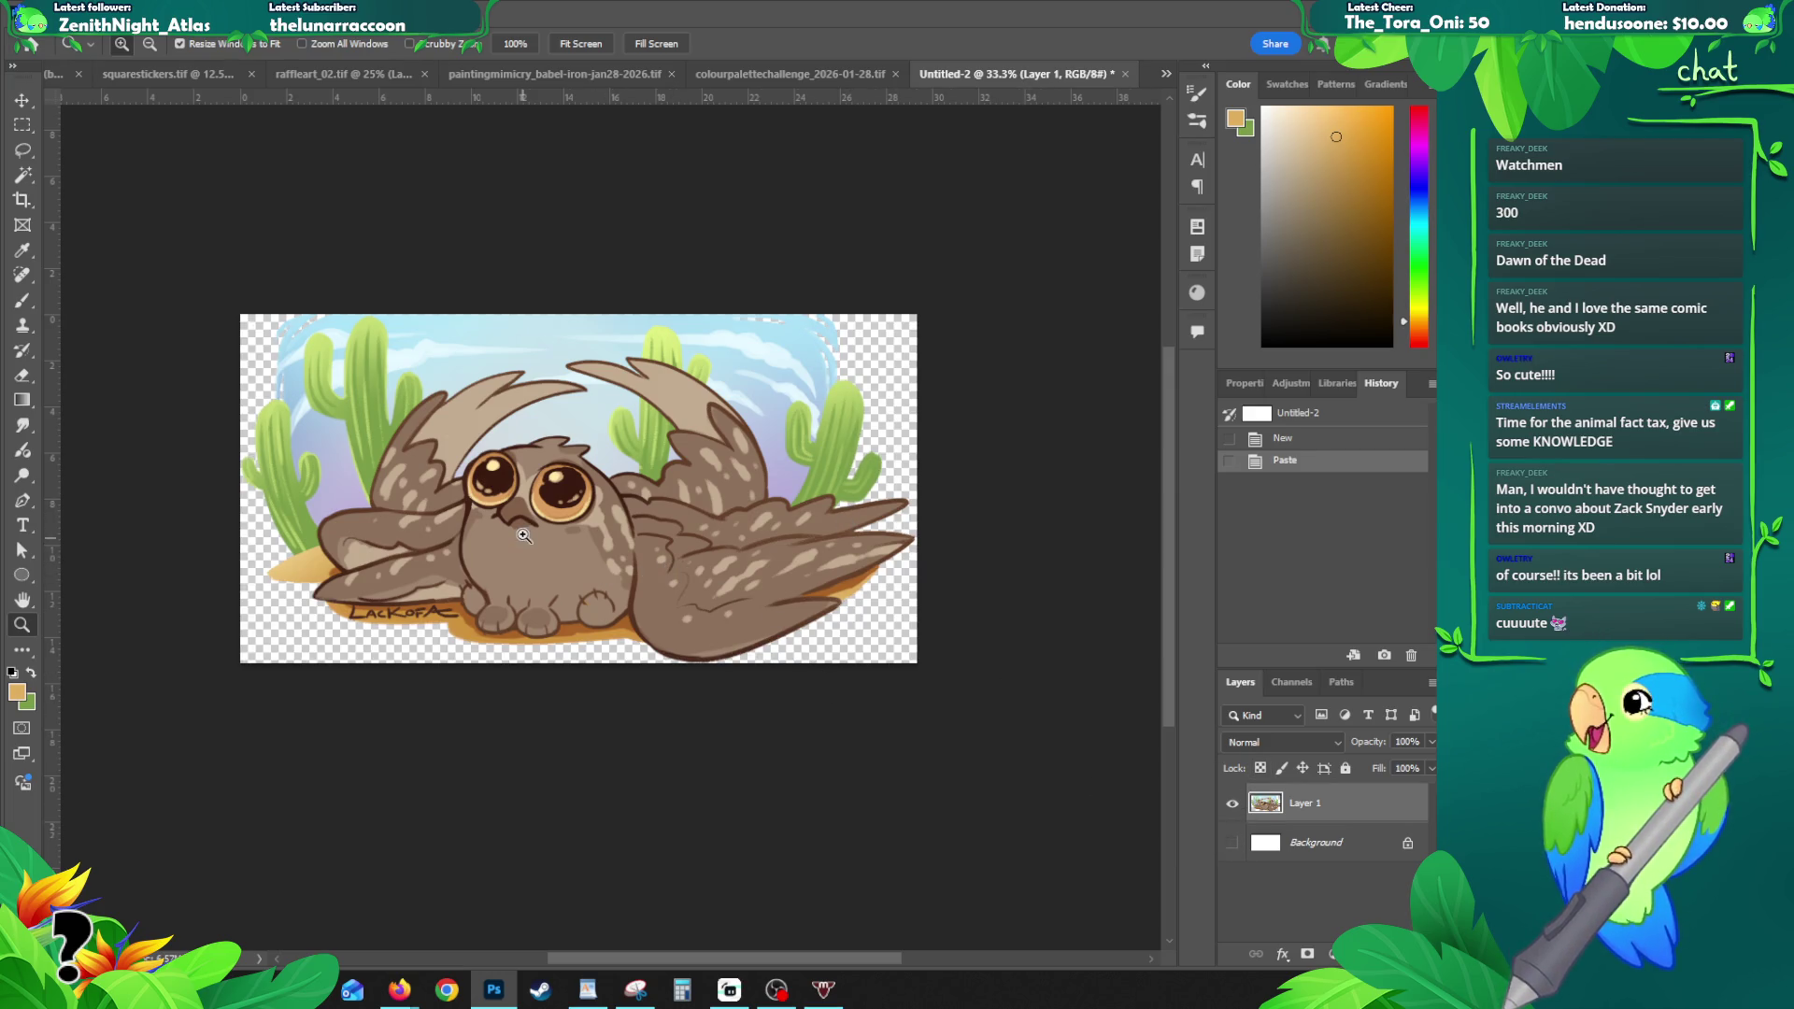
pyautogui.hotkey('ctrl', 'shift', 'h')
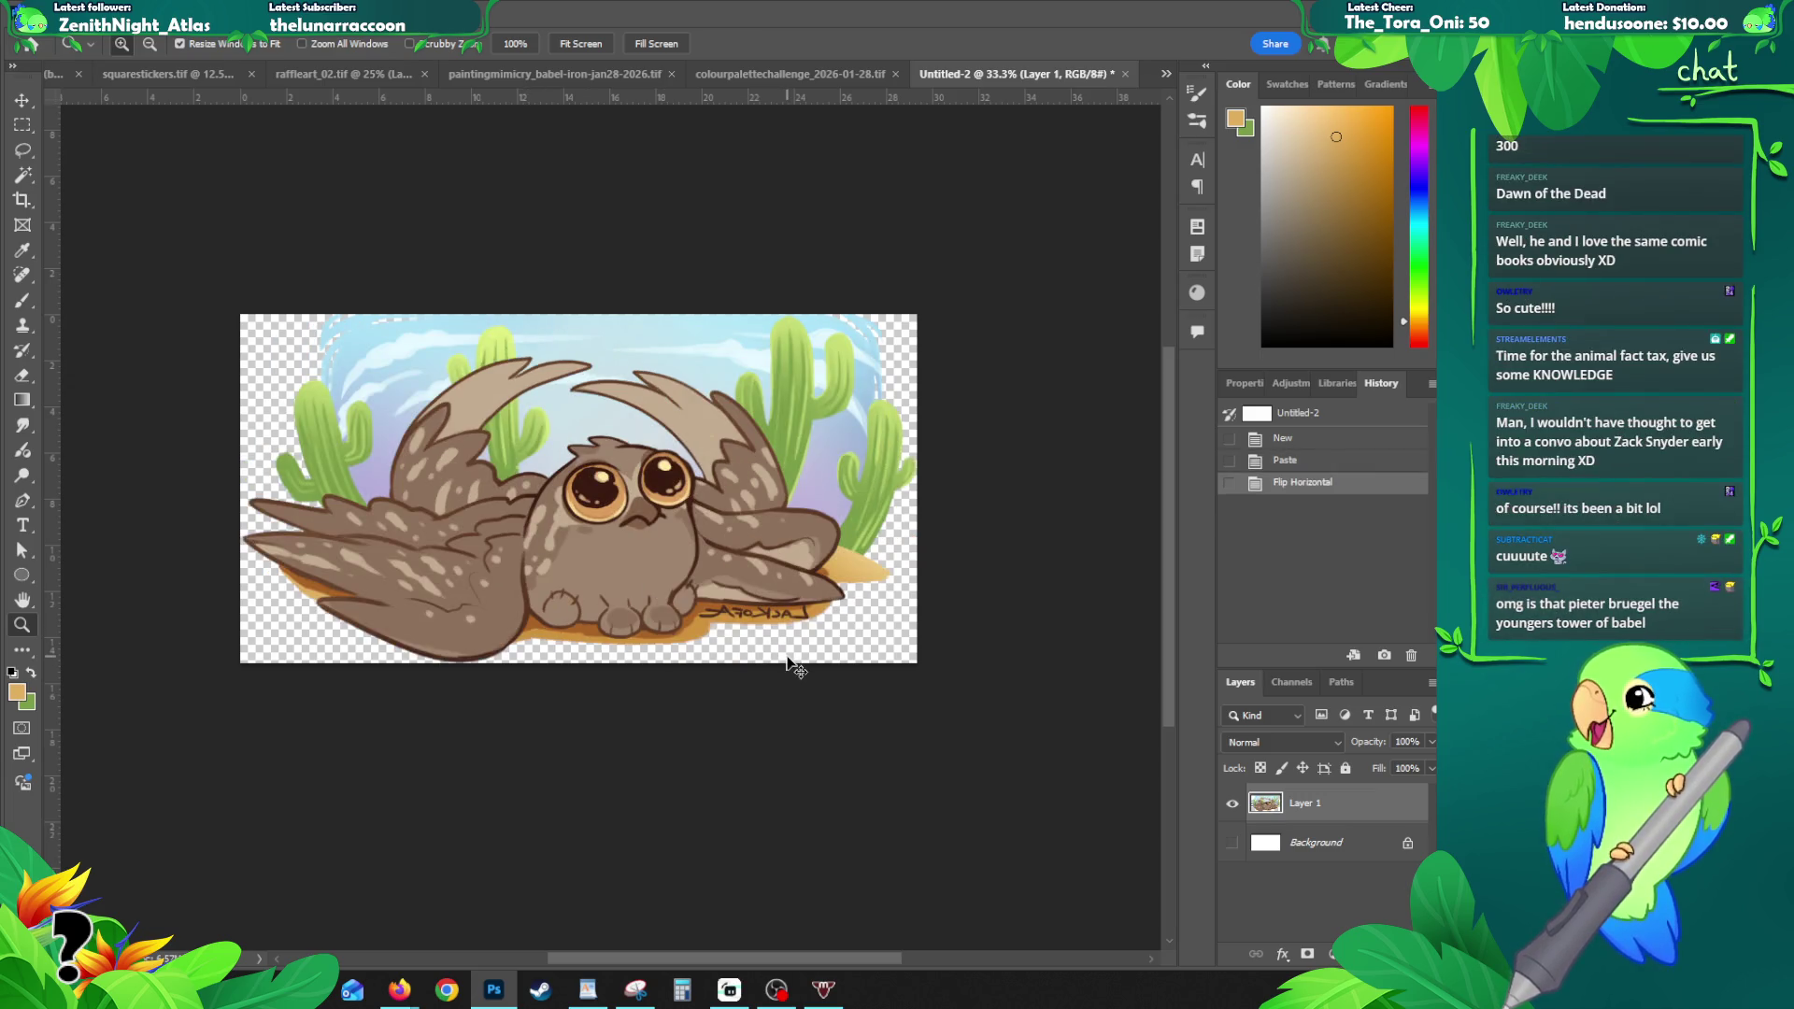
pyautogui.hotkey('ctrl', 'z')
pyautogui.hotkey('ctrl', 'shift', 'z')
pyautogui.hotkey('ctrl', 'z')
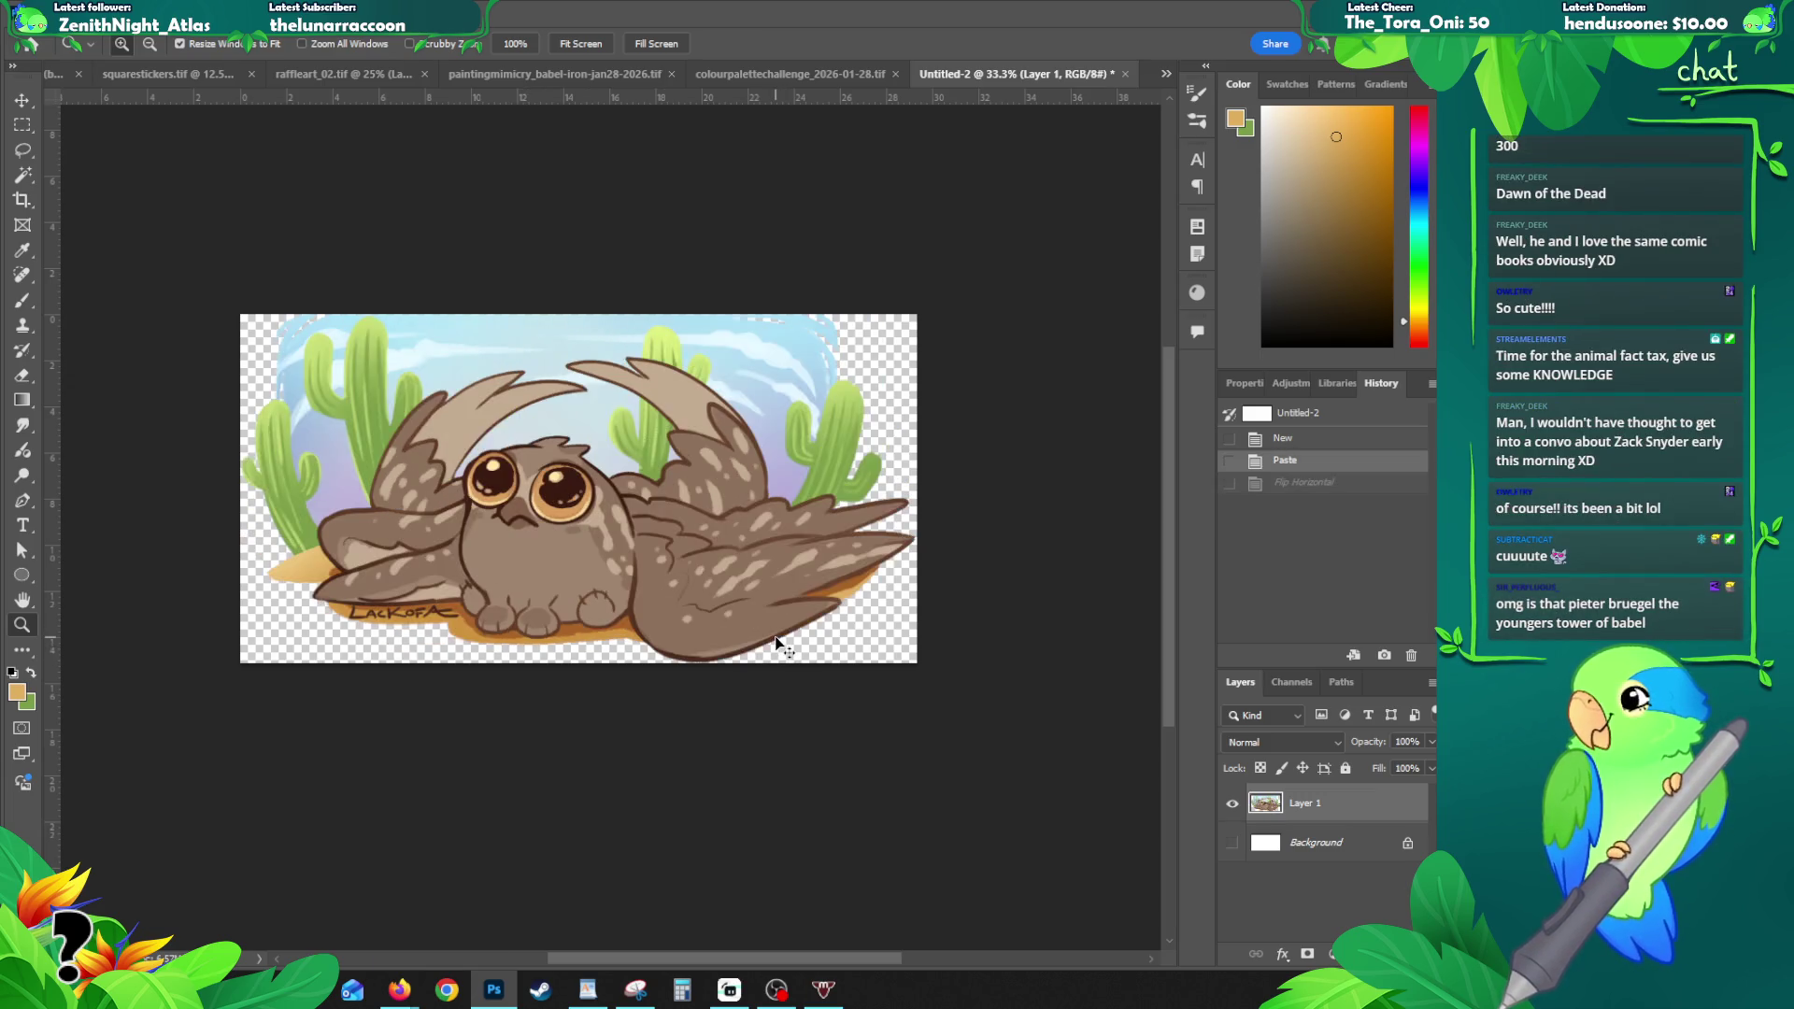
# - Zoom to 50%, check Image Size without resizing, then switch to the colourpalettechallenge artwork
pyautogui.click(615, 512)
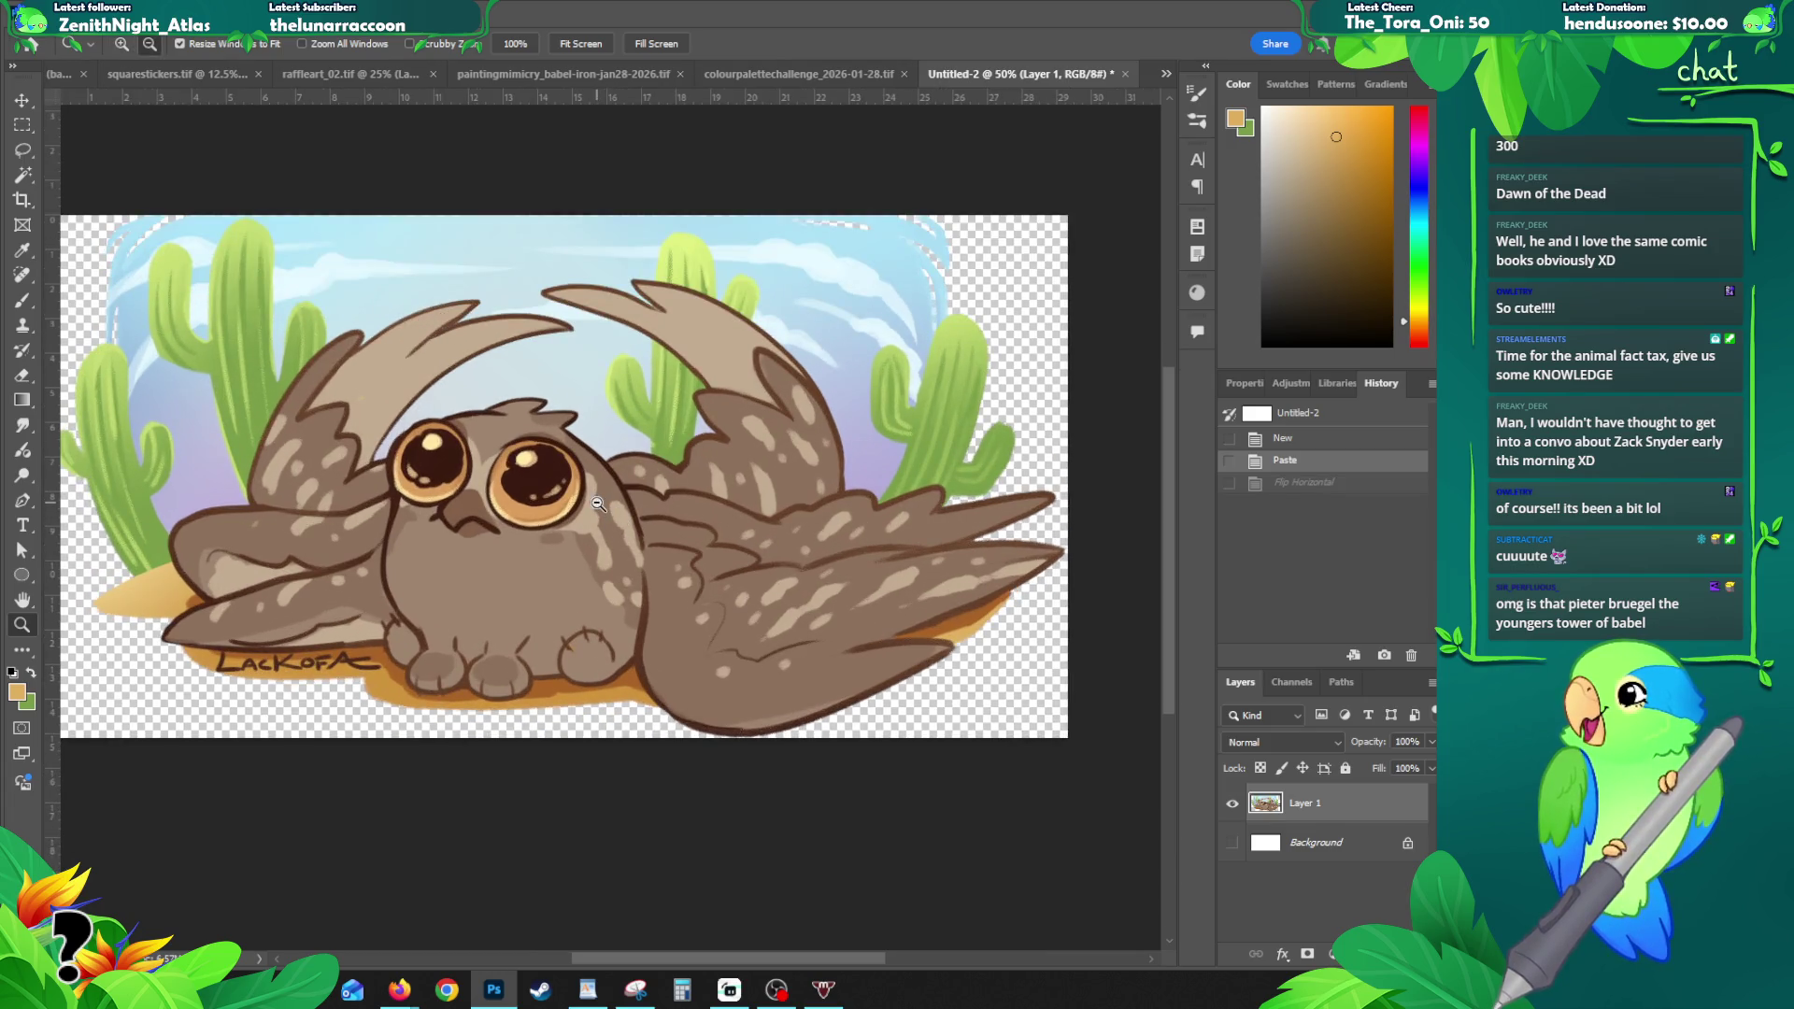
pyautogui.keyDown('alt'); pyautogui.click(572, 508); pyautogui.keyUp('alt')
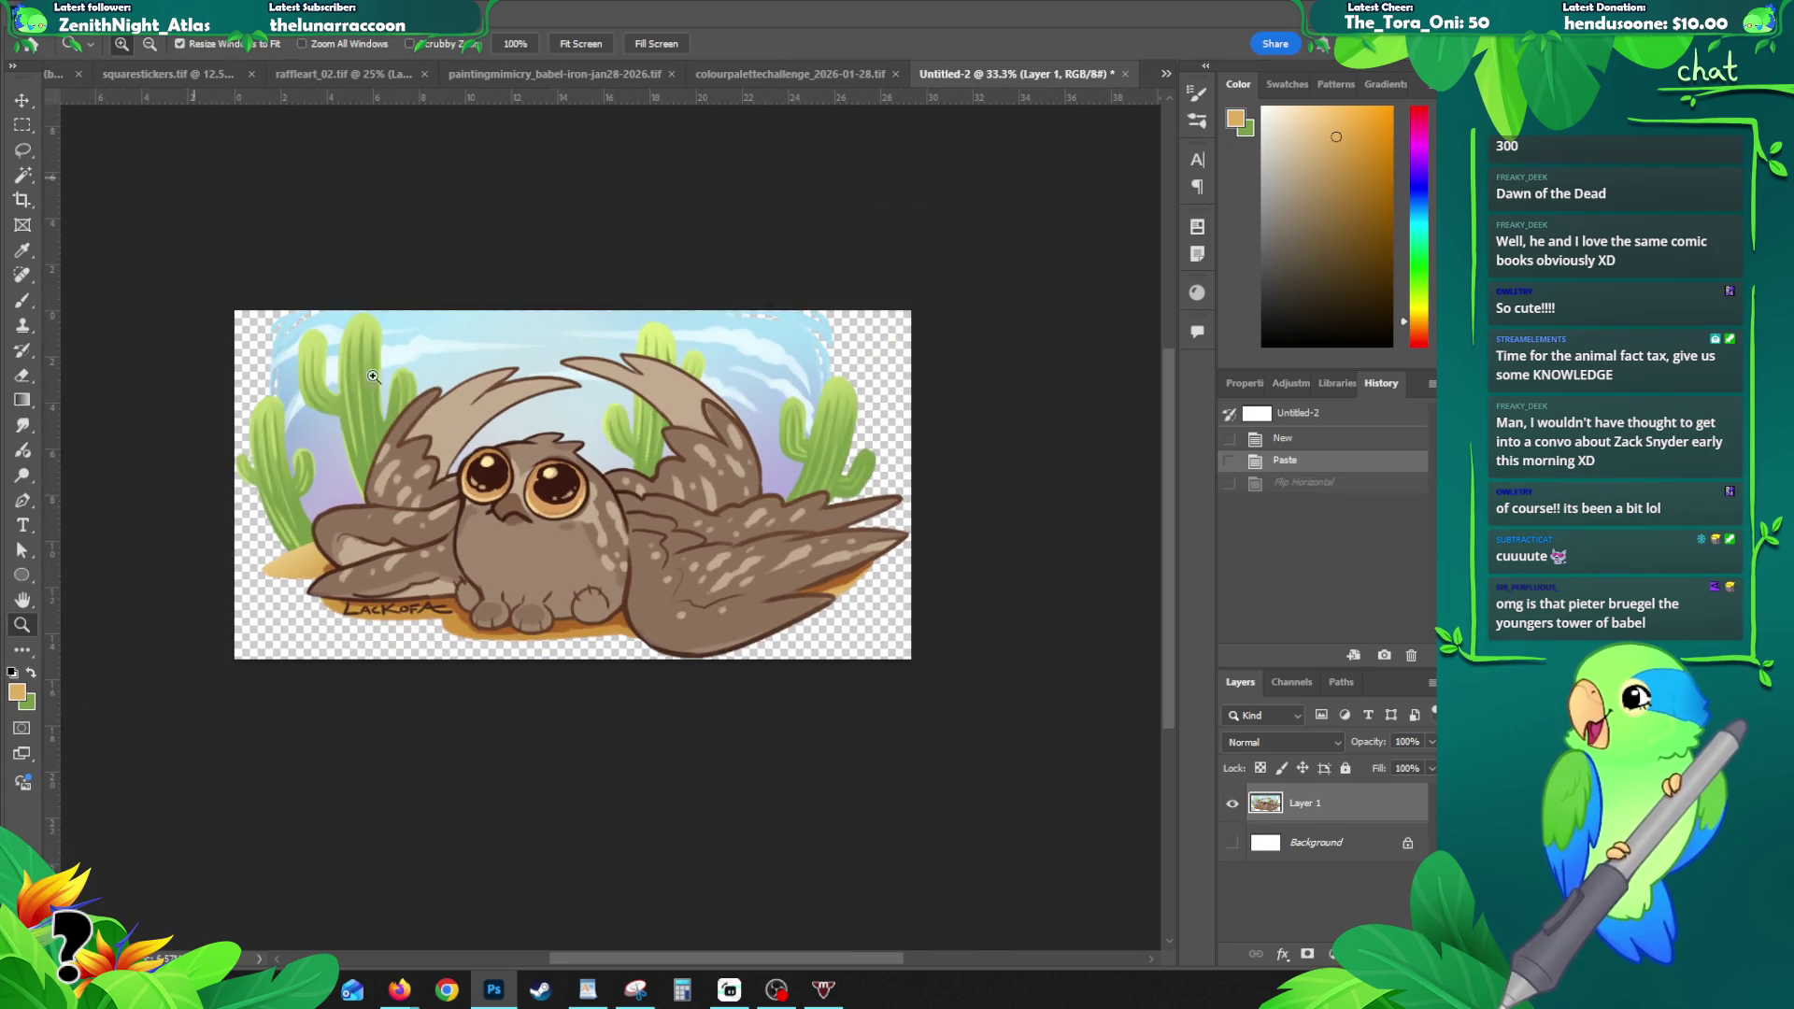
pyautogui.hotkey('ctrl', '+')
pyautogui.hotkey('ctrl', 'alt', 'i')
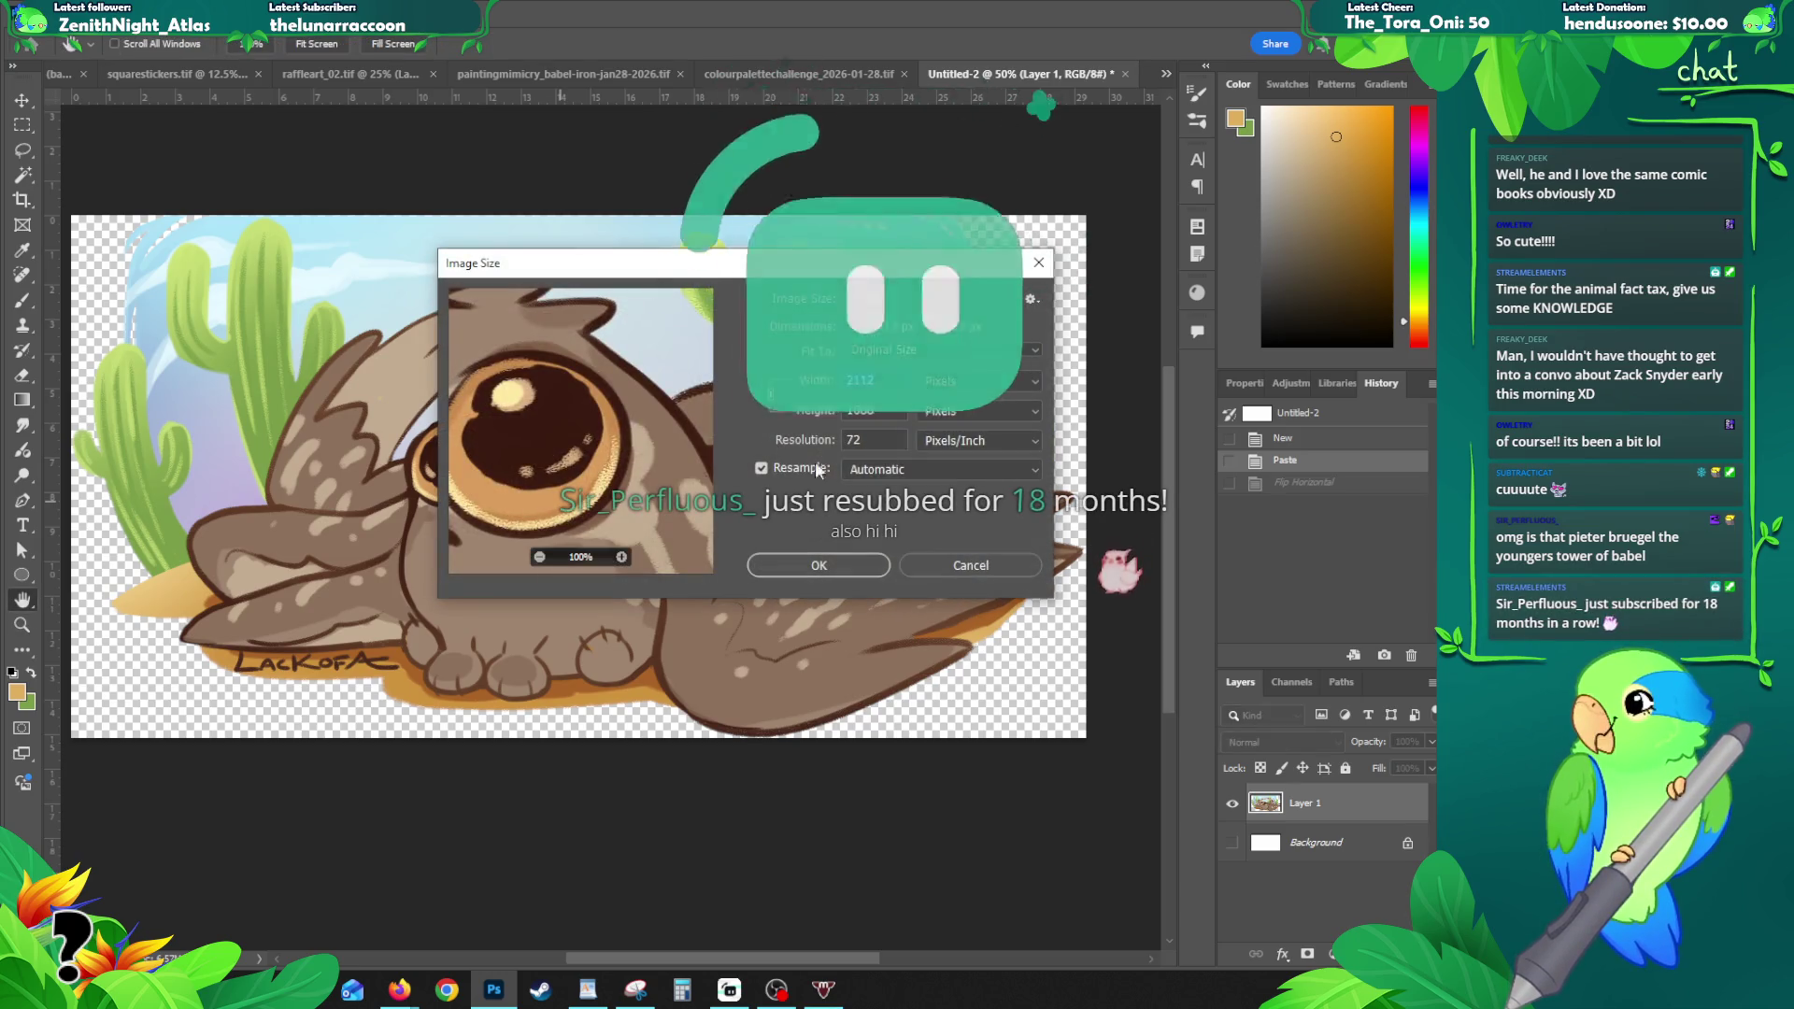
pyautogui.click(953, 564)
pyautogui.press('z')
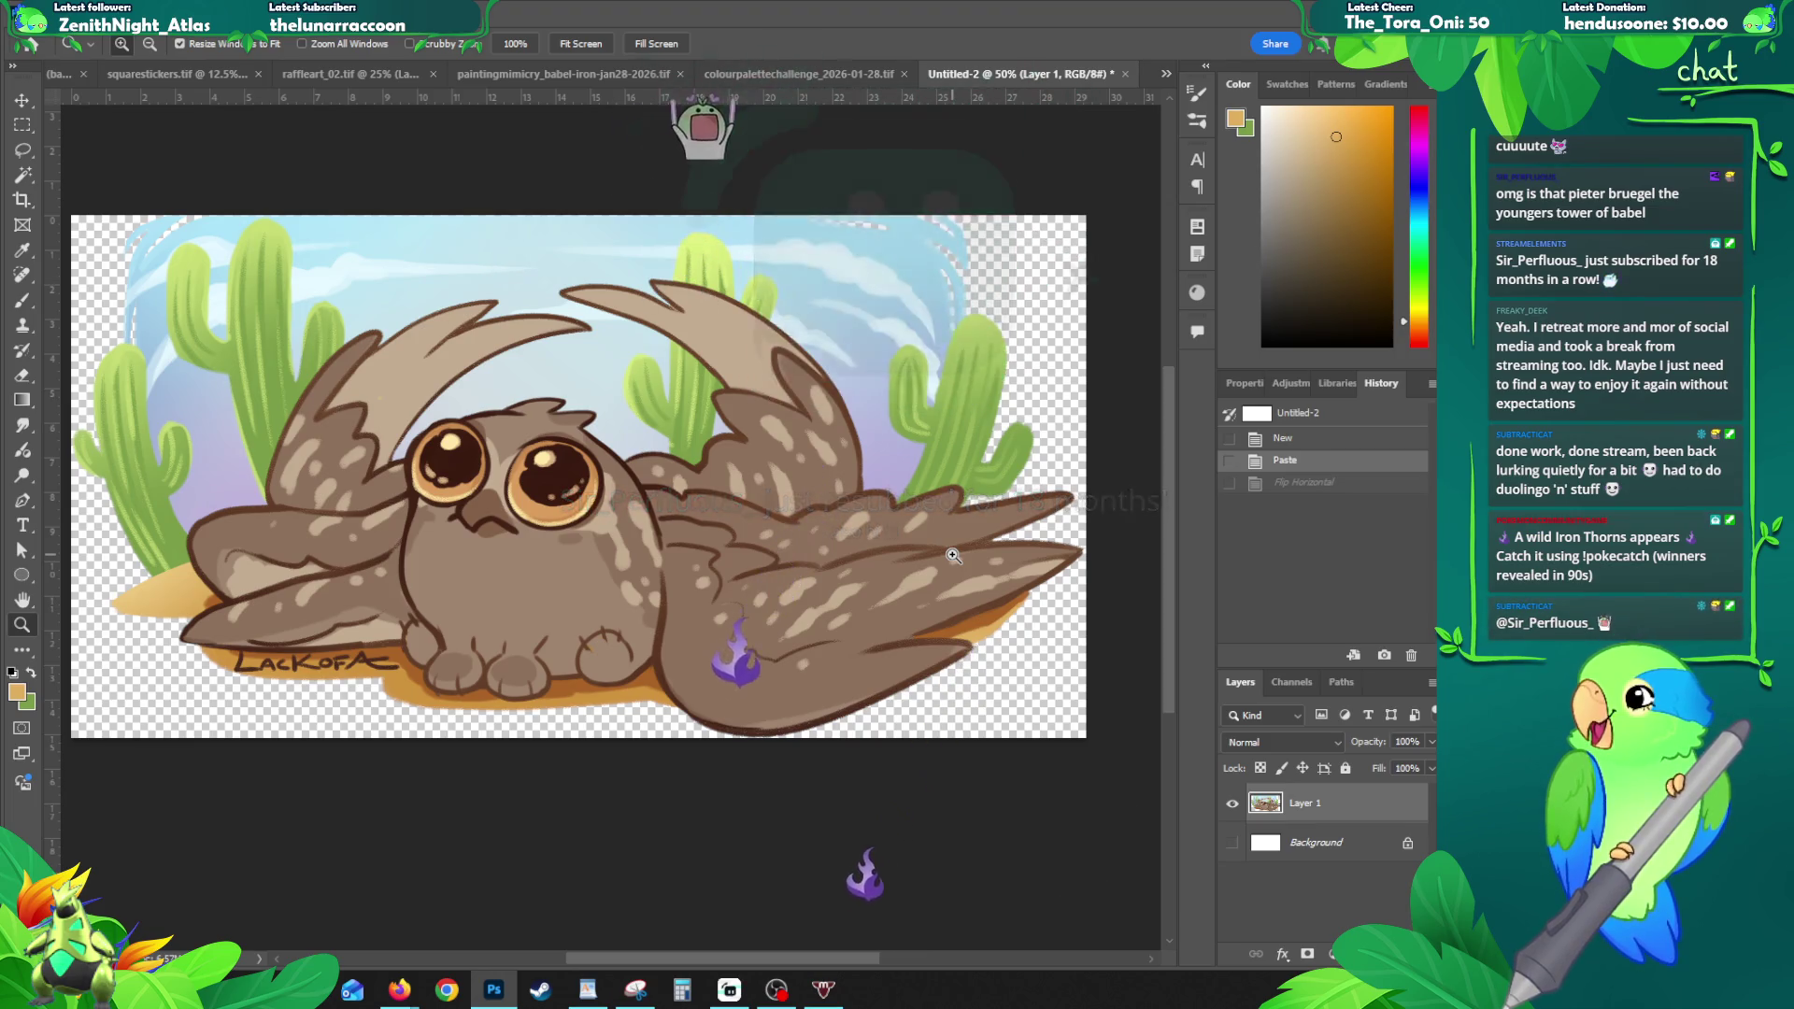
pyautogui.click(791, 73)
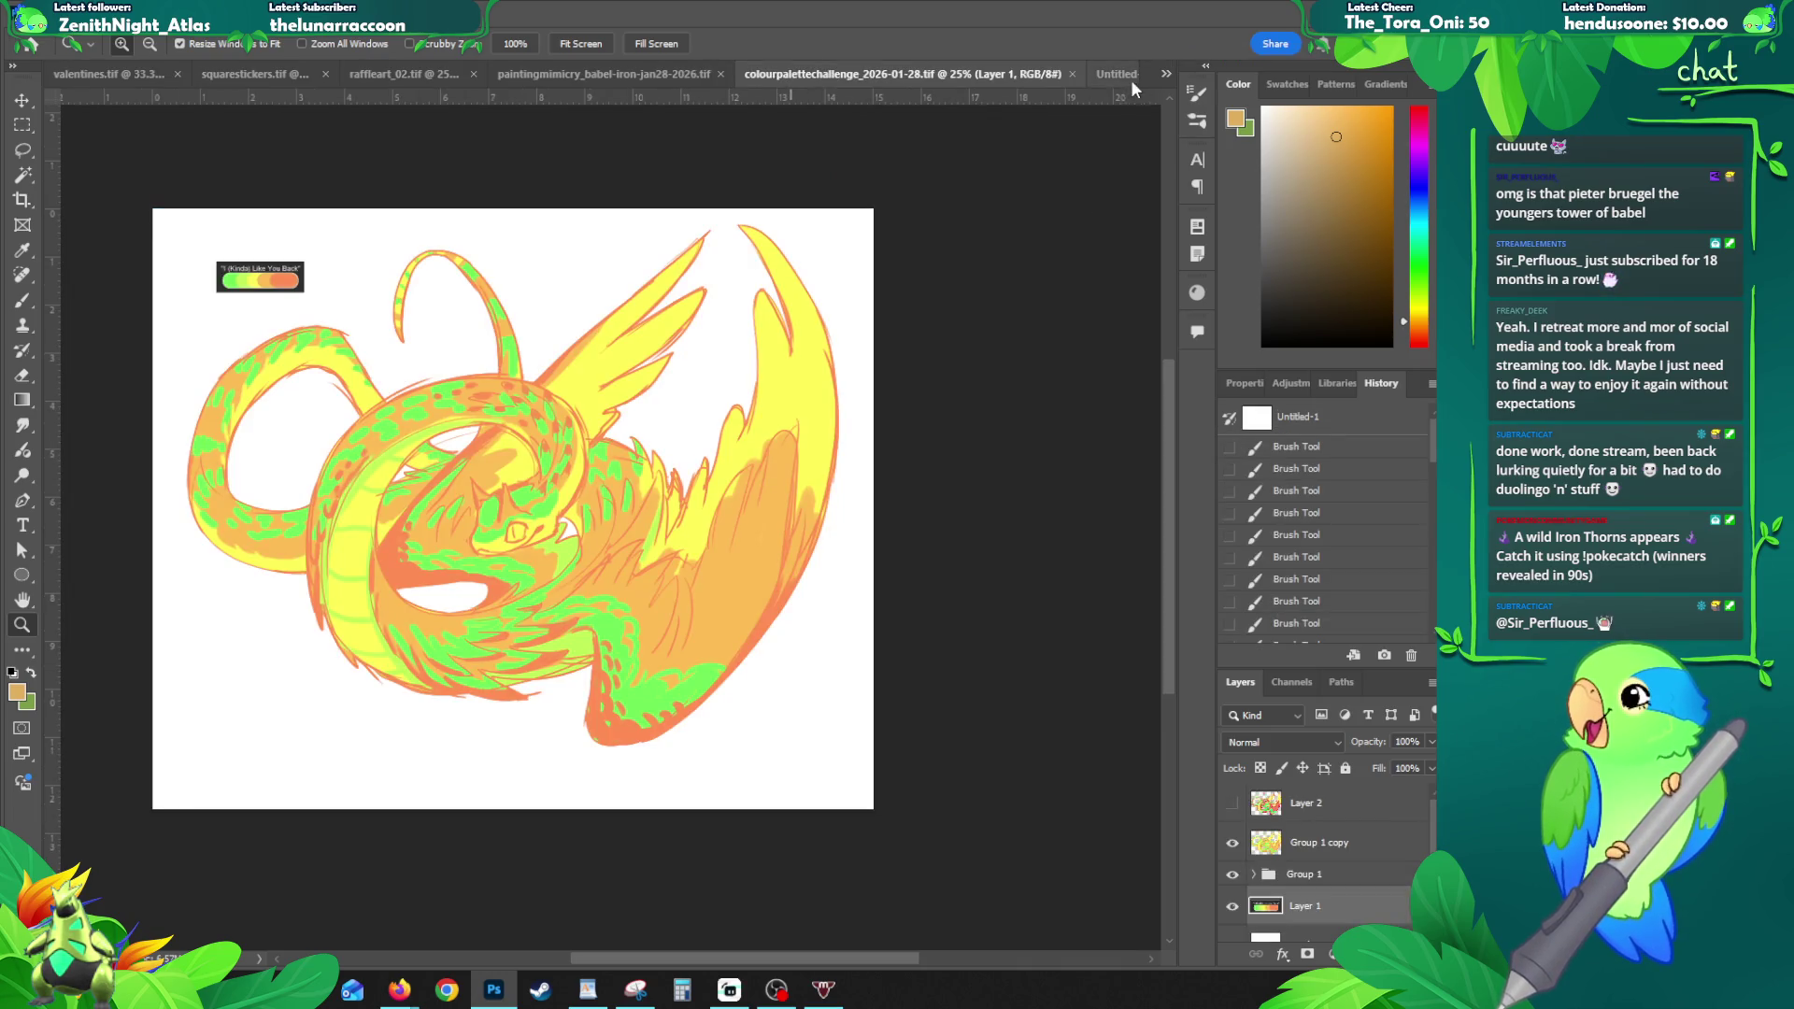
# - Switch to the paintingmimicry_babel document showing the tiered tan tower and grey cloud
pyautogui.click(568, 75)
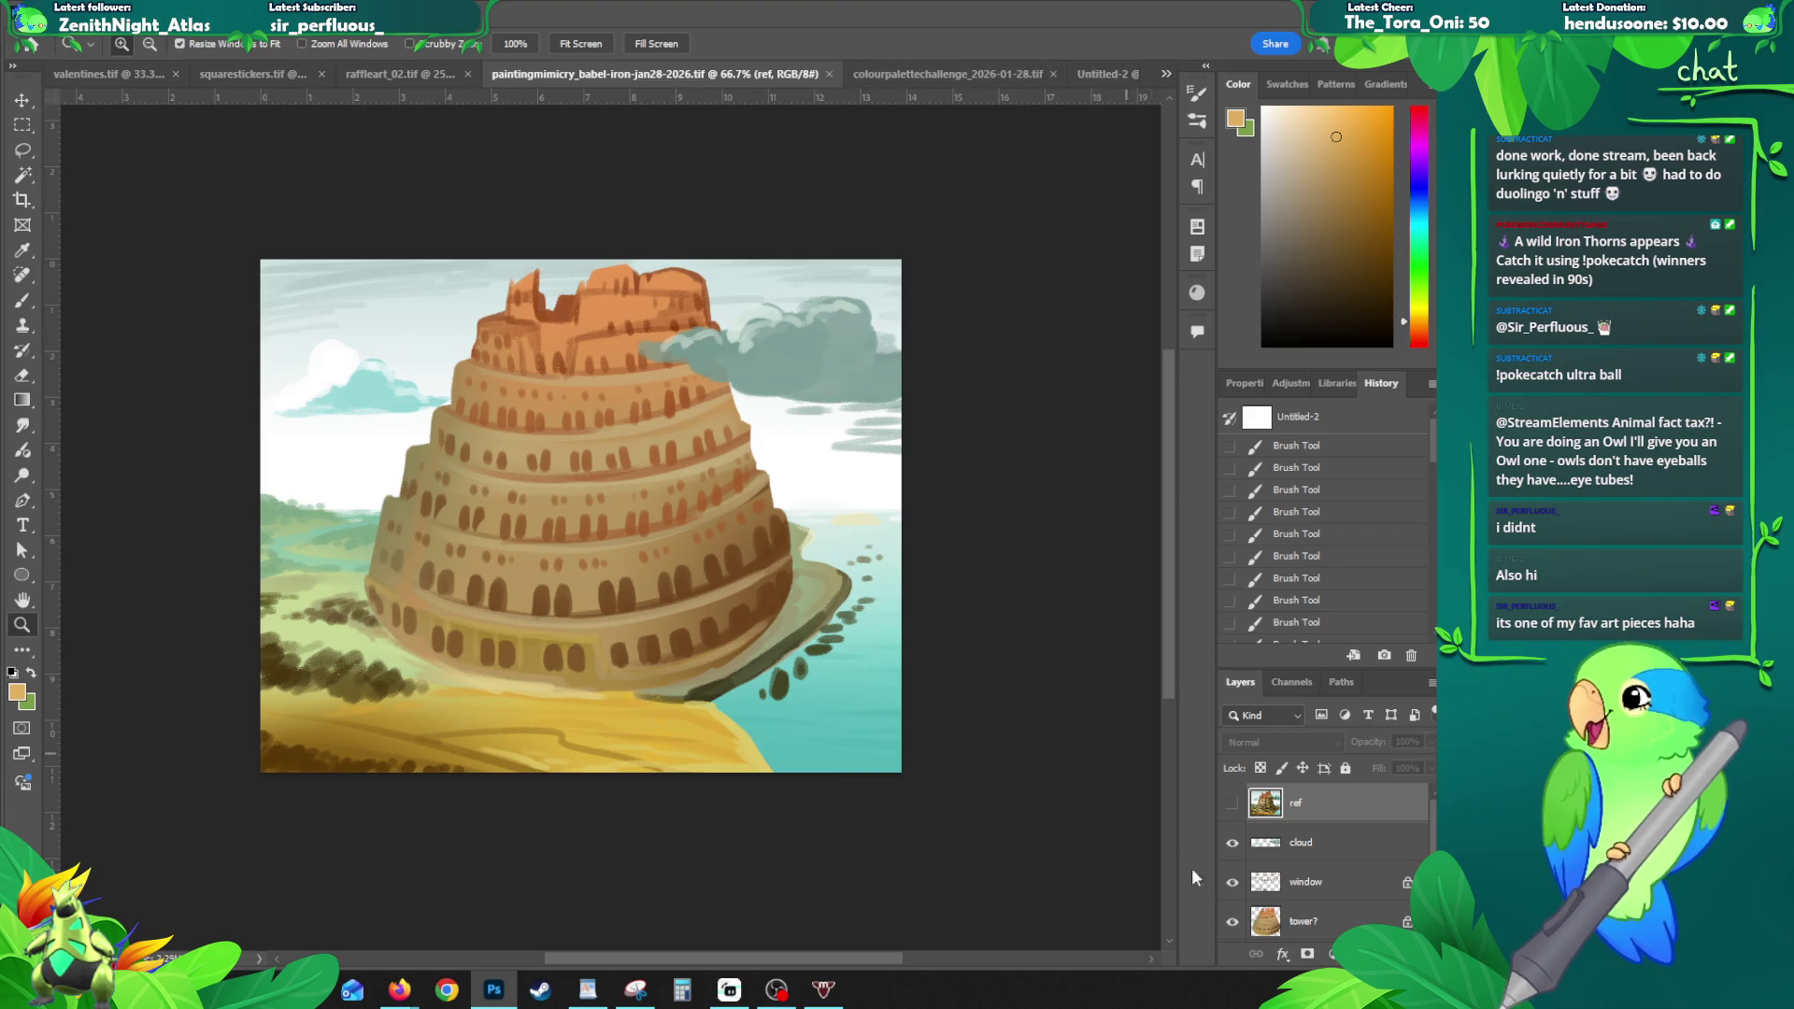
# - Flash the ref layer on and off over the tower painting, then return to the colourpalettechallenge artwork
pyautogui.click(1232, 804)
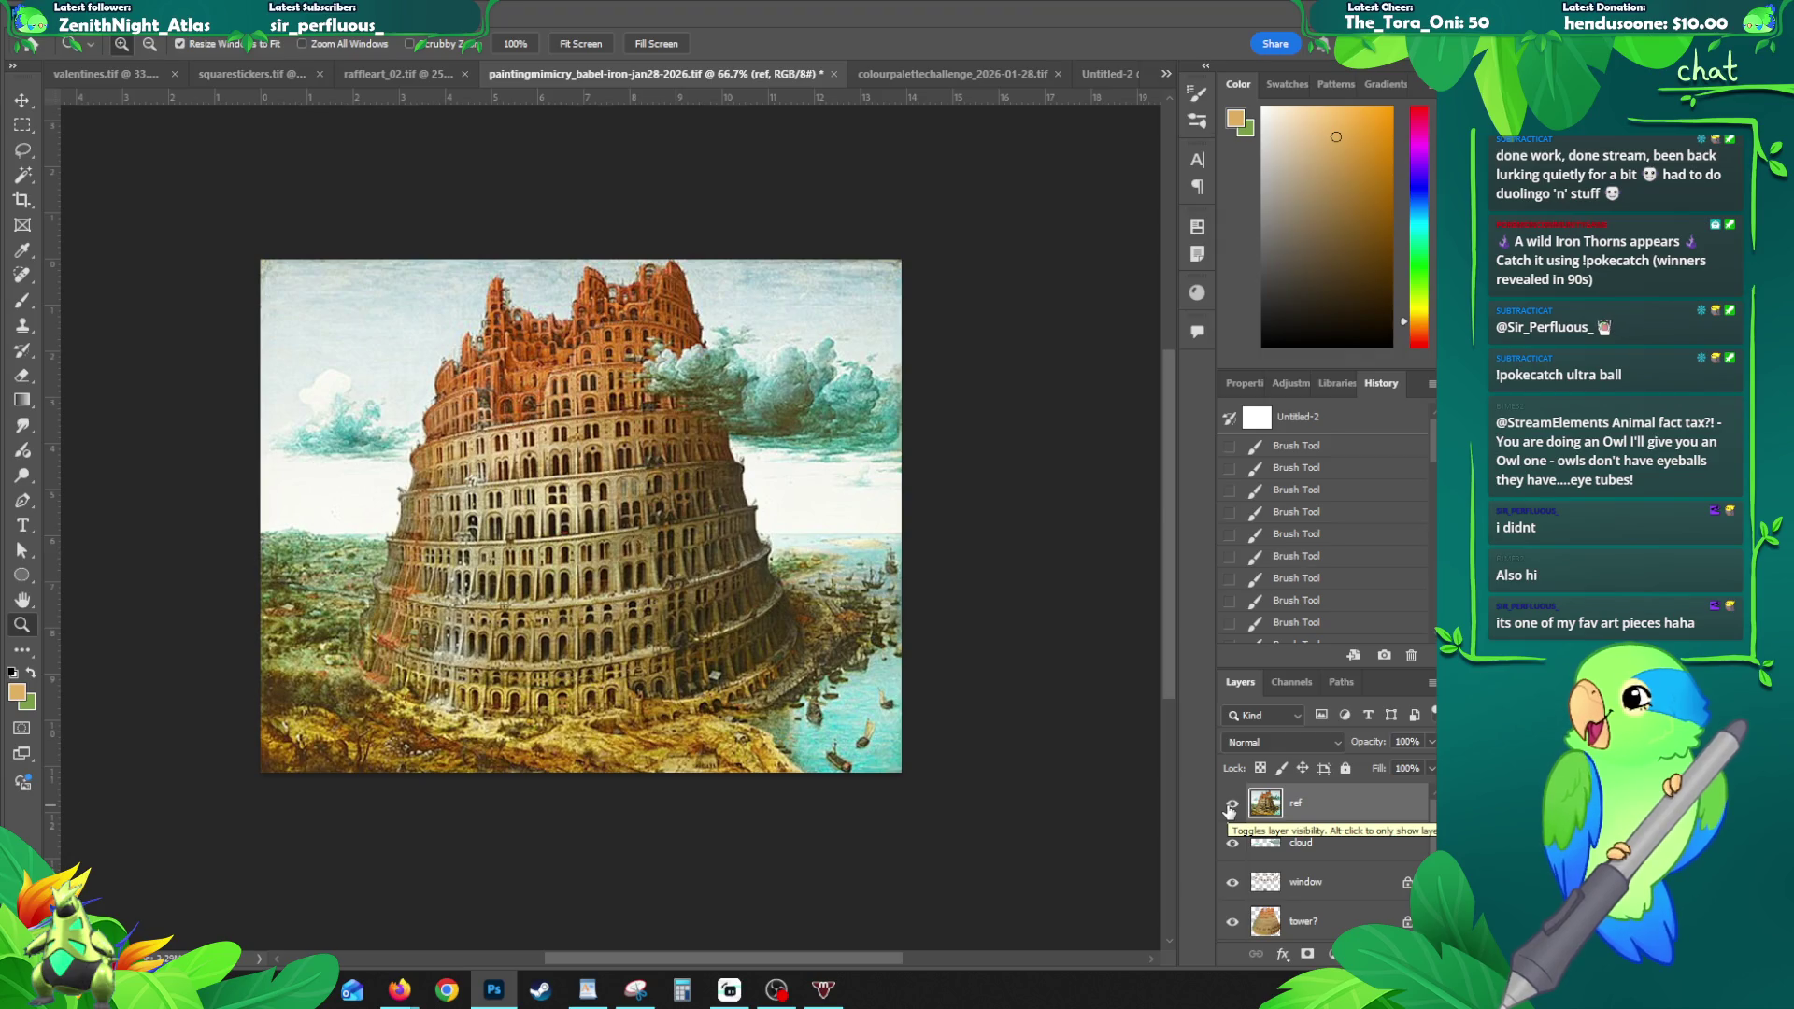
pyautogui.click(1232, 804)
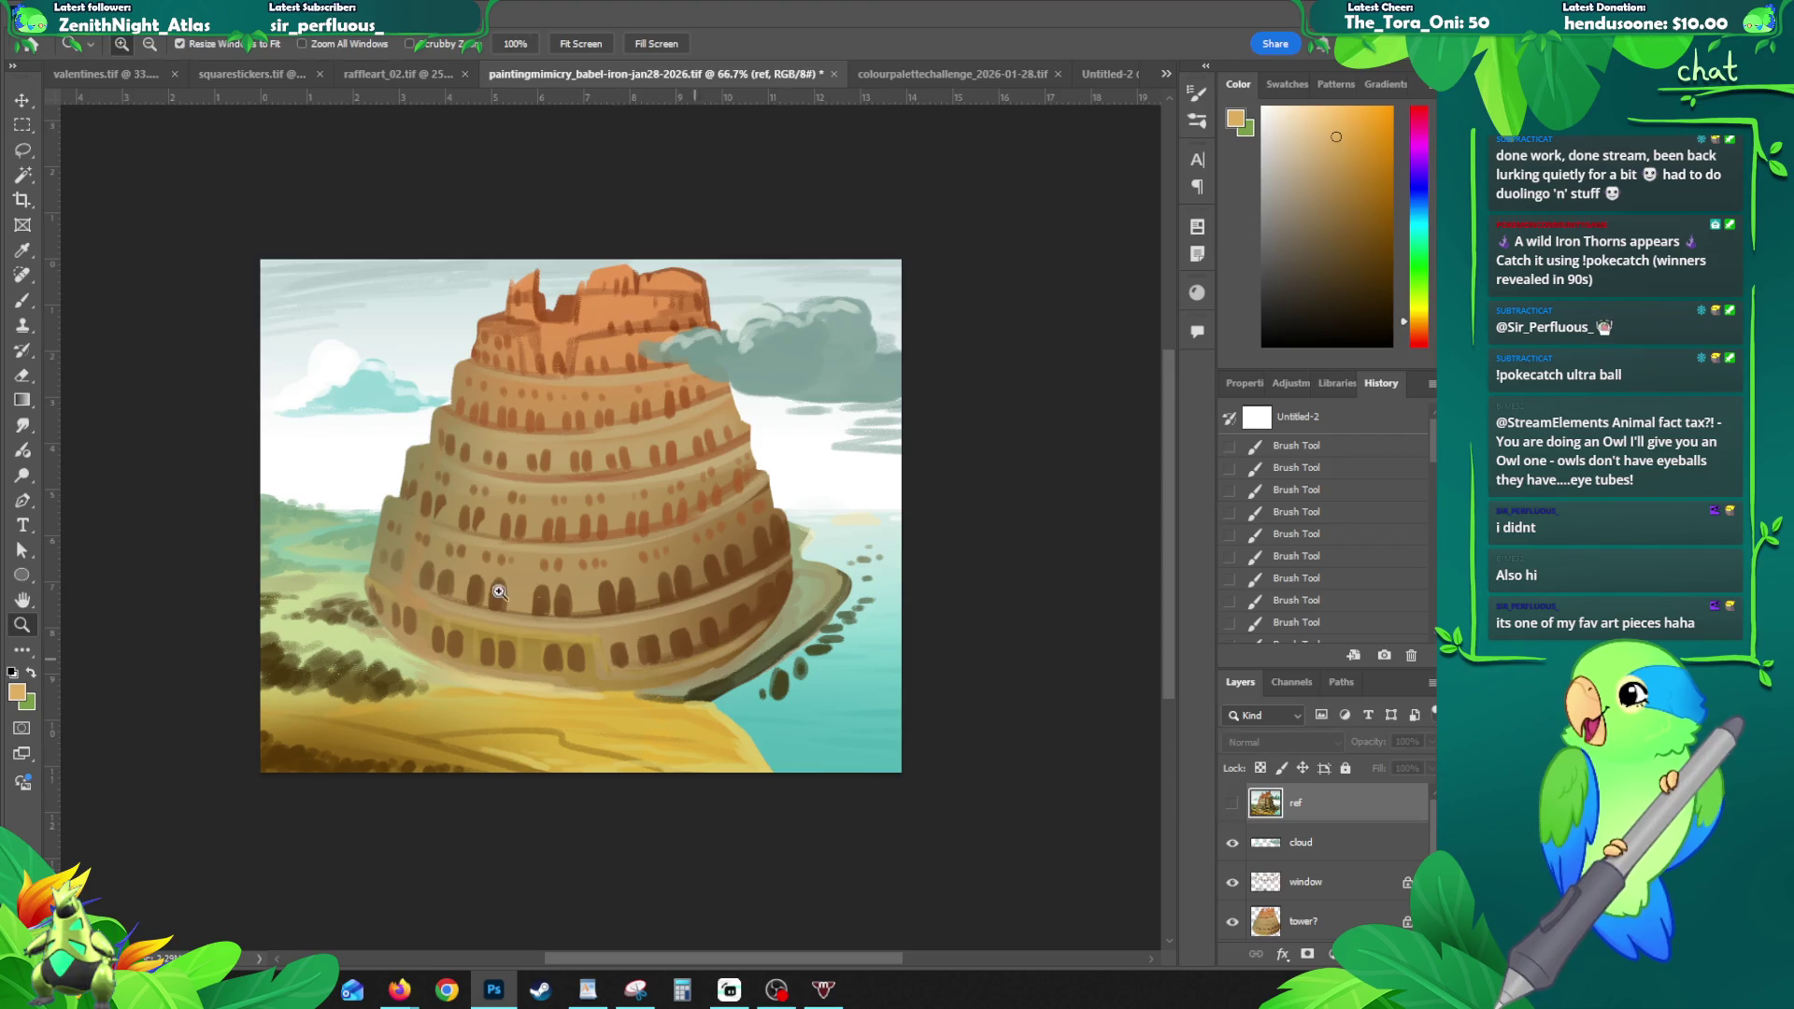
pyautogui.click(918, 80)
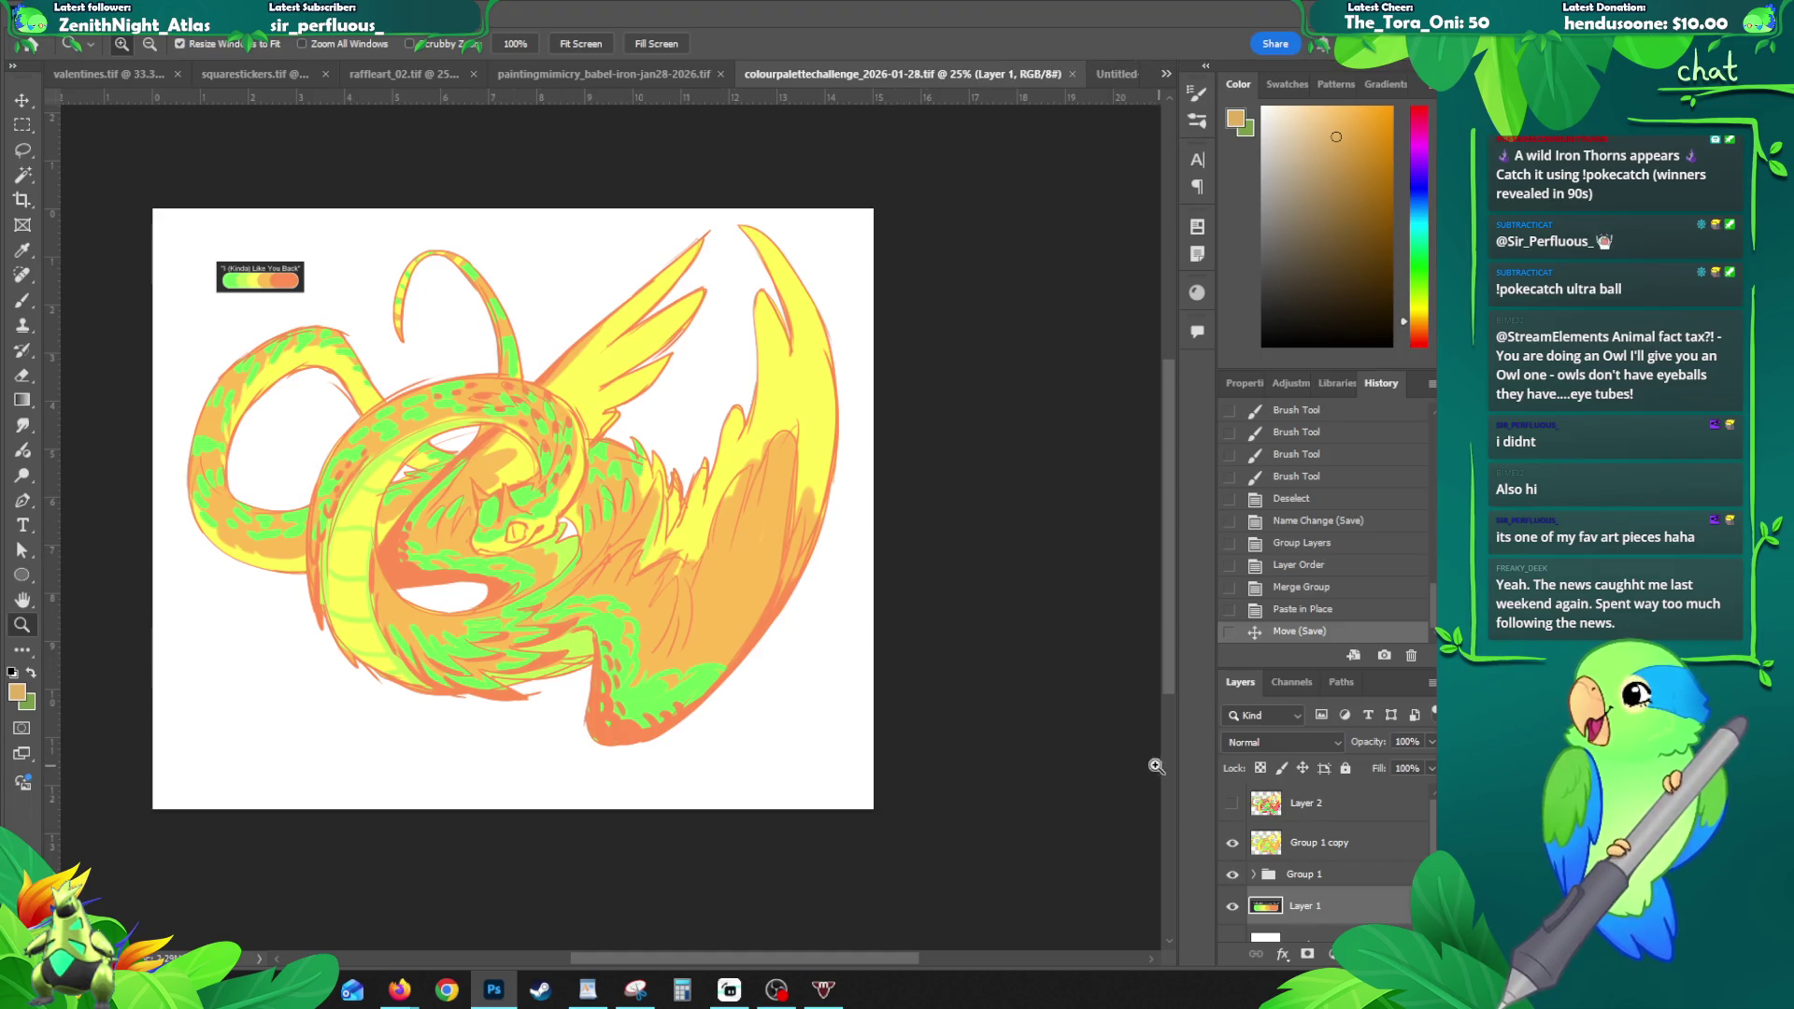
# - Show Layer 2's pink-red recolour, rename it 'adjusted', save, and switch to the Untitled-2 owl document
pyautogui.click(1232, 806)
pyautogui.click(1295, 813)
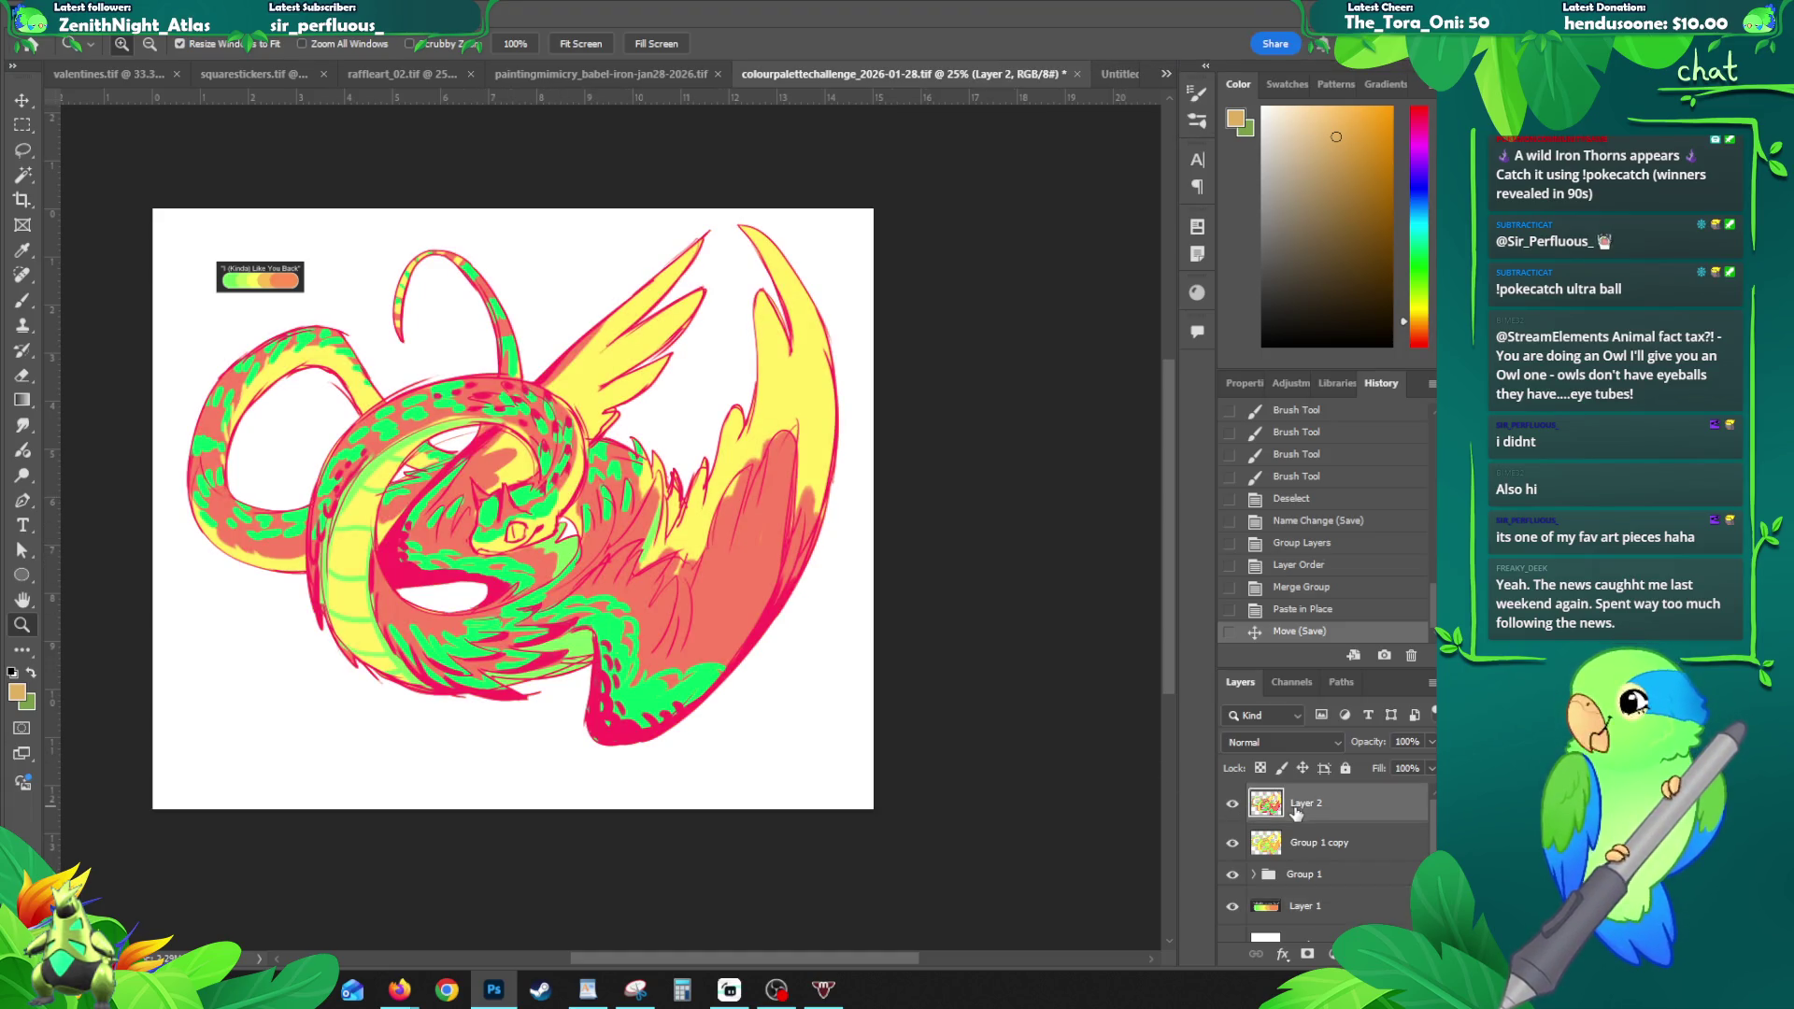
pyautogui.doubleClick(1299, 805)
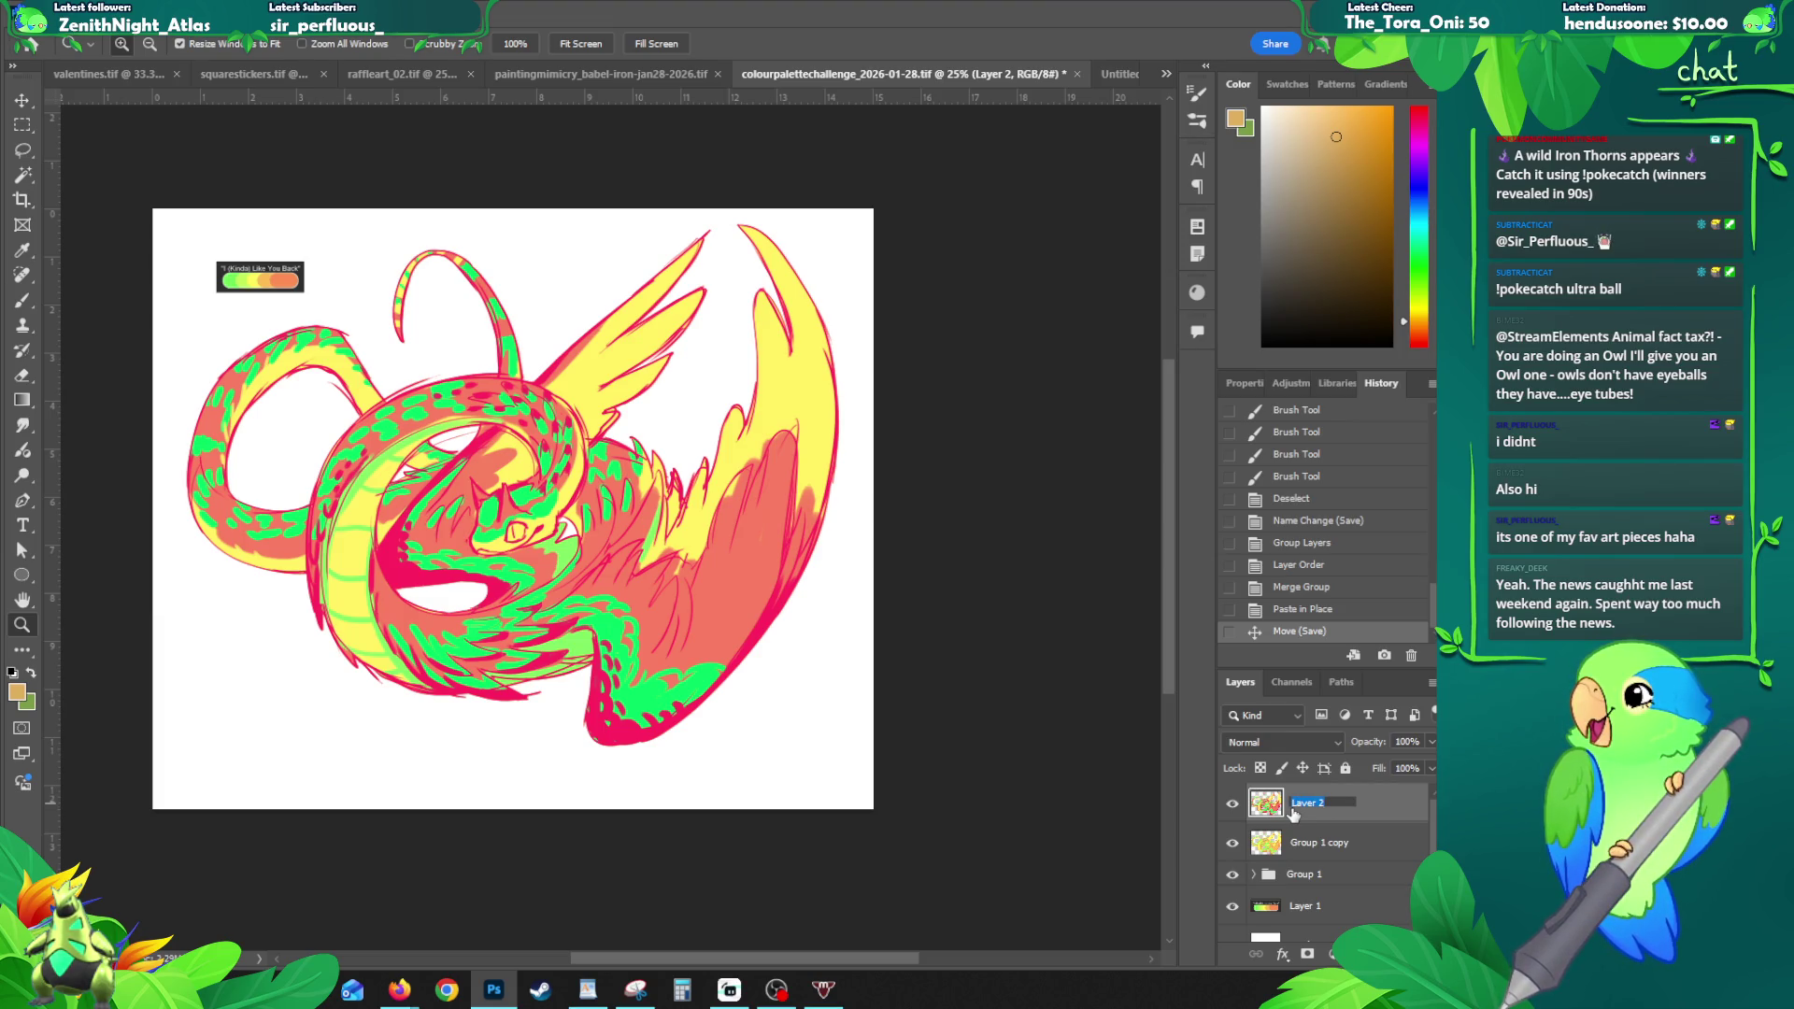
pyautogui.write('adjusted')
pyautogui.press('Return')
pyautogui.hotkey('ctrl', 's')
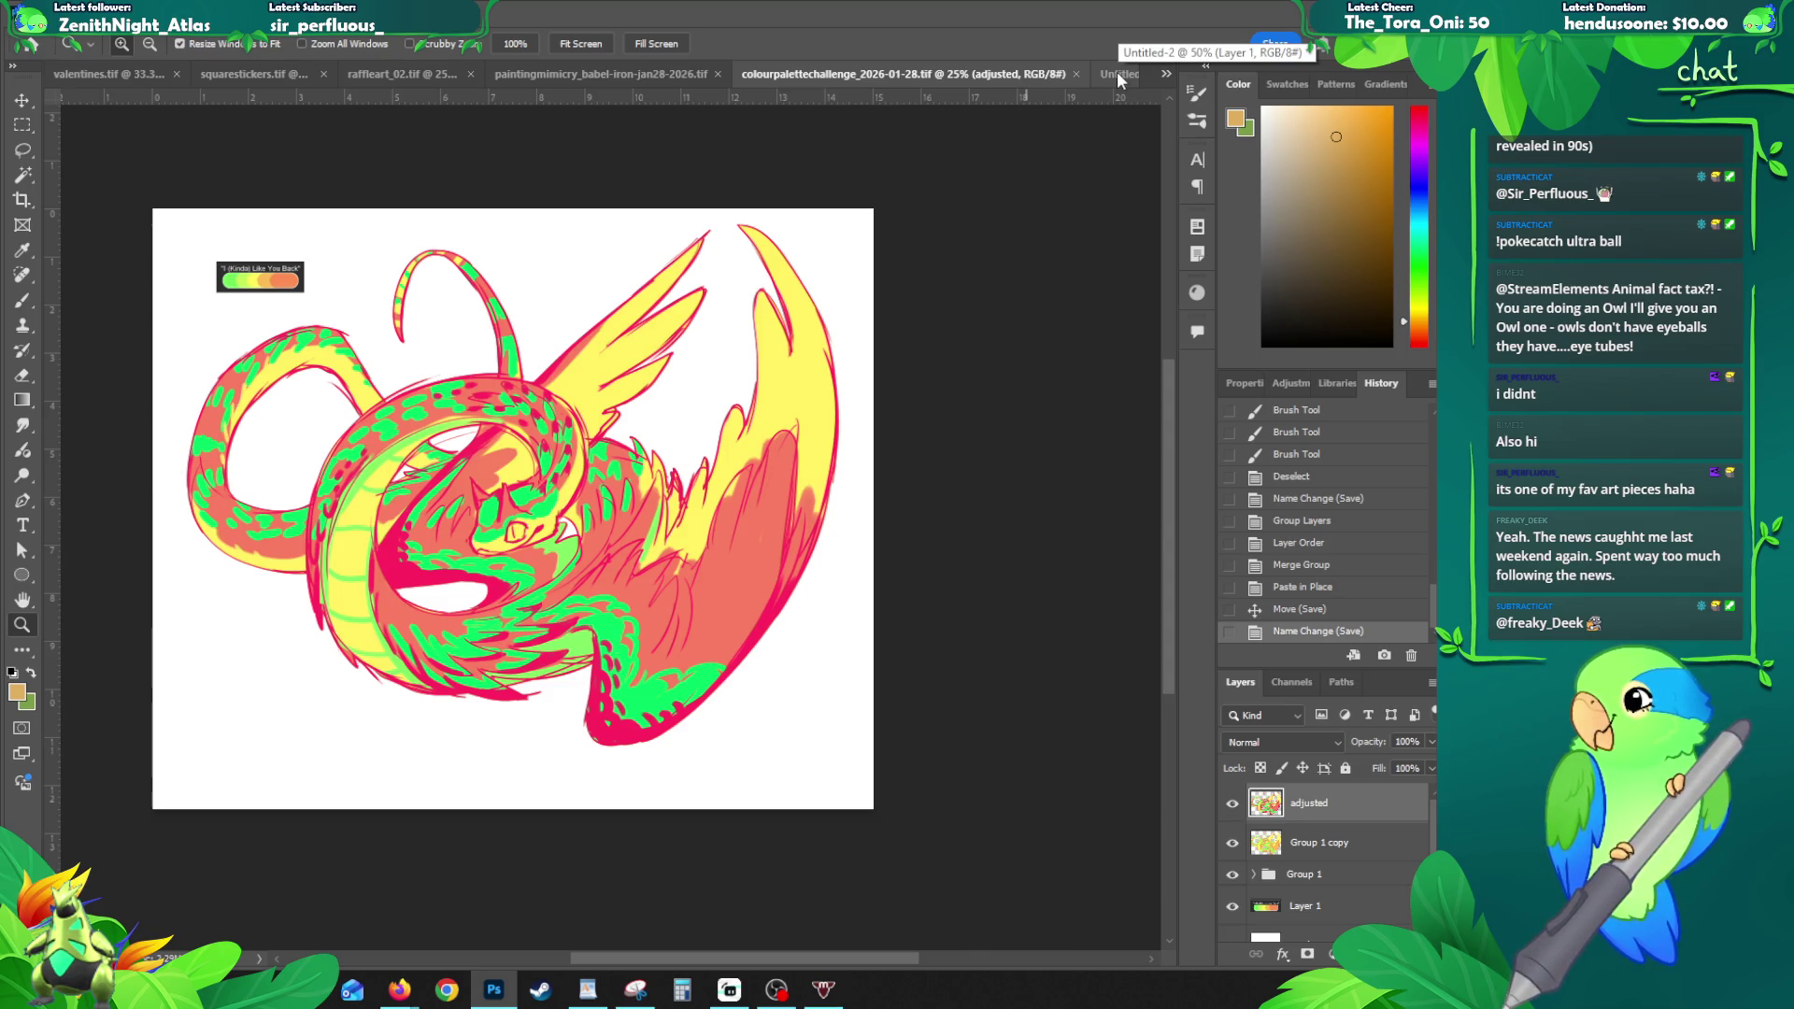
pyautogui.click(1119, 76)
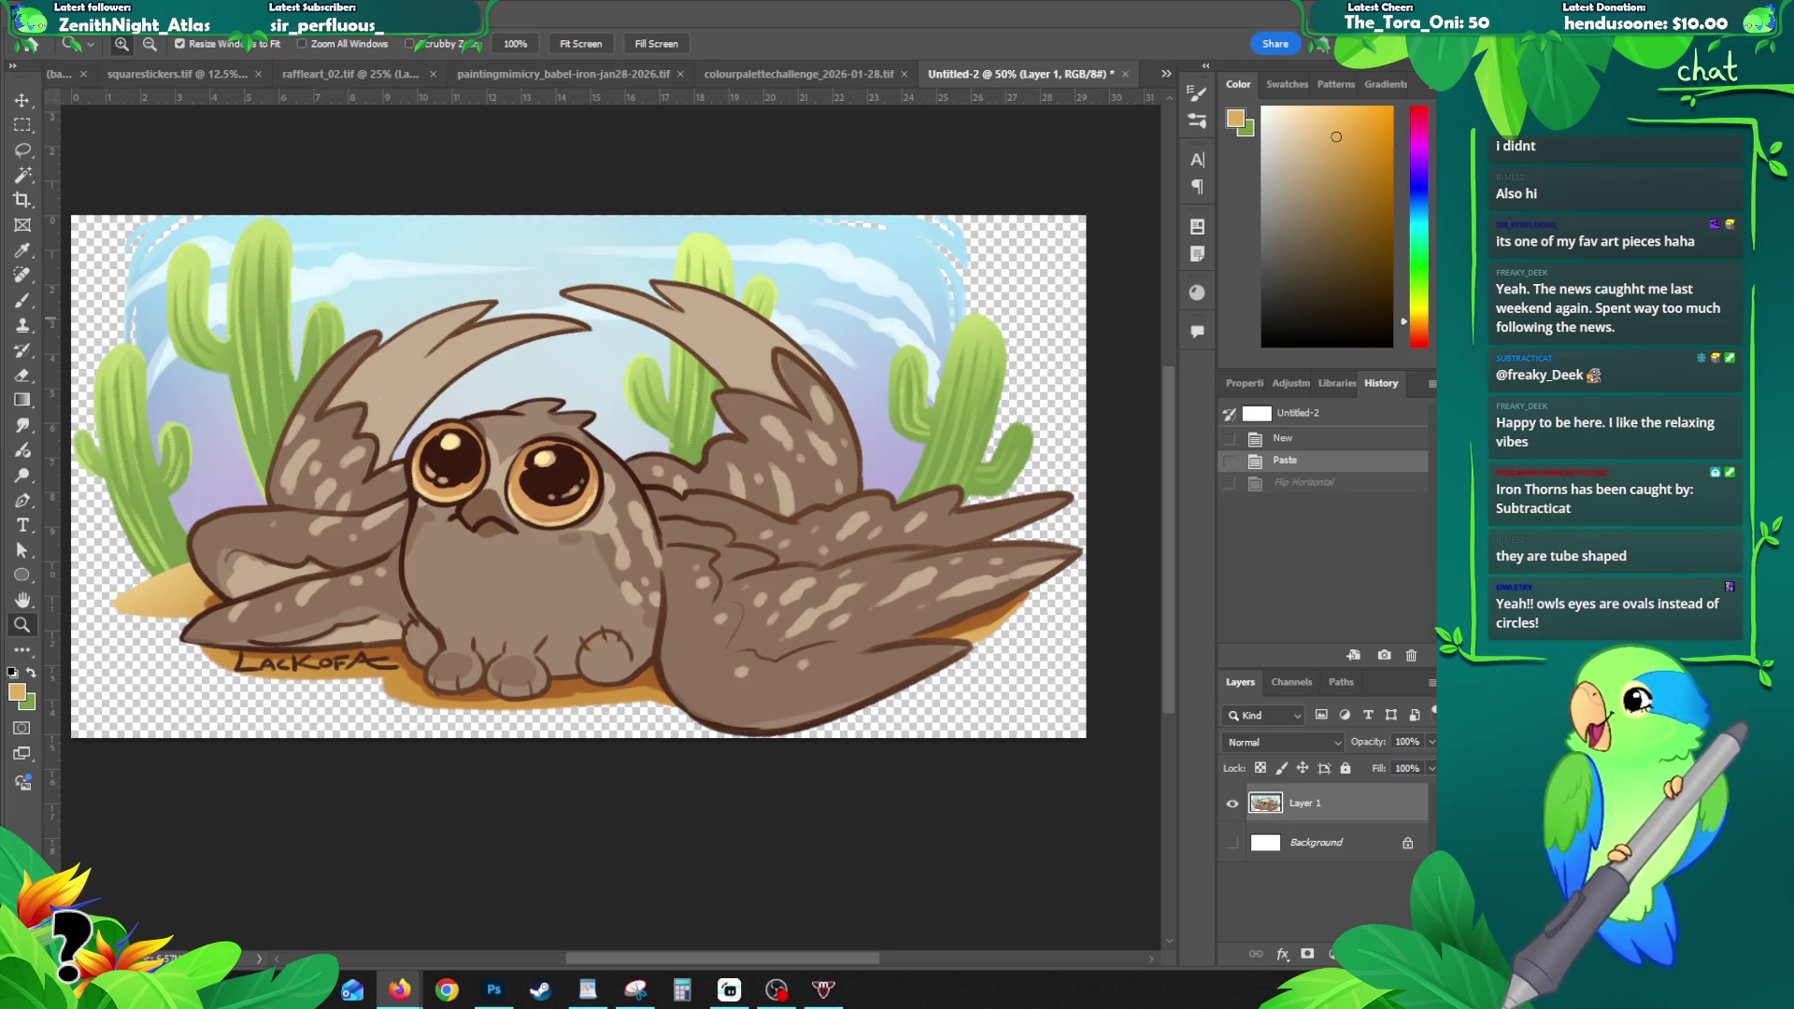
pyautogui.click(399, 989)
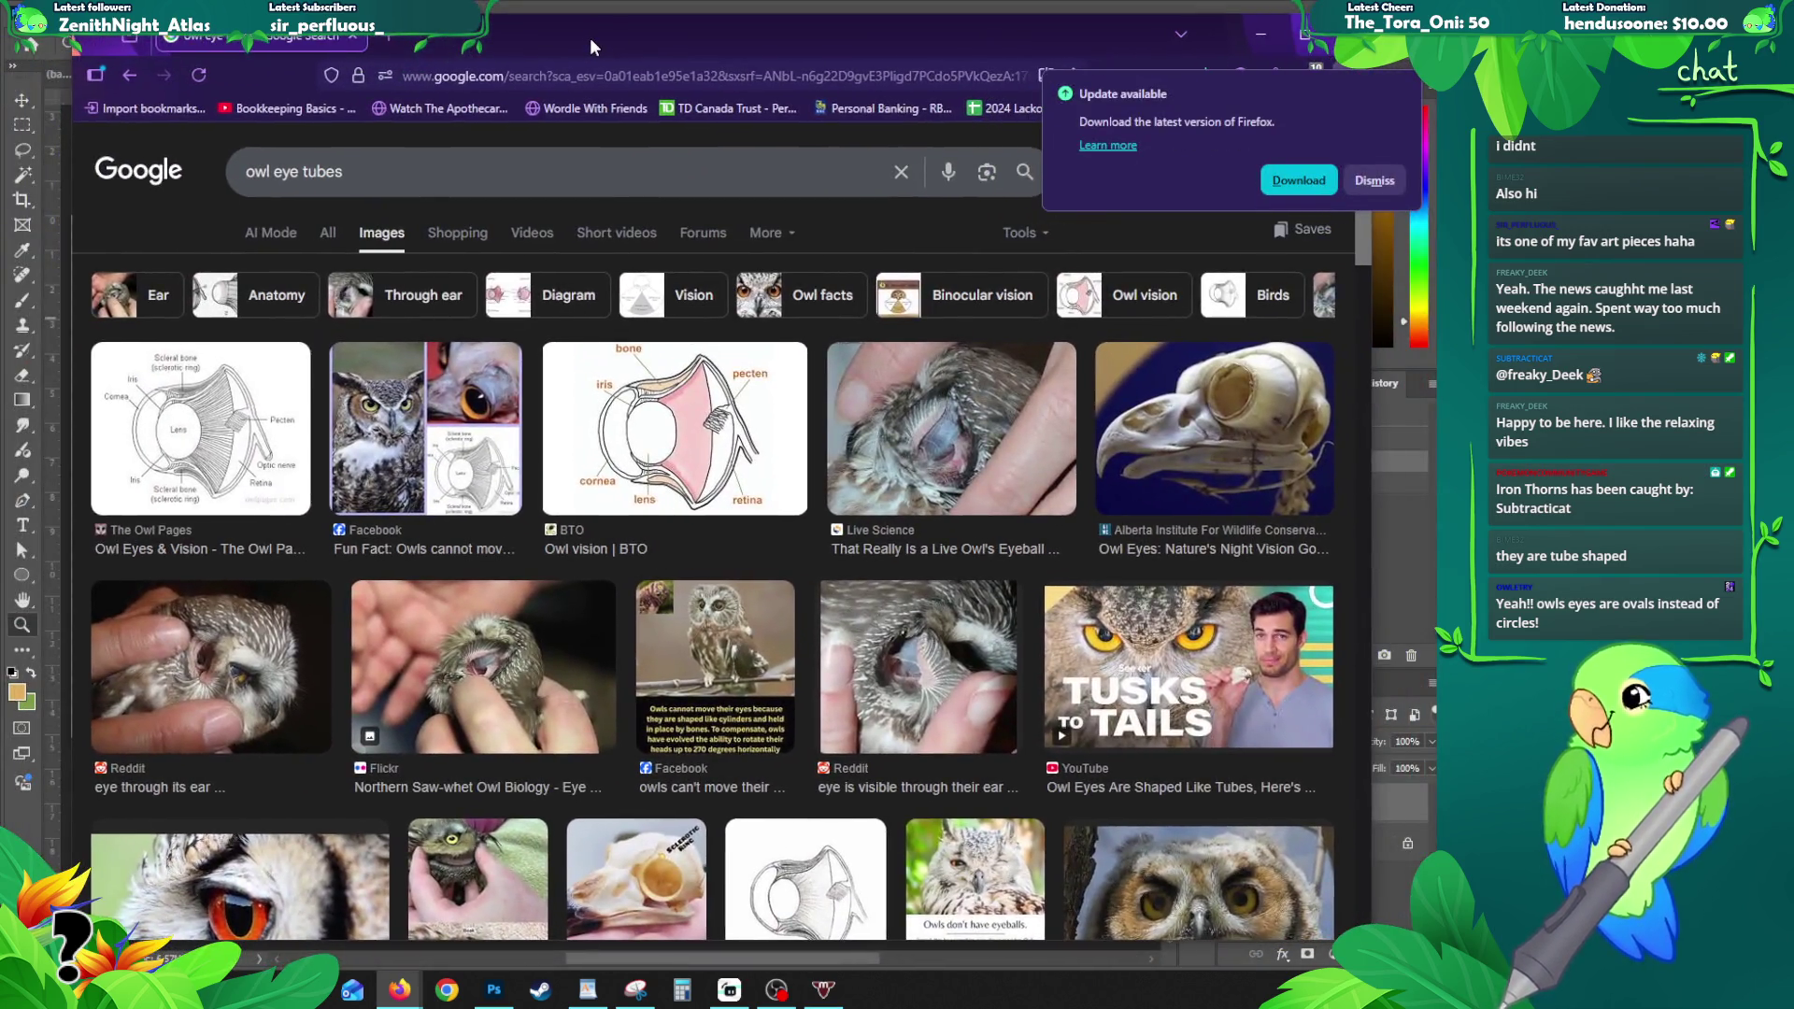
# - Preview the owl skull image result and dismiss Firefox's update notice
pyautogui.click(1214, 428)
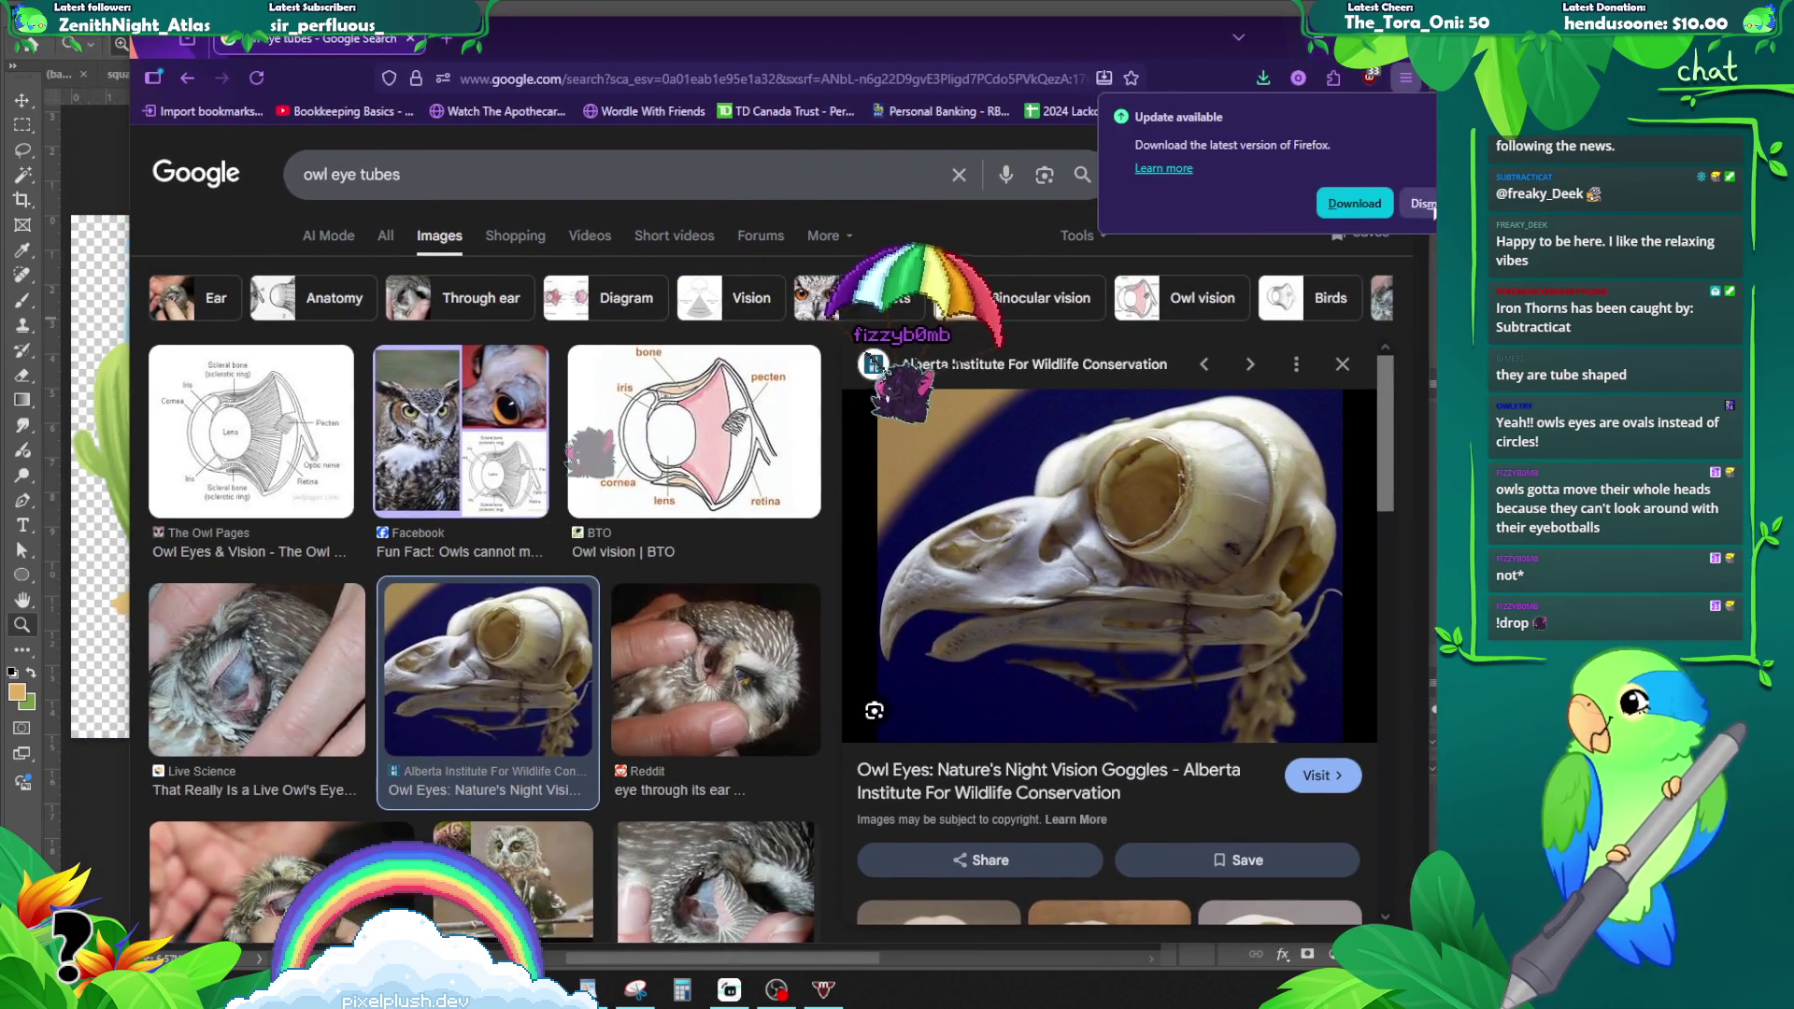
pyautogui.click(590, 507)
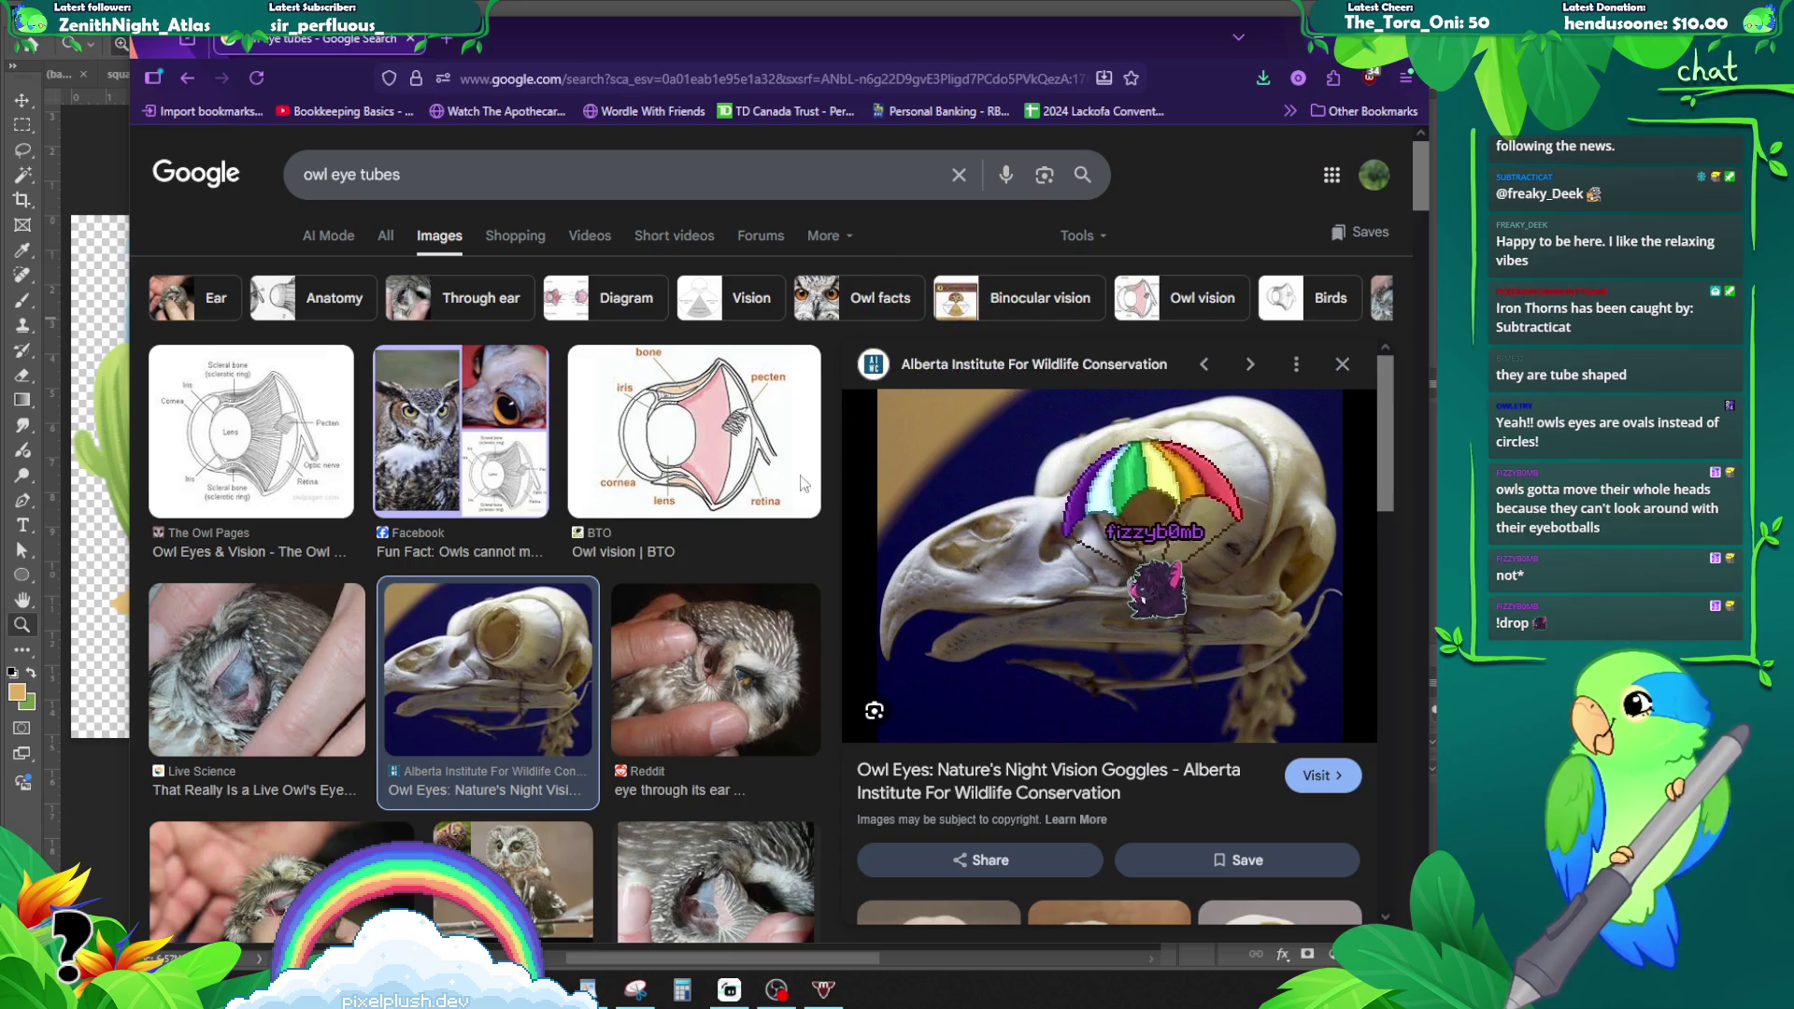
pyautogui.scroll(-4, 759, 465)
pyautogui.scroll(-3, 759, 464)
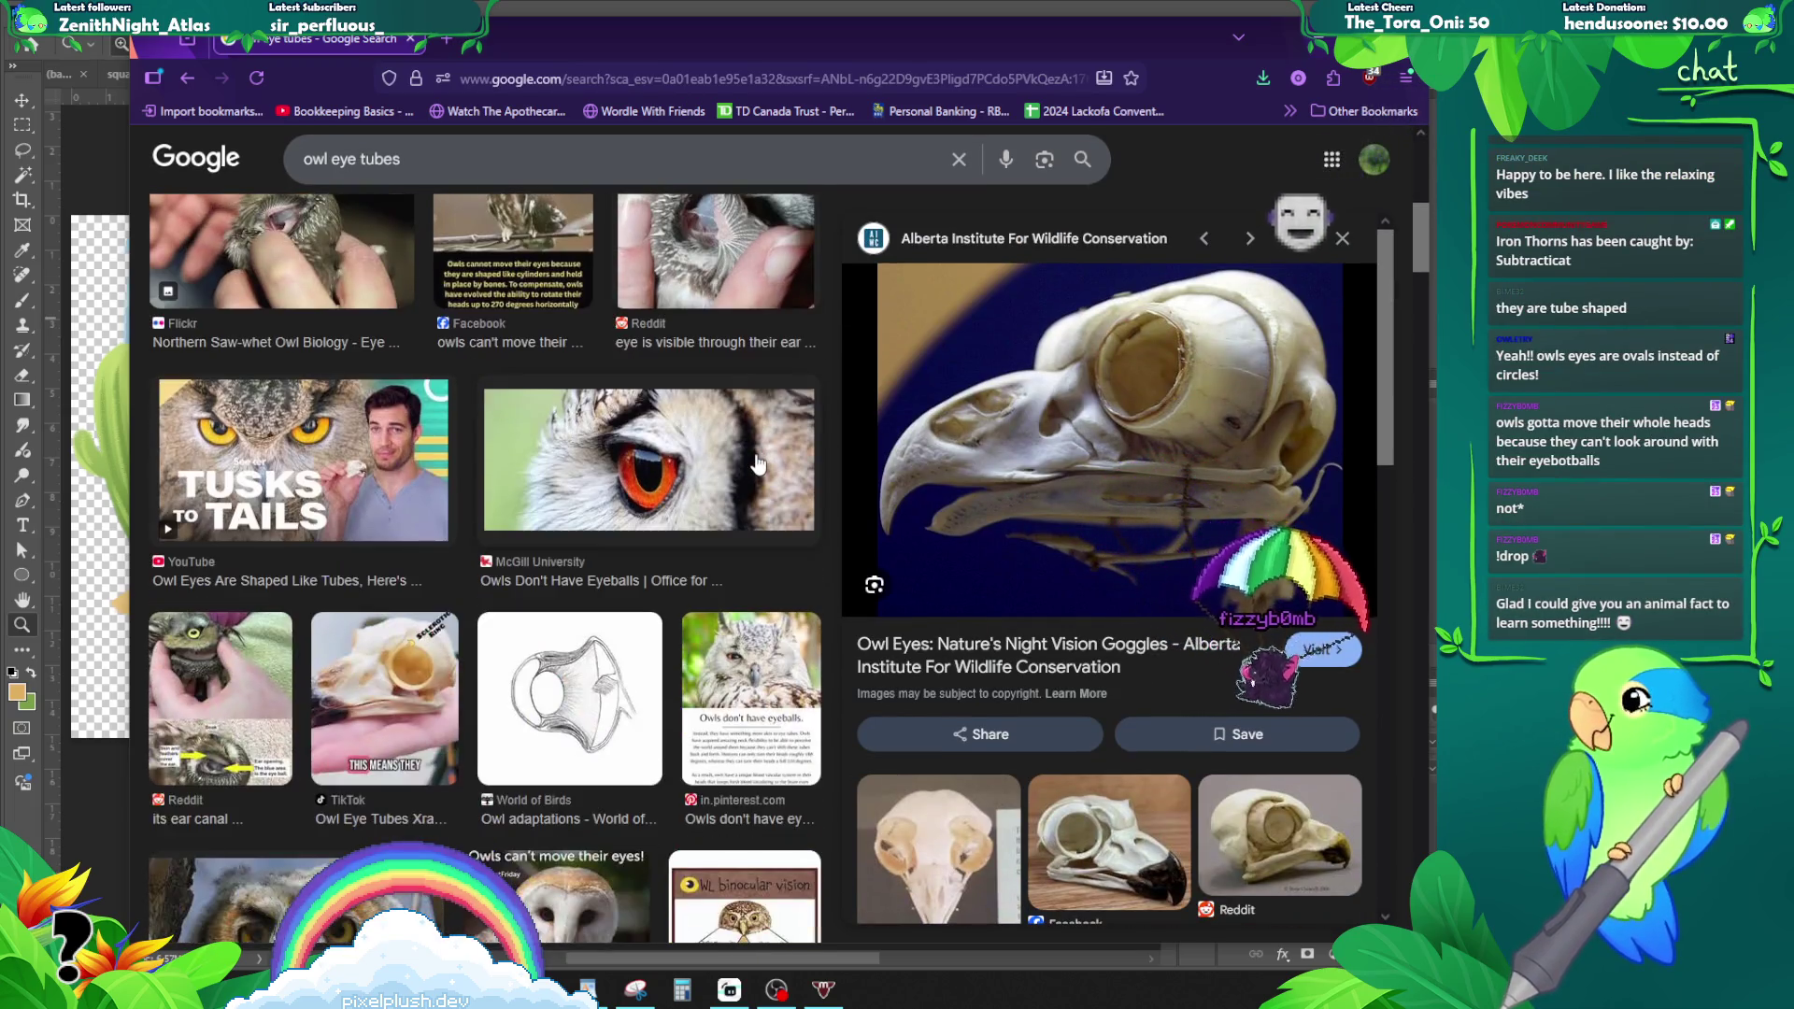
pyautogui.scroll(-2, 759, 465)
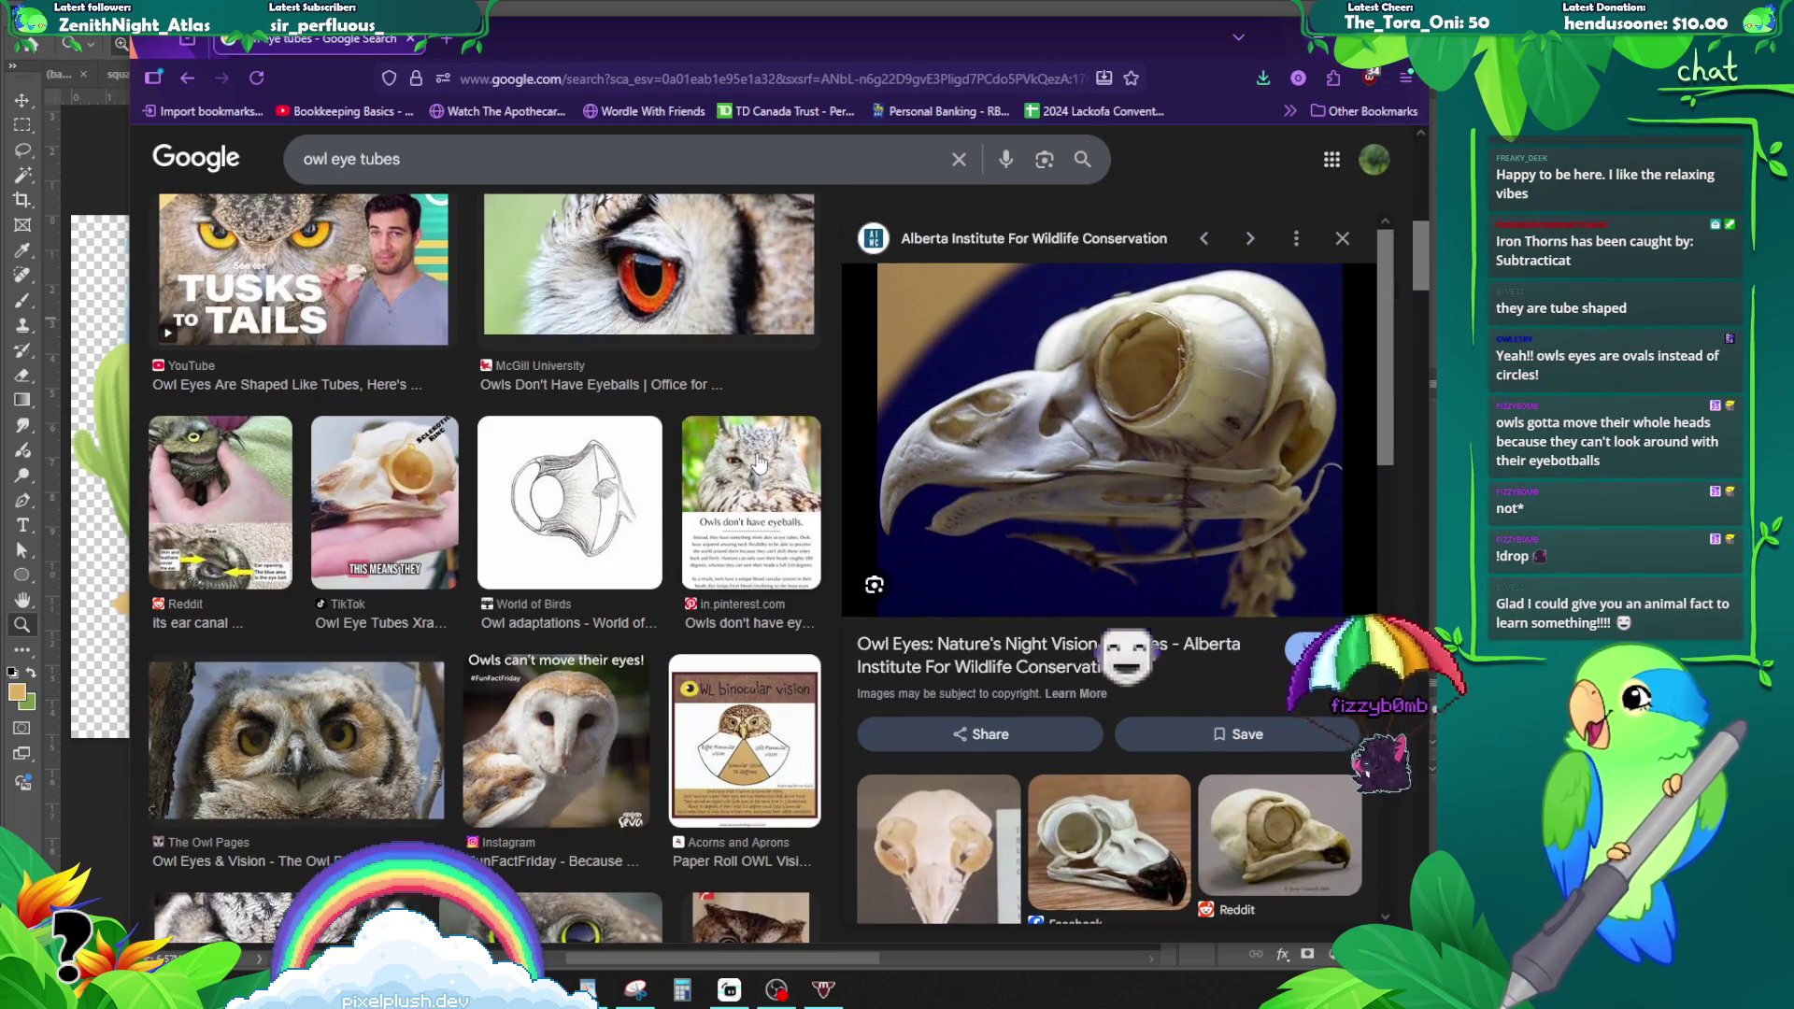
pyautogui.scroll(-1, 759, 463)
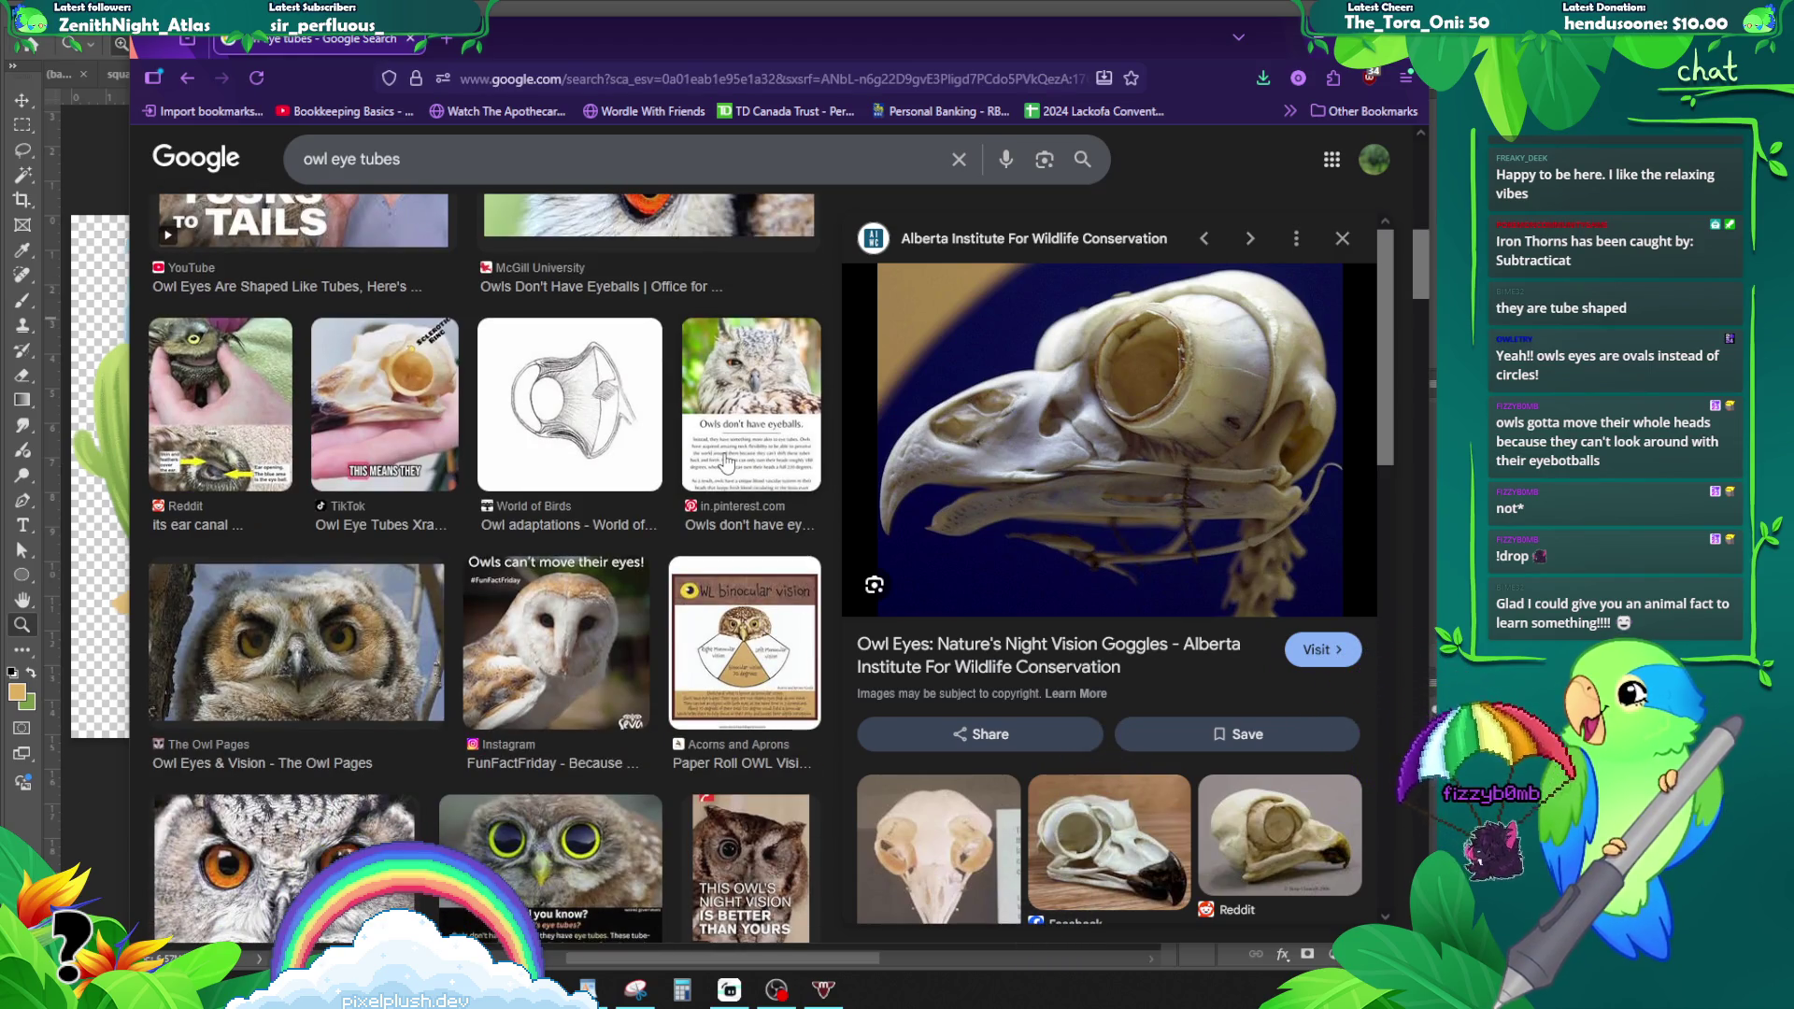
pyautogui.scroll(-3, 721, 462)
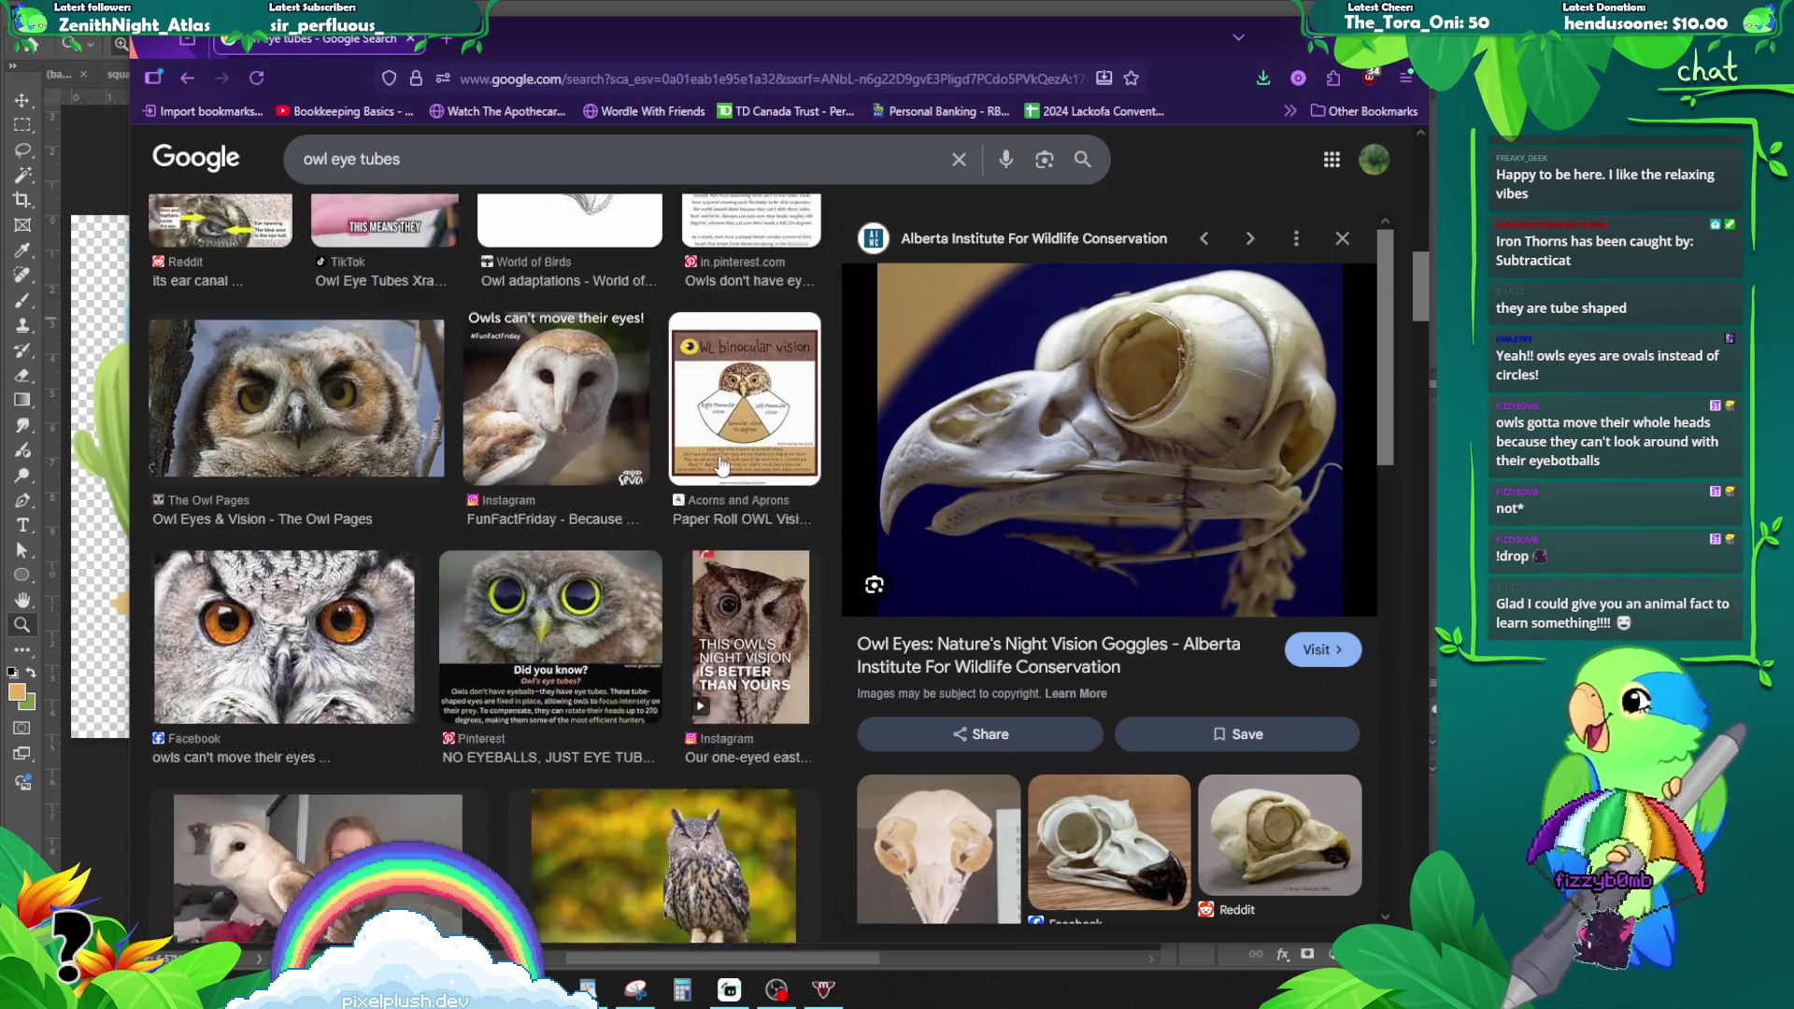
# - Close the preview, browse further owl eye results, and minimise Firefox
pyautogui.click(1346, 240)
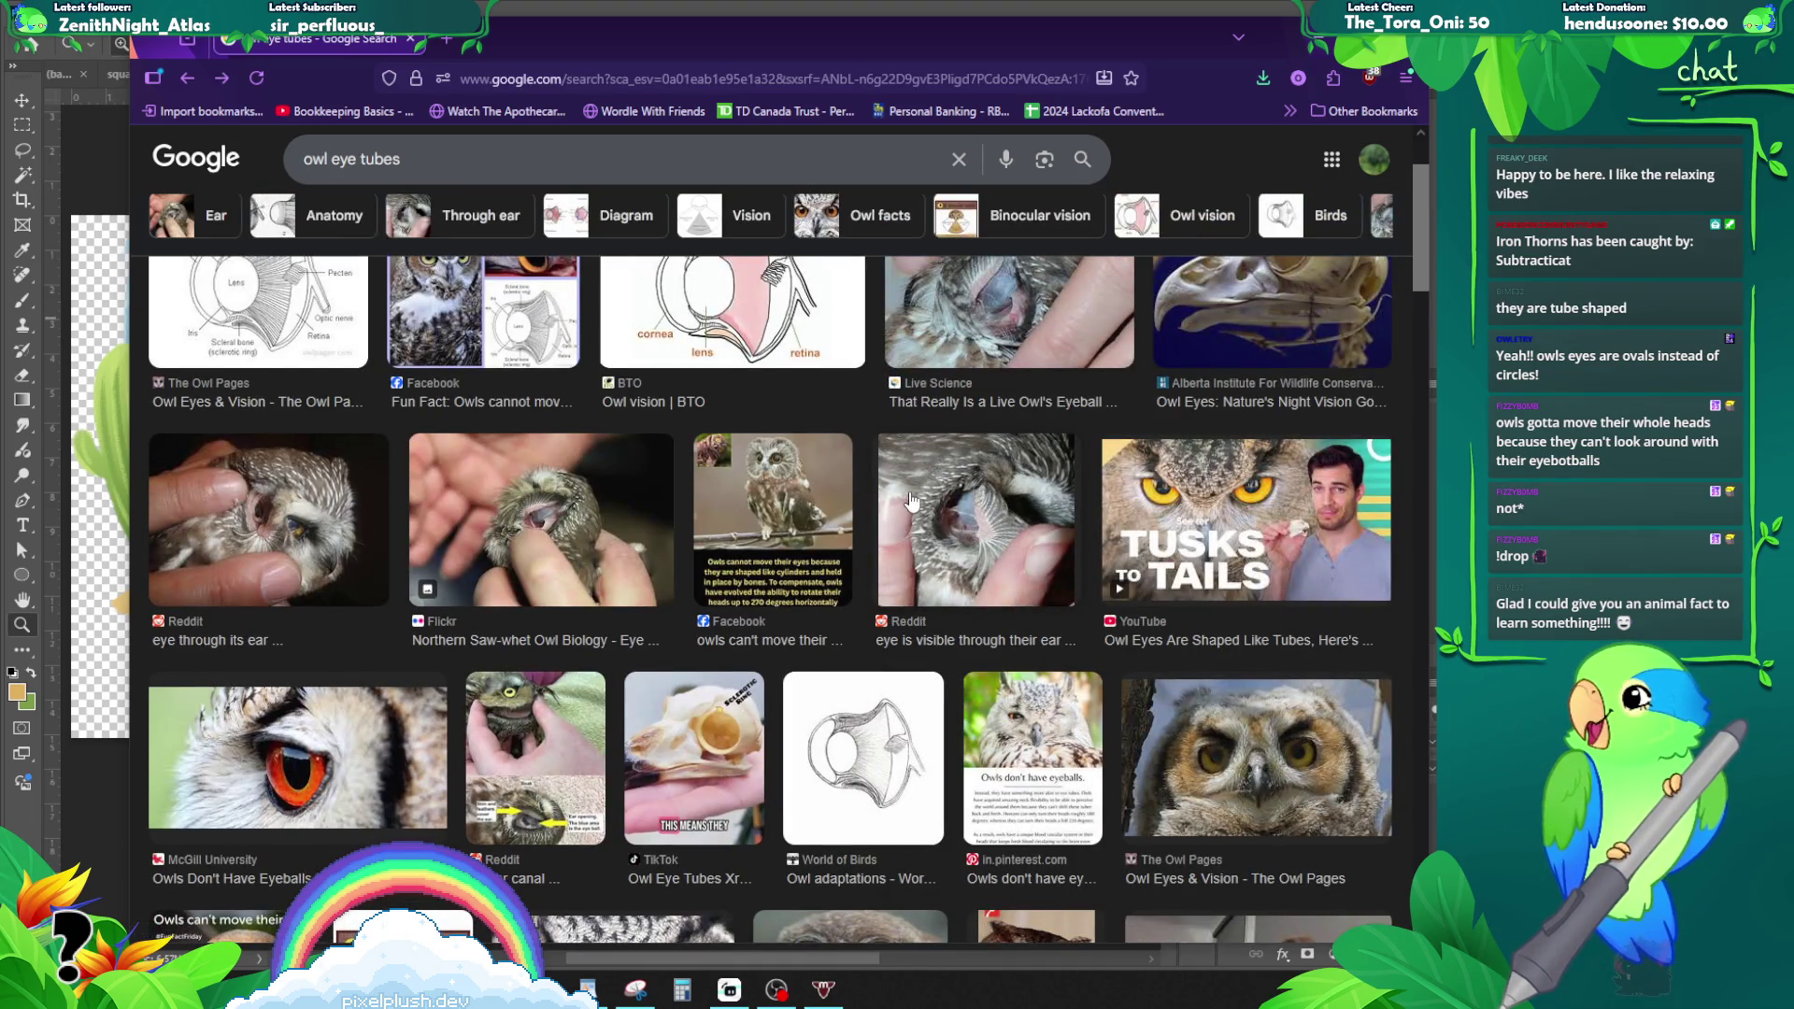
pyautogui.scroll(-1, 912, 505)
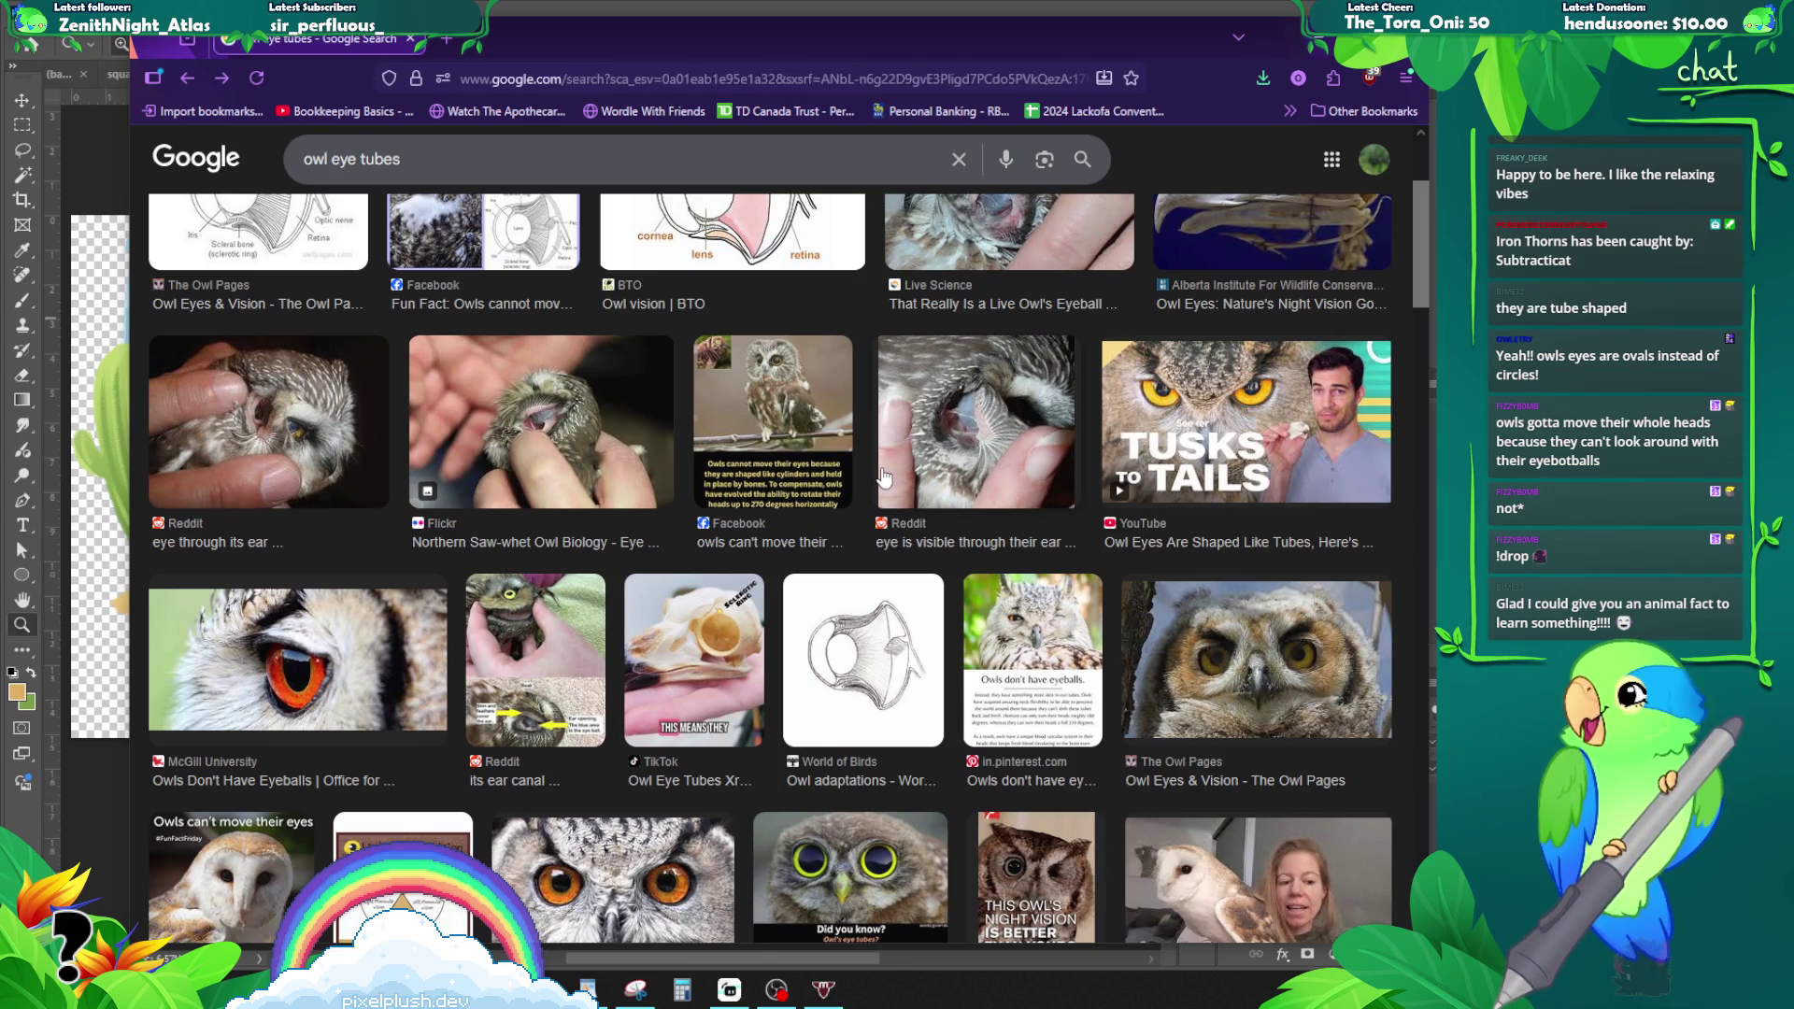
pyautogui.scroll(-3, 883, 477)
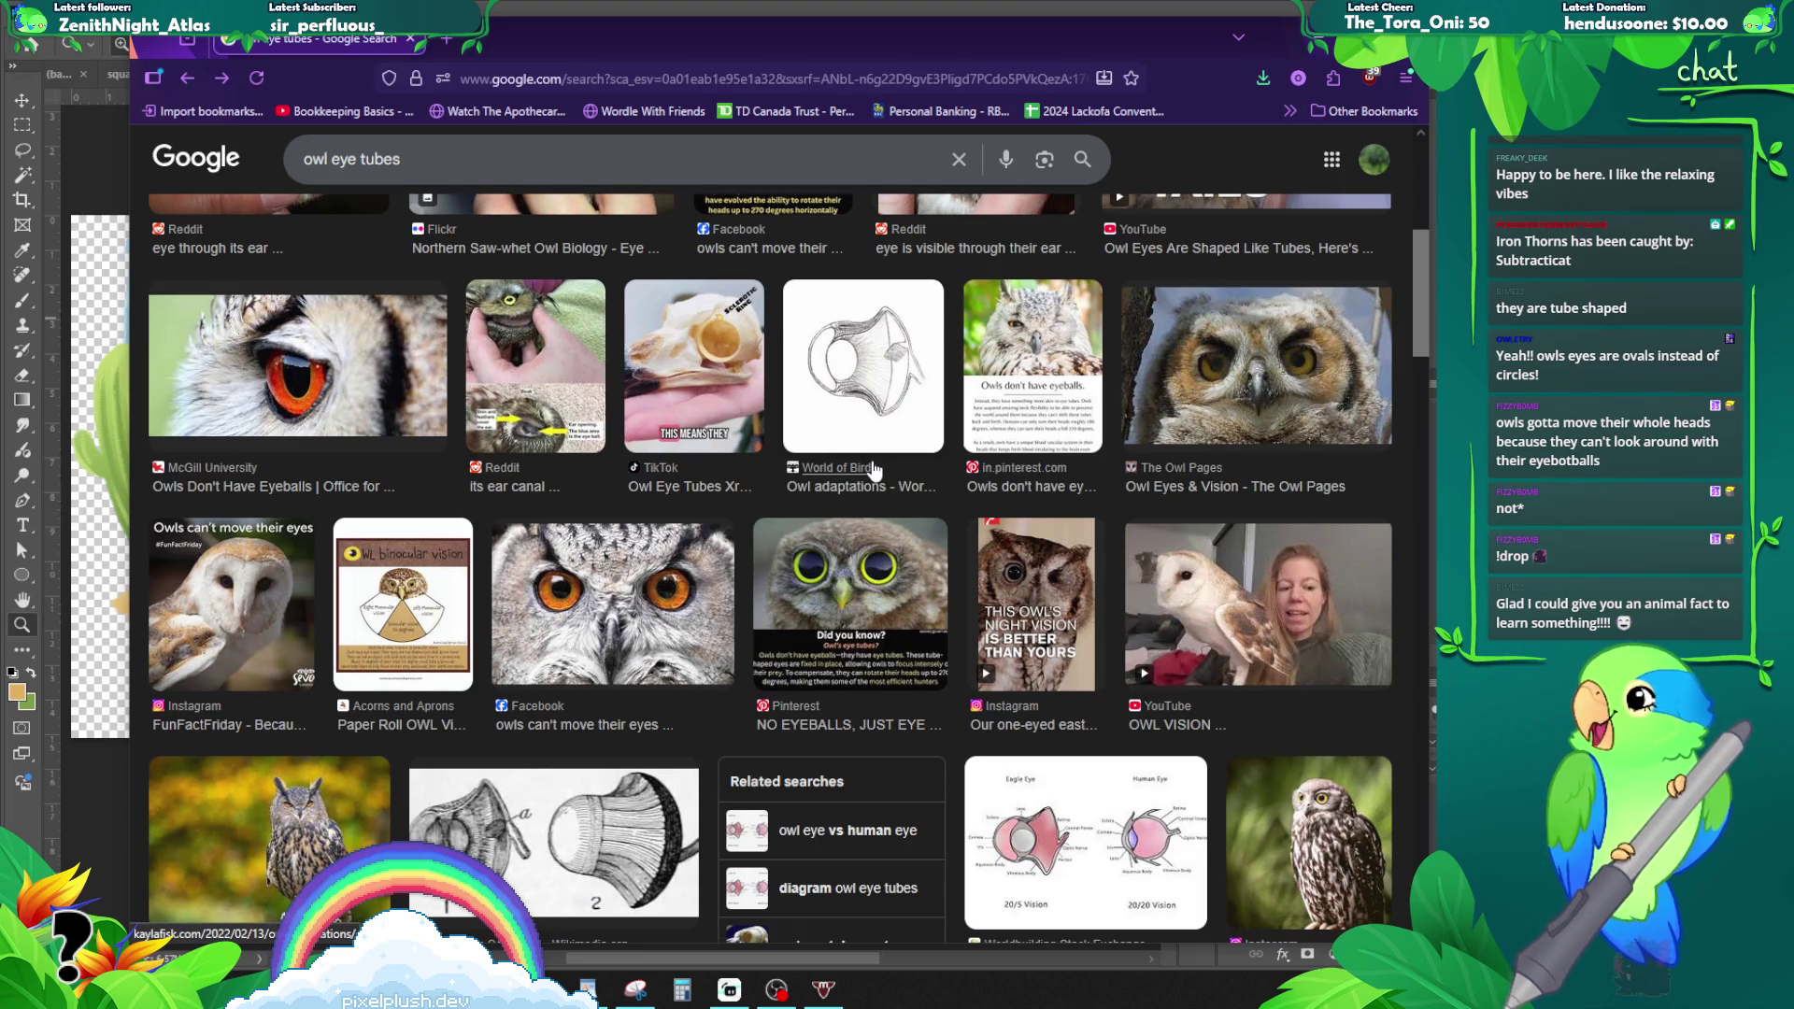
pyautogui.scroll(-4, 872, 467)
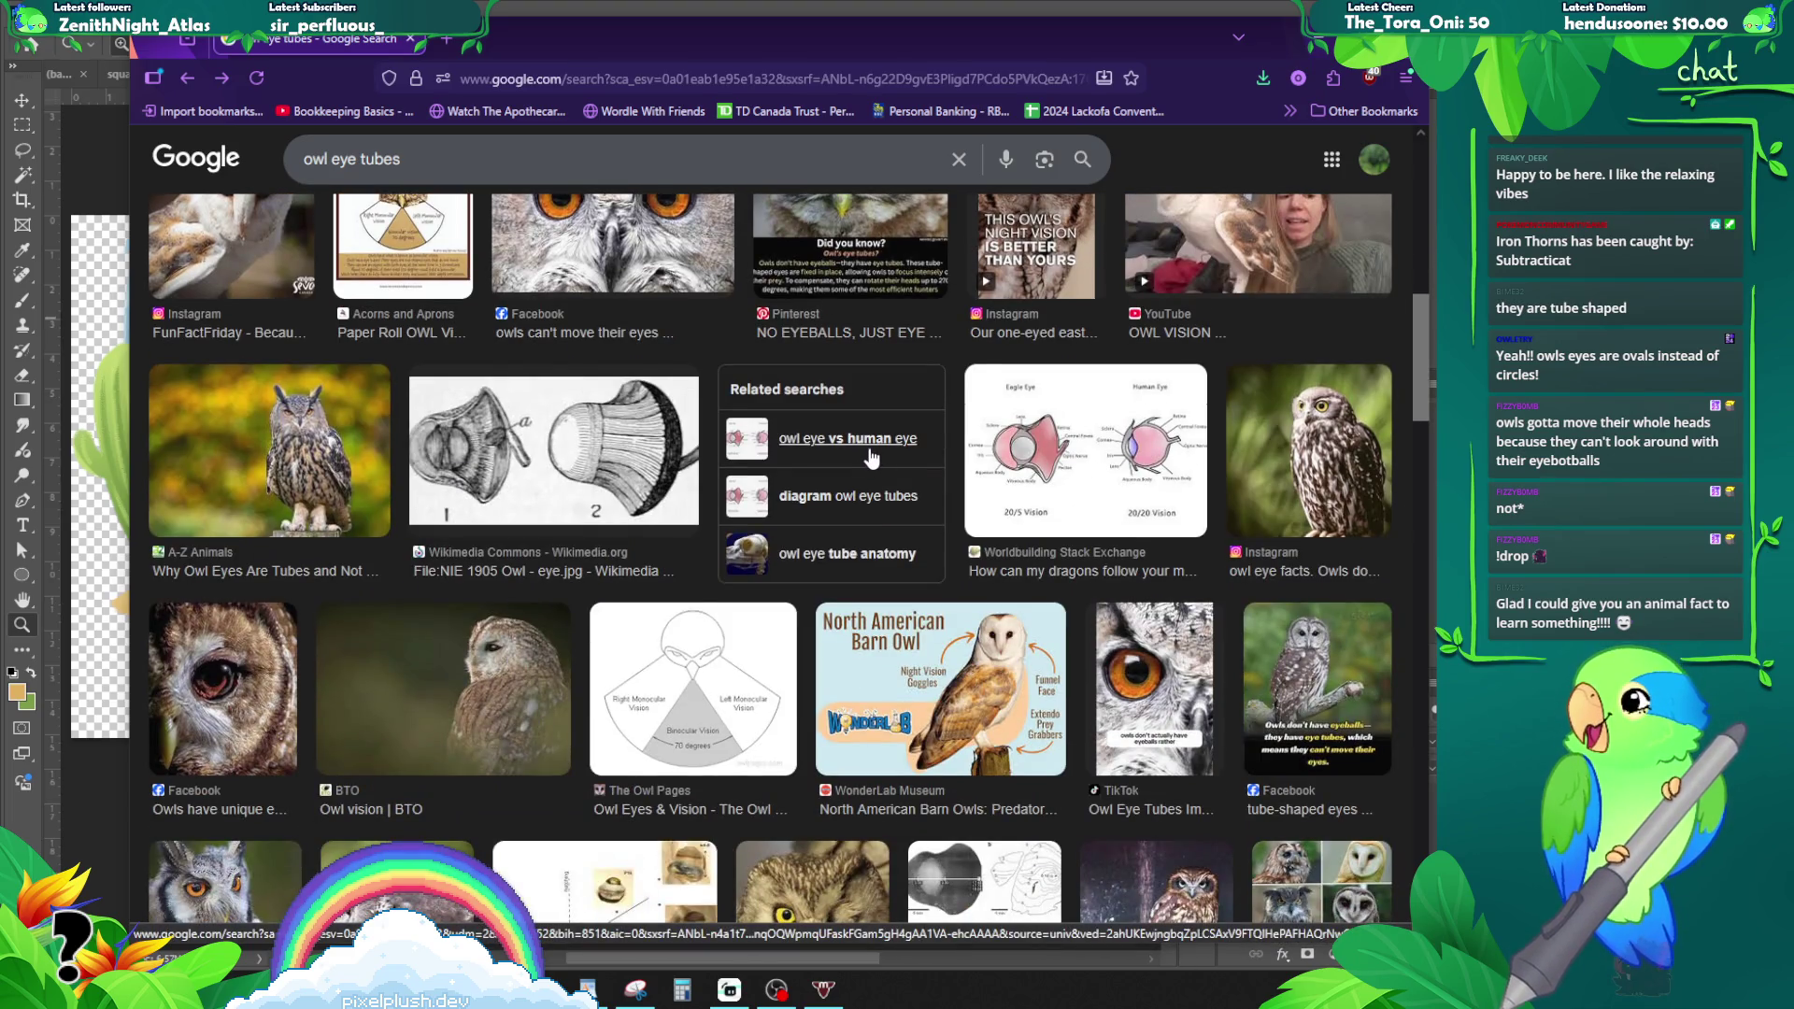
pyautogui.scroll(-5, 872, 458)
pyautogui.scroll(15, 841, 449)
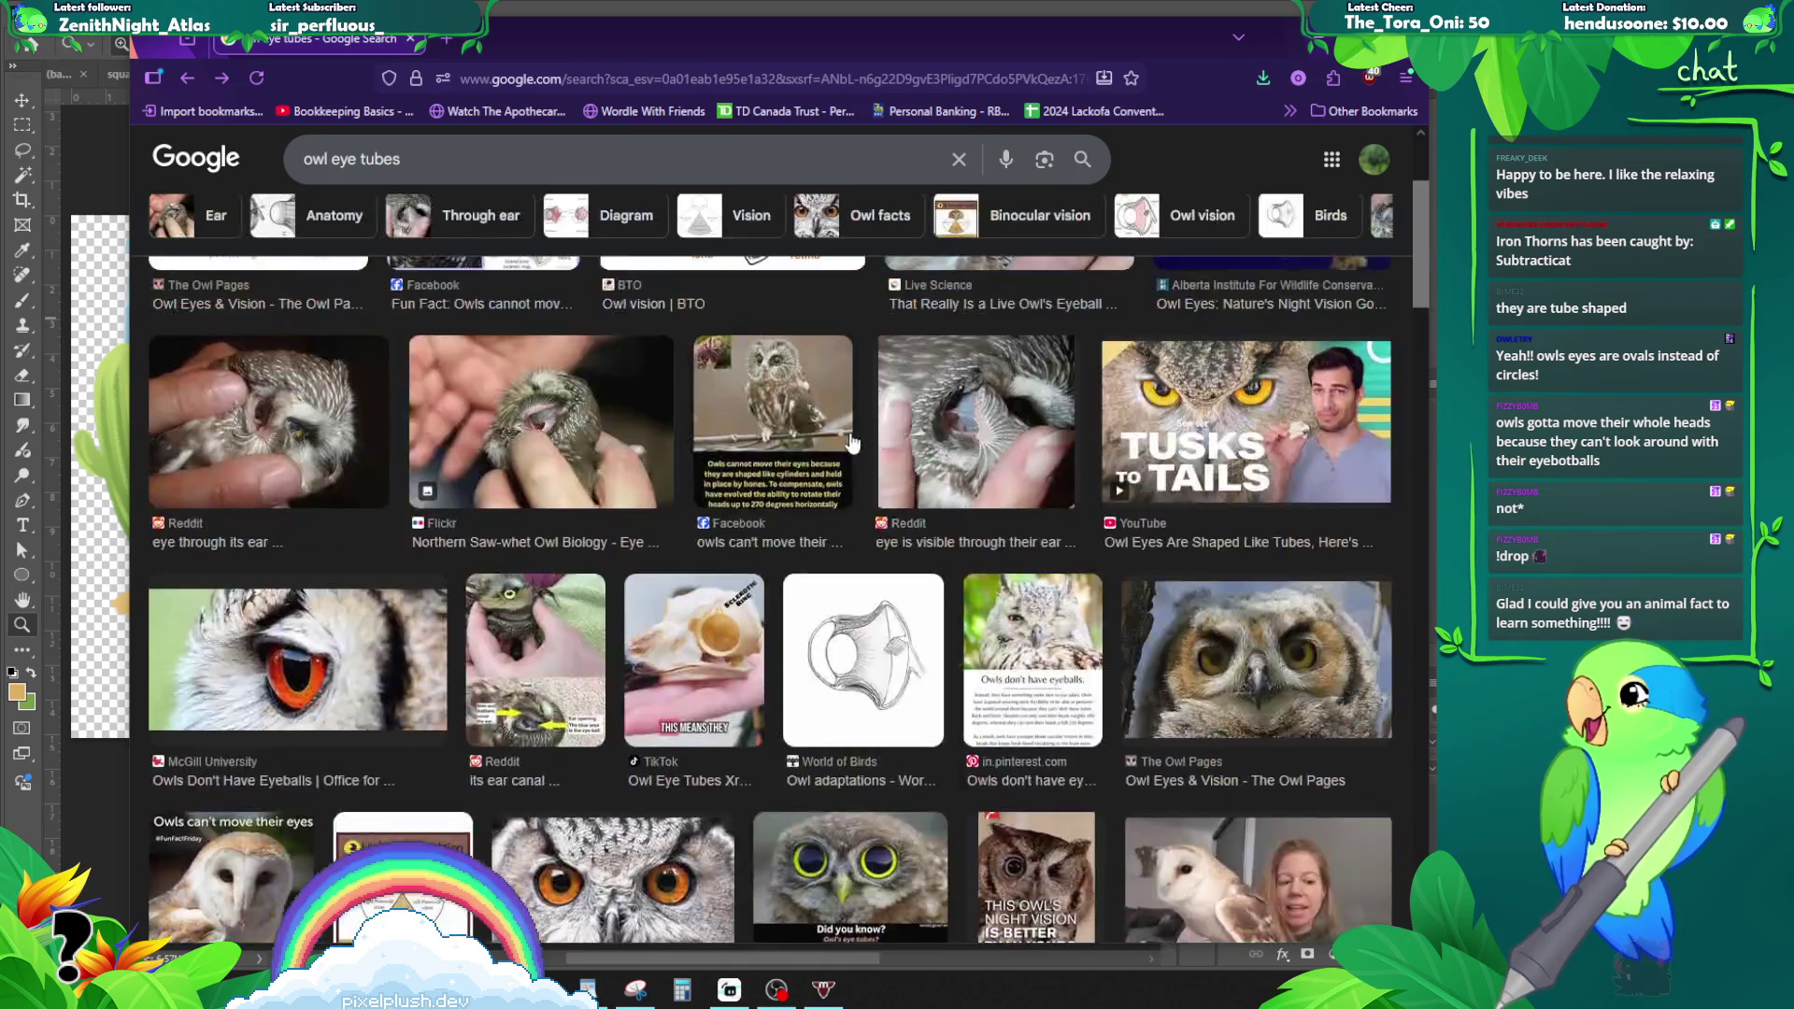
pyautogui.click(1327, 39)
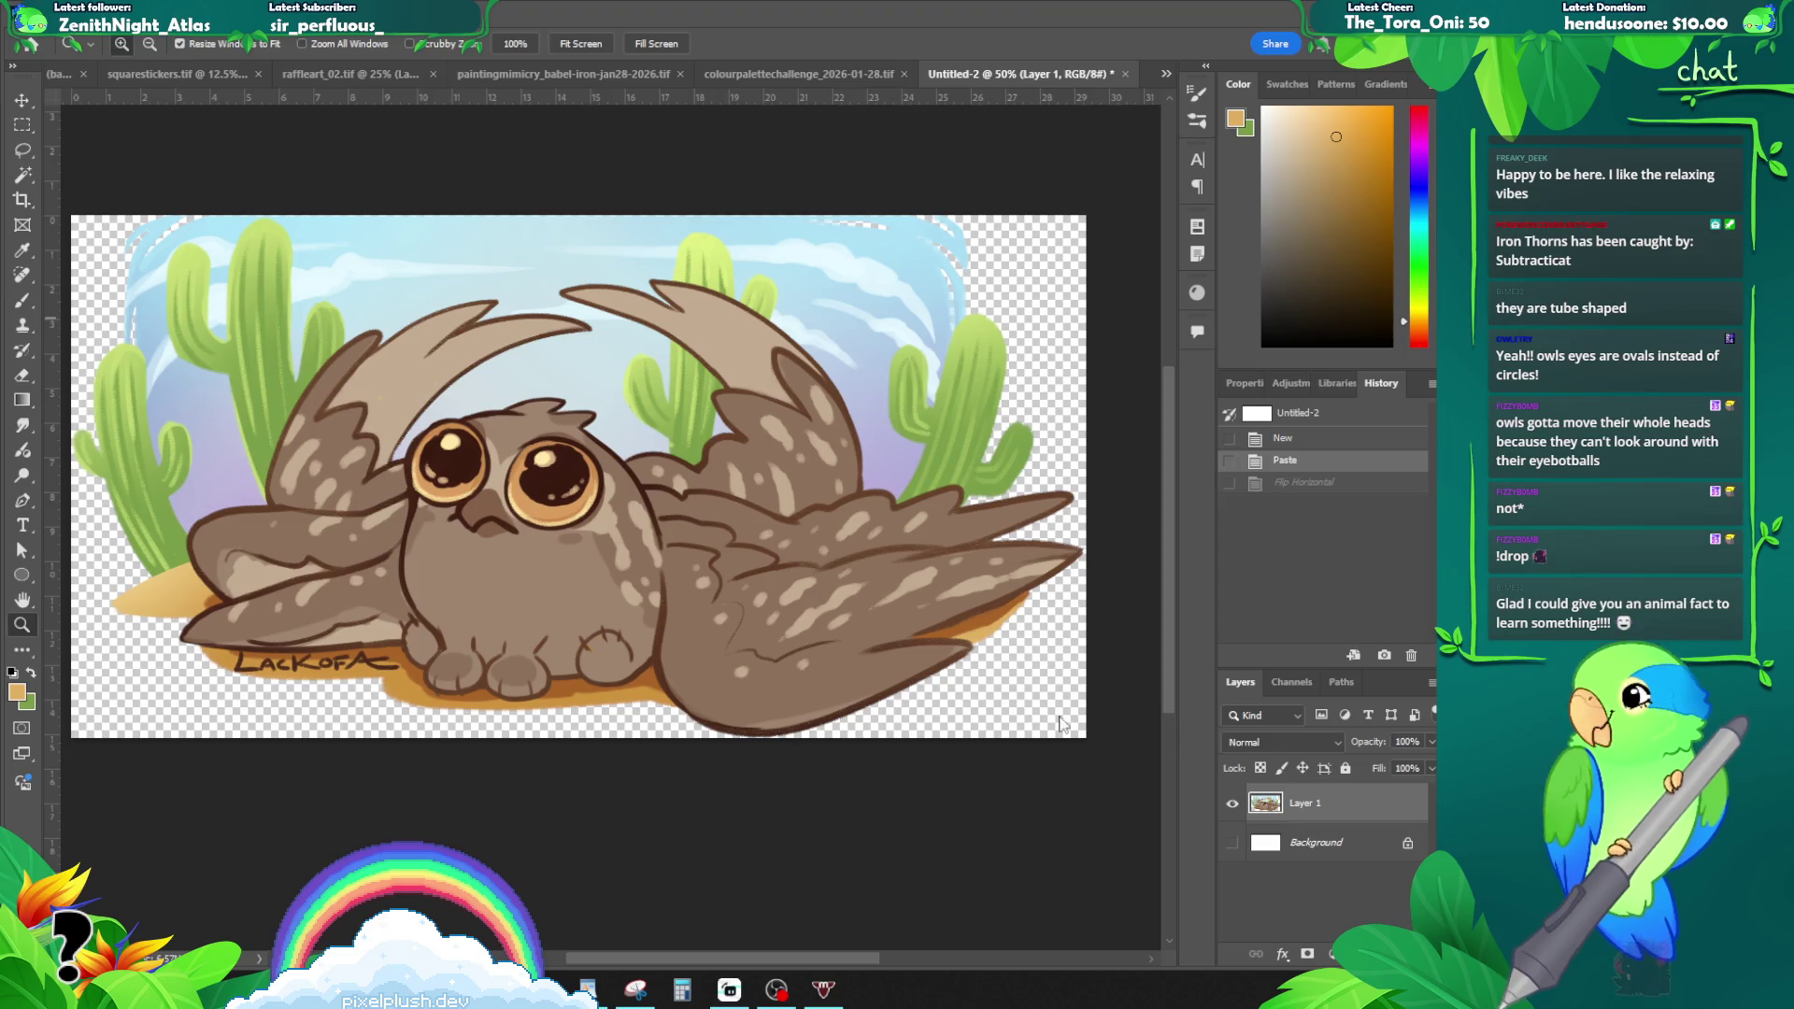
# - Resize the owl artwork to 1500 pixels wide with Image Size
pyautogui.click(45, 13)
pyautogui.press('Escape')
pyautogui.click(553, 497)
pyautogui.click(553, 502)
pyautogui.keyDown('alt'); pyautogui.click(534, 517); pyautogui.keyUp('alt')
pyautogui.keyDown('alt'); pyautogui.click(533, 517); pyautogui.keyUp('alt')
pyautogui.hotkey('ctrl', 'alt', 'i')
pyautogui.write('1500')
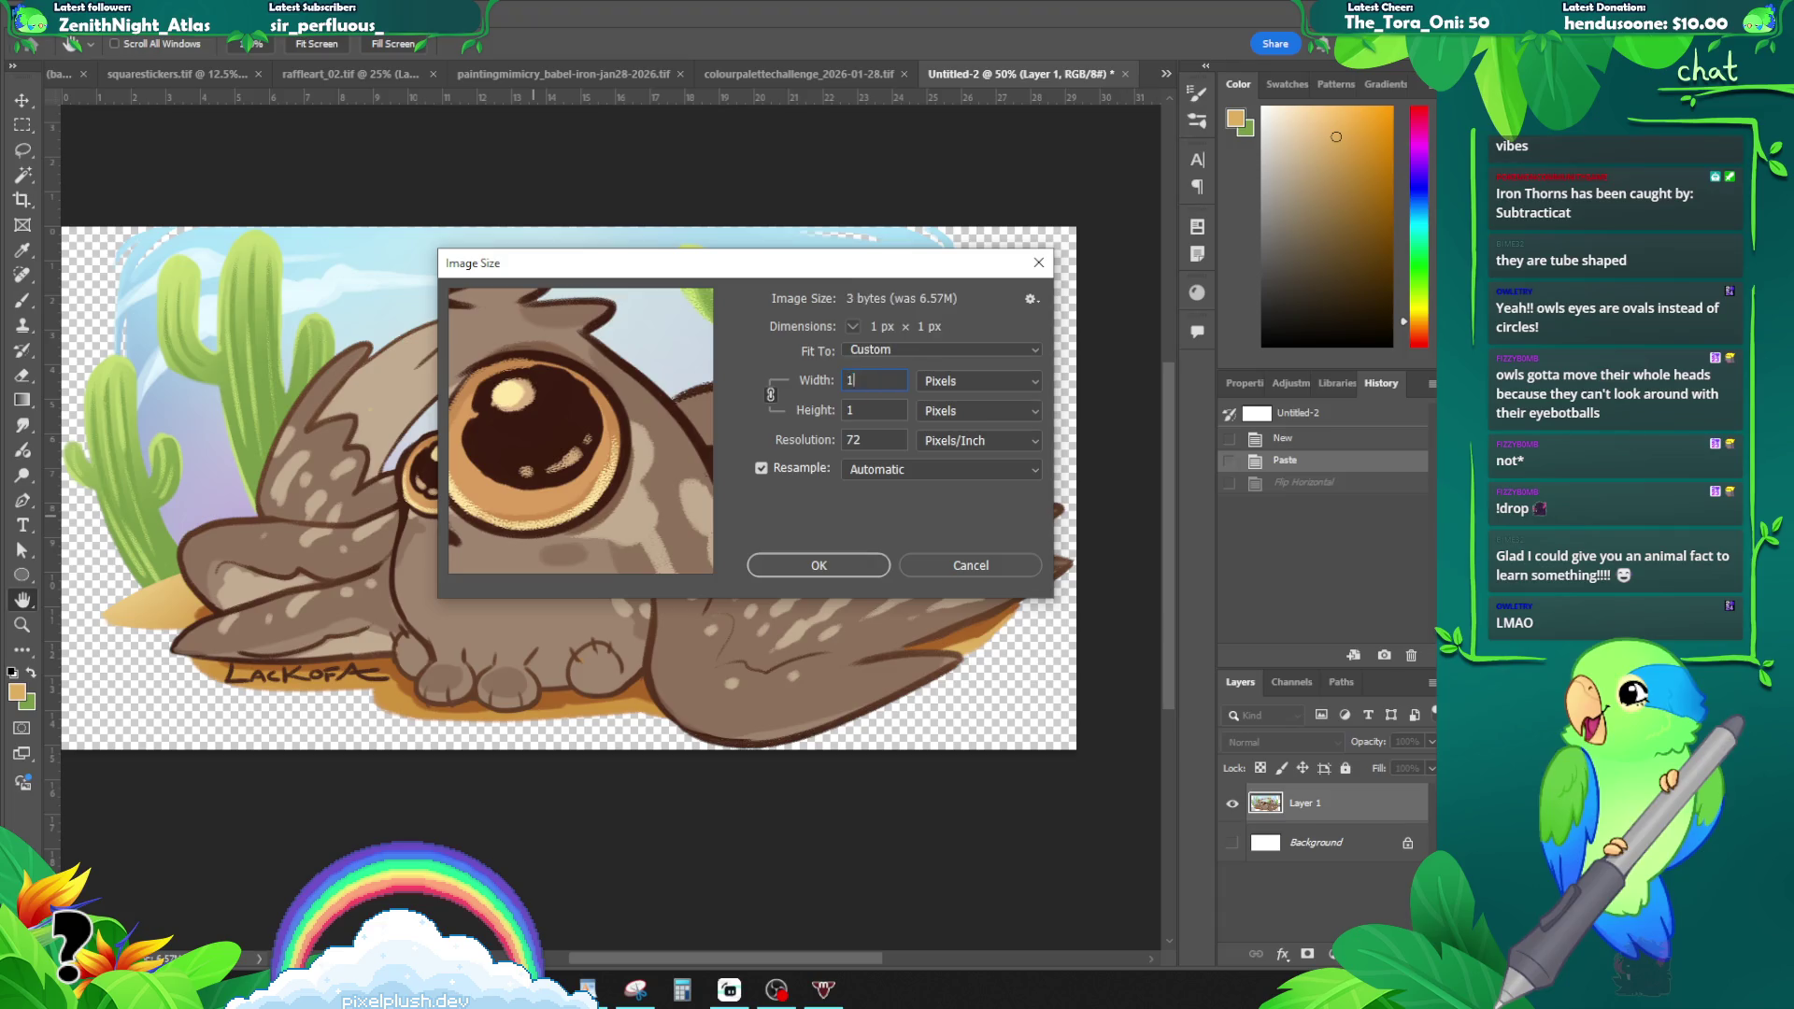
pyautogui.click(817, 562)
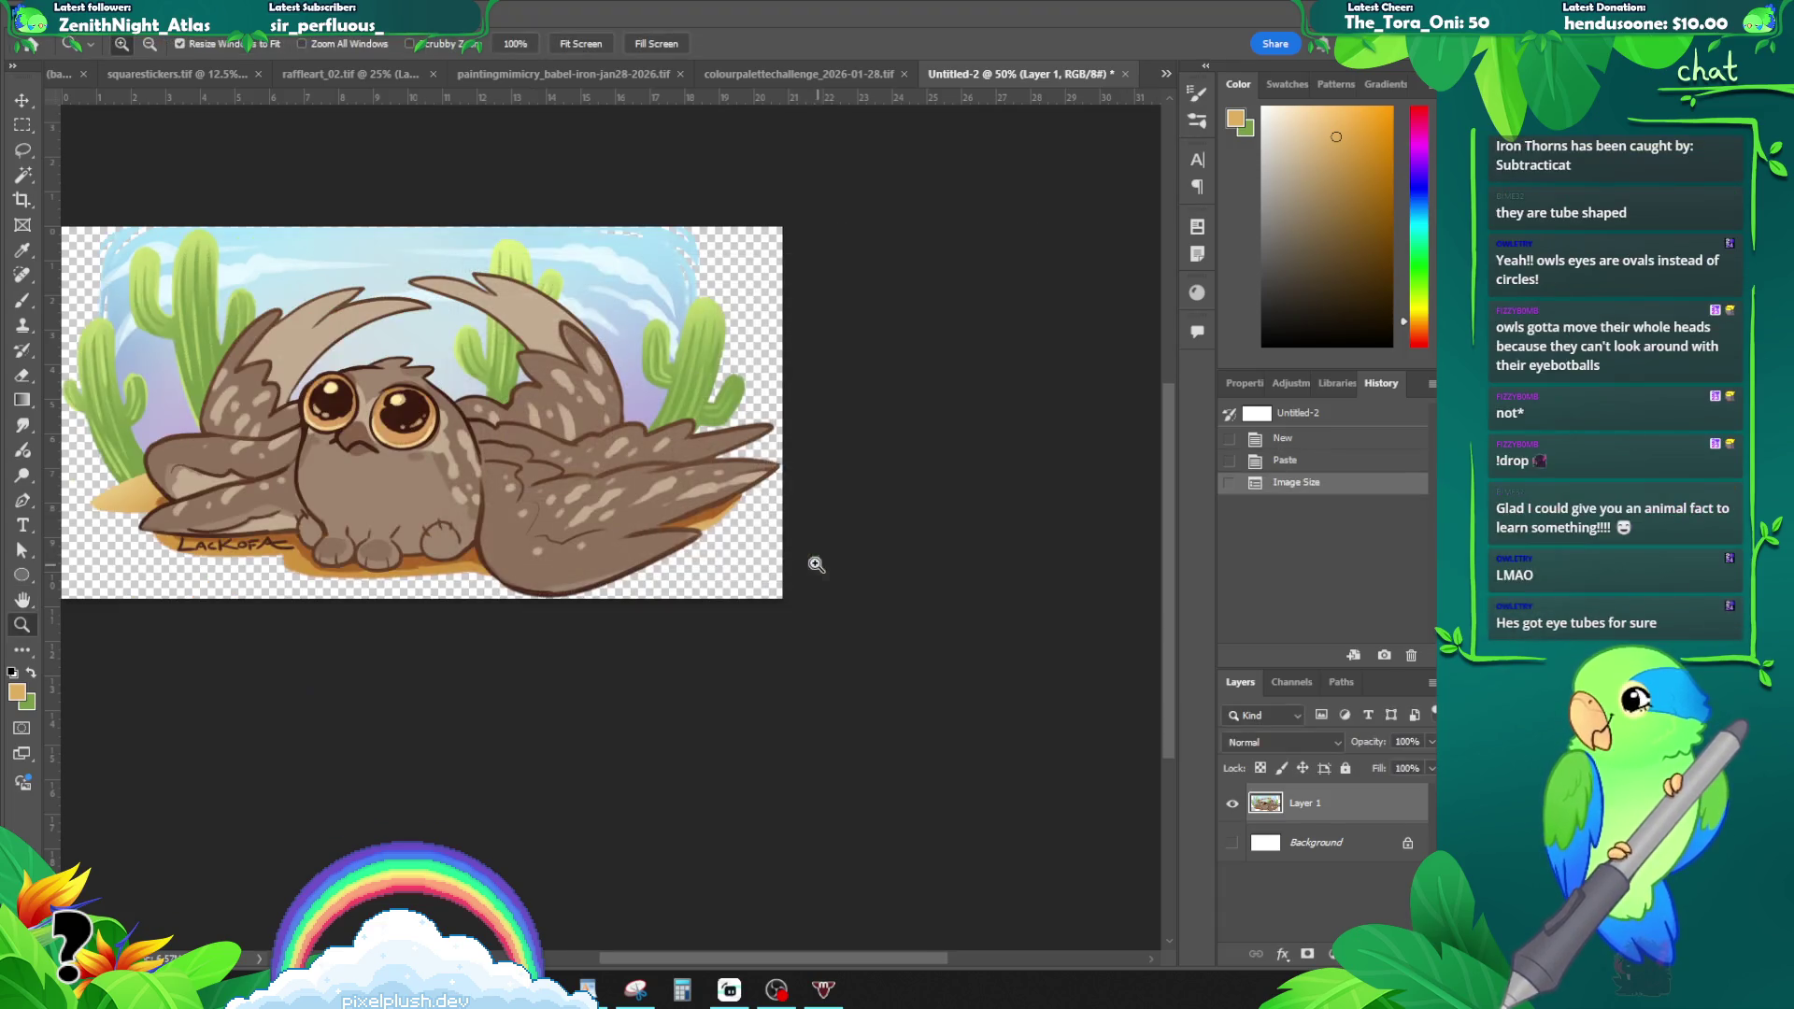
# - Export the resized owl via Save for Web (Legacy), then return to the colourpalettechallenge document
pyautogui.click(553, 388)
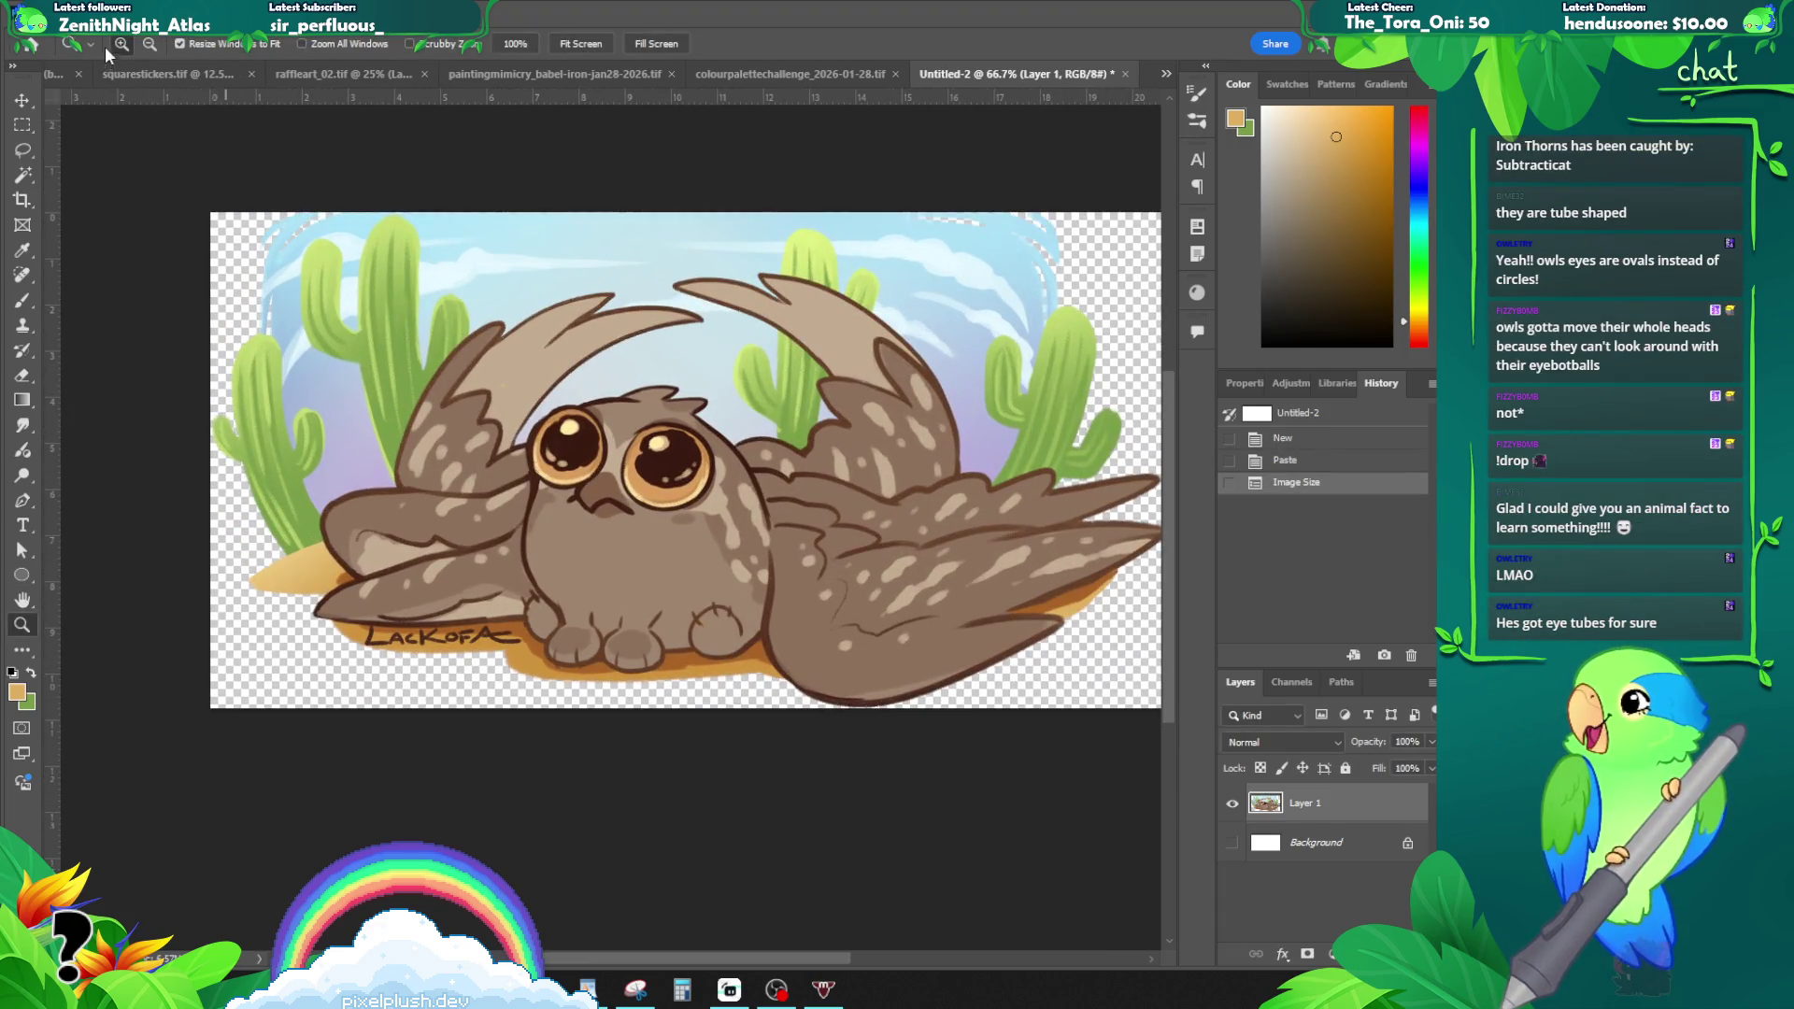
pyautogui.click(37, 20)
pyautogui.moveTo(152, 349)
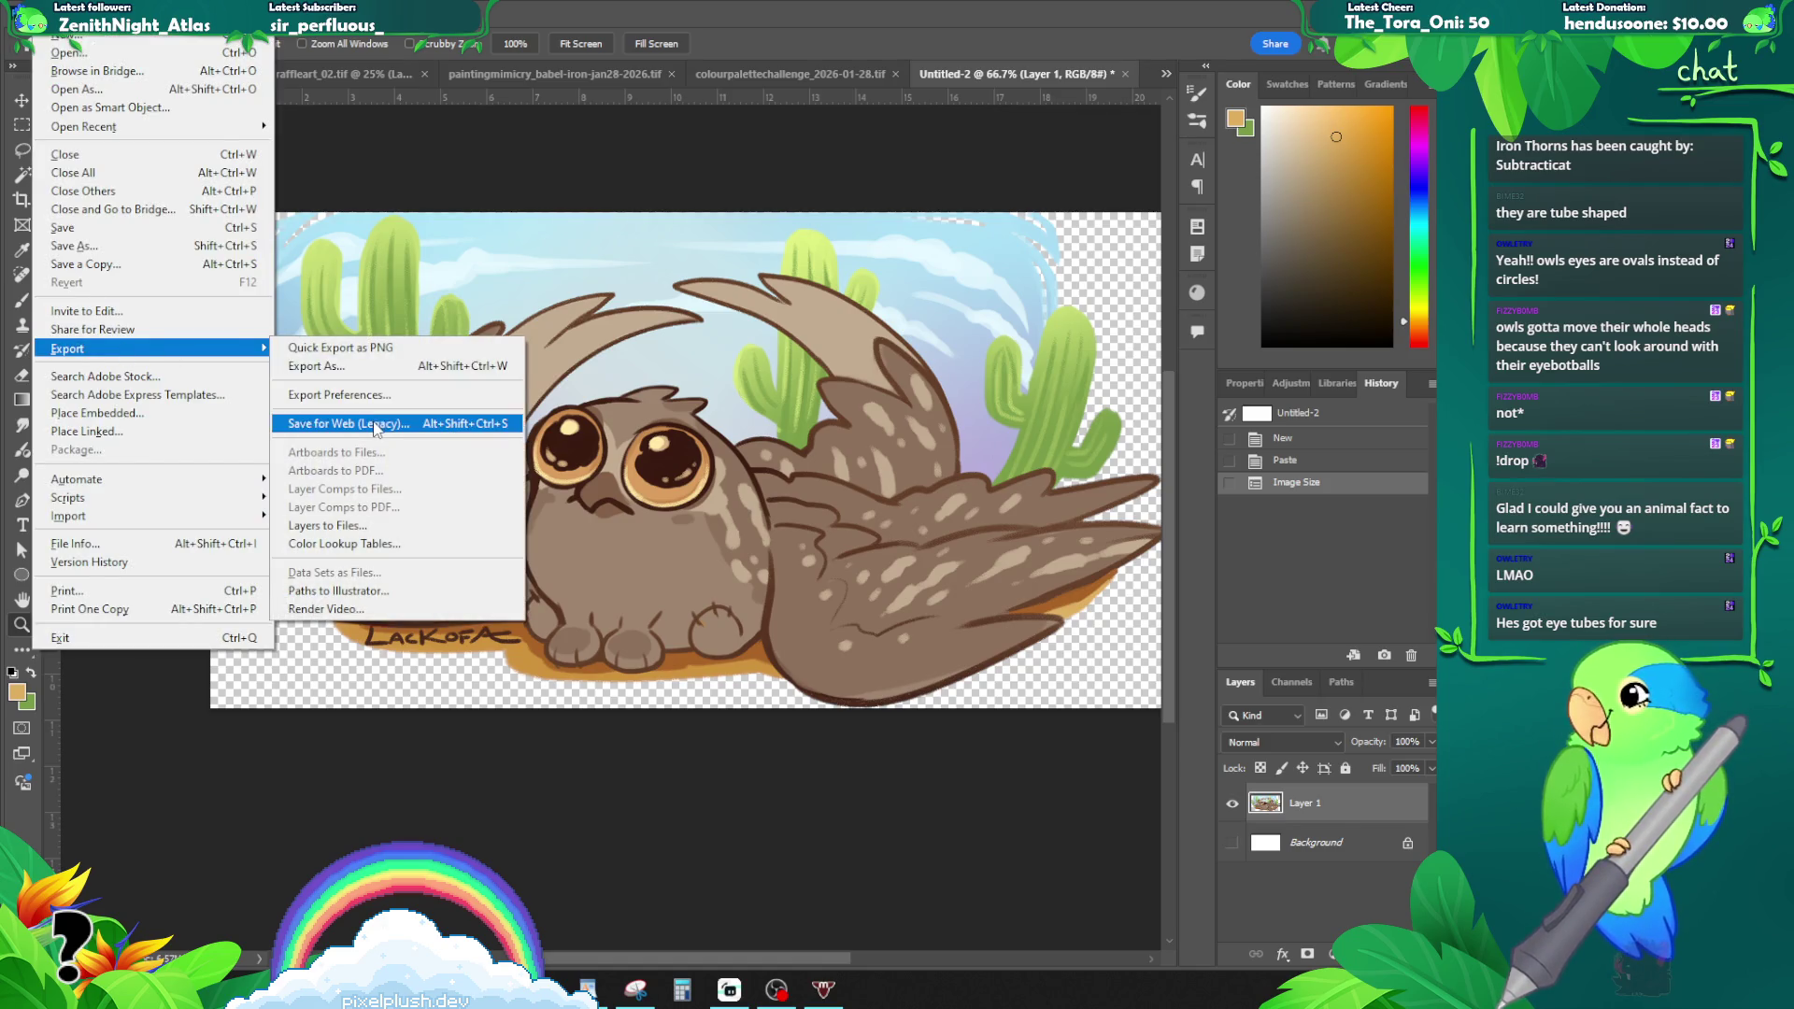
pyautogui.click(351, 423)
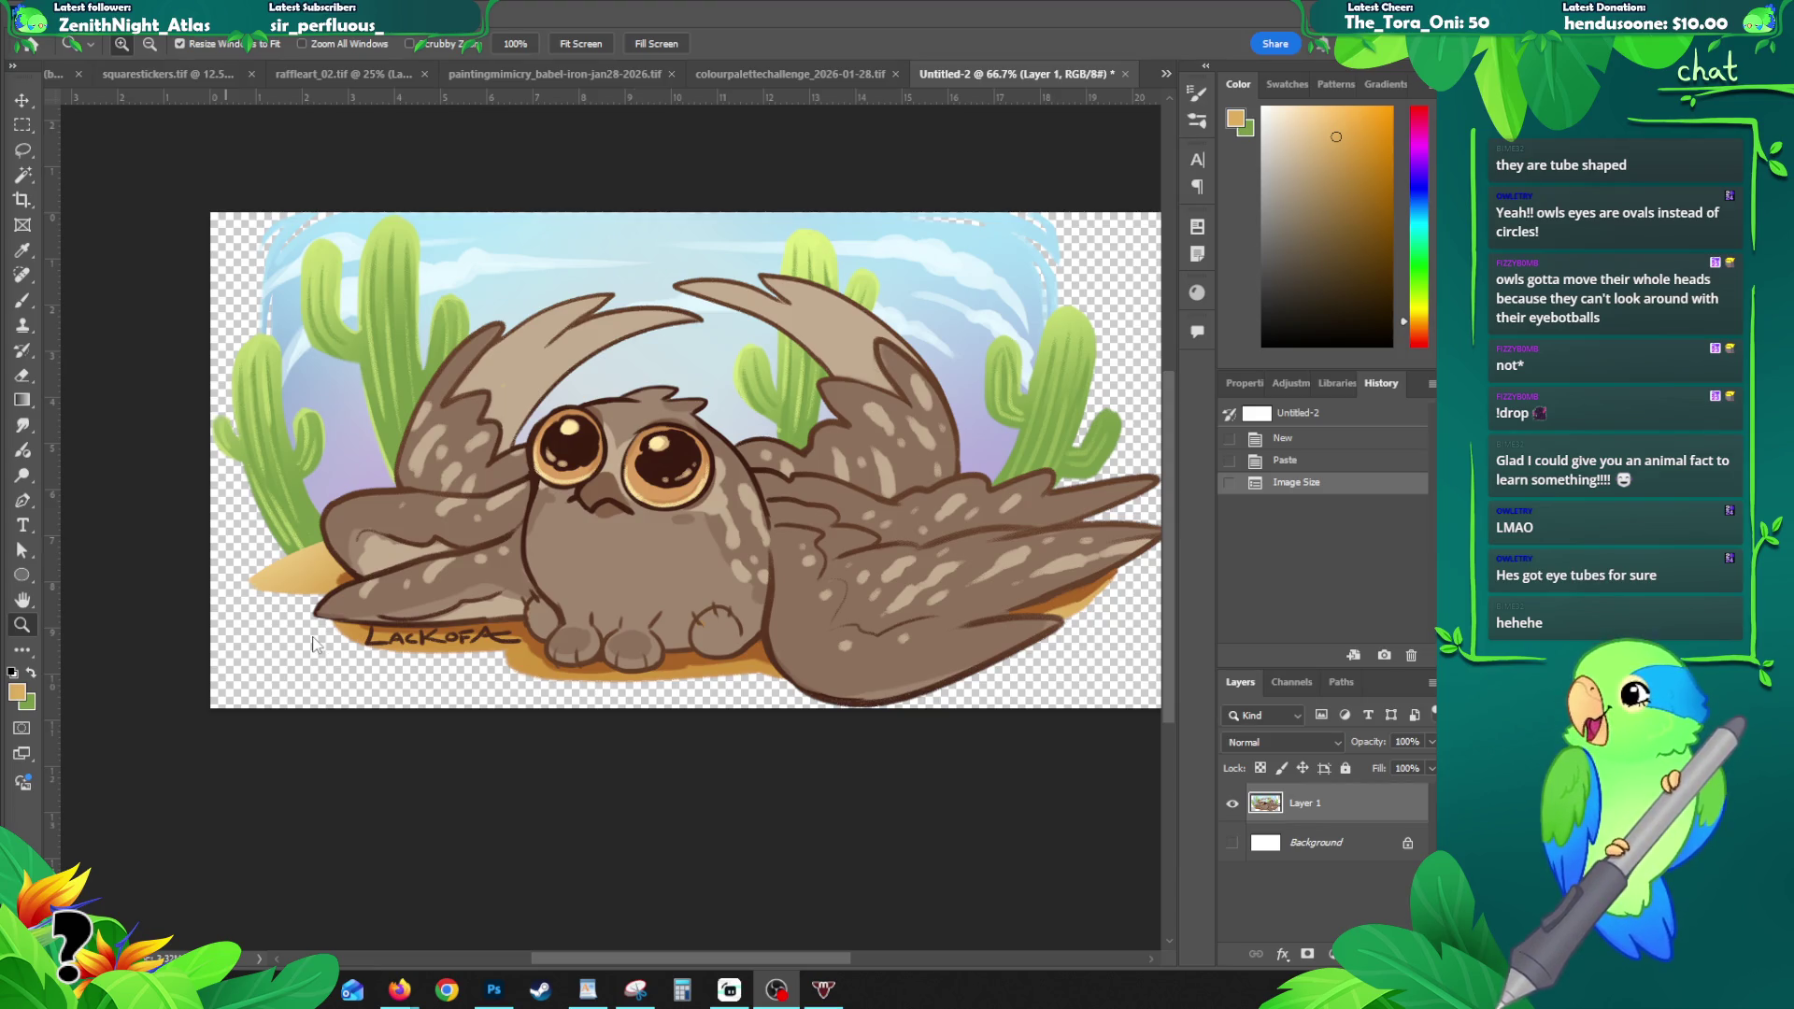
pyautogui.click(792, 75)
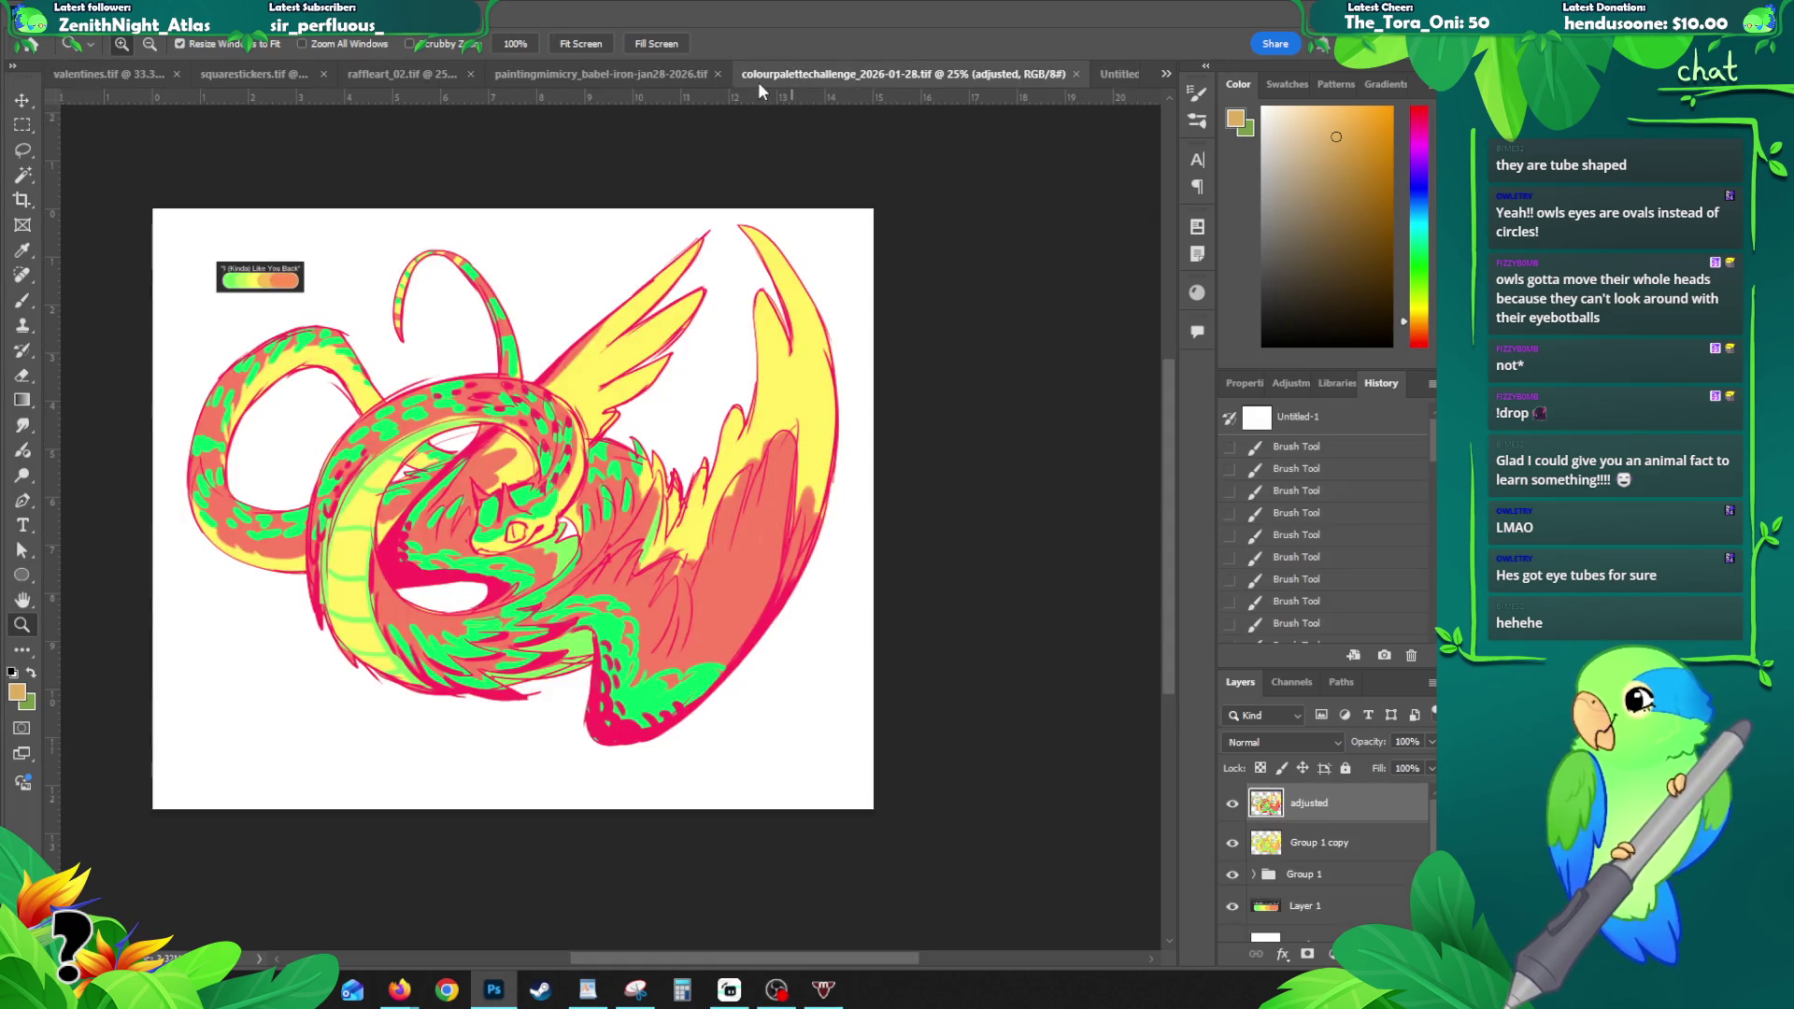
# - In raffleart_02, select all on the khullu working copy layer and paste it into a new document
pyautogui.click(571, 73)
pyautogui.click(388, 73)
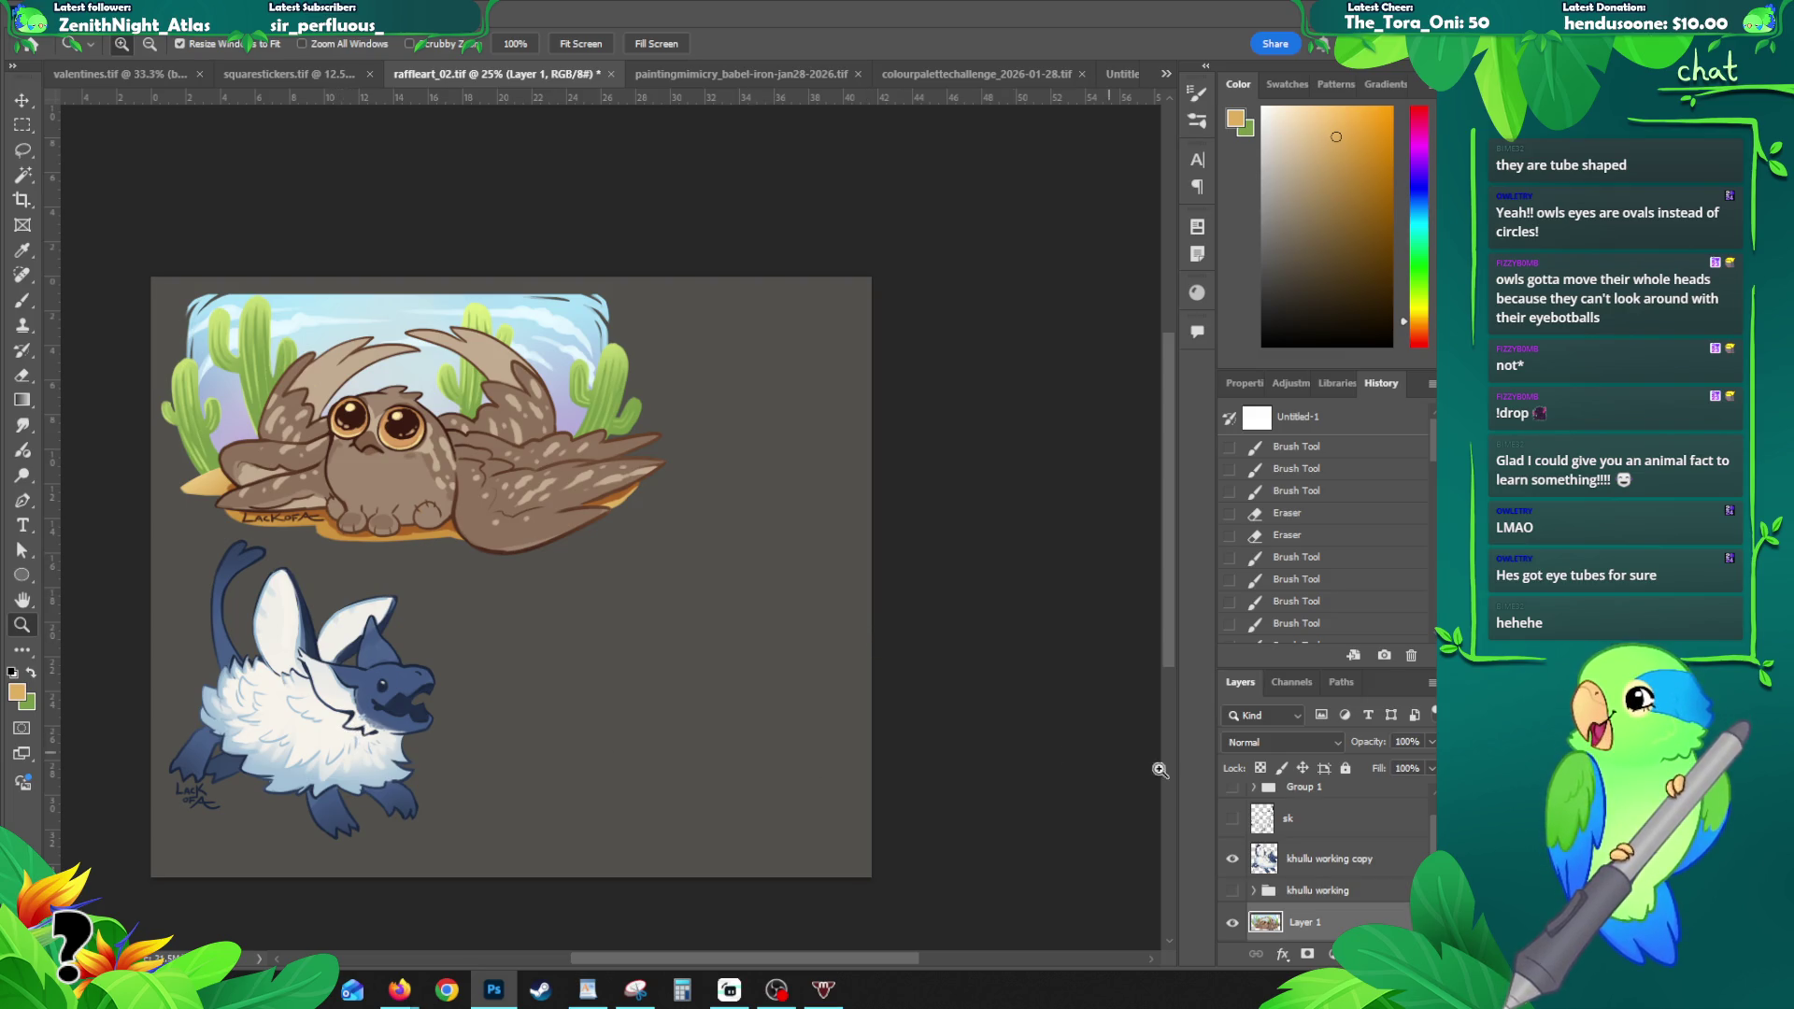
pyautogui.press('v')
pyautogui.click(348, 731)
pyautogui.hotkey('ctrl', 'a')
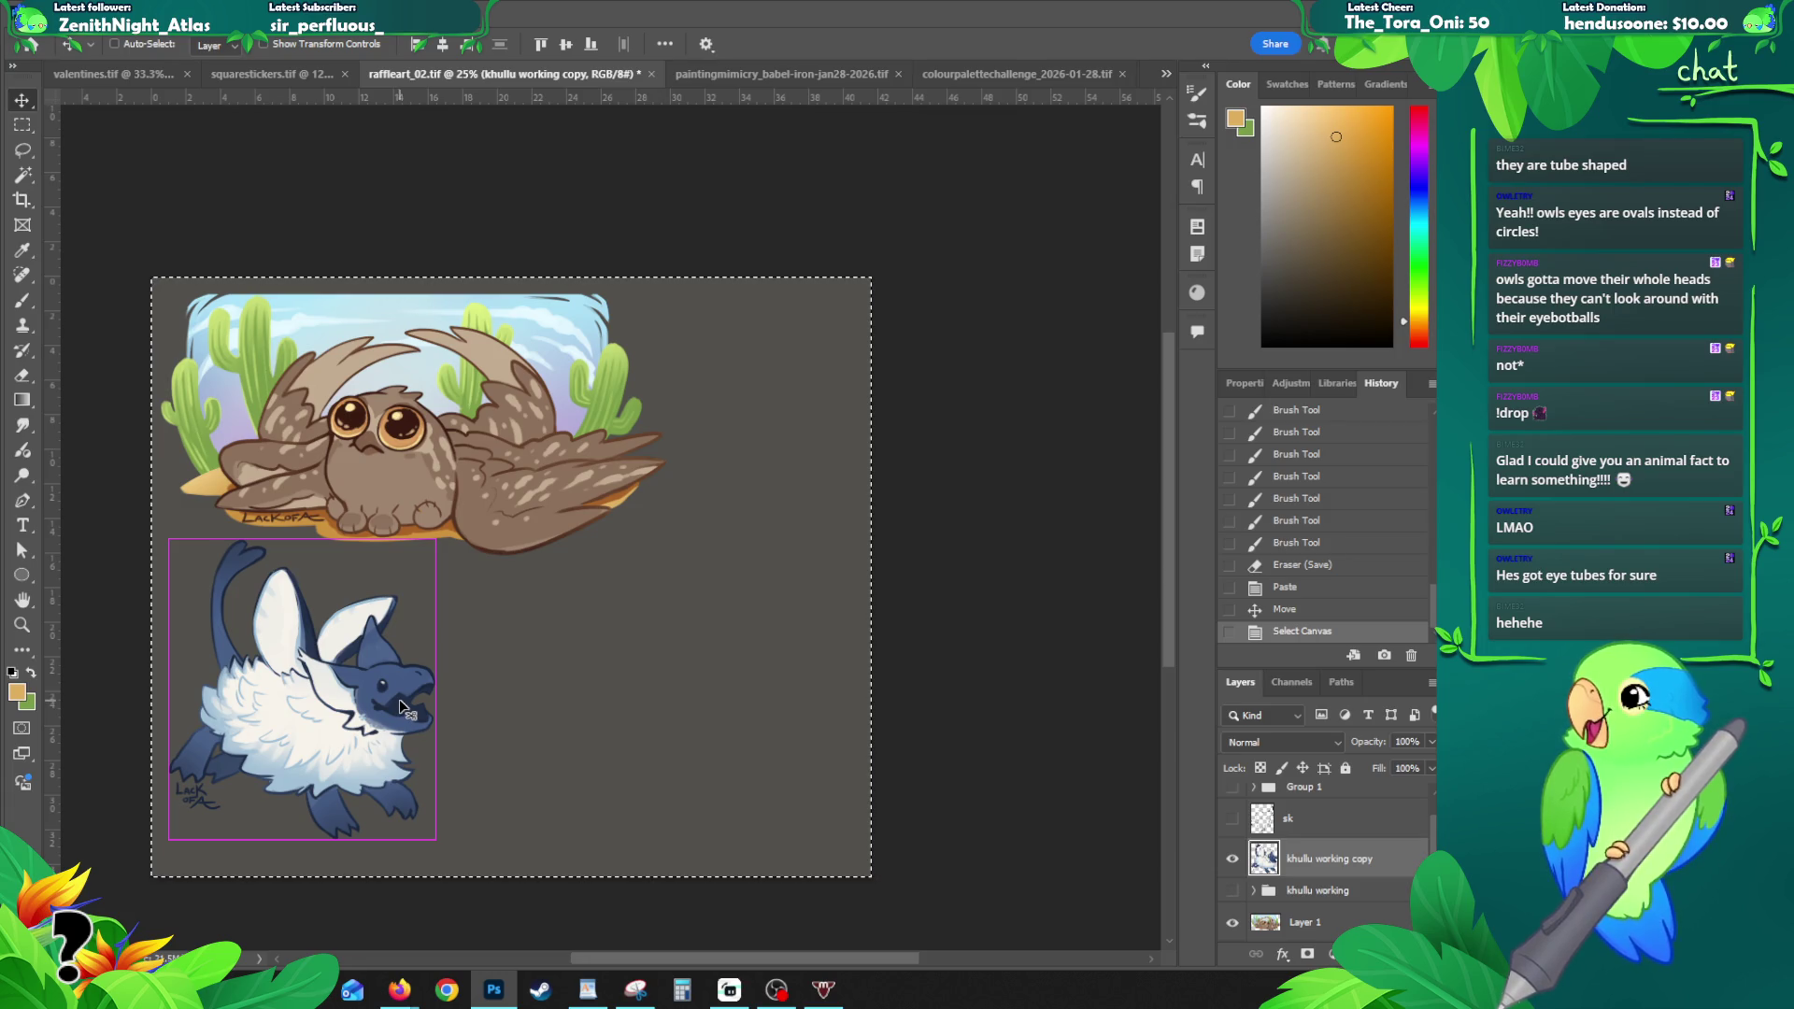
pyautogui.hotkey('ctrl', 'n')
pyautogui.press('Return')
pyautogui.hotkey('ctrl', 'v')
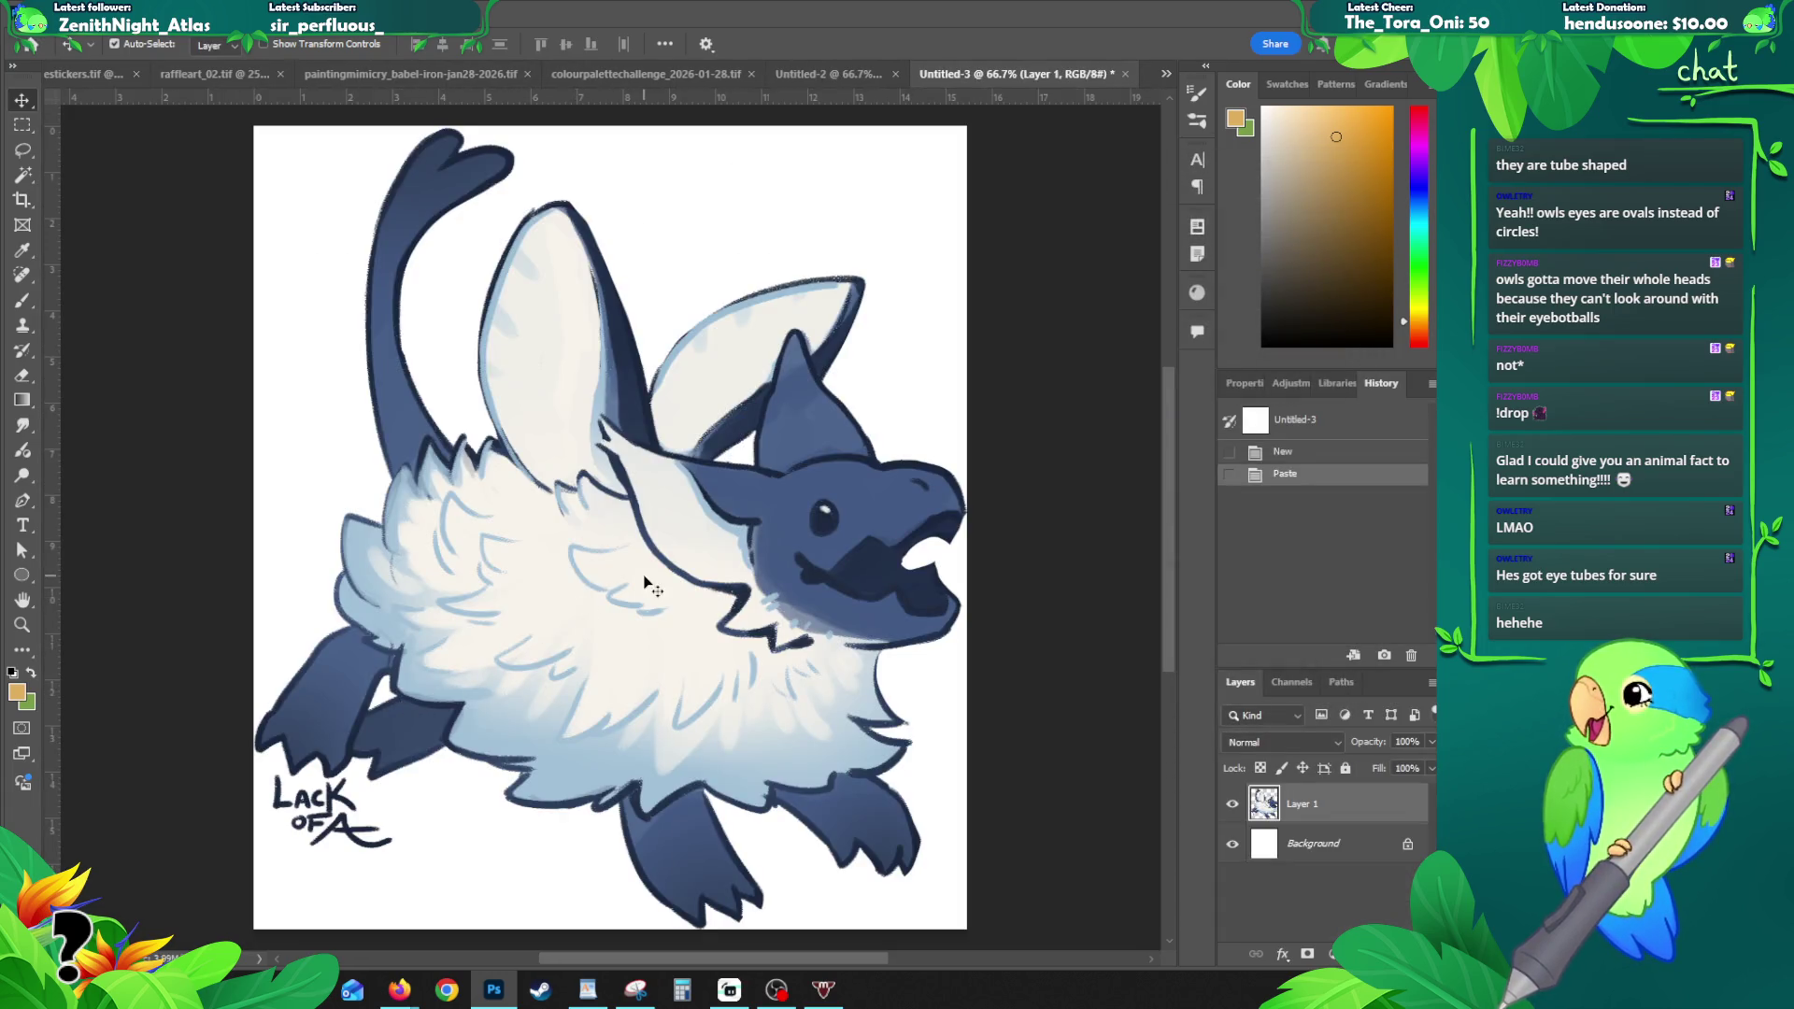
# - Hide the creature's white Background layer and export it via Save for Web (Legacy)
pyautogui.hotkey('ctrl', 'alt', 'i')
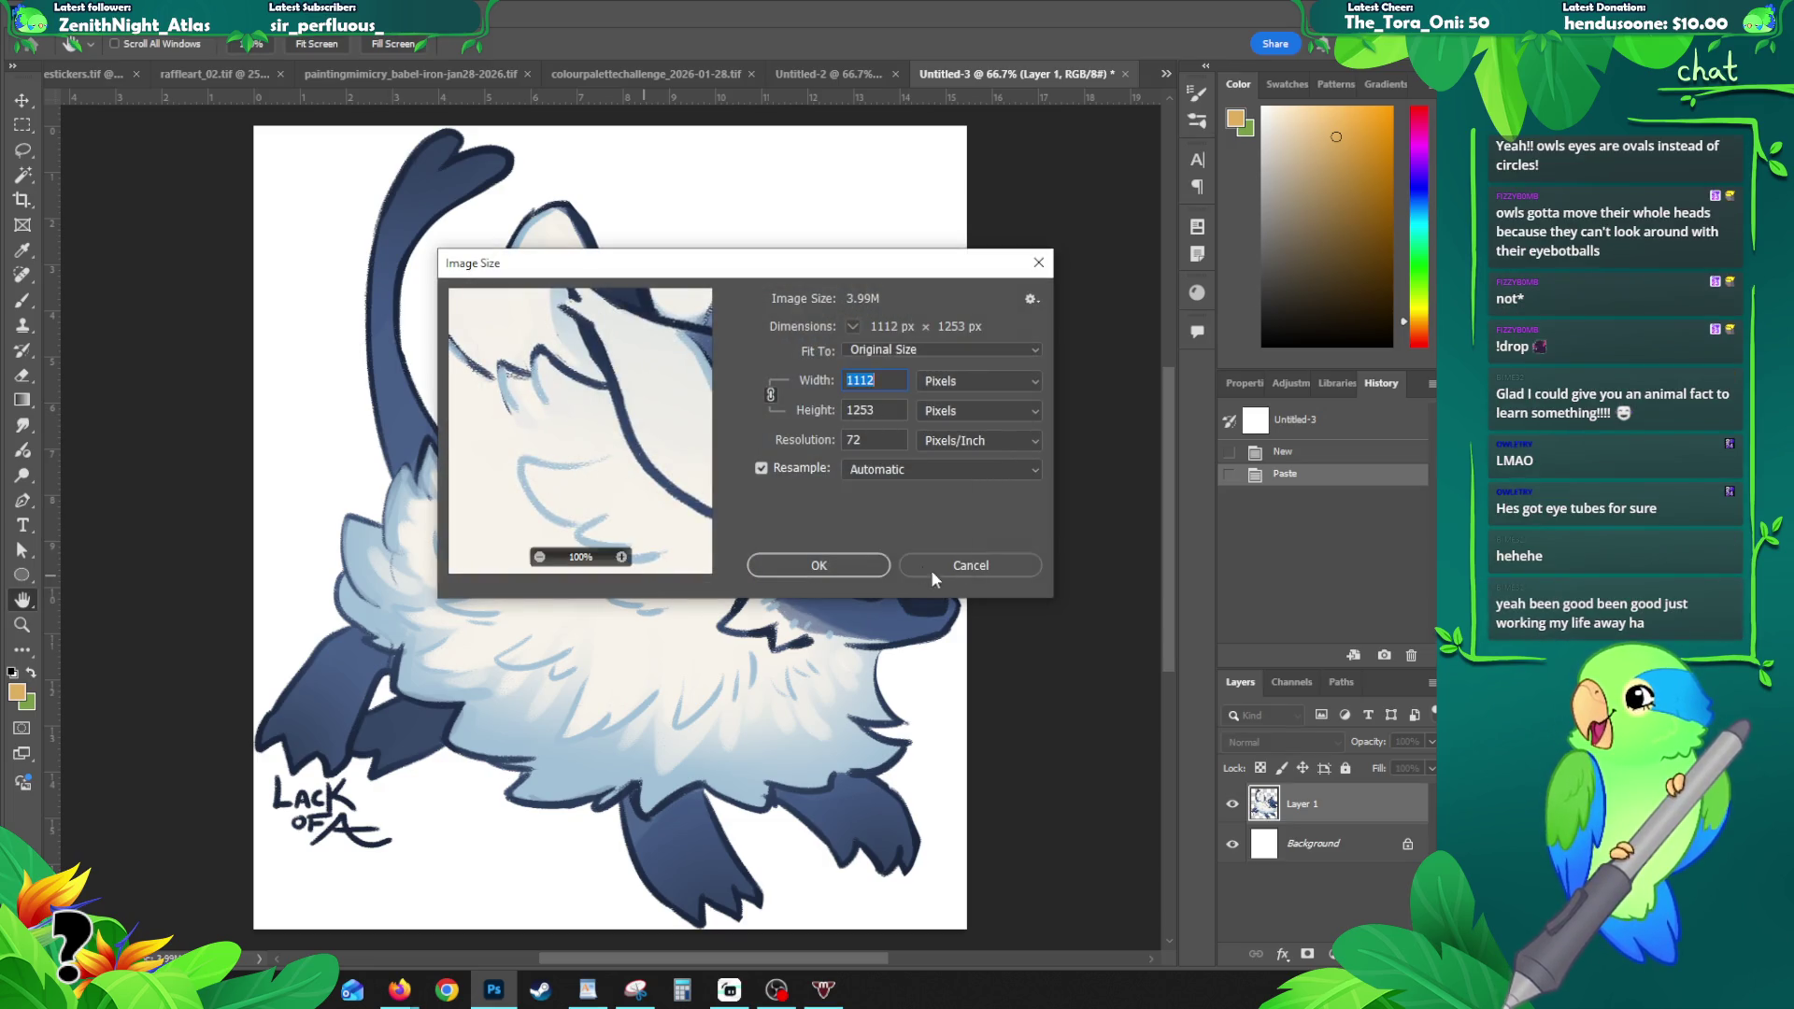
pyautogui.click(978, 568)
pyautogui.press('z')
pyautogui.click(710, 487)
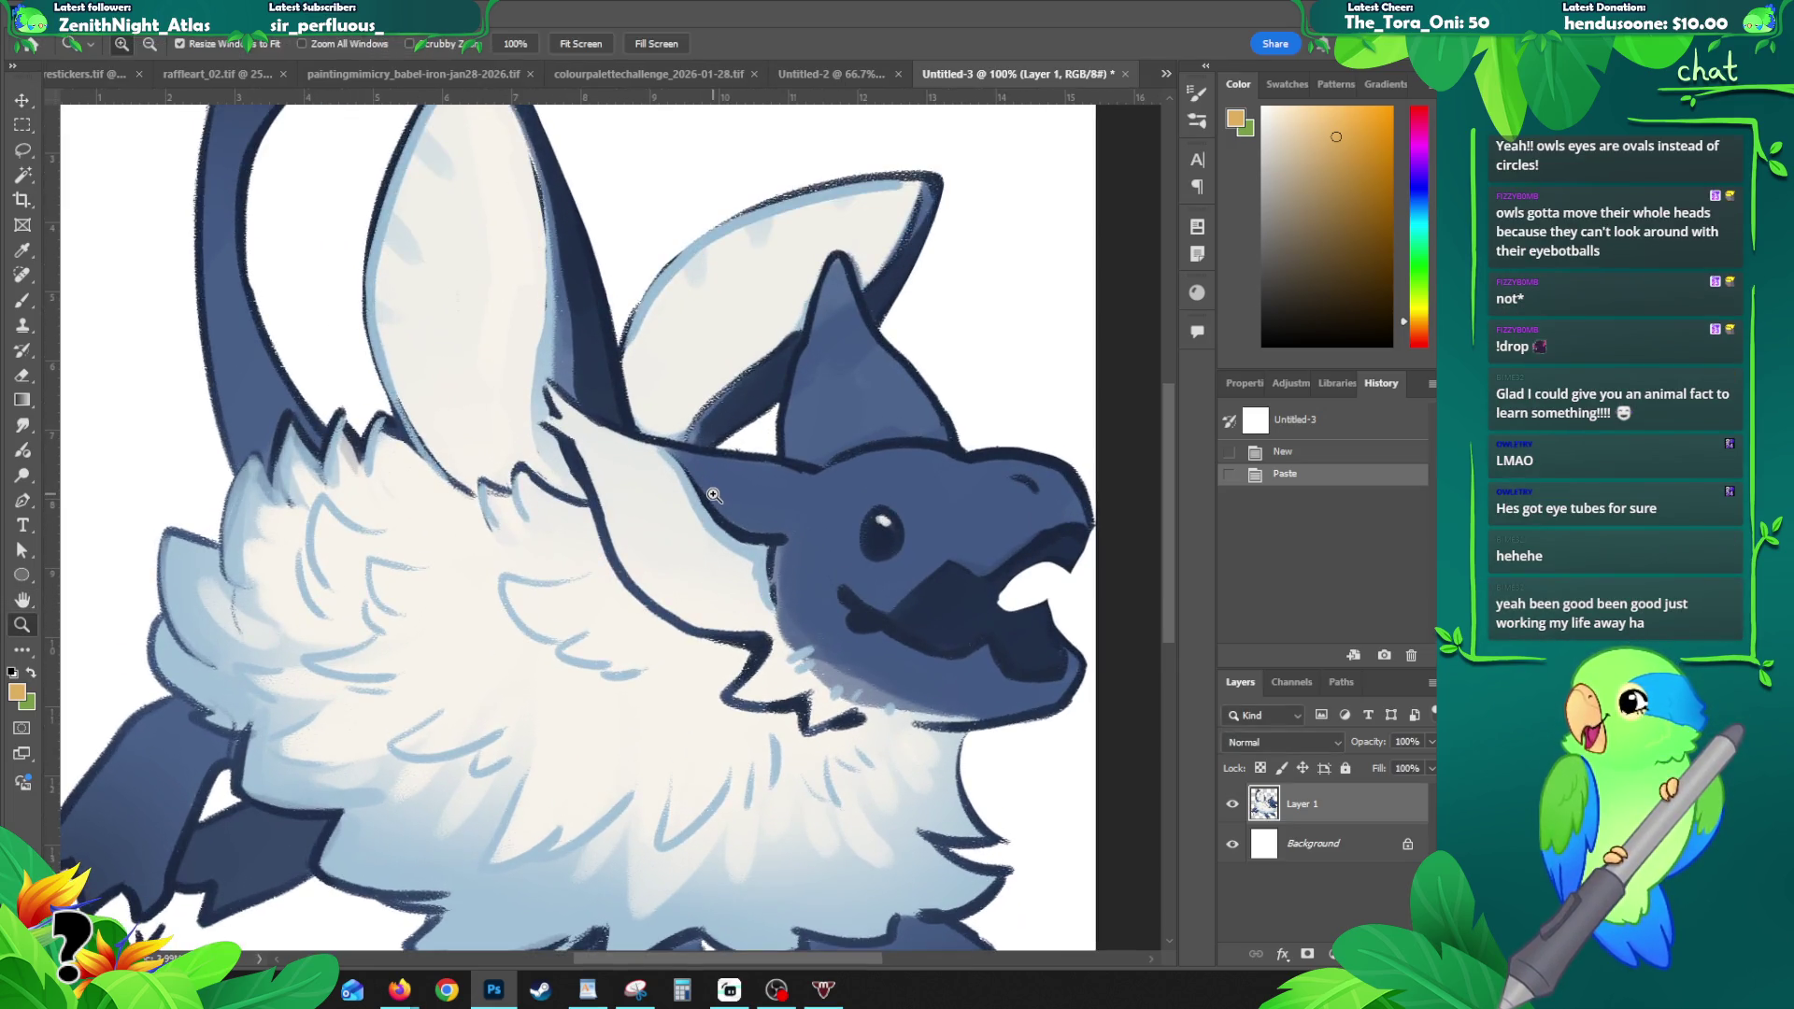
pyautogui.keyDown('alt'); pyautogui.click(713, 495); pyautogui.keyUp('alt')
pyautogui.click(1232, 844)
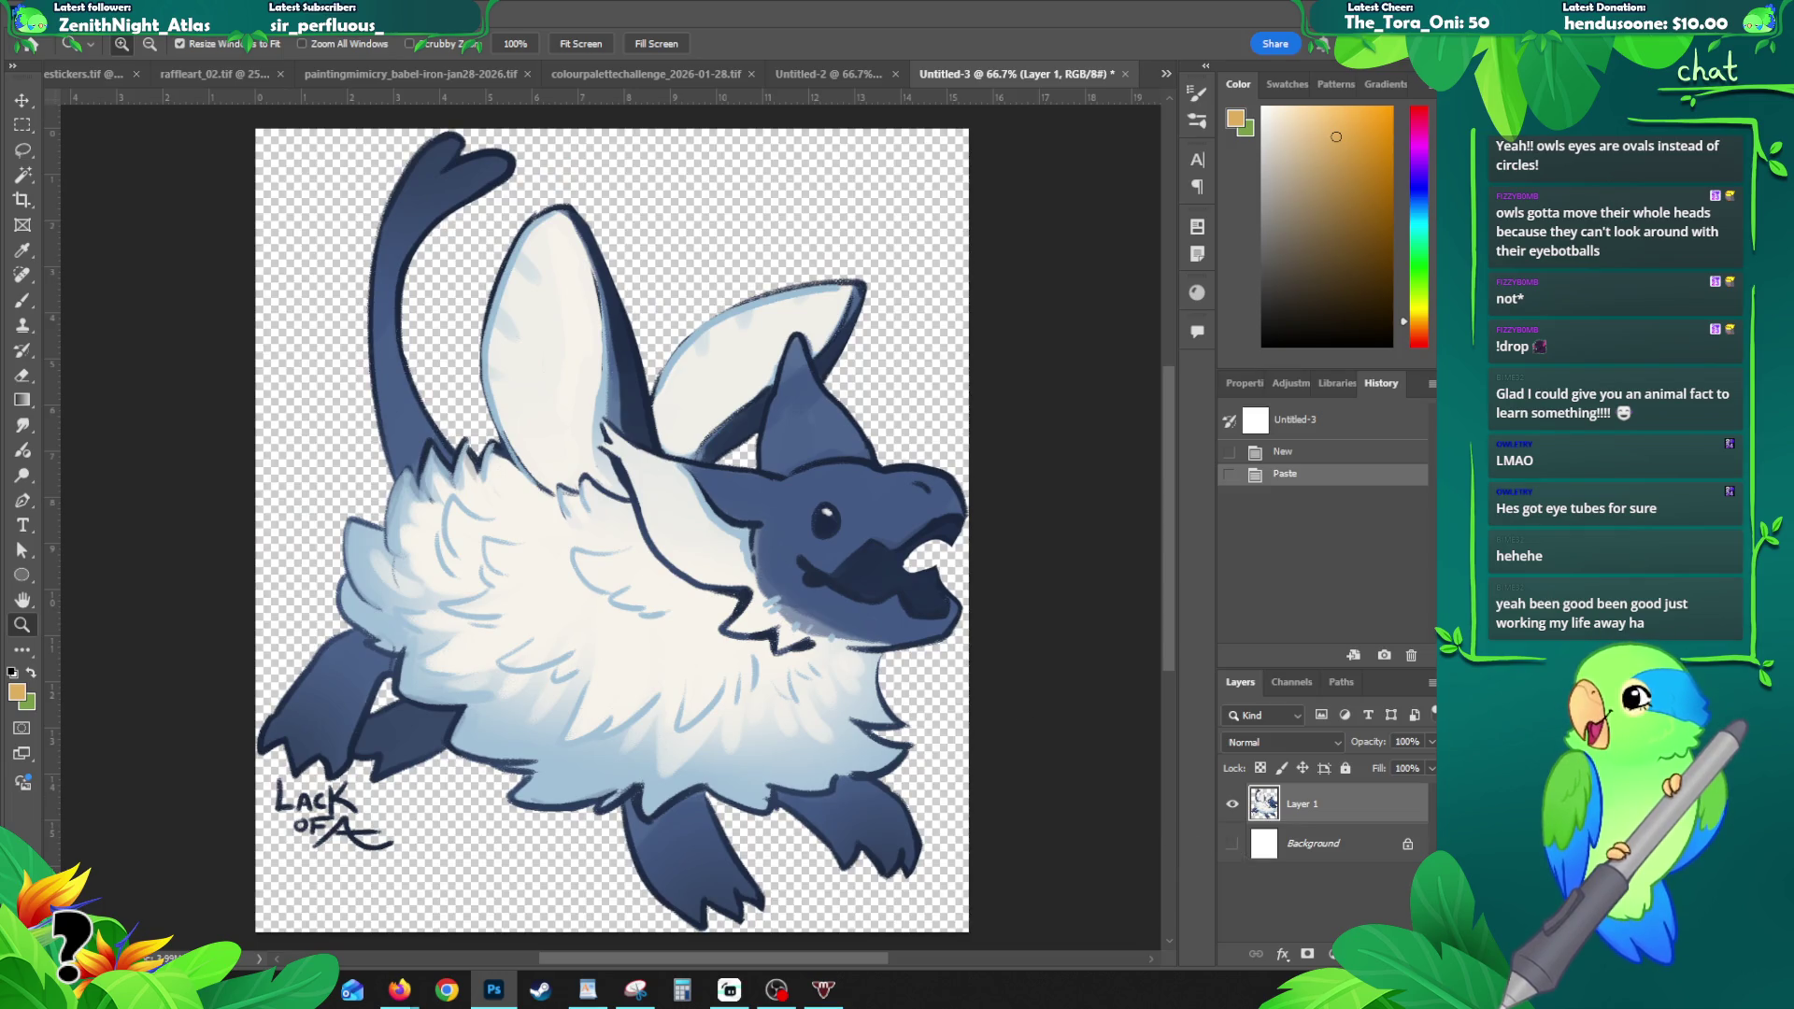
pyautogui.click(42, 20)
pyautogui.moveTo(159, 353)
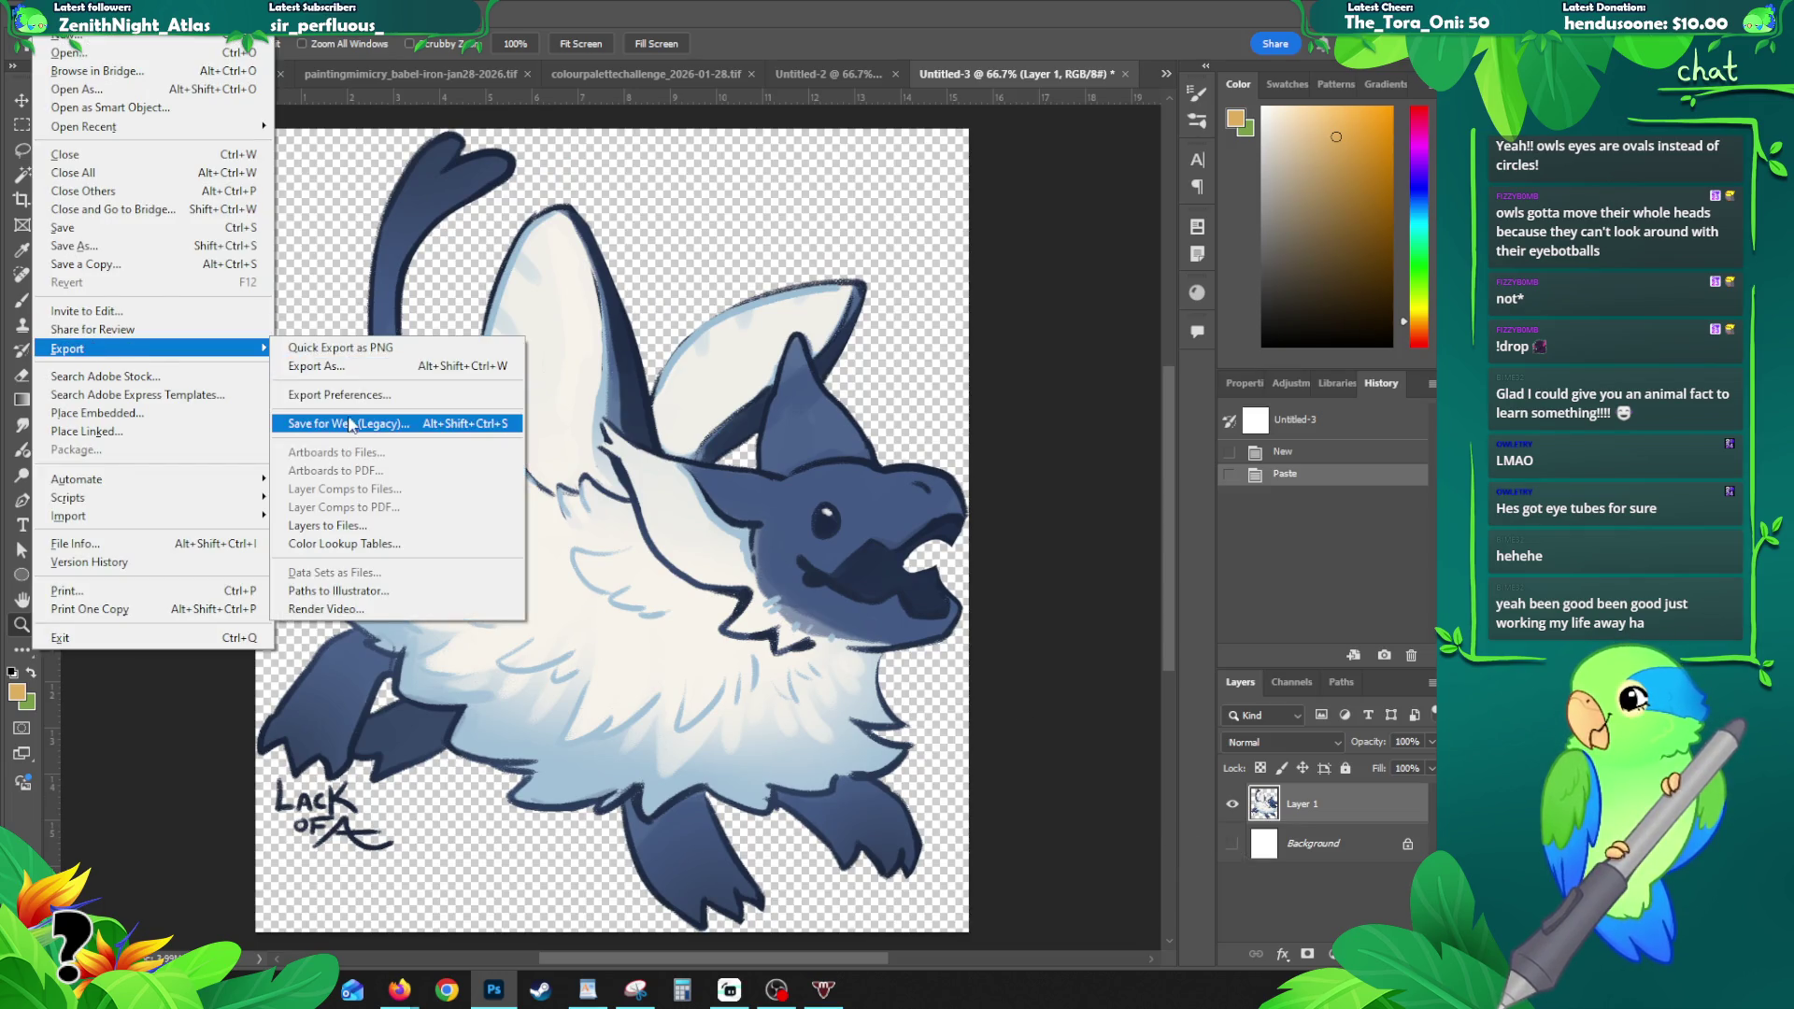
pyautogui.click(354, 425)
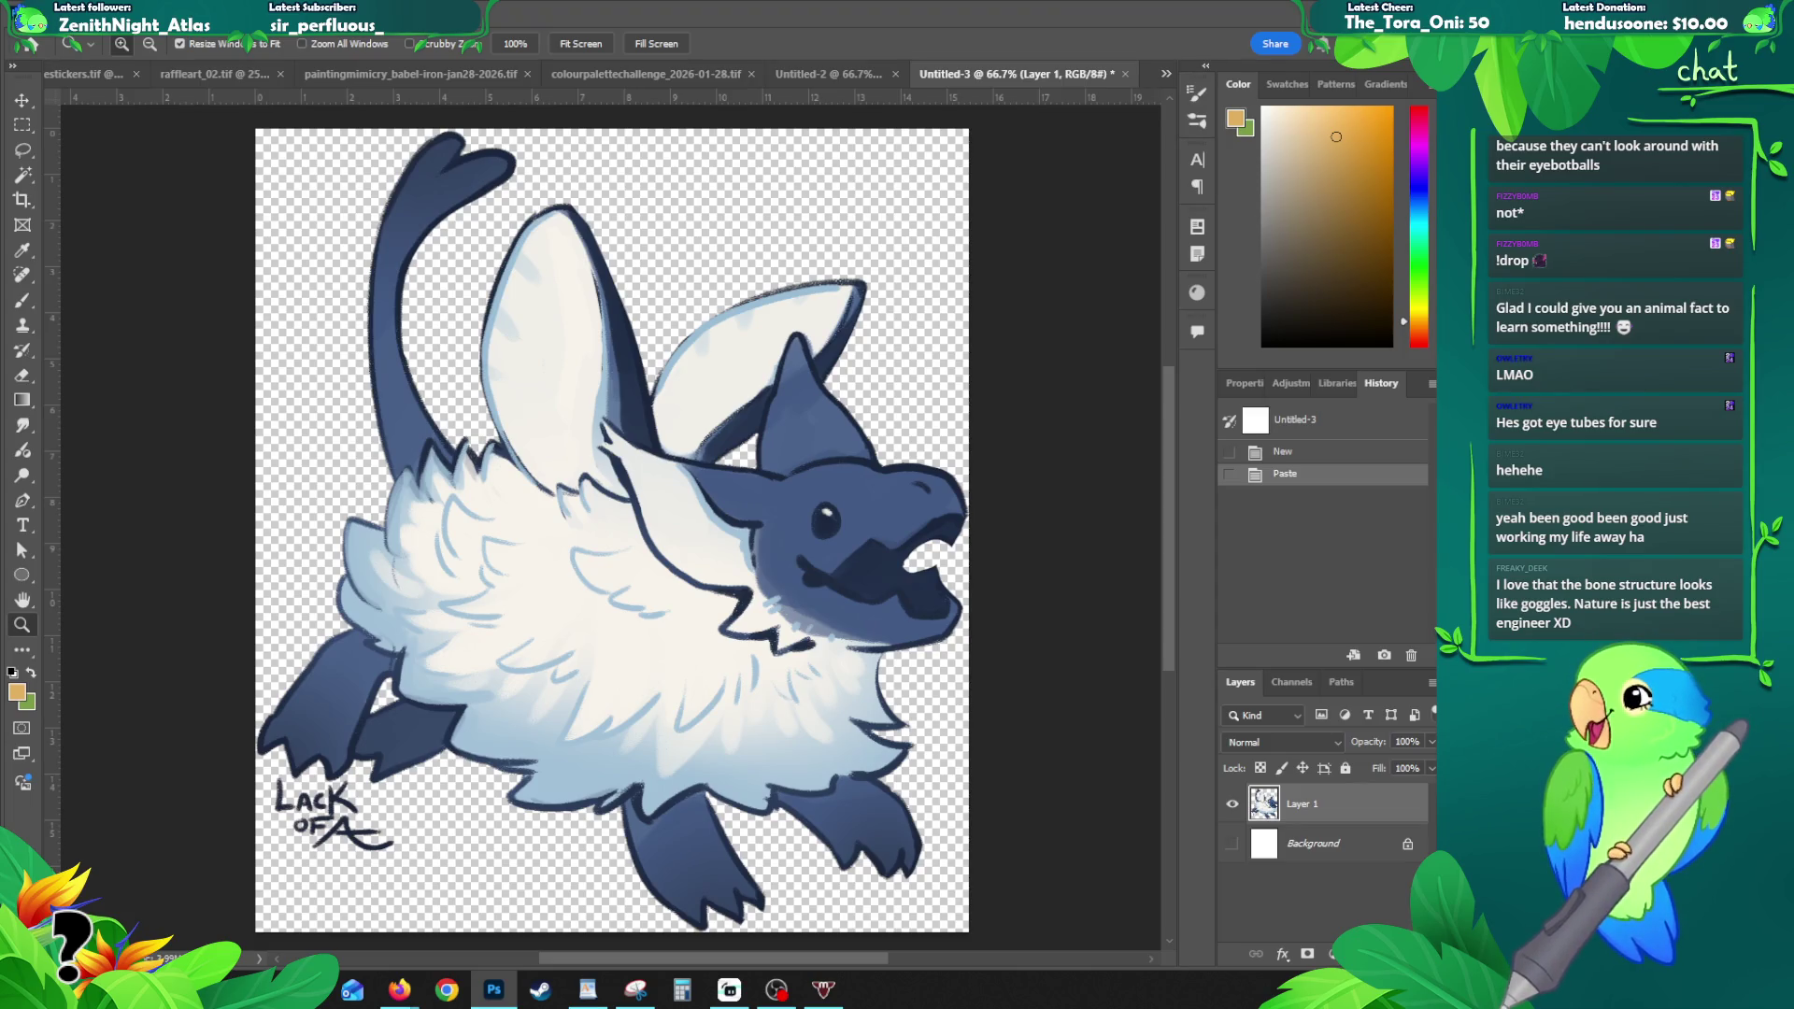
# - Close Untitled-3 without saving and return to the colourpalettechallenge document
pyautogui.hotkey('alt', 'Tab')
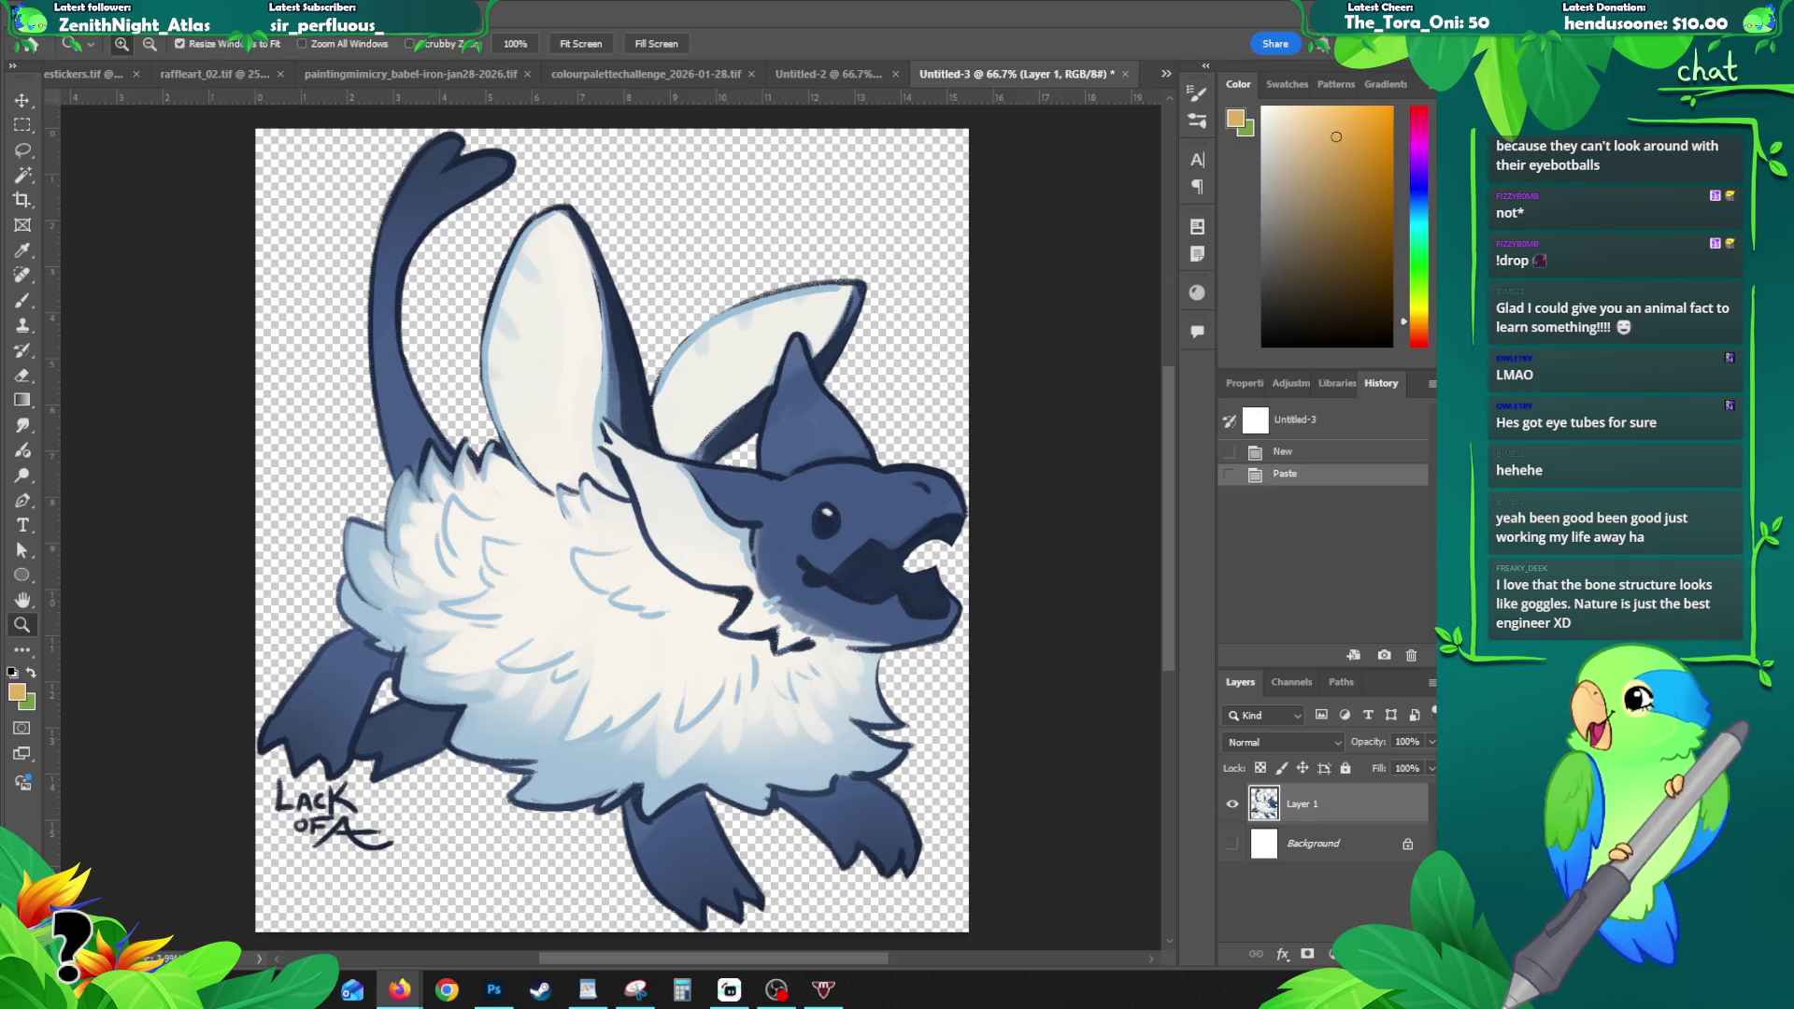
pyautogui.hotkey('alt', 'Tab')
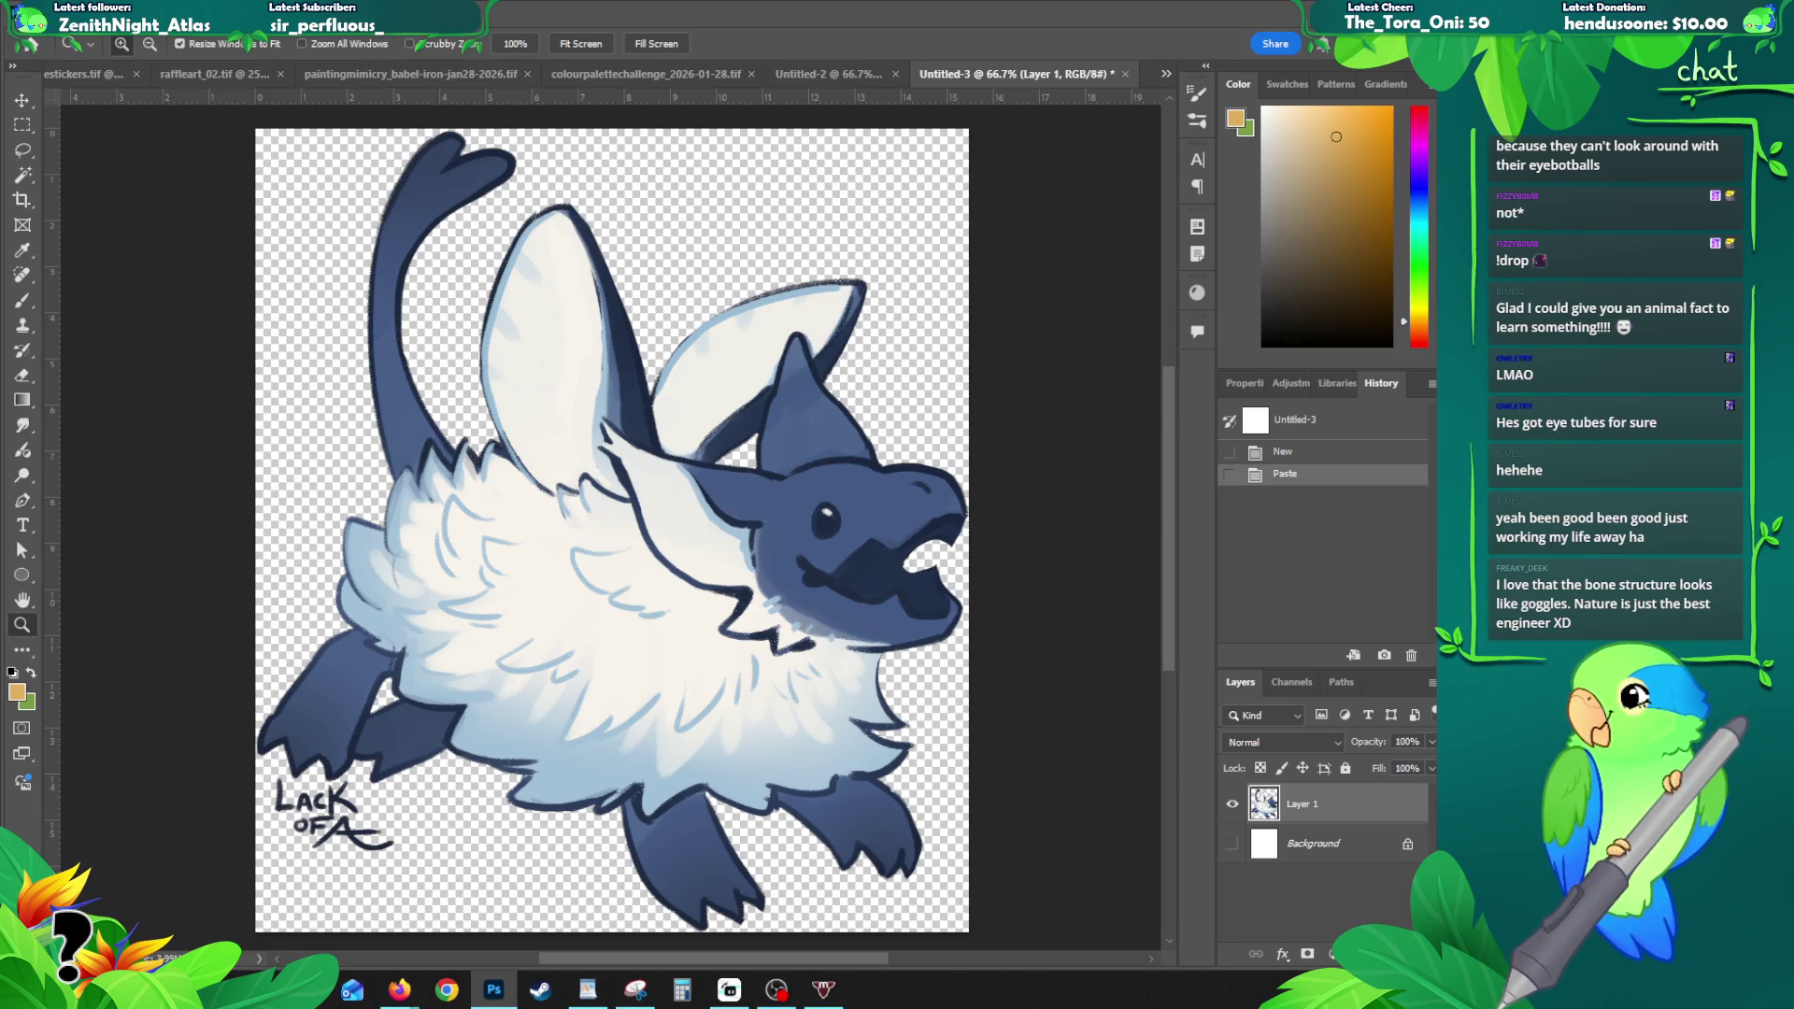
pyautogui.hotkey('alt', 'Tab')
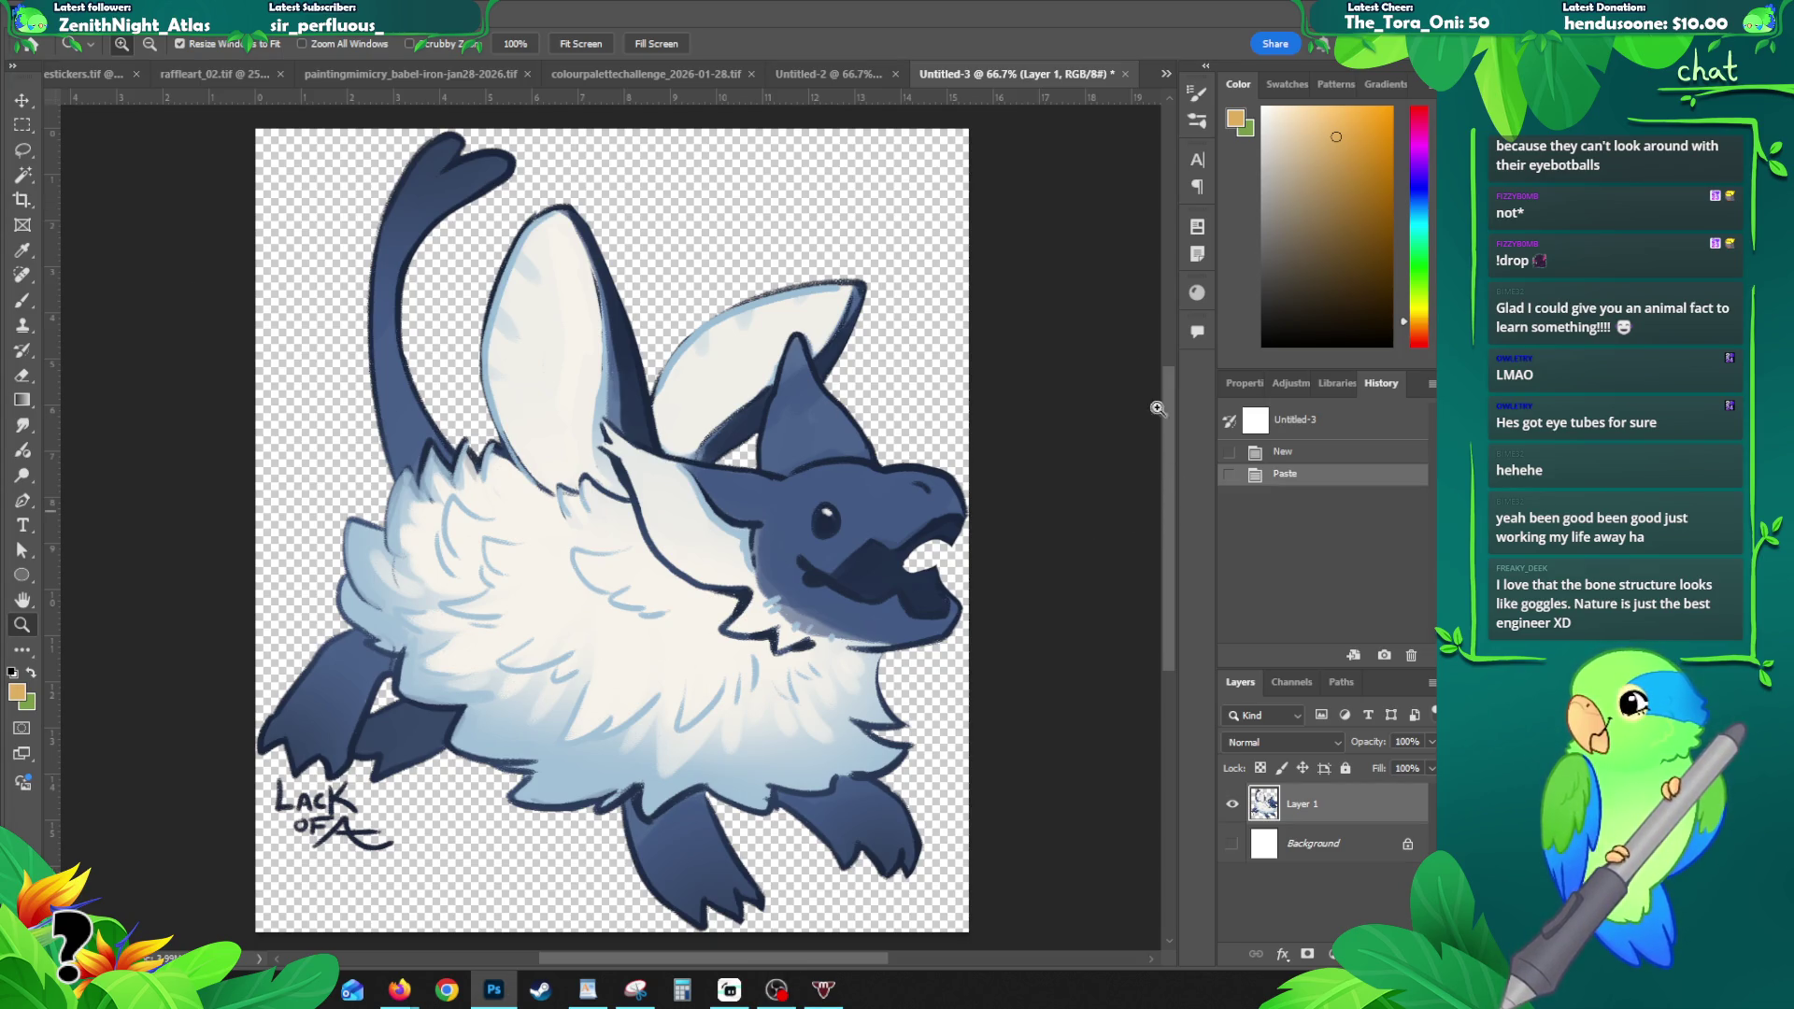
pyautogui.click(1125, 71)
pyautogui.click(712, 367)
pyautogui.click(1012, 74)
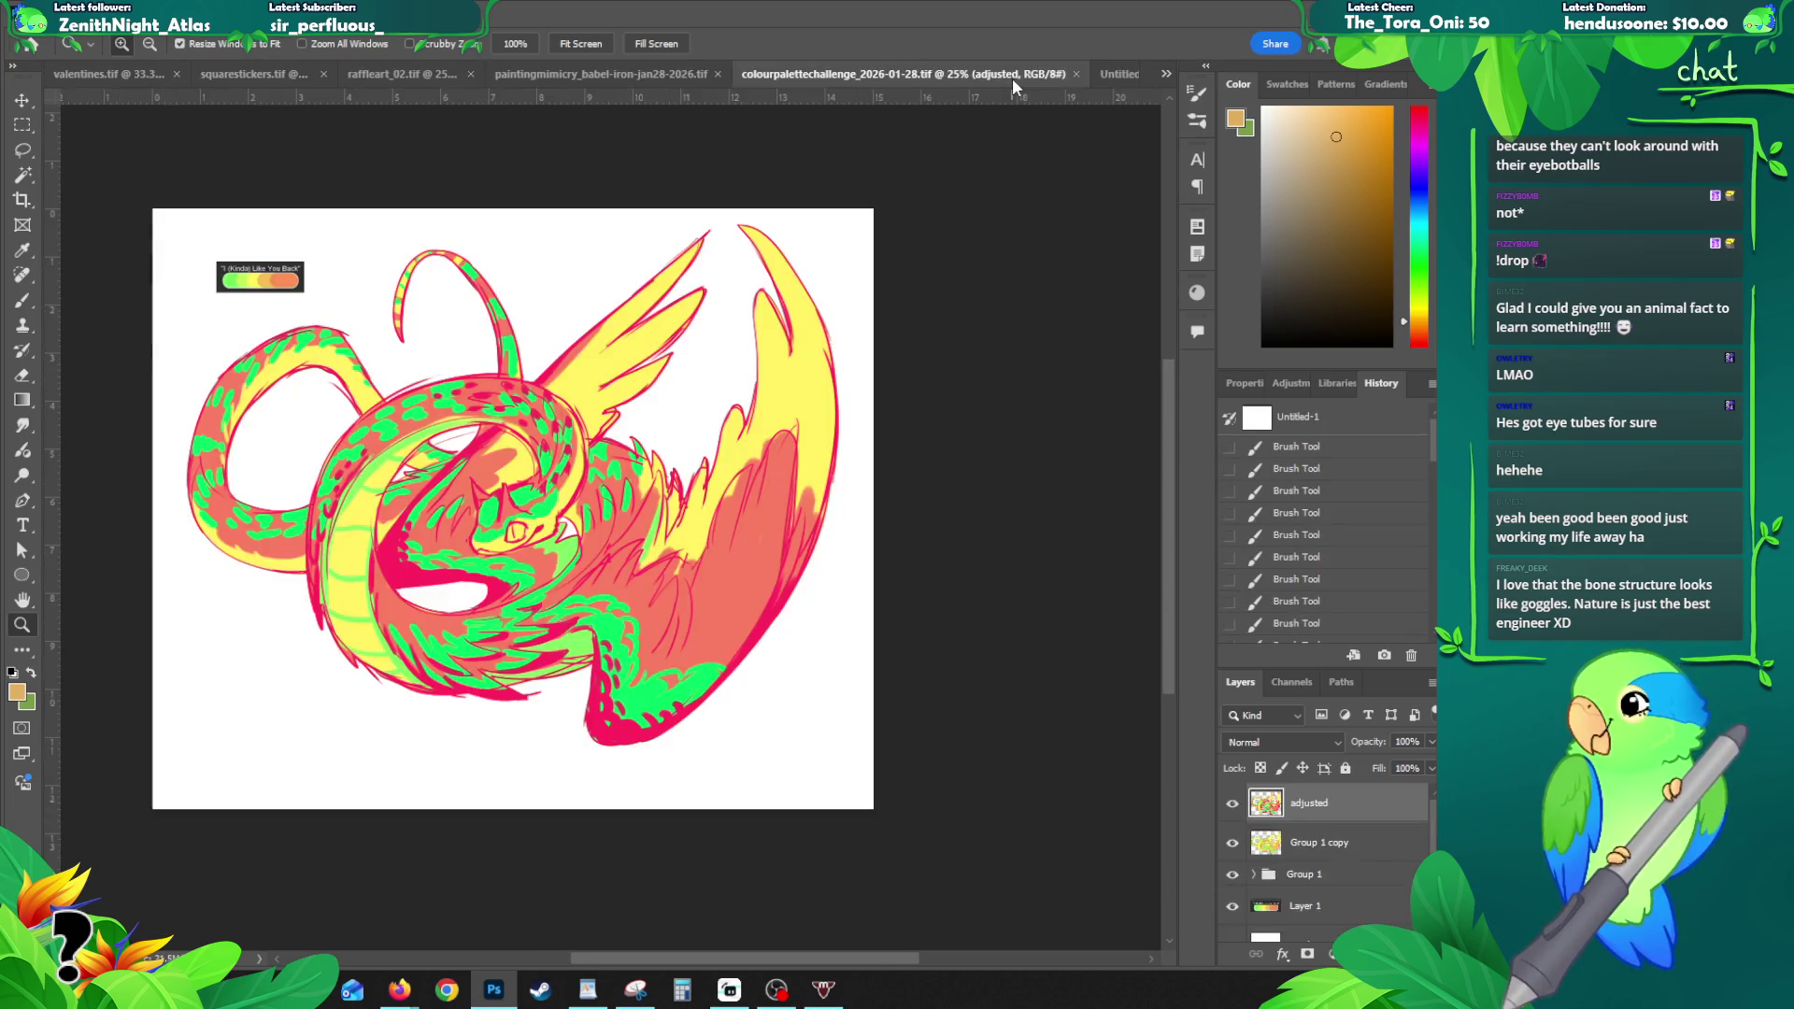
# - Close the owl's Untitled-2 temporary document without saving
pyautogui.hotkey('ctrl', 'Tab')
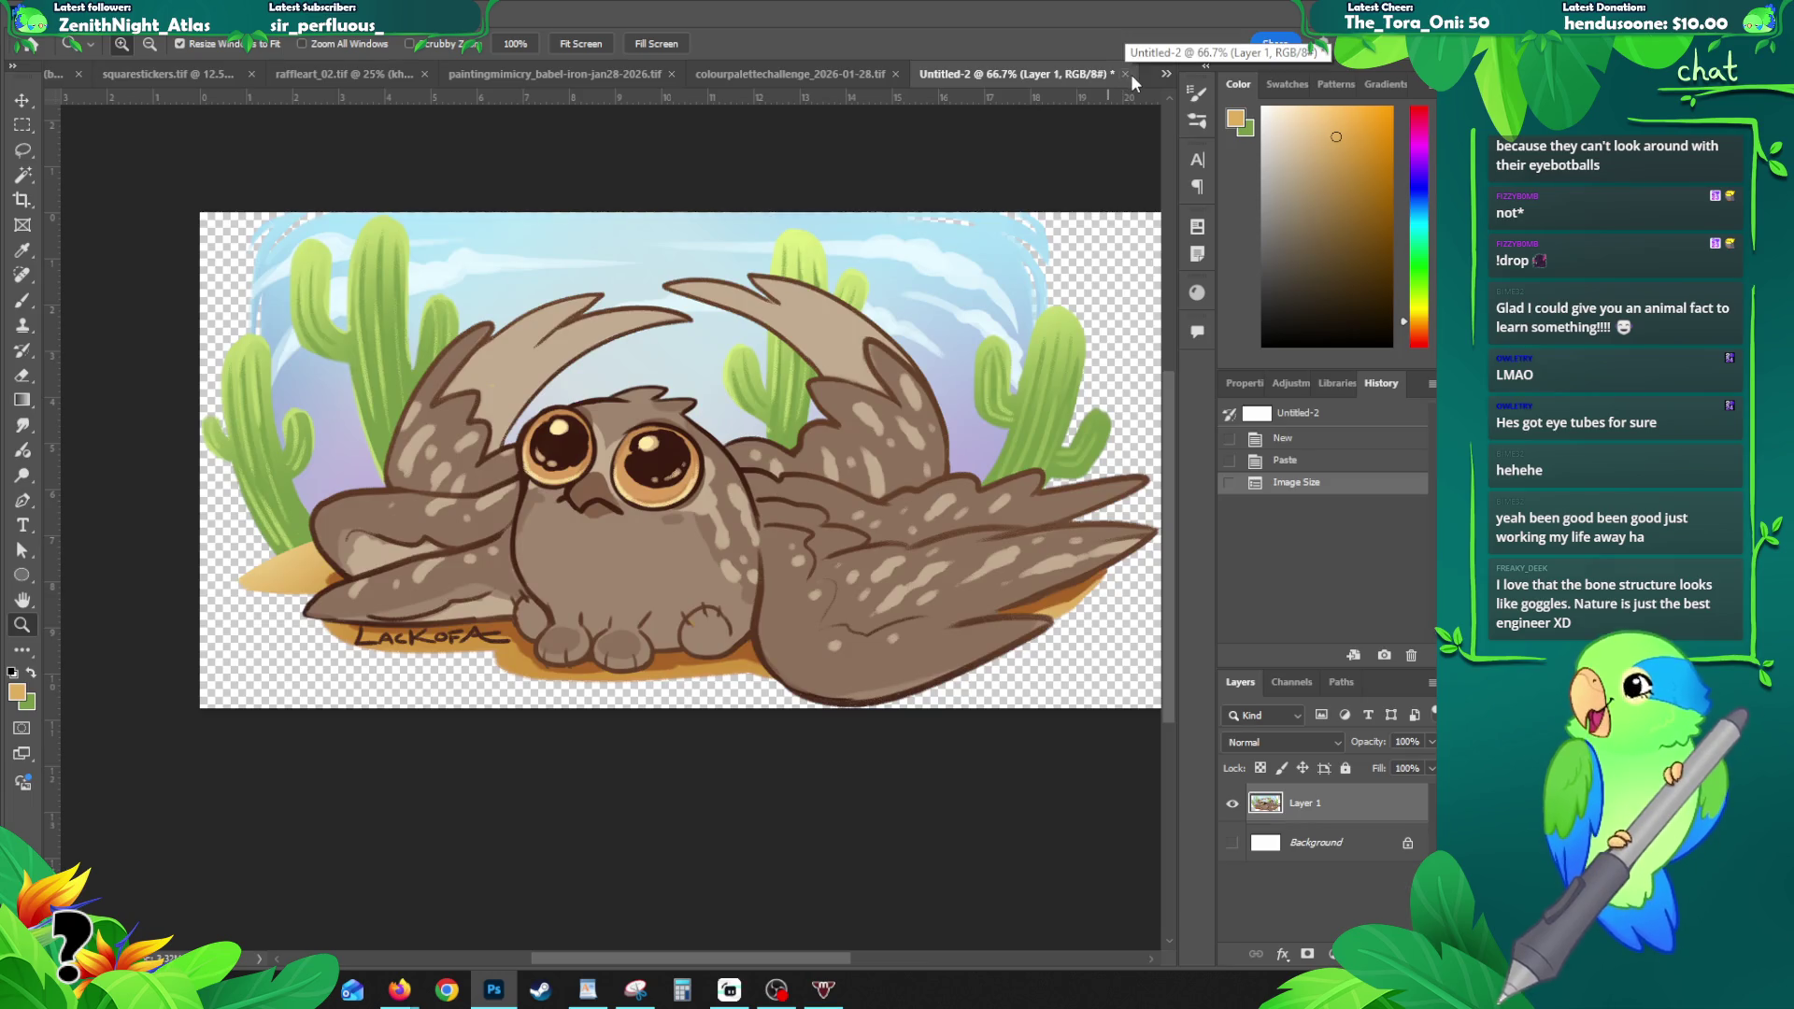
pyautogui.click(1127, 74)
pyautogui.click(721, 374)
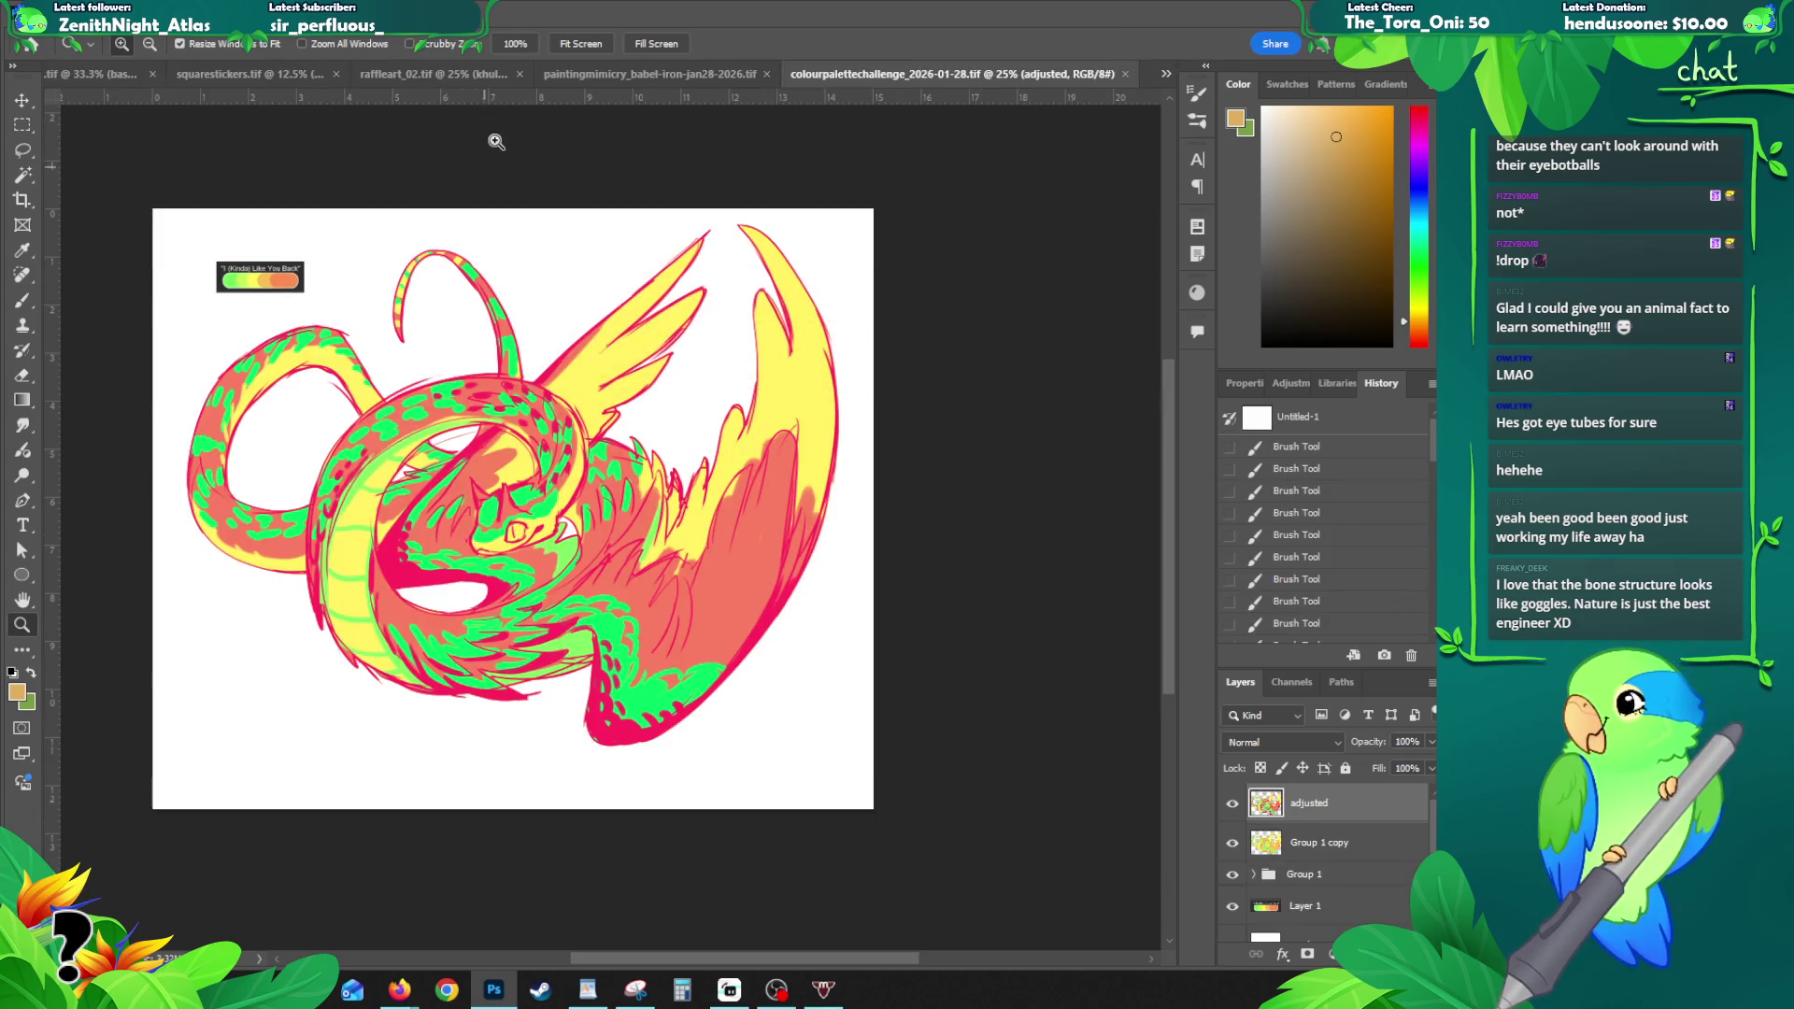
# - In raffleart_02, clear the selection and make Group 1 copy the visible, active layer
pyautogui.click(372, 74)
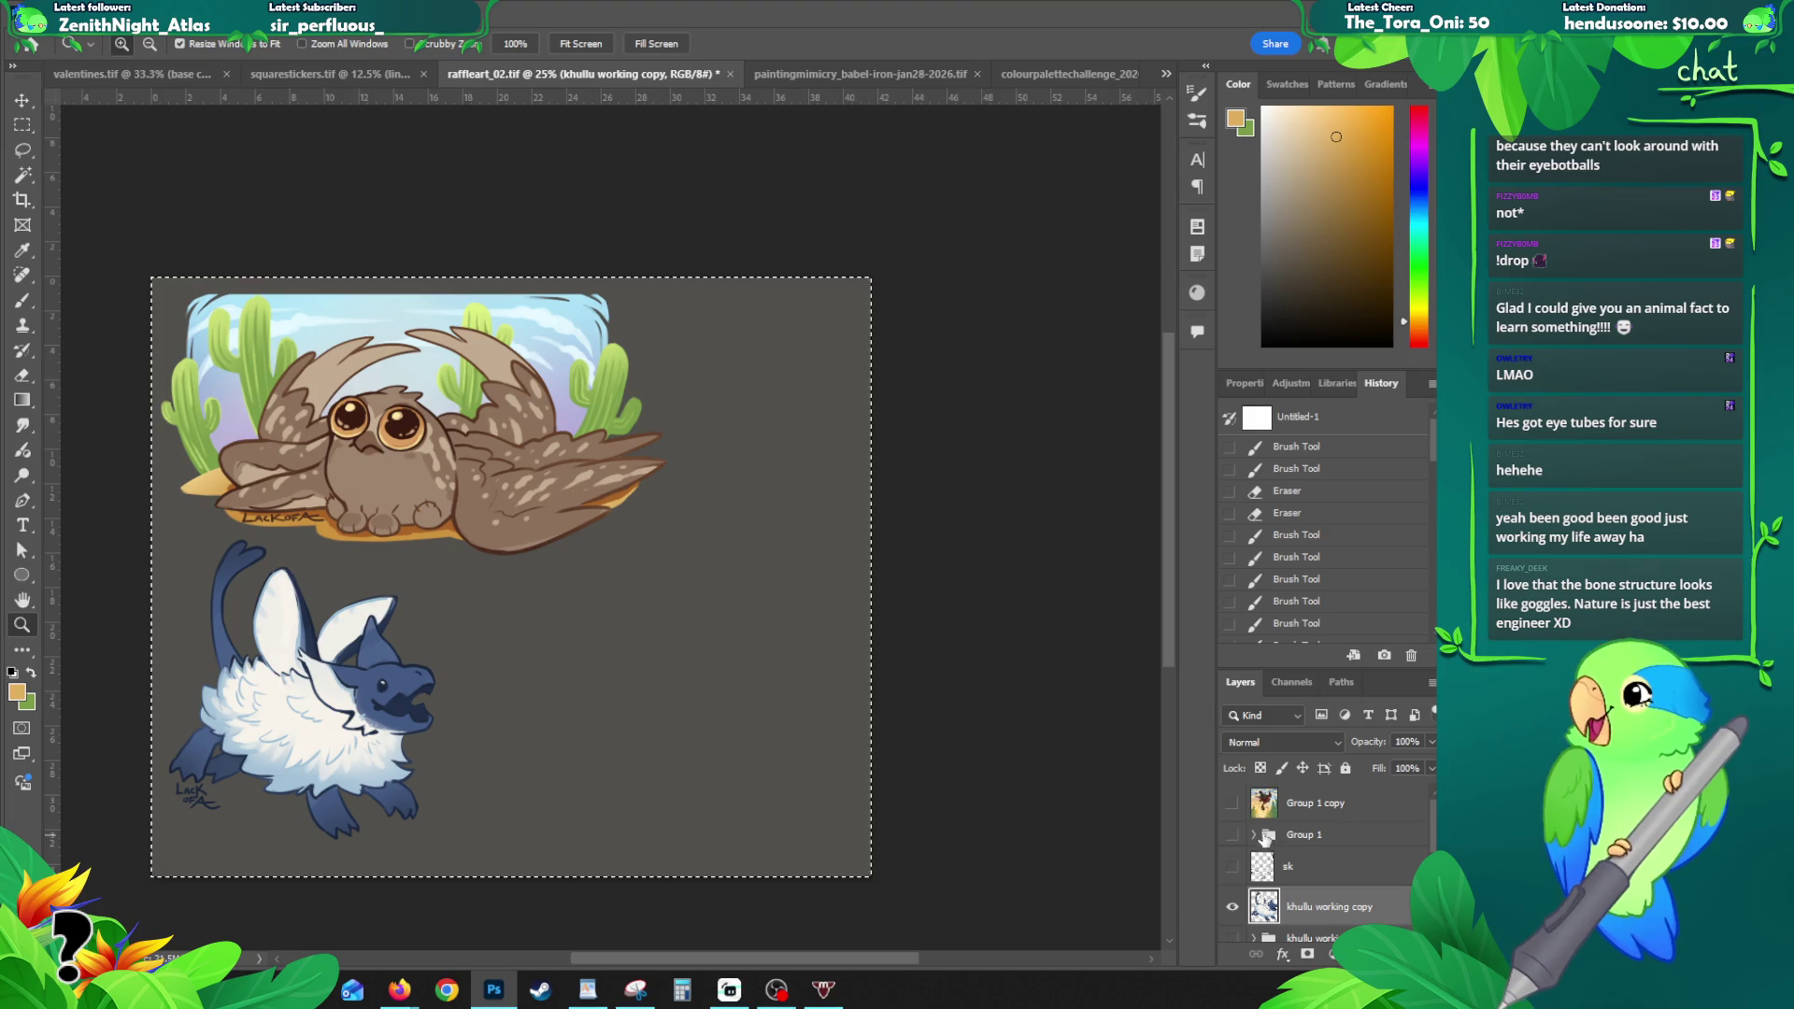
pyautogui.hotkey('ctrl', 'd')
pyautogui.click(1233, 803)
pyautogui.click(698, 675)
pyautogui.click(698, 675)
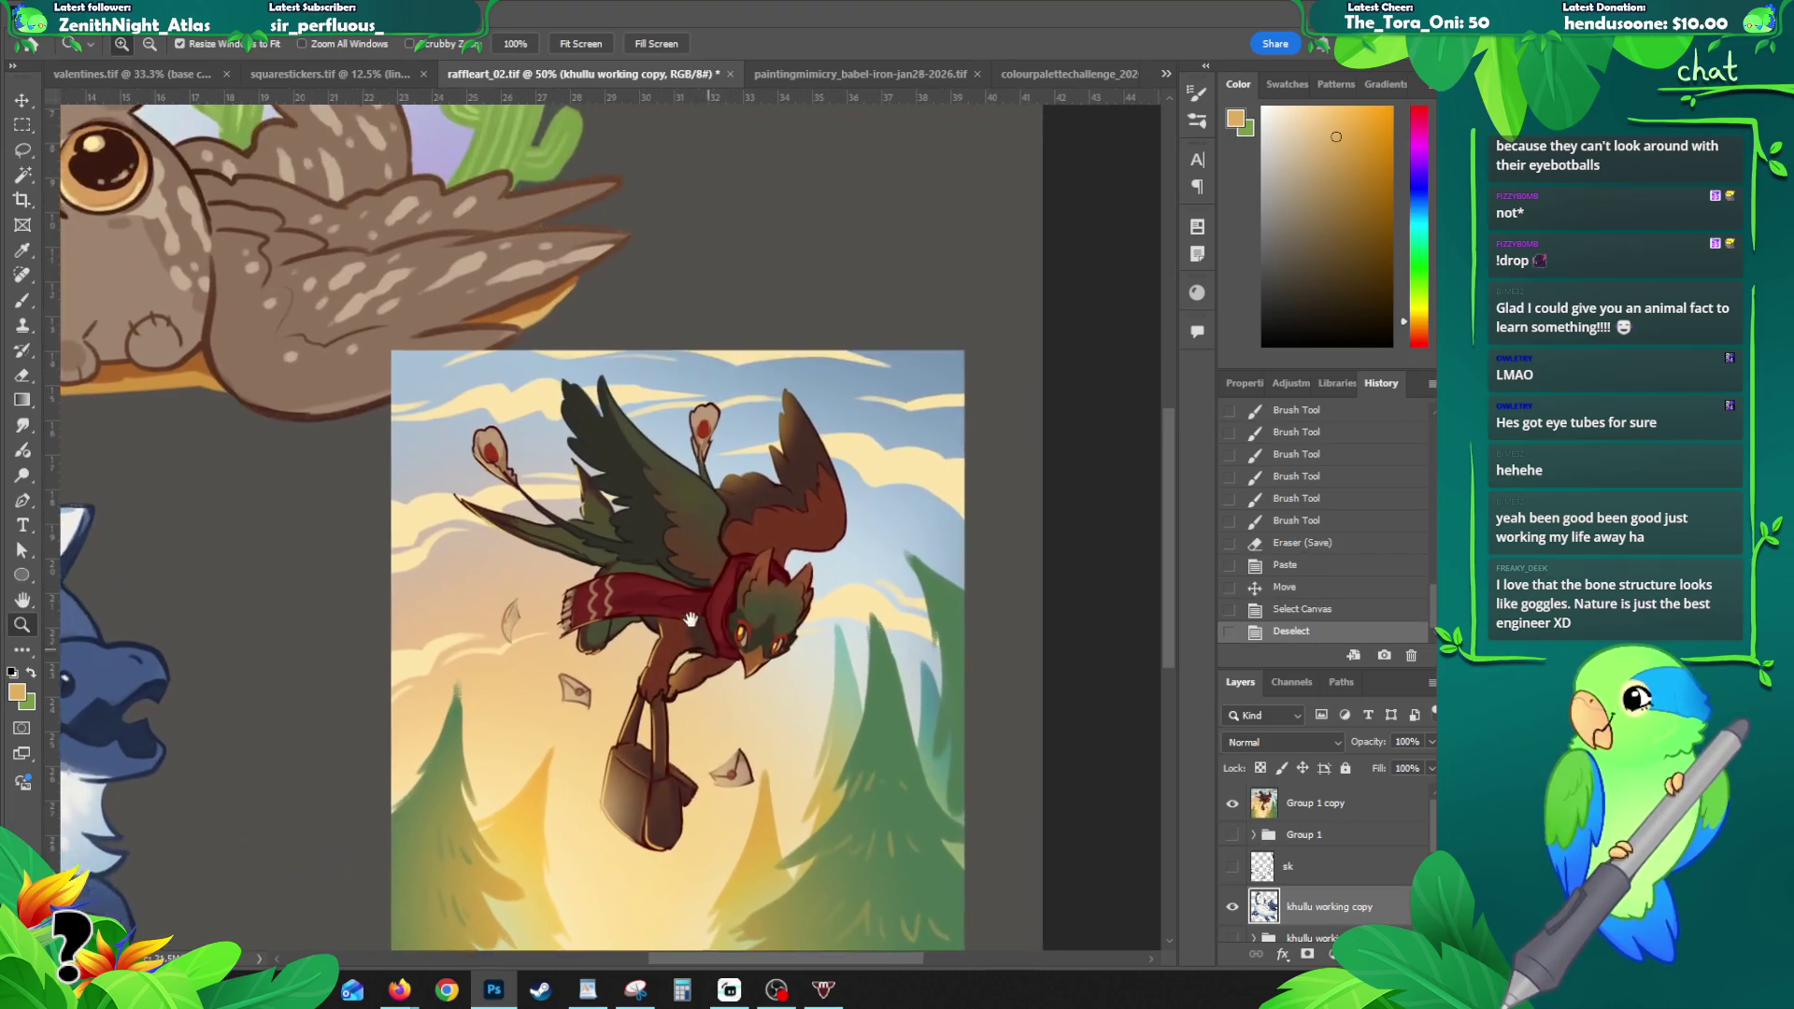
pyautogui.click(1301, 805)
pyautogui.click(1232, 804)
pyautogui.click(1232, 804)
# - Copy the whole flying creature painting and paste it into a new document
pyautogui.hotkey('ctrl', 'a')
pyautogui.hotkey('ctrl', 'c')
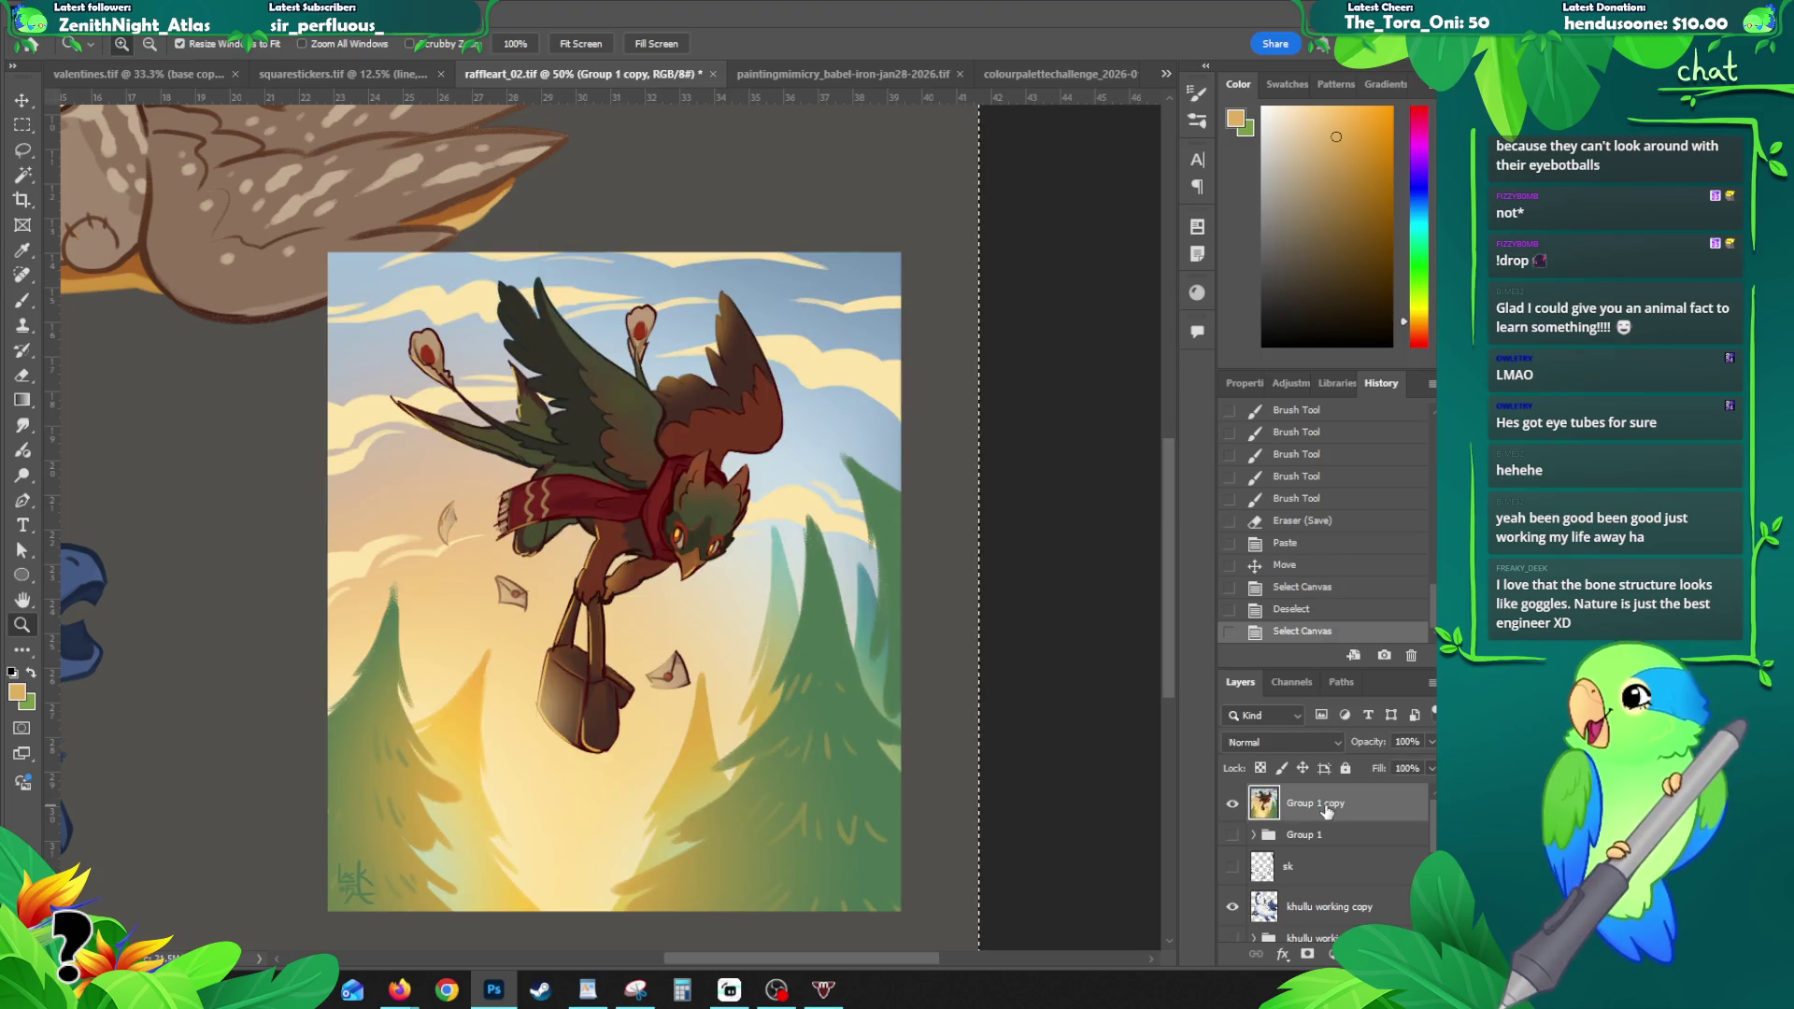
pyautogui.hotkey('ctrl', 'n')
pyautogui.press('Return')
pyautogui.hotkey('ctrl', 'v')
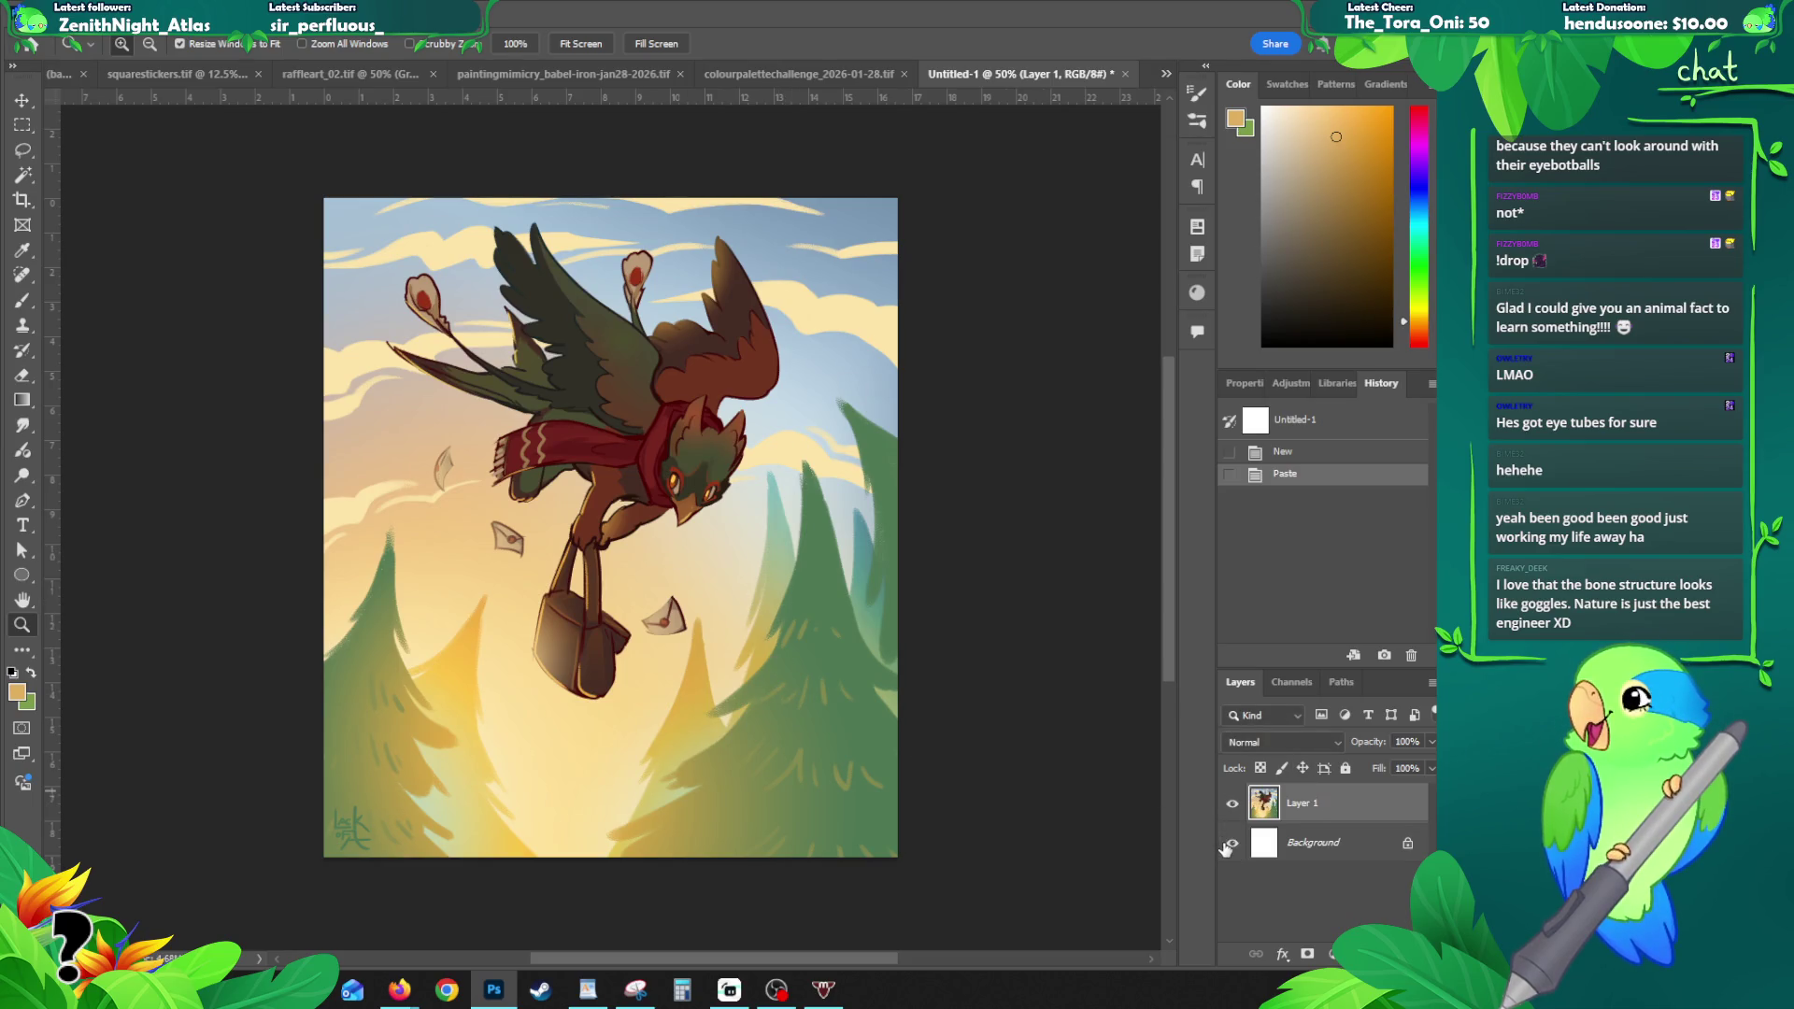
# - Export the flying creature painting via Save for Web (Legacy)
pyautogui.hotkey('ctrl', 'alt', 'i')
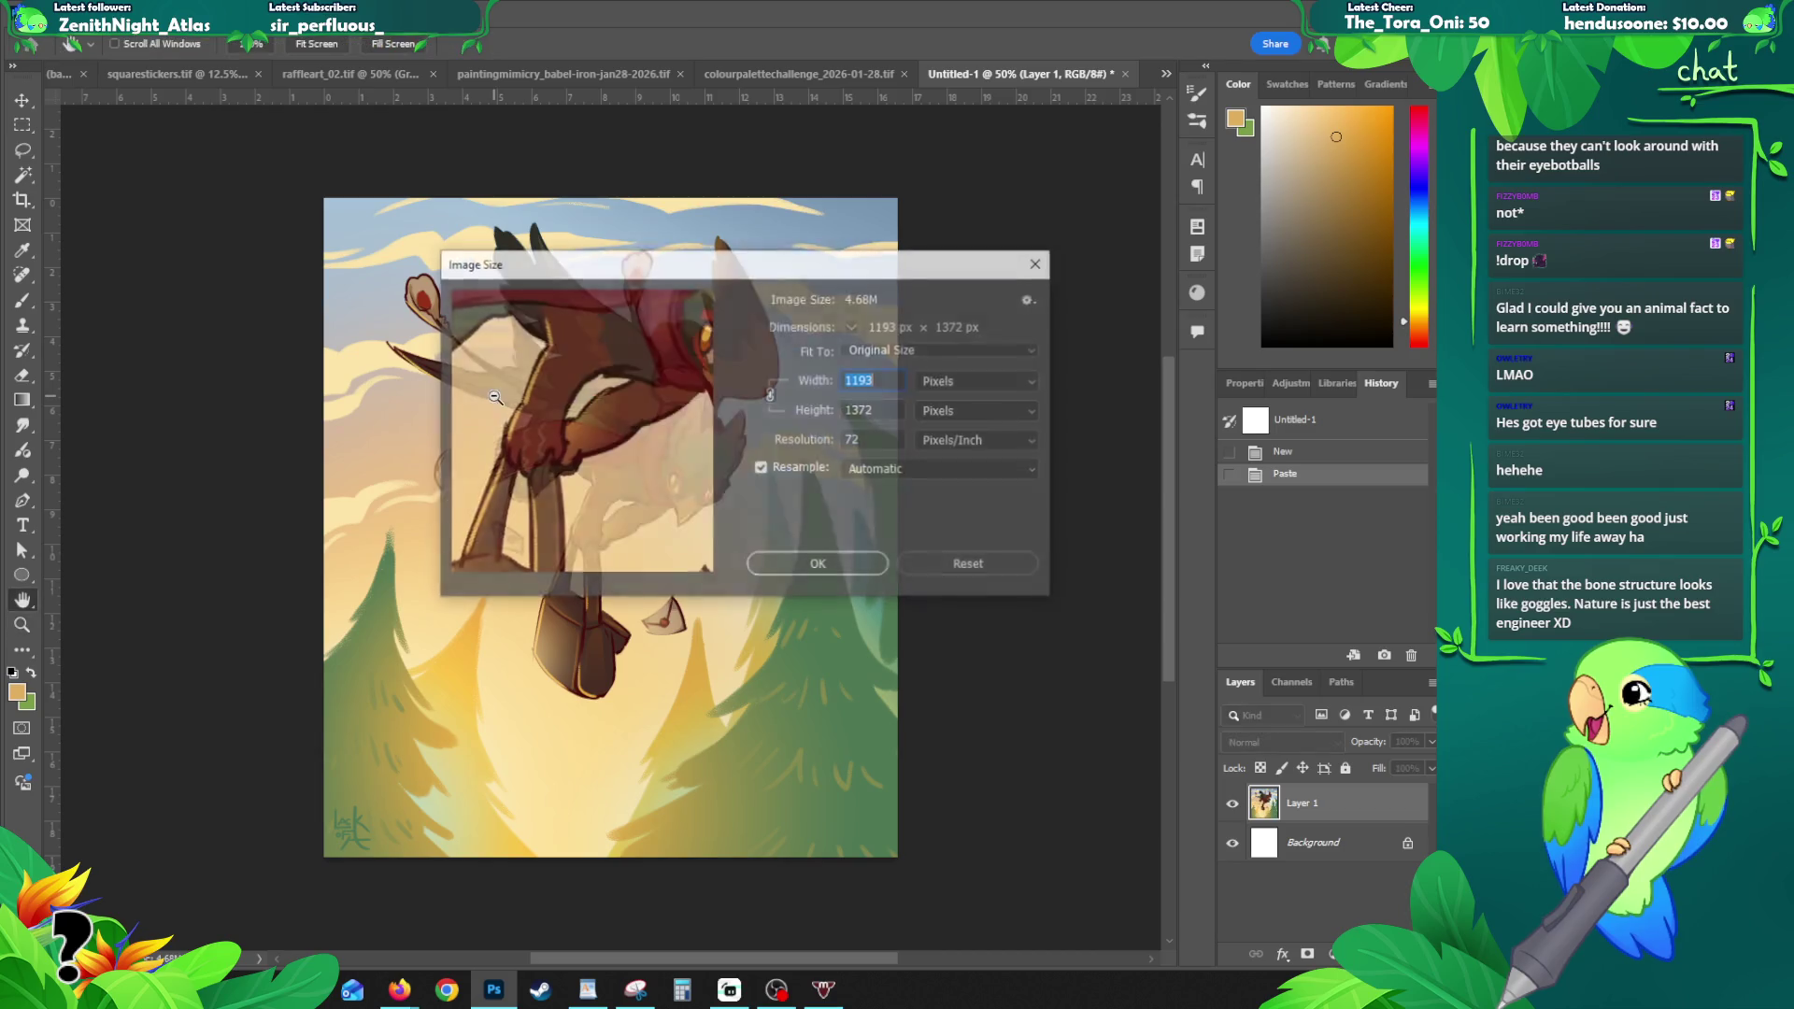
pyautogui.click(959, 560)
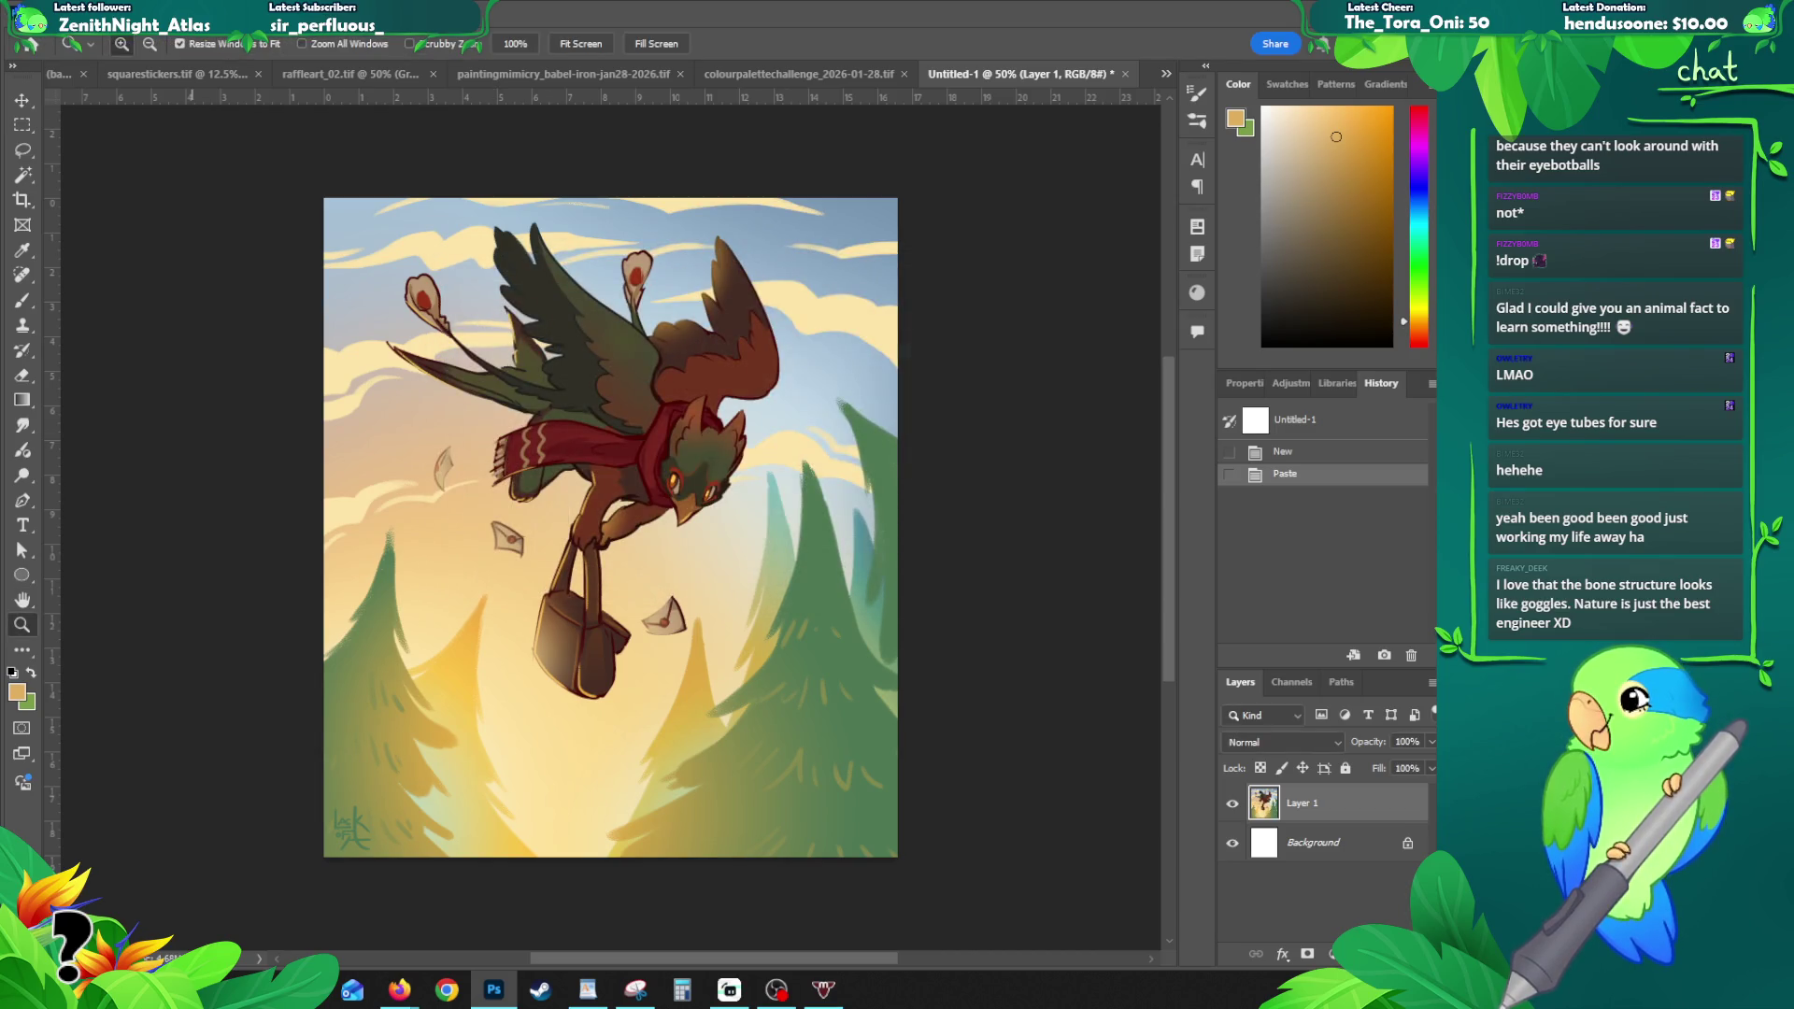
pyautogui.click(42, 11)
pyautogui.moveTo(124, 360)
pyautogui.click(347, 426)
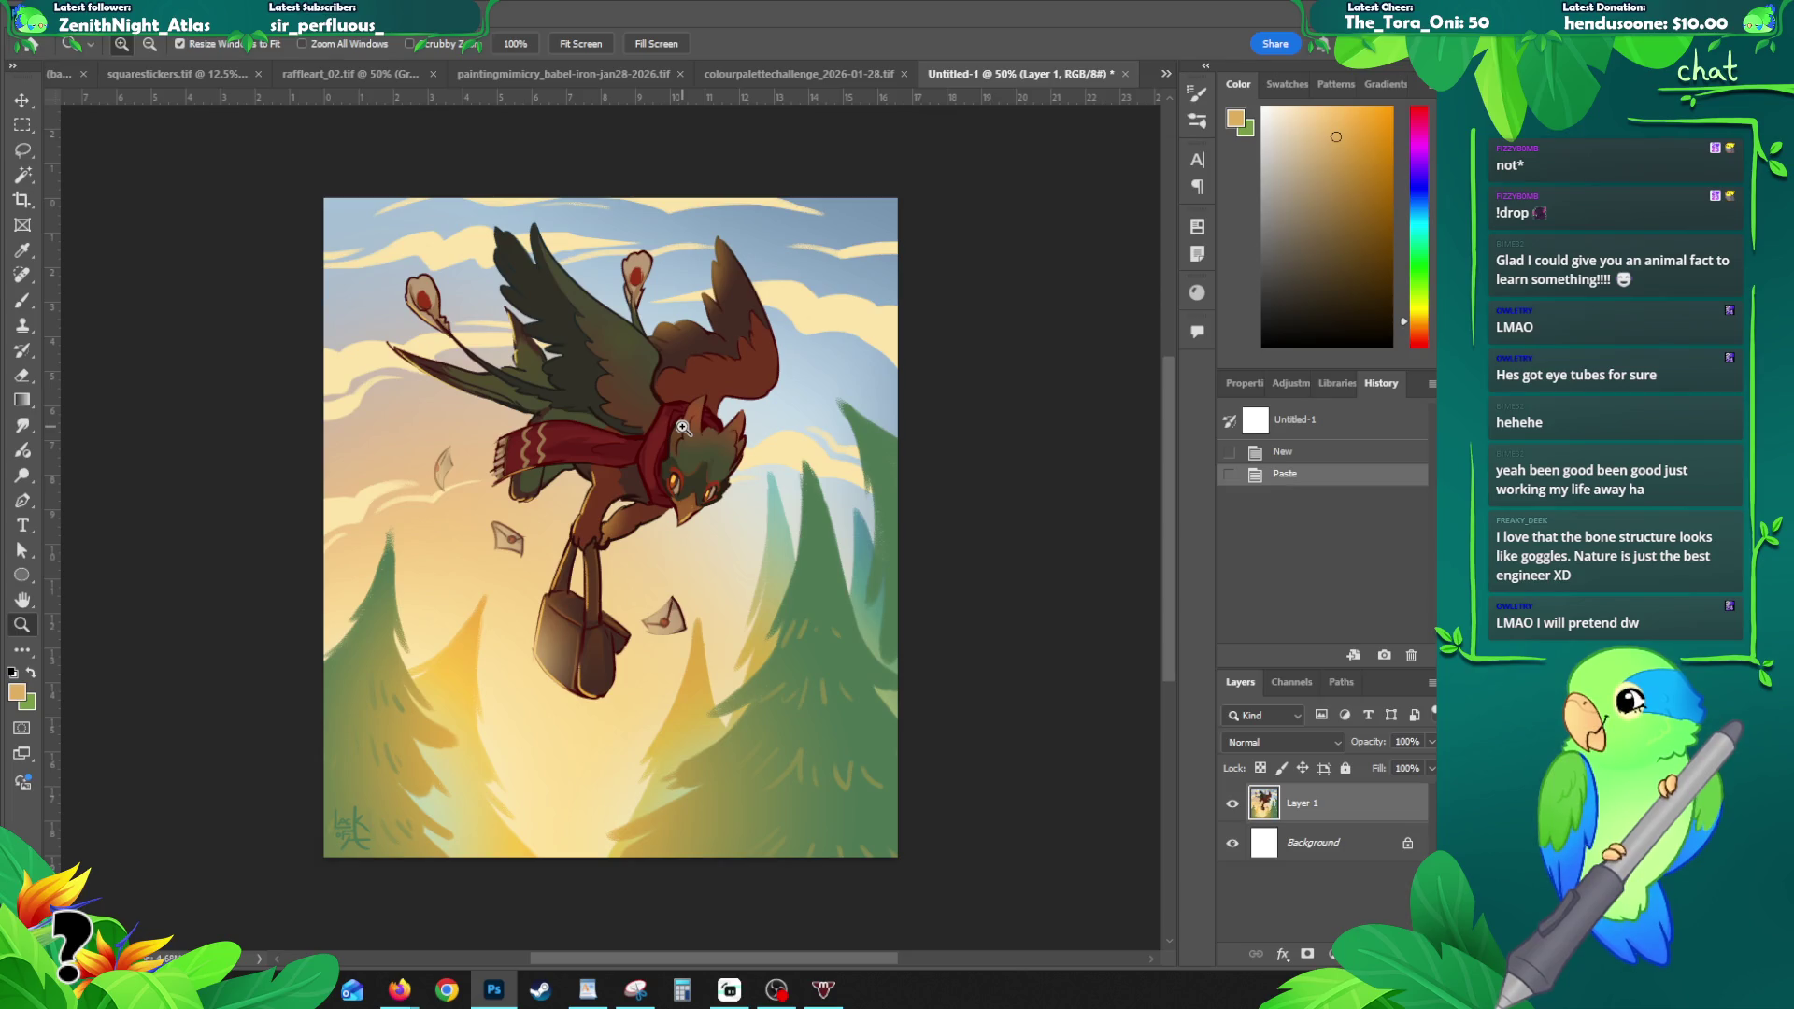
# - Close Untitled-1 without saving, save raffleart_02, and switch to valentines.tif
pyautogui.click(1125, 74)
pyautogui.click(716, 371)
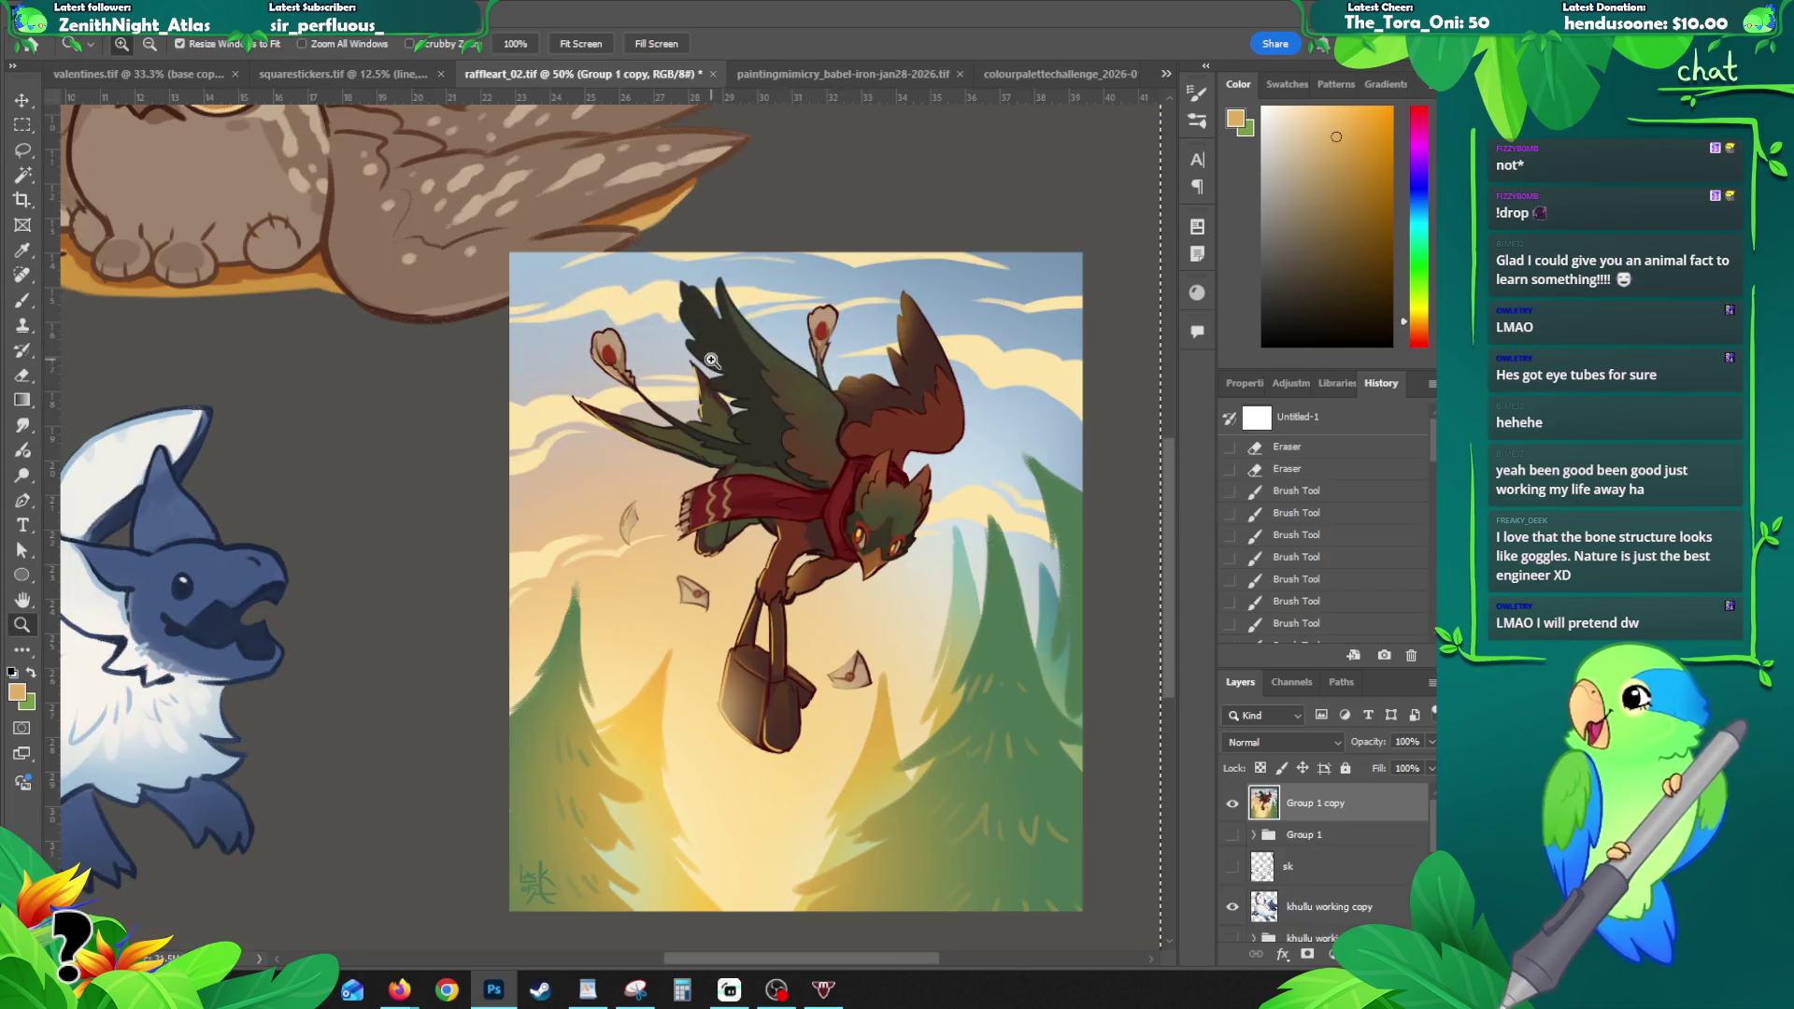
pyautogui.keyDown('alt'); pyautogui.click(626, 434); pyautogui.keyUp('alt')
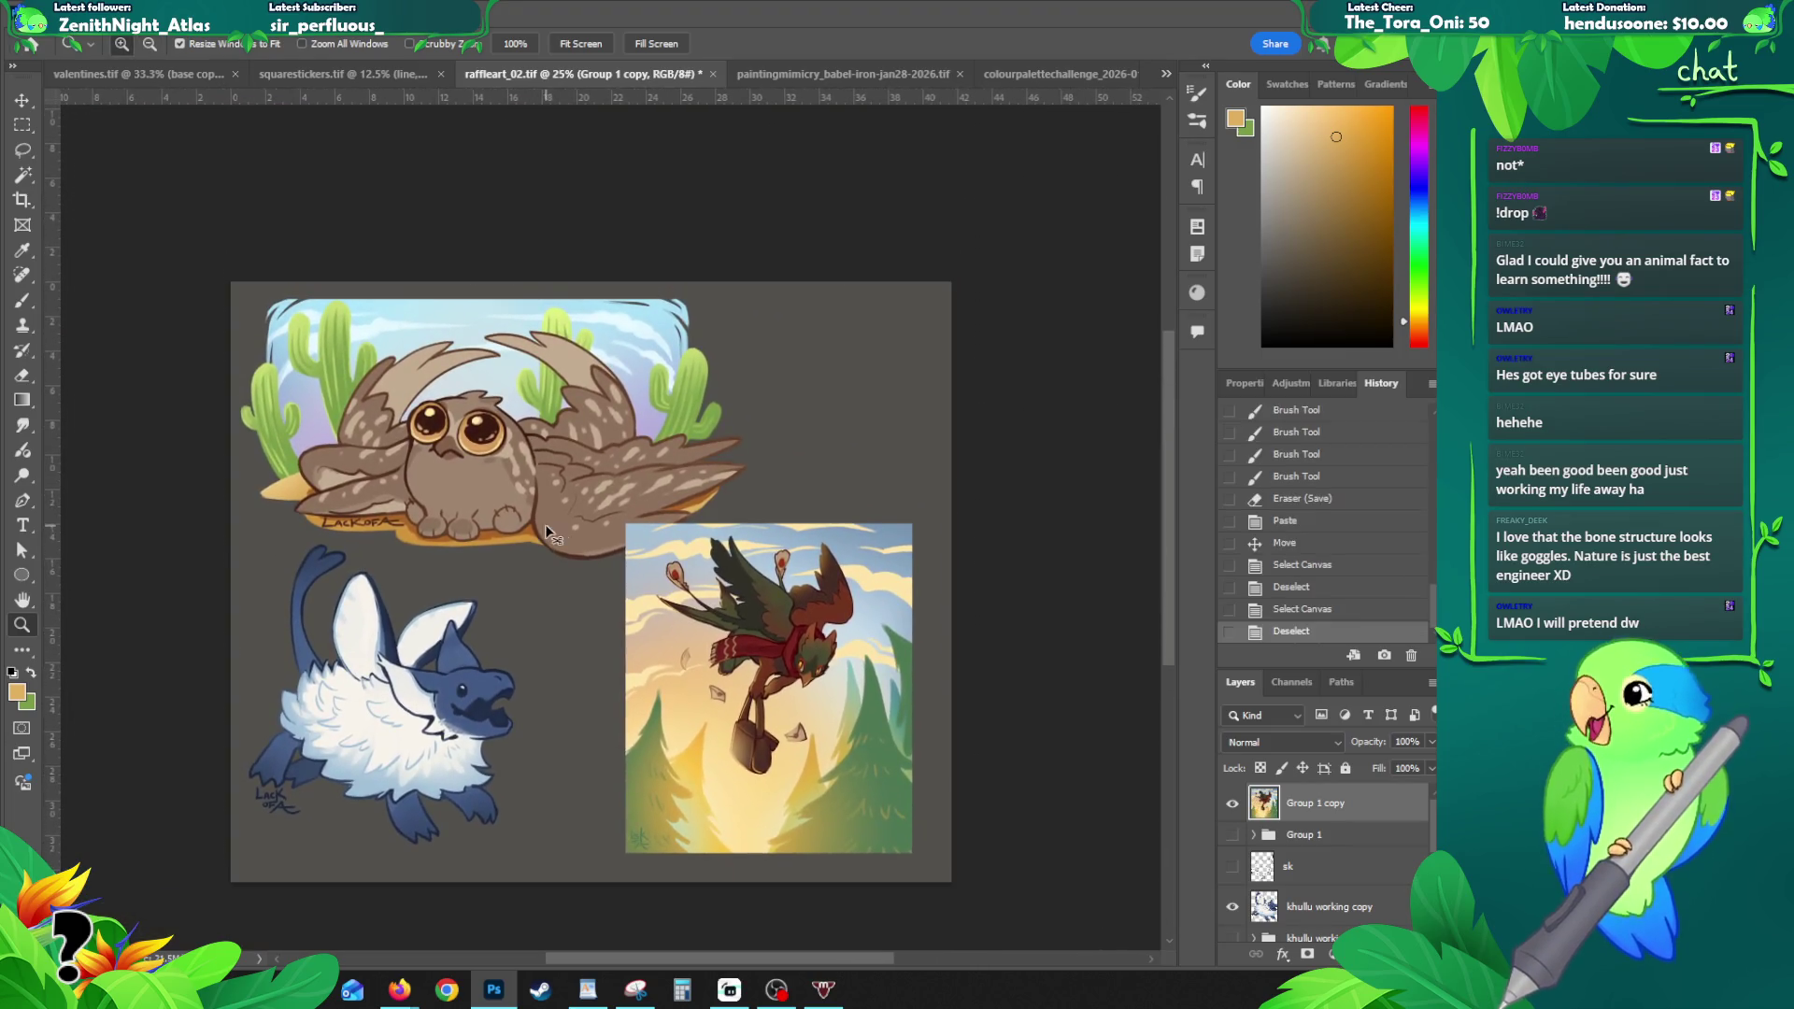
pyautogui.hotkey('ctrl', 's')
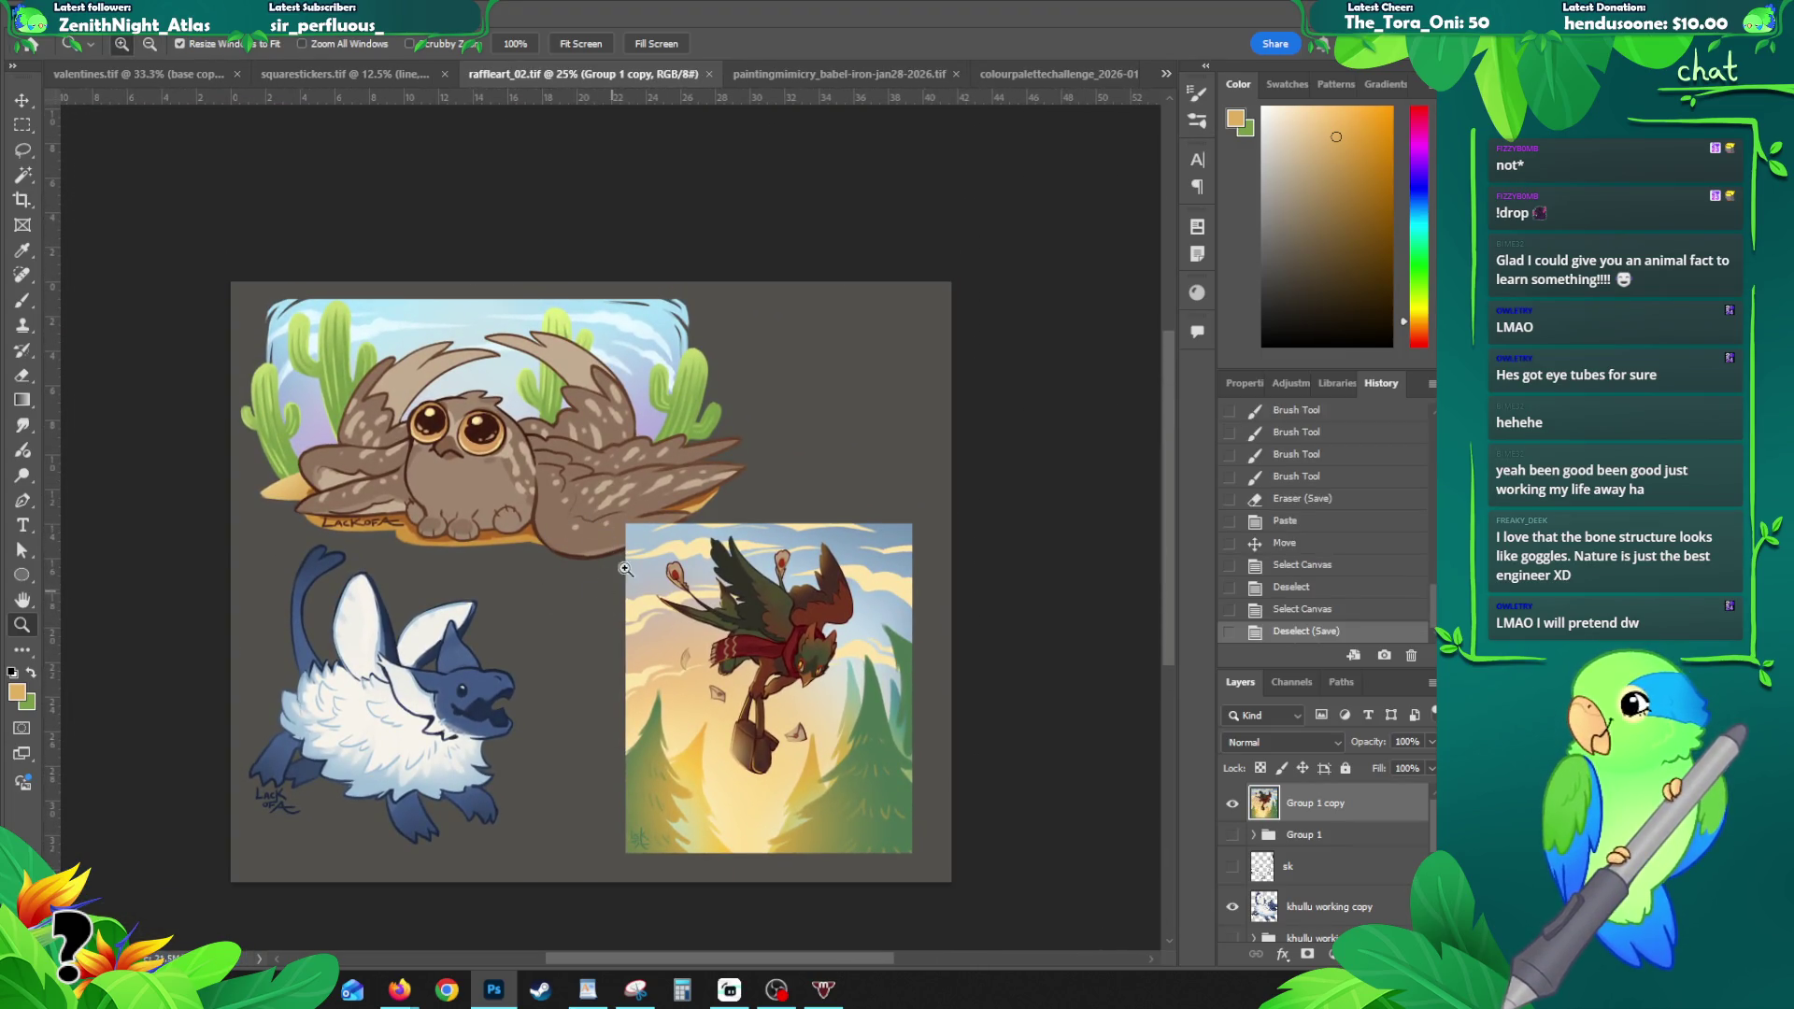
pyautogui.click(167, 72)
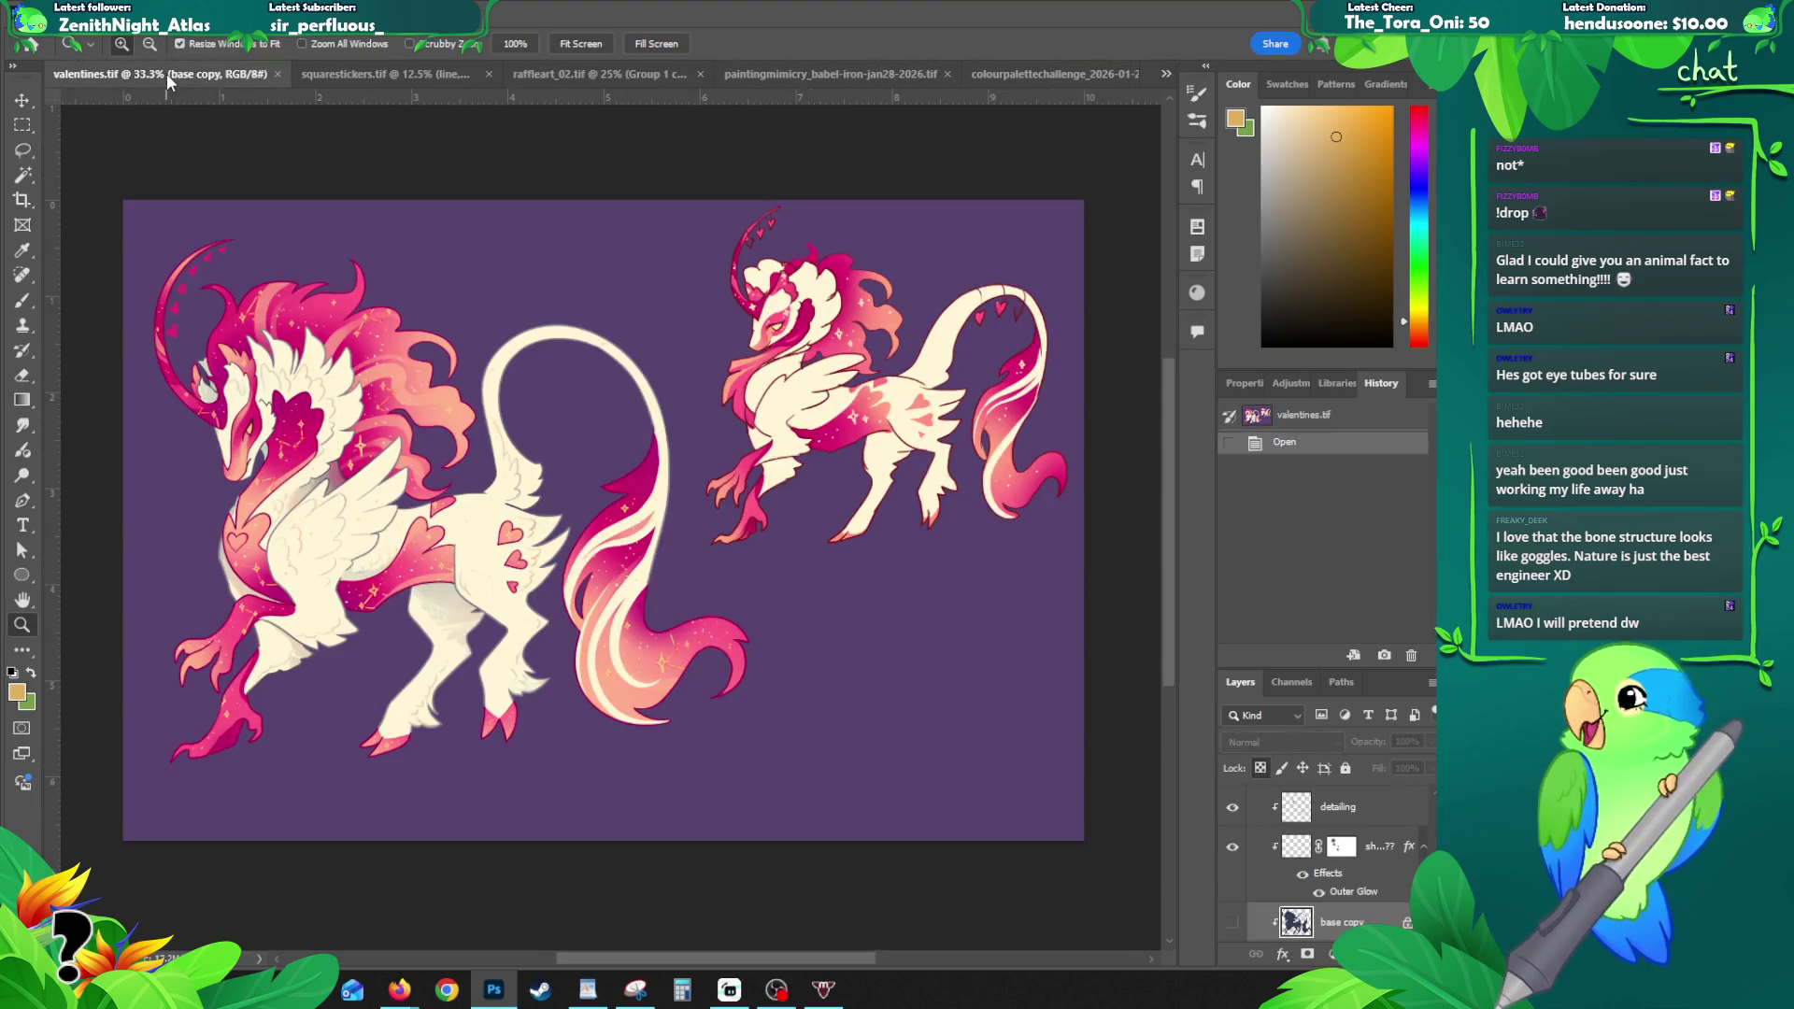
# - Lock transparent pixels on the valentines stars layer and sample a colour from the creature
pyautogui.click(315, 527)
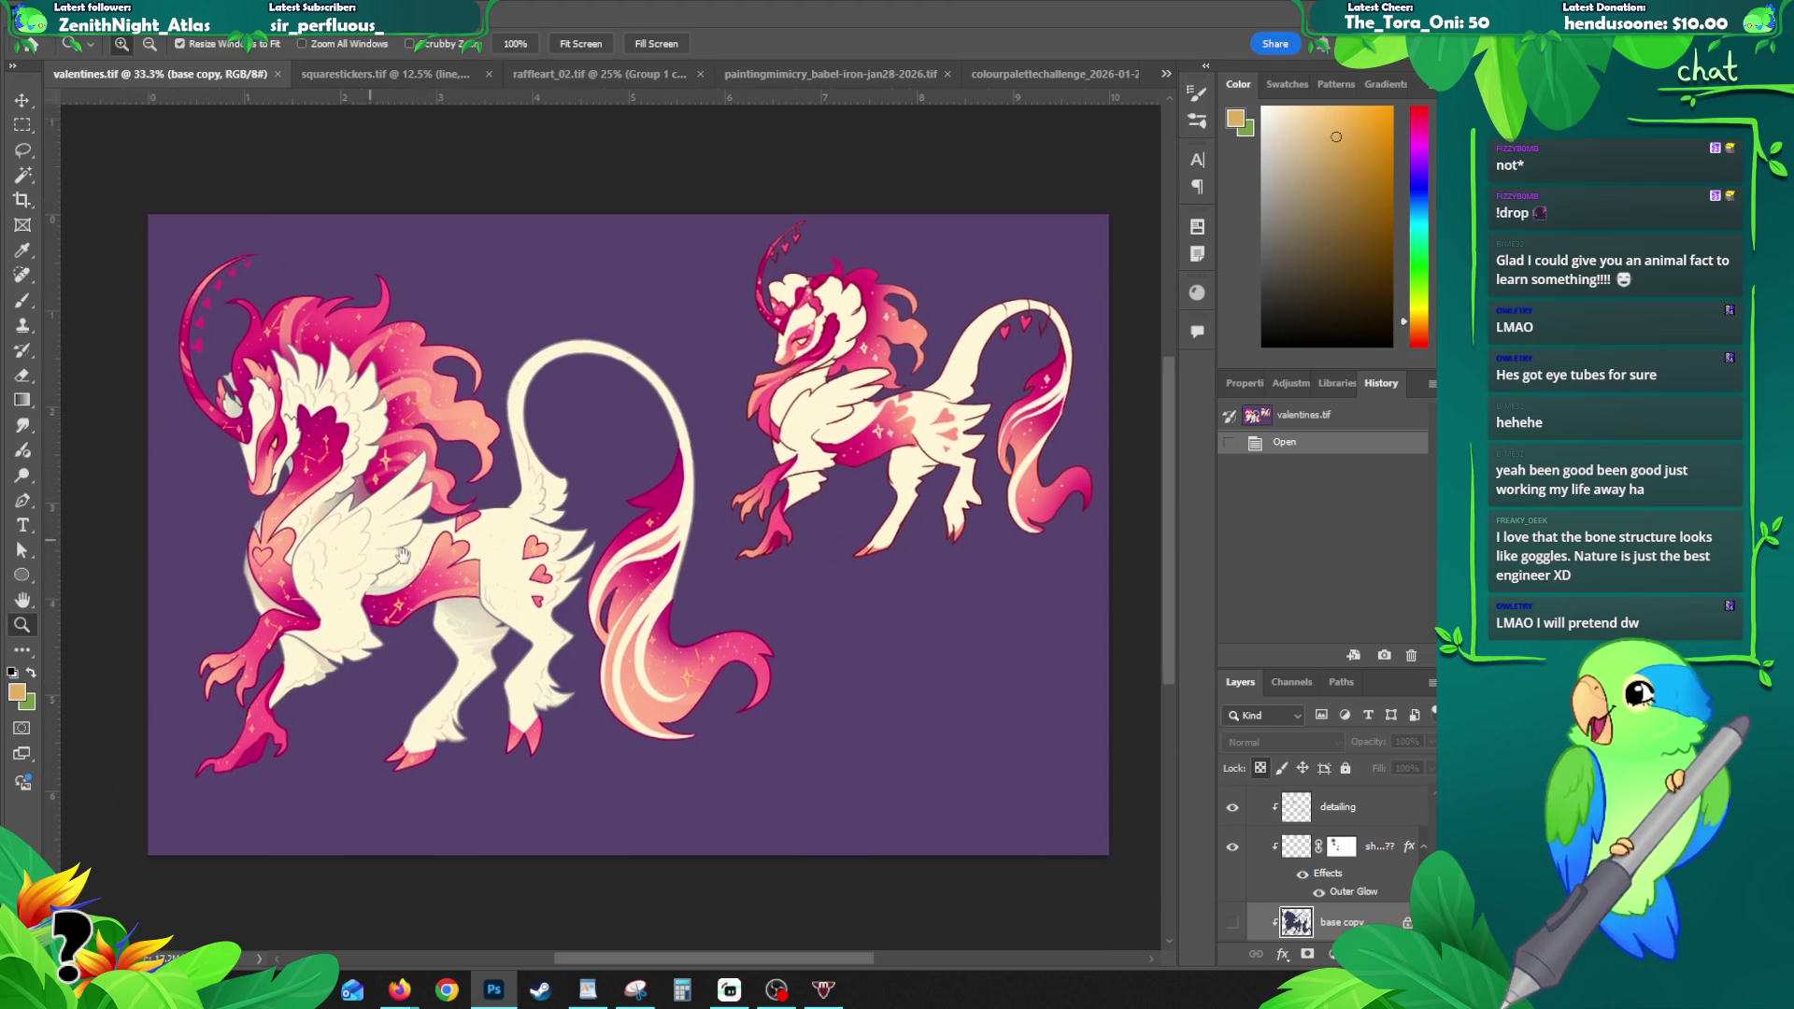
pyautogui.press('v')
pyautogui.click(403, 612)
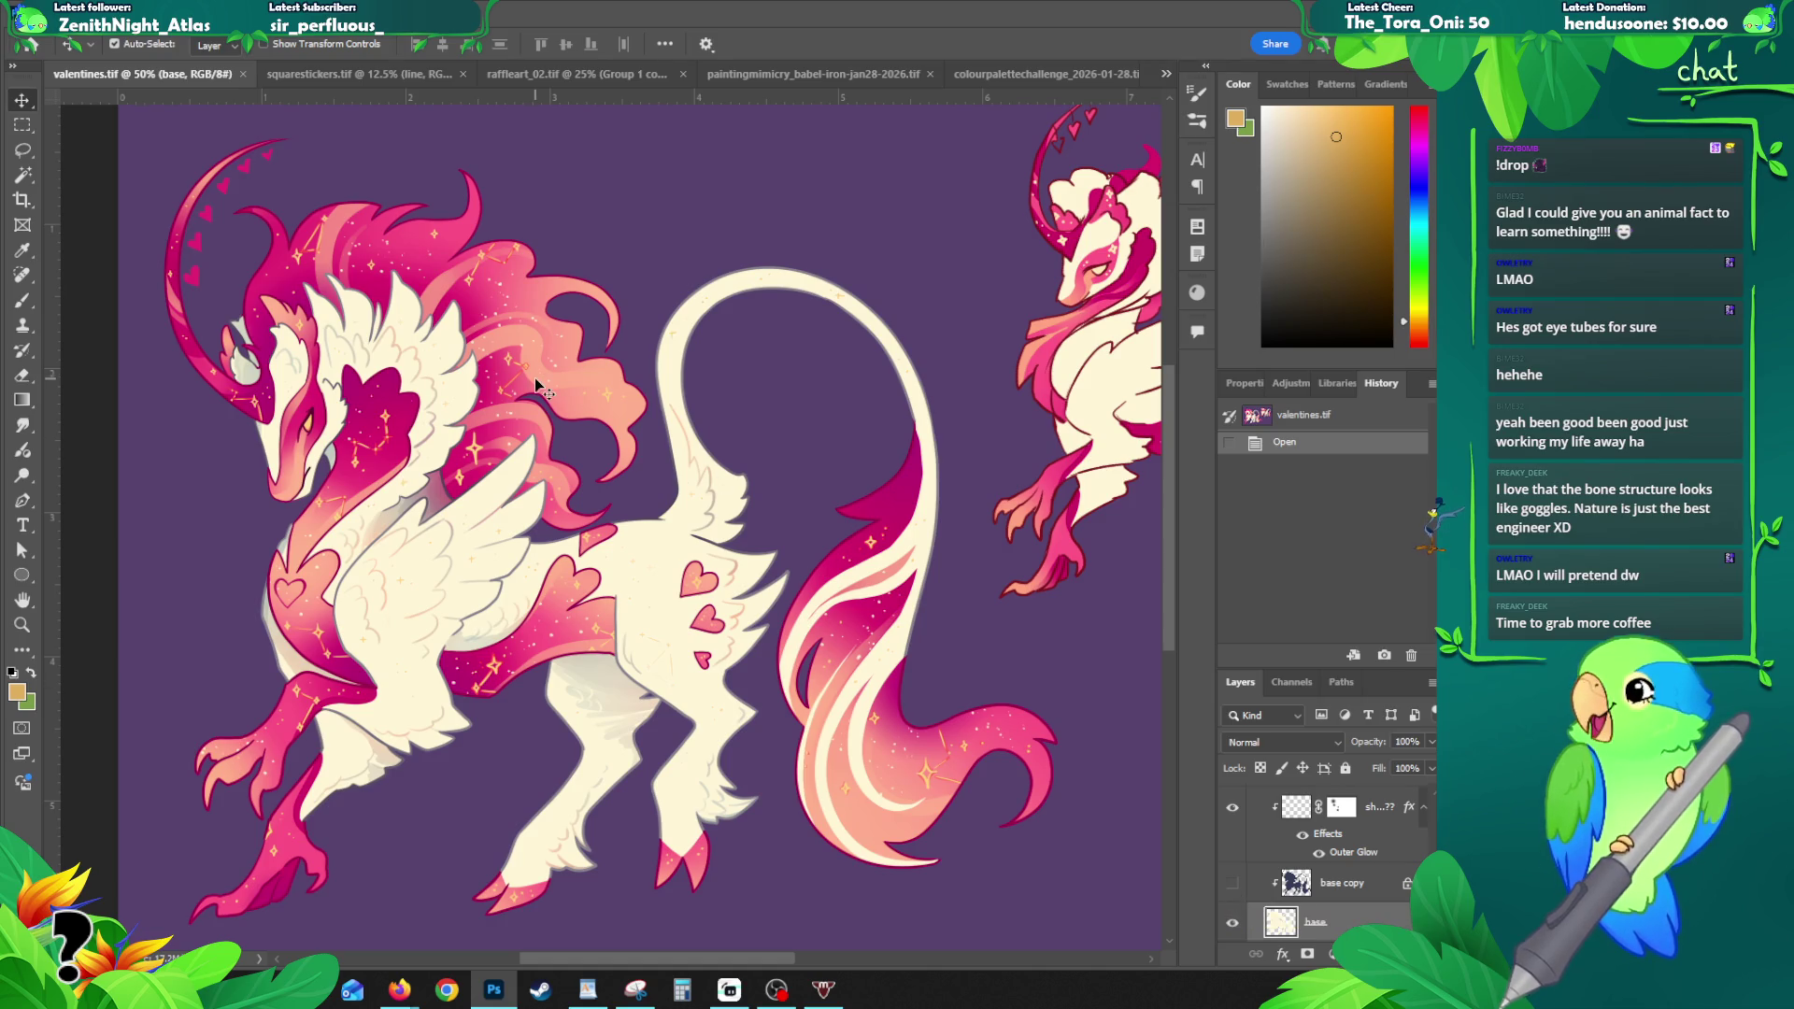
pyautogui.scroll(1, 365, 271)
pyautogui.click(363, 270)
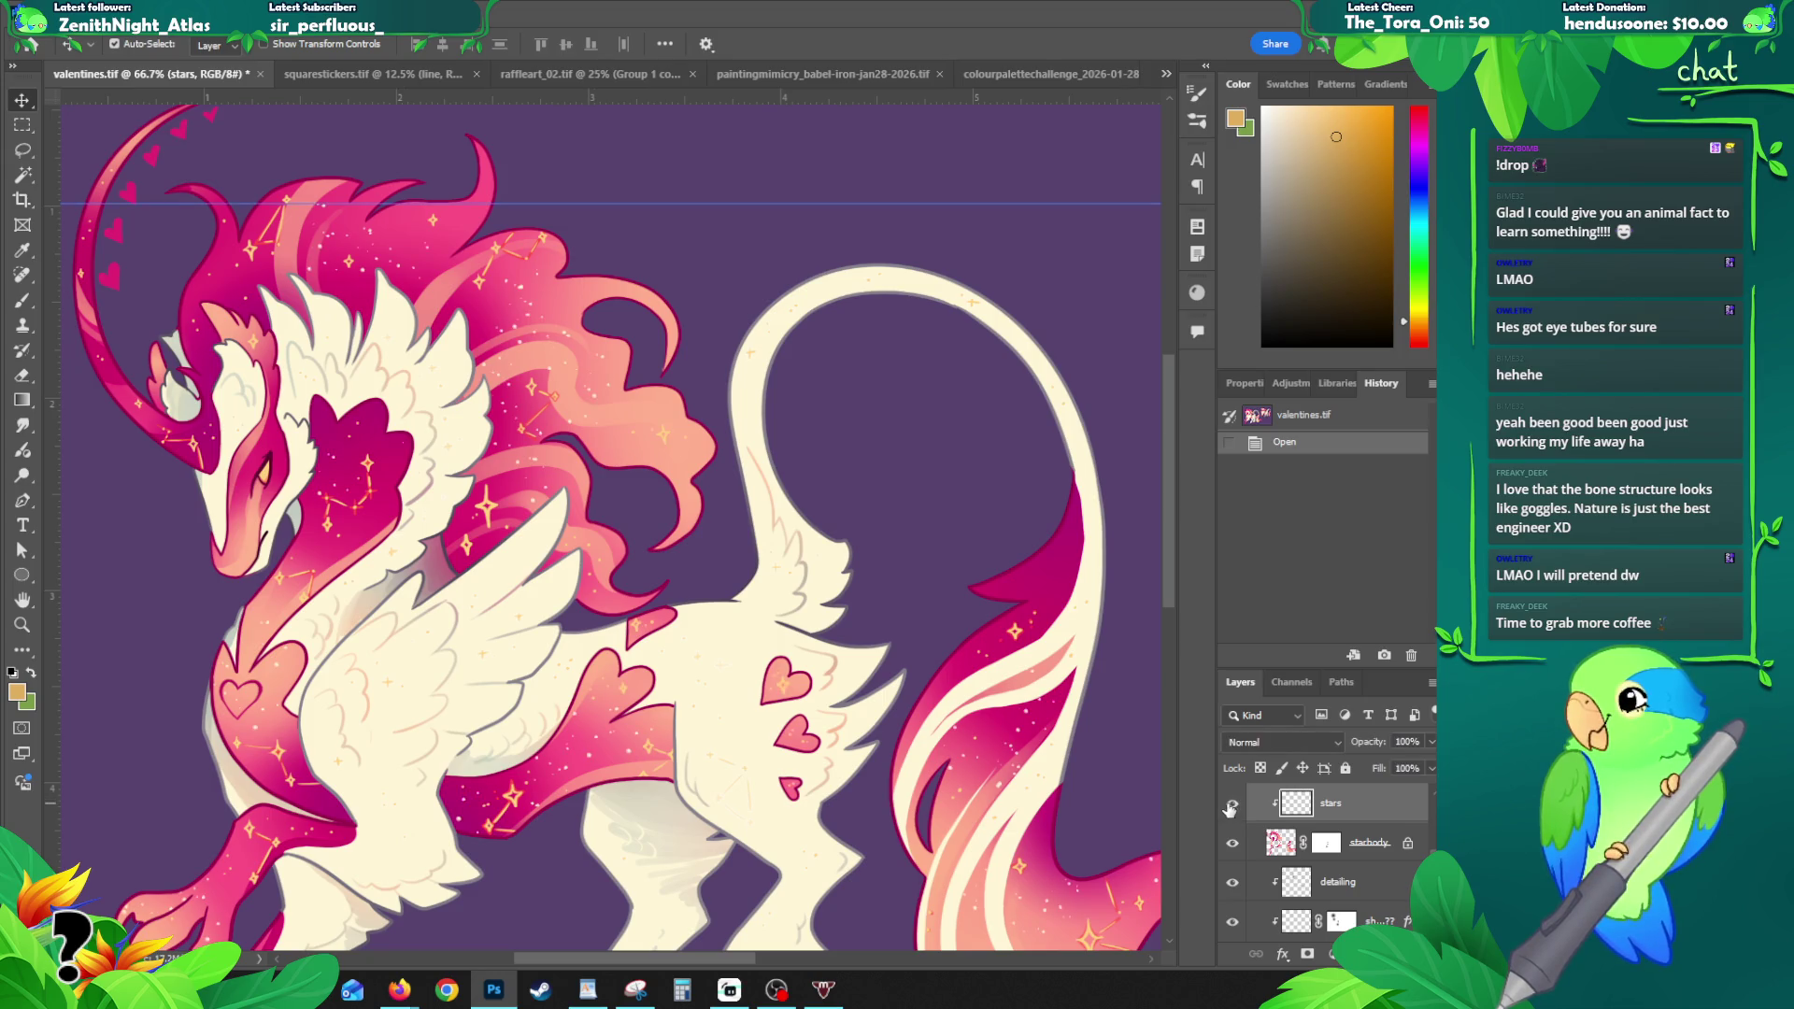
pyautogui.click(1258, 769)
pyautogui.press('b')
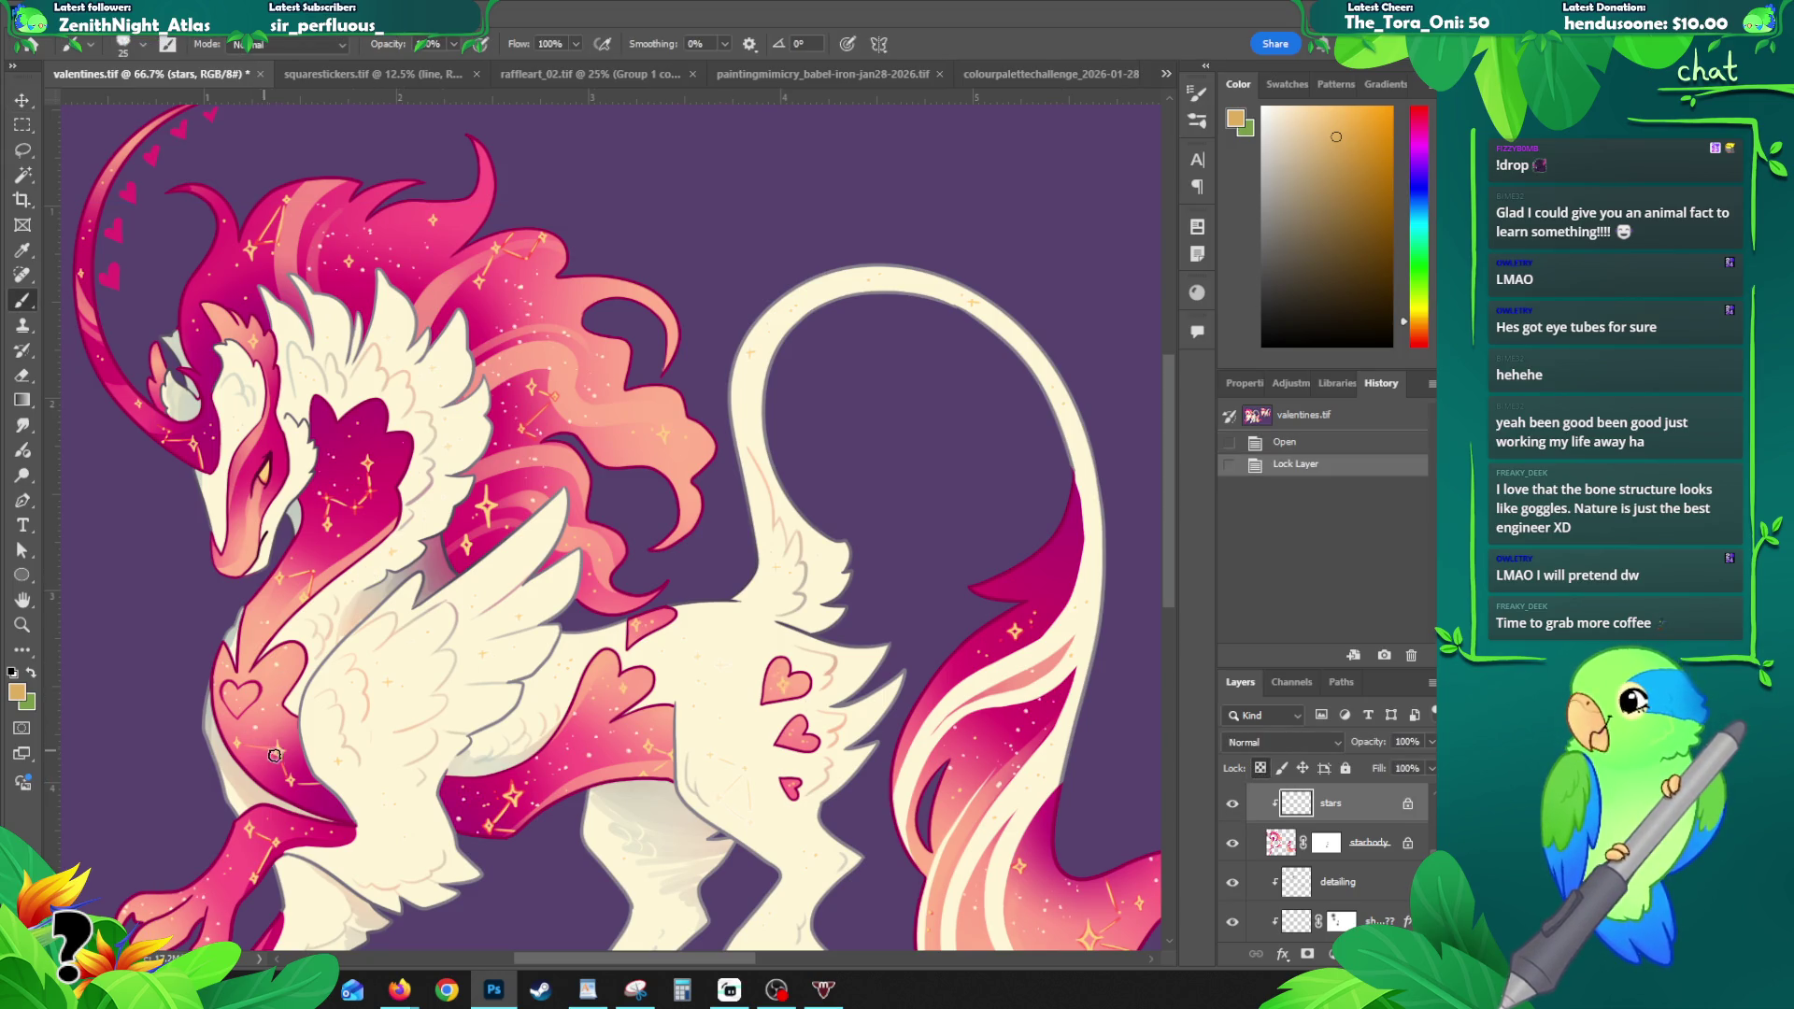
pyautogui.keyDown('alt'); pyautogui.click(288, 745); pyautogui.keyUp('alt')
# - Draw classic gradient passes over the stars across the neck, head and tail
pyautogui.press('g')
pyautogui.moveTo(290, 714); pyautogui.dragTo(204, 614)
pyautogui.moveTo(402, 441); pyautogui.dragTo(244, 608)
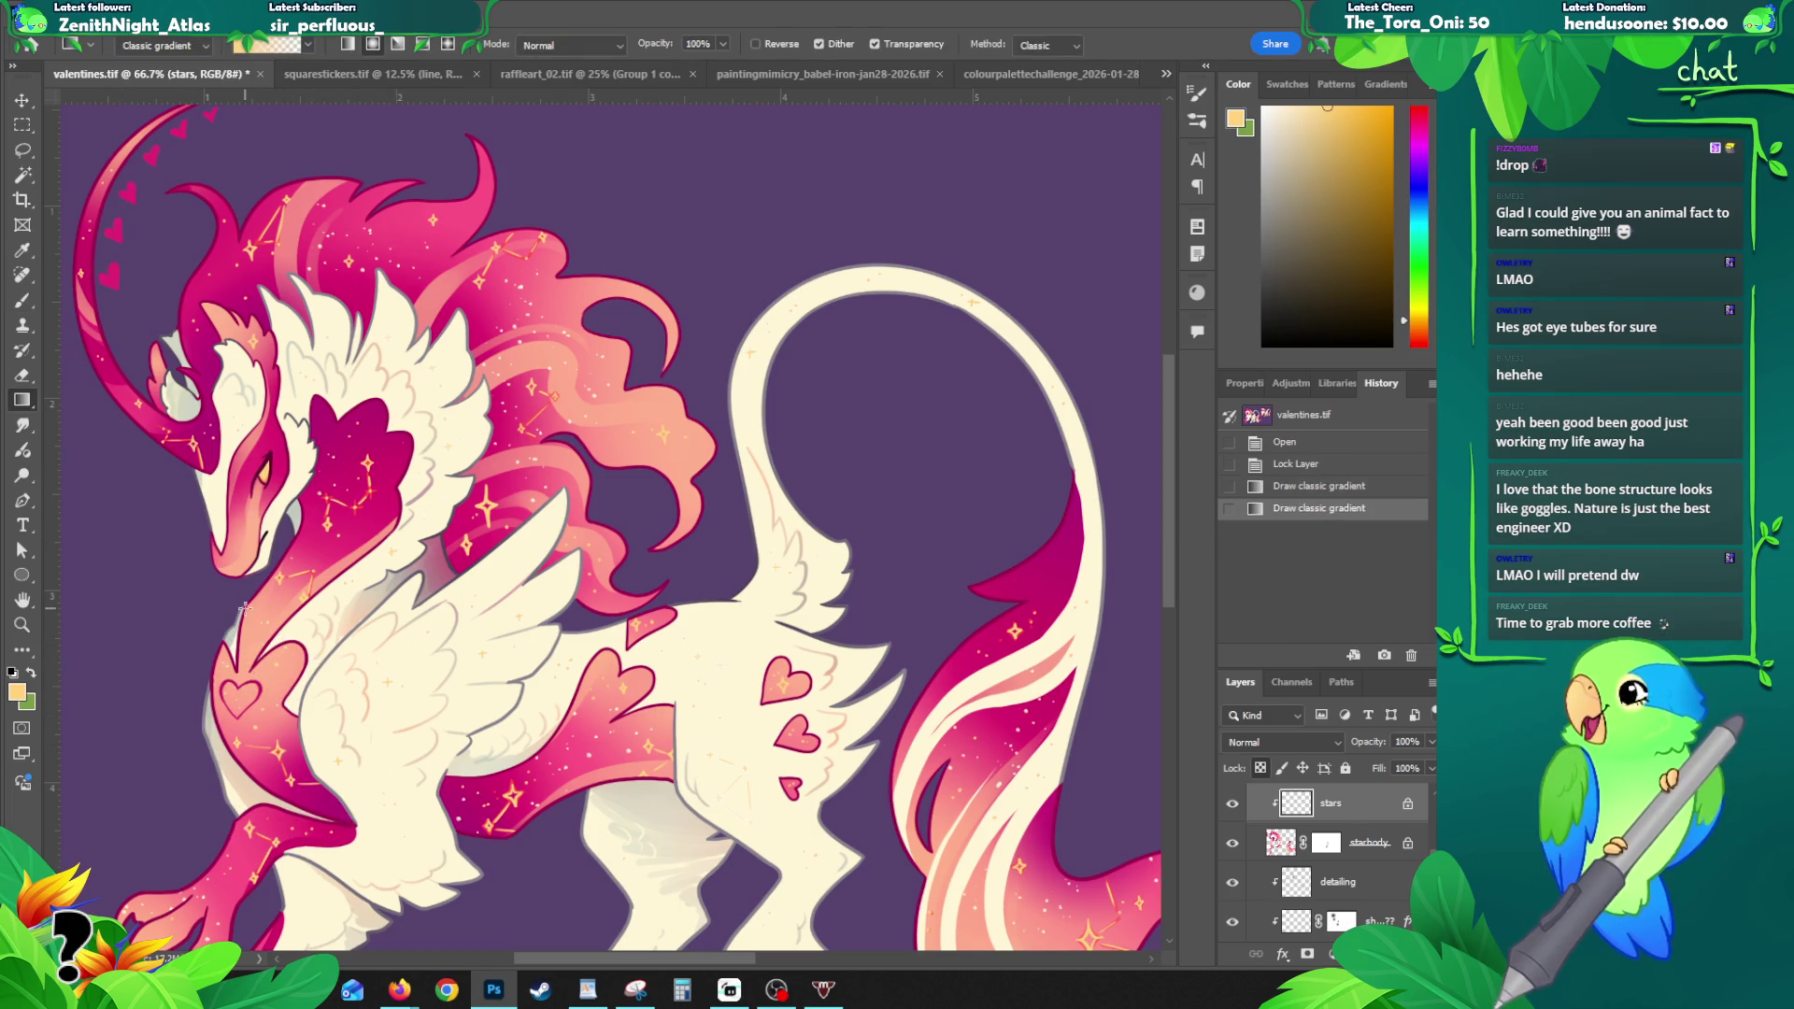
pyautogui.moveTo(204, 350); pyautogui.dragTo(133, 581)
pyautogui.moveTo(397, 233); pyautogui.dragTo(299, 498)
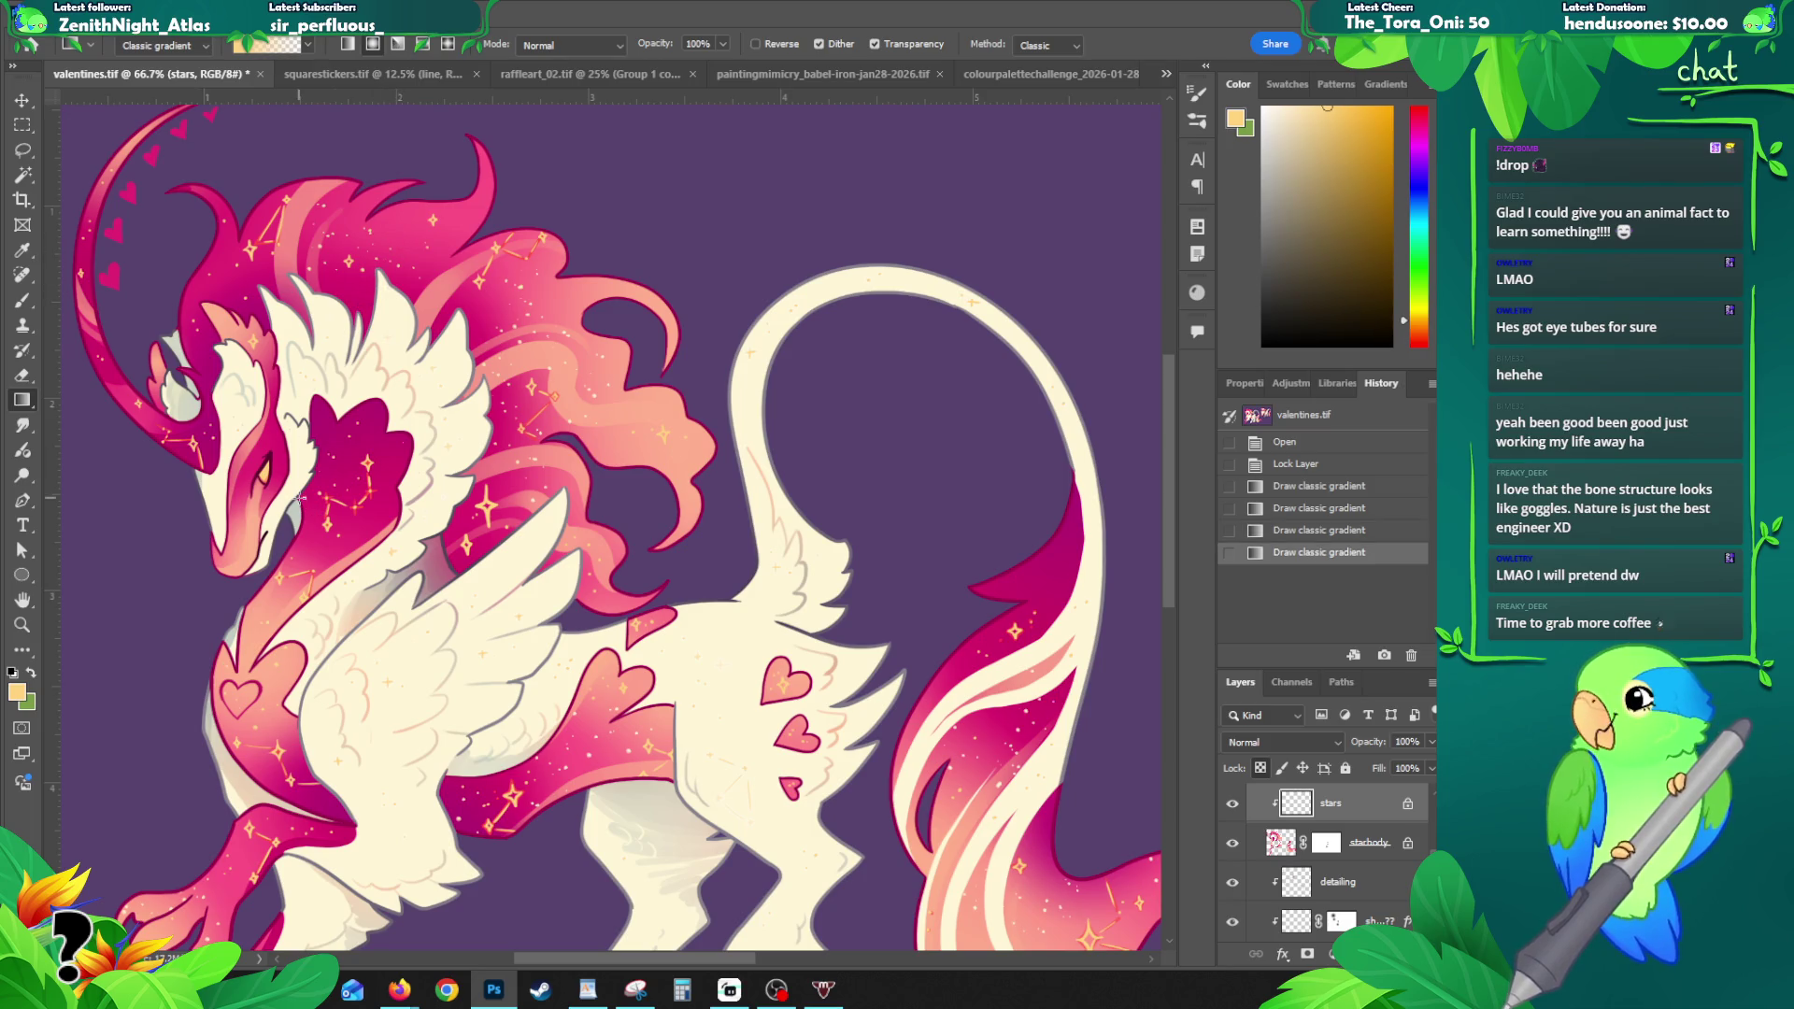
pyautogui.moveTo(561, 357); pyautogui.dragTo(337, 404)
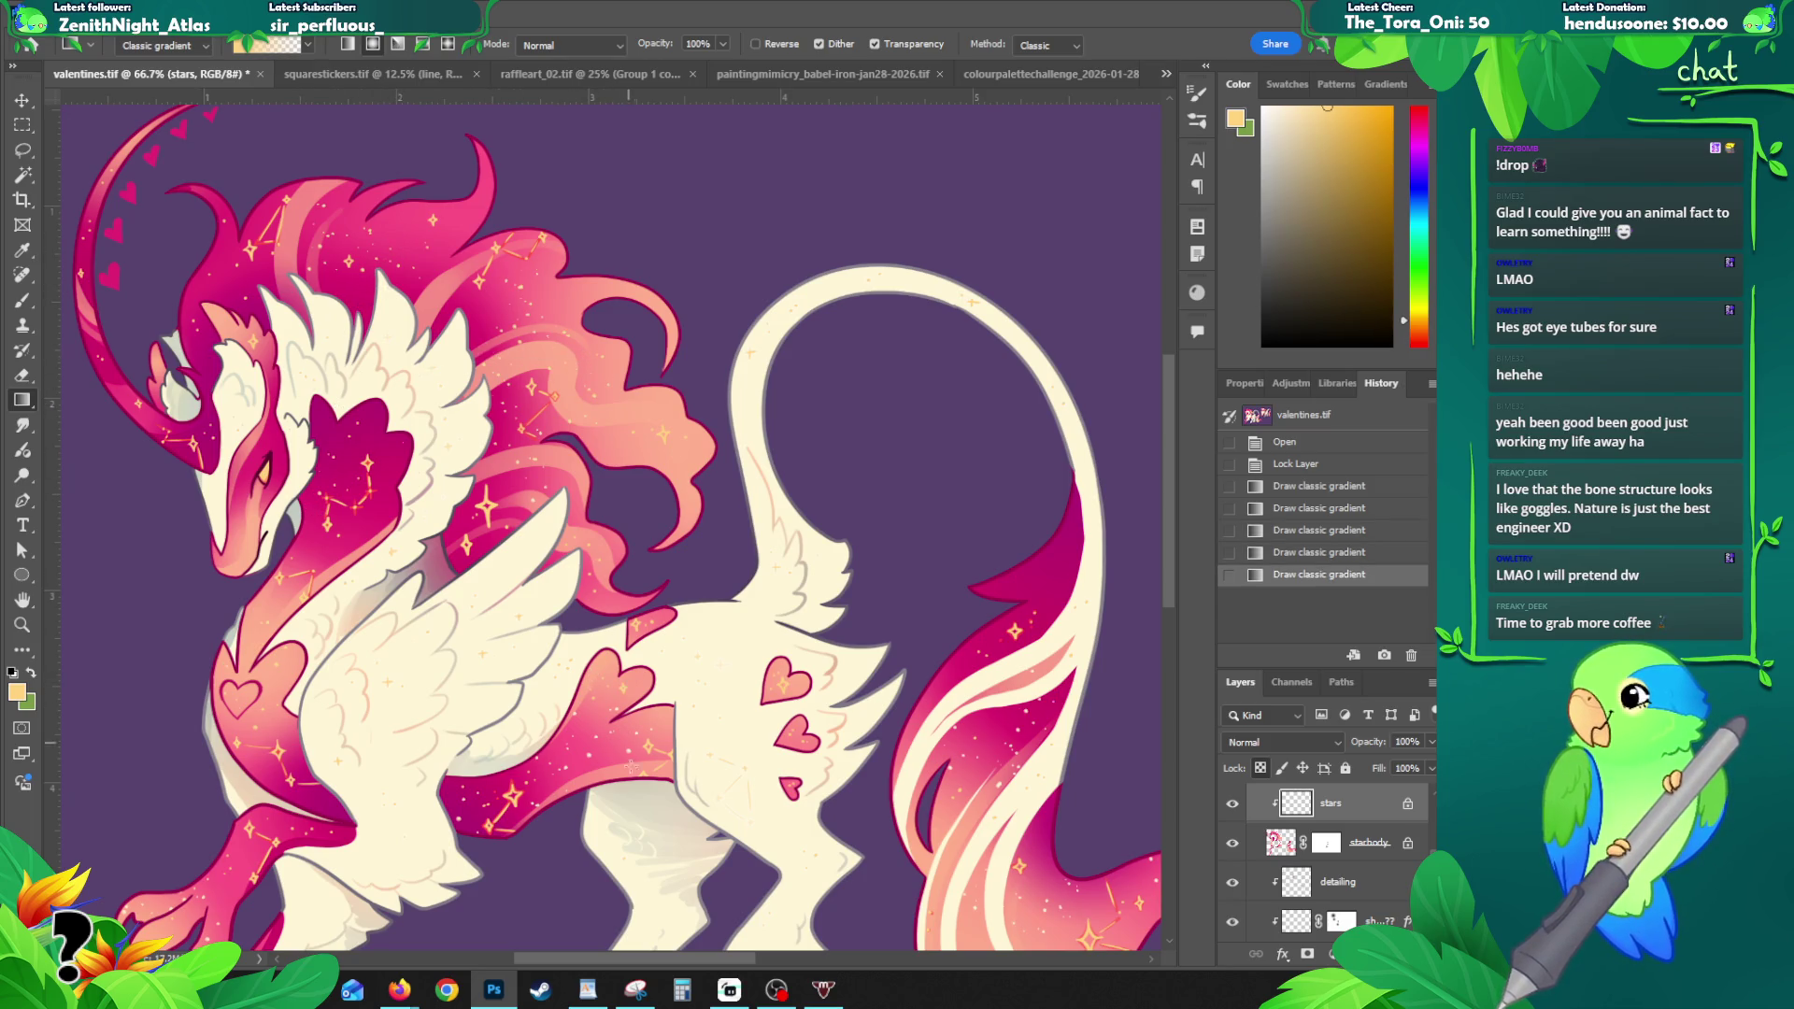
pyautogui.moveTo(433, 620)
pyautogui.mouseDown()
pyautogui.moveTo(614, 675)
pyautogui.moveTo(561, 634)
pyautogui.mouseUp()
pyautogui.scroll(-2, 614, 676)
pyautogui.hscroll(2, 614, 675)
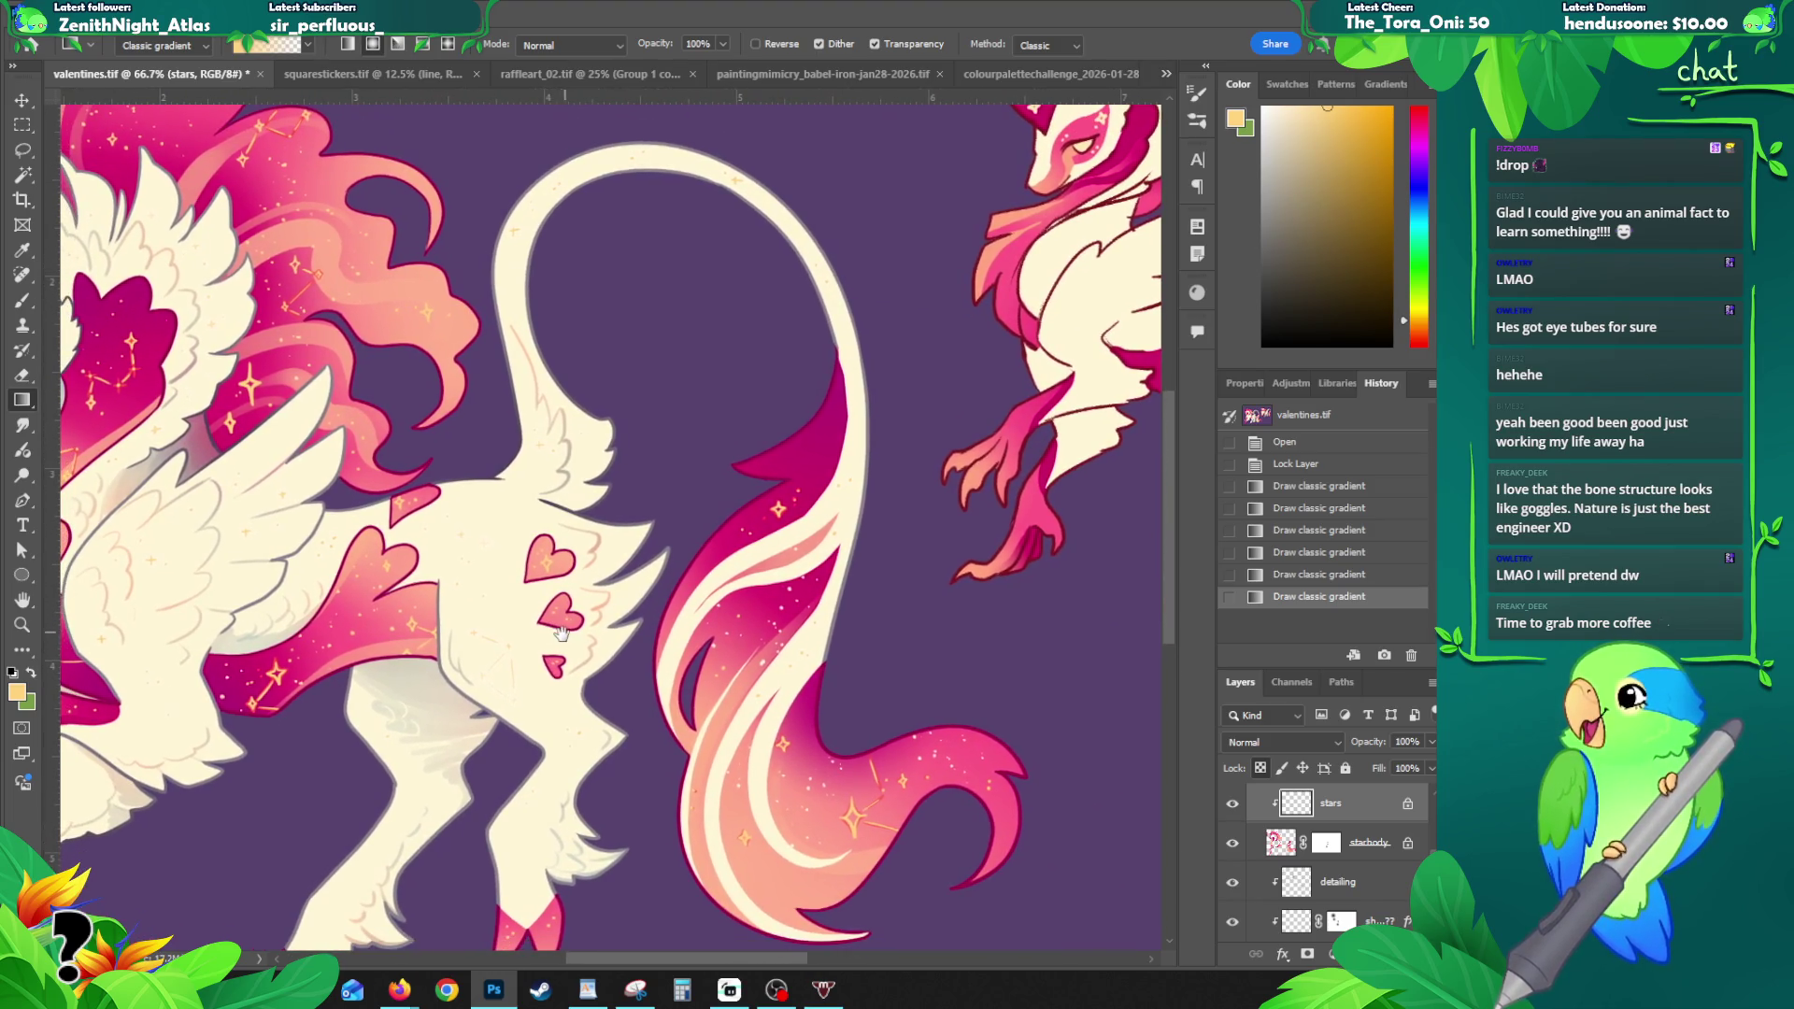
pyautogui.moveTo(710, 688); pyautogui.dragTo(852, 430)
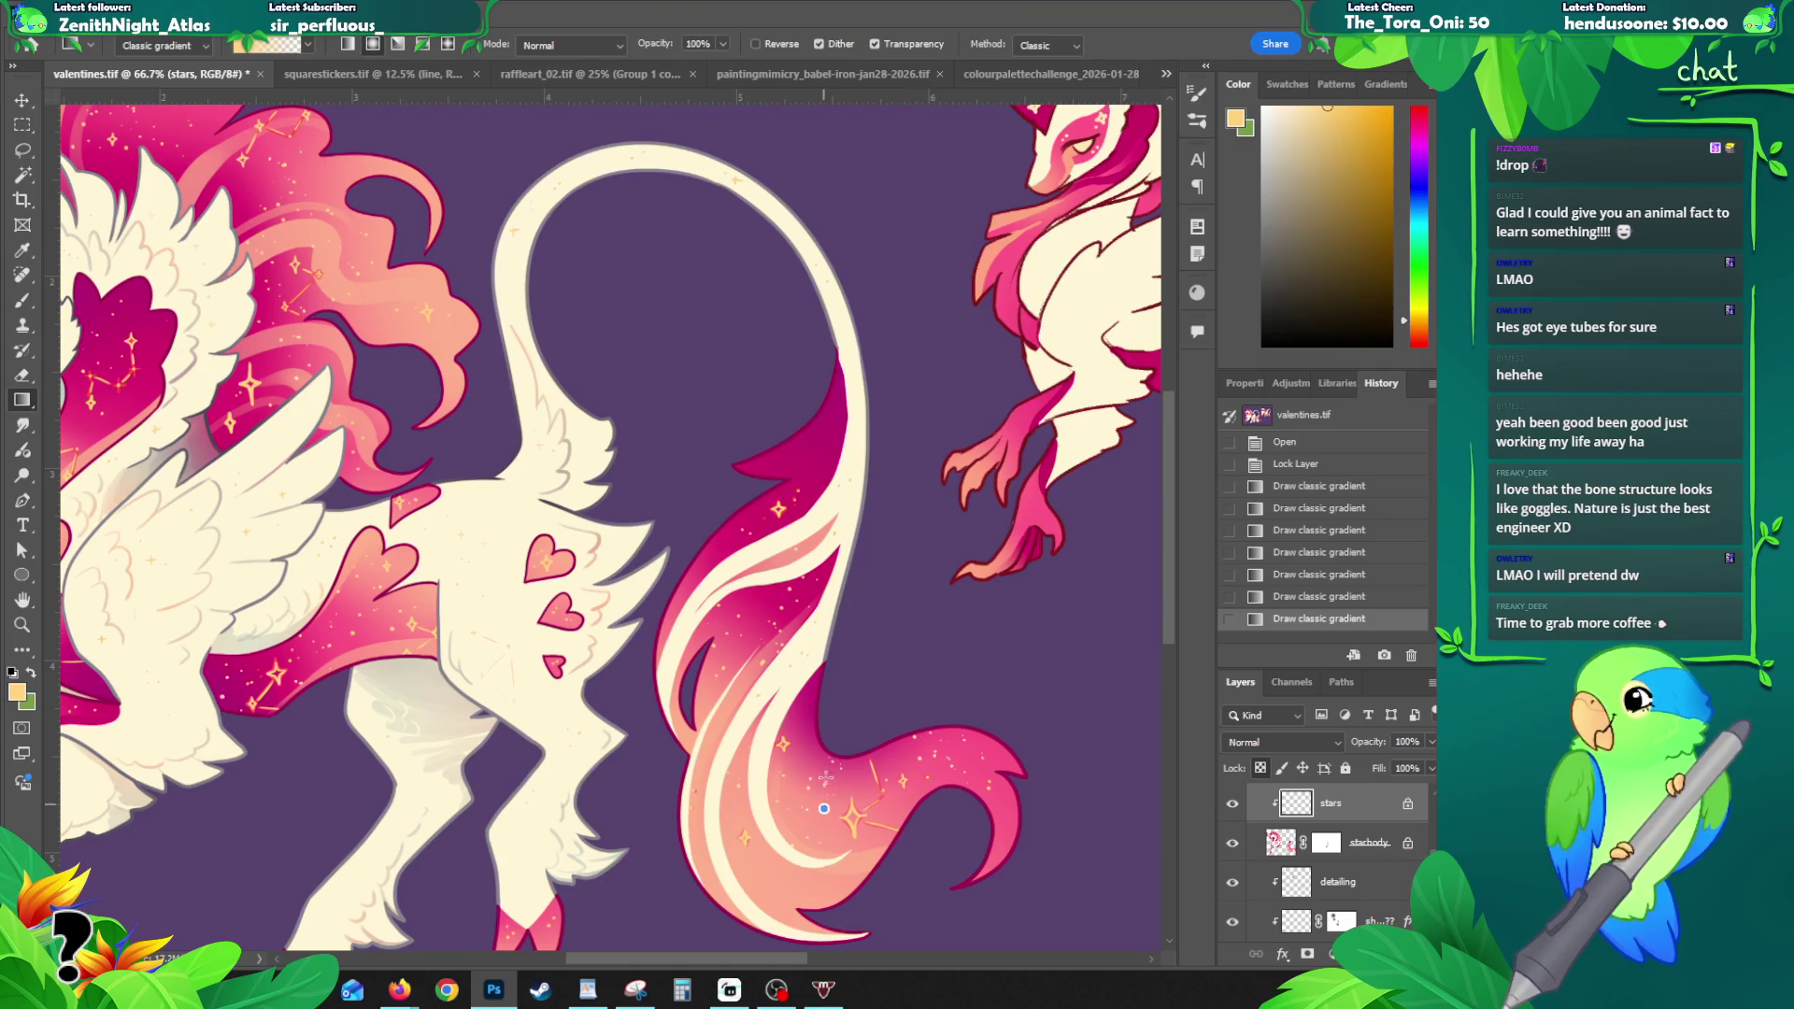
pyautogui.moveTo(930, 783); pyautogui.dragTo(860, 676)
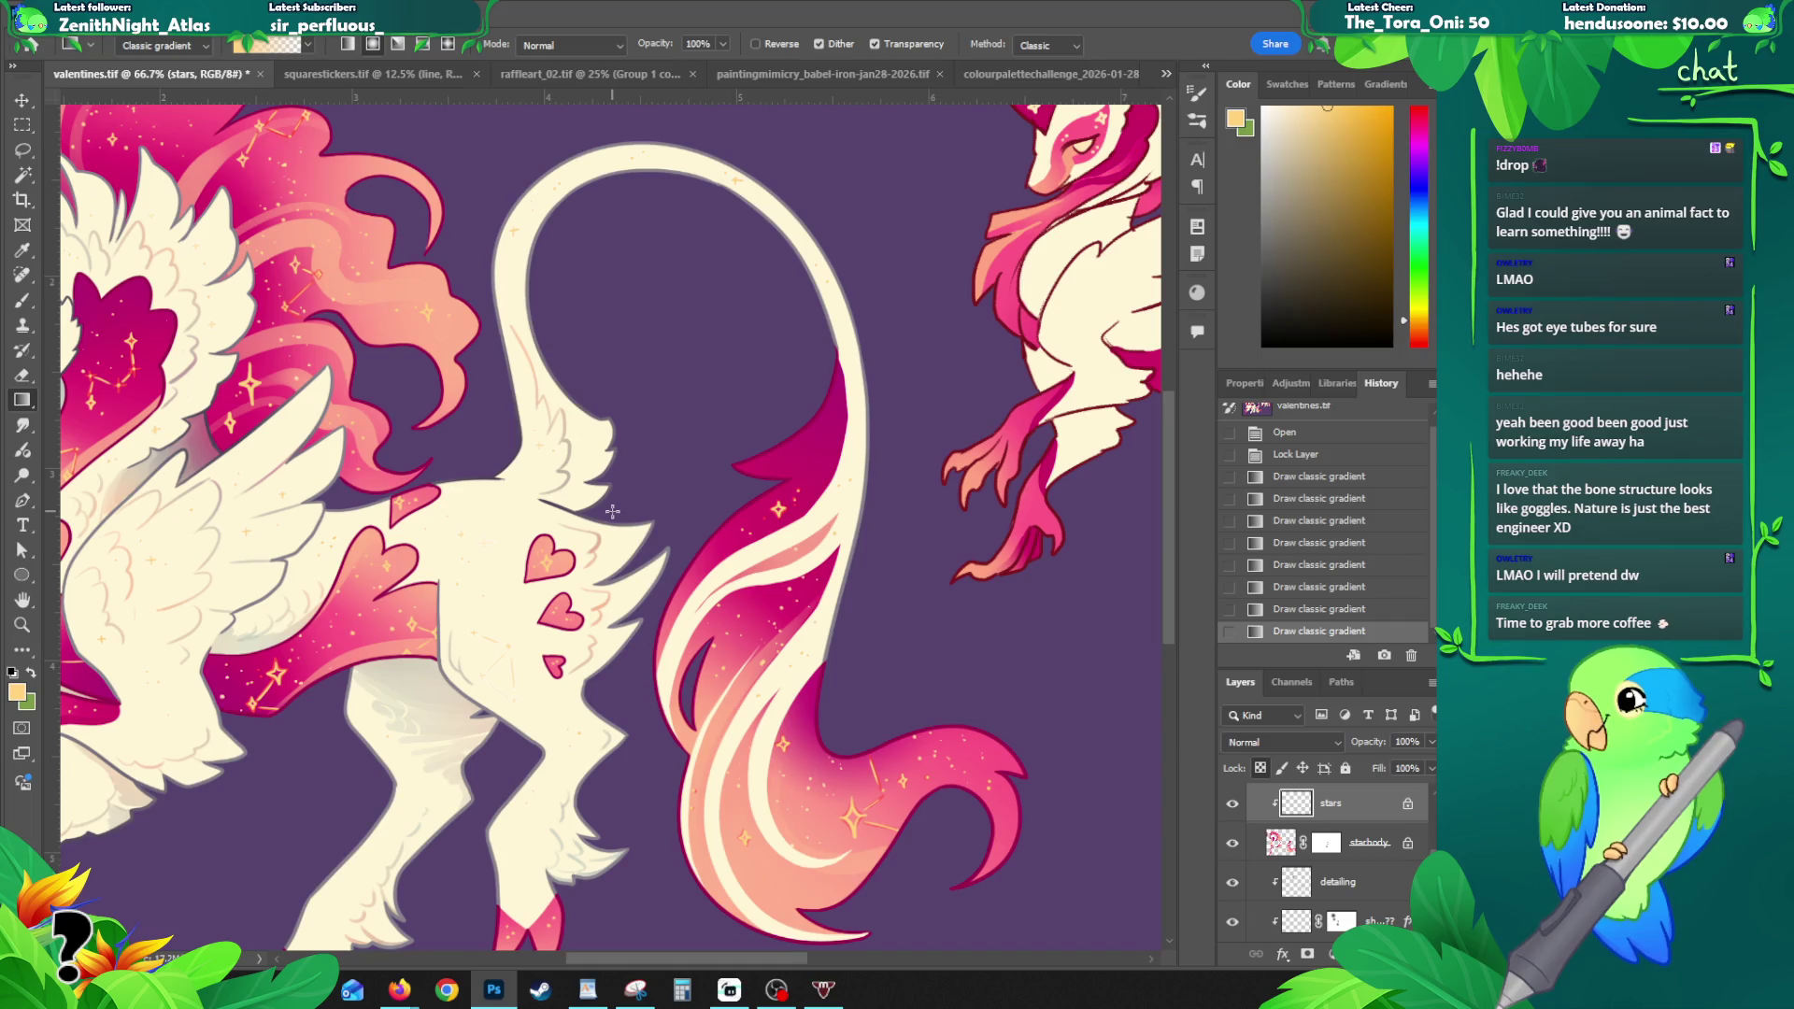
# - Zoom out, close in on the crescent above the head, and select the sketch2 layer
pyautogui.press('z')
pyautogui.moveTo(553, 414)
pyautogui.mouseDown()
pyautogui.moveTo(439, 486)
pyautogui.moveTo(486, 523)
pyautogui.moveTo(375, 561)
pyautogui.moveTo(403, 628)
pyautogui.mouseUp()
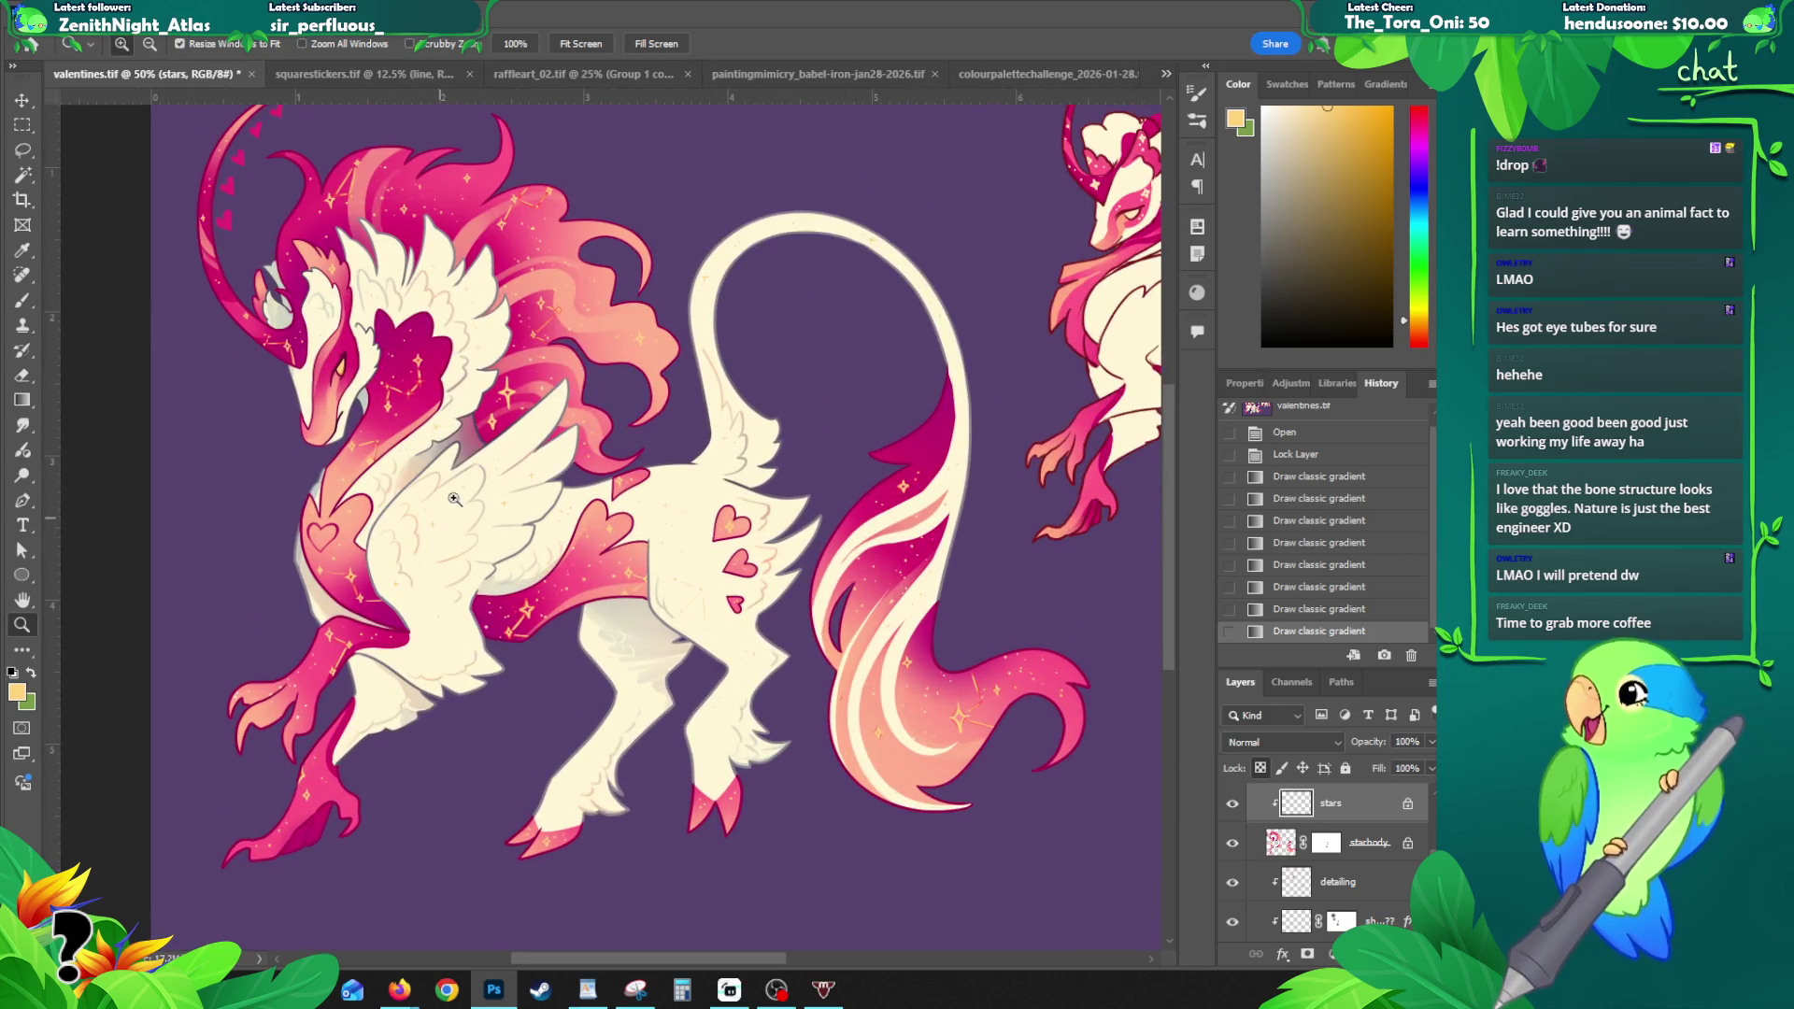
pyautogui.moveTo(455, 499)
pyautogui.mouseDown()
pyautogui.moveTo(421, 623)
pyautogui.moveTo(446, 595)
pyautogui.moveTo(418, 514)
pyautogui.mouseUp()
pyautogui.click(243, 192)
pyautogui.click(243, 198)
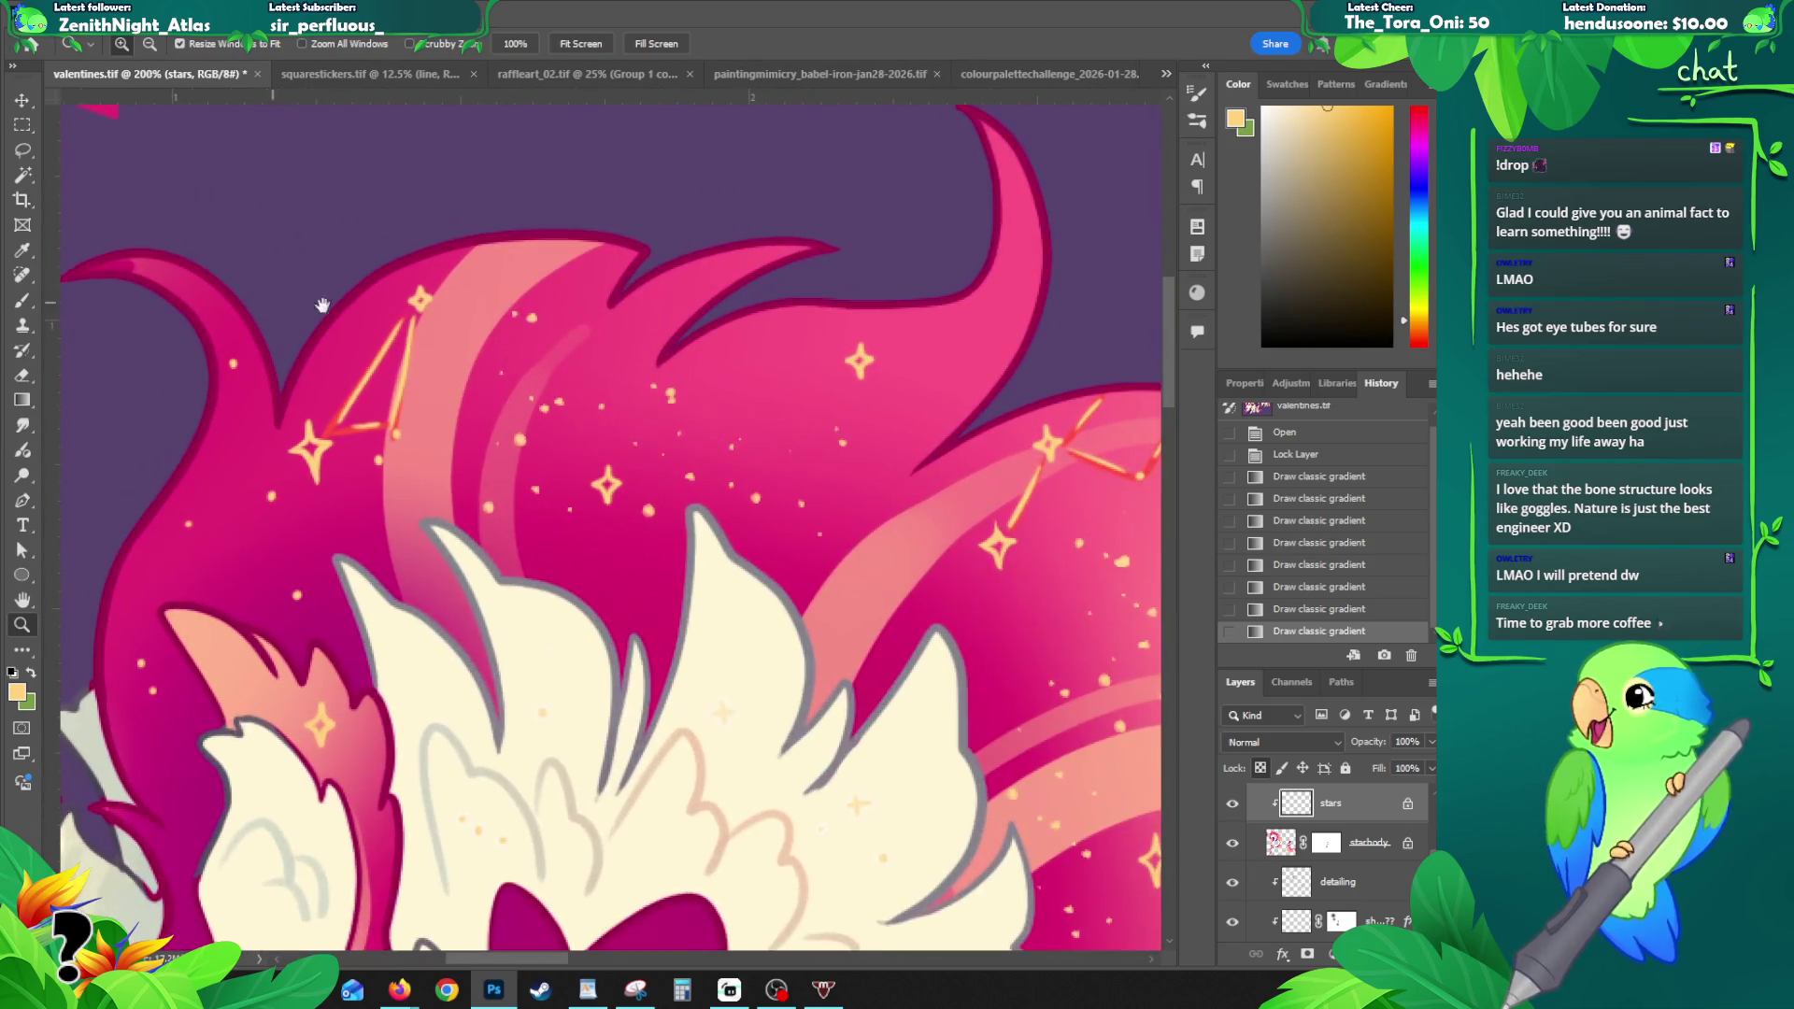
pyautogui.keyDown('alt'); pyautogui.click(641, 353); pyautogui.keyUp('alt')
pyautogui.keyDown('alt'); pyautogui.click(641, 448); pyautogui.keyUp('alt')
pyautogui.keyDown('alt'); pyautogui.click(641, 449); pyautogui.keyUp('alt')
pyautogui.keyDown('alt'); pyautogui.click(641, 449); pyautogui.keyUp('alt')
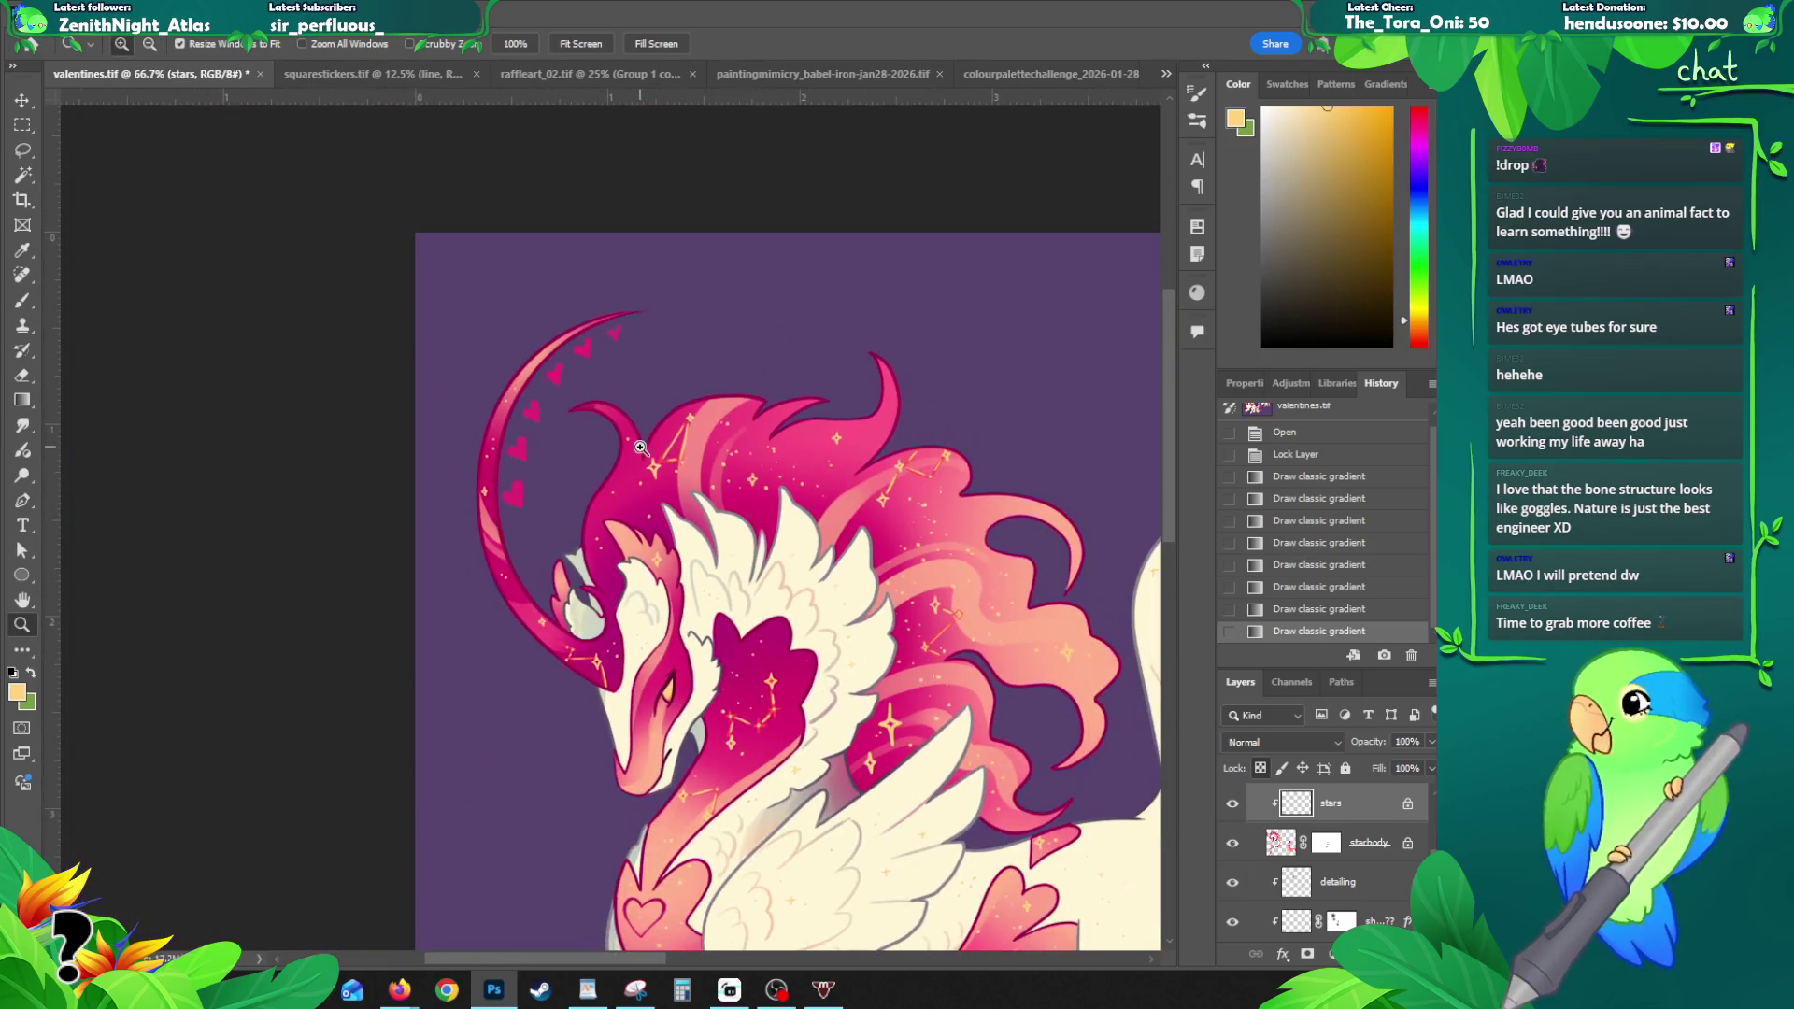
pyautogui.click(579, 396)
pyautogui.moveTo(513, 392); pyautogui.dragTo(359, 355)
pyautogui.press('v')
pyautogui.click(351, 379)
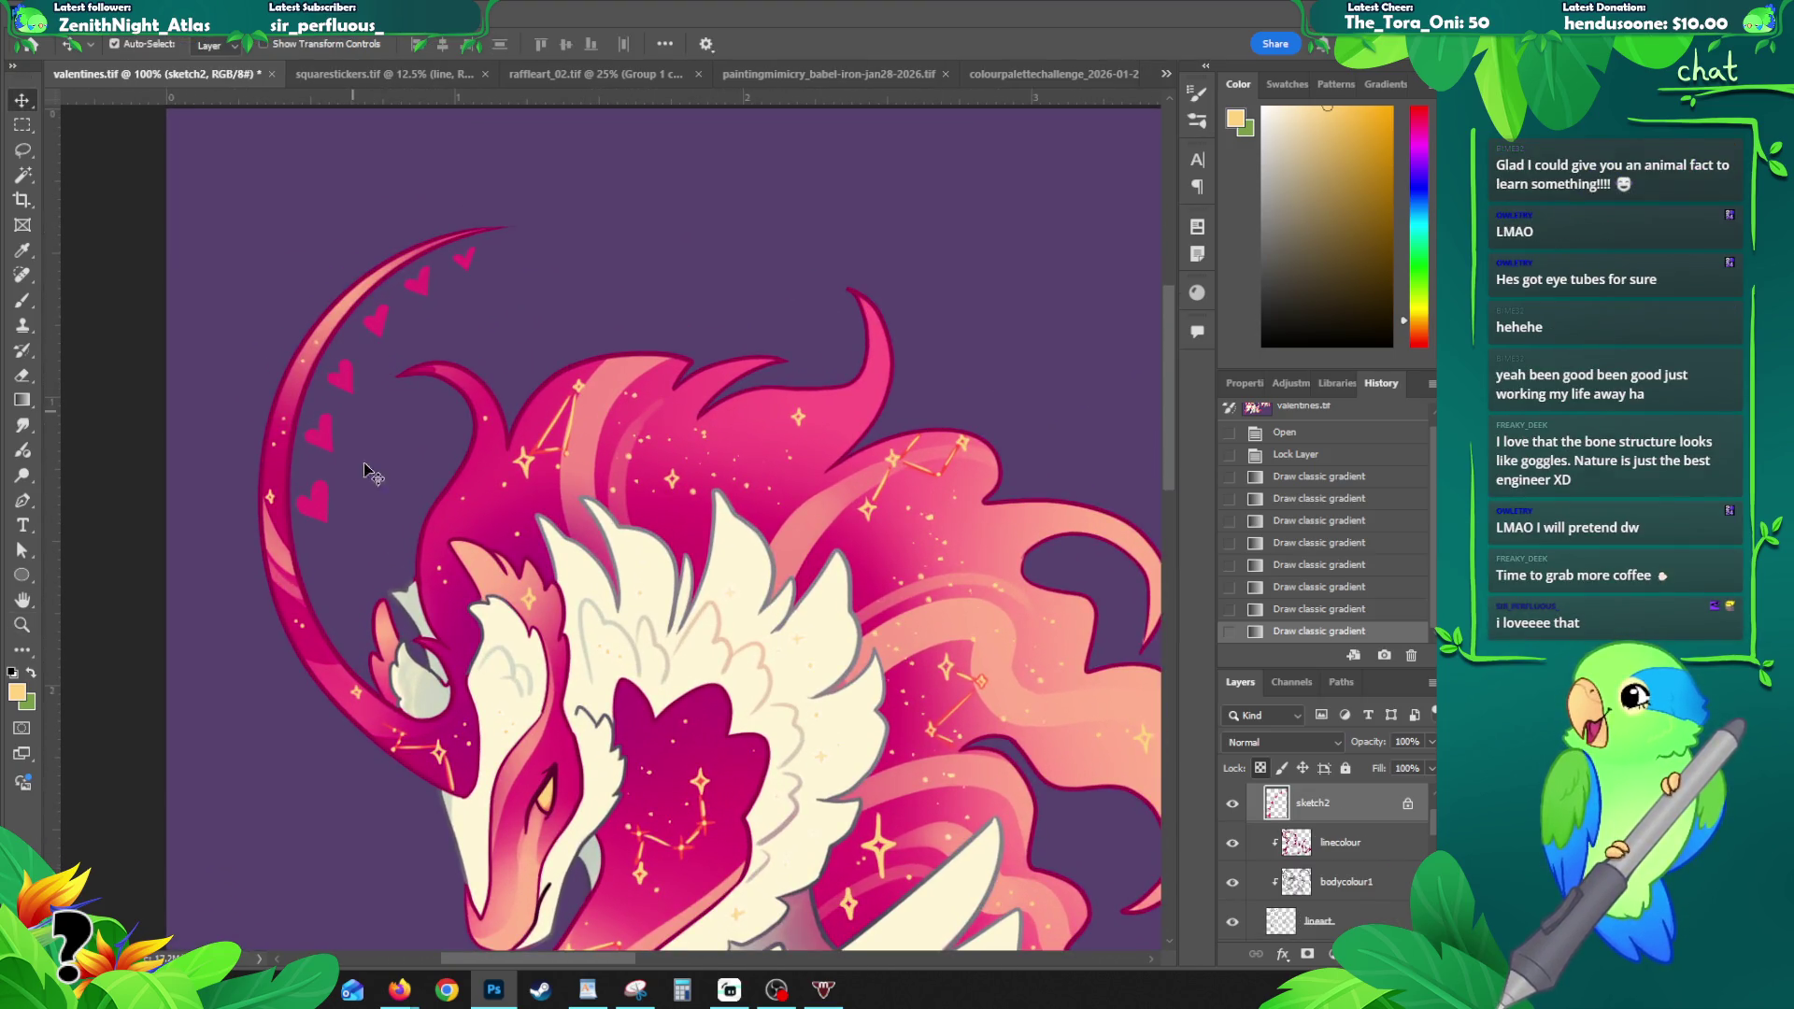
# - Give the sketch2 layer a 2 px inside Stroke effect in the crescent's deep magenta (9c004d)
pyautogui.click(1282, 954)
pyautogui.click(1308, 792)
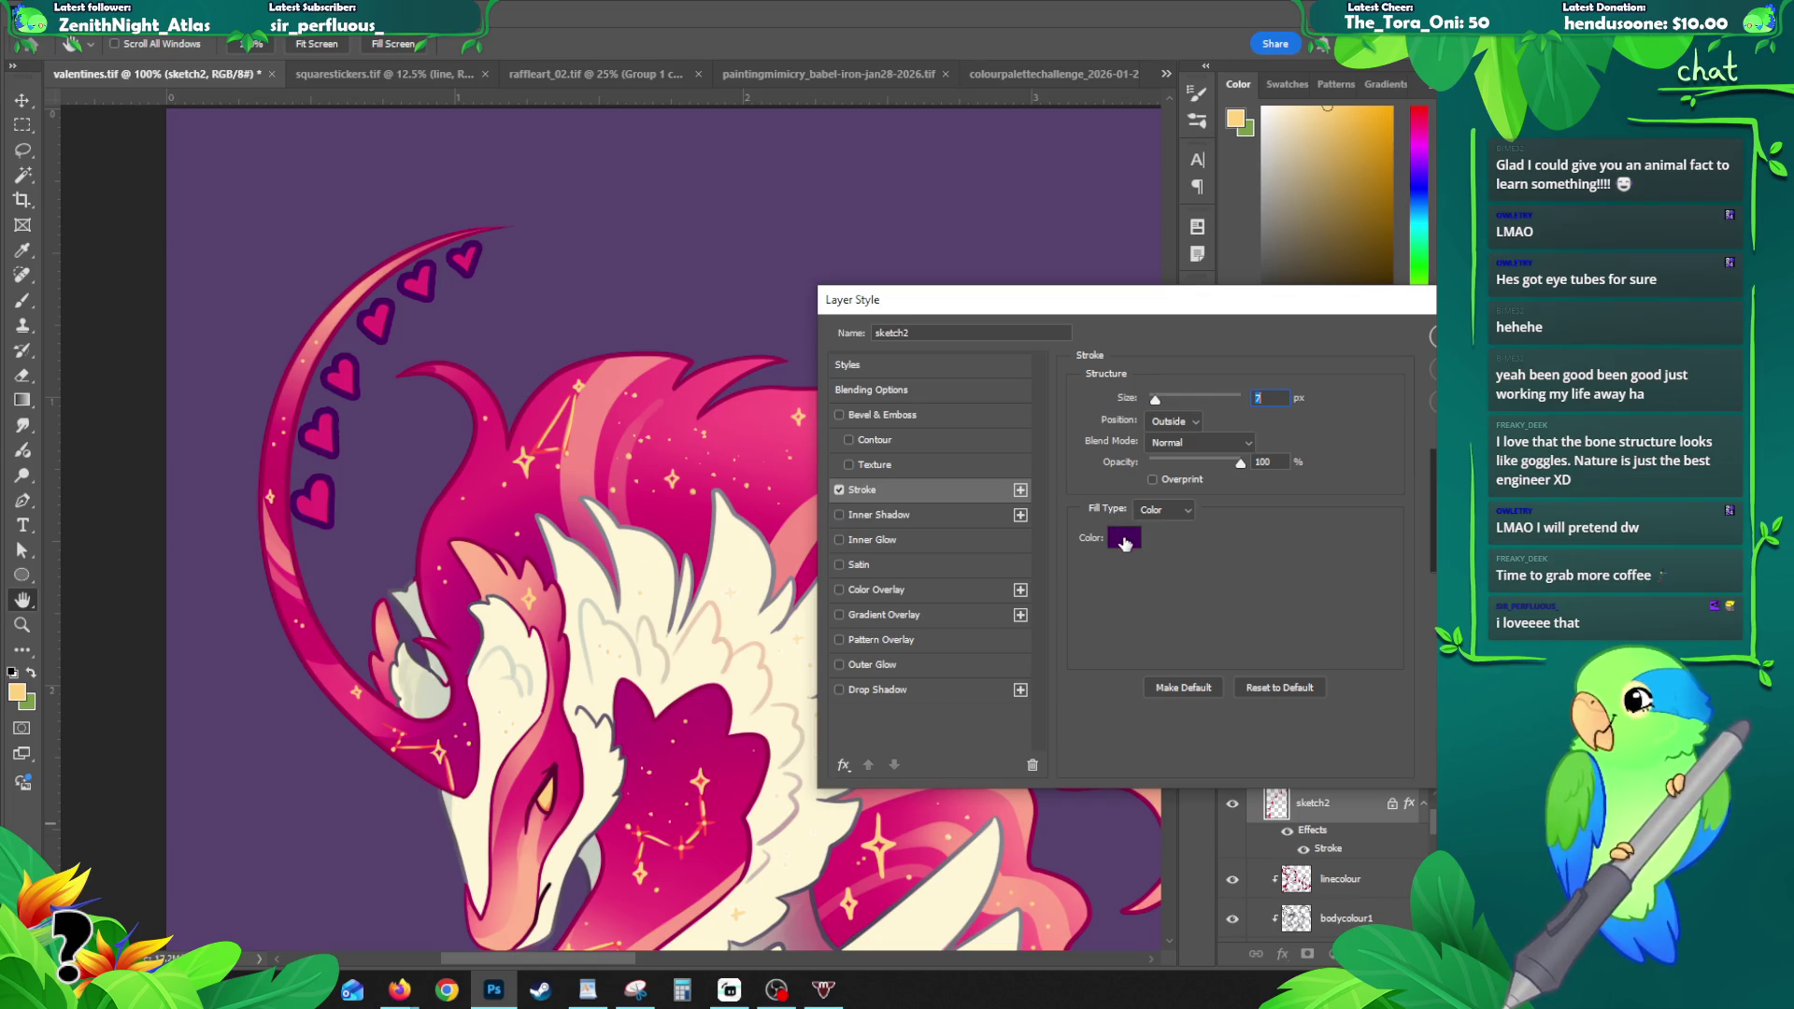
pyautogui.click(1167, 423)
pyautogui.click(1163, 454)
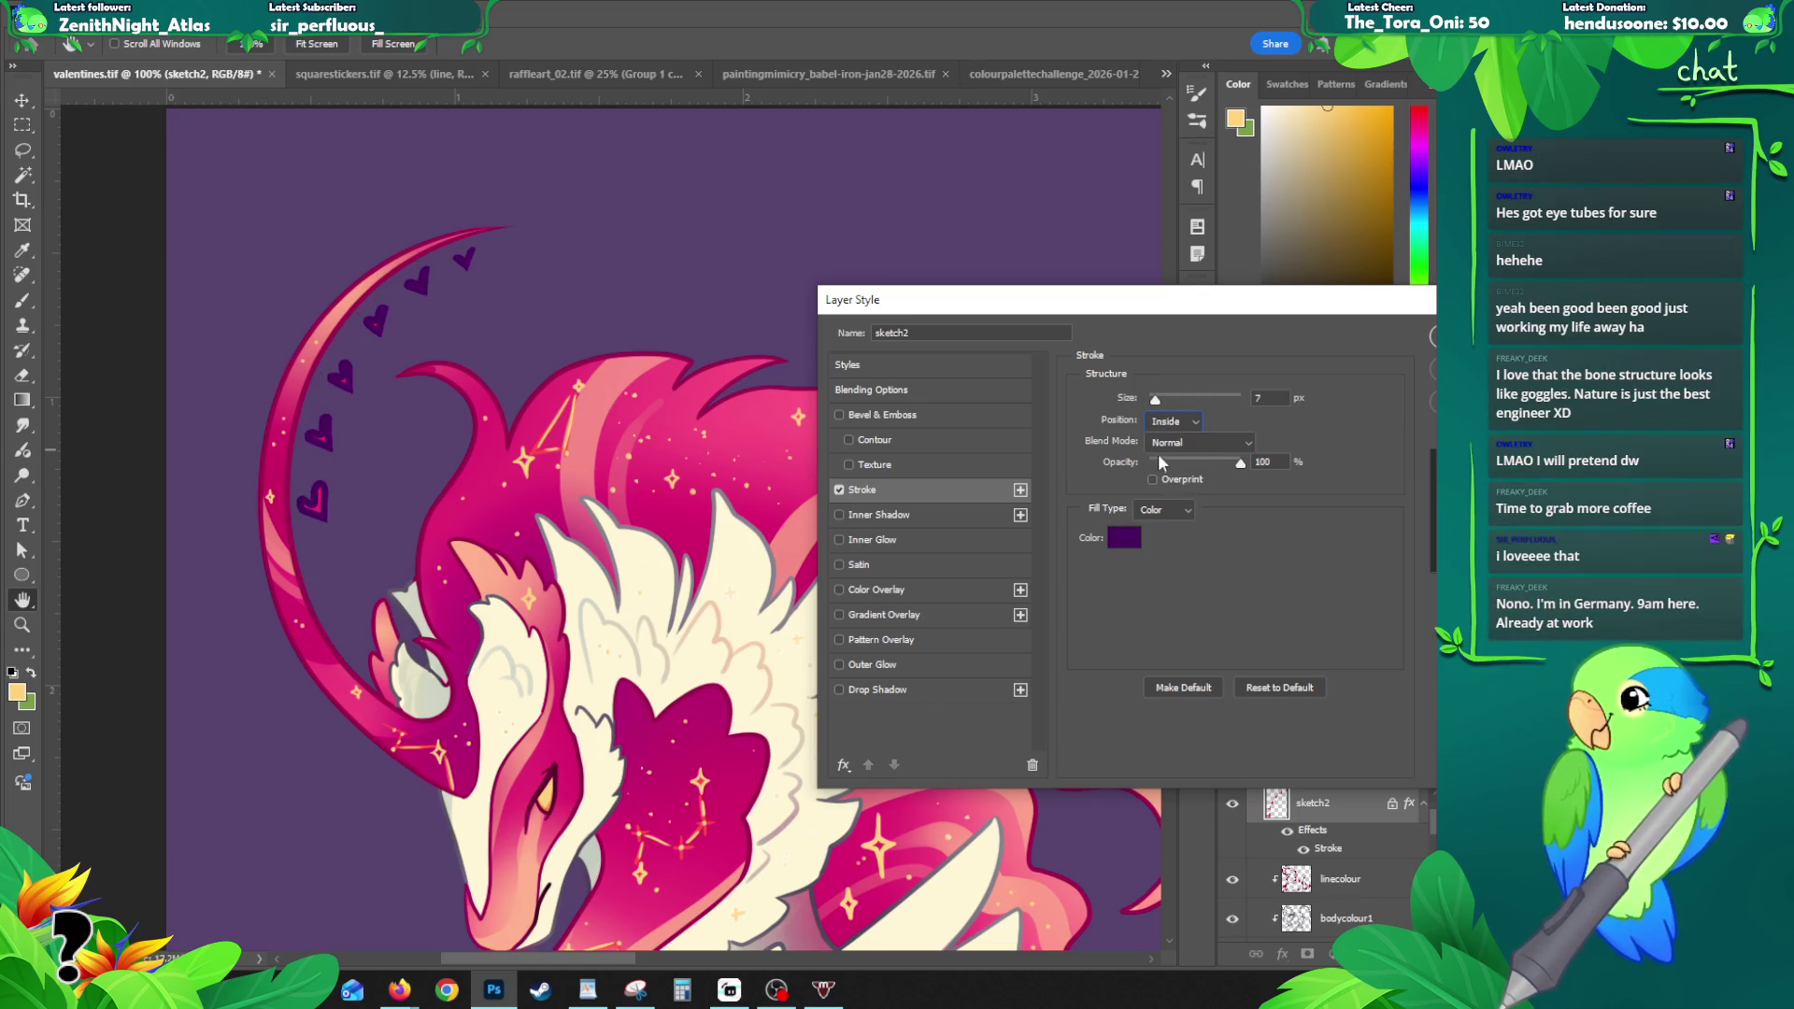
pyautogui.moveTo(1155, 400); pyautogui.dragTo(1150, 400)
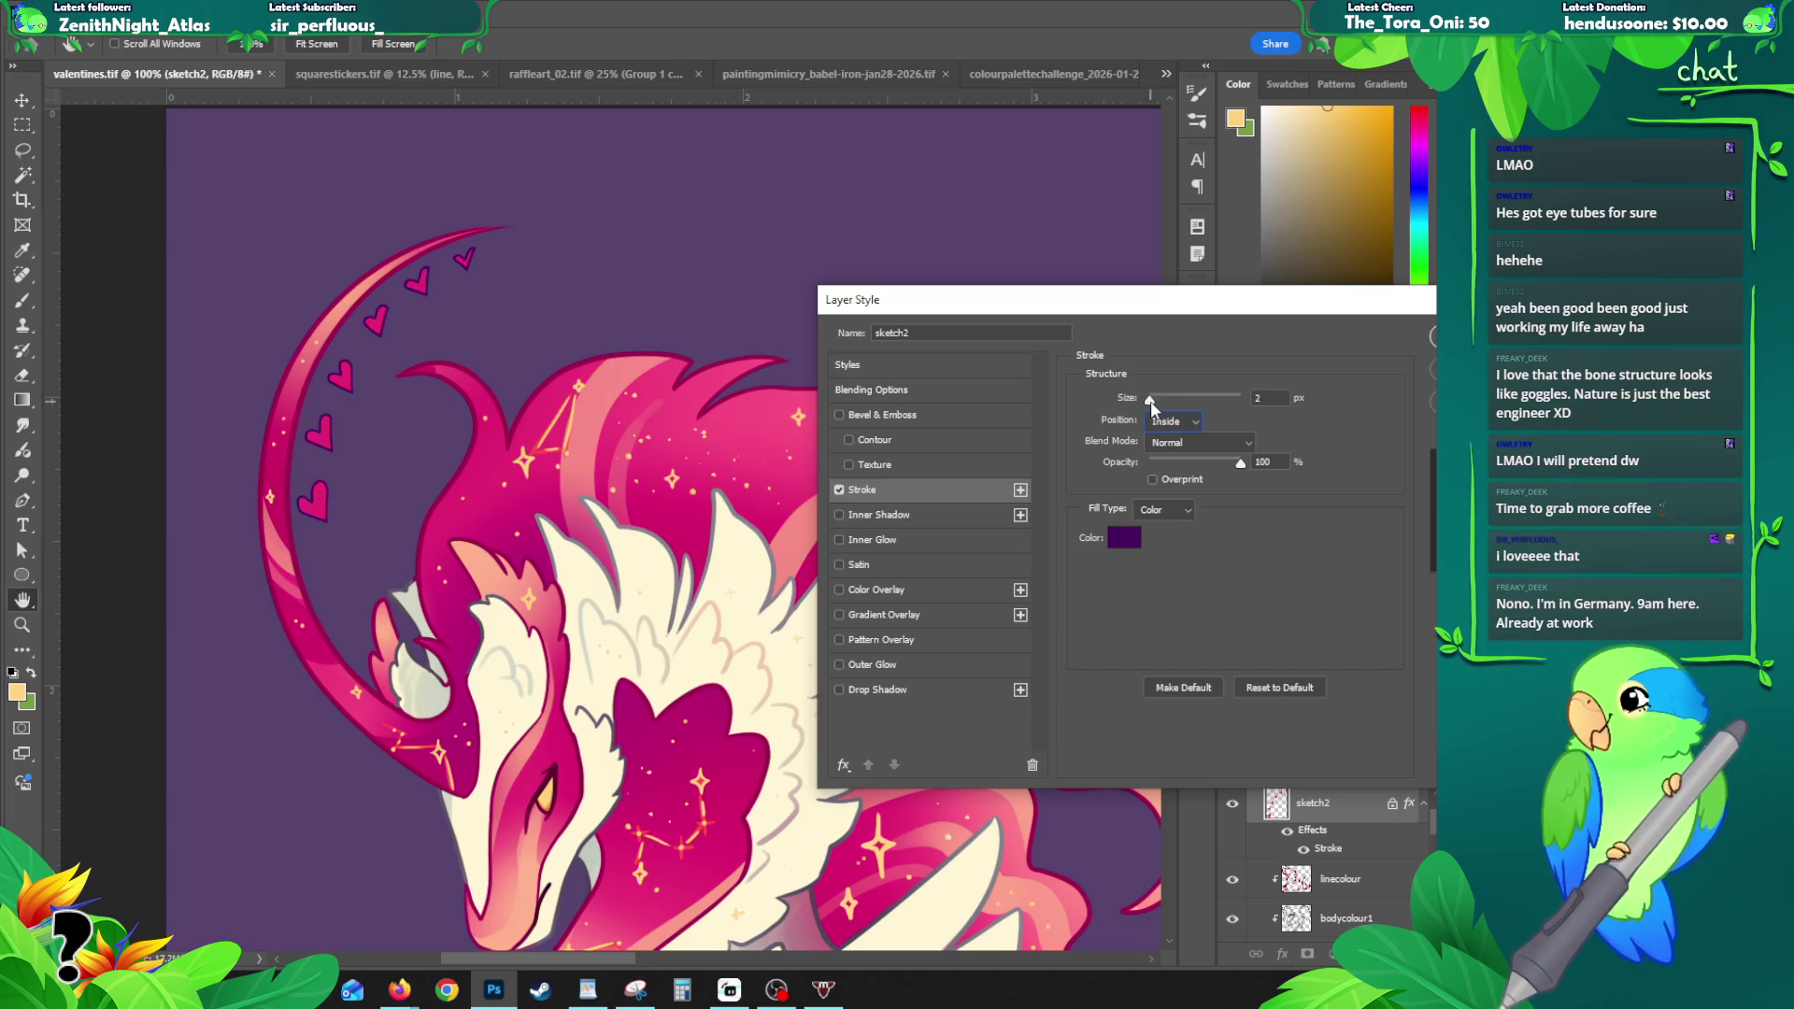
pyautogui.click(1125, 538)
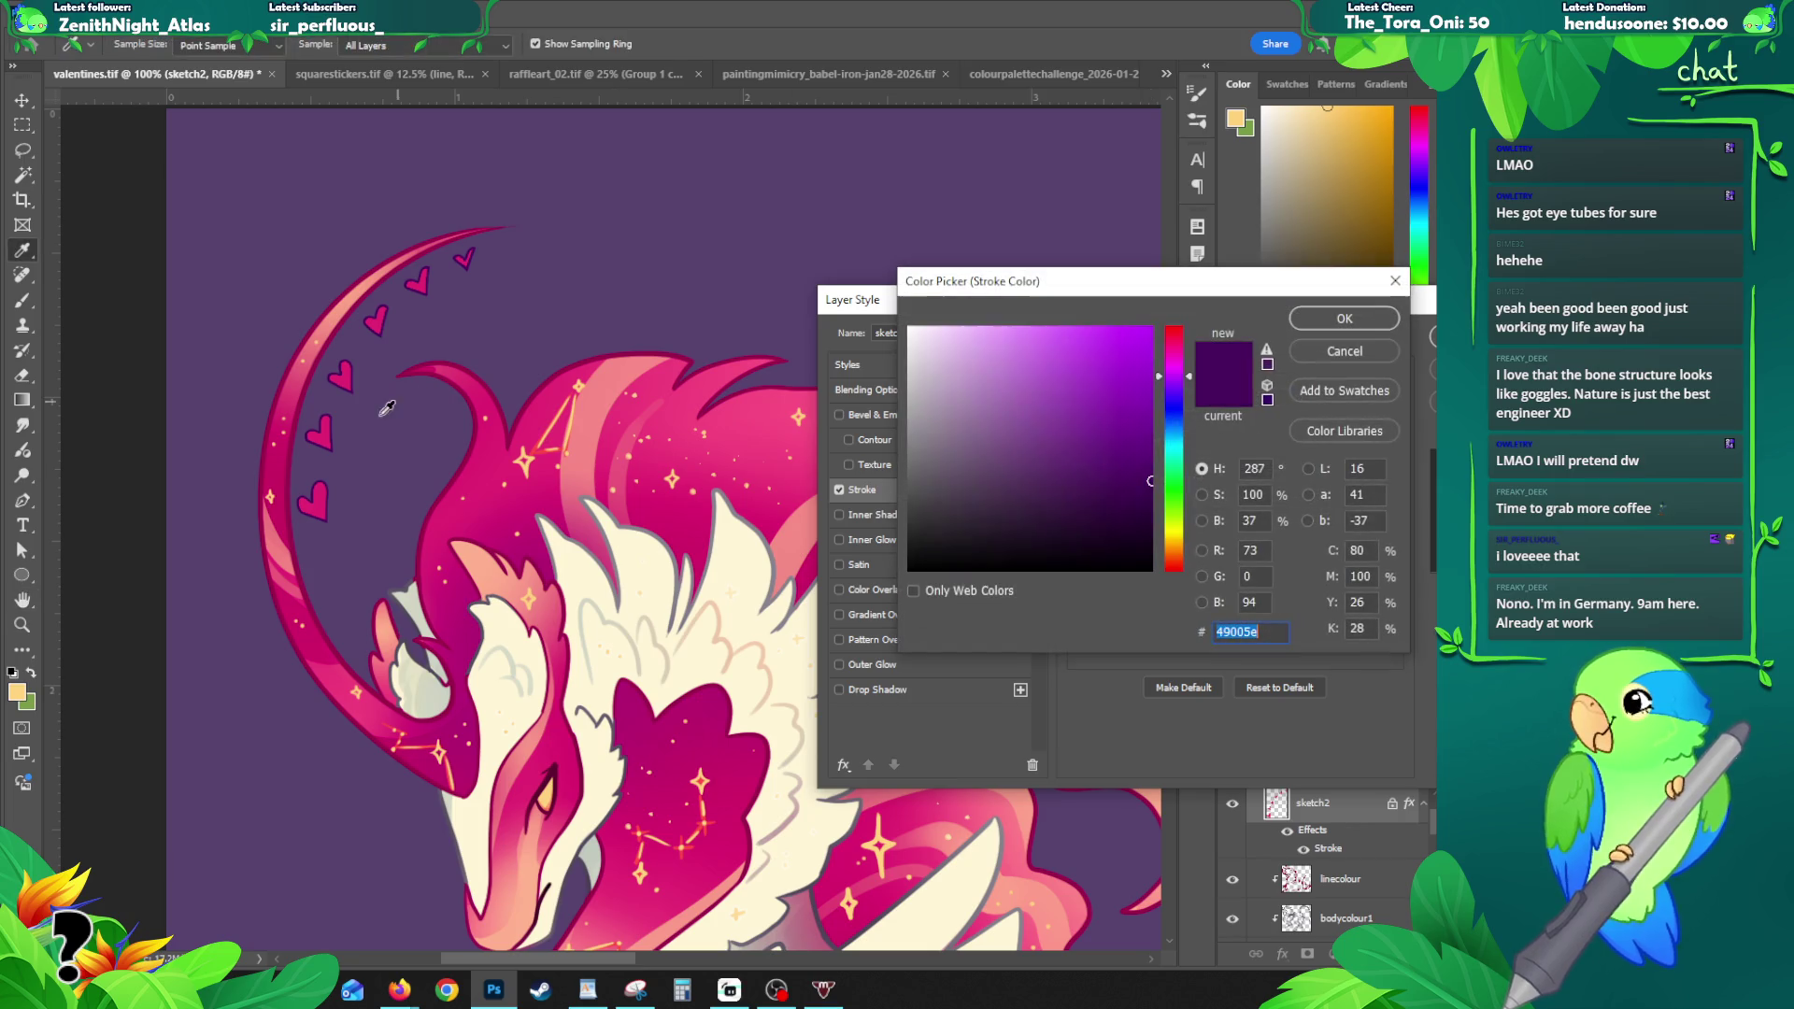
pyautogui.click(300, 446)
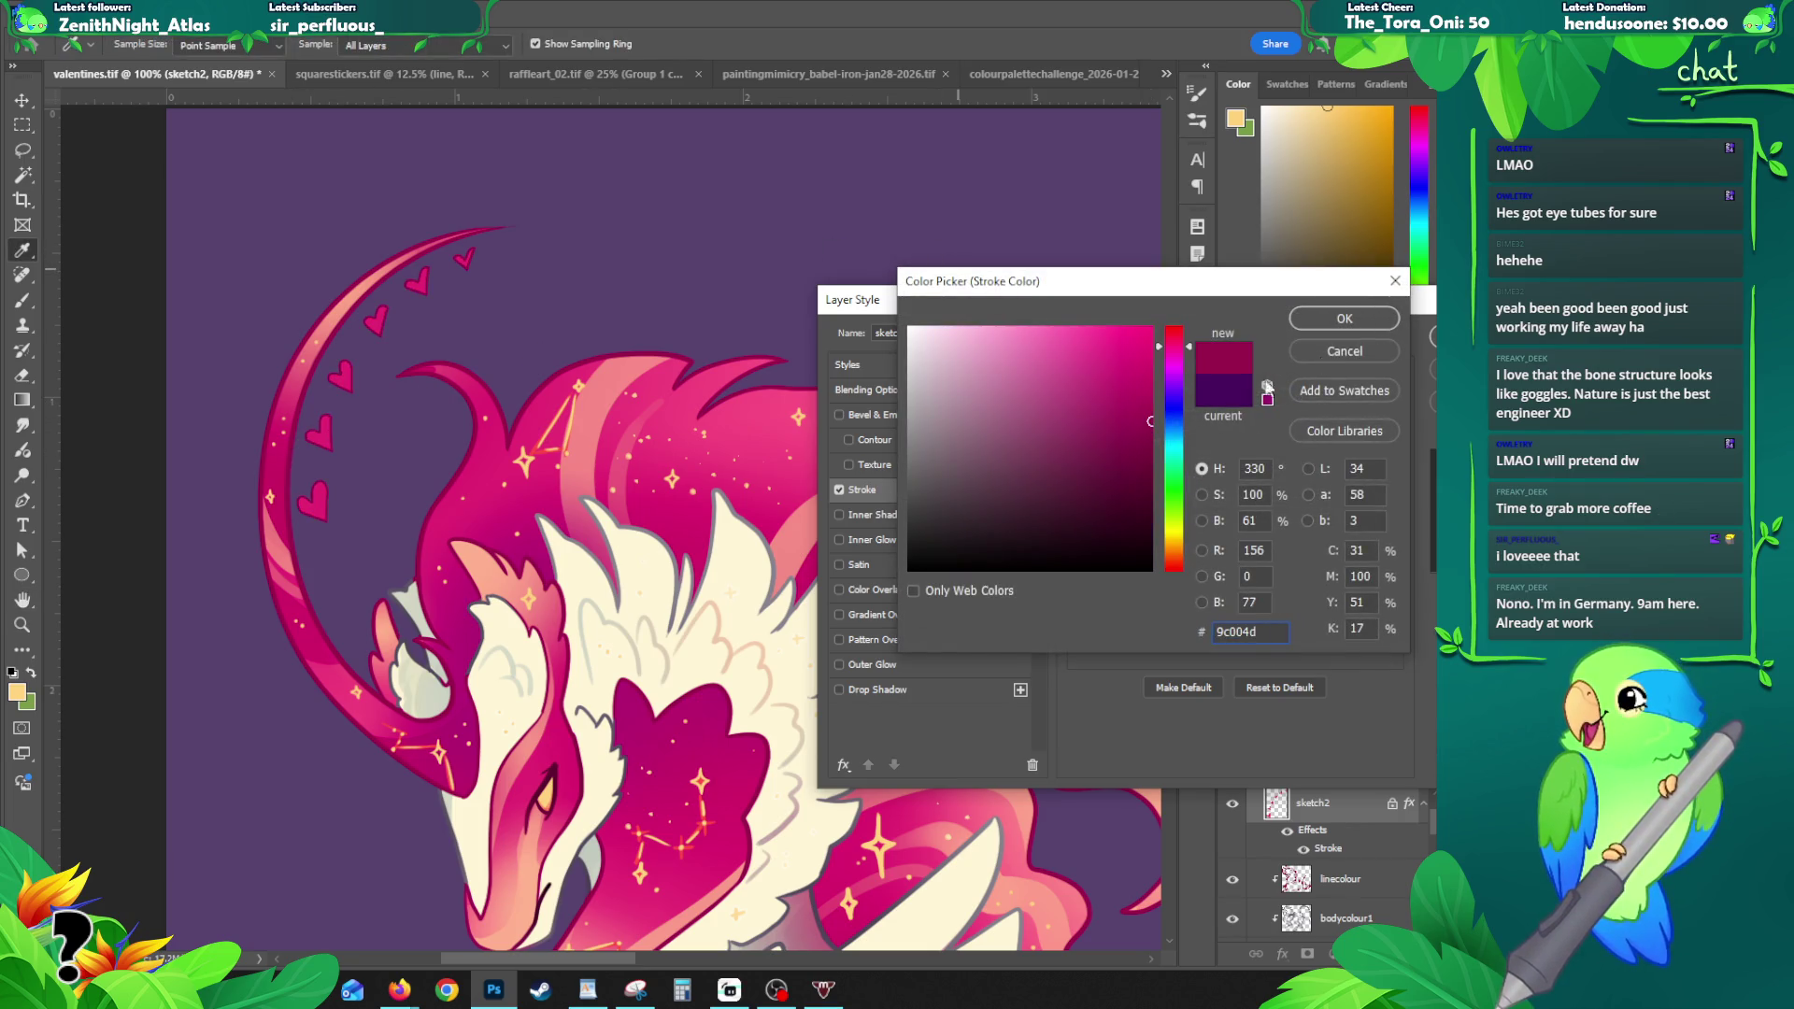
pyautogui.click(1321, 317)
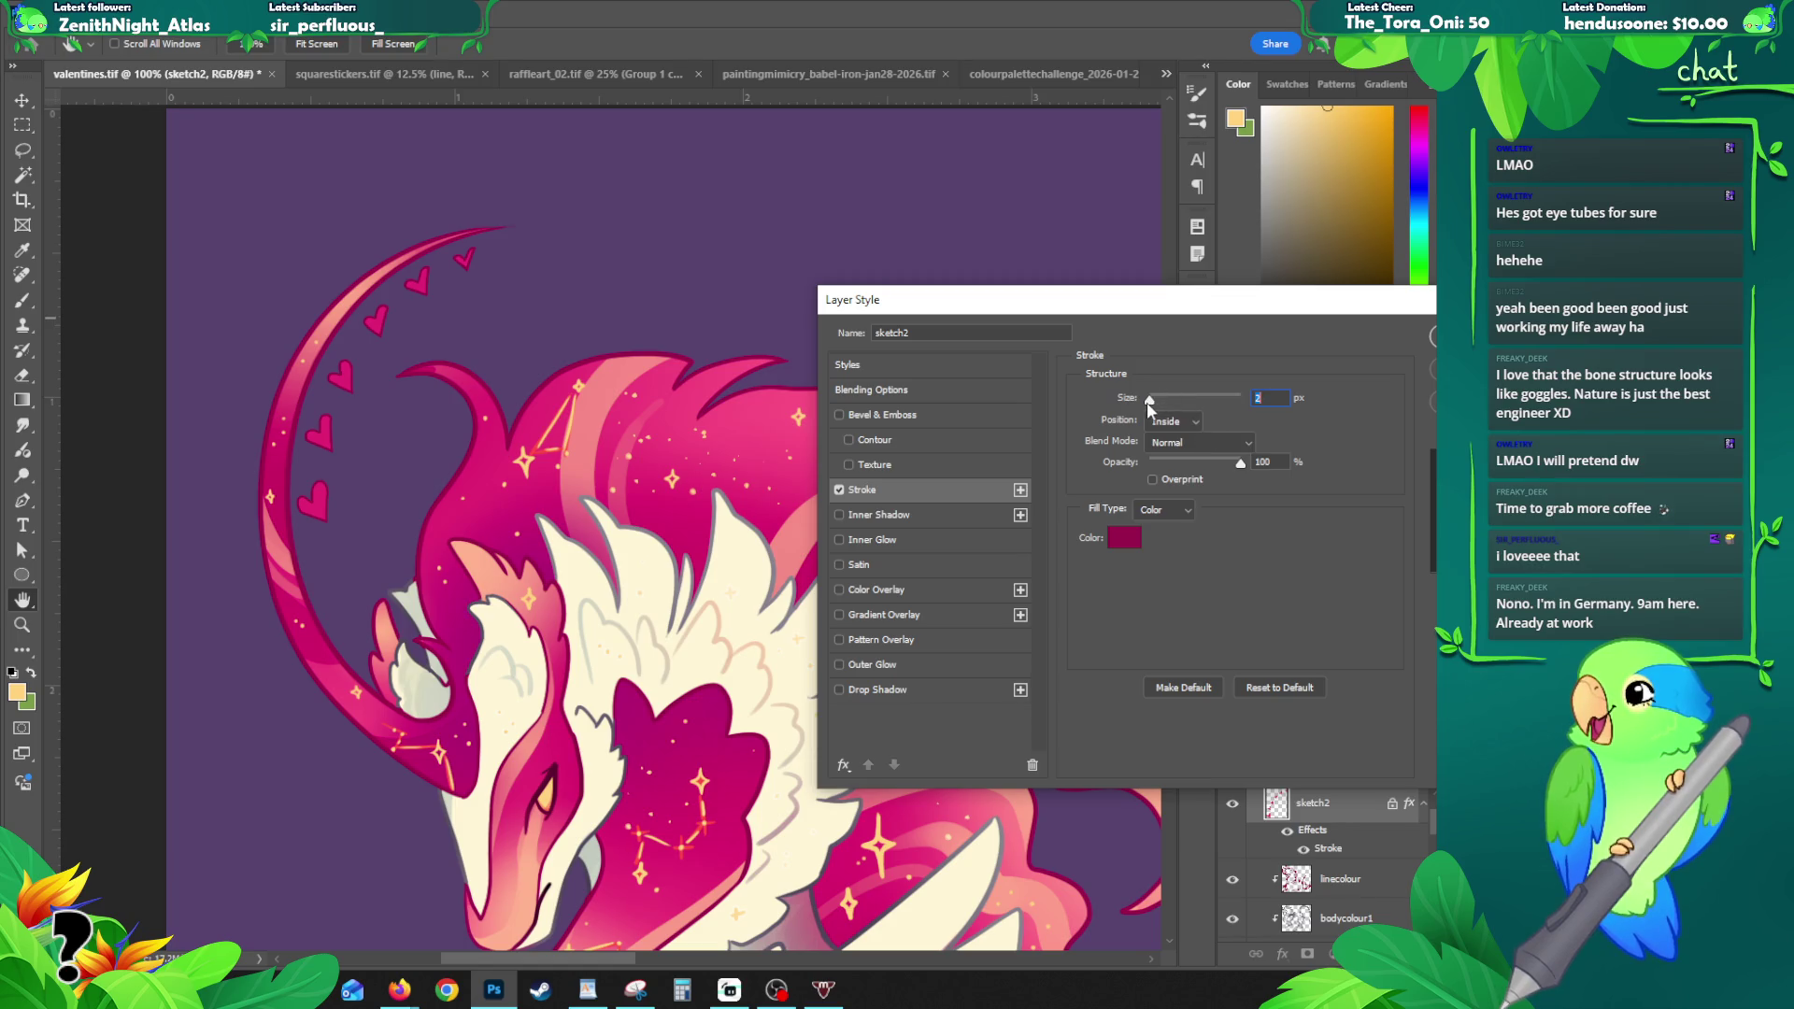
pyautogui.click(1432, 336)
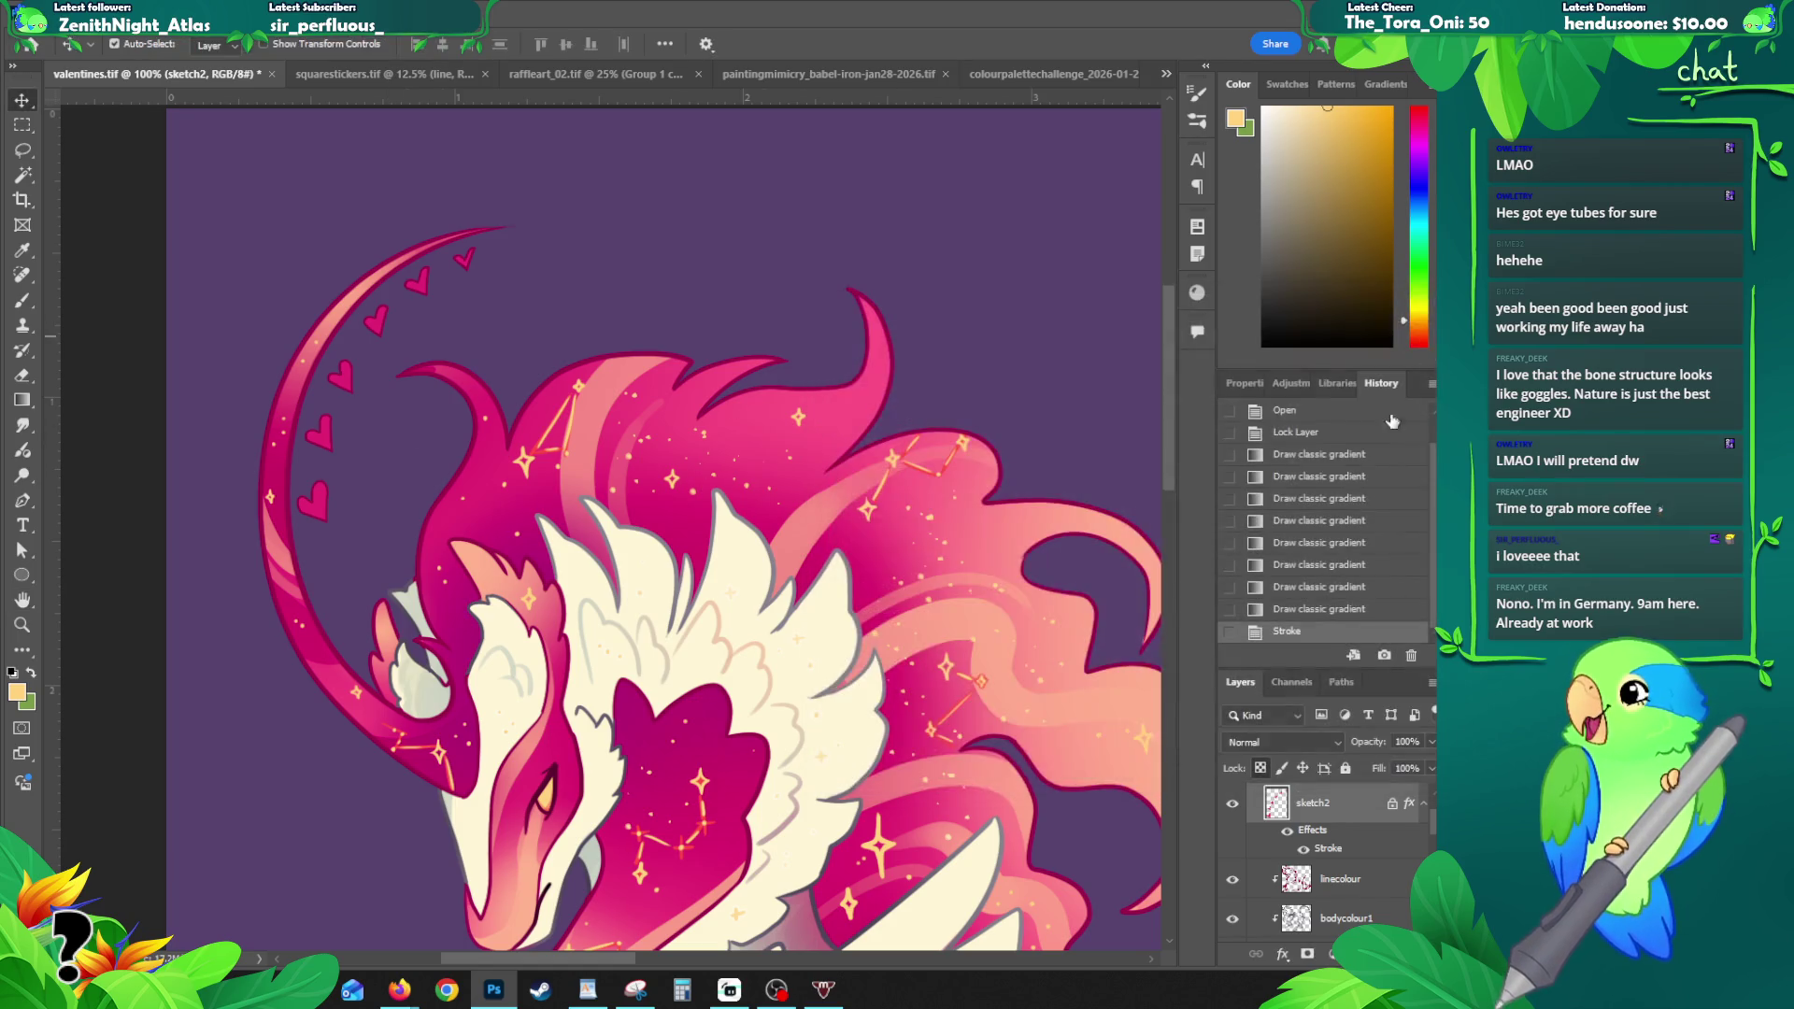
# - Lock transparent pixels on sketch2 and sample the moon's pink as the paint colour
pyautogui.click(1259, 767)
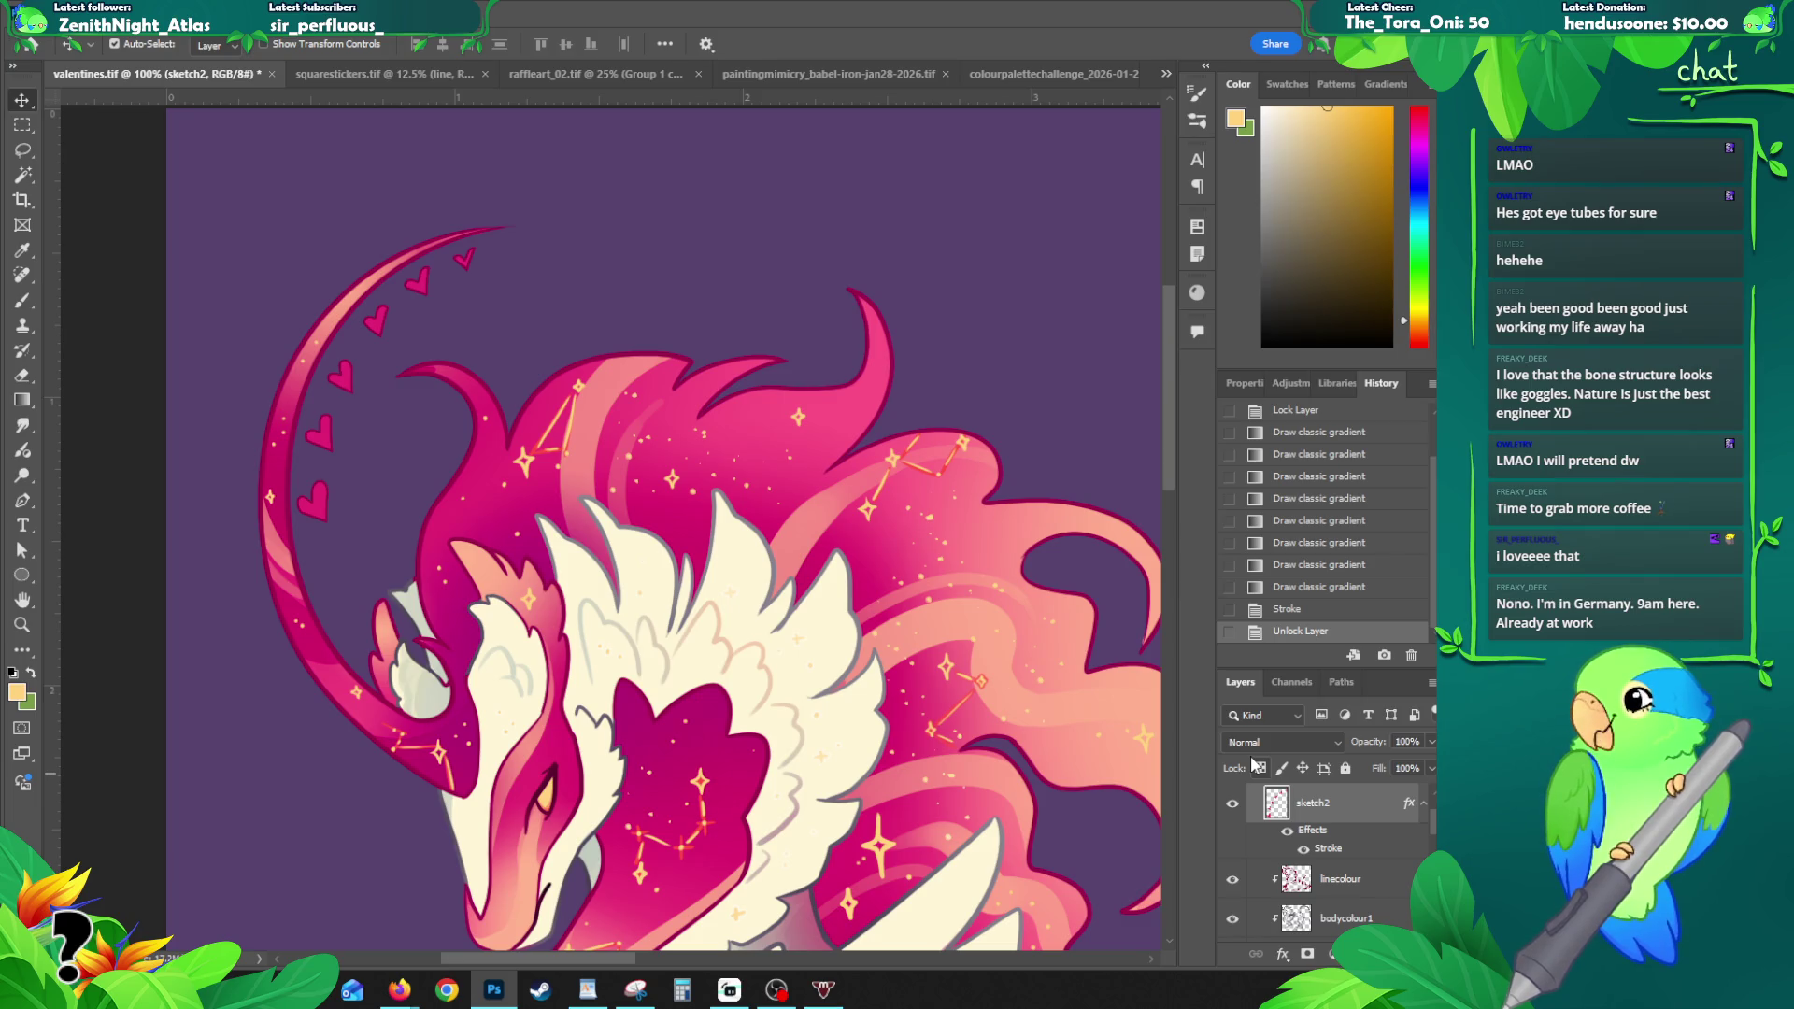
pyautogui.click(1260, 767)
pyautogui.press('b')
pyautogui.keyDown('alt'); pyautogui.click(285, 567); pyautogui.keyUp('alt')
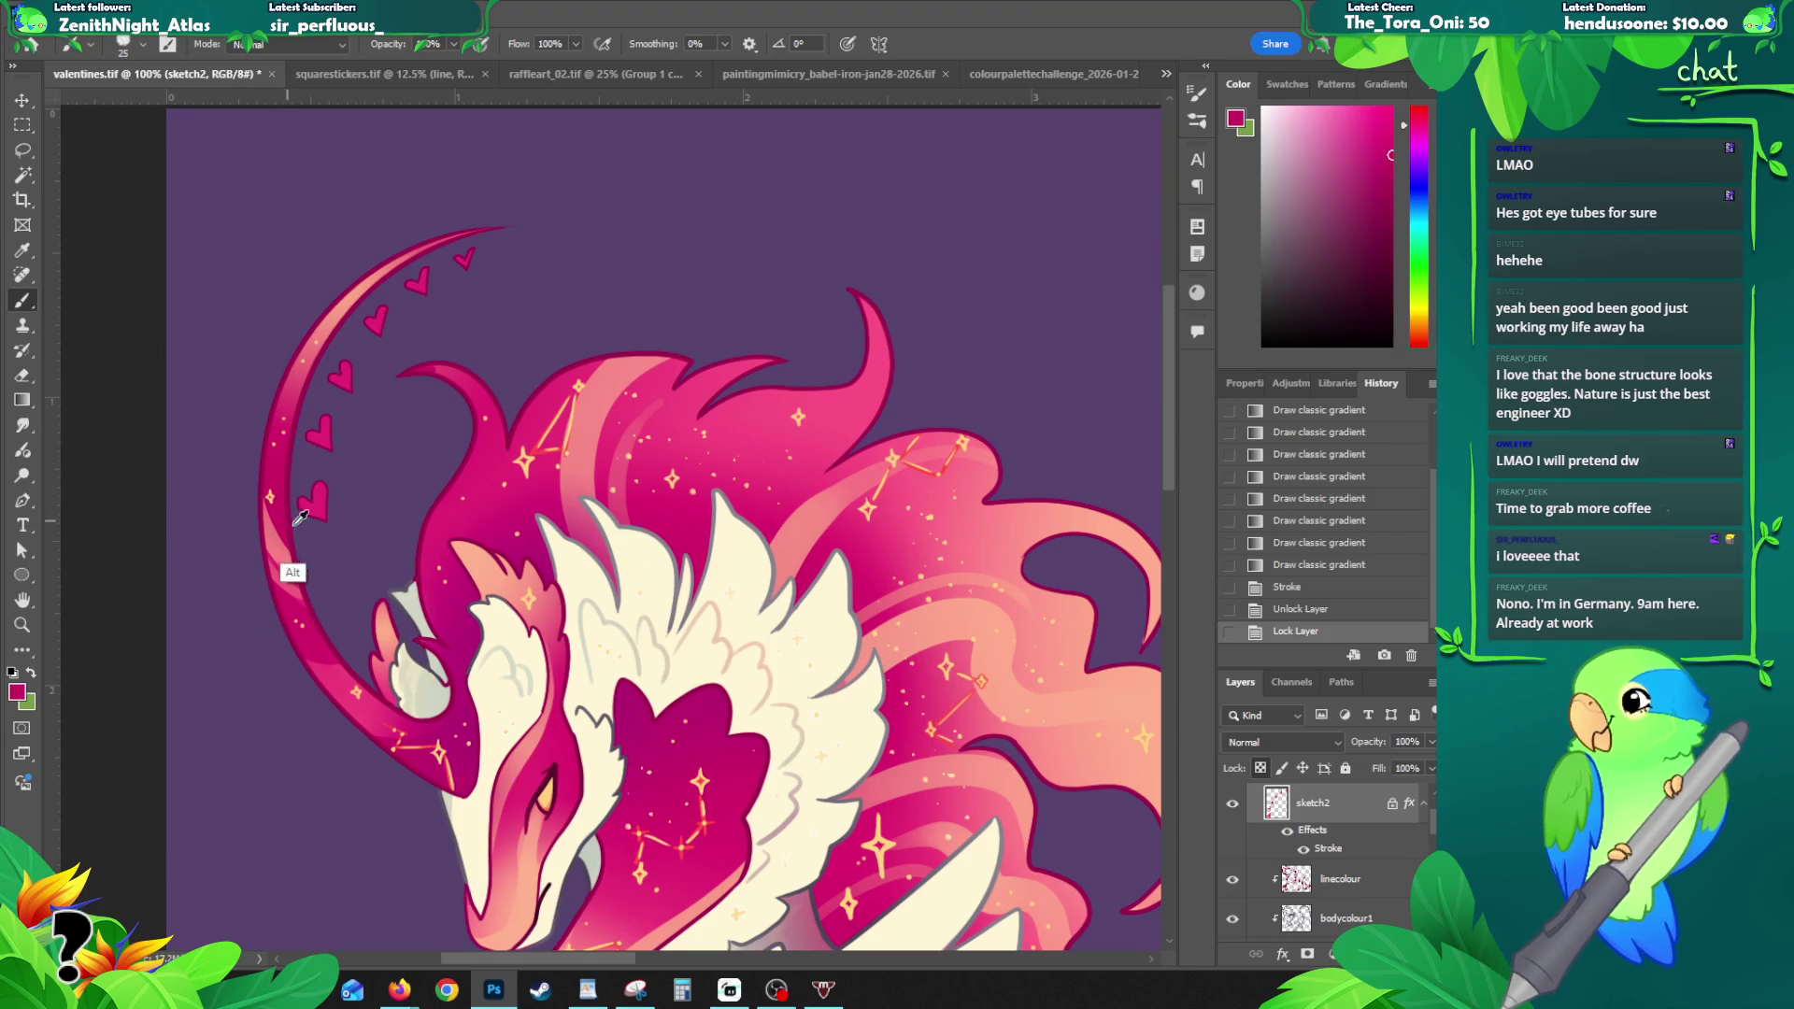
pyautogui.press('Tab')
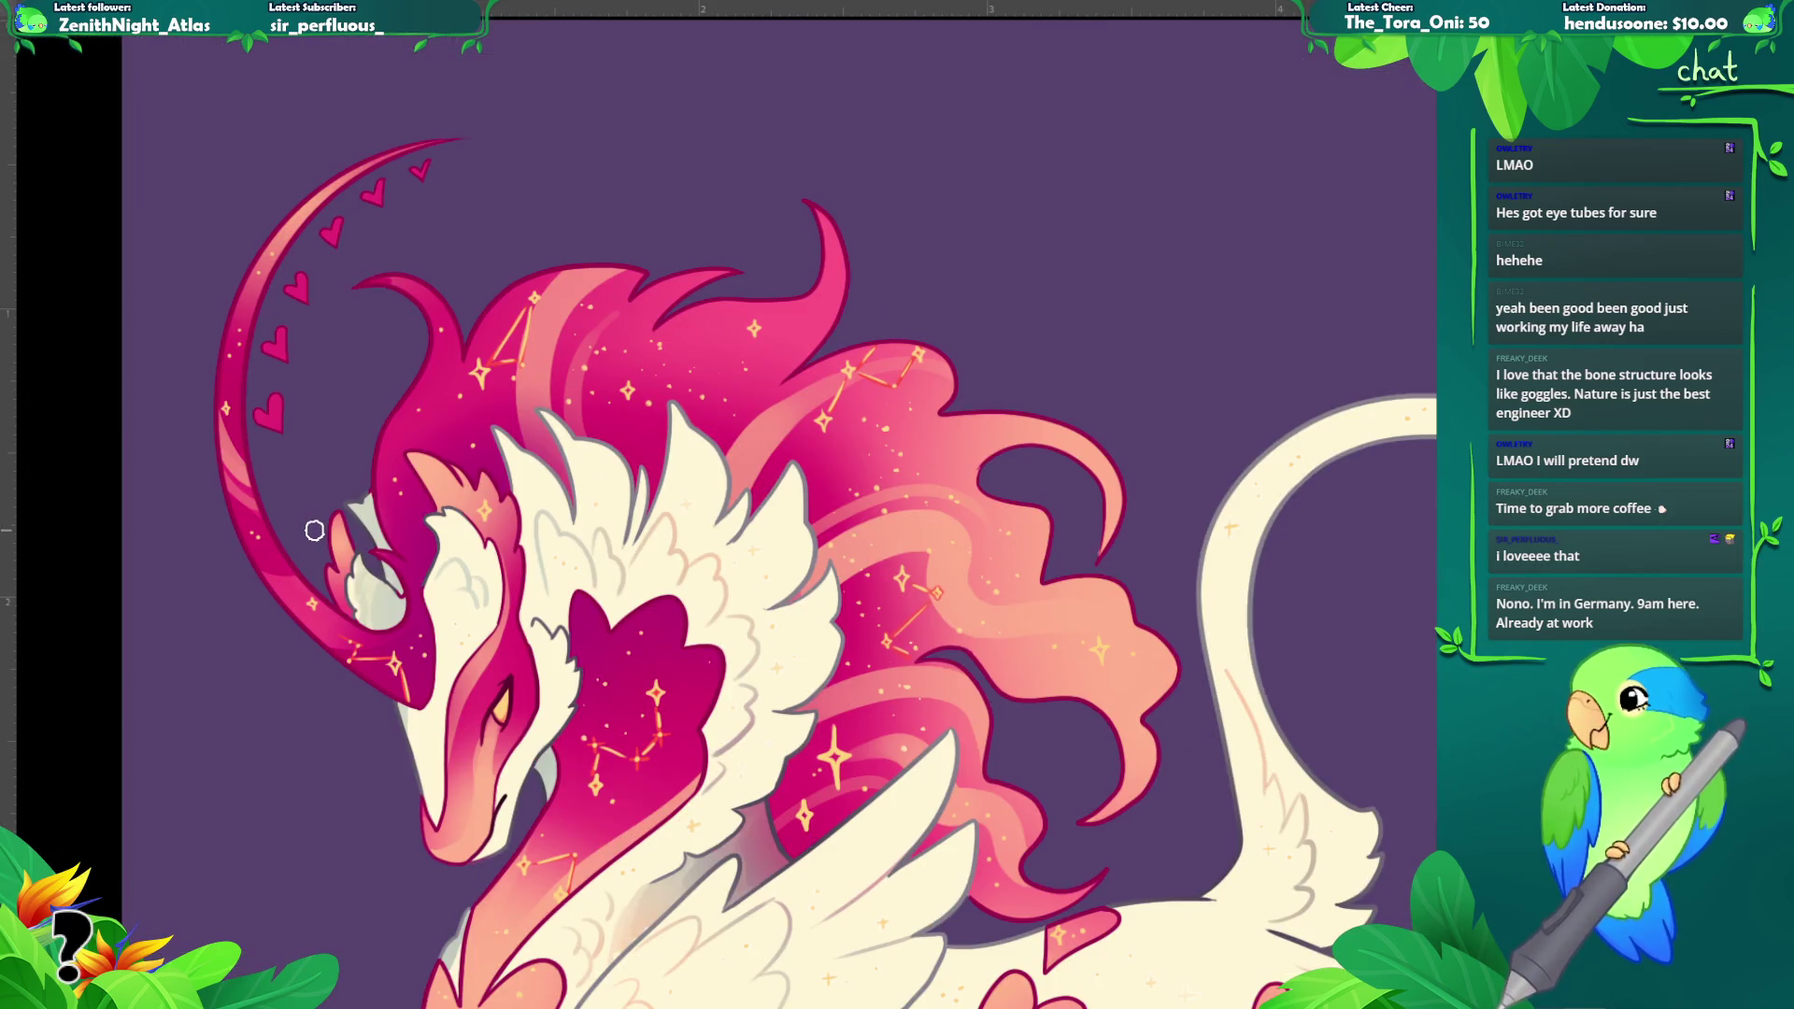
pyautogui.press('Tab')
# - Shade the crescent moon and hearts with pink gradients, undoing the last one
pyautogui.press('g')
pyautogui.moveTo(306, 496); pyautogui.dragTo(337, 338)
pyautogui.moveTo(339, 462)
pyautogui.mouseDown()
pyautogui.moveTo(328, 417)
pyautogui.moveTo(401, 359)
pyautogui.moveTo(379, 333)
pyautogui.mouseUp()
pyautogui.keyDown('alt'); pyautogui.click(612, 425); pyautogui.keyUp('alt')
pyautogui.moveTo(464, 221); pyautogui.dragTo(437, 310)
pyautogui.moveTo(365, 254)
pyautogui.mouseDown()
pyautogui.moveTo(393, 319)
pyautogui.moveTo(336, 364)
pyautogui.moveTo(352, 389)
pyautogui.moveTo(308, 513)
pyautogui.mouseUp()
pyautogui.hotkey('ctrl', 'z')
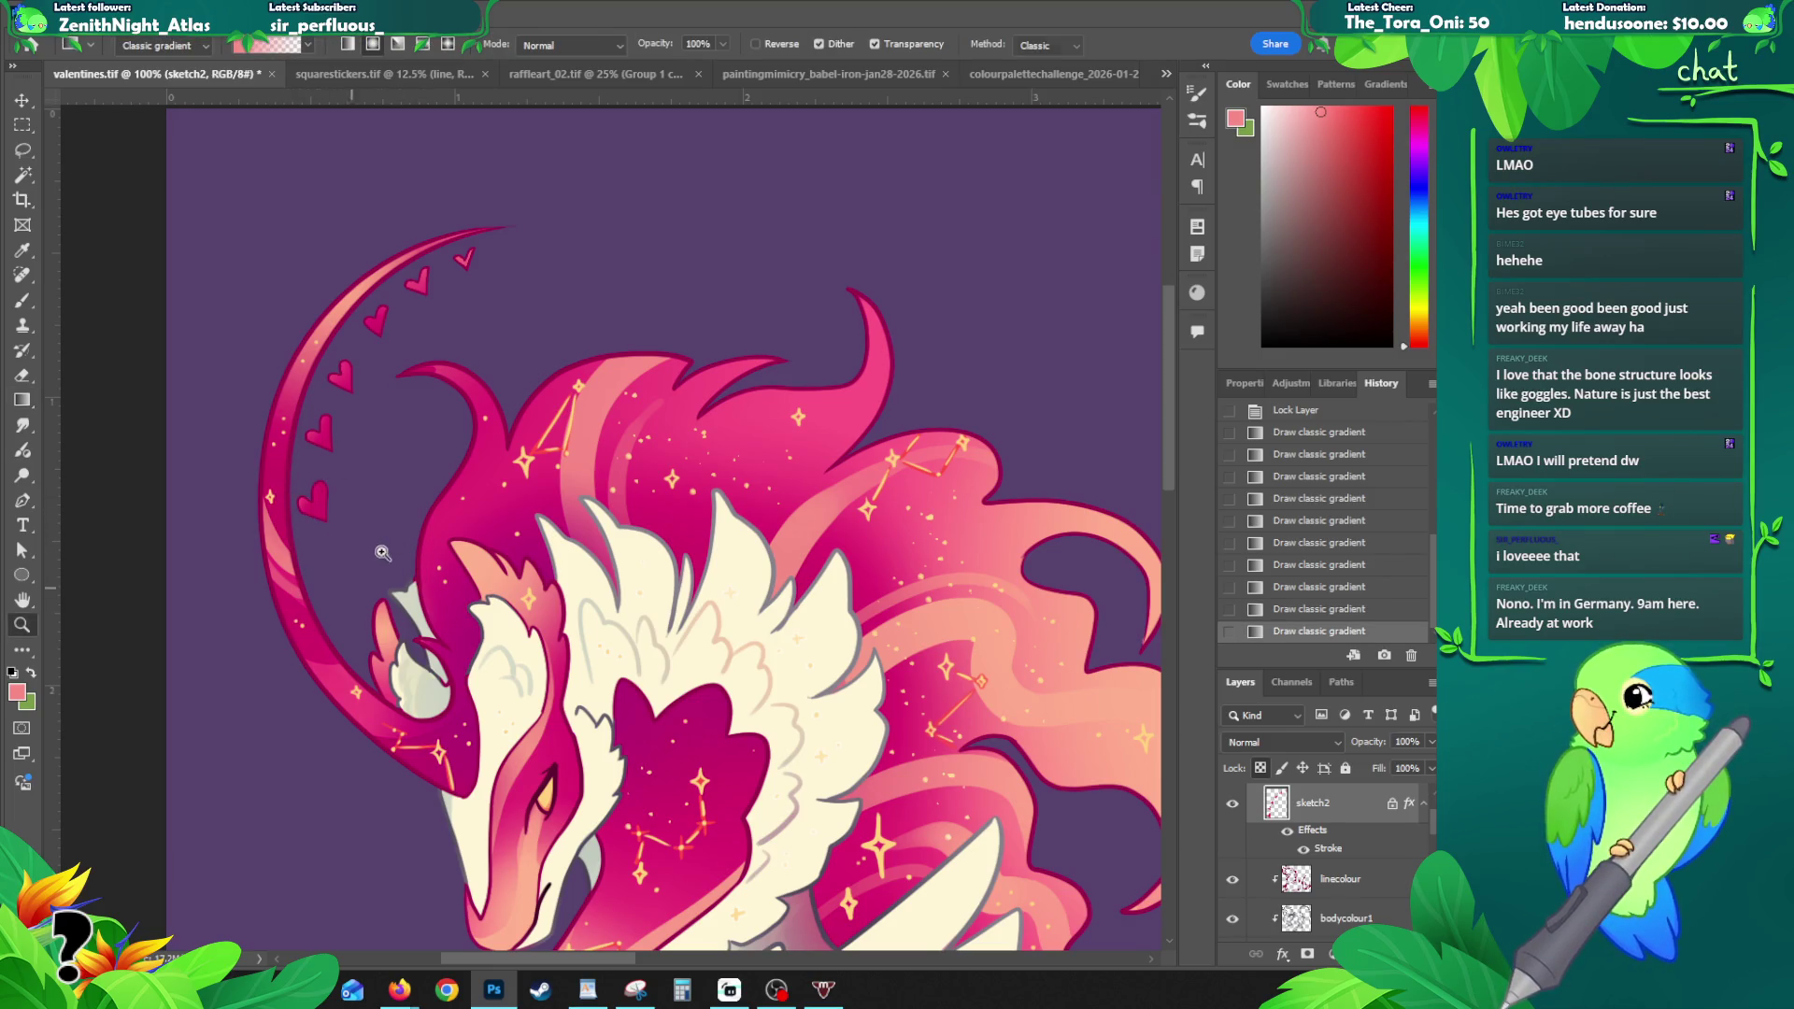
# - Paint a small magenta touch-up stroke near the crescent, then review the mane and whole creature
pyautogui.press('z')
pyautogui.keyDown('alt'); pyautogui.click(419, 493); pyautogui.keyUp('alt')
pyautogui.click(392, 432)
pyautogui.press('b')
pyautogui.keyDown('alt'); pyautogui.click(437, 457); pyautogui.keyUp('alt')
pyautogui.click(440, 455)
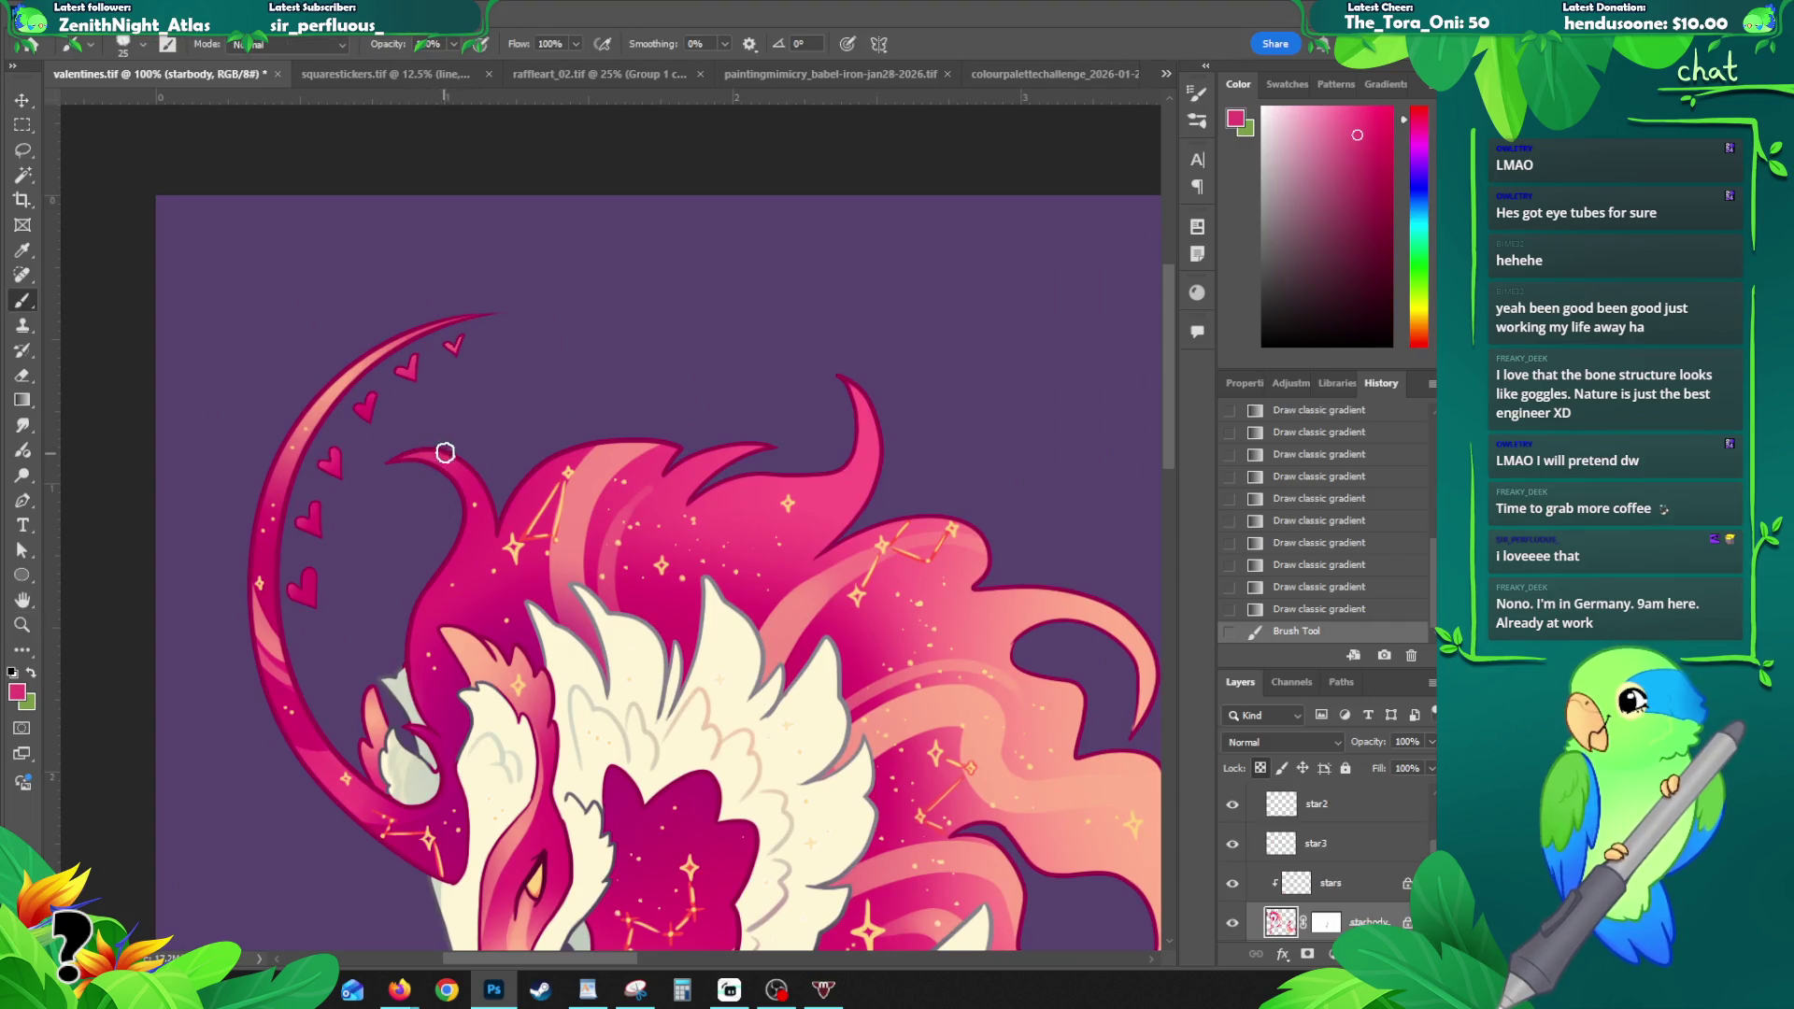
pyautogui.press('z')
pyautogui.click(475, 469)
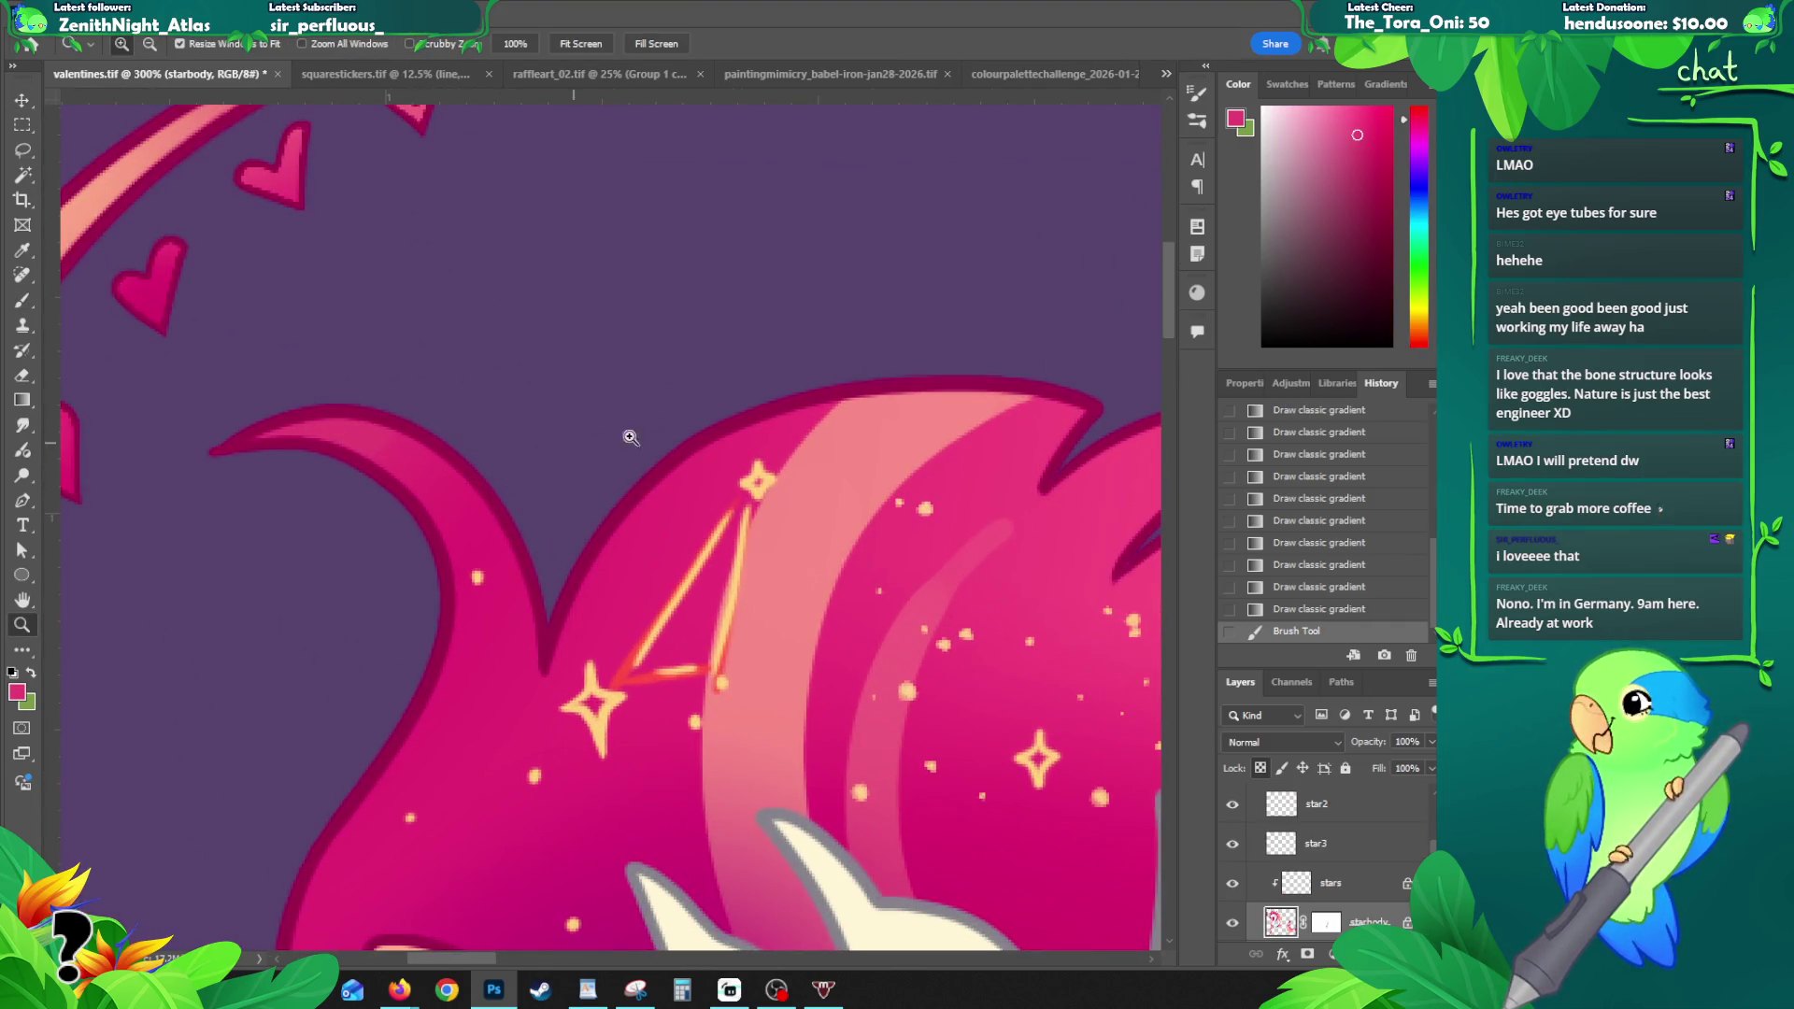
pyautogui.keyDown('alt'); pyautogui.click(781, 473); pyautogui.keyUp('alt')
pyautogui.keyDown('alt'); pyautogui.click(785, 423); pyautogui.keyUp('alt')
pyautogui.keyDown('alt'); pyautogui.click(785, 424); pyautogui.keyUp('alt')
pyautogui.keyDown('alt'); pyautogui.click(785, 423); pyautogui.keyUp('alt')
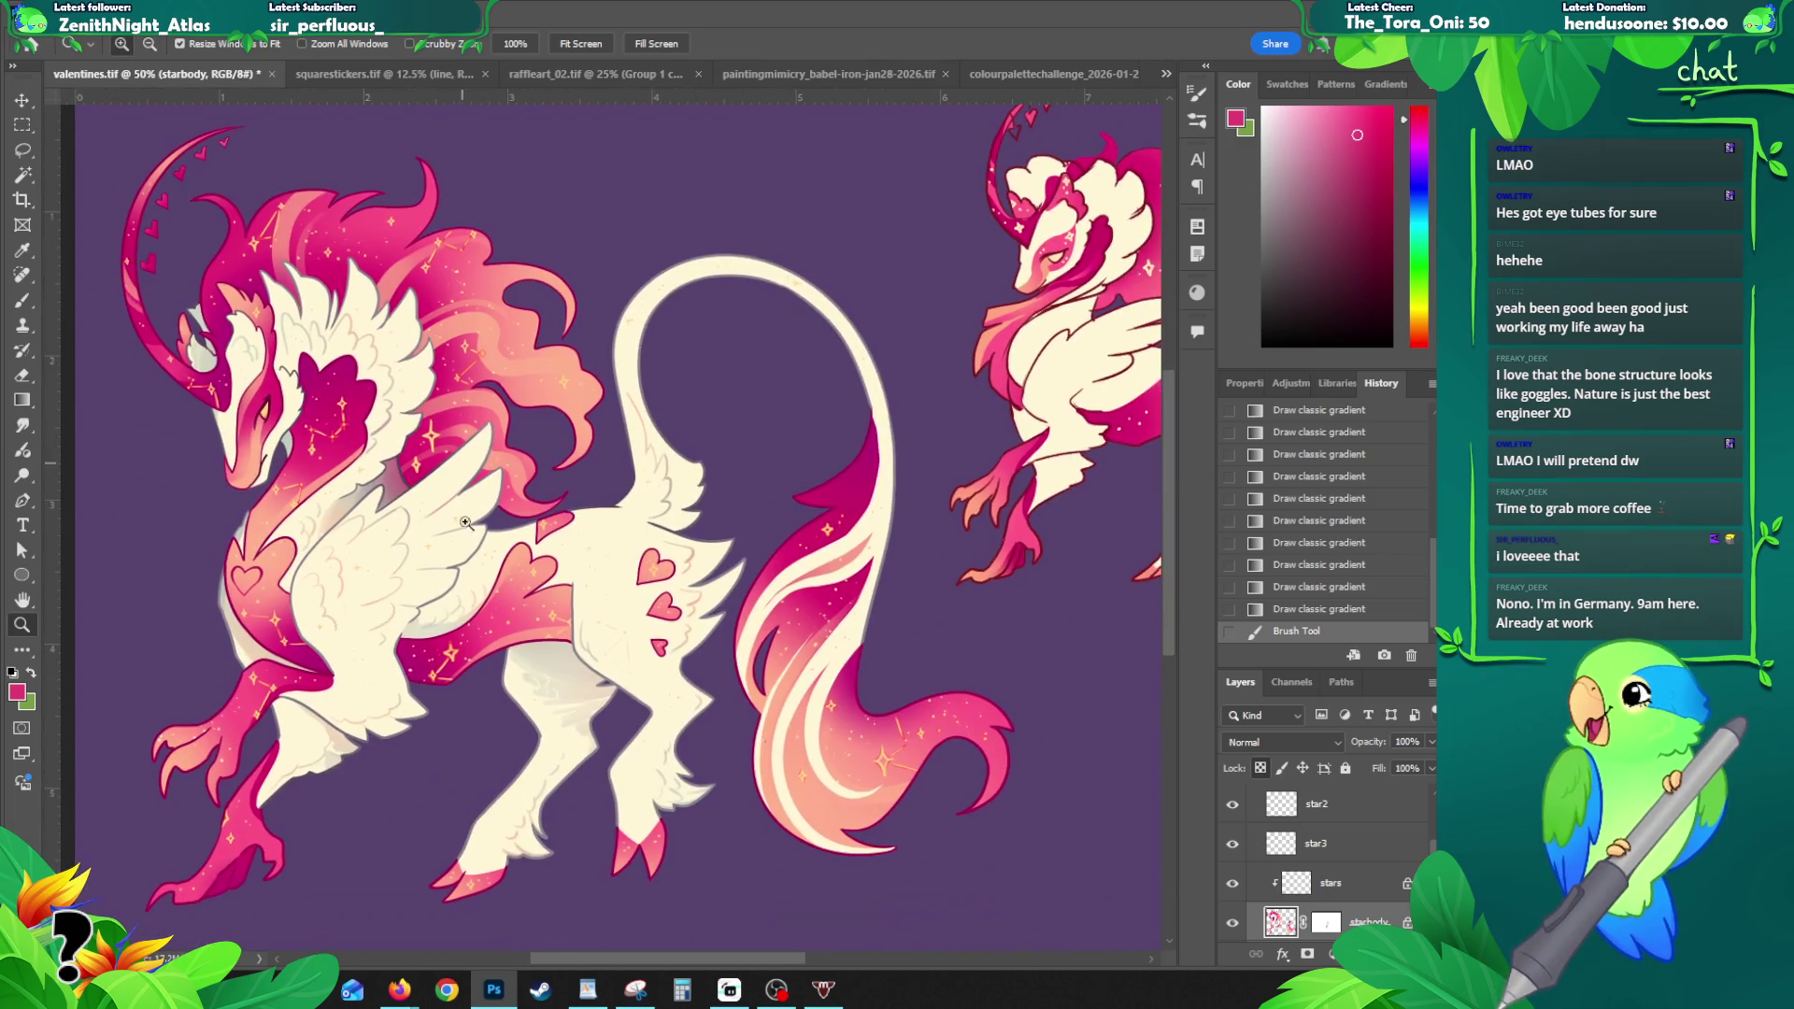
# - Pick a different brush preset, paint a test stroke on the body, and undo it
pyautogui.press('b')
pyautogui.rightClick(703, 493)
pyautogui.scroll(5, 929, 731)
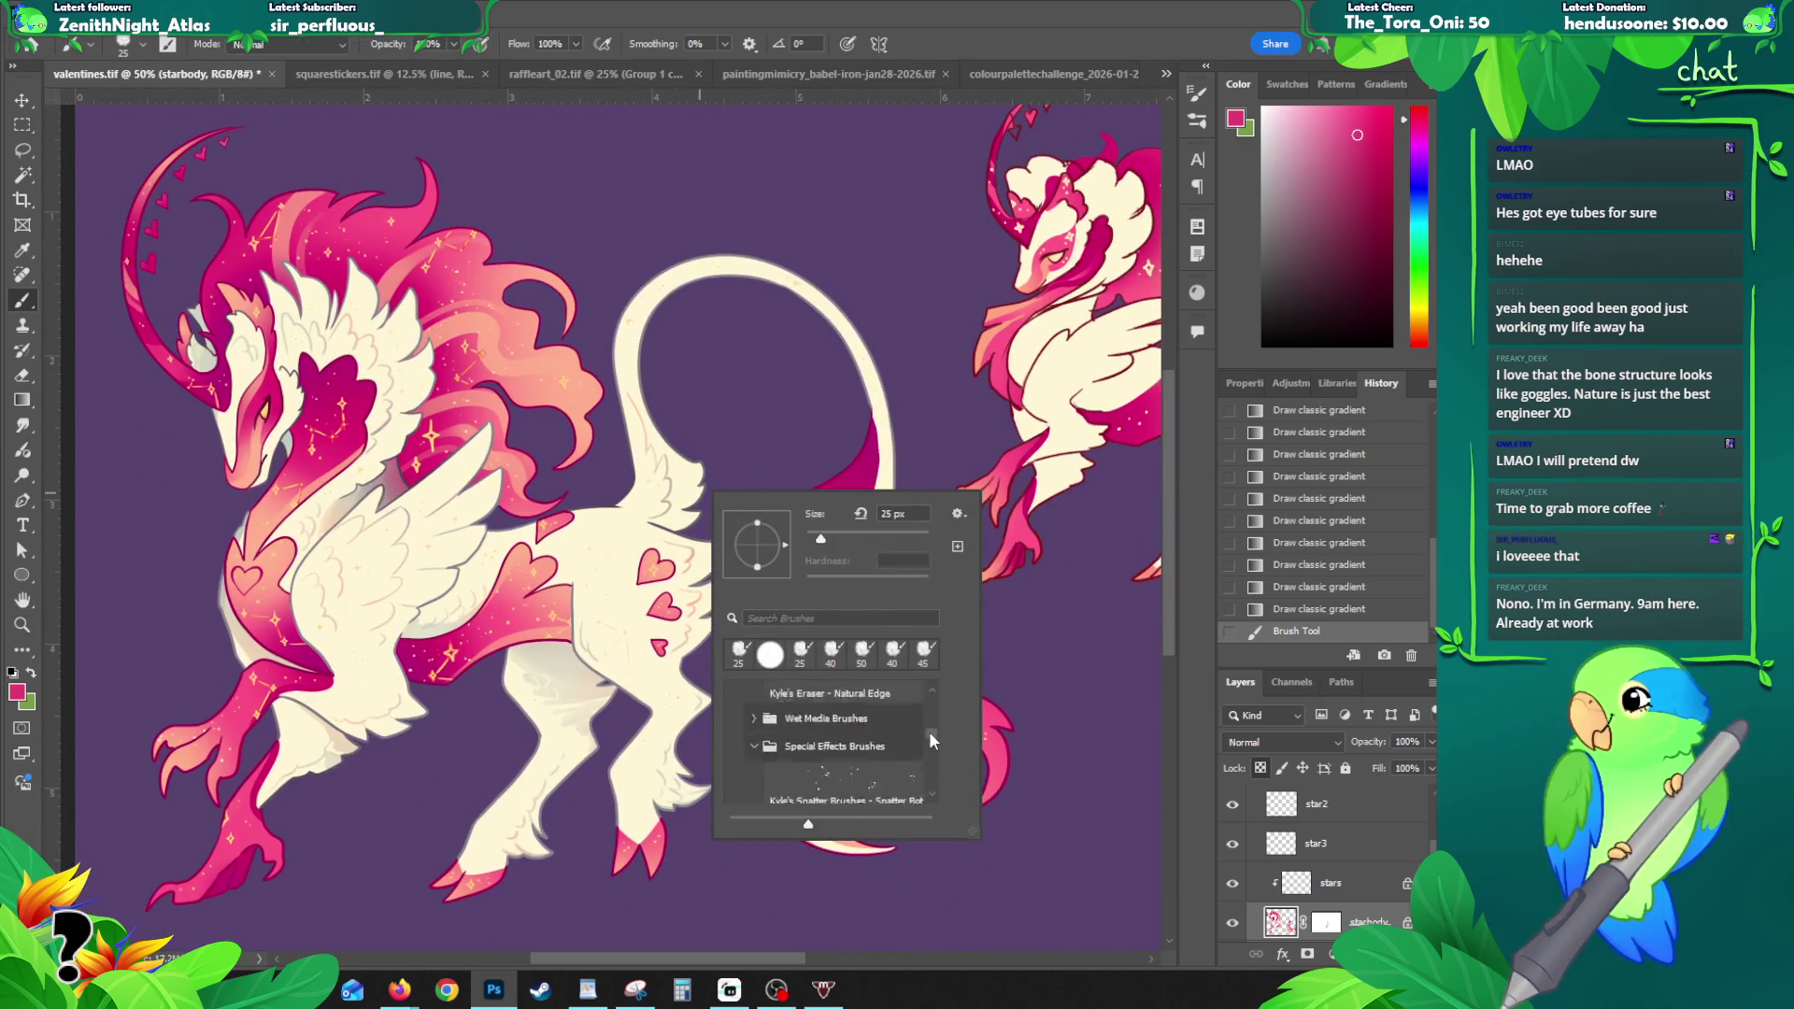
pyautogui.scroll(3, 933, 716)
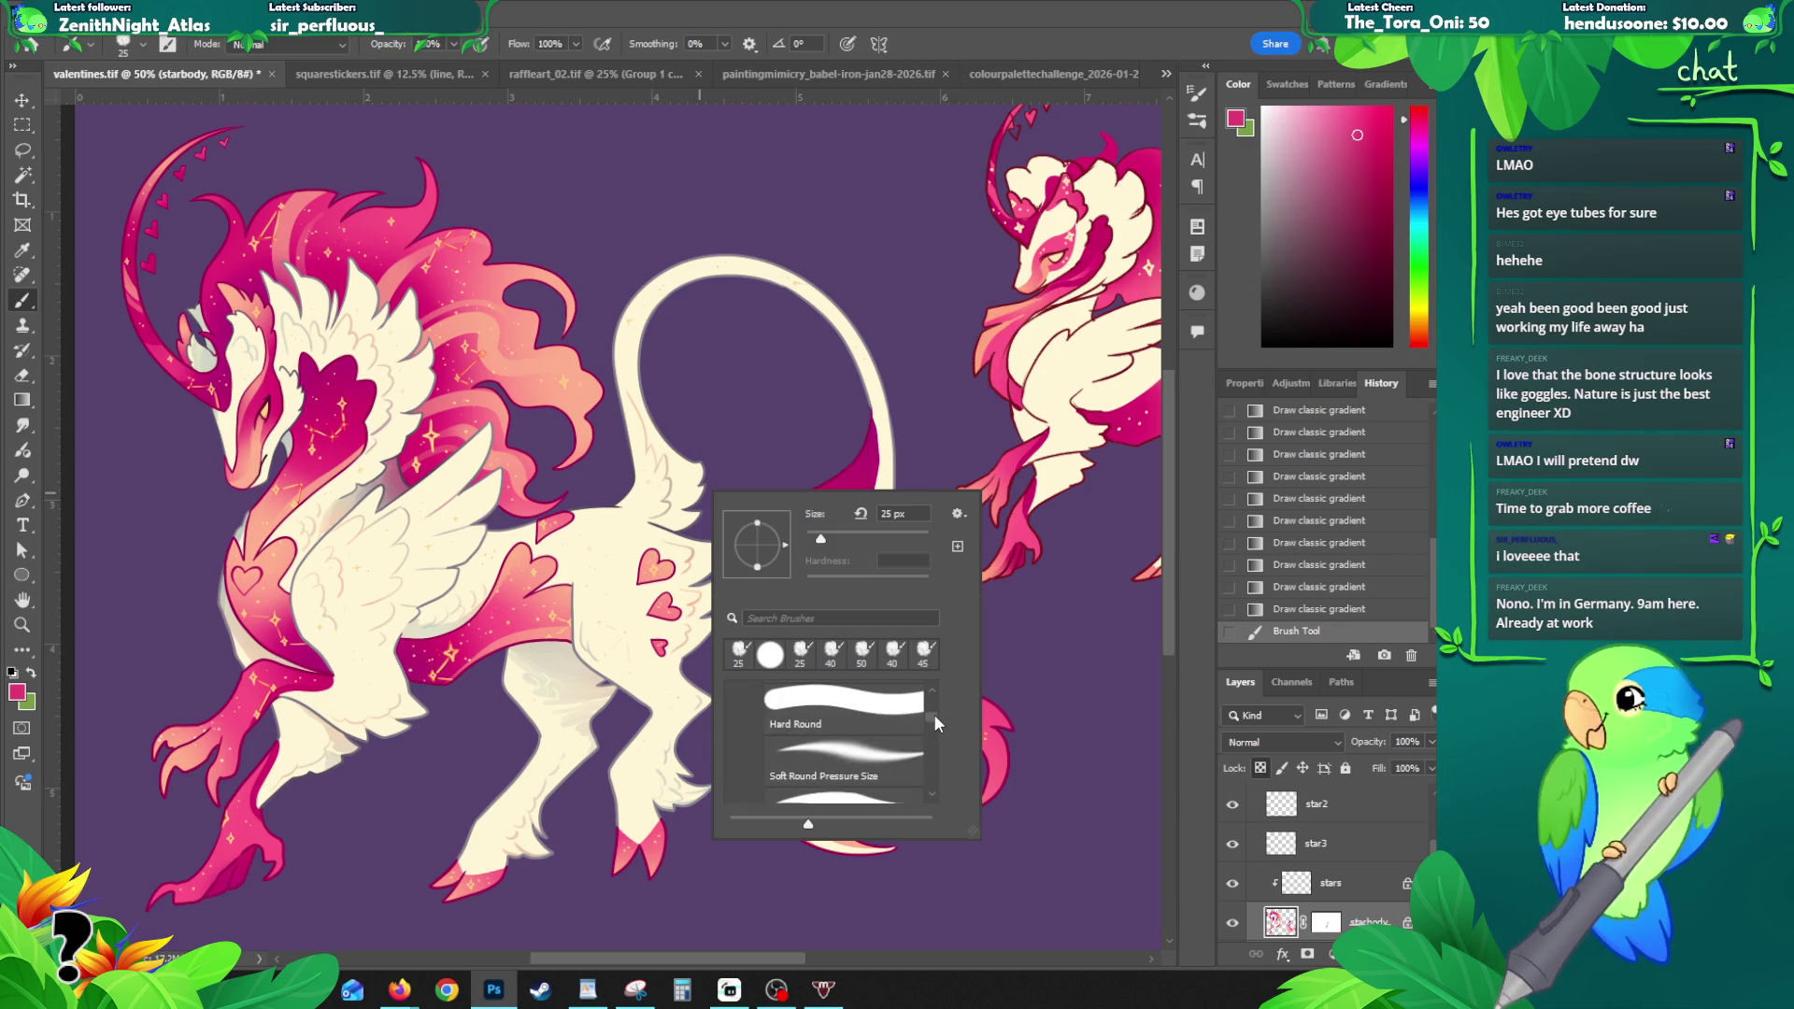
pyautogui.click(841, 715)
pyautogui.click(504, 398)
pyautogui.moveTo(504, 398); pyautogui.dragTo(574, 404)
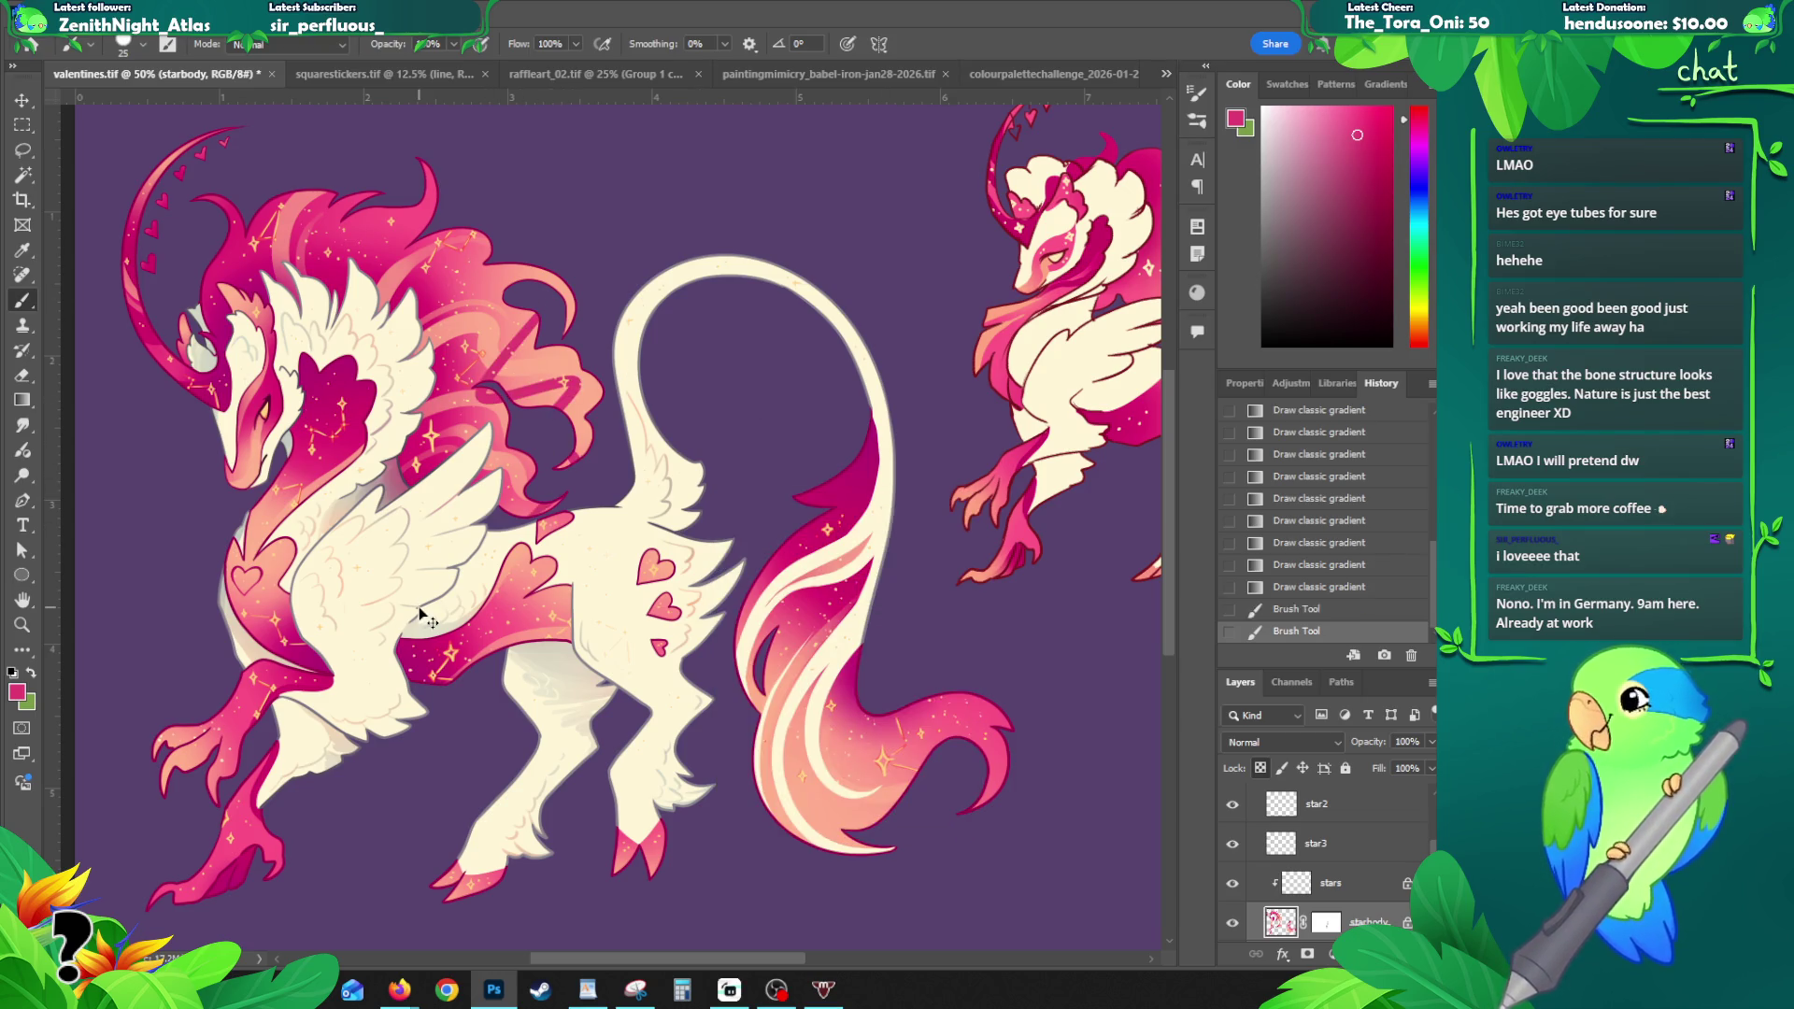
pyautogui.hotkey('ctrl', 'z')
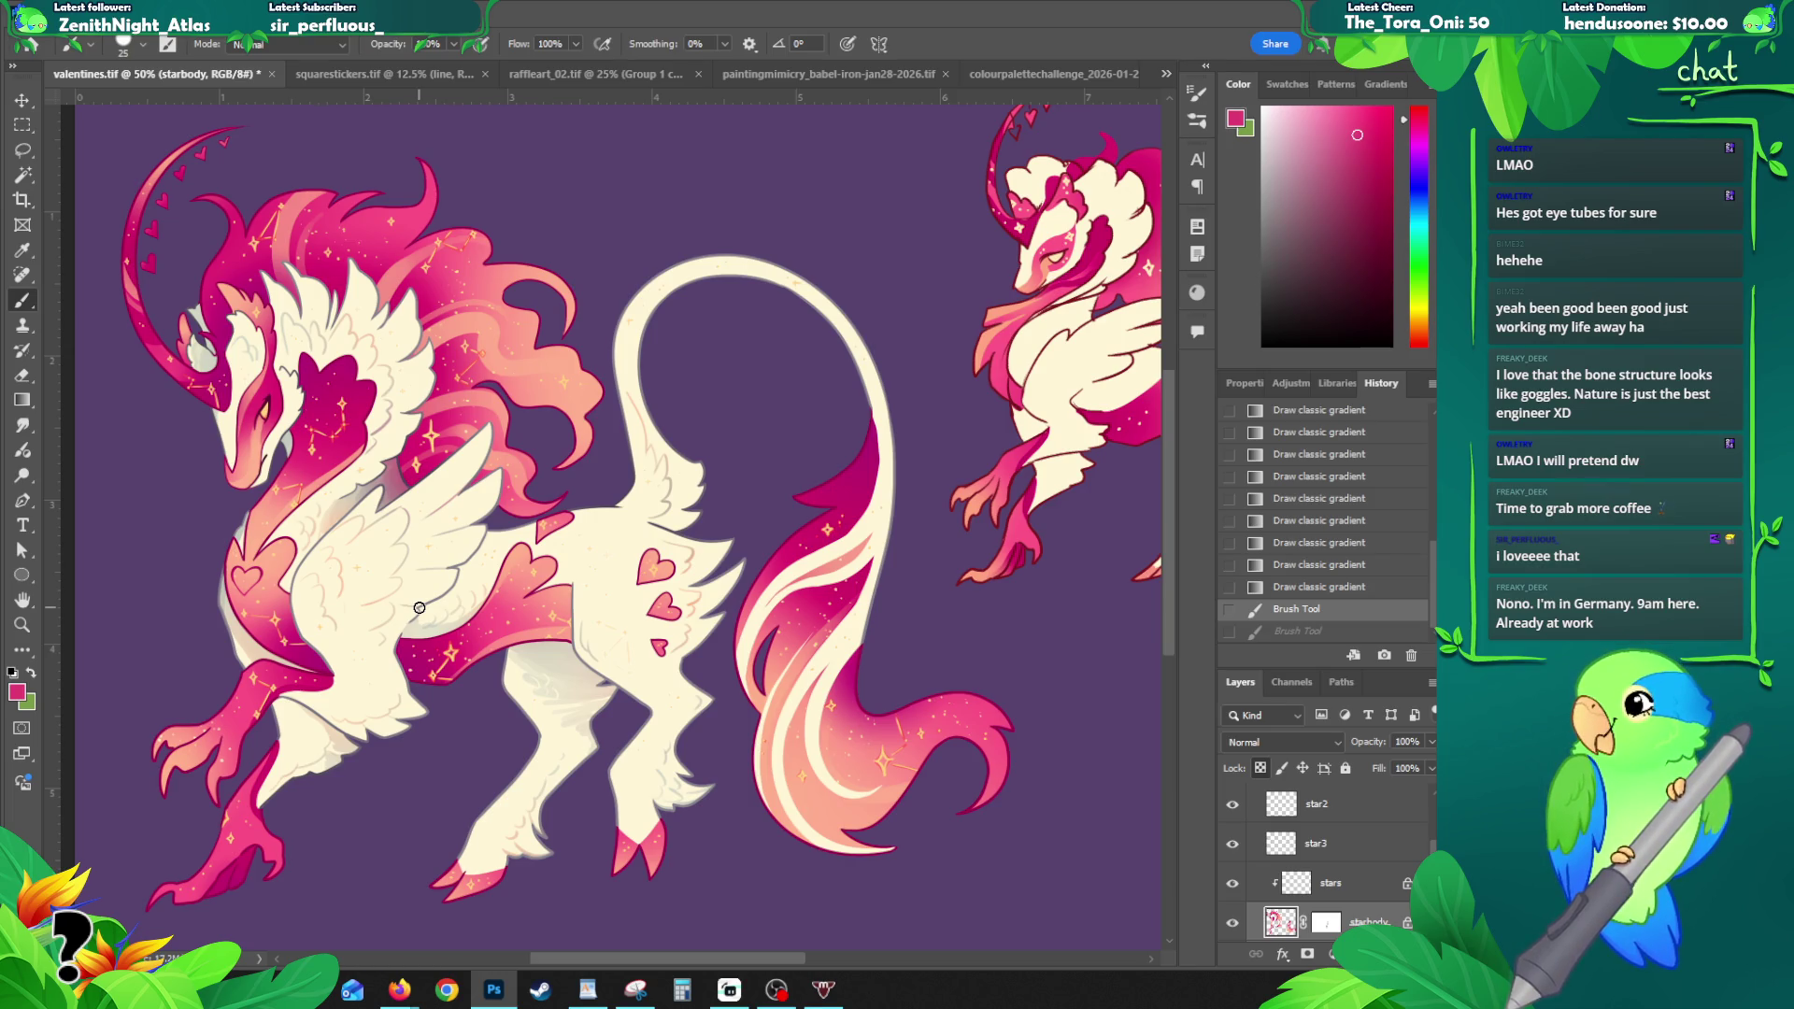
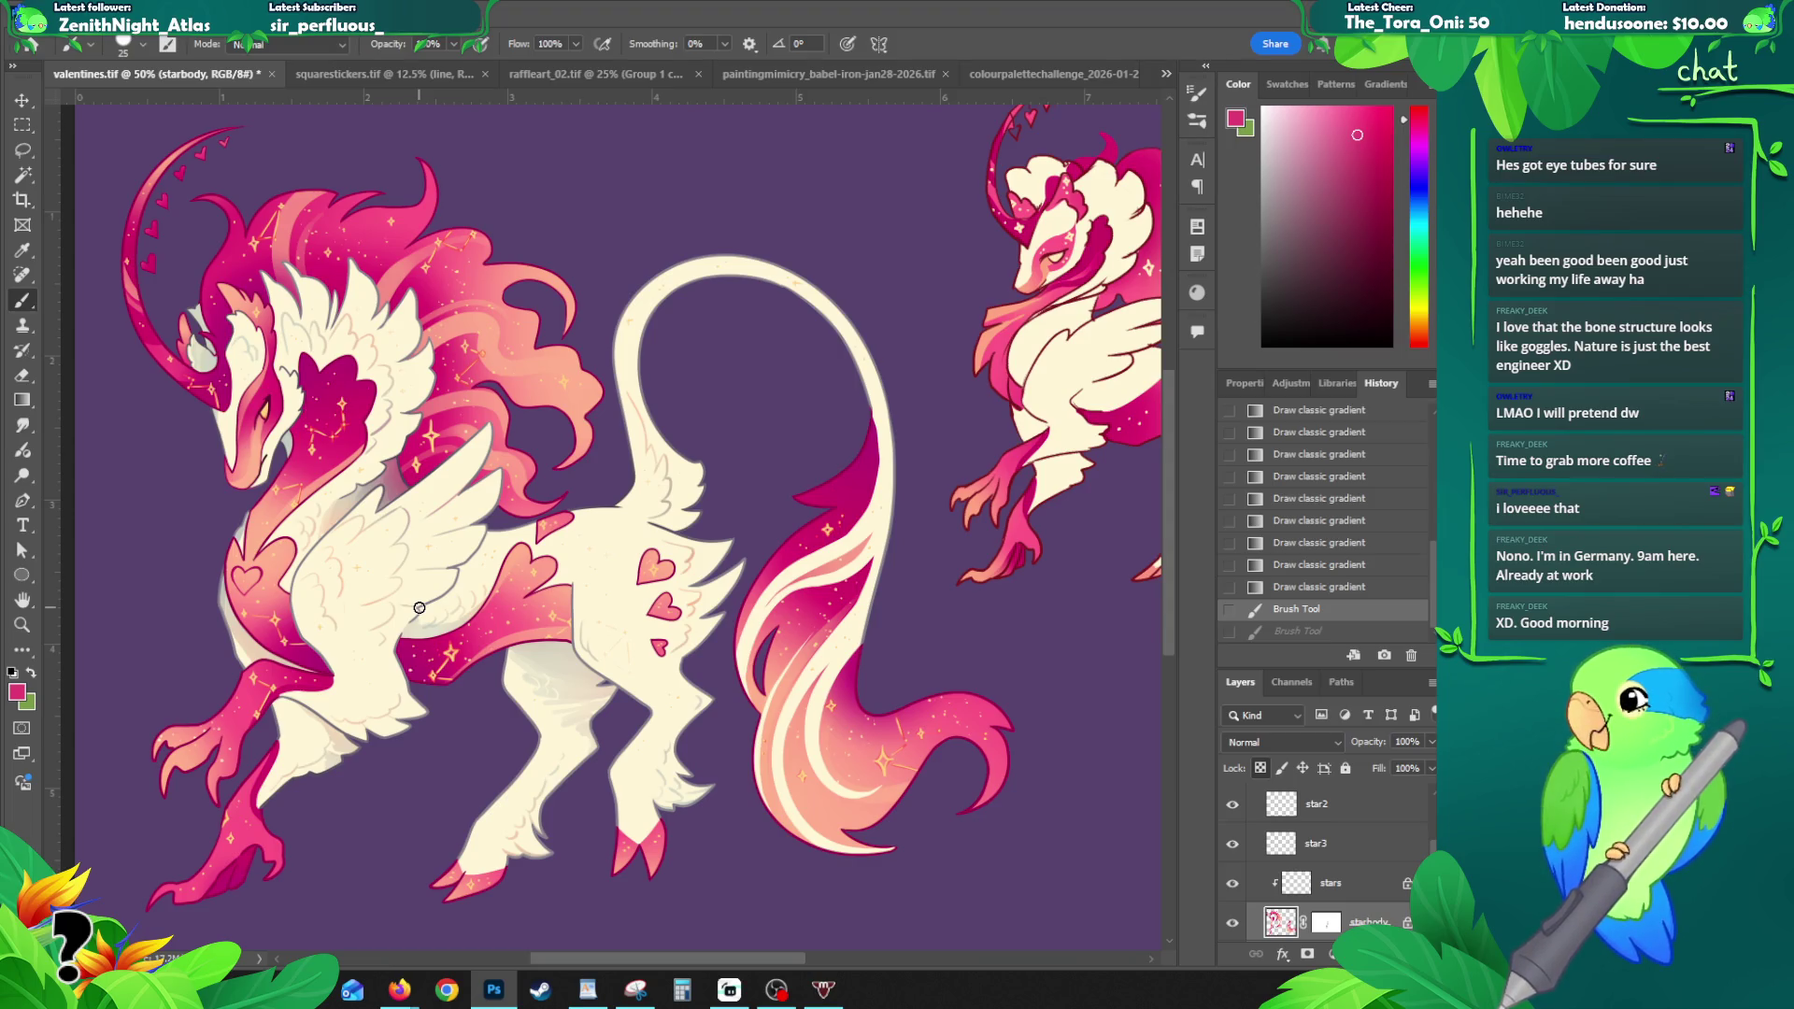
# - Select the detailing layer and change its blend mode from Multiply to Normal
pyautogui.scroll(-2, 1168, 443)
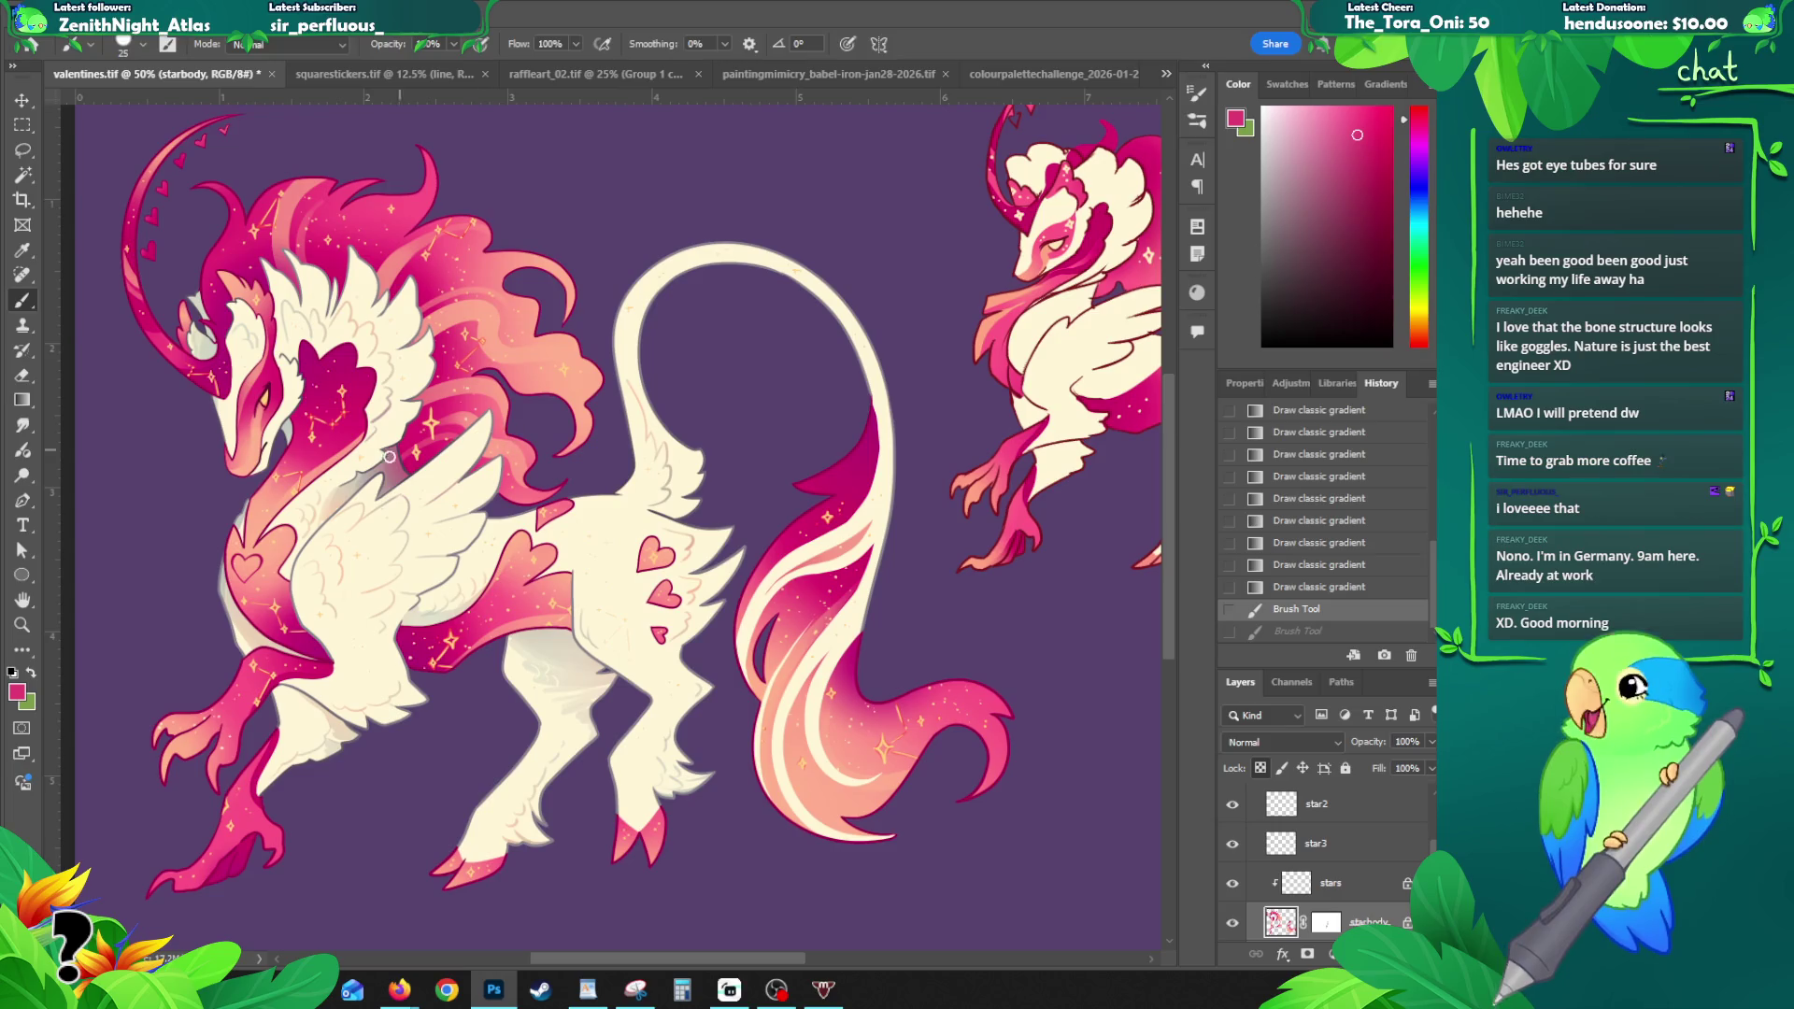
pyautogui.press('v')
pyautogui.click(391, 468)
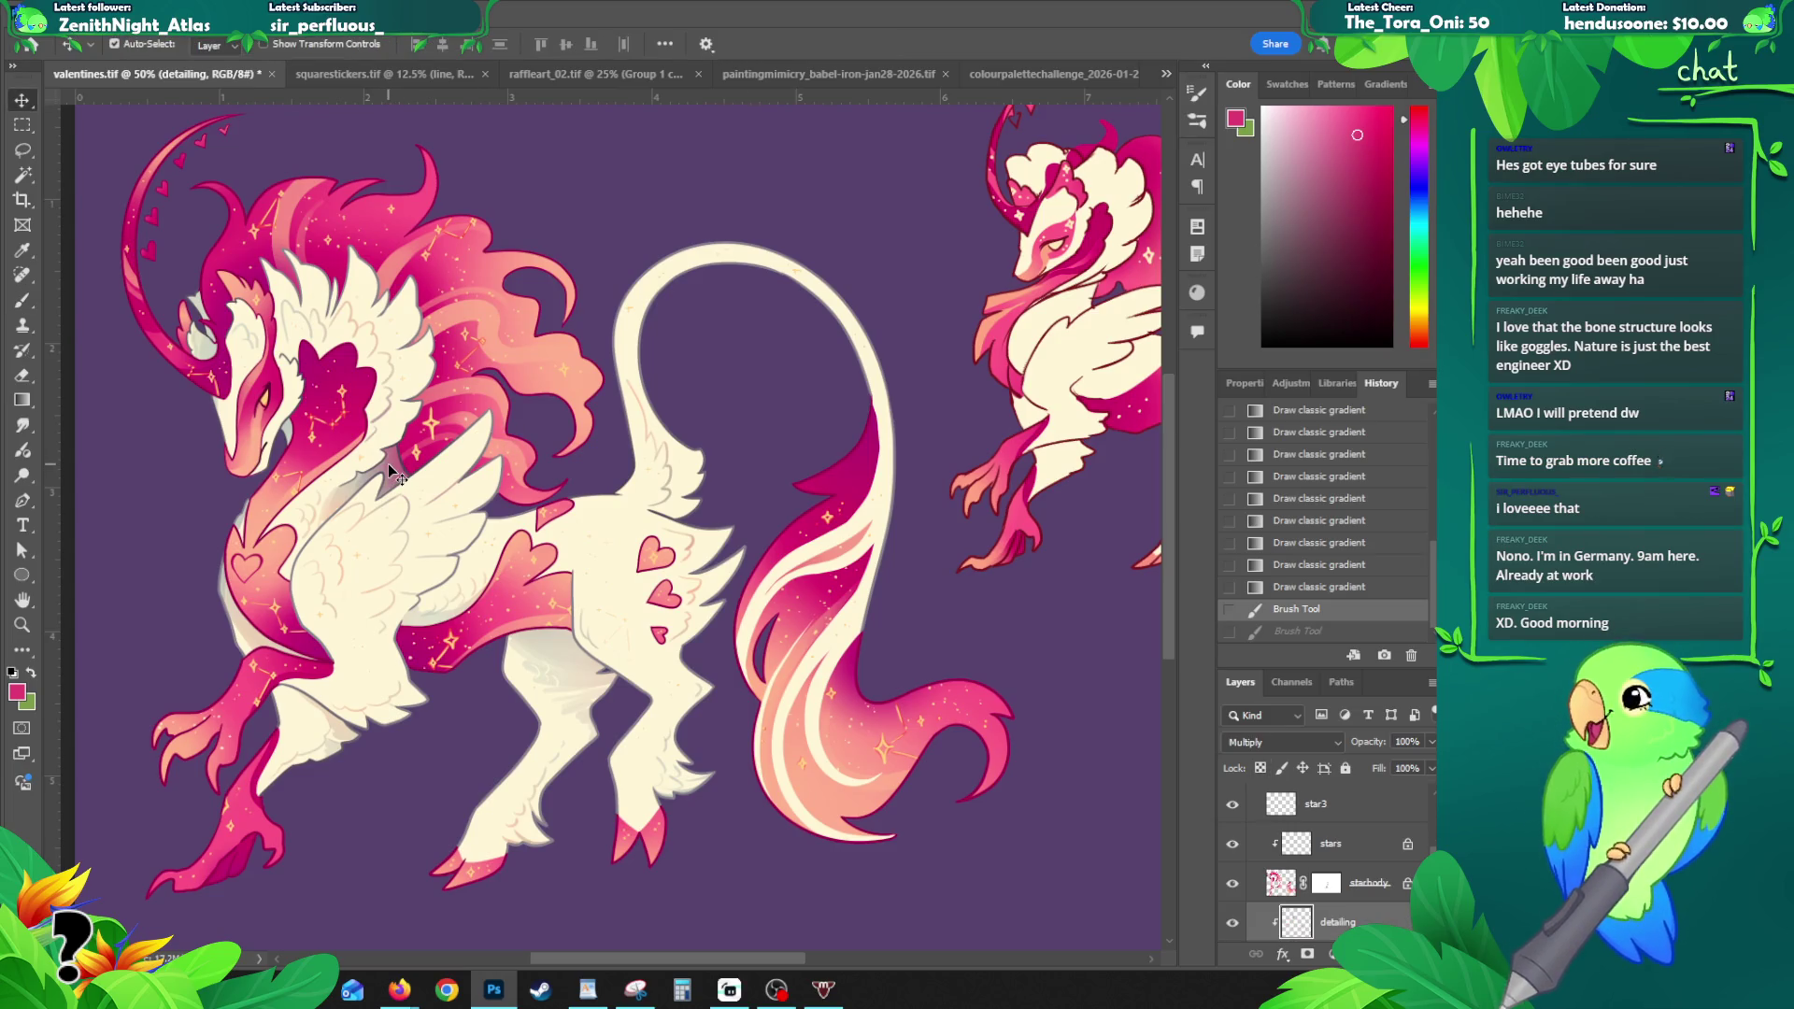
pyautogui.click(1309, 742)
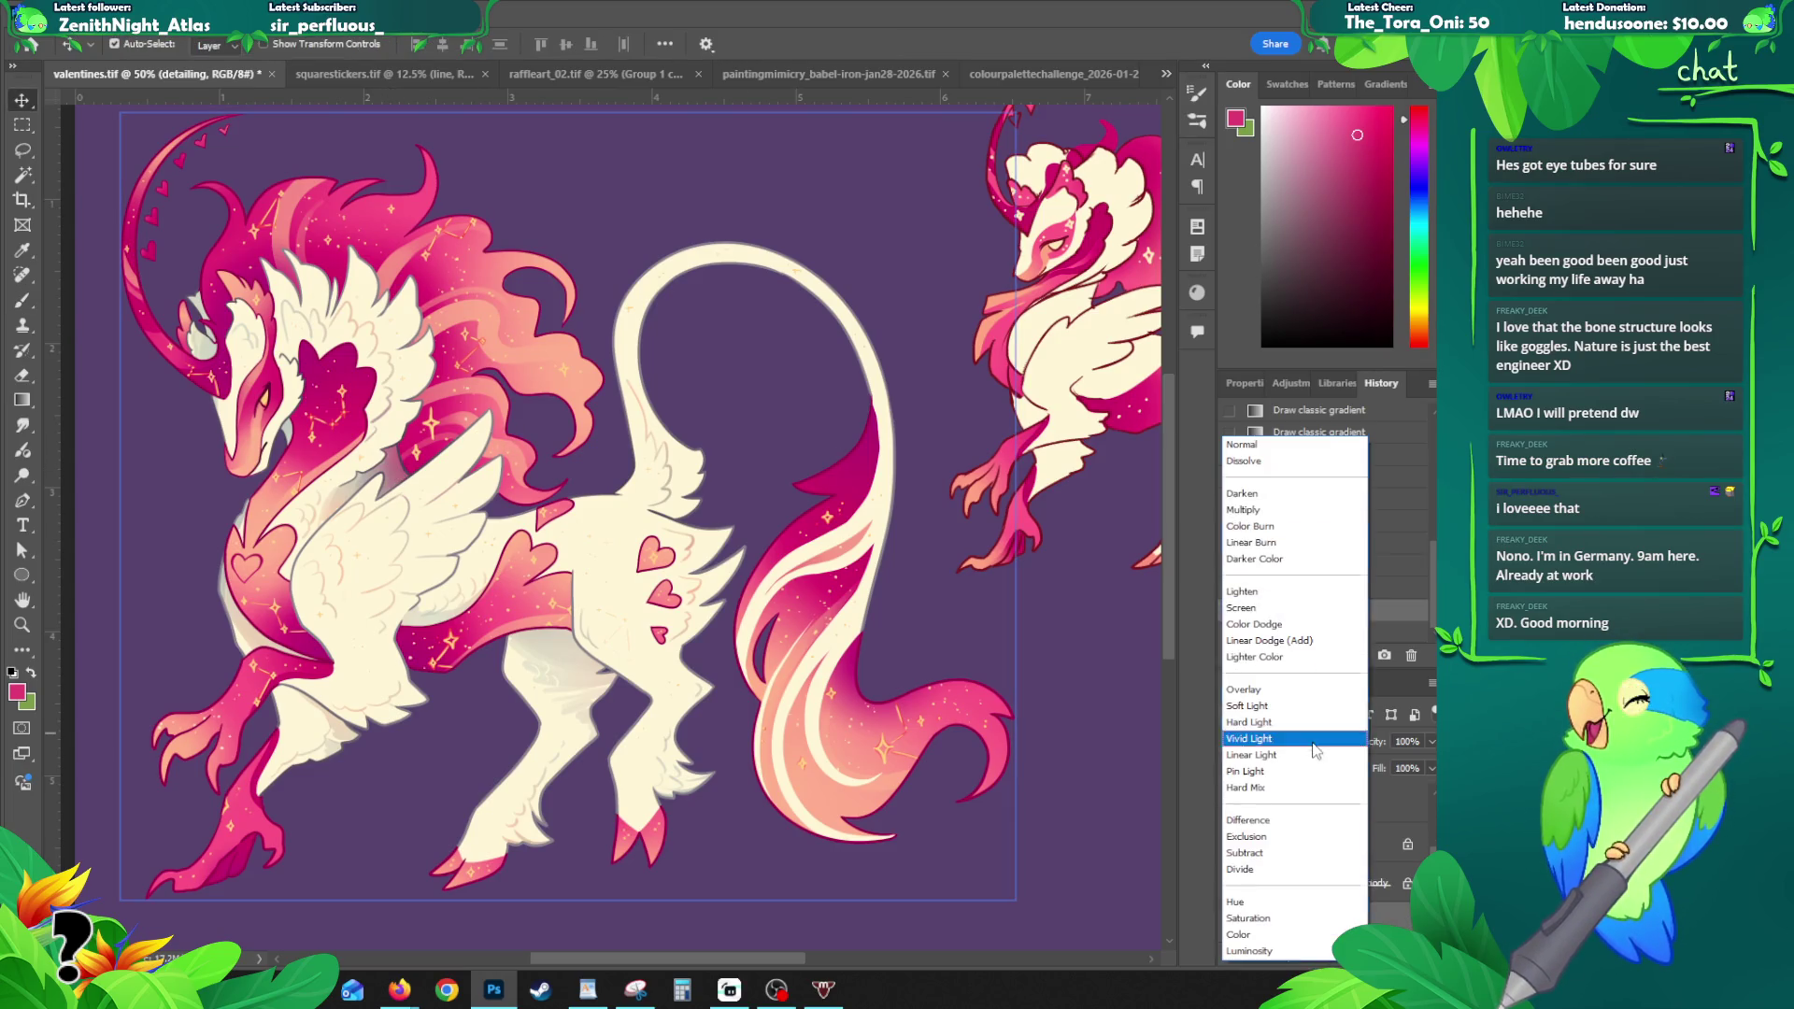
pyautogui.click(1252, 447)
# - Compare the Multiply and Normal versions in History, keep Normal, and zoom out to both creatures
pyautogui.click(1299, 613)
pyautogui.click(1295, 634)
pyautogui.click(1294, 612)
pyautogui.click(1296, 635)
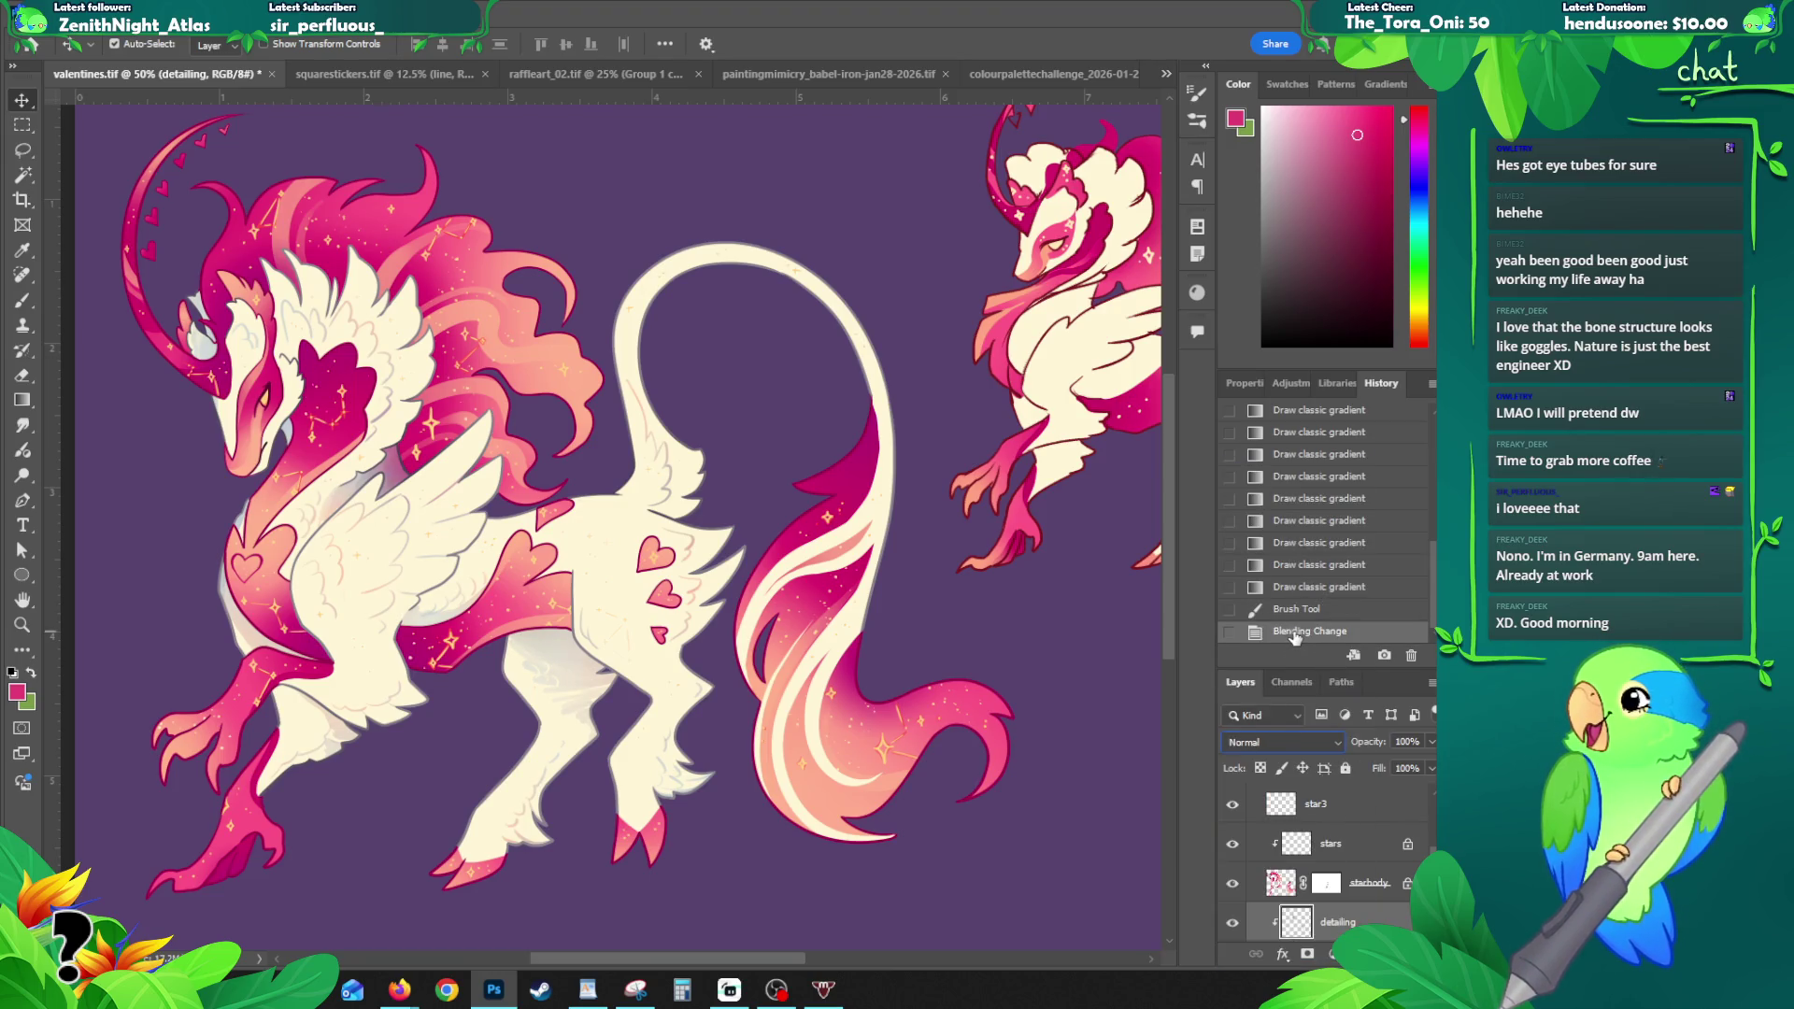
pyautogui.click(1292, 613)
pyautogui.click(1294, 633)
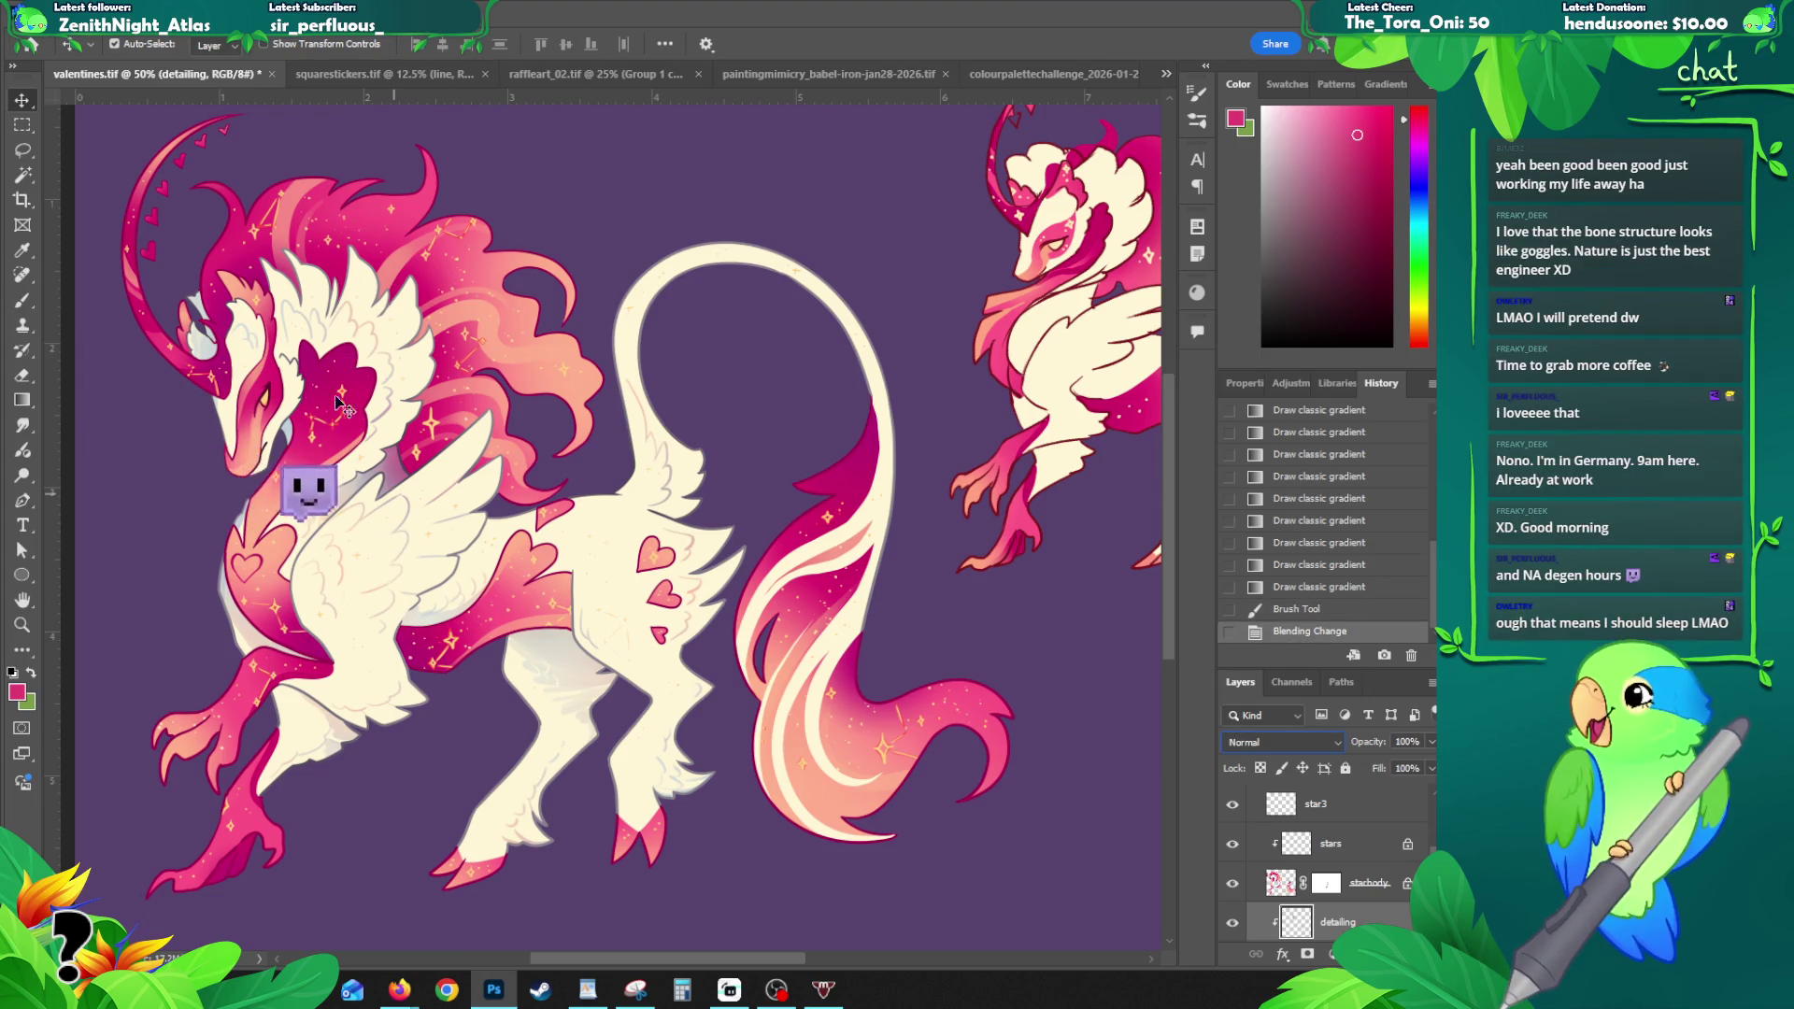
pyautogui.moveTo(523, 659)
pyautogui.mouseDown()
pyautogui.moveTo(533, 560)
pyautogui.moveTo(604, 553)
pyautogui.mouseUp()
pyautogui.press('z')
pyautogui.keyDown('alt'); pyautogui.click(419, 425); pyautogui.keyUp('alt')
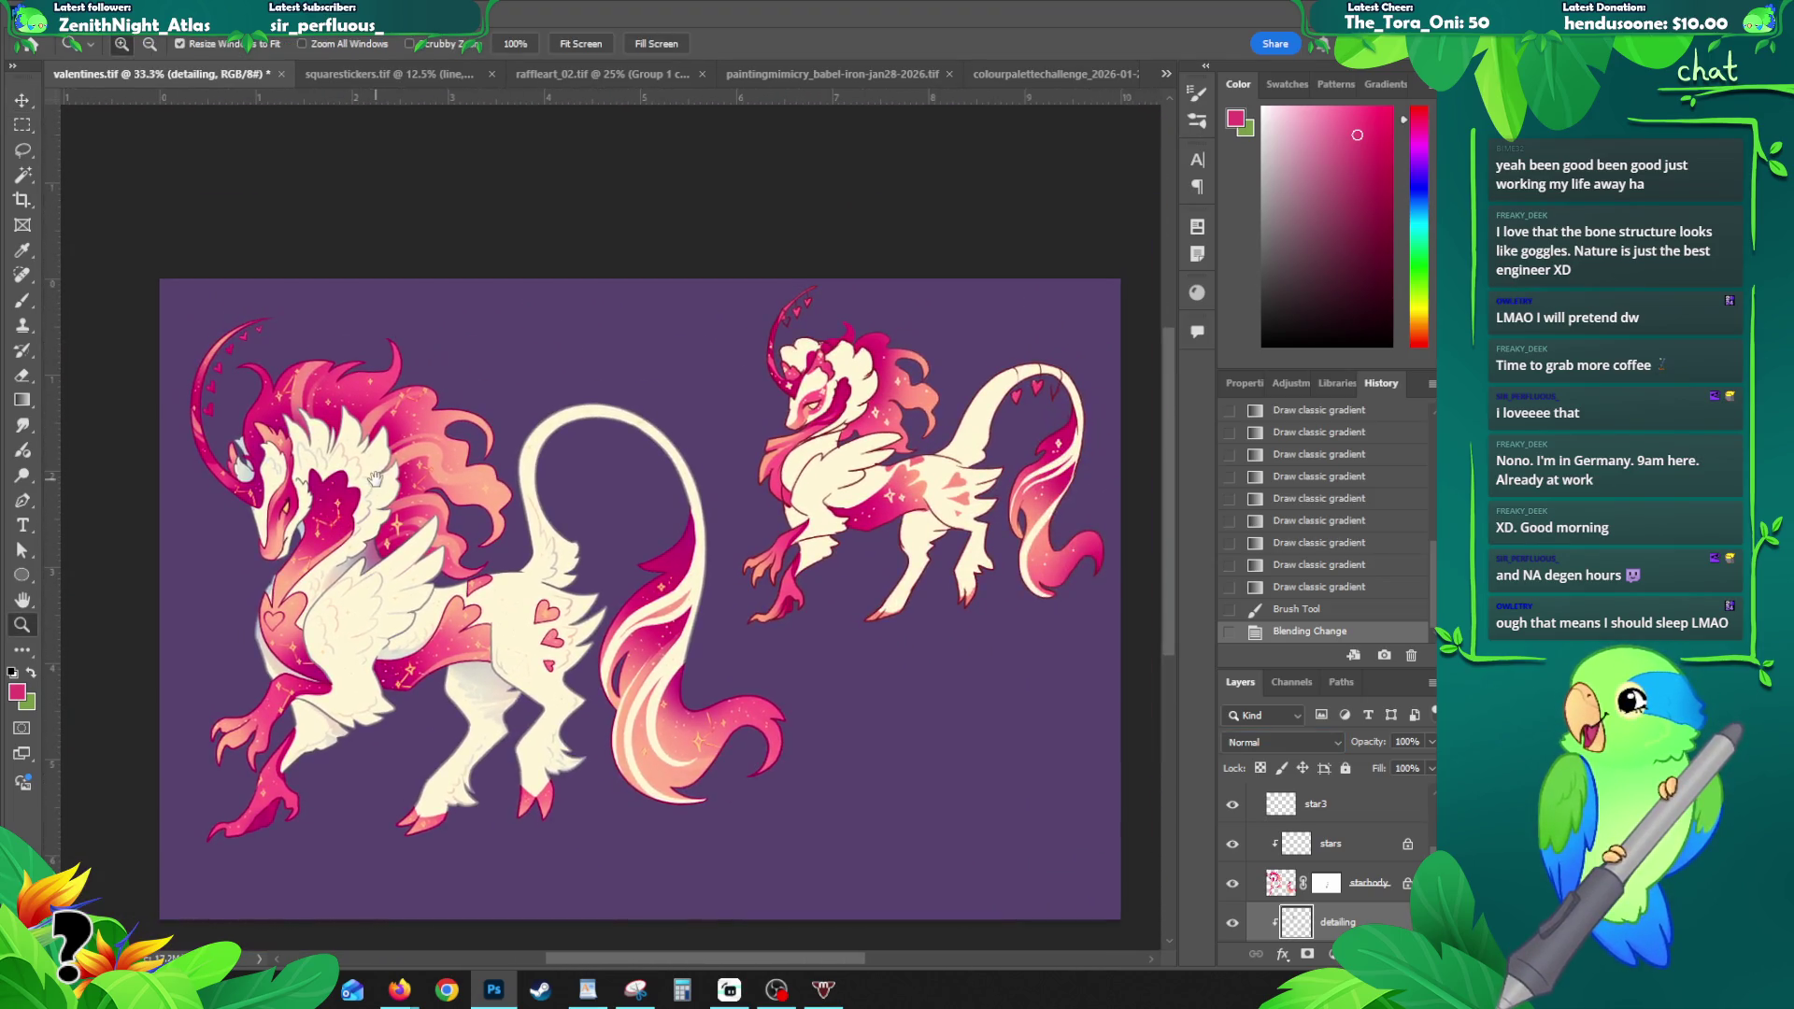
# - Lock transparent pixels on the left creature's base layer
pyautogui.click(497, 398)
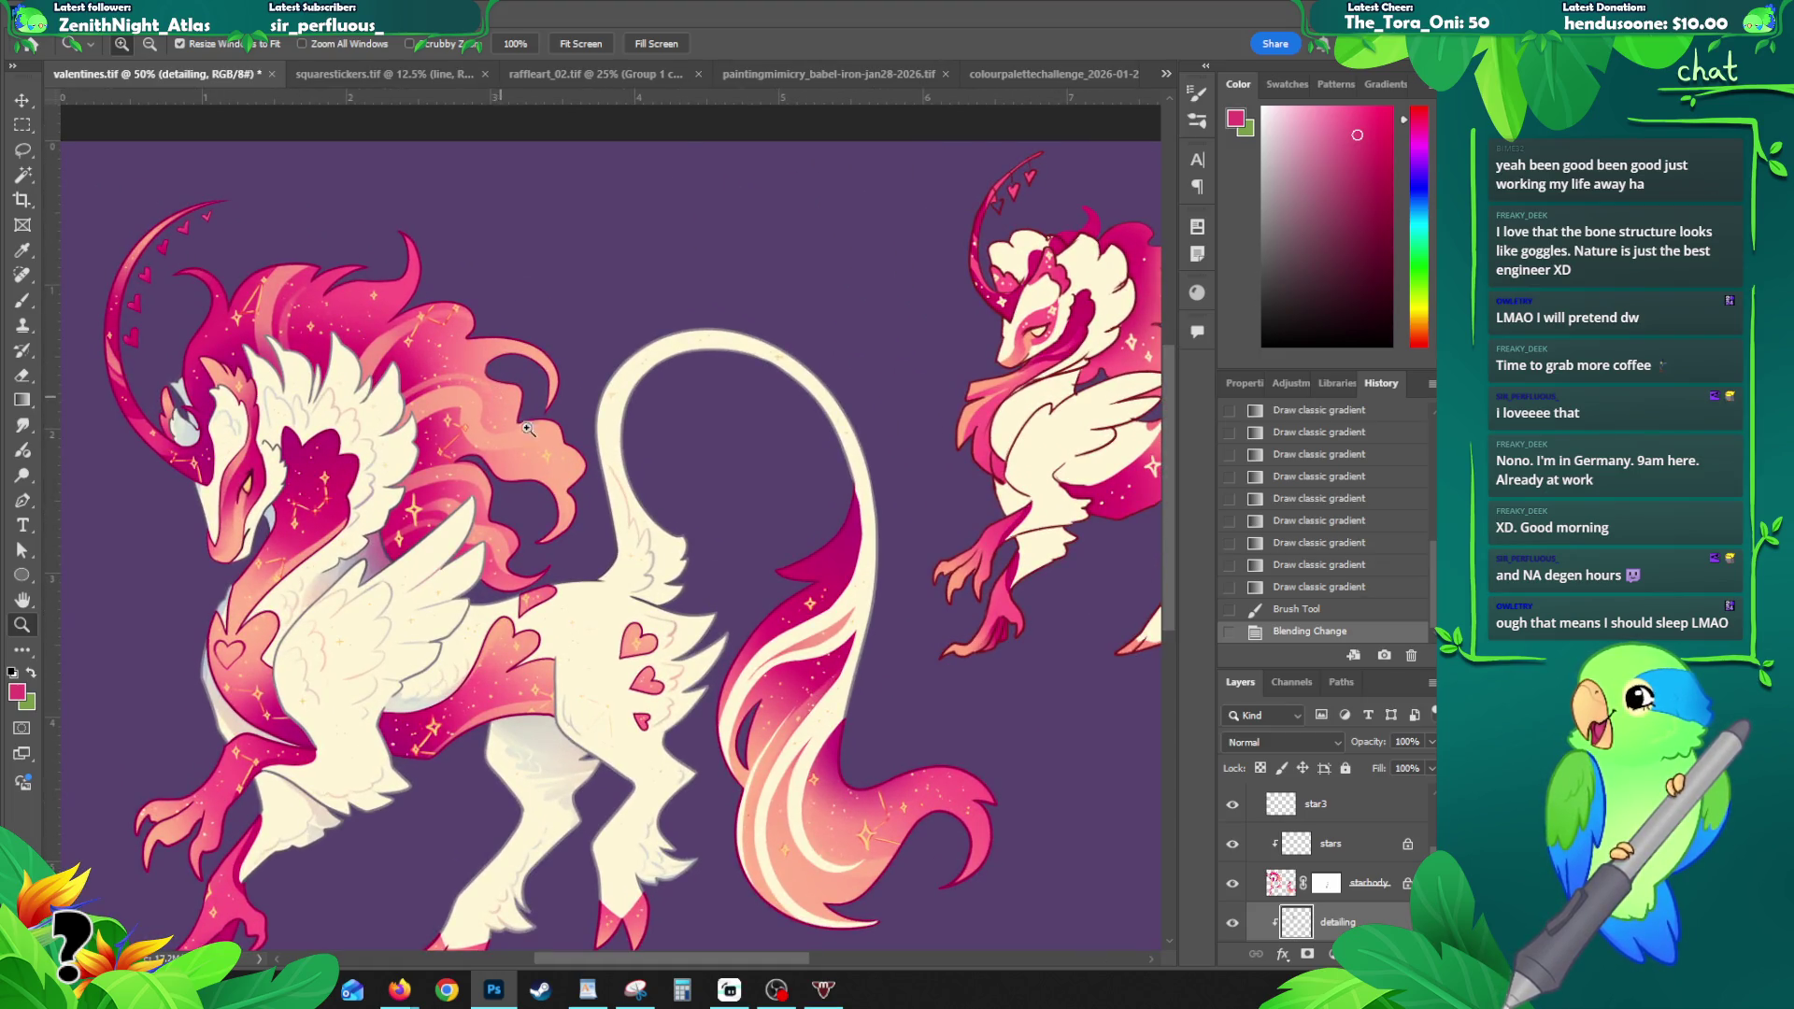
pyautogui.moveTo(605, 666); pyautogui.dragTo(568, 573)
pyautogui.press('v')
pyautogui.click(565, 551)
pyautogui.click(1260, 768)
pyautogui.click(1325, 855)
# - Sample the light peach body colour and shade the body with a classic gradient, discarding extra attempts
pyautogui.press('b')
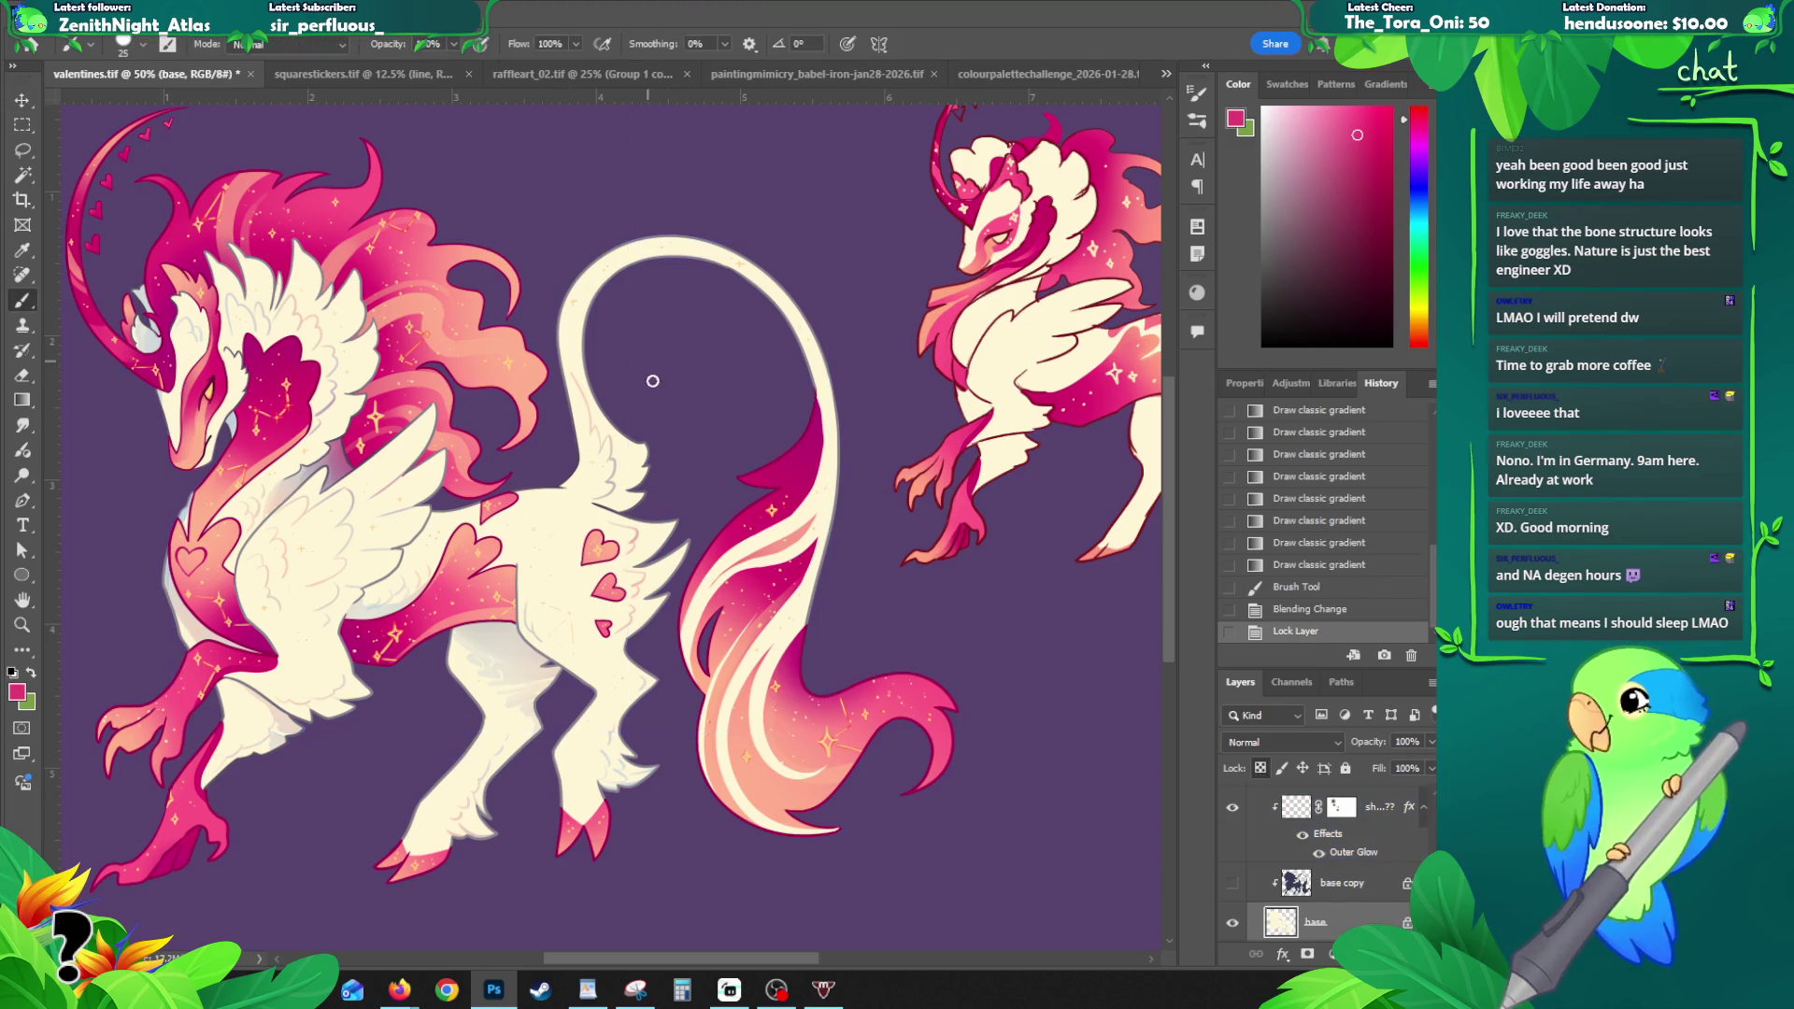
pyautogui.keyDown('alt'); pyautogui.click(409, 616); pyautogui.keyUp('alt')
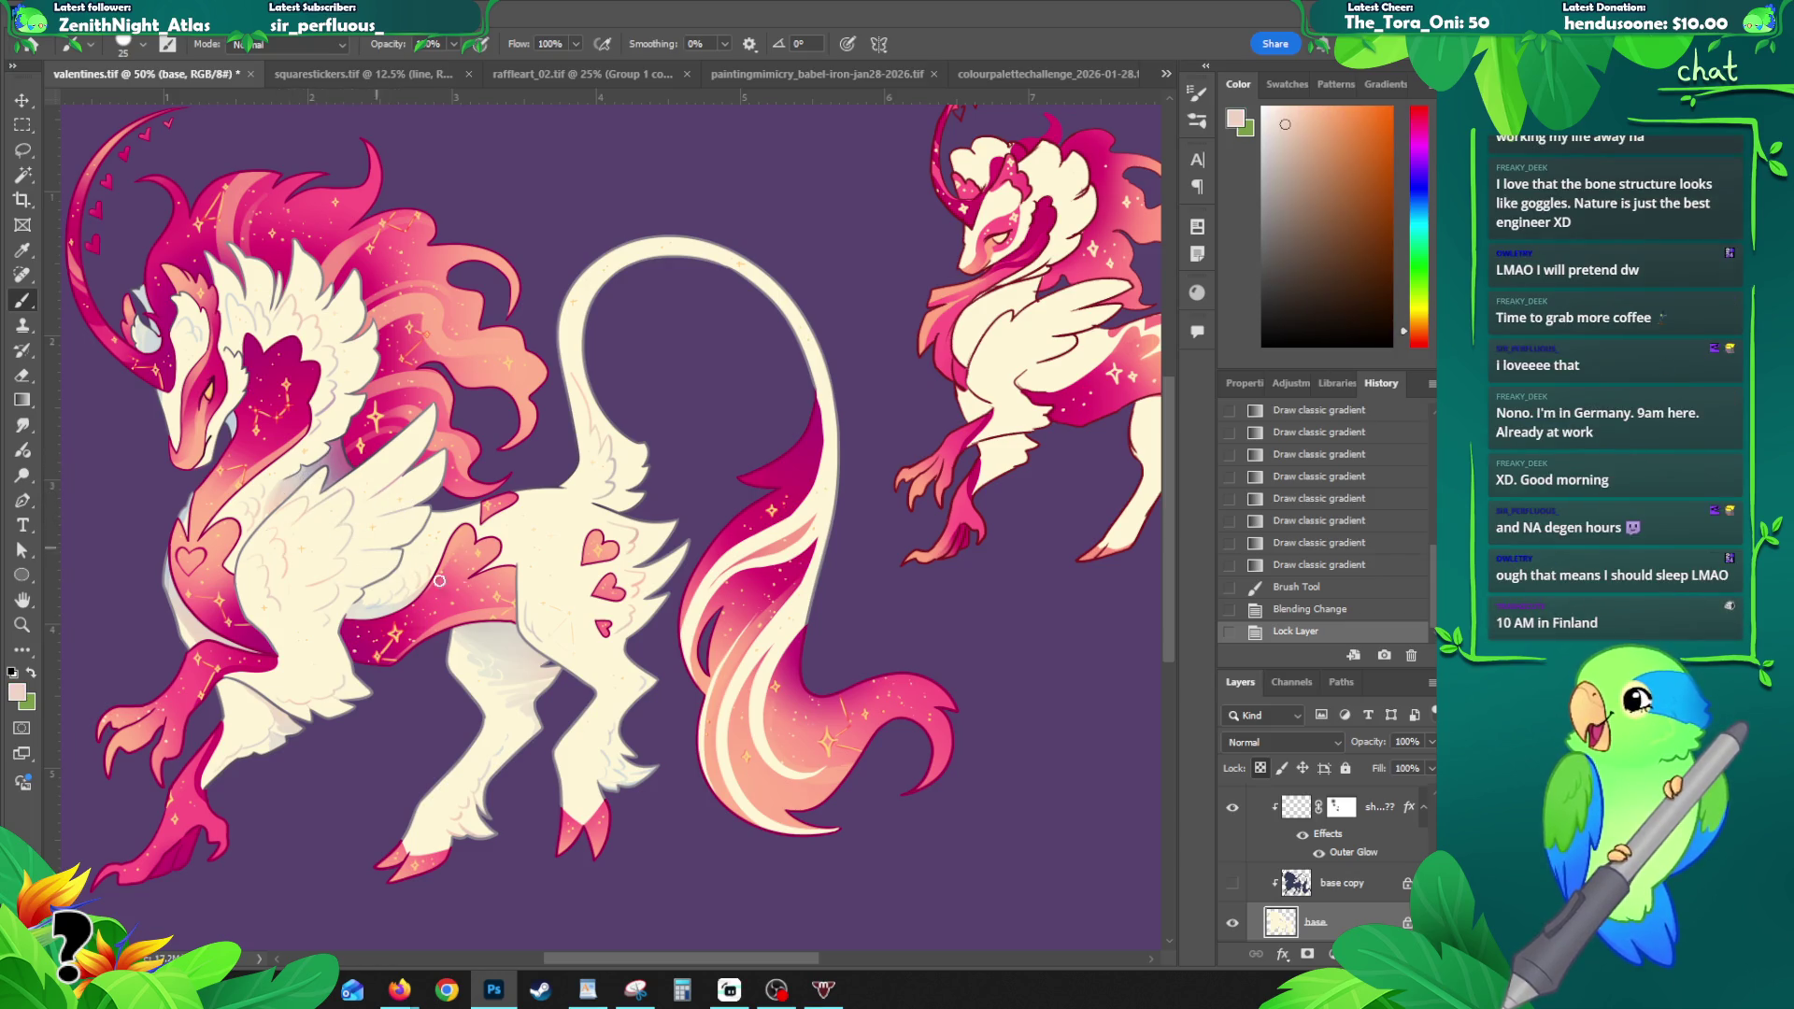
pyautogui.press('g')
pyautogui.moveTo(700, 555)
pyautogui.mouseDown()
pyautogui.moveTo(604, 628)
pyautogui.moveTo(645, 617)
pyautogui.moveTo(610, 735)
pyautogui.mouseUp()
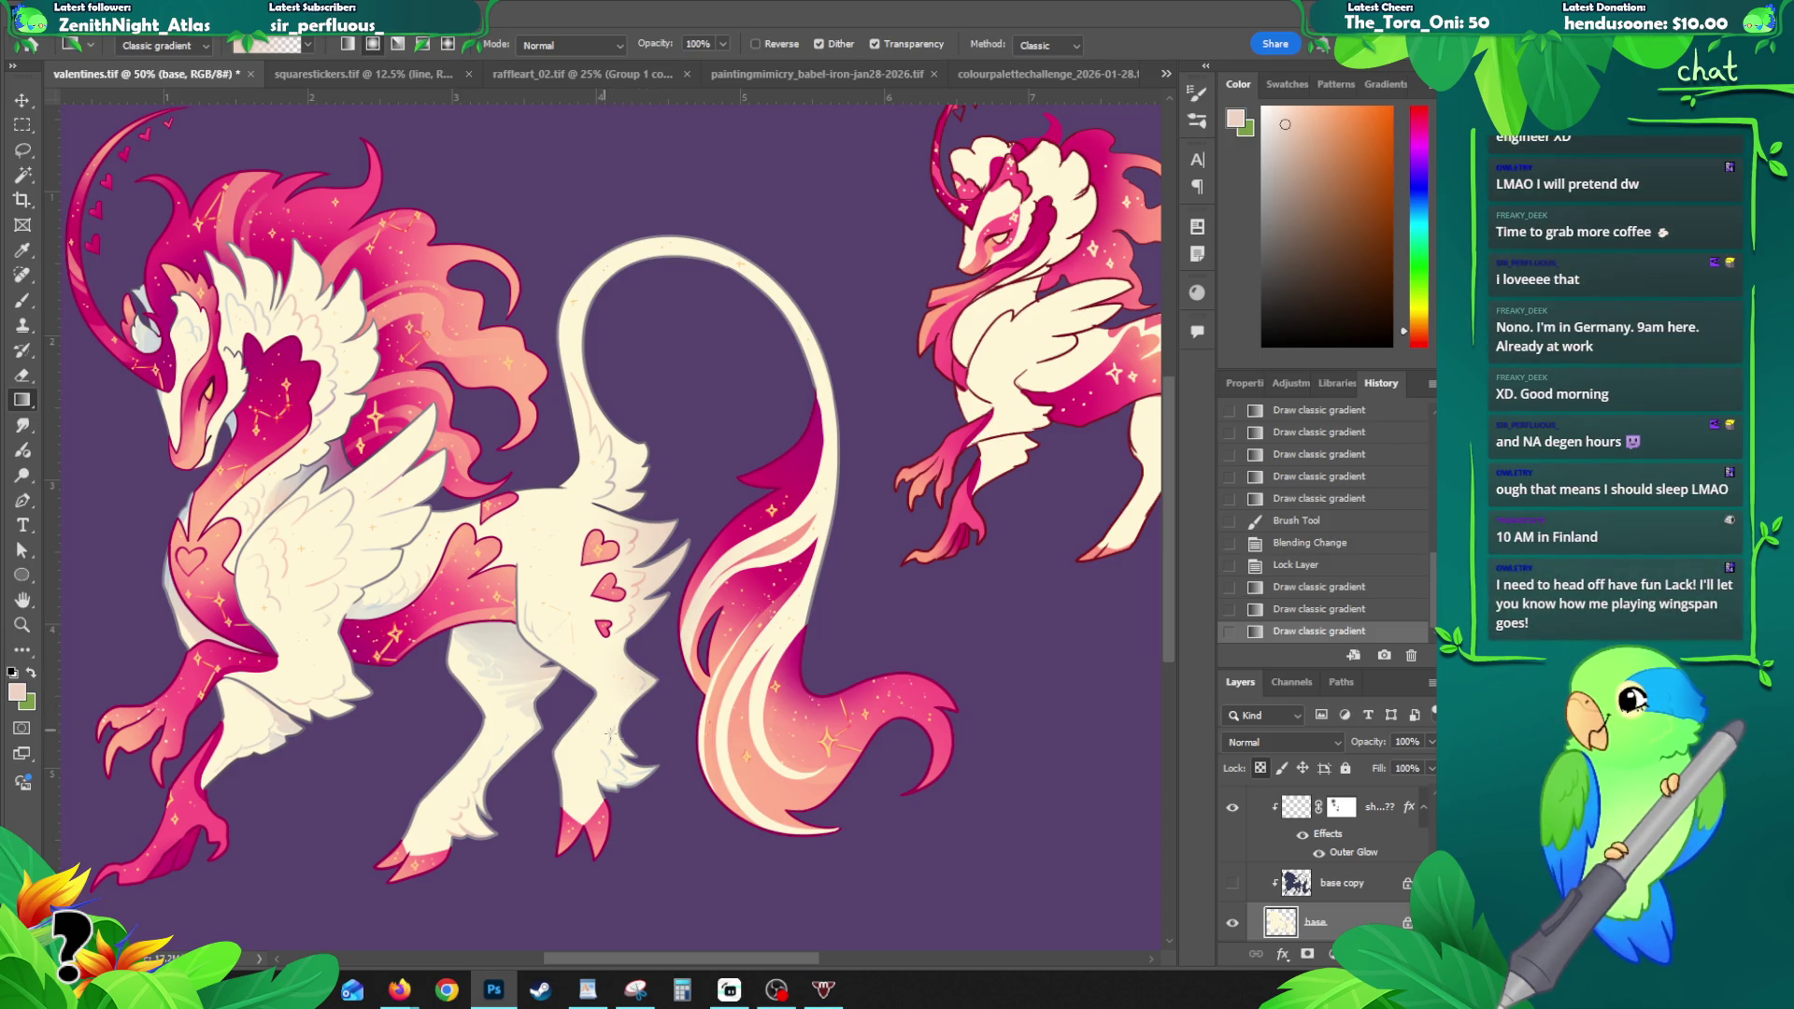
pyautogui.moveTo(633, 799); pyautogui.dragTo(665, 754)
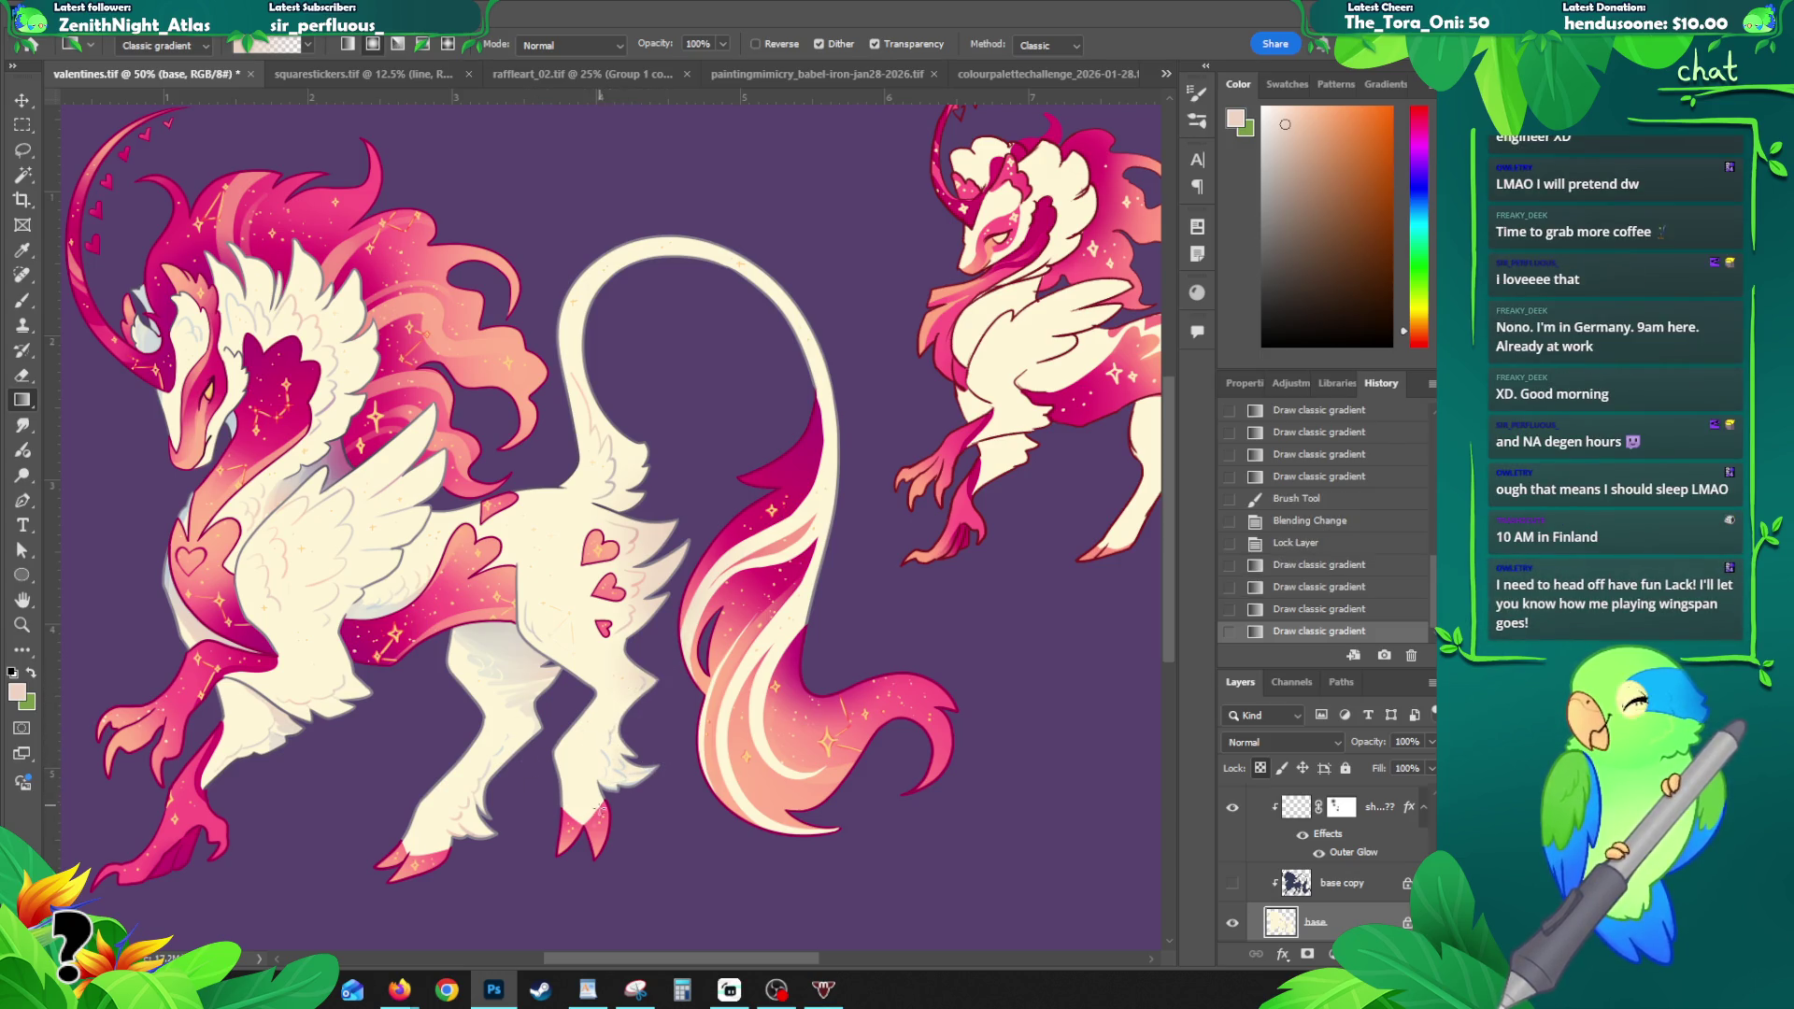
pyautogui.hotkey('ctrl', 'z')
pyautogui.moveTo(799, 267); pyautogui.dragTo(752, 318)
pyautogui.hotkey('ctrl', 'z')
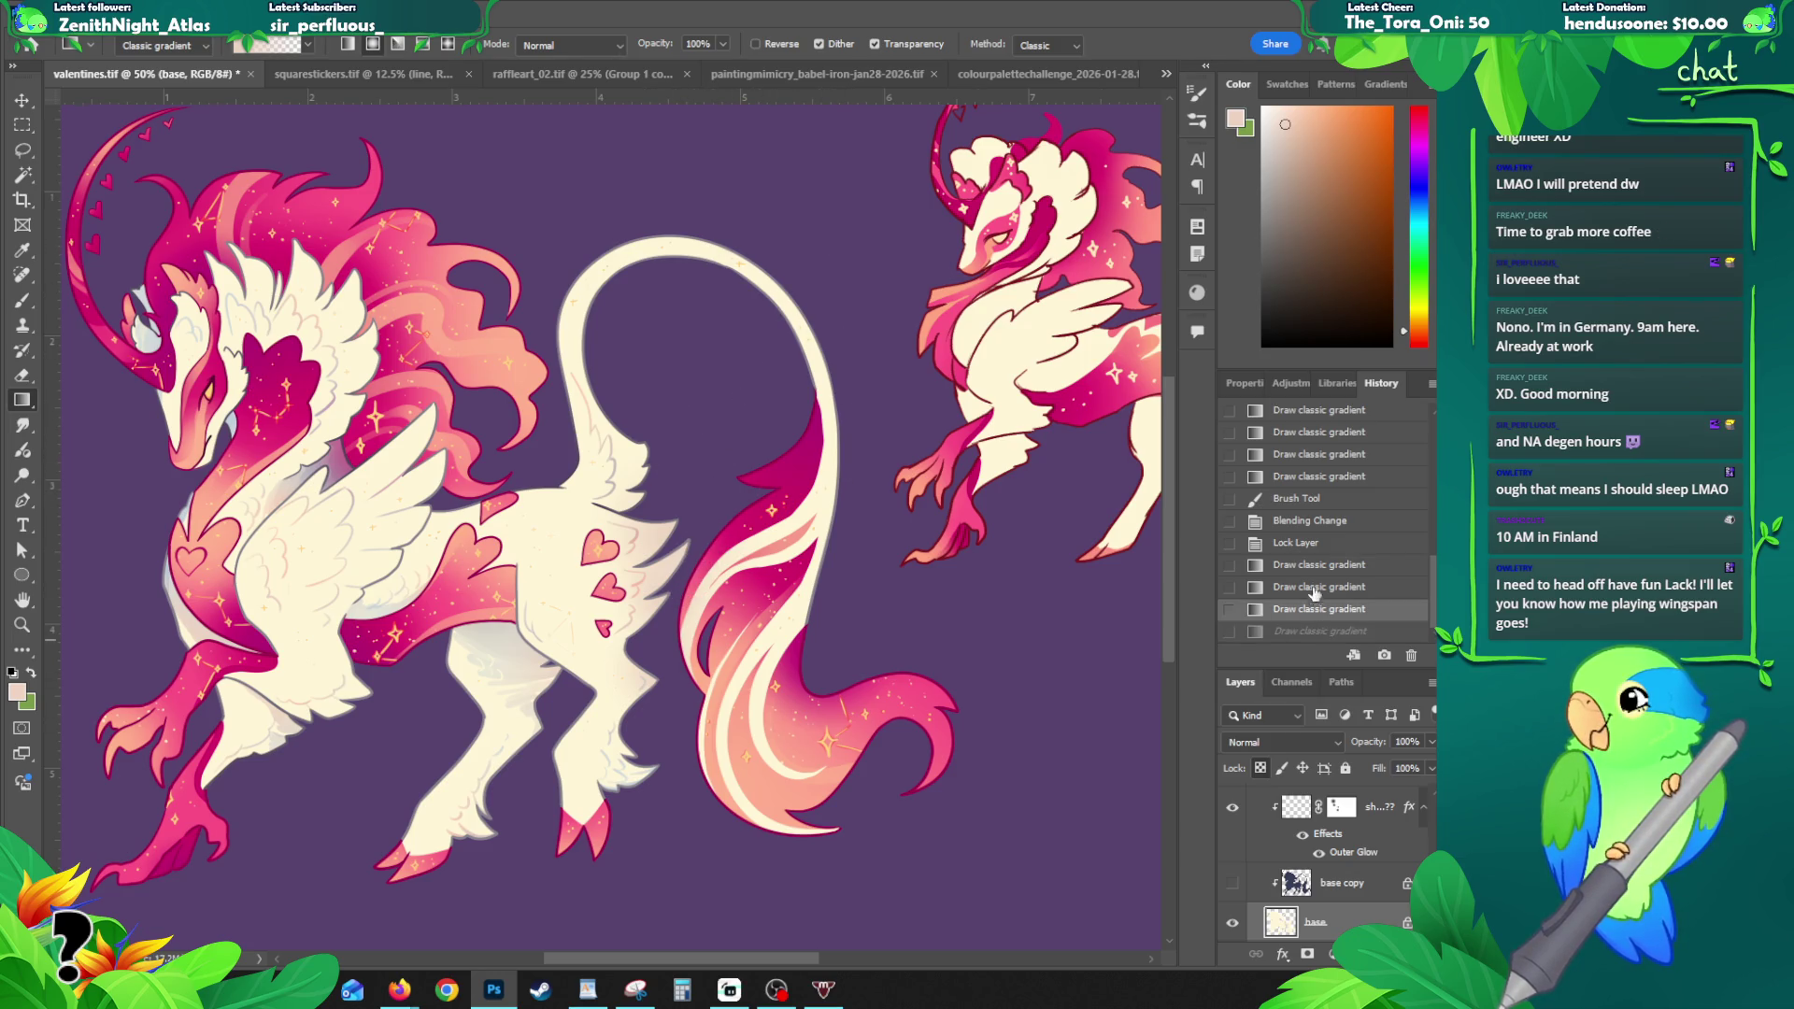
pyautogui.press('z')
pyautogui.keyDown('alt'); pyautogui.click(603, 583); pyautogui.keyUp('alt')
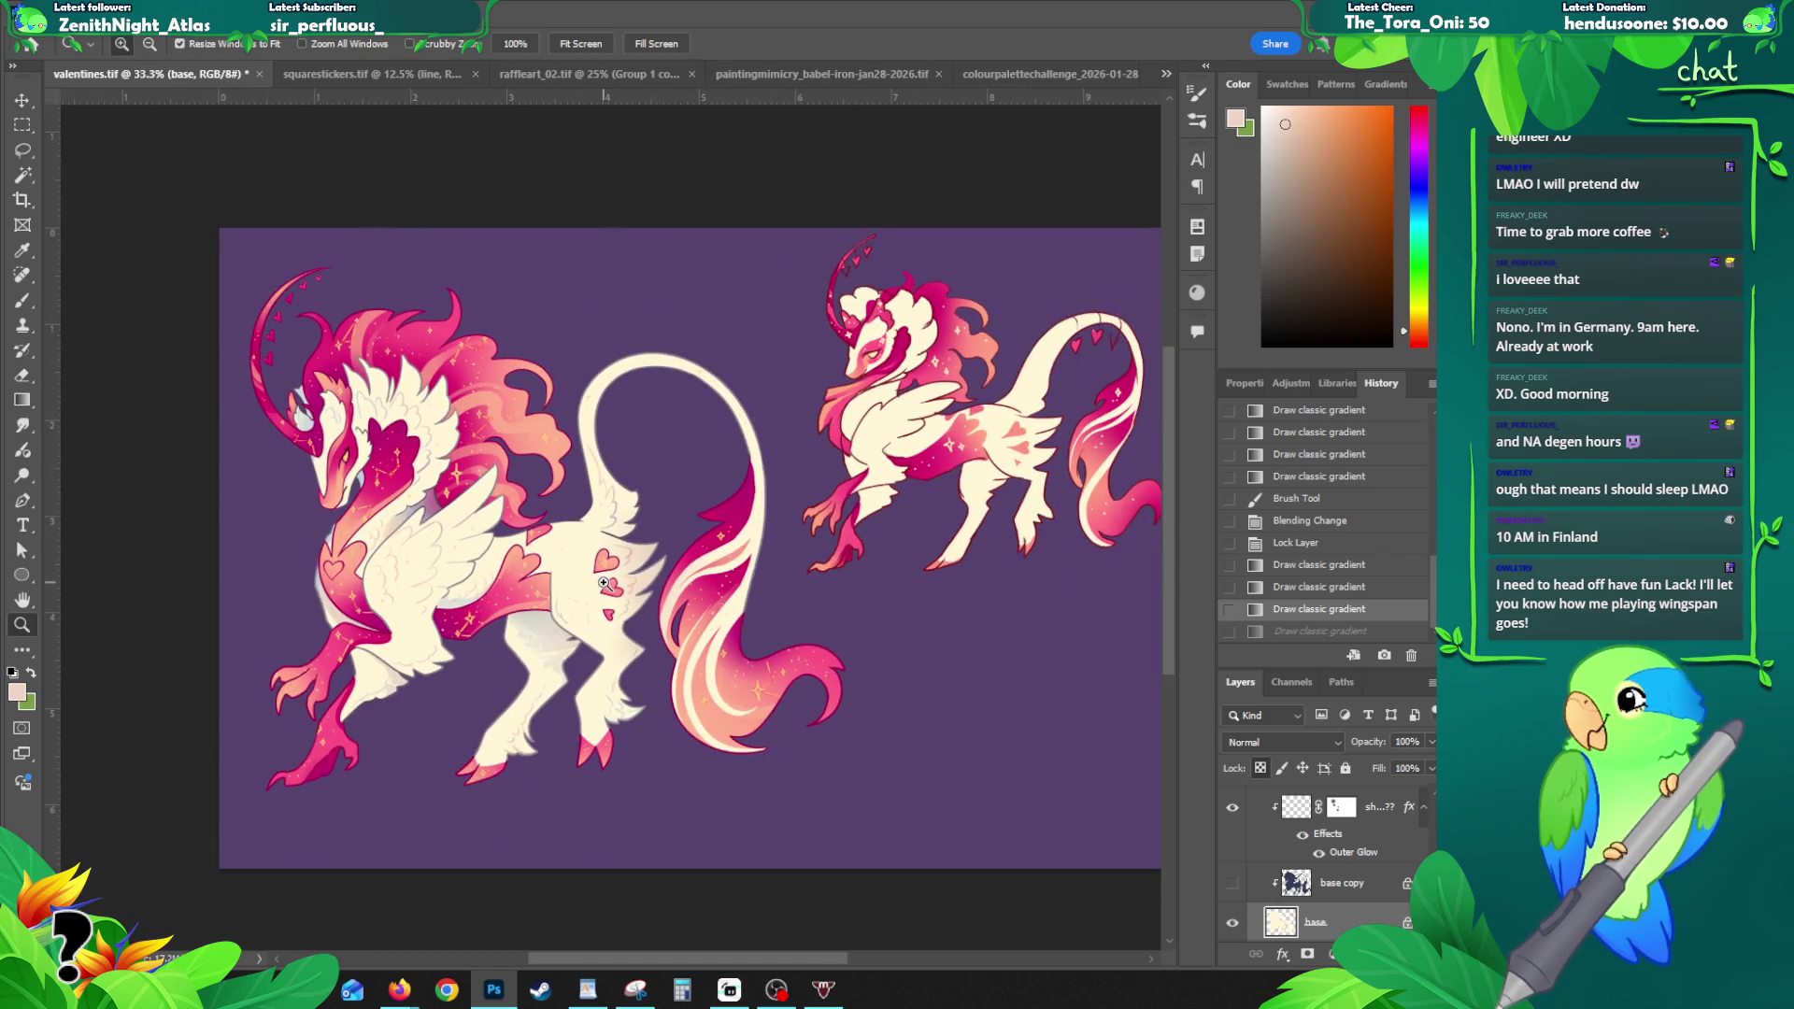
# - Save the valentines file and duplicate Group 1
pyautogui.scroll(10, 1372, 845)
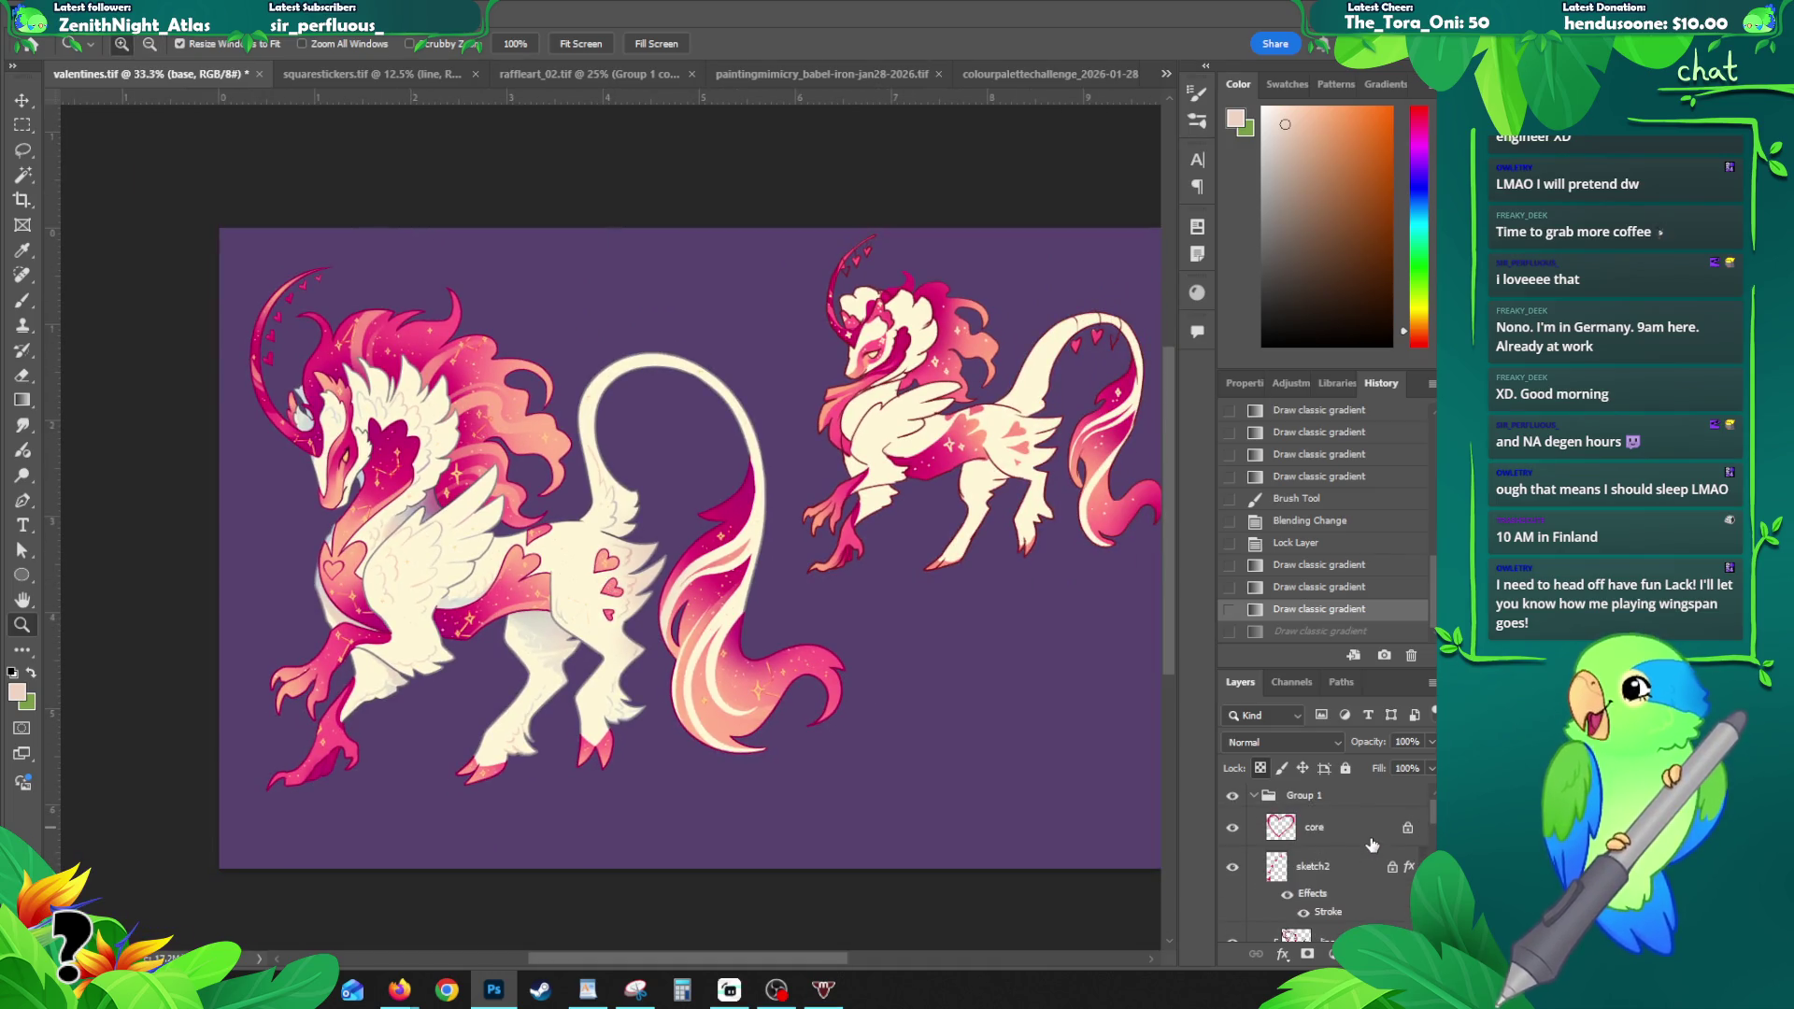
pyautogui.click(1255, 796)
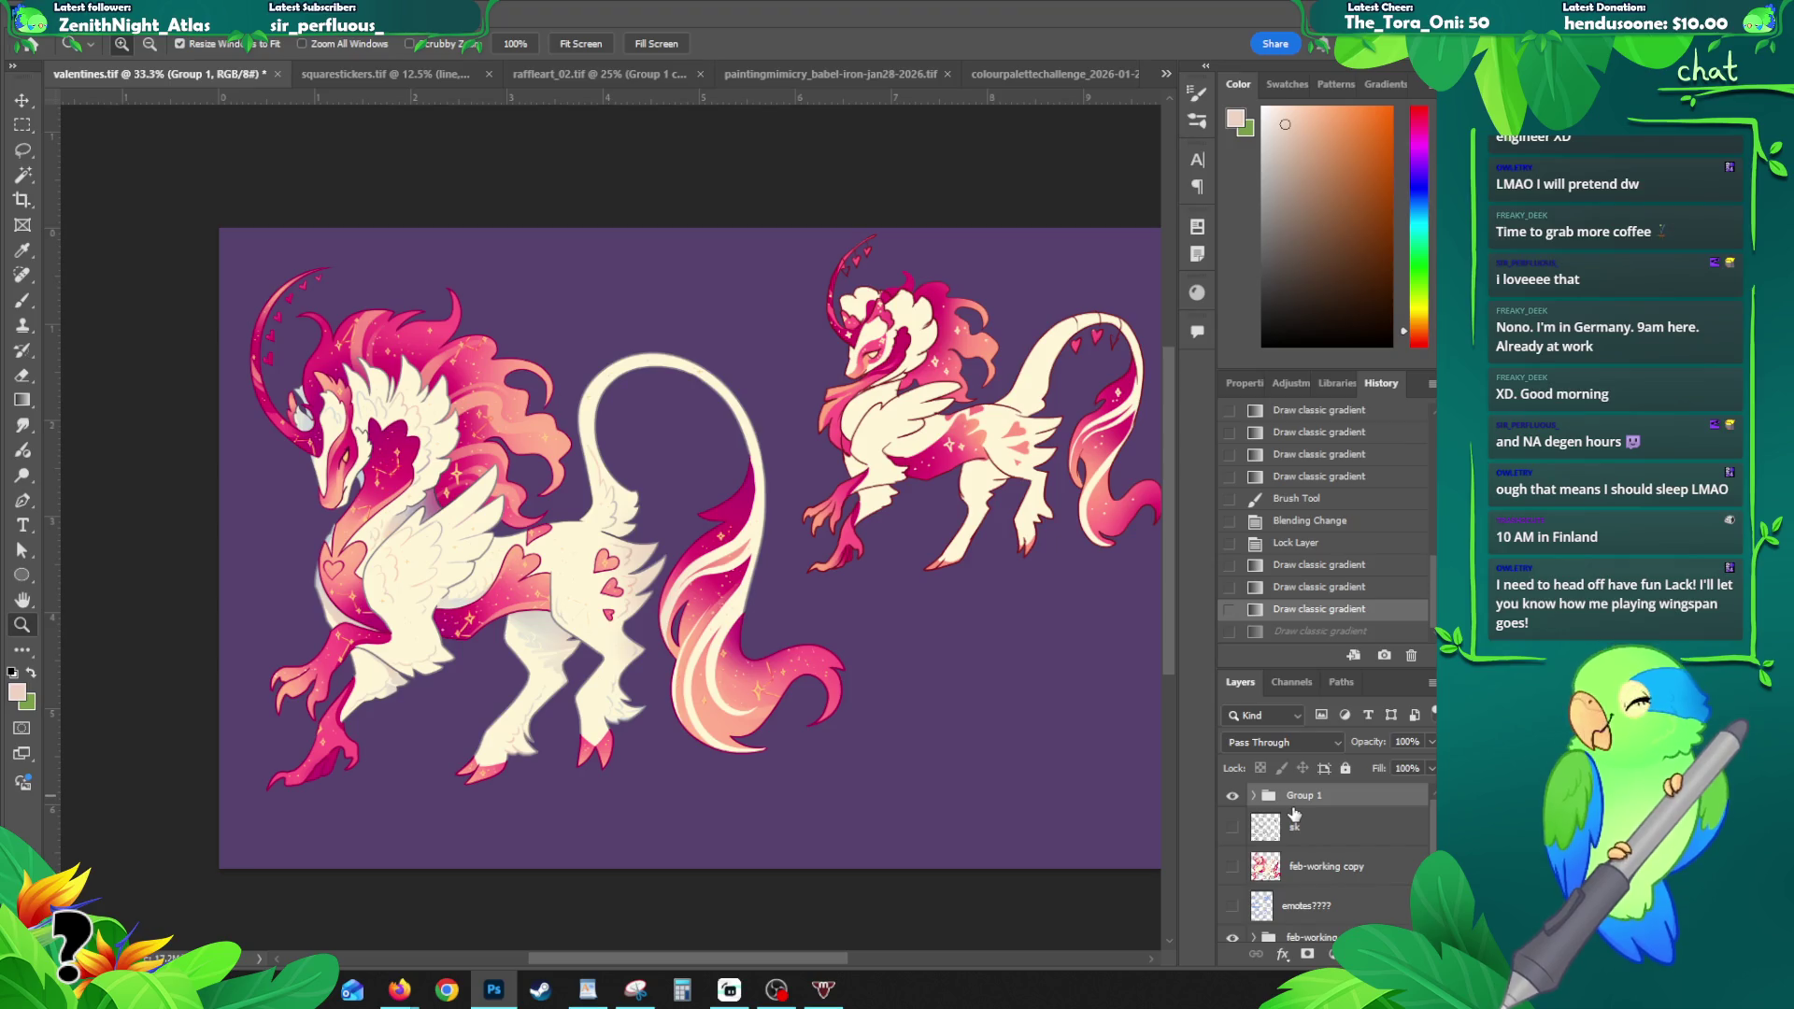
pyautogui.hotkey('ctrl', 's')
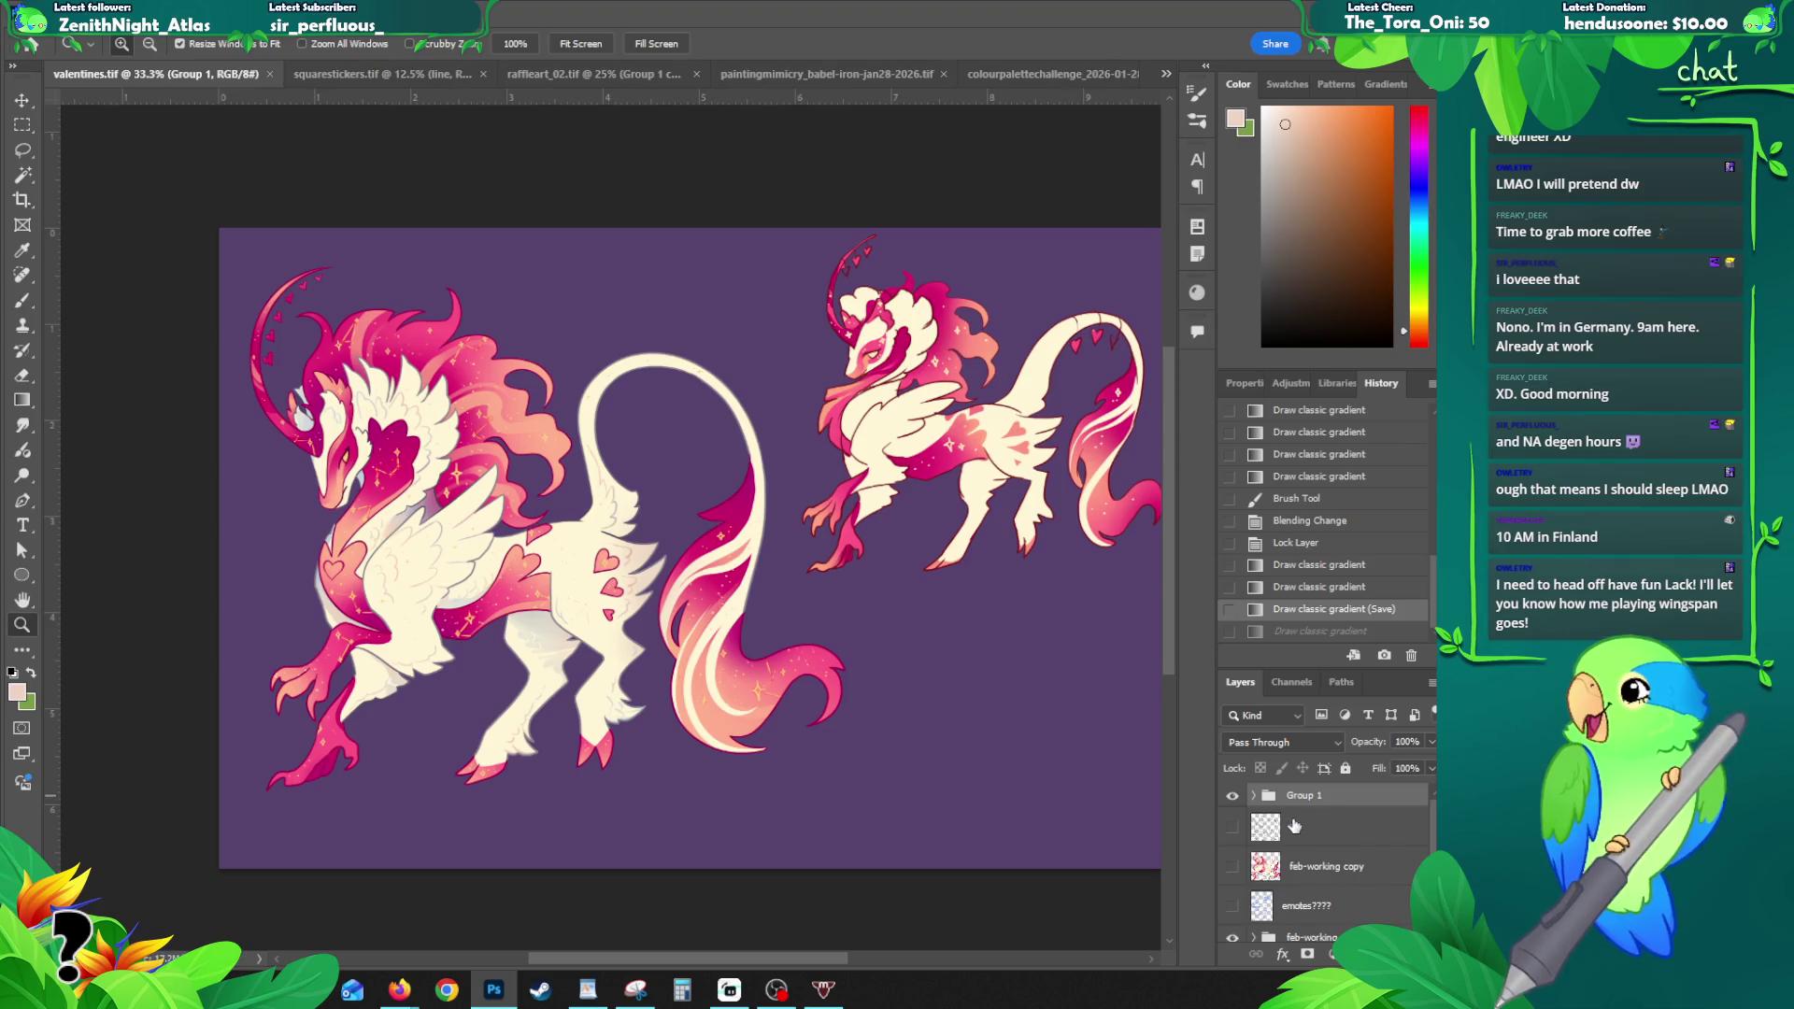
pyautogui.moveTo(1299, 801); pyautogui.dragTo(1299, 788)
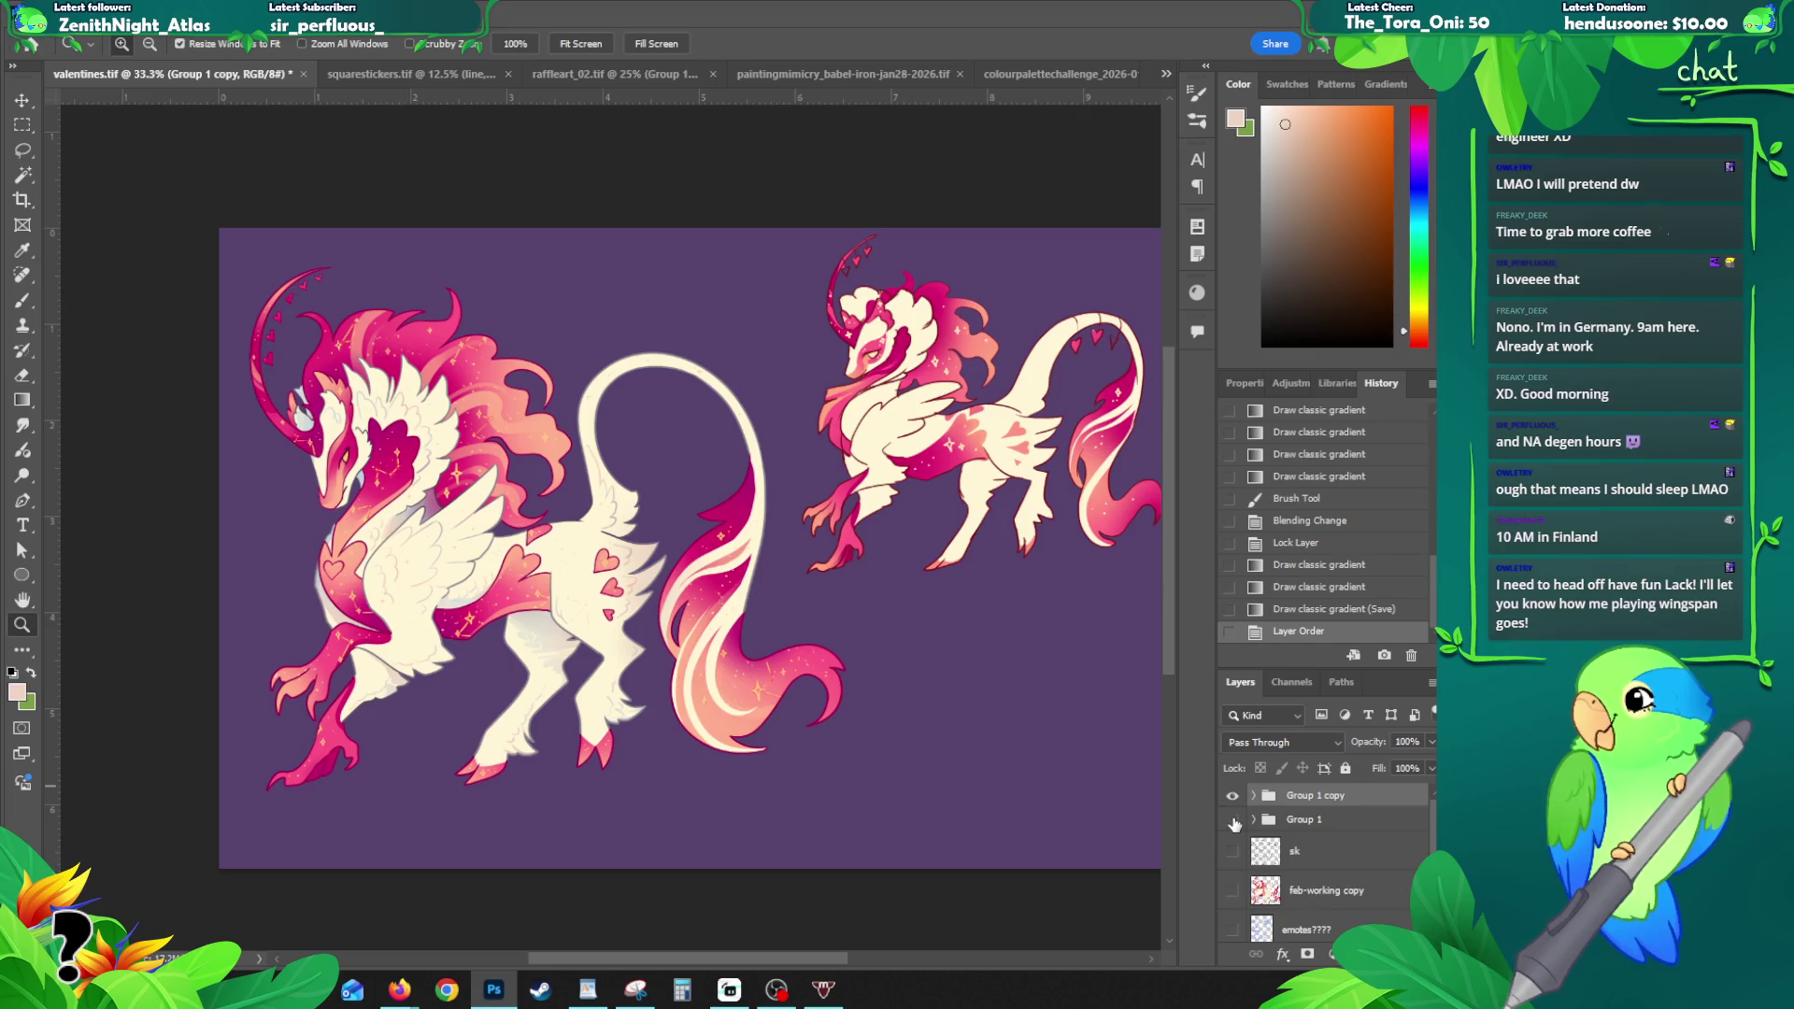
# - Rename the Group 1 copy to BLACK
pyautogui.click(430, 583)
pyautogui.press('v')
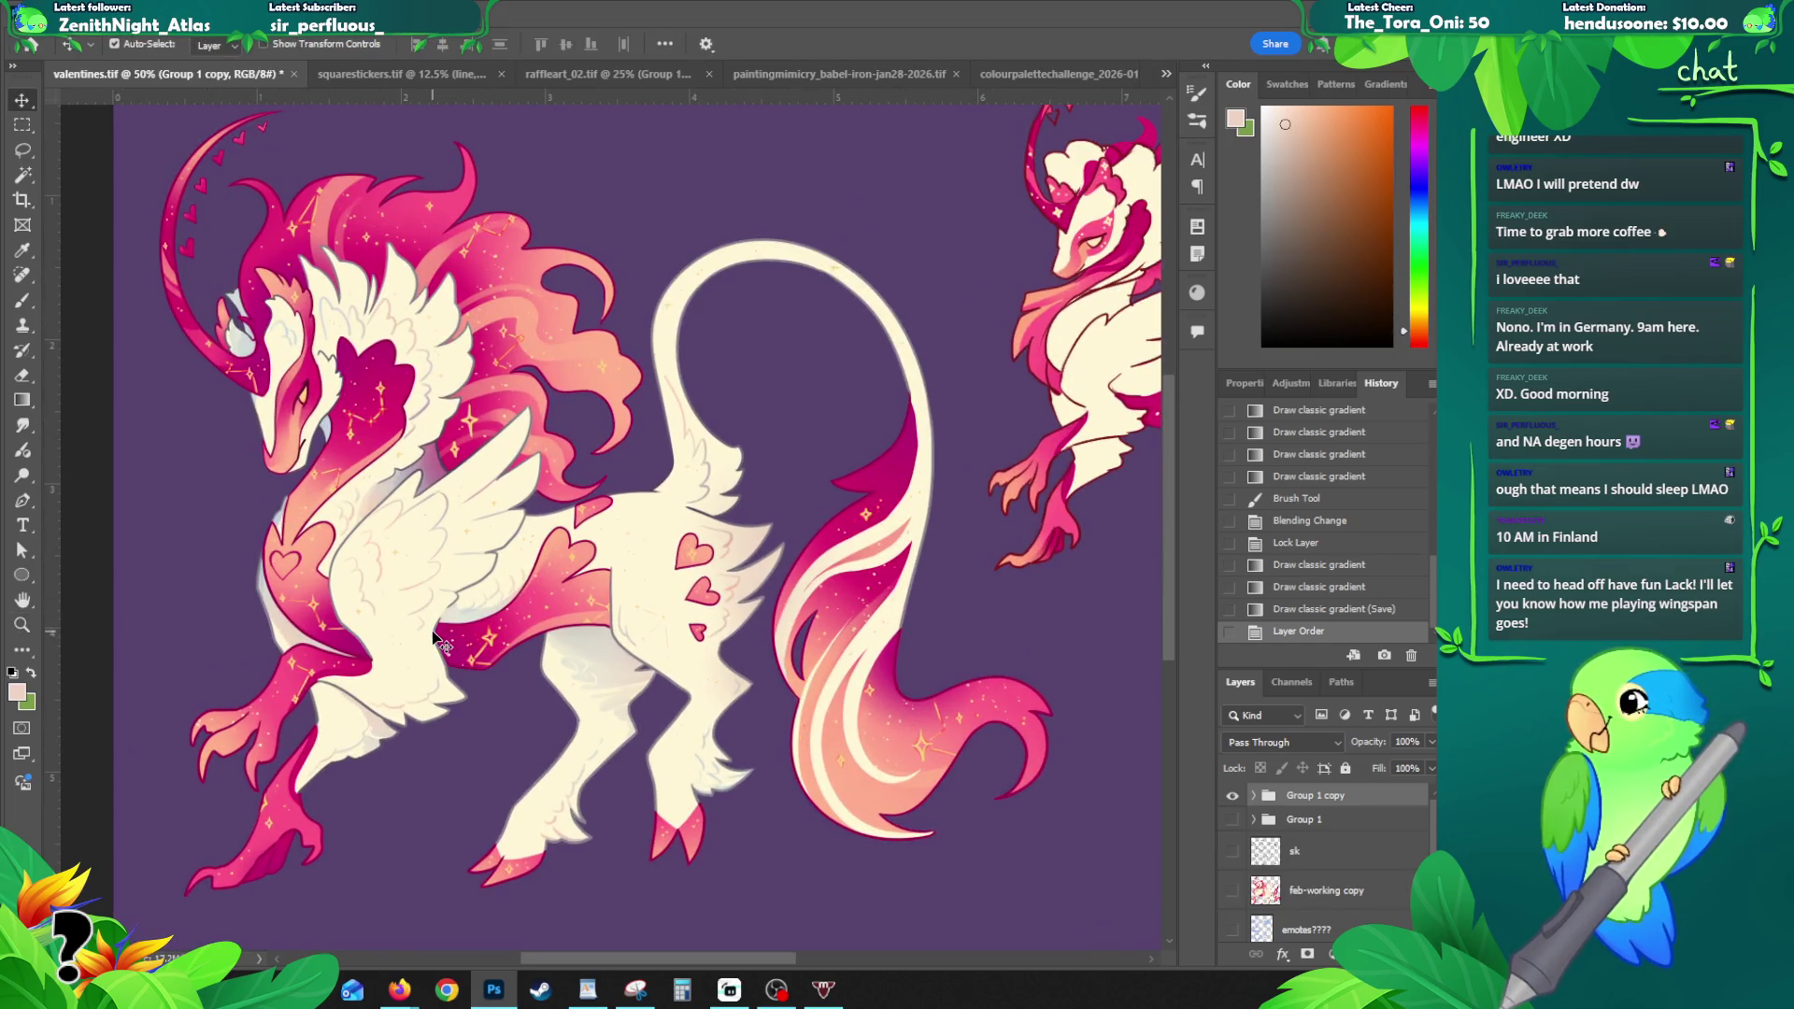
pyautogui.click(435, 639)
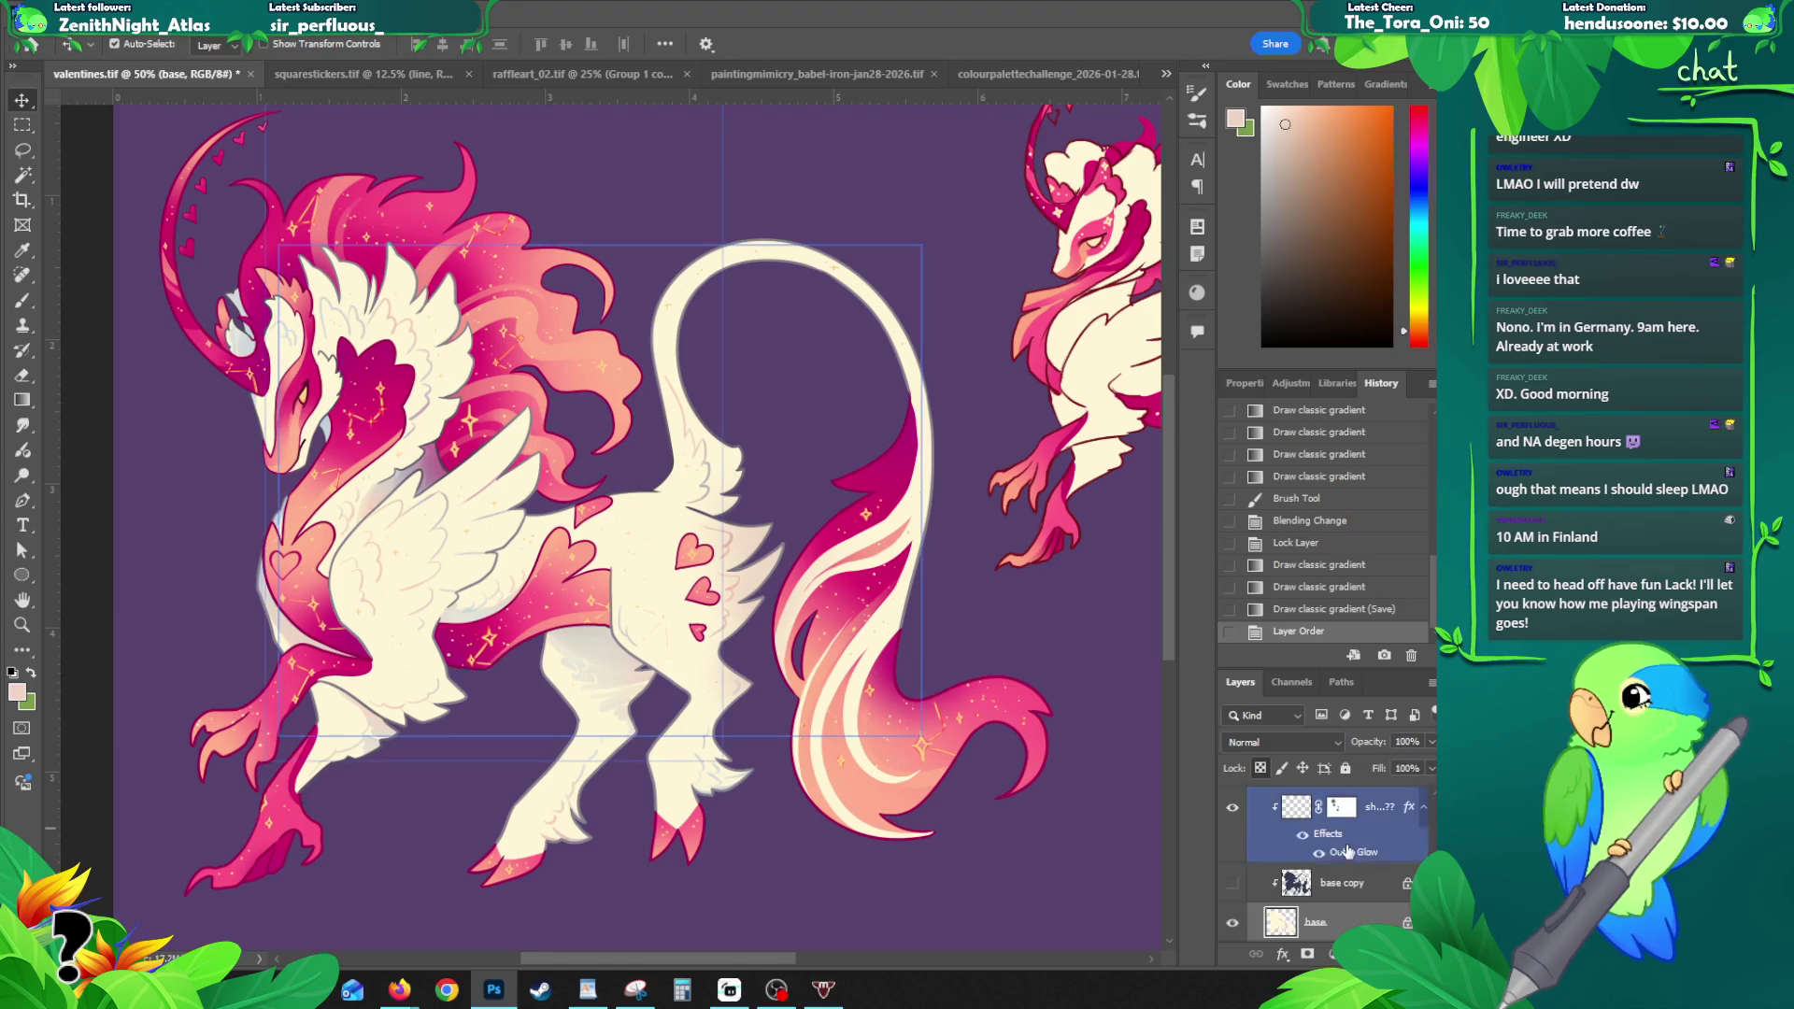
pyautogui.scroll(5, 1336, 842)
pyautogui.doubleClick(1302, 795)
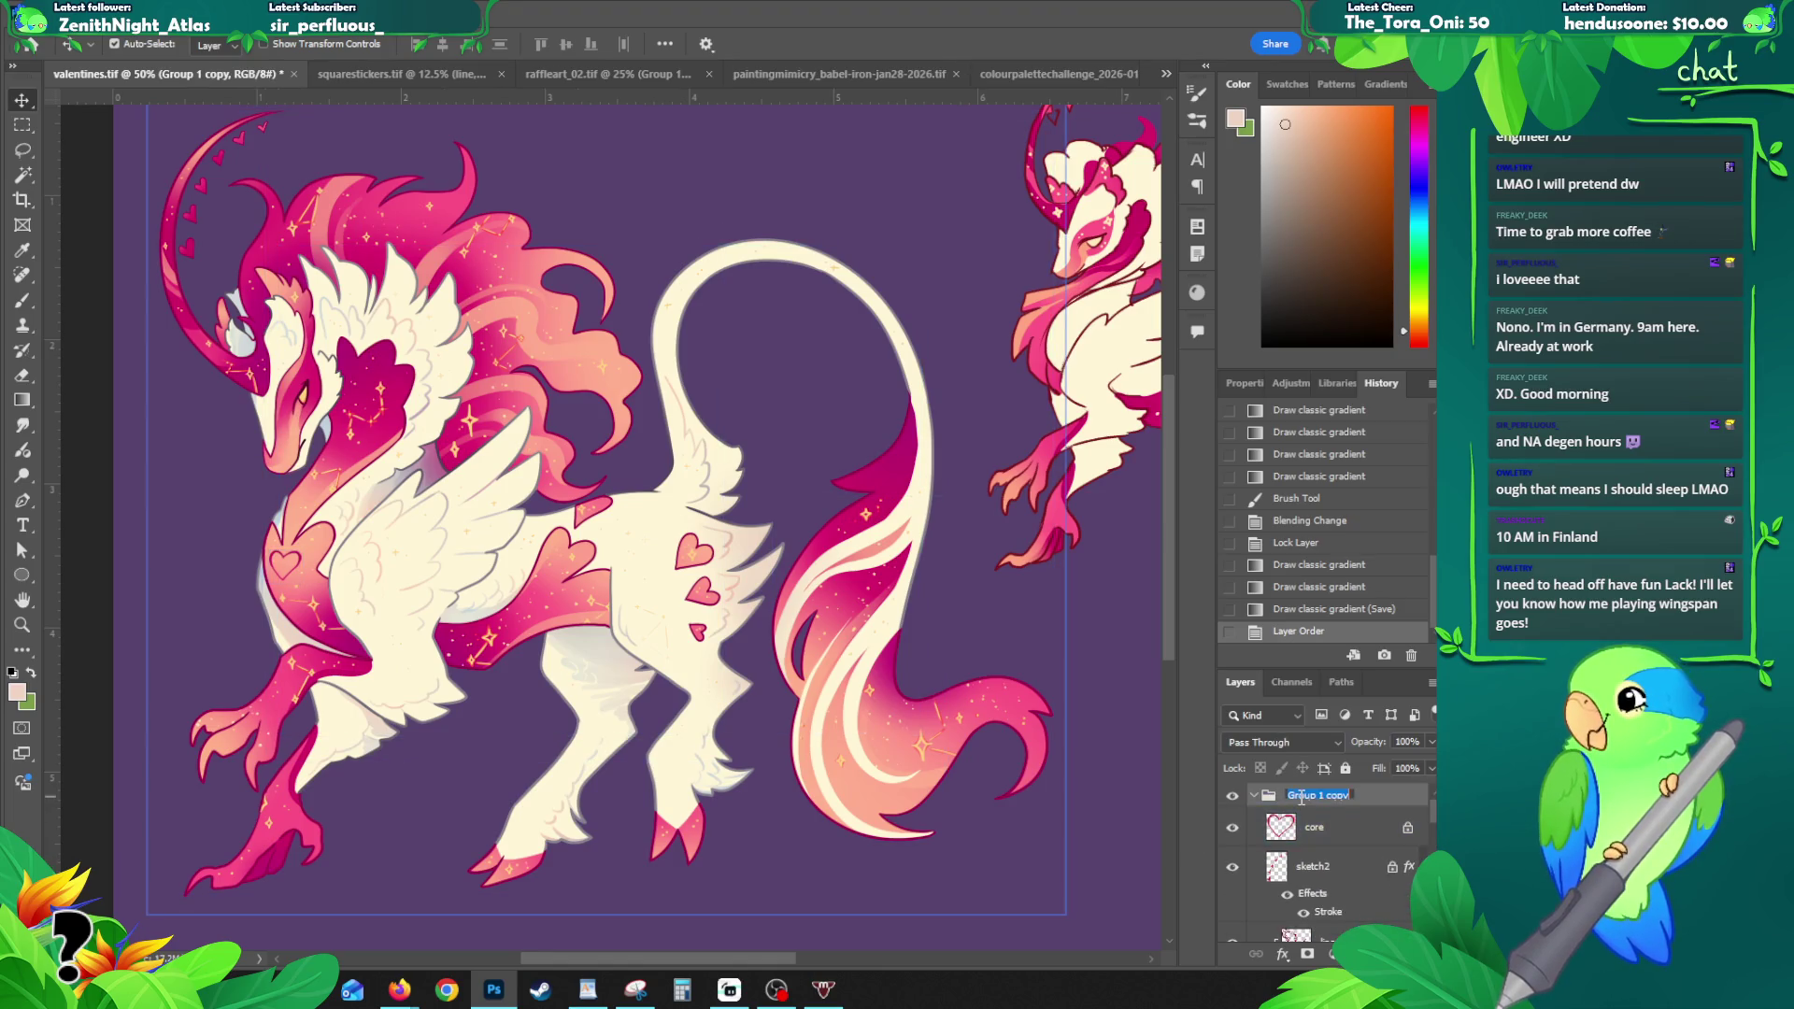
pyautogui.write('BLACK')
pyautogui.press('Return')
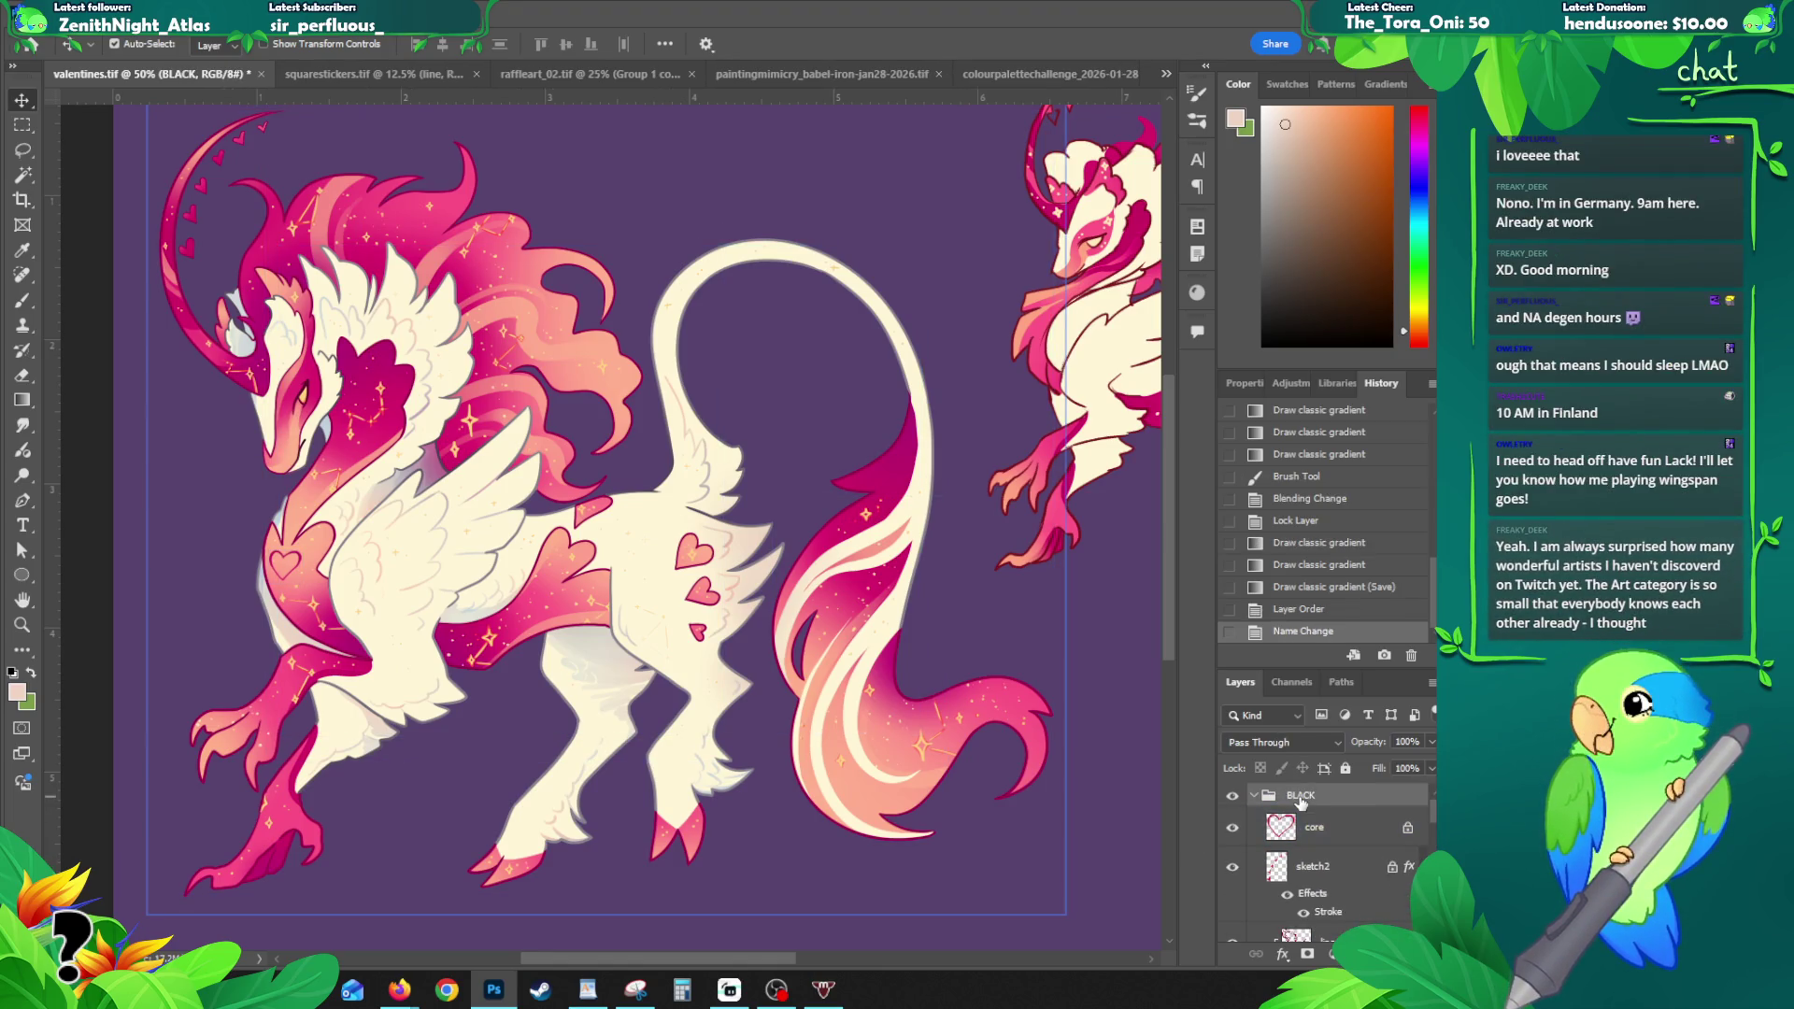
# - Step through the core, lineart and star3 layers, ending with starbody as the active layer
pyautogui.click(1321, 830)
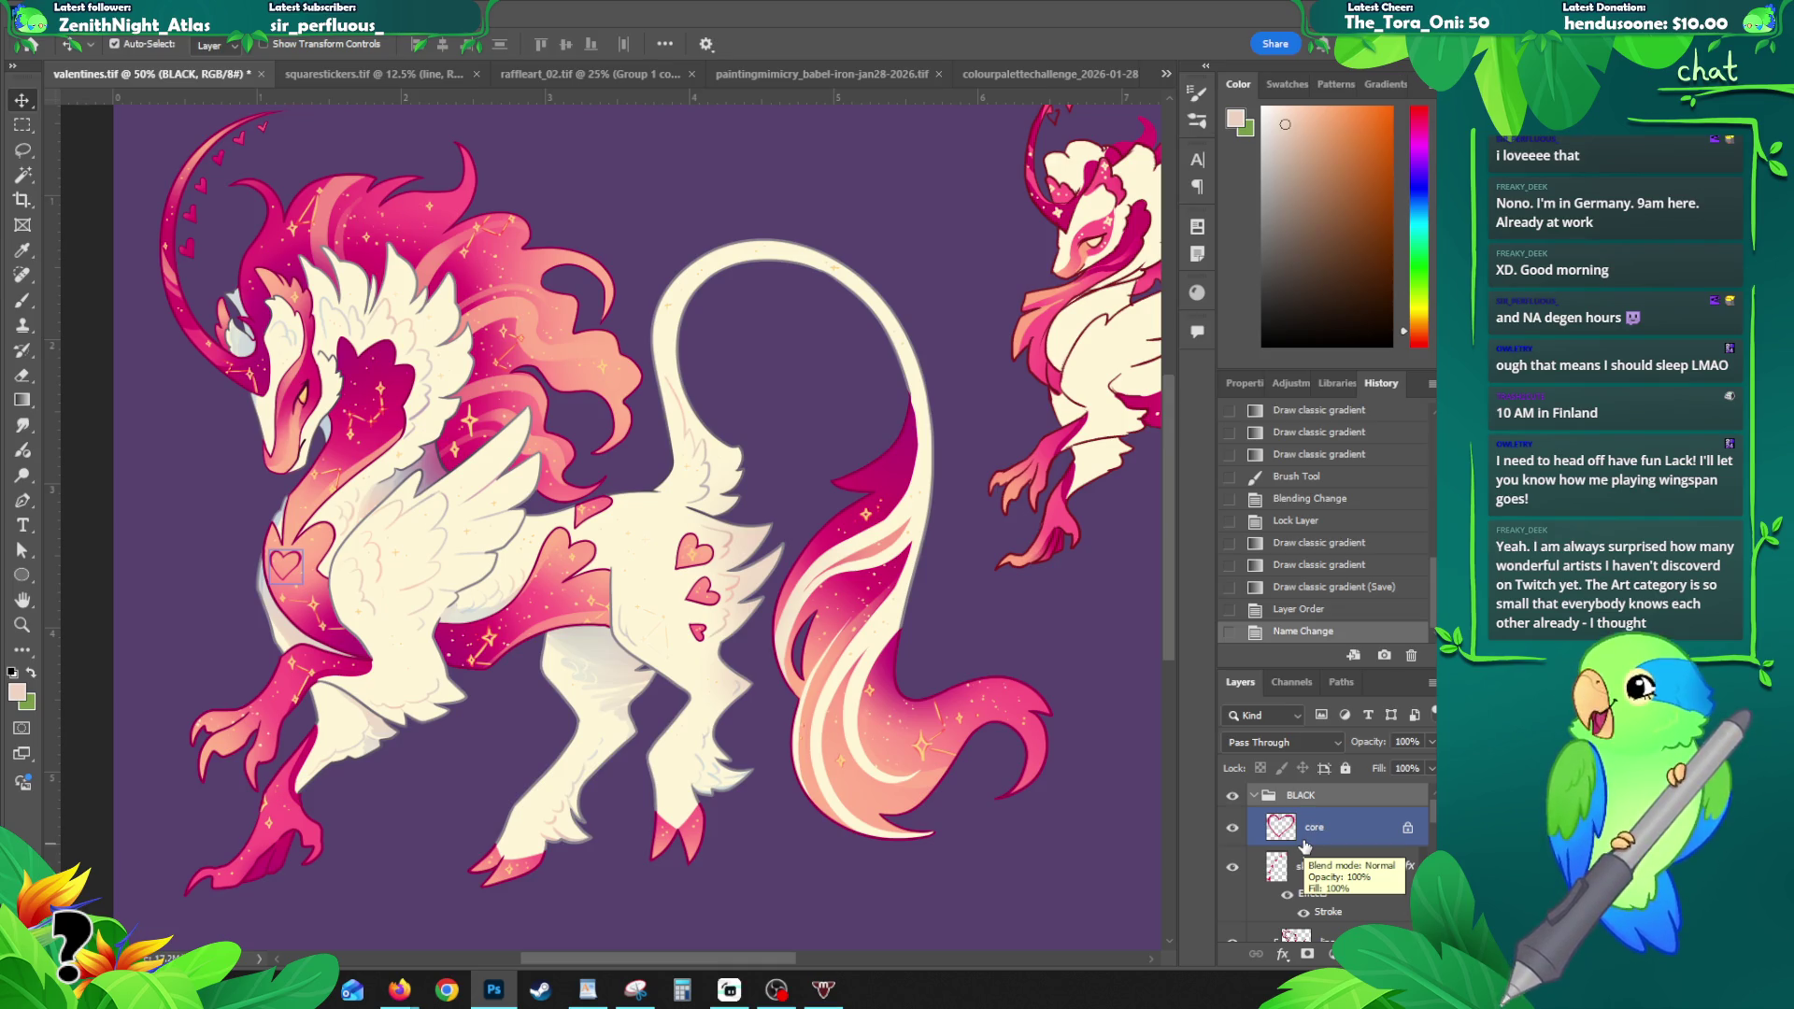
pyautogui.scroll(-3, 1327, 841)
pyautogui.click(1313, 877)
pyautogui.scroll(-2, 1327, 860)
pyautogui.click(1331, 860)
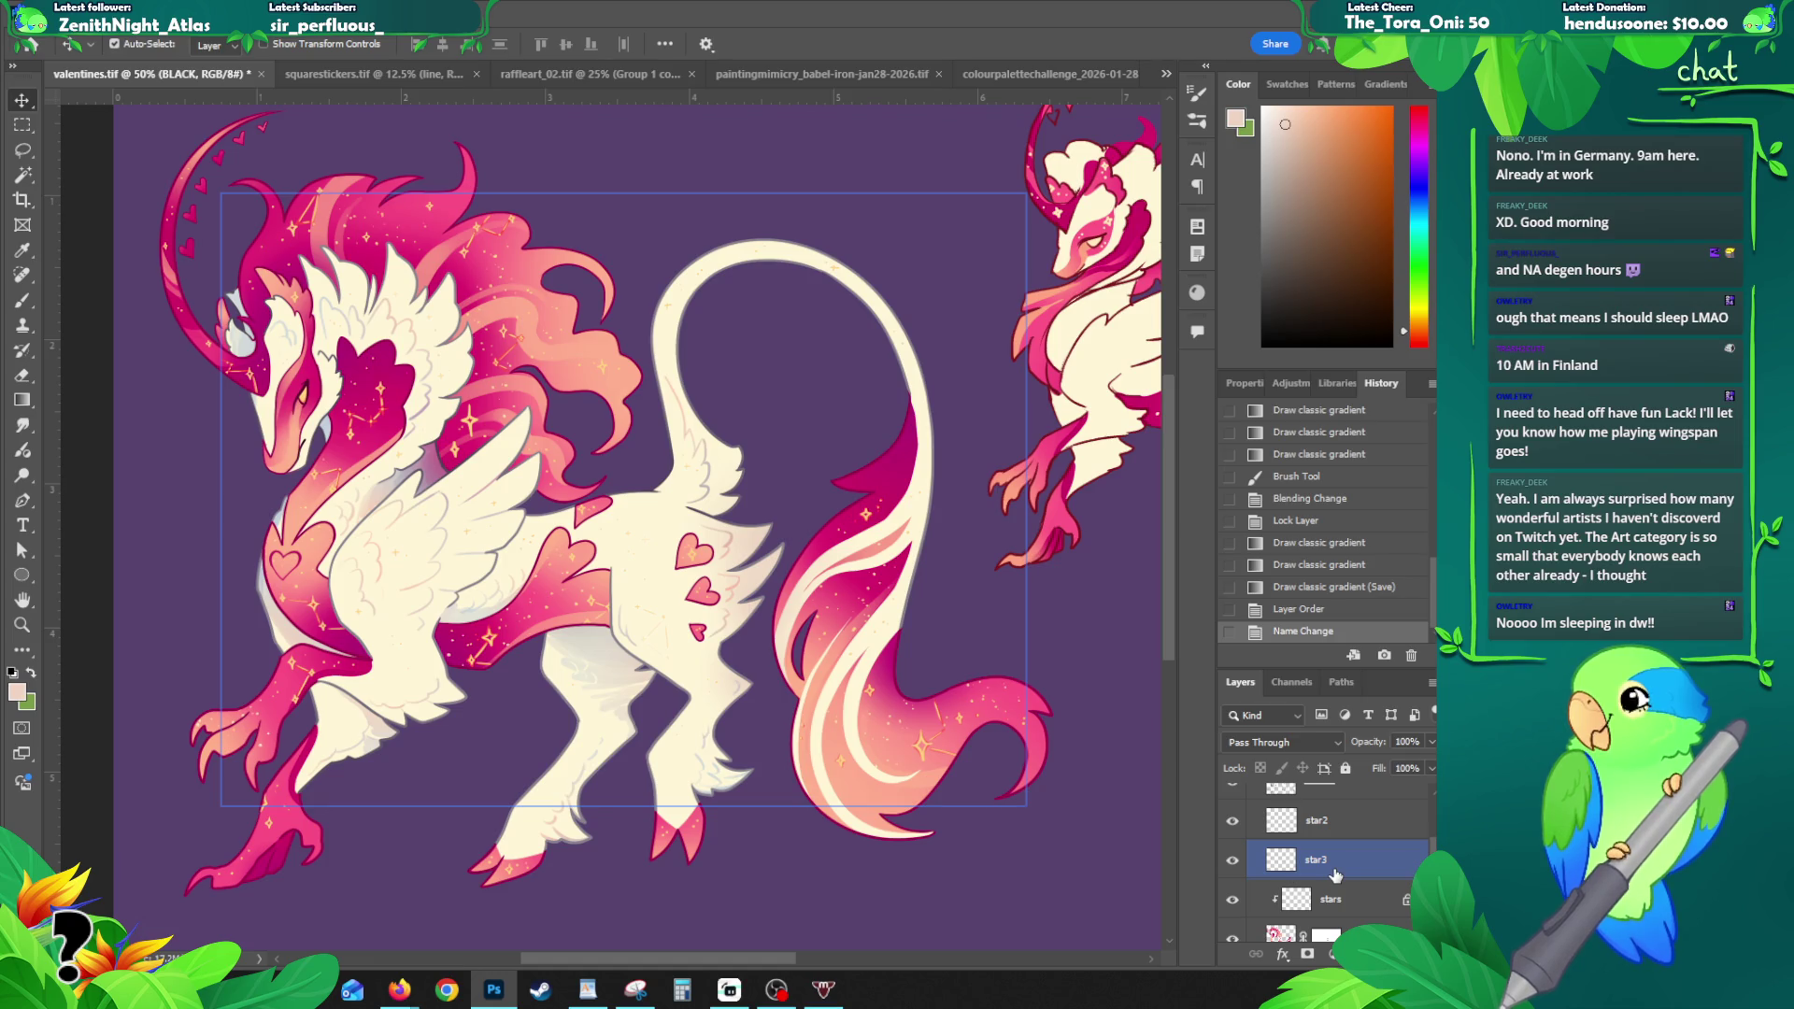
pyautogui.keyDown('ctrl'); pyautogui.click(1318, 862); pyautogui.keyUp('ctrl')
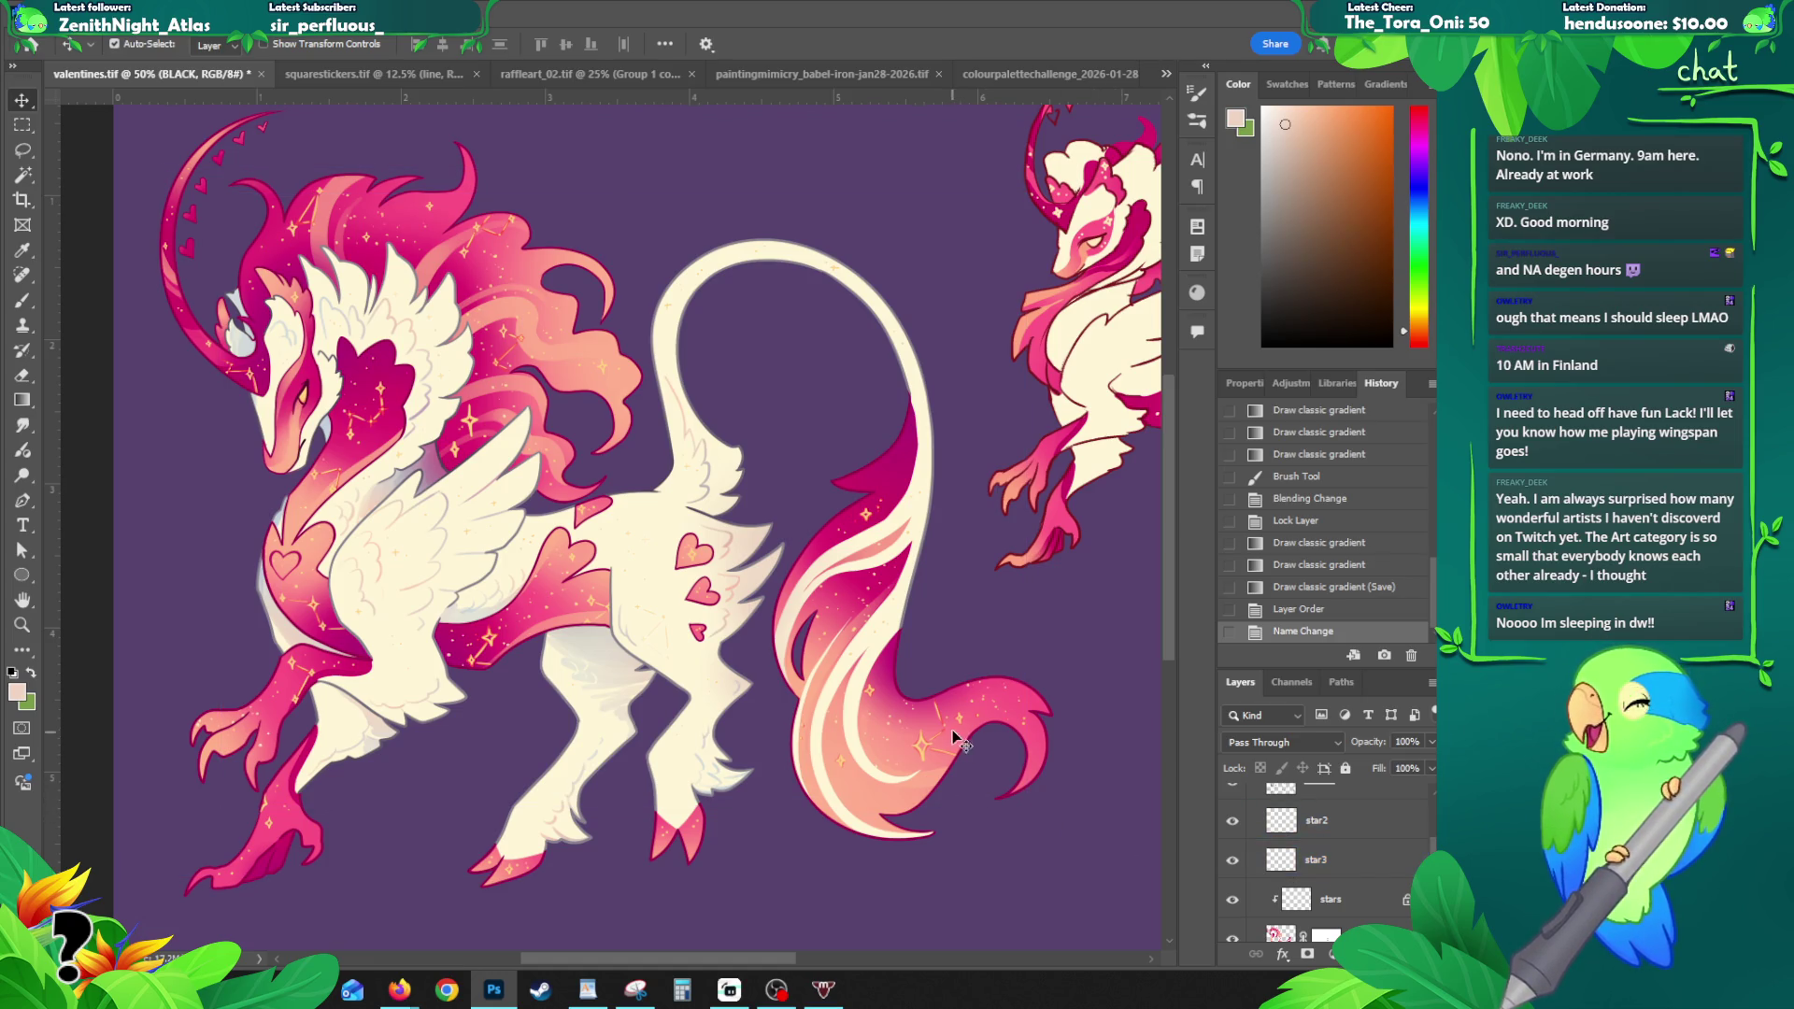
pyautogui.scroll(-2, 1327, 841)
pyautogui.click(1372, 830)
pyautogui.click(1372, 832)
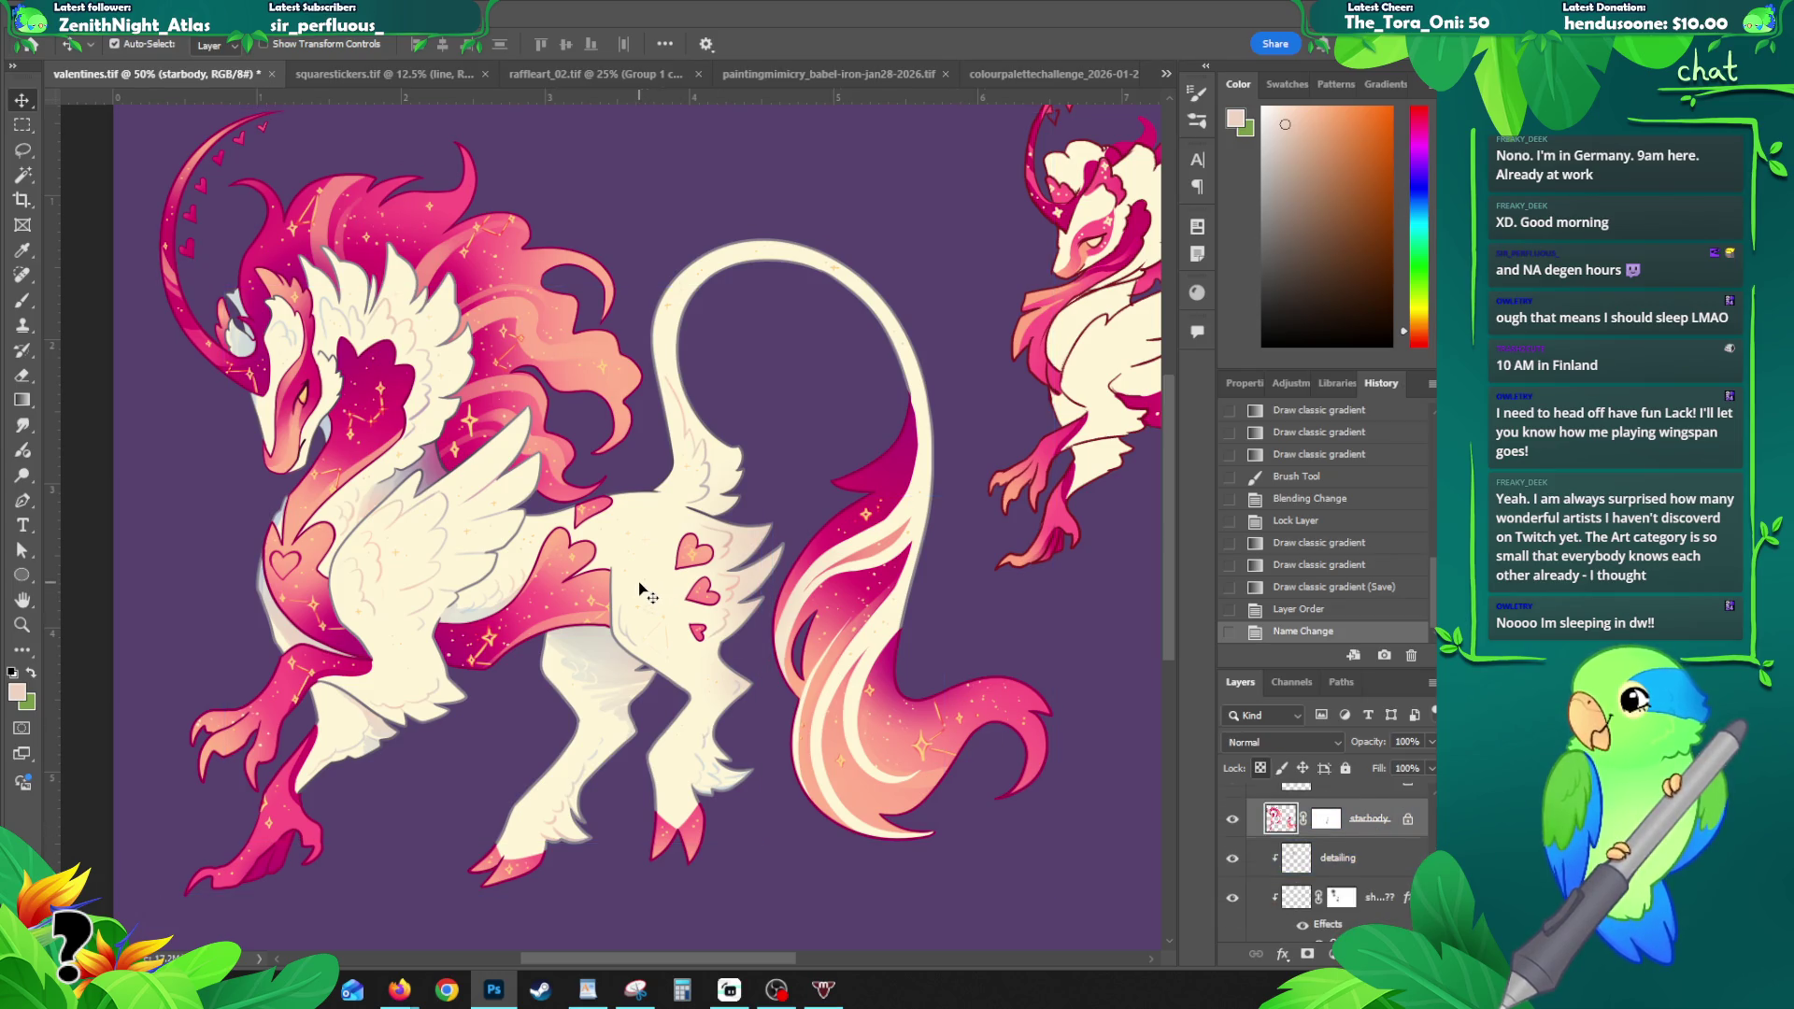
# - Reveal the dark navy body version and merge base copy down into base
pyautogui.scroll(-2, 1327, 869)
pyautogui.click(1232, 923)
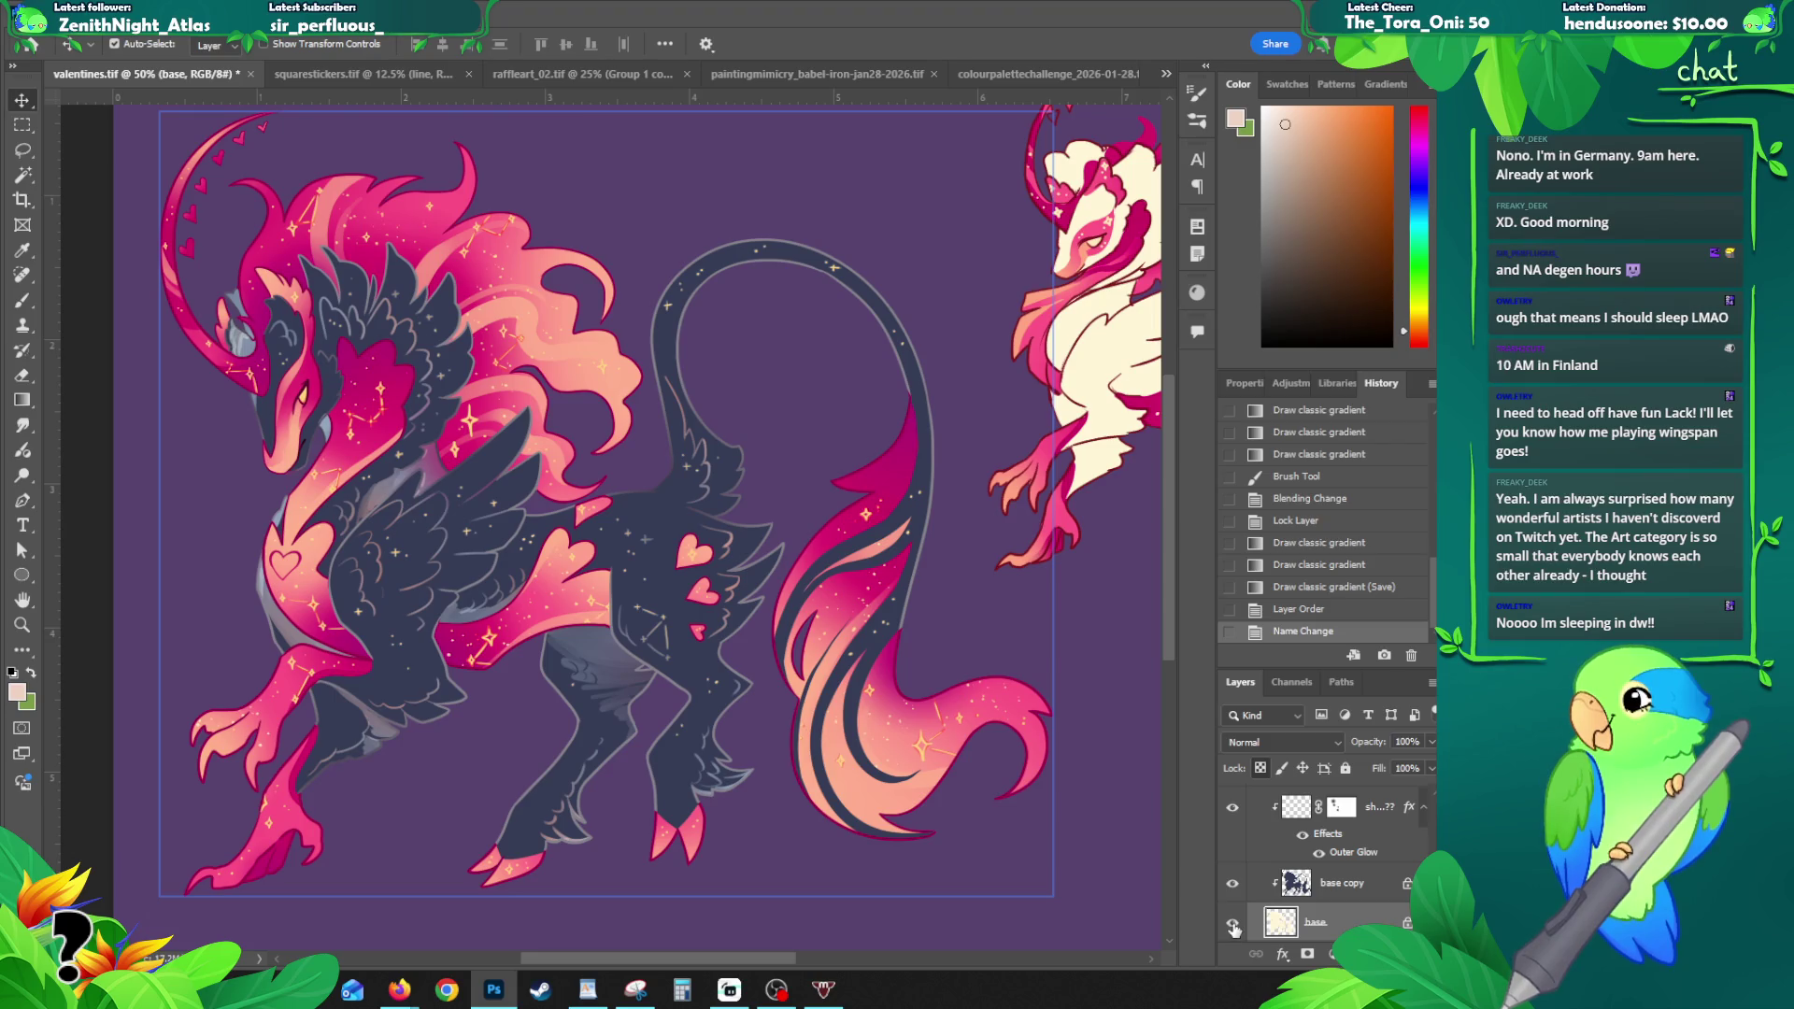
pyautogui.hotkey('ctrl', 'e')
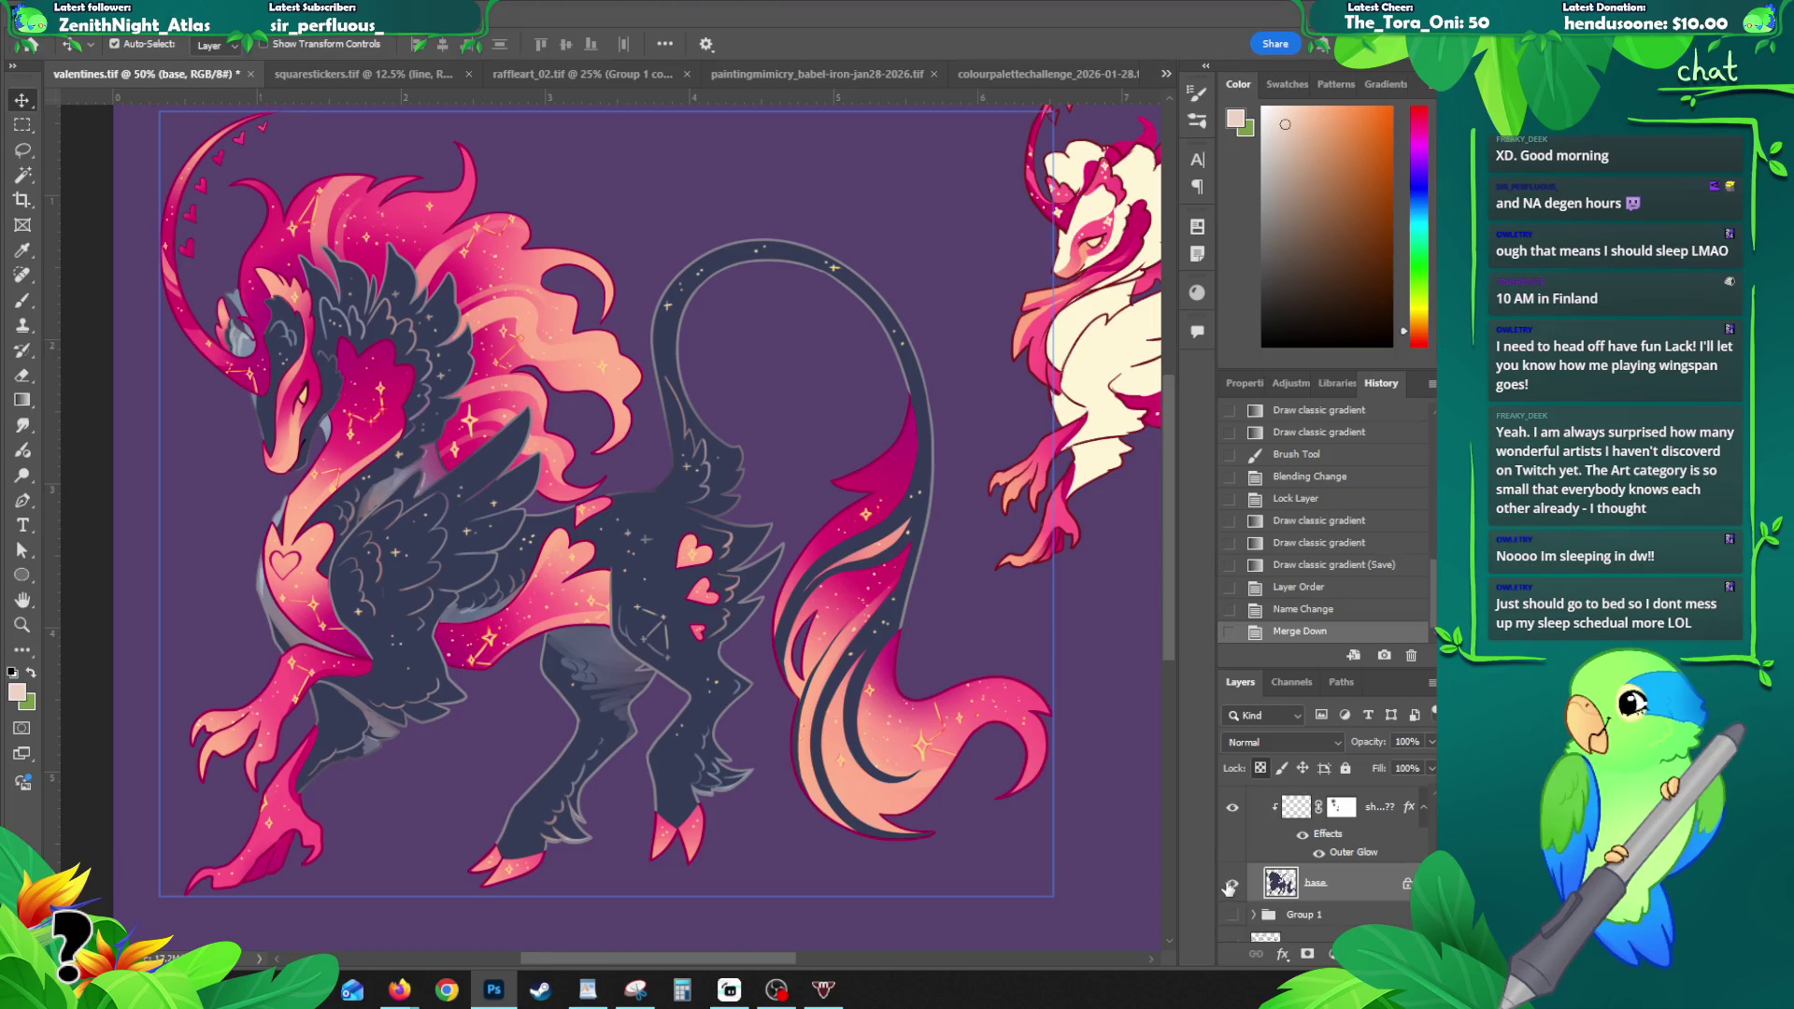
# - Add a new clipped detailing layer, check it on and off, and open its blend modes
pyautogui.hotkey('ctrl', 'shift', 'n')
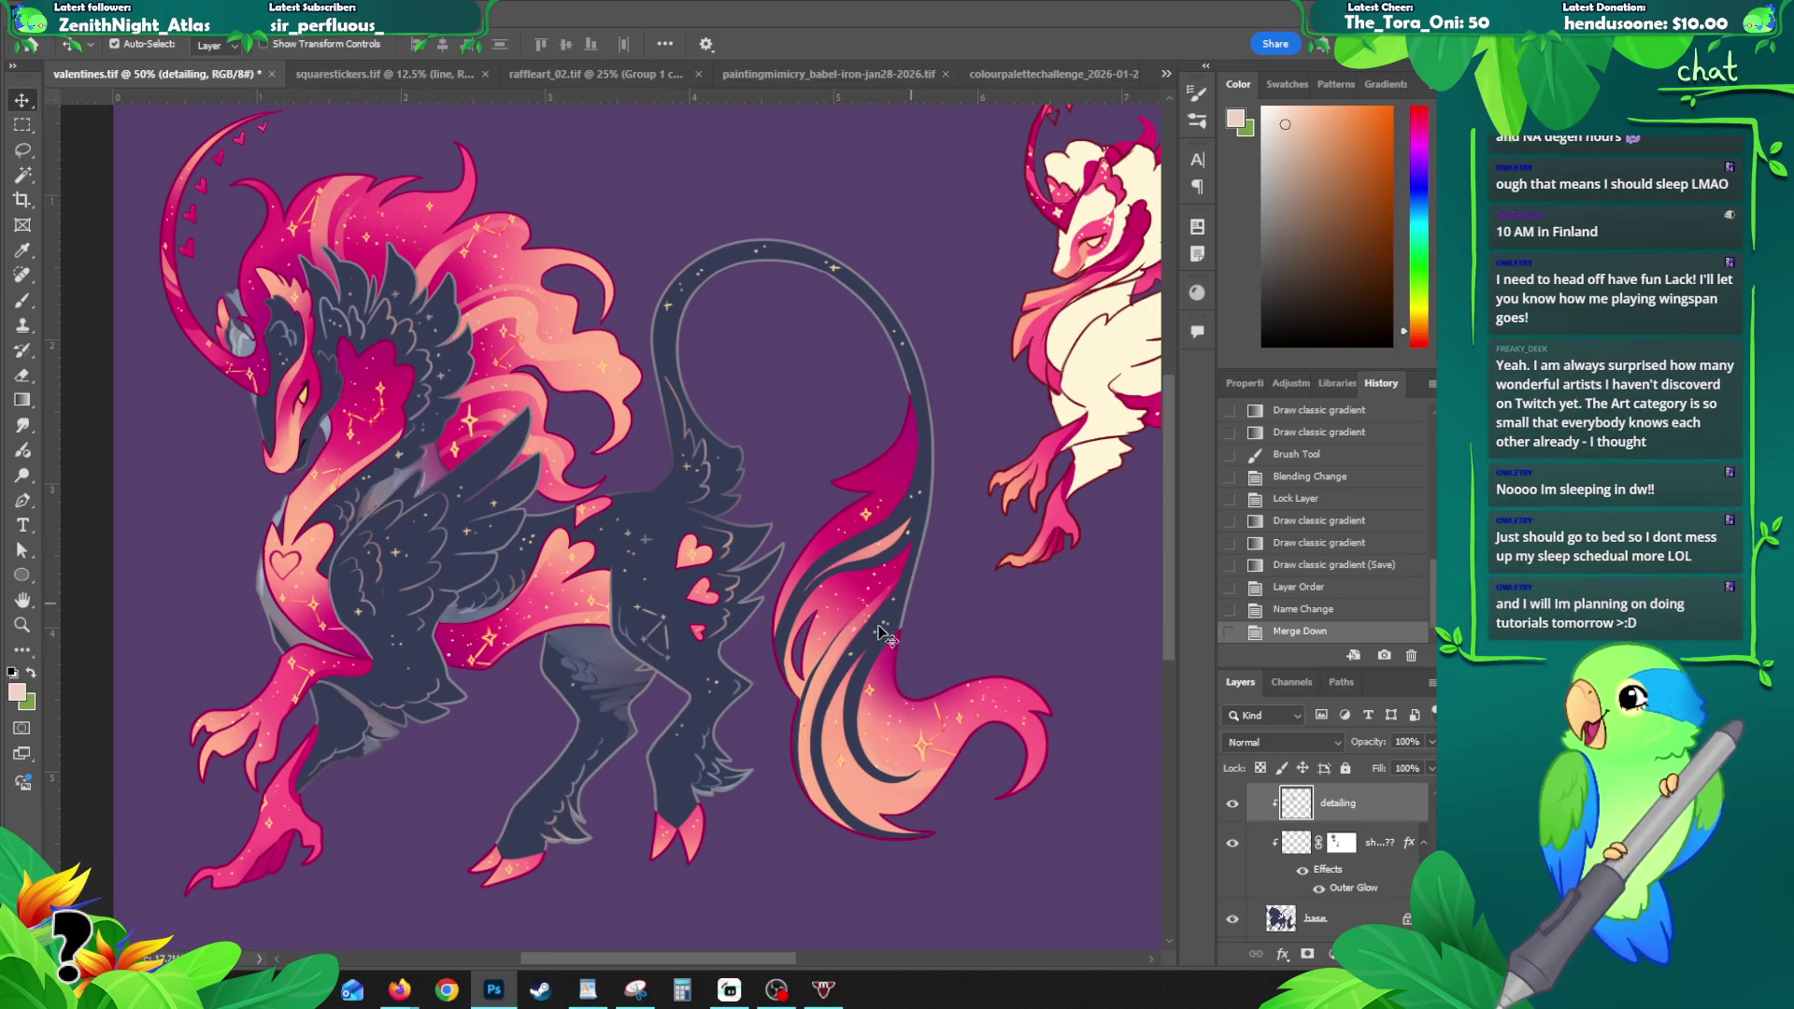
pyautogui.click(1232, 805)
pyautogui.click(1232, 805)
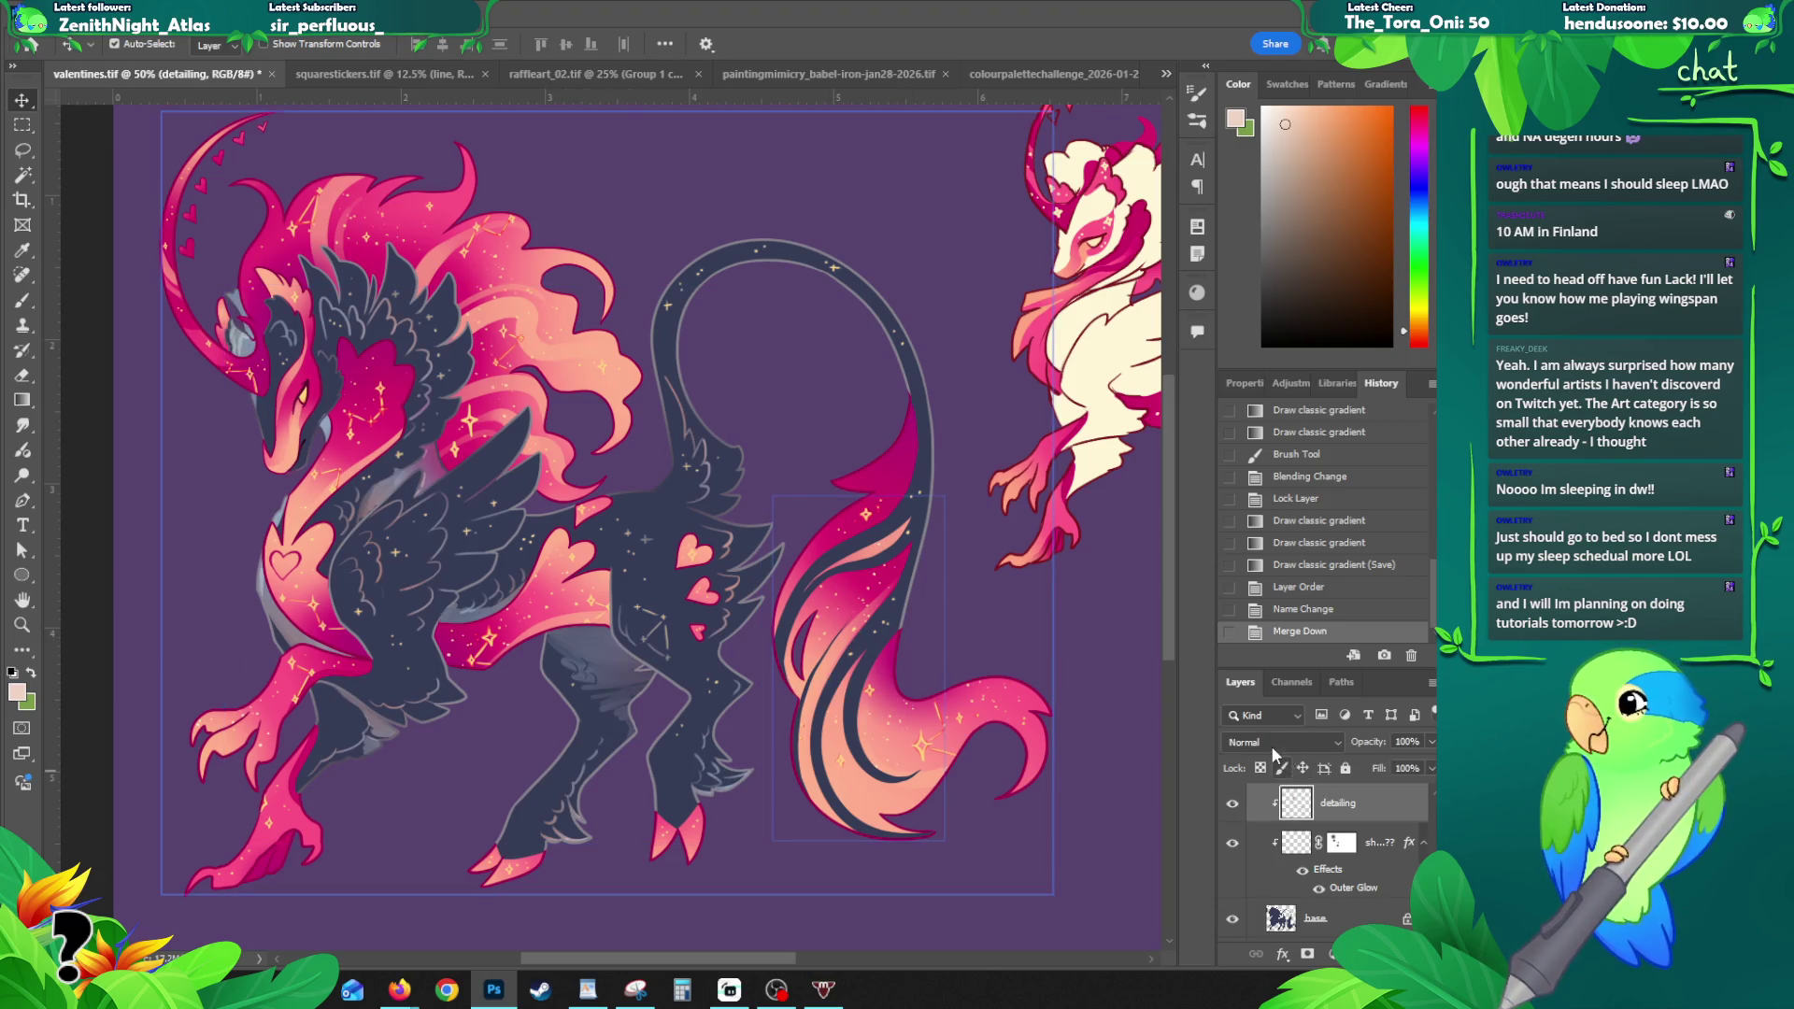
pyautogui.click(1275, 747)
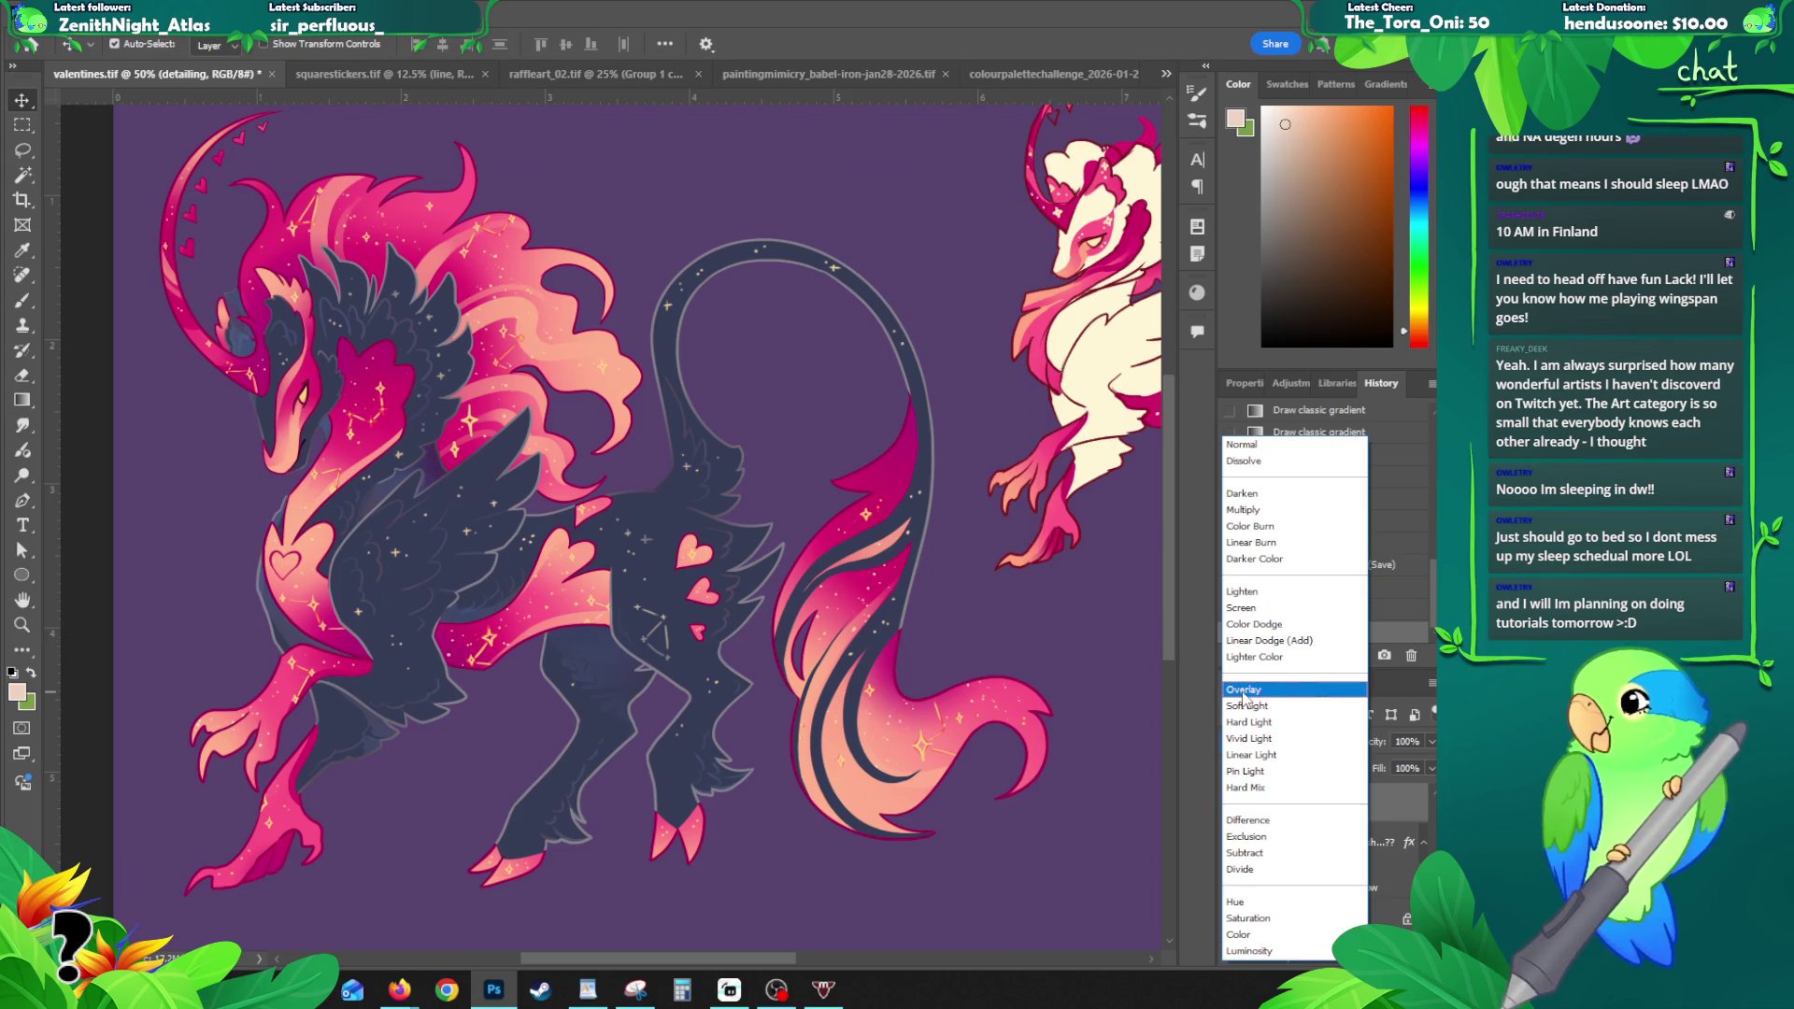
# - Set detailing to Overlay, then lock bodycolour1 and fill it with deeper navy 141c36
pyautogui.click(1247, 697)
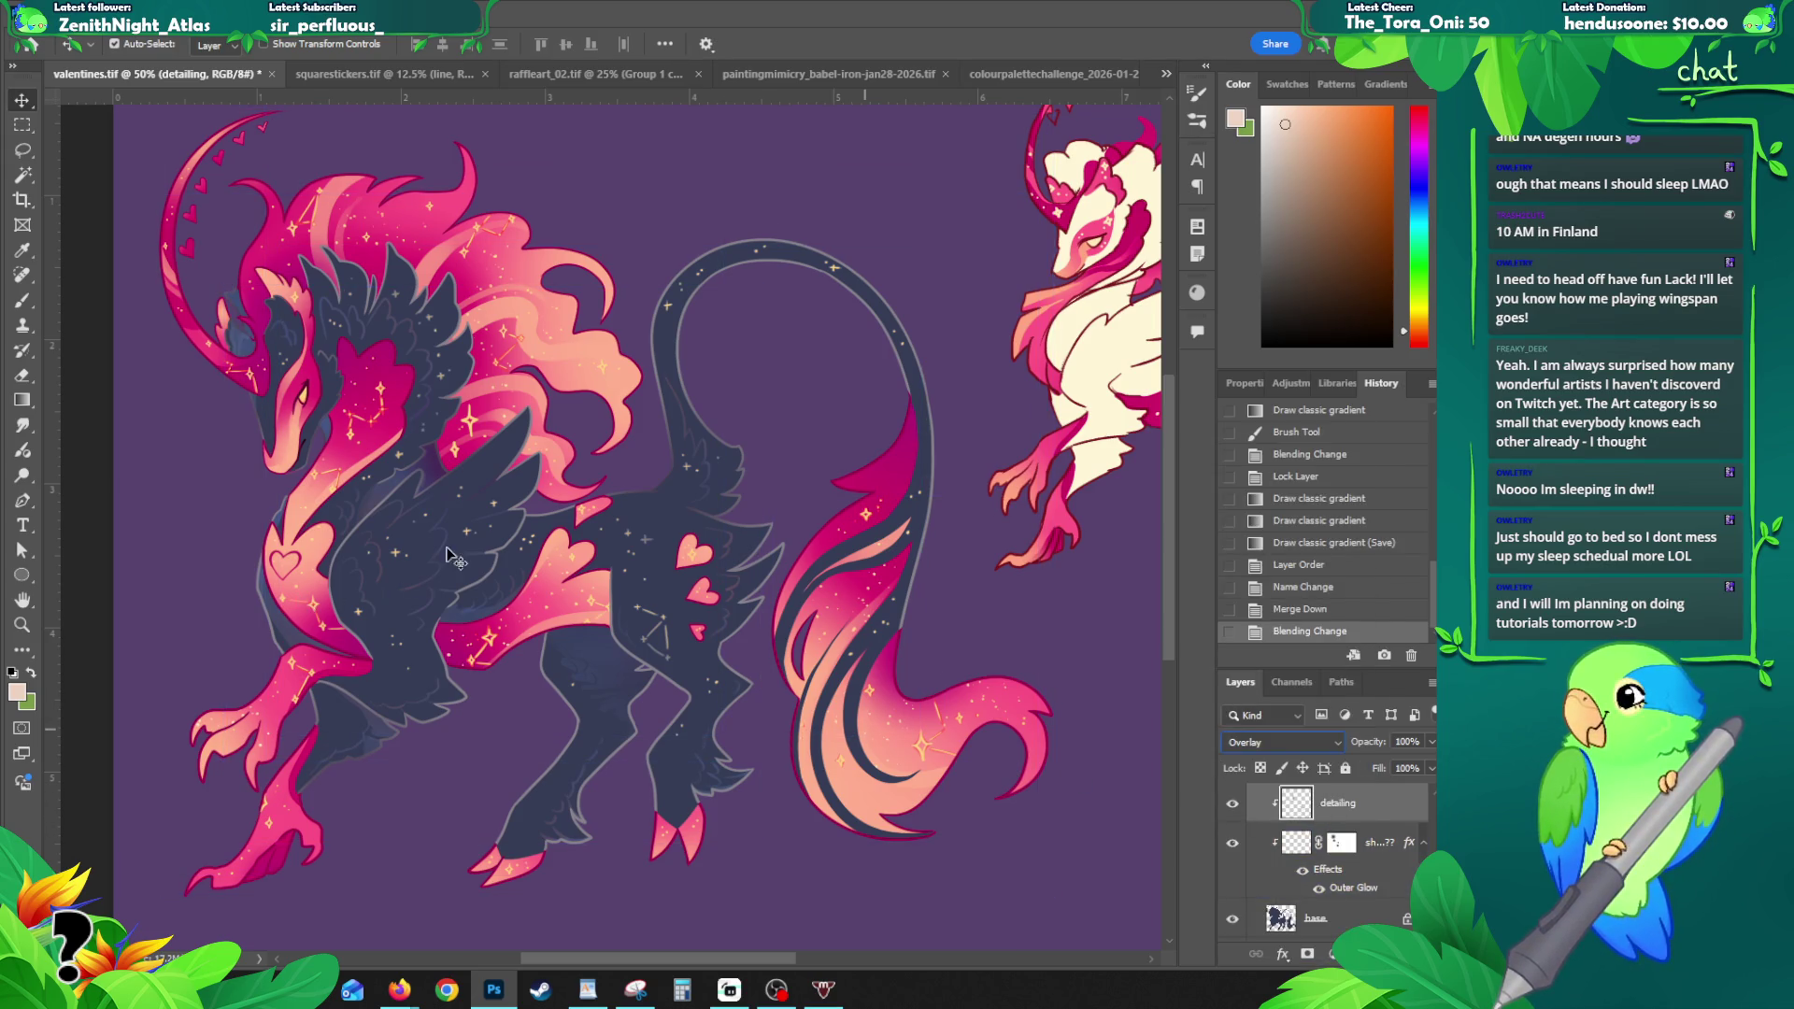
pyautogui.click(367, 525)
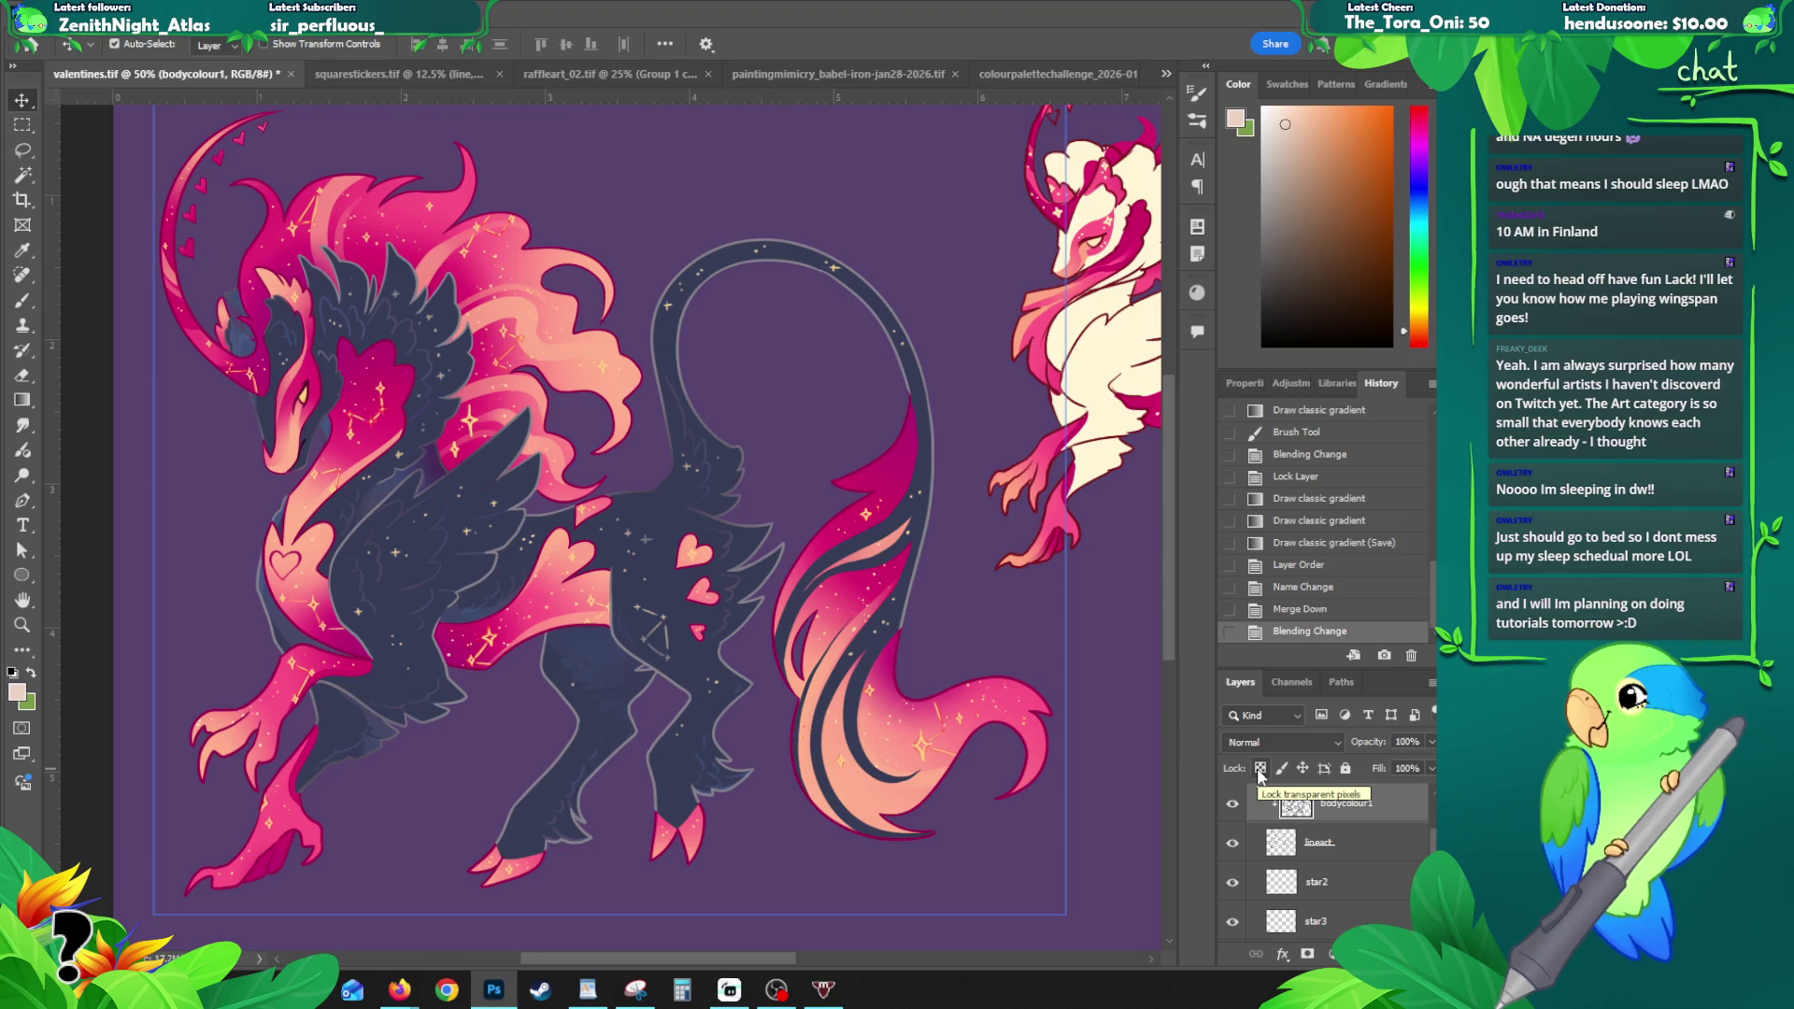
pyautogui.click(1260, 769)
pyautogui.press('b')
pyautogui.press('i')
pyautogui.click(371, 690)
pyautogui.moveTo(1019, 509); pyautogui.dragTo(1061, 520)
pyautogui.click(1345, 319)
pyautogui.hotkey('alt', 'BackSpace')
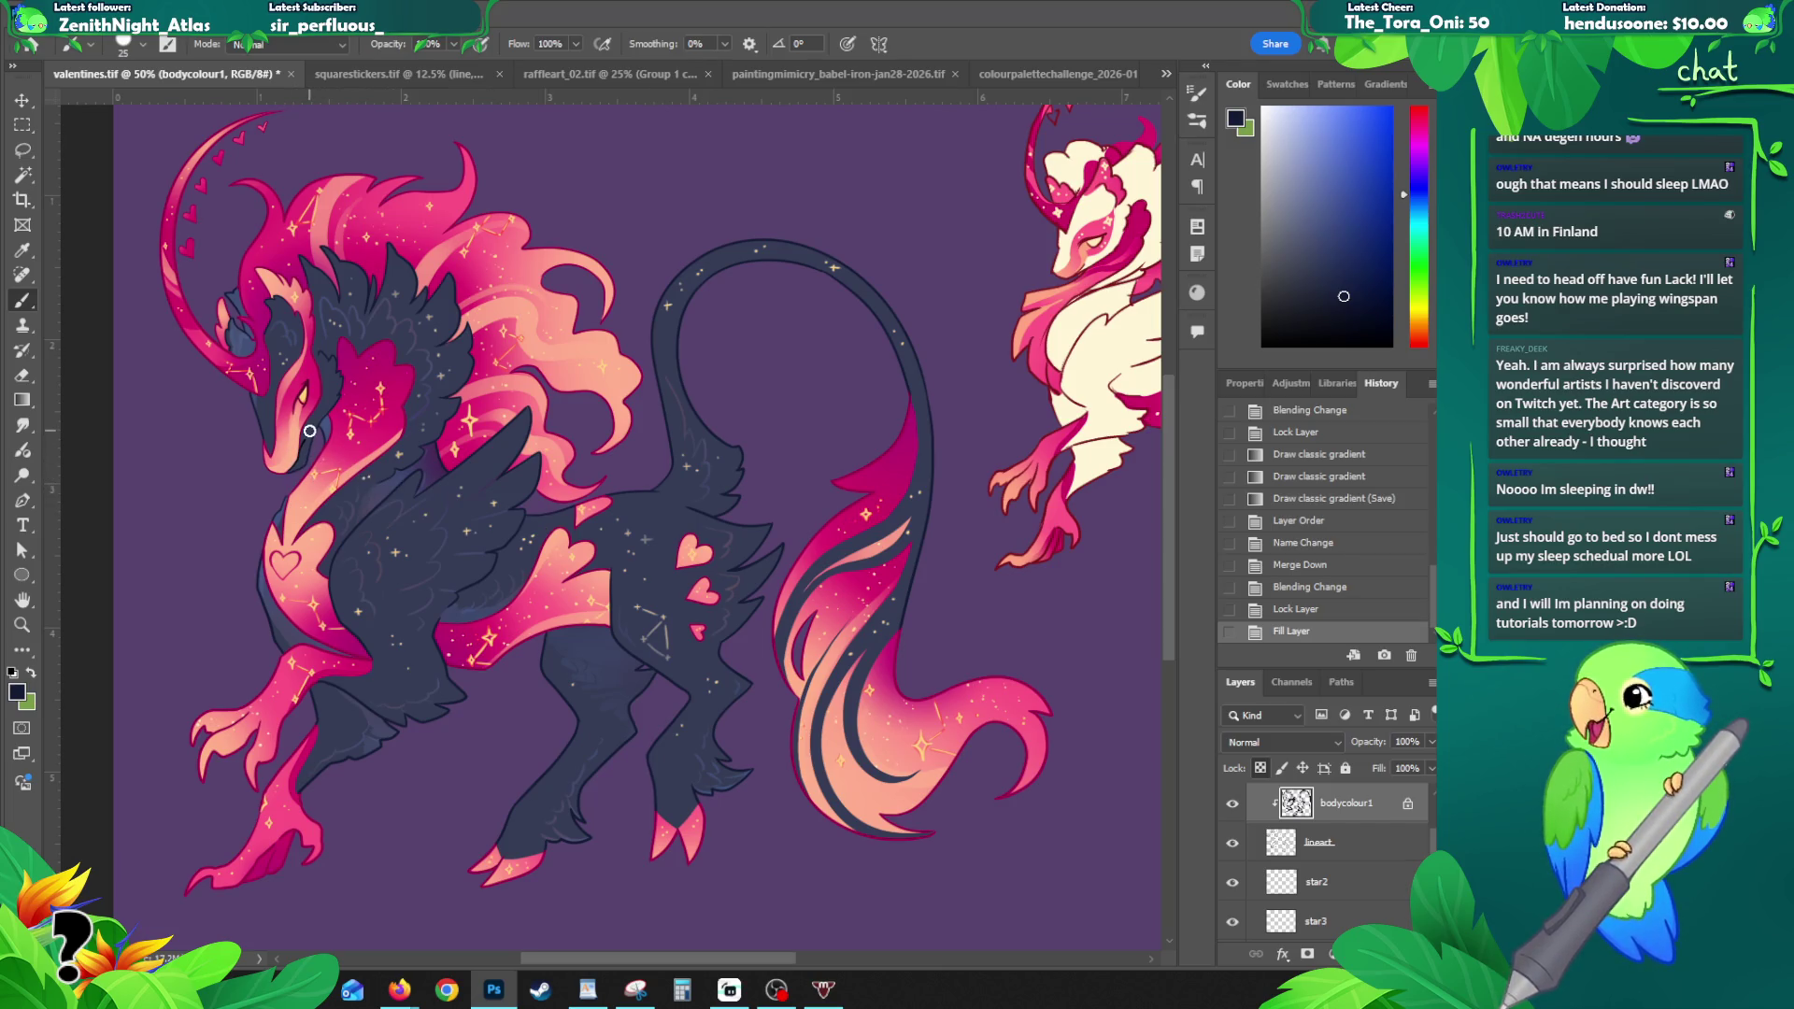
# - Zoom around the dragon's head, neck and eye, then back out to view both creatures
pyautogui.press('z')
pyautogui.moveTo(419, 538); pyautogui.dragTo(359, 618)
pyautogui.click(186, 472)
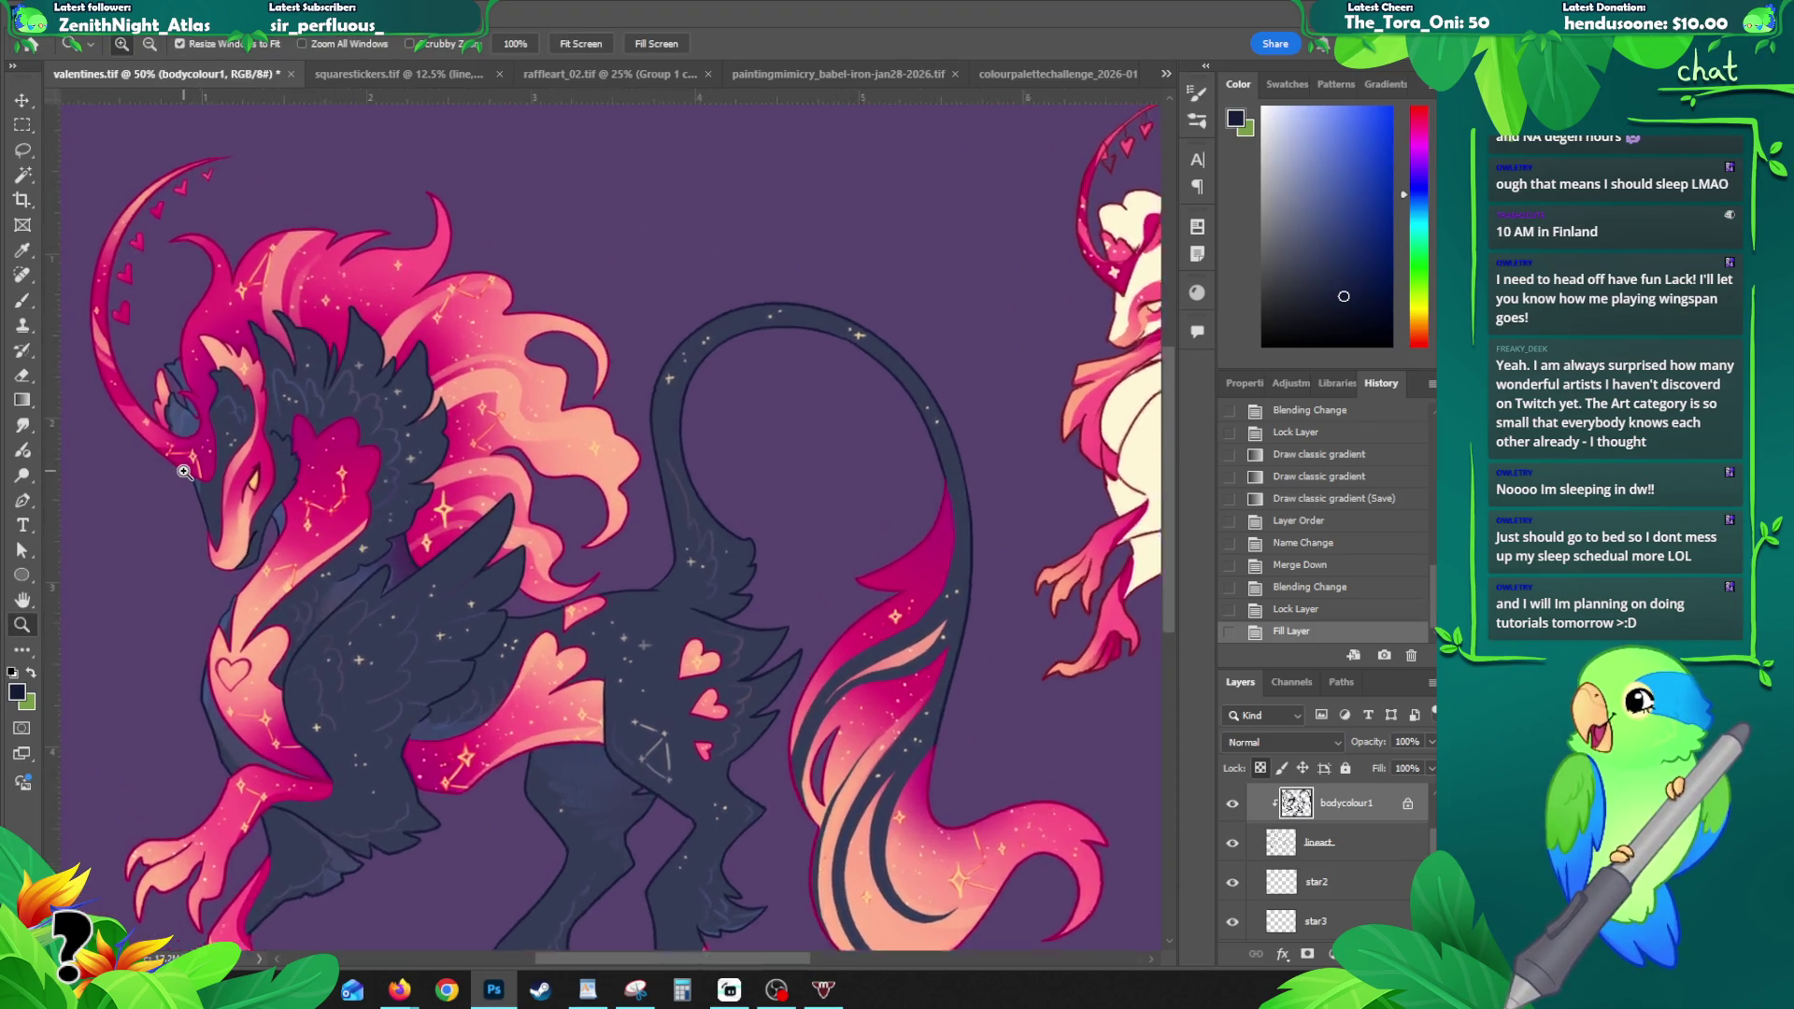
pyautogui.click(375, 393)
pyautogui.click(305, 588)
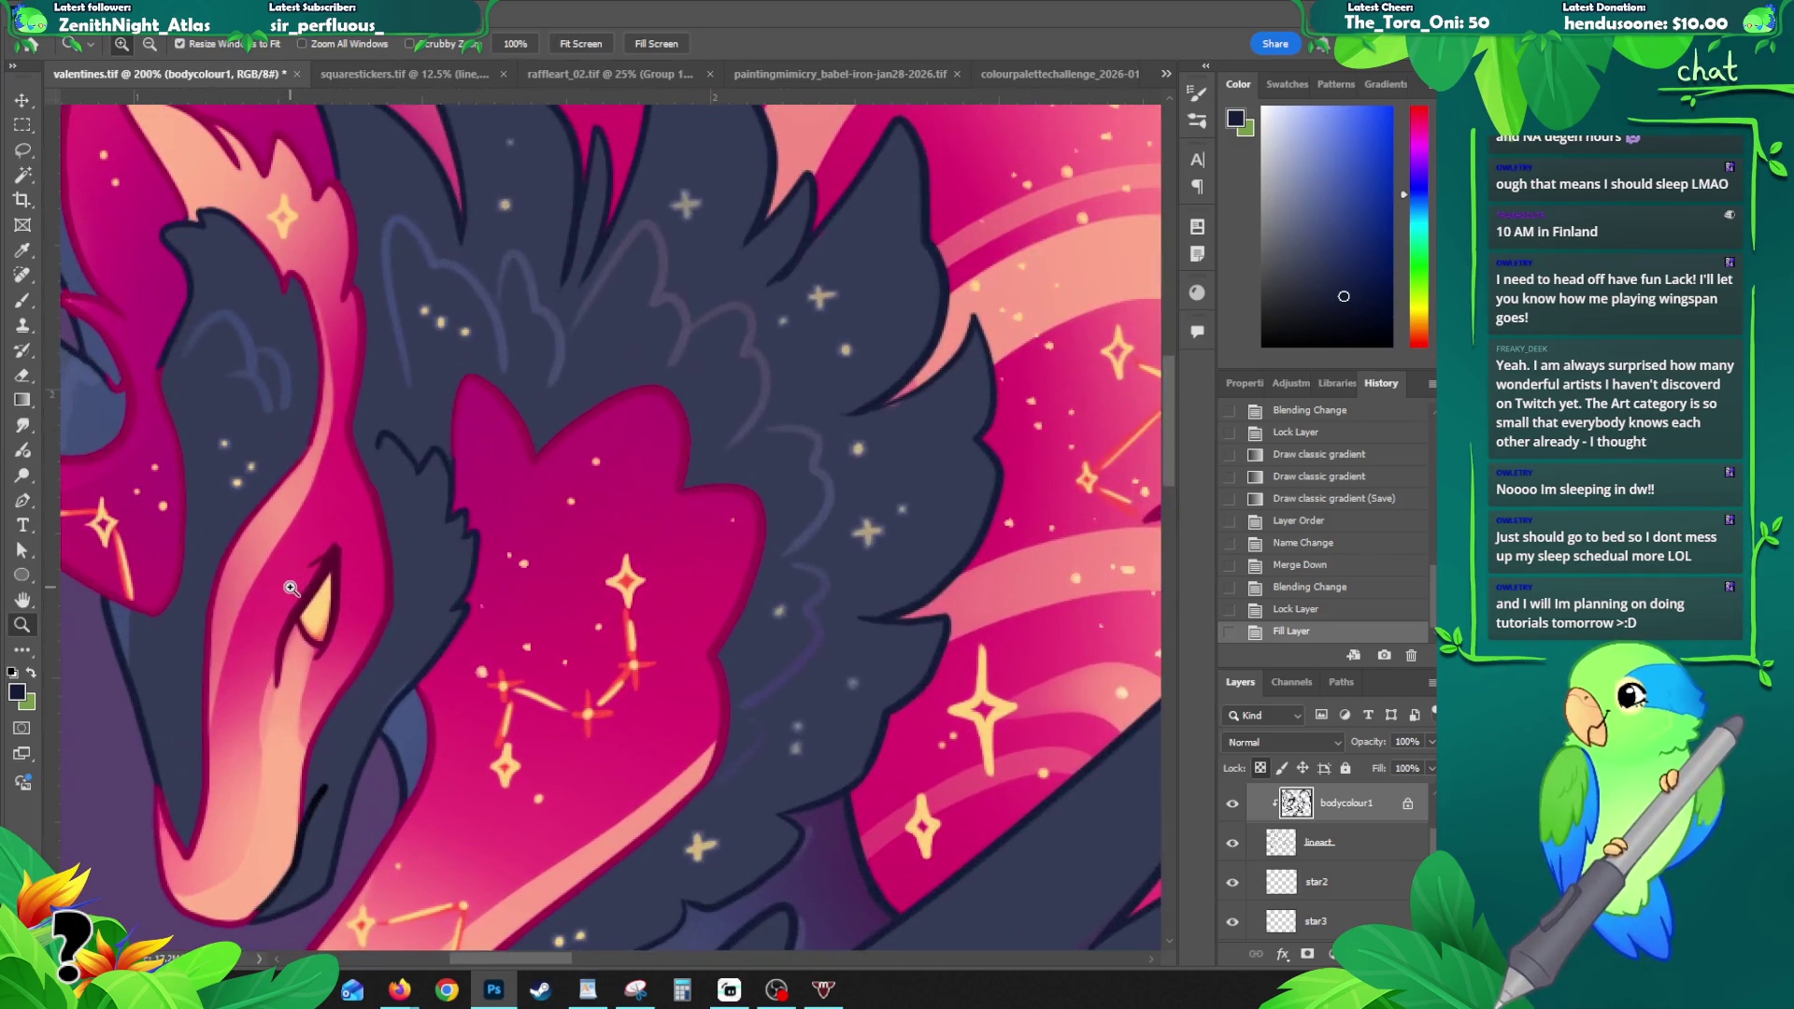
pyautogui.moveTo(292, 590); pyautogui.dragTo(495, 600)
pyautogui.keyDown('alt'); pyautogui.click(520, 605); pyautogui.keyUp('alt')
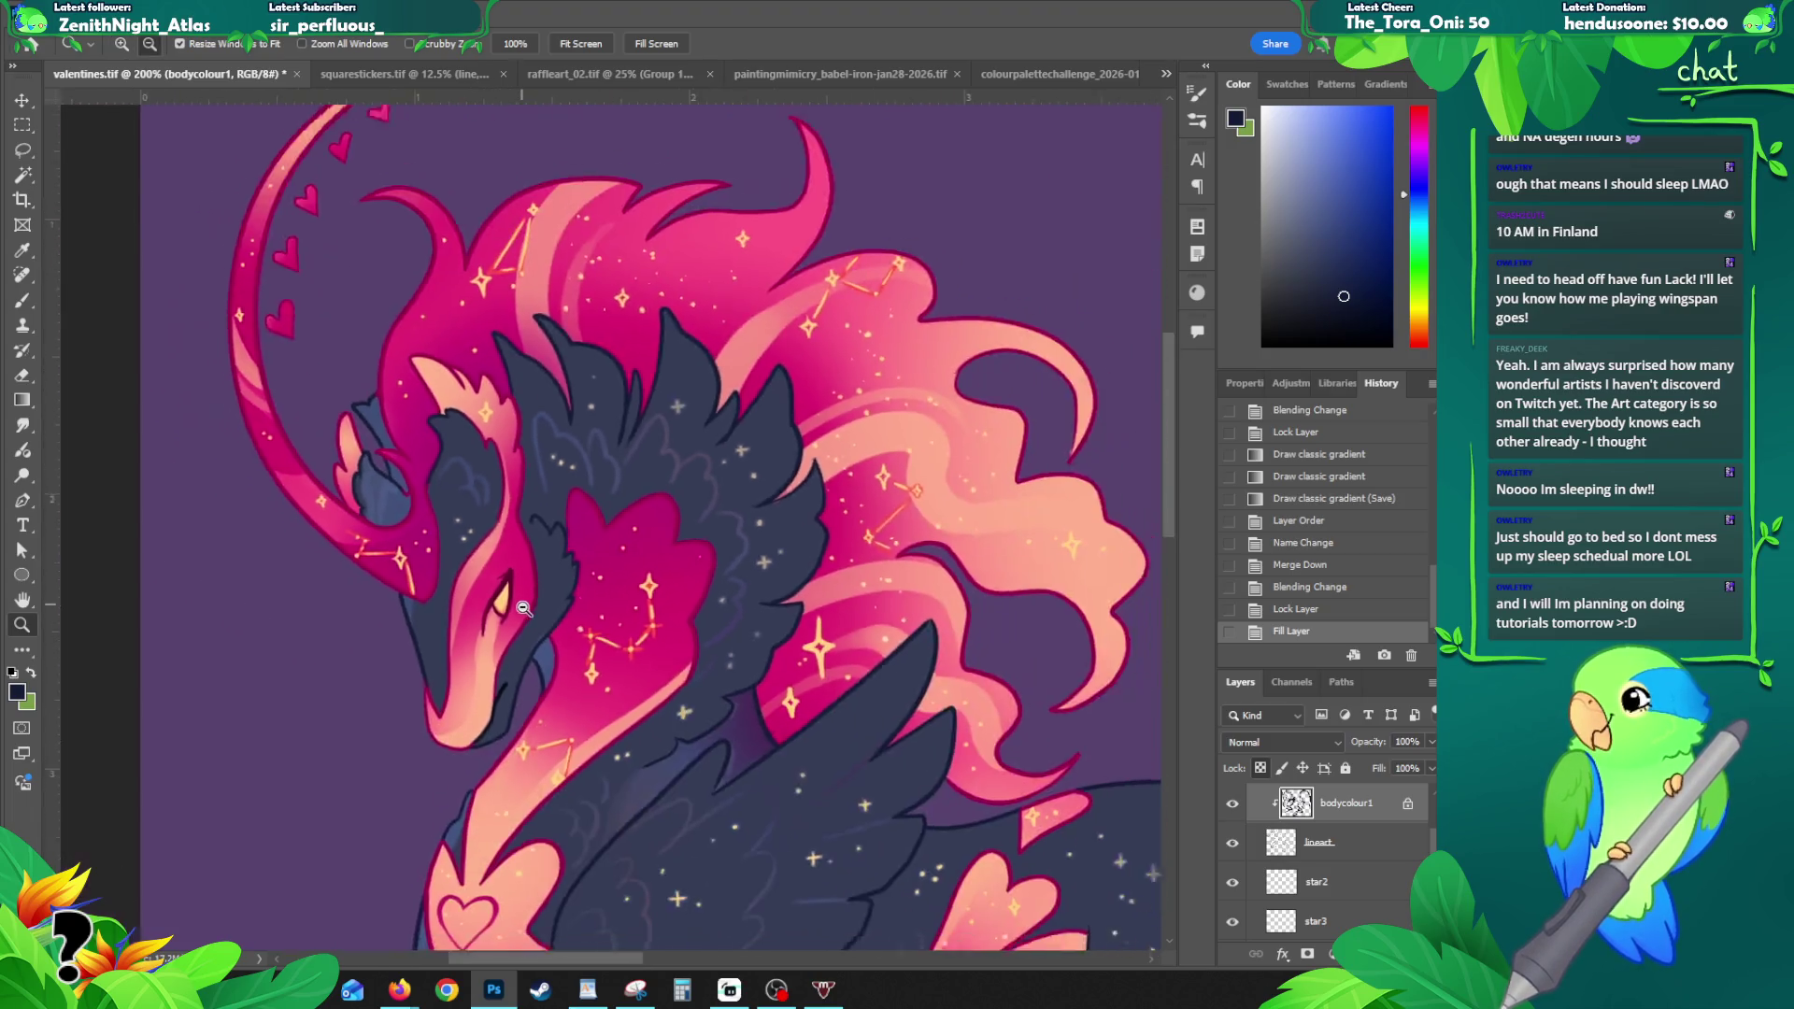
pyautogui.click(395, 522)
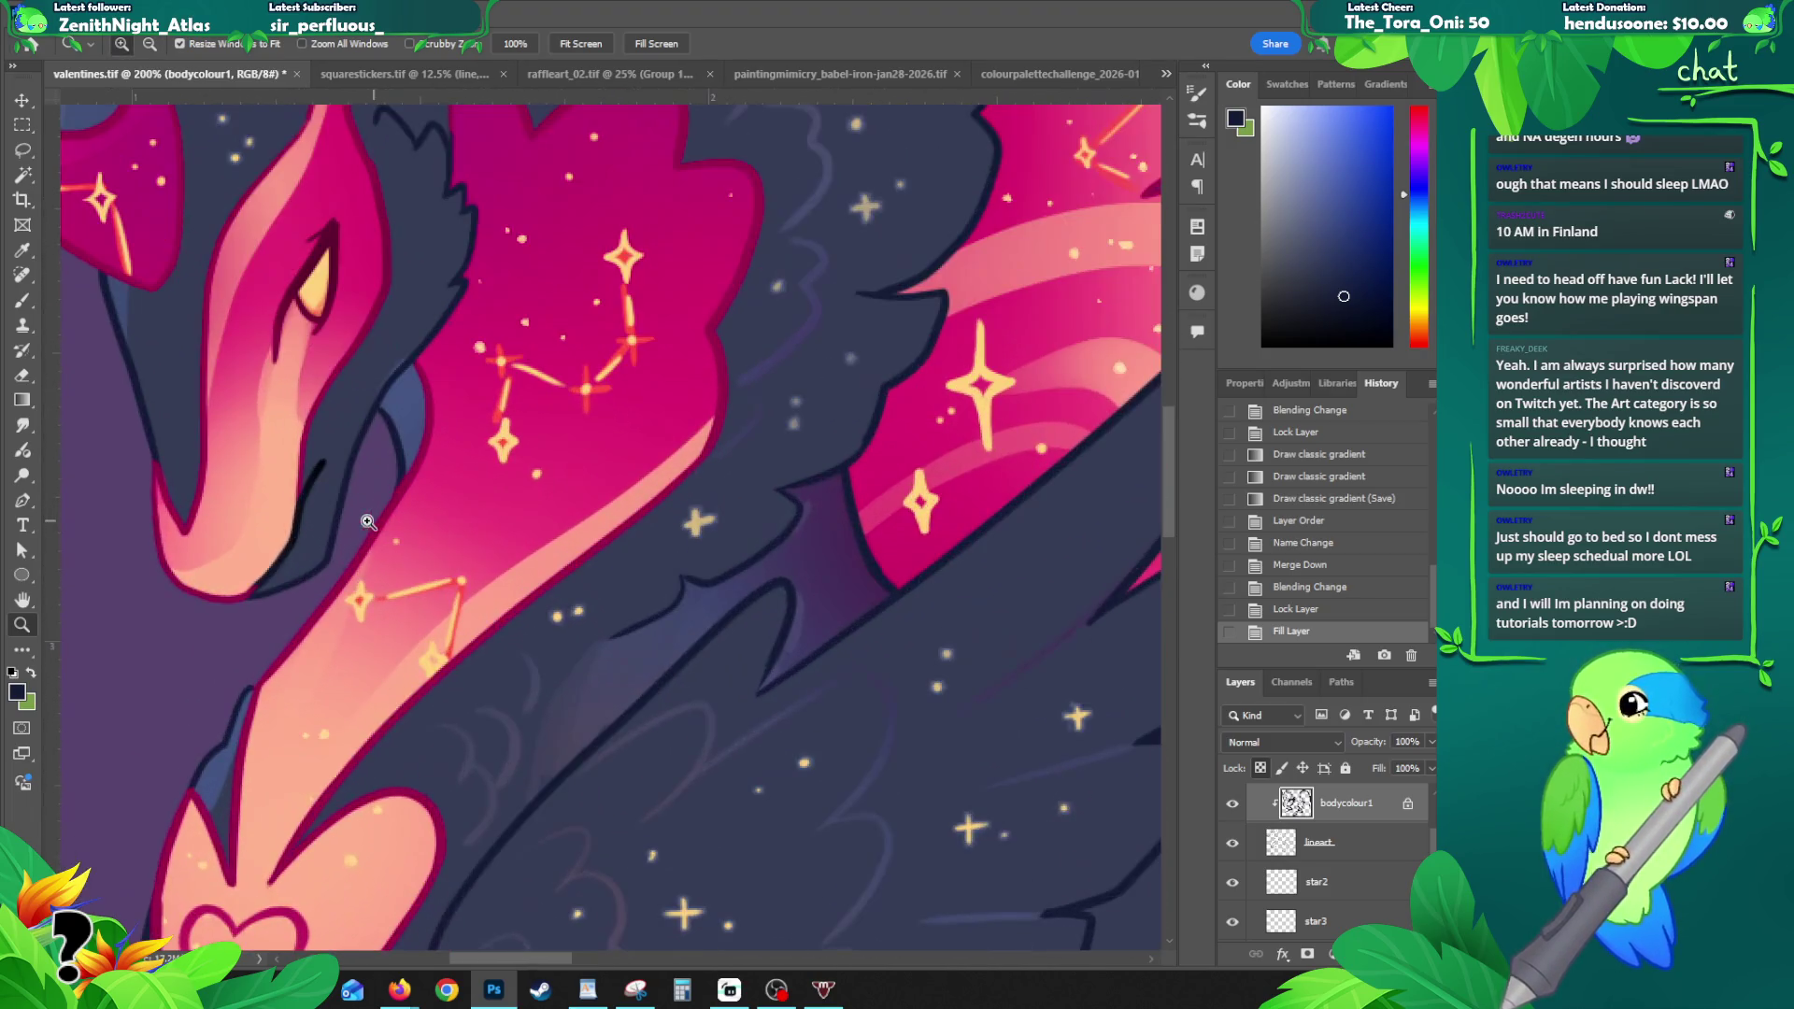
pyautogui.keyDown('alt'); pyautogui.click(364, 521); pyautogui.keyUp('alt')
pyautogui.keyDown('alt'); pyautogui.click(562, 497); pyautogui.keyUp('alt')
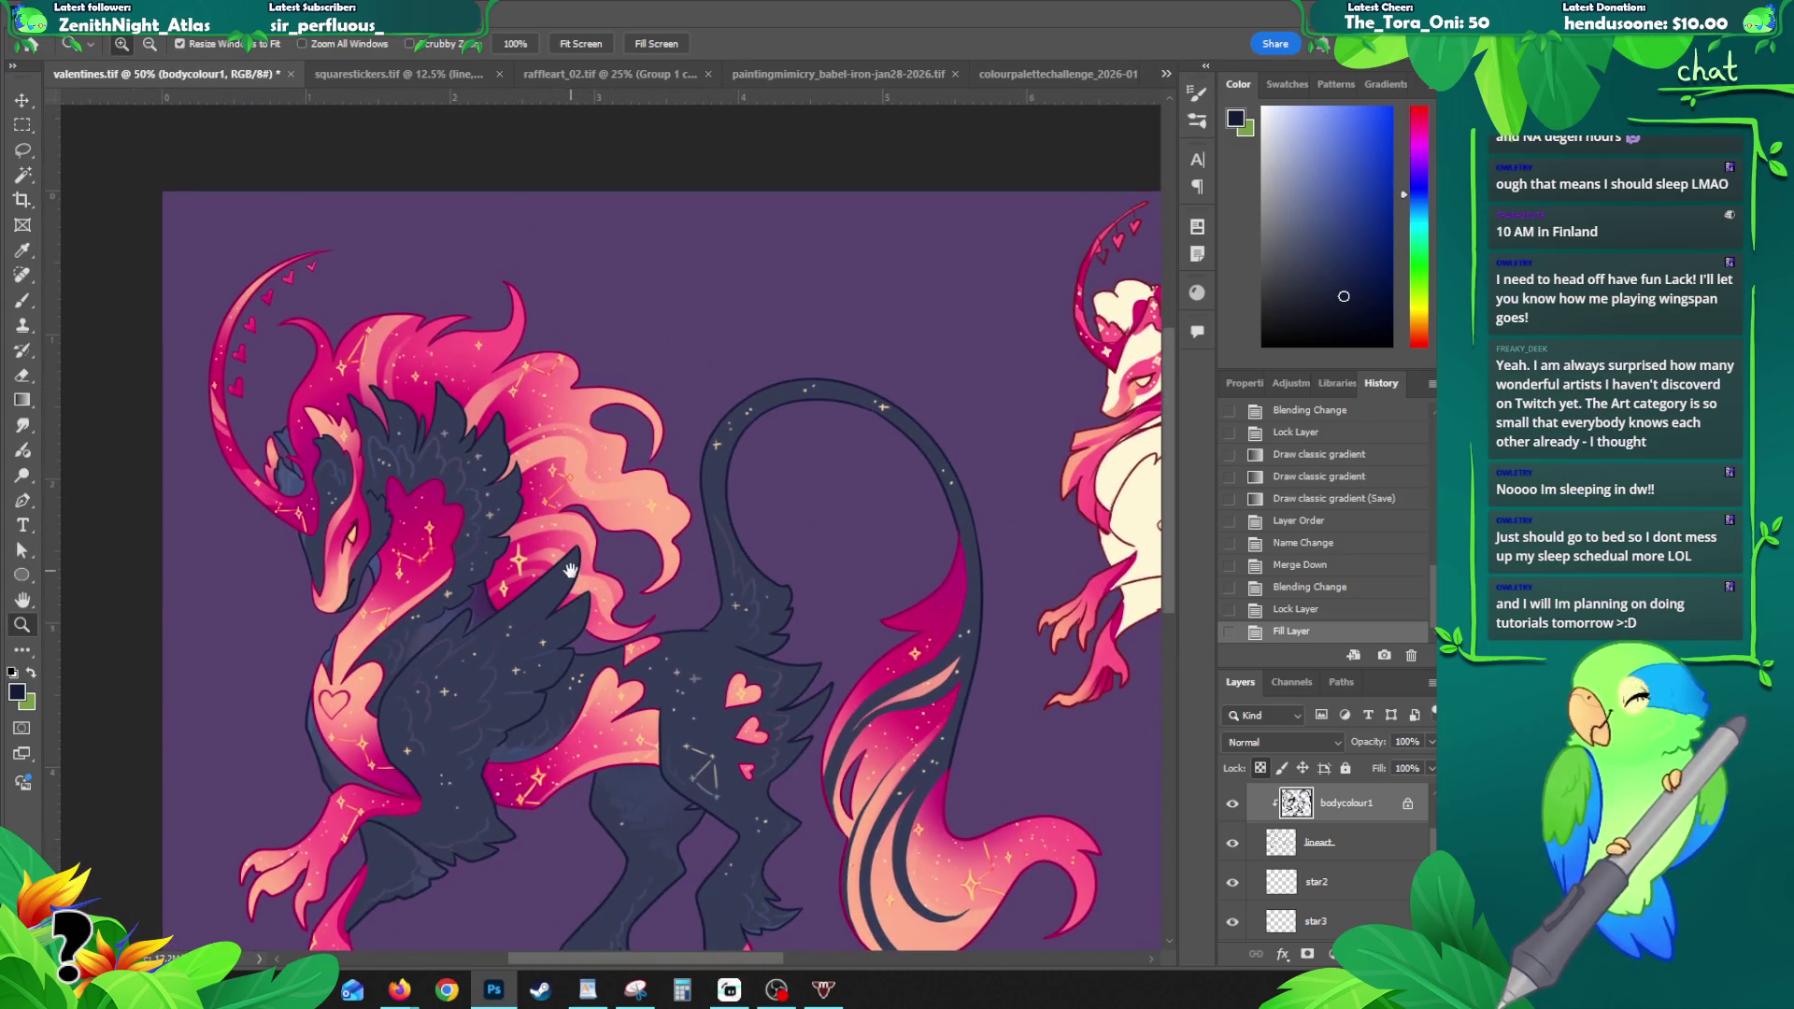
pyautogui.moveTo(655, 607); pyautogui.dragTo(463, 472)
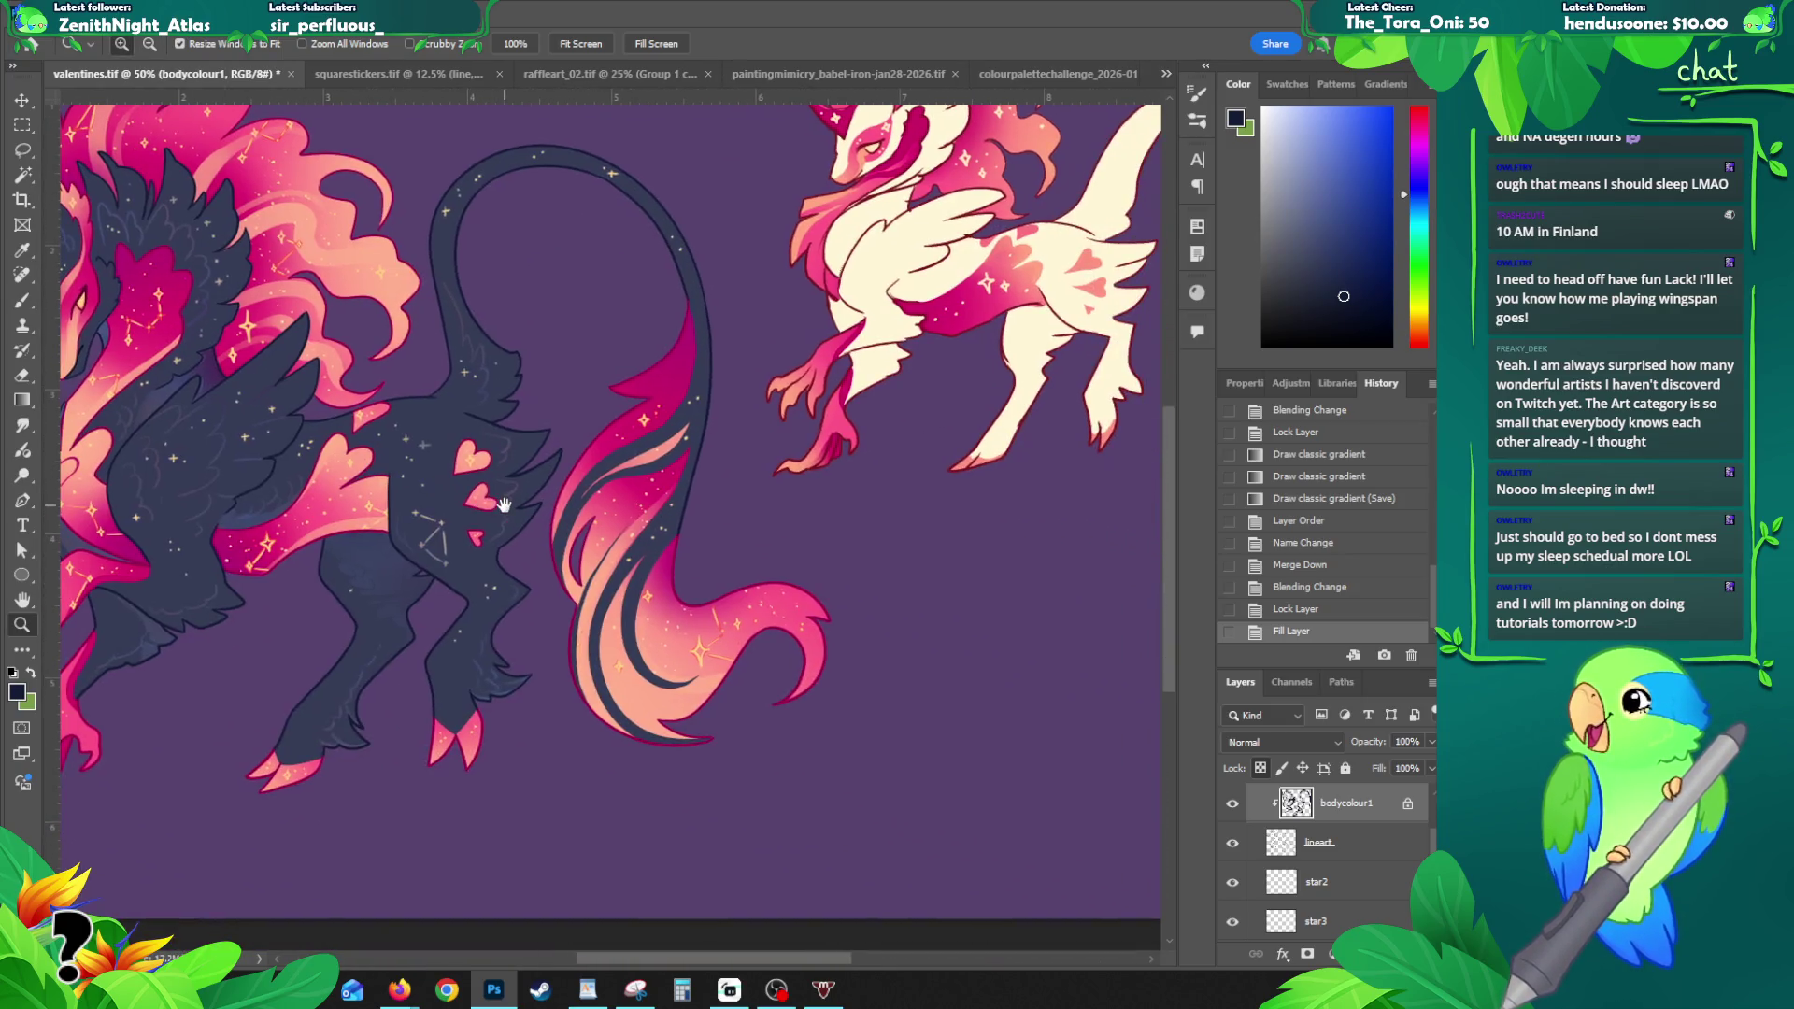
pyautogui.moveTo(449, 536)
pyautogui.mouseDown()
pyautogui.moveTo(604, 506)
pyautogui.moveTo(564, 552)
pyautogui.moveTo(561, 598)
pyautogui.moveTo(495, 591)
pyautogui.mouseUp()
pyautogui.keyDown('alt'); pyautogui.click(482, 554); pyautogui.keyUp('alt')
pyautogui.moveTo(430, 510); pyautogui.dragTo(380, 519)
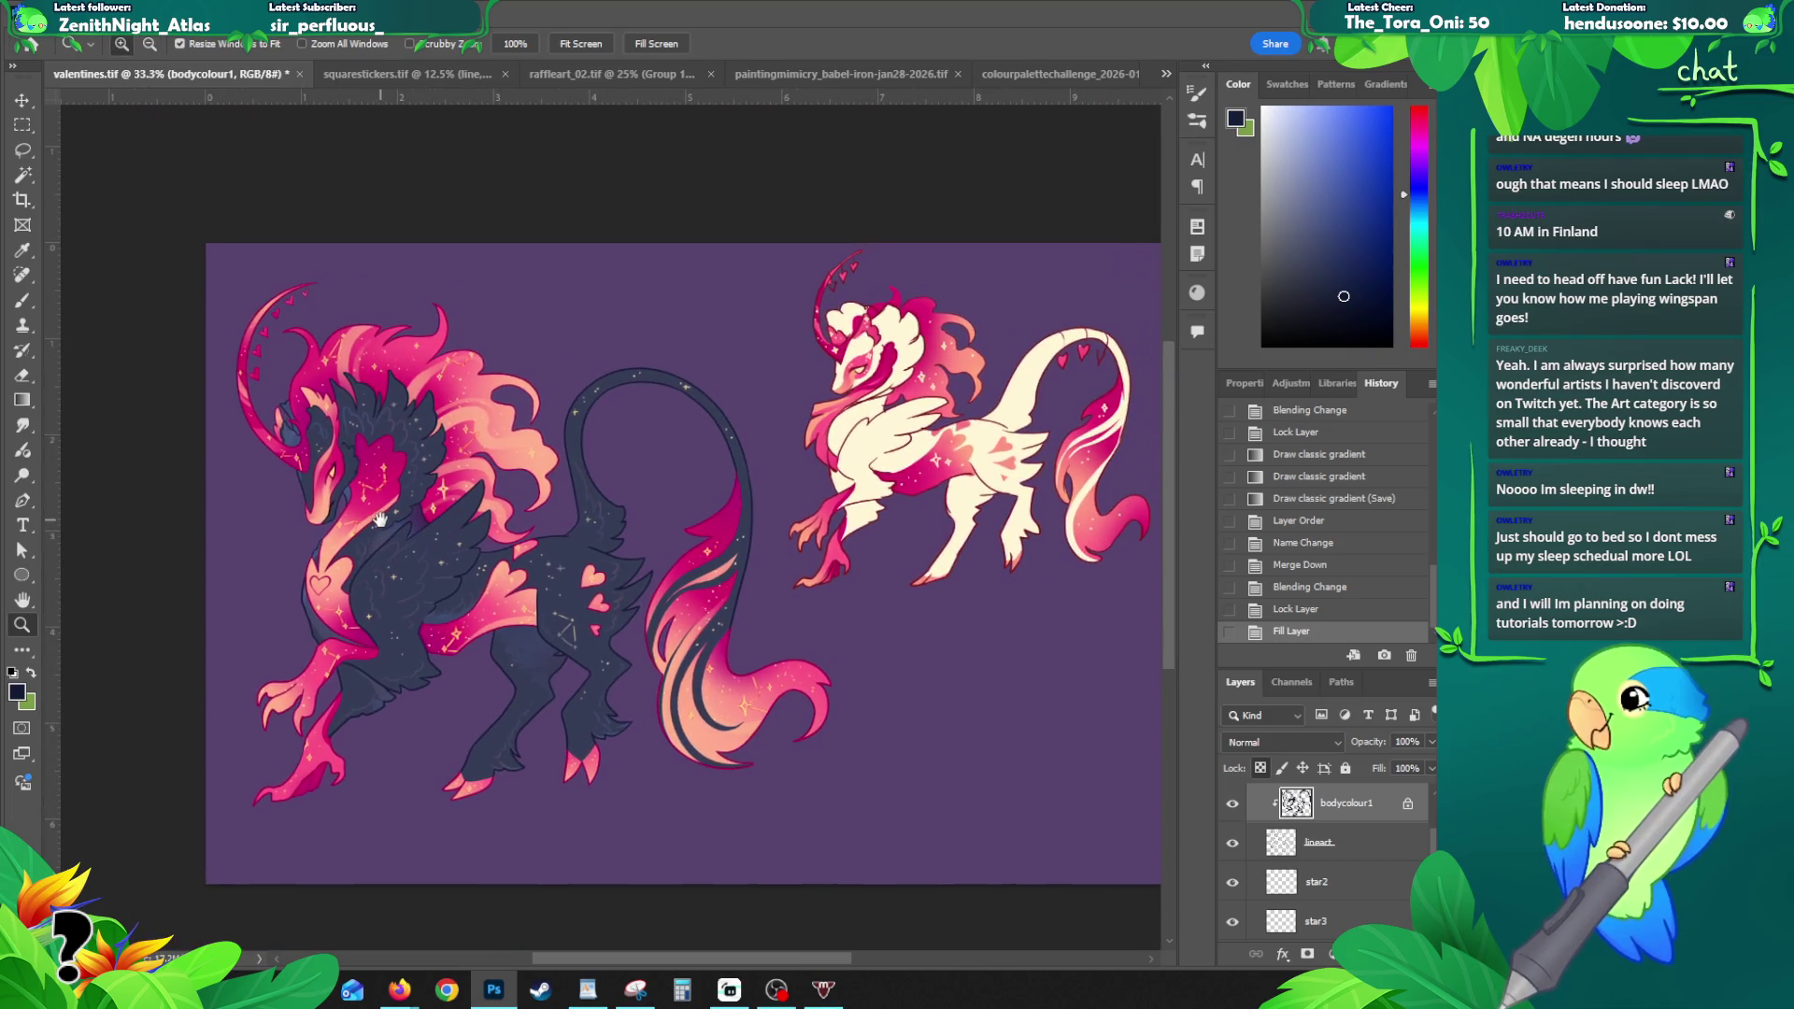
pyautogui.click(387, 561)
# - Pick the detailing layer from the artwork and hide it
pyautogui.press('v')
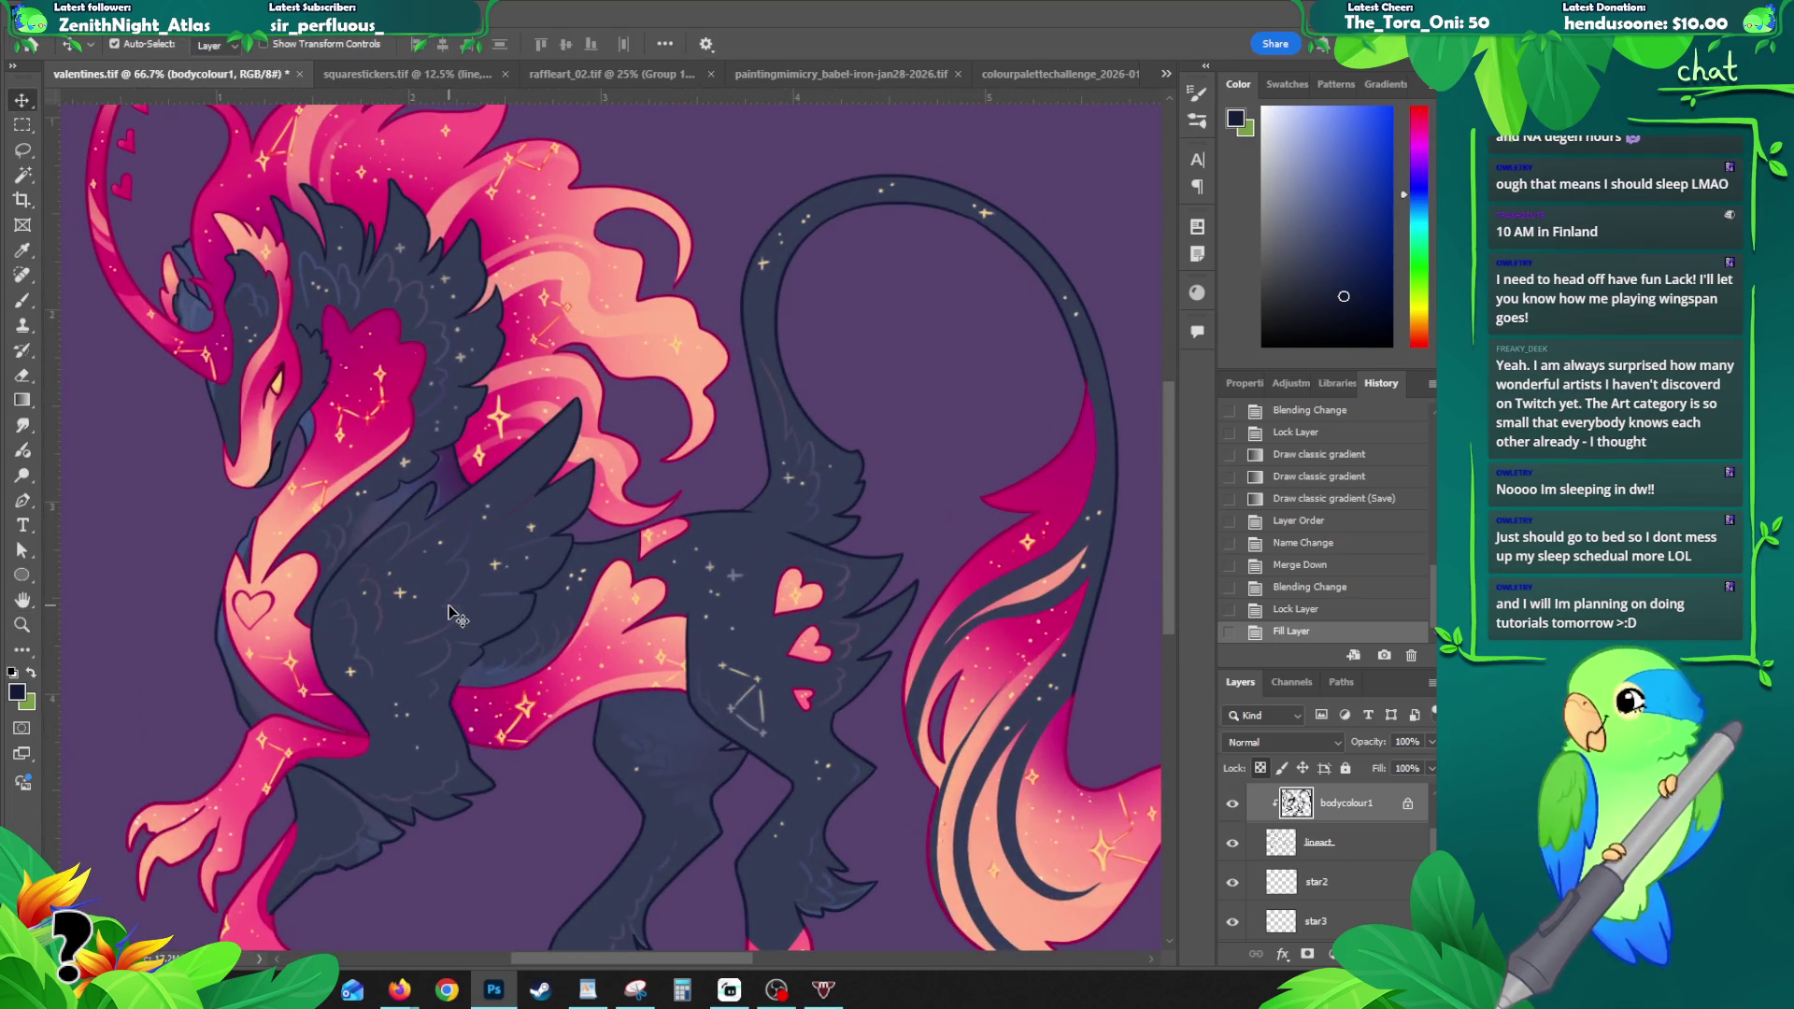
pyautogui.click(448, 612)
pyautogui.click(1232, 923)
pyautogui.click(1232, 923)
pyautogui.click(1231, 925)
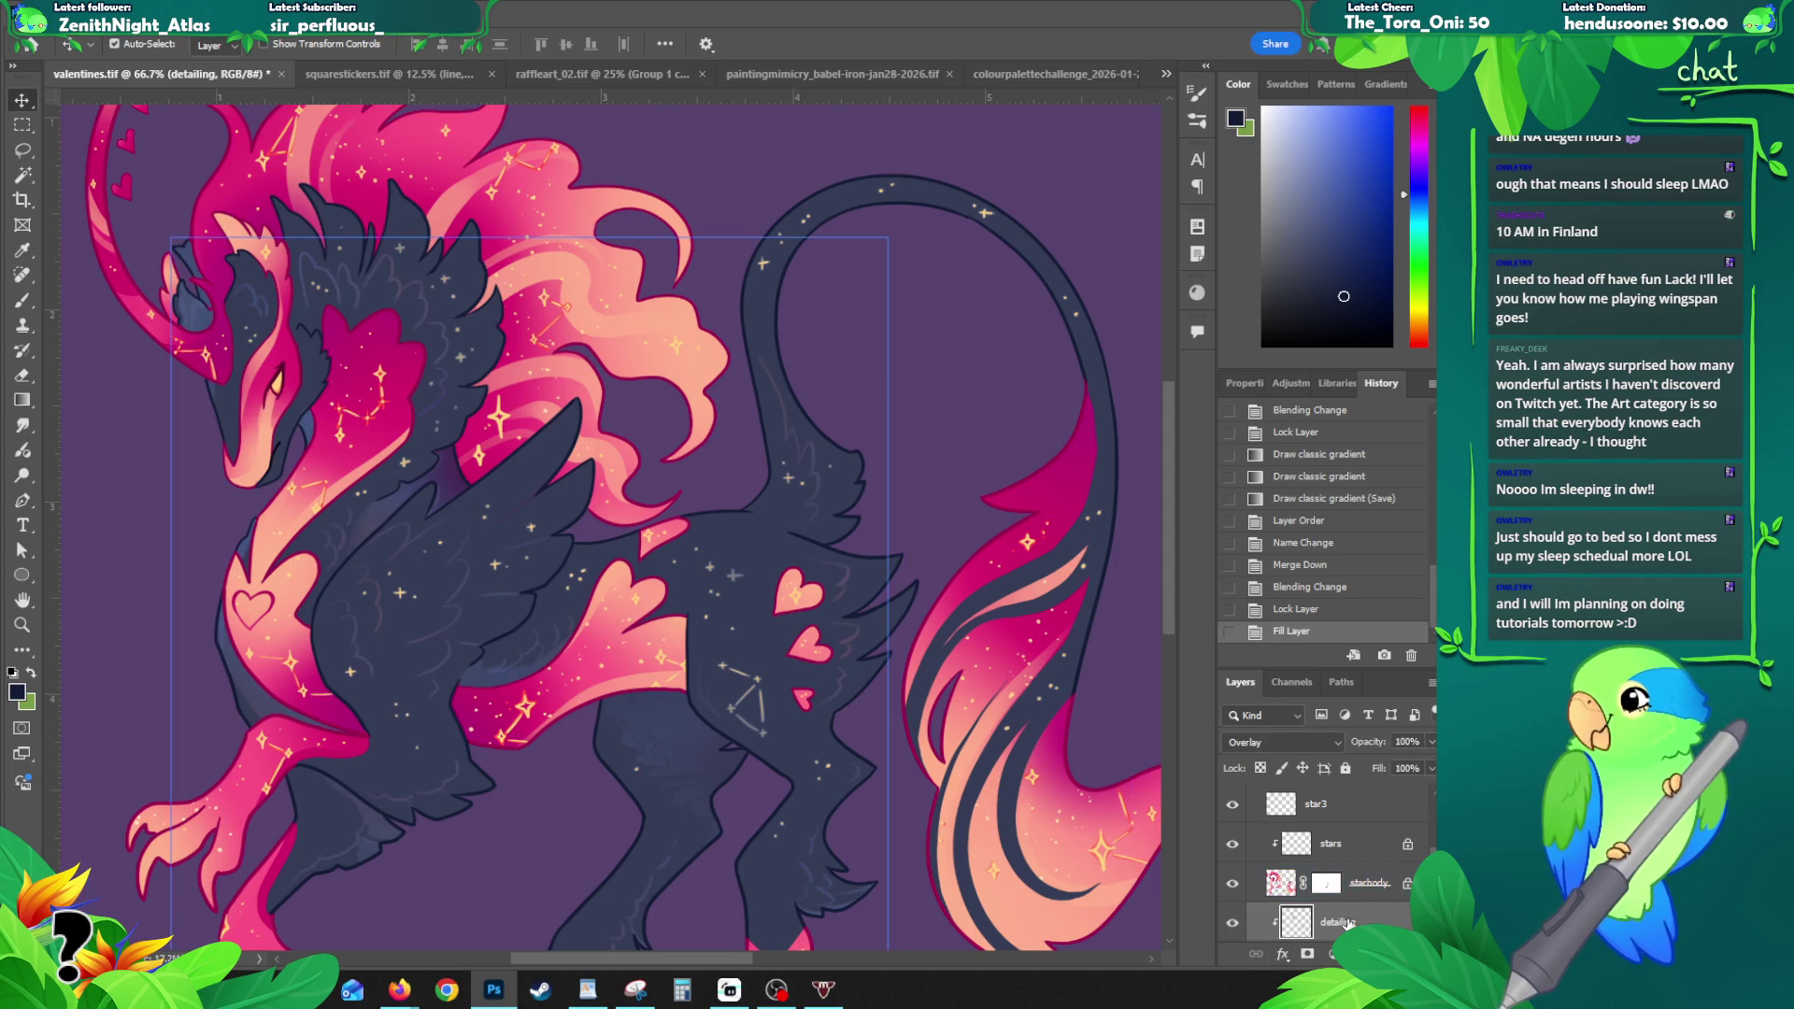
# - Toggle the fur detailing layer off and on to compare, then zoom out to 50%
pyautogui.click(1232, 926)
pyautogui.click(1232, 925)
pyautogui.click(1231, 925)
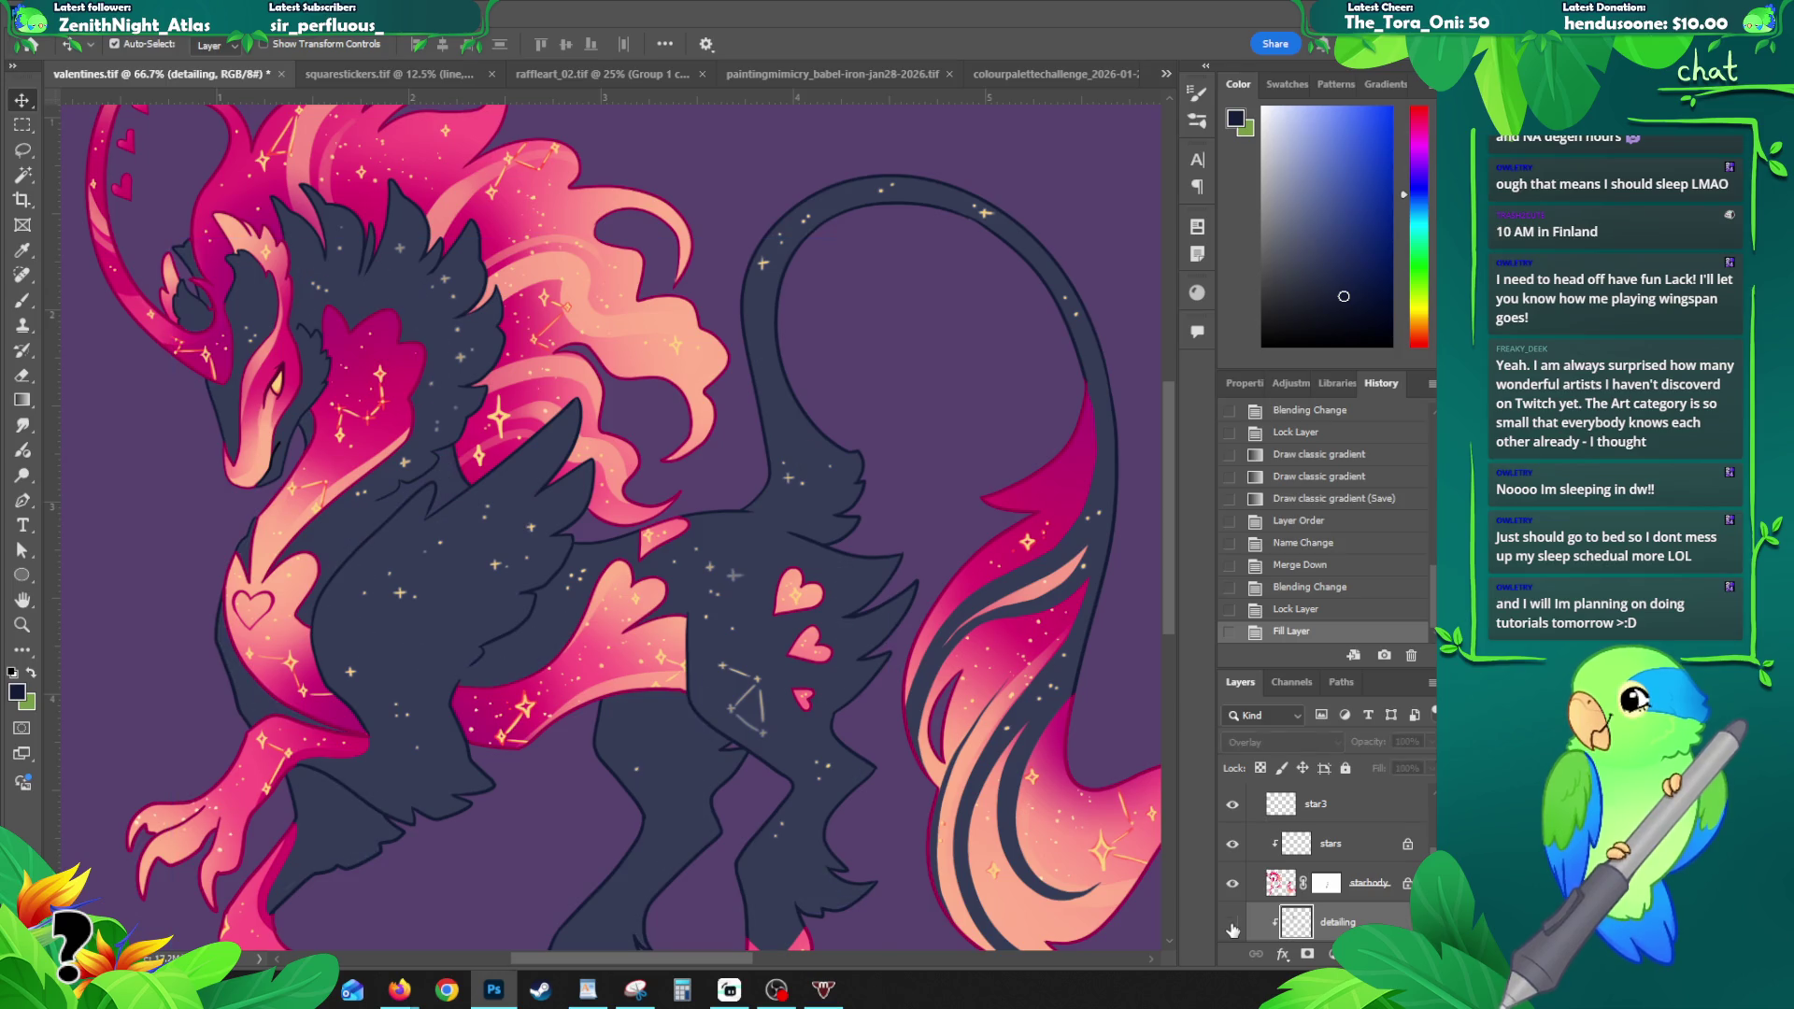
pyautogui.click(1232, 925)
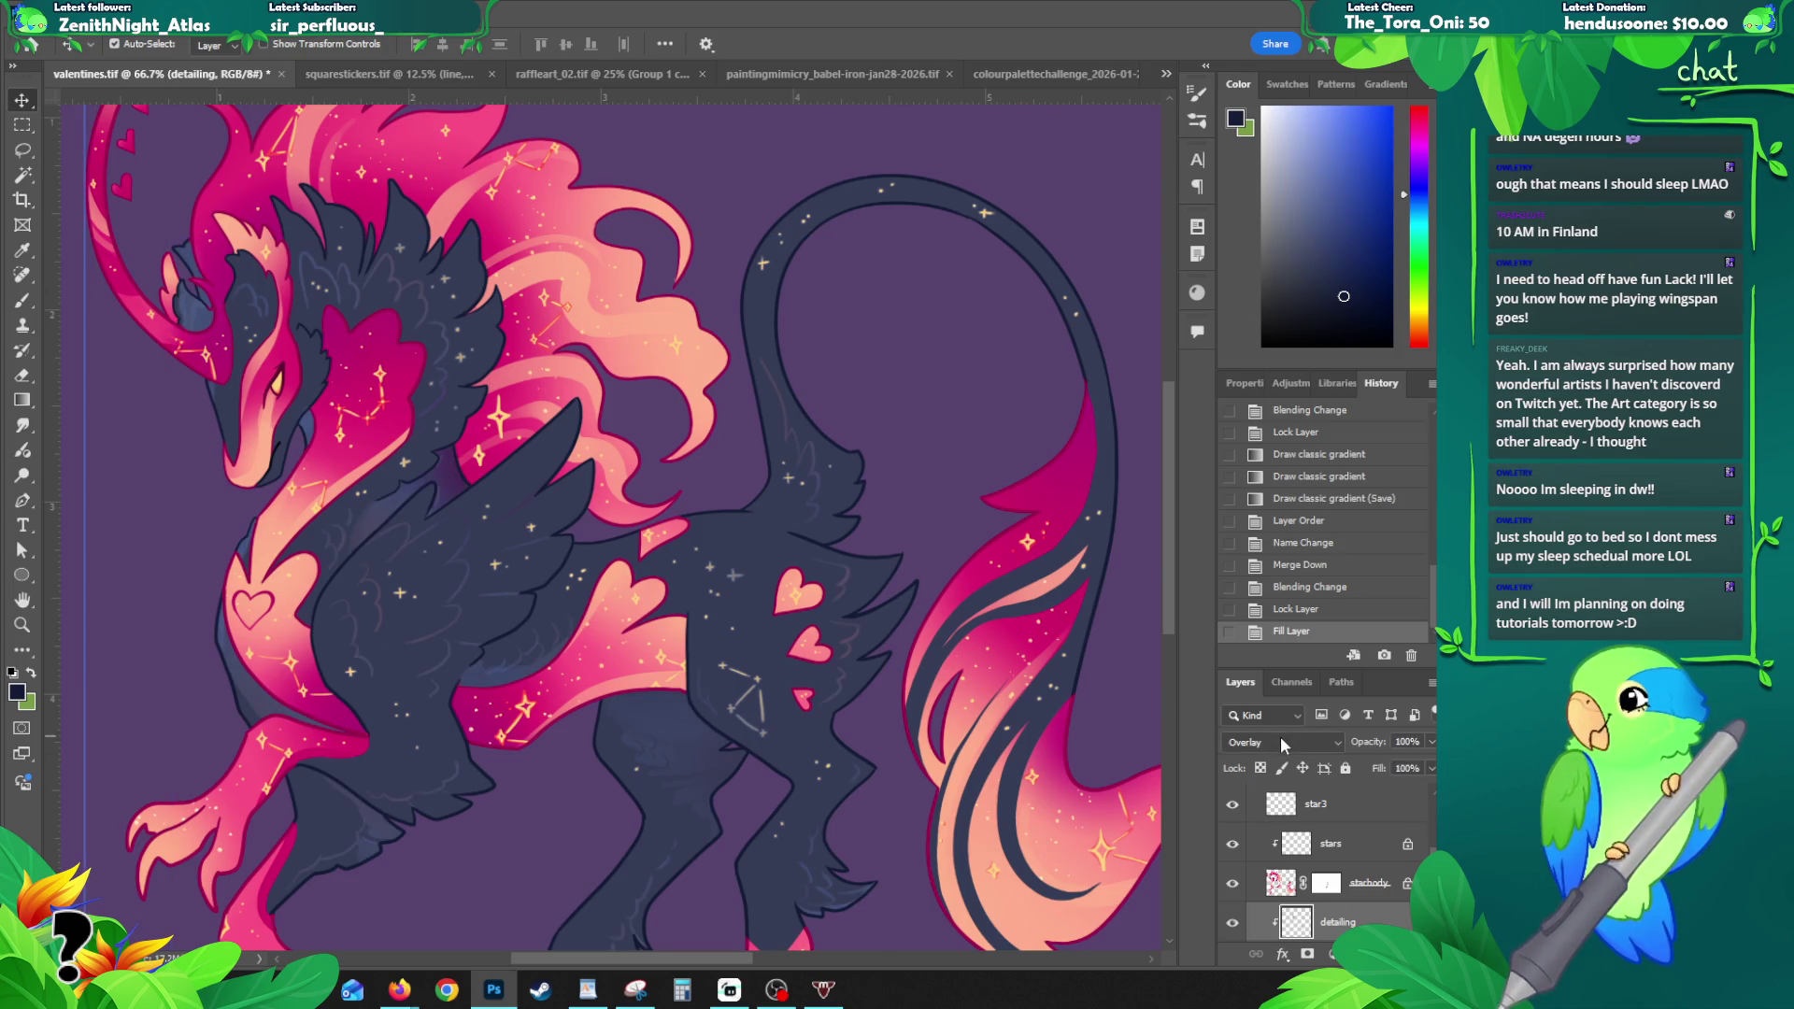
pyautogui.press('z')
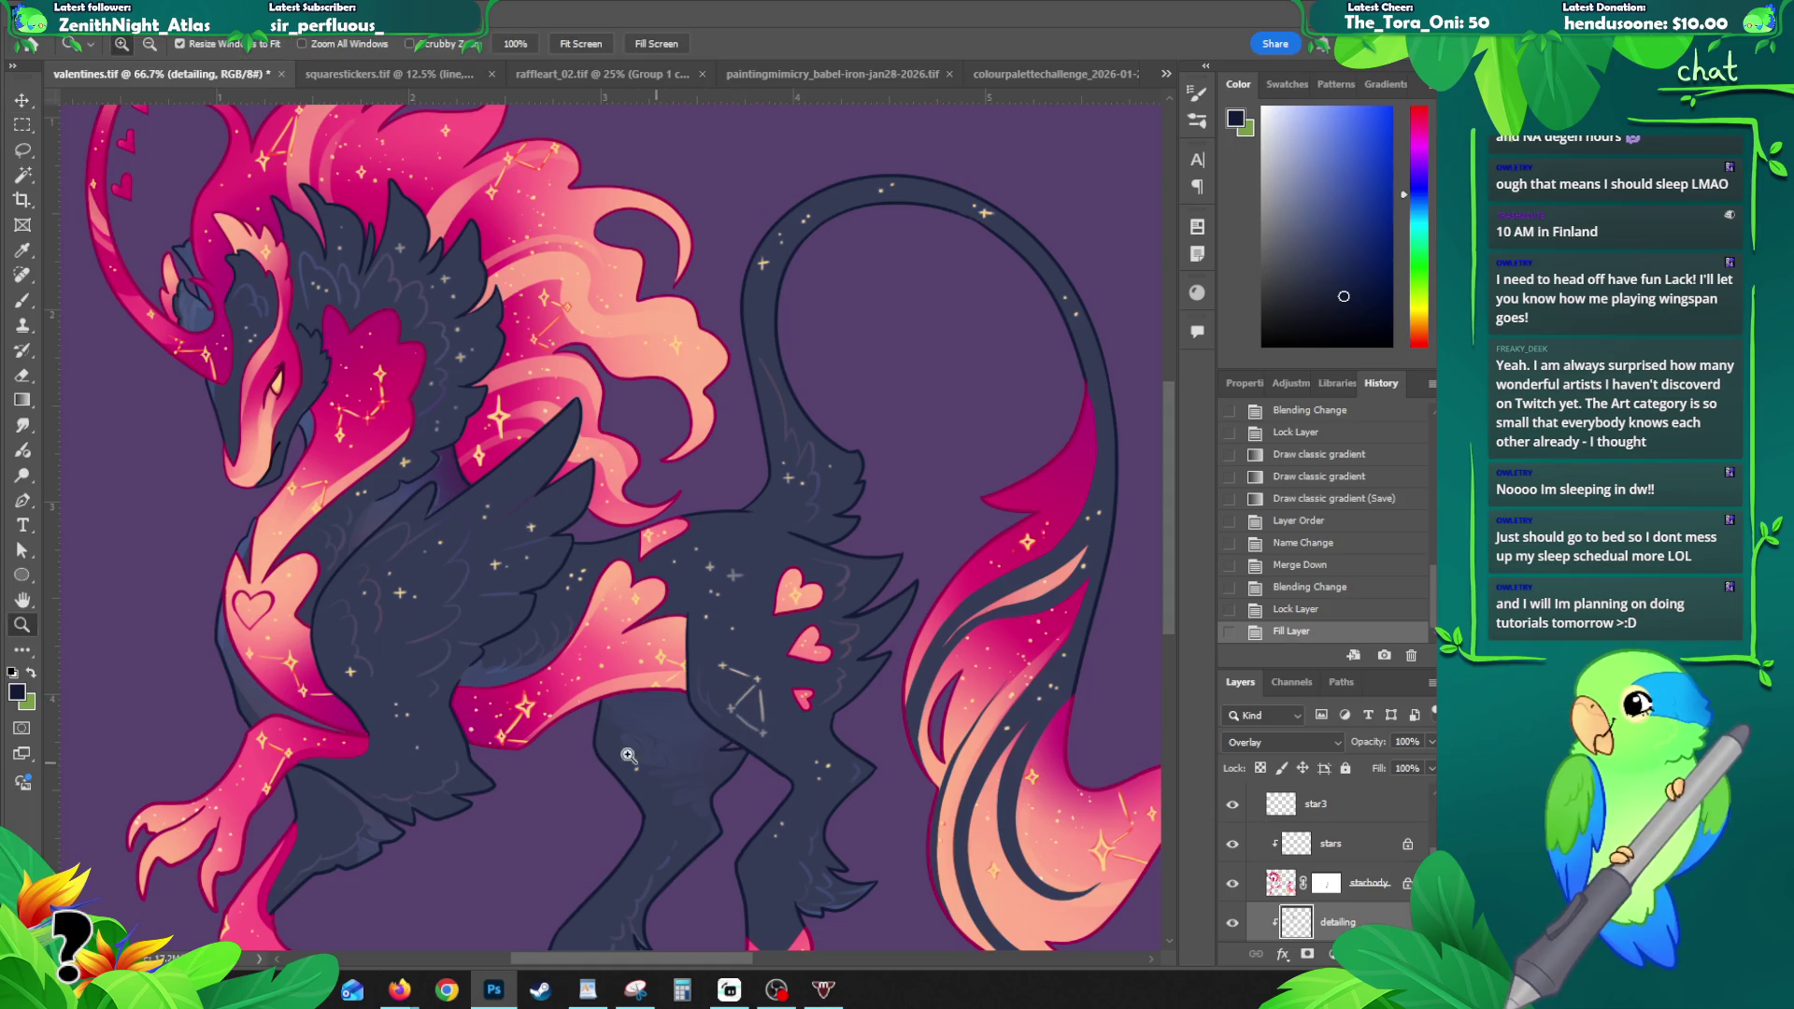
pyautogui.keyDown('alt'); pyautogui.click(616, 736); pyautogui.keyUp('alt')
pyautogui.keyDown('alt'); pyautogui.click(617, 736); pyautogui.keyUp('alt')
# - Lock the detailing layer's transparent pixels and try a sampled purple gradient at the wing base
pyautogui.click(1260, 768)
pyautogui.press('b')
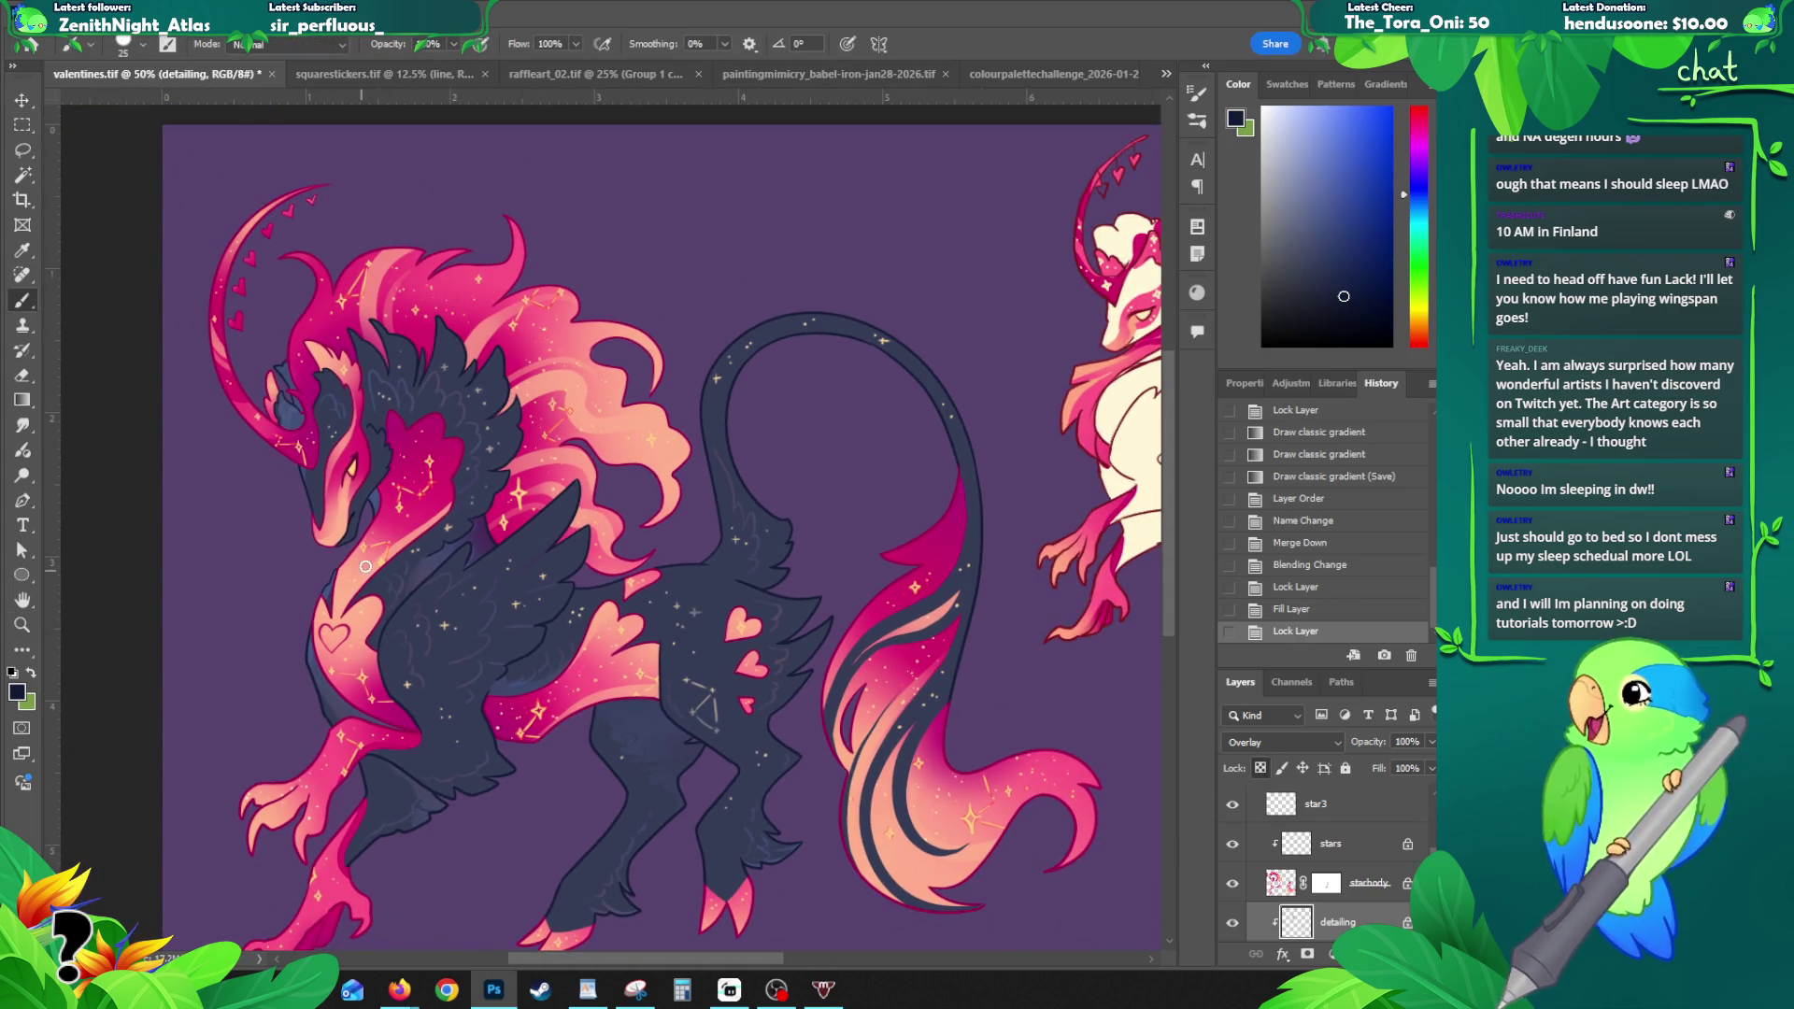
pyautogui.keyDown('alt'); pyautogui.click(479, 540); pyautogui.keyUp('alt')
pyautogui.press('g')
pyautogui.moveTo(472, 568); pyautogui.dragTo(450, 509)
pyautogui.hotkey('ctrl', 'z')
pyautogui.moveTo(481, 580); pyautogui.dragTo(462, 516)
# - Try and undo several trial gradients over the leg and wing, then recentre the whole creature
pyautogui.moveTo(415, 679); pyautogui.dragTo(447, 628)
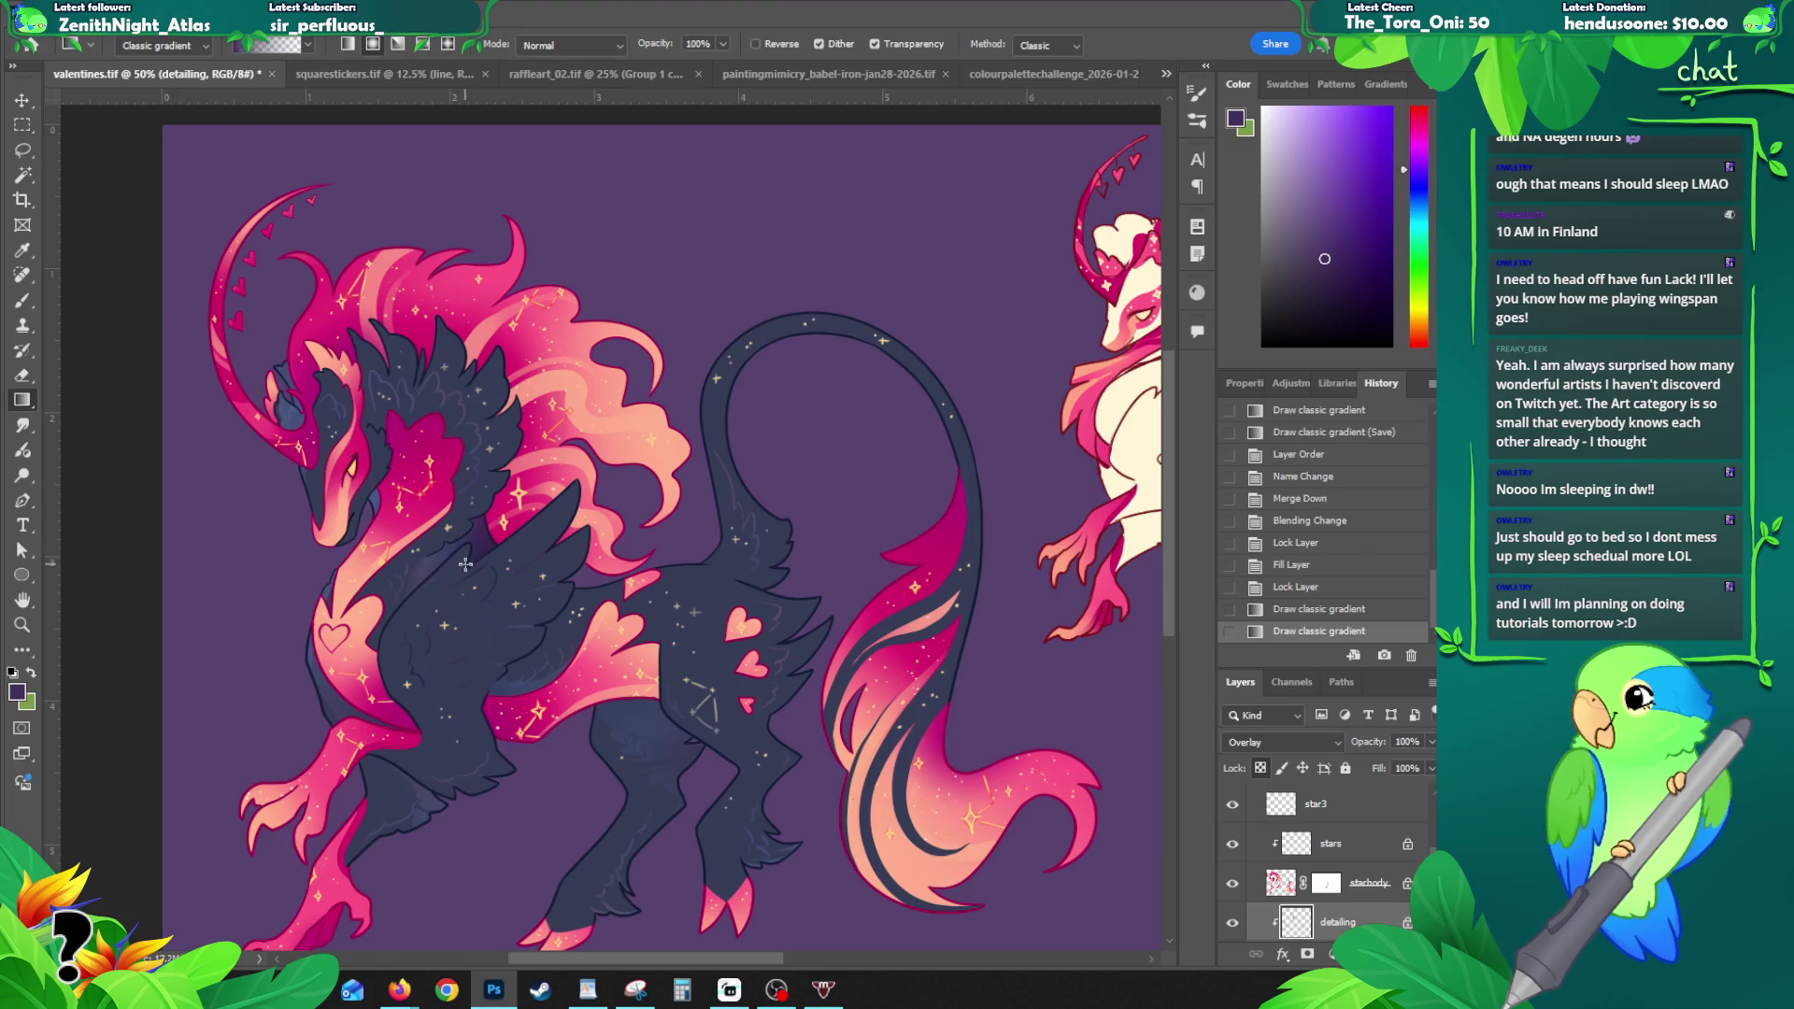
pyautogui.hotkey('ctrl', 'z')
pyautogui.hotkey('ctrl', 'z')
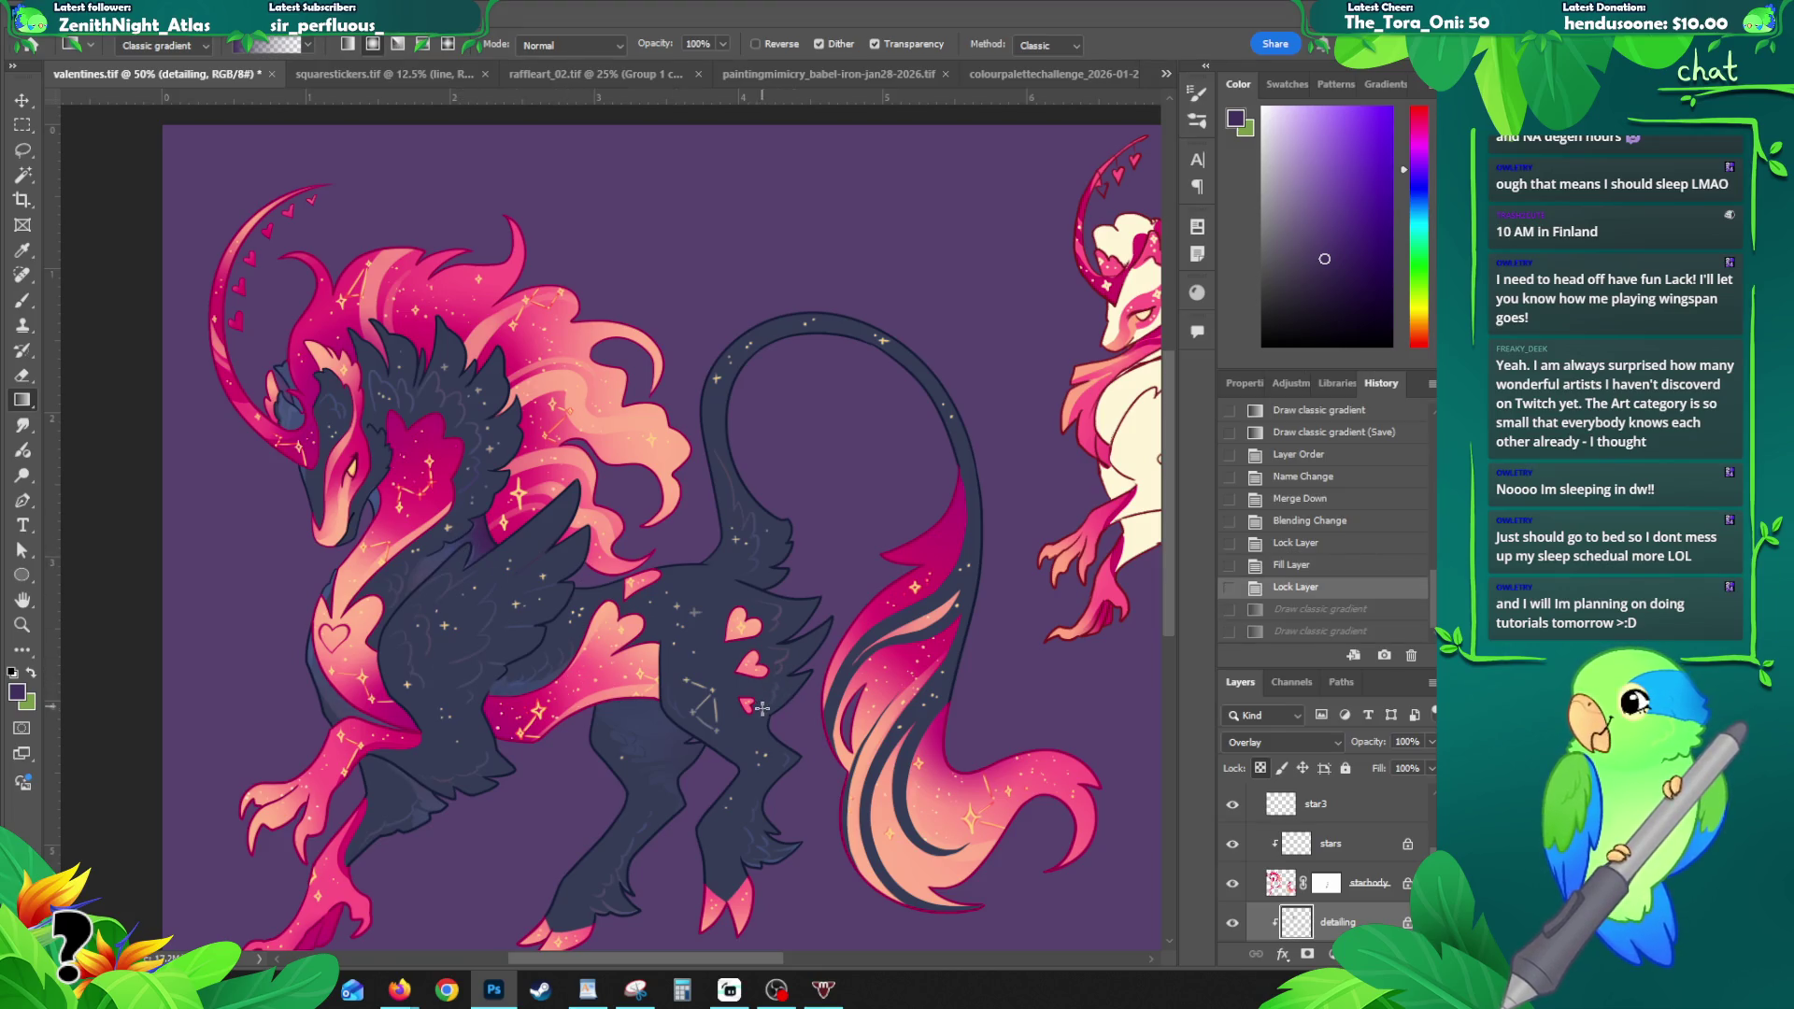
pyautogui.moveTo(763, 708); pyautogui.dragTo(718, 563)
pyautogui.hotkey('ctrl', 'z')
pyautogui.moveTo(645, 753); pyautogui.dragTo(523, 842)
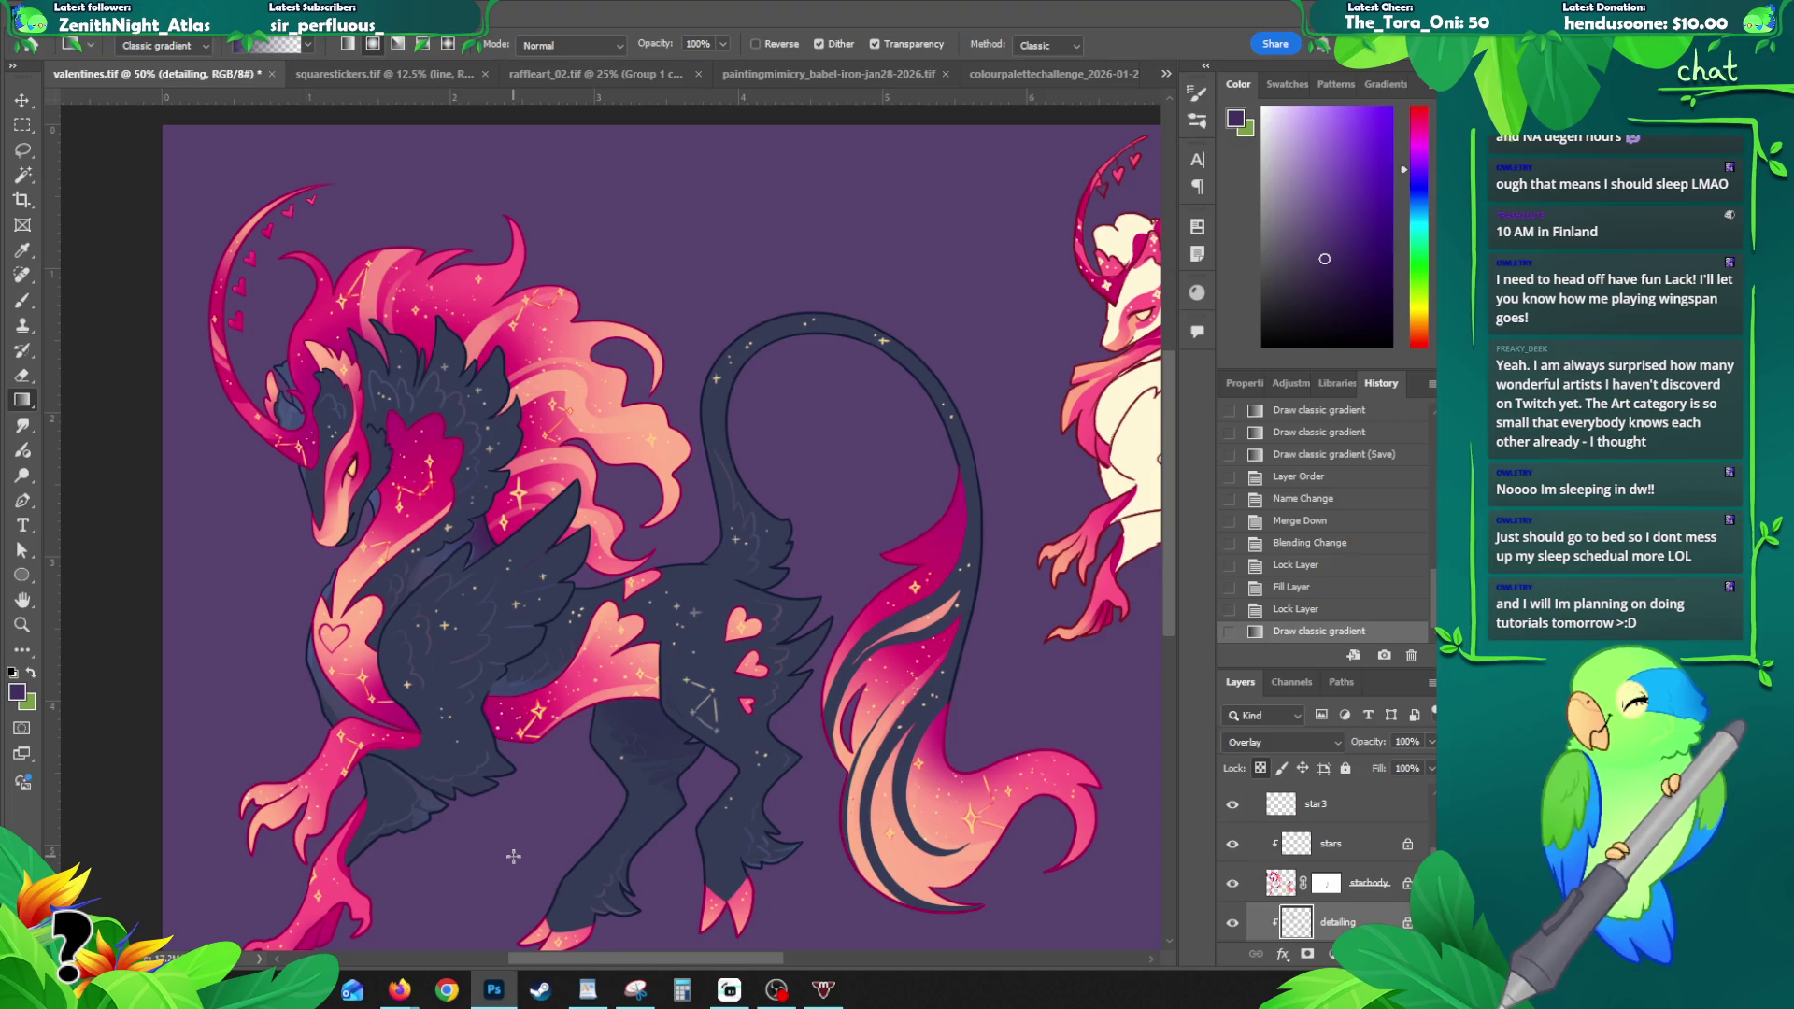
pyautogui.hotkey('ctrl', 'z')
pyautogui.moveTo(596, 743)
pyautogui.mouseDown()
pyautogui.moveTo(654, 703)
pyautogui.moveTo(715, 723)
pyautogui.mouseUp()
pyautogui.hotkey('ctrl', 'z')
pyautogui.hotkey('ctrl', 'z')
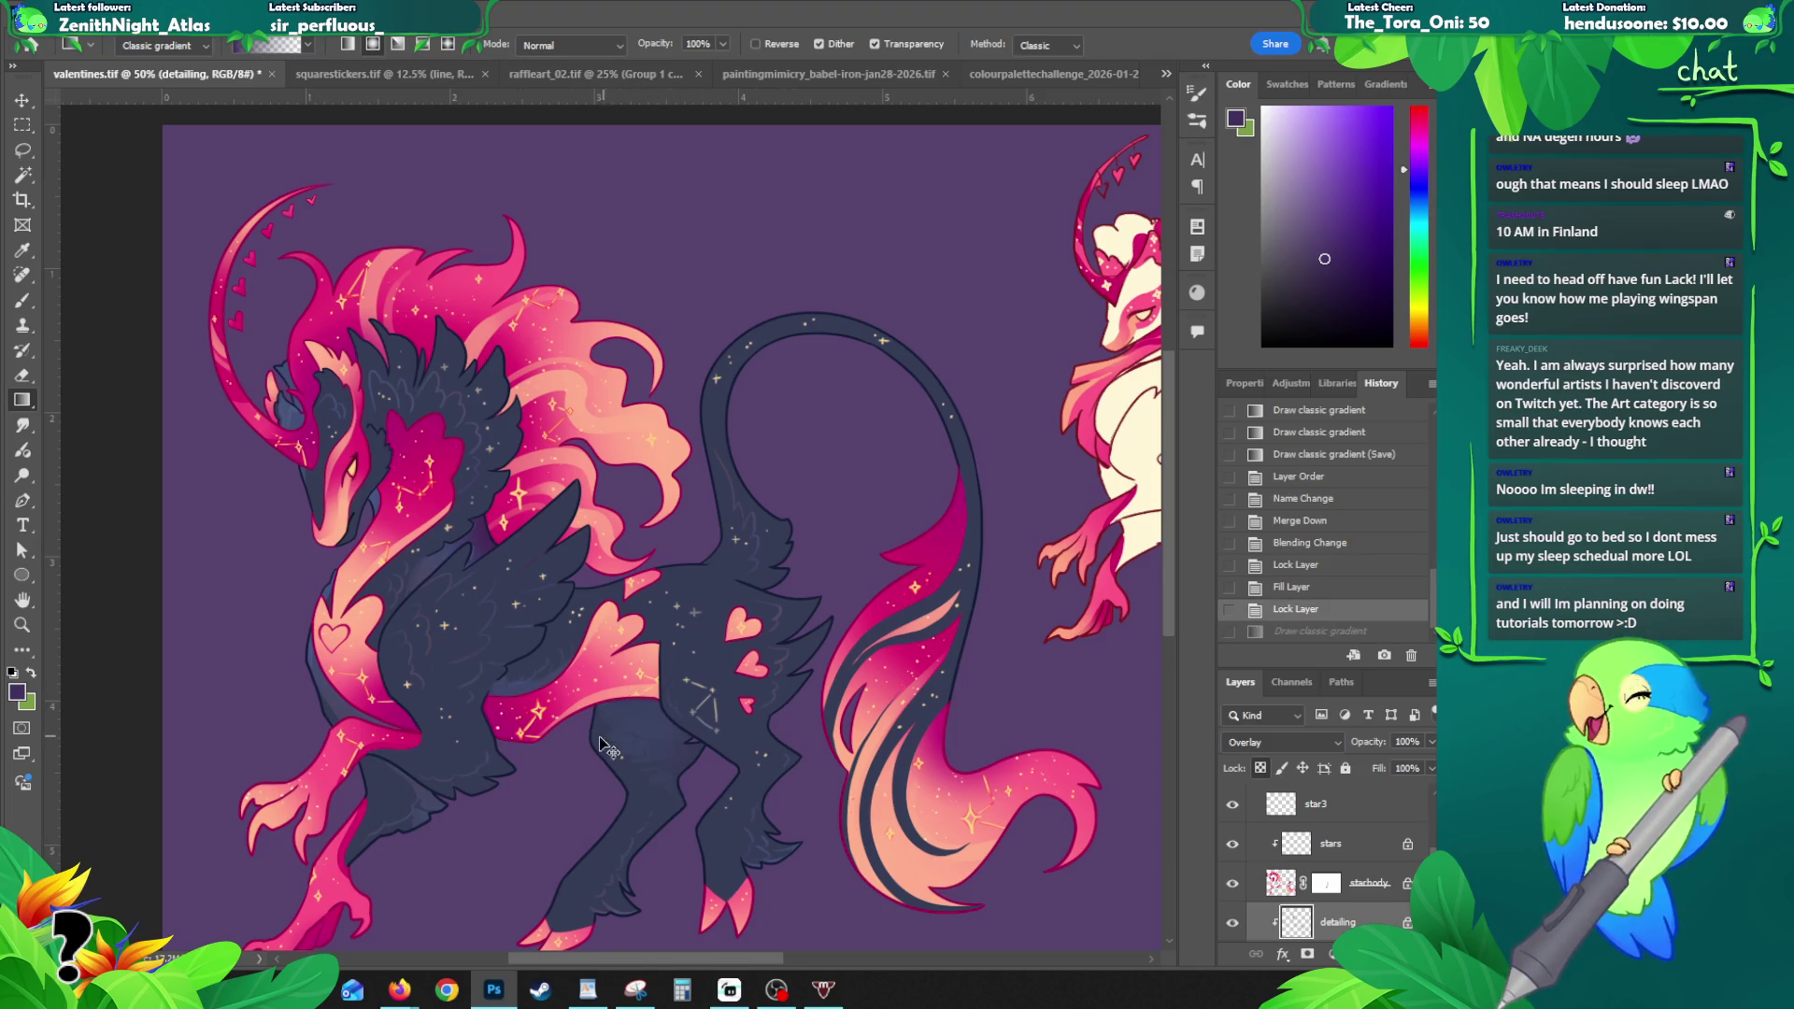
pyautogui.moveTo(592, 740); pyautogui.dragTo(702, 705)
pyautogui.press('z')
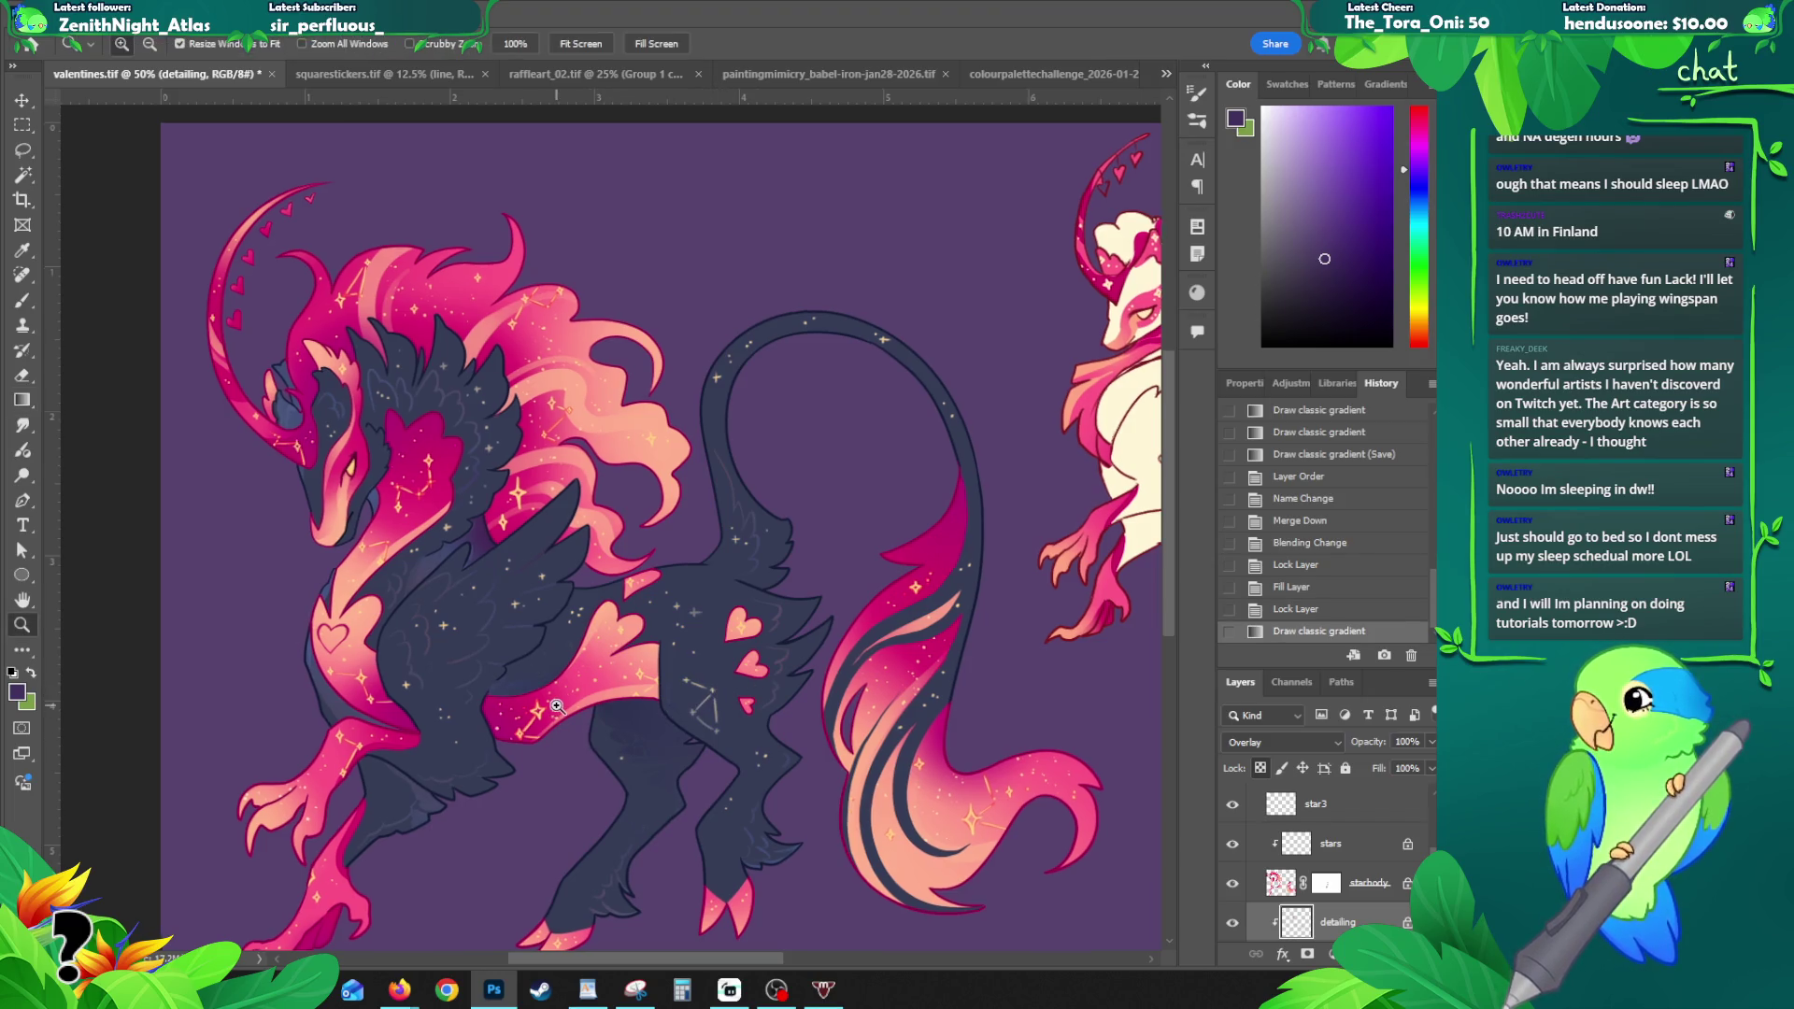
pyautogui.click(561, 701)
pyautogui.hotkey('ctrl', 'z')
pyautogui.keyDown('alt'); pyautogui.click(777, 692); pyautogui.keyUp('alt')
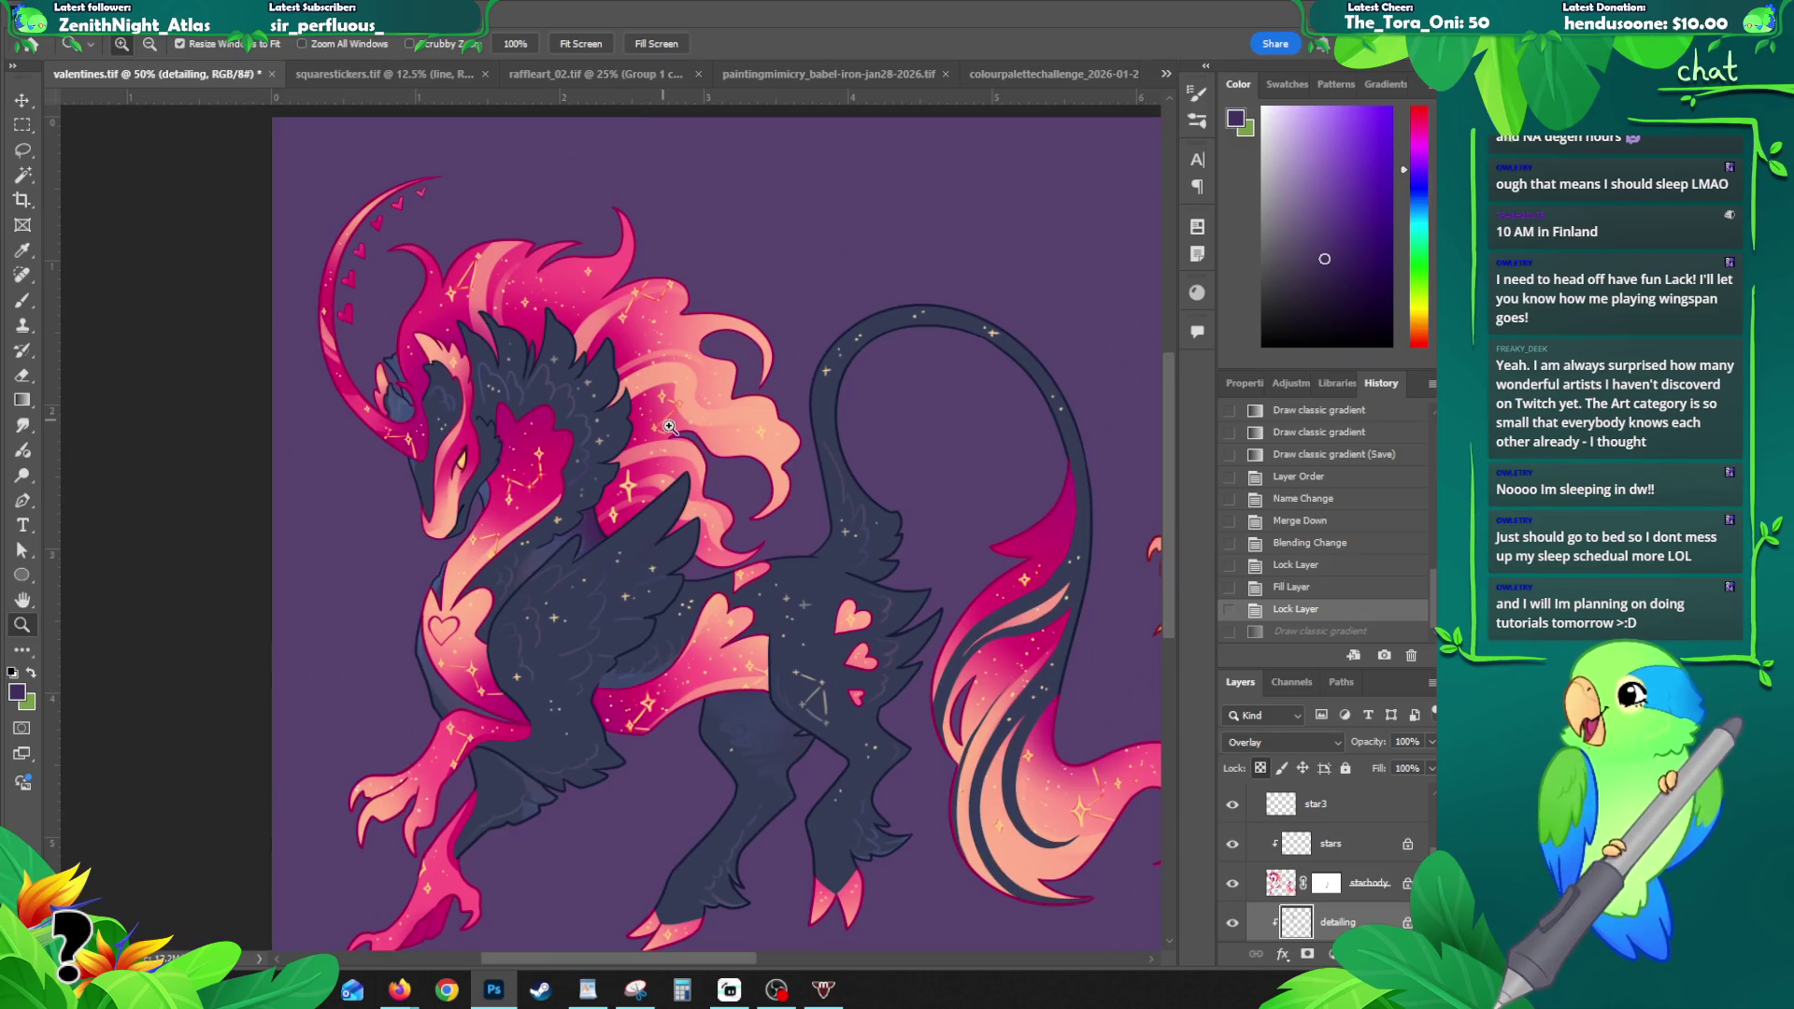
pyautogui.moveTo(753, 522); pyautogui.dragTo(743, 435)
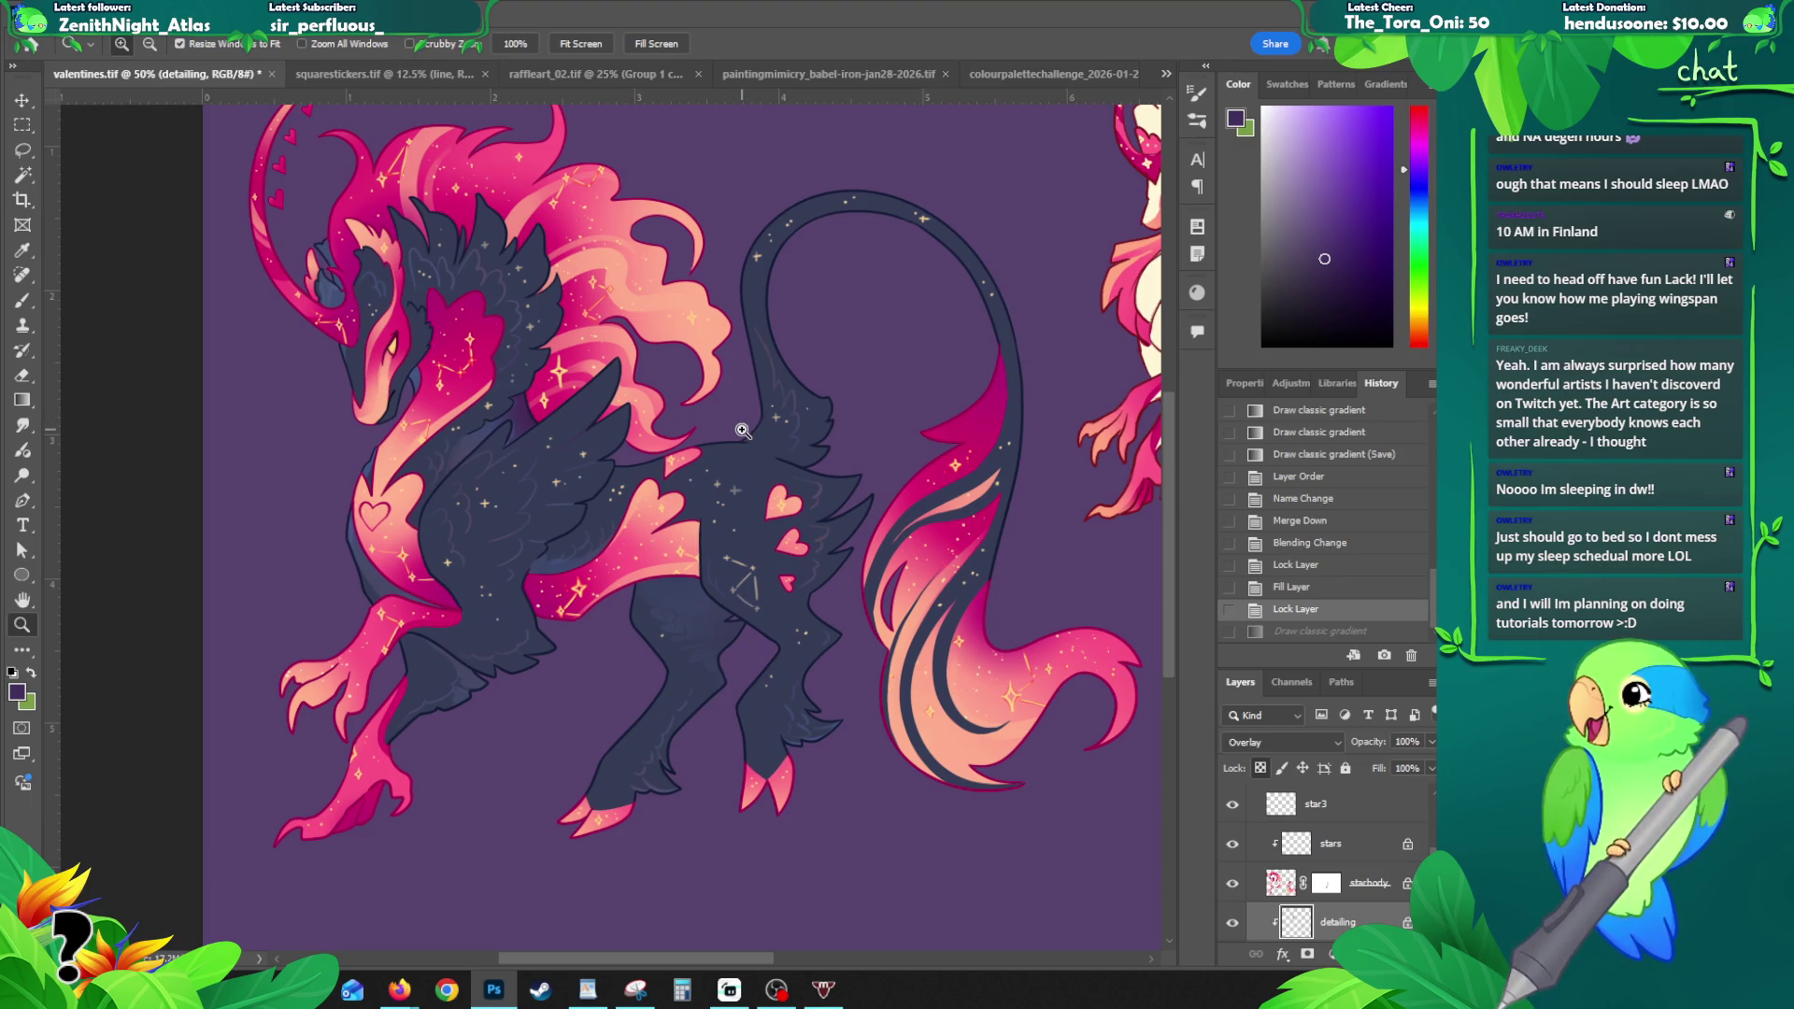
# - Lasso the far legs, shade them with a purple gradient, compare via undo/redo, then deselect
pyautogui.press('l')
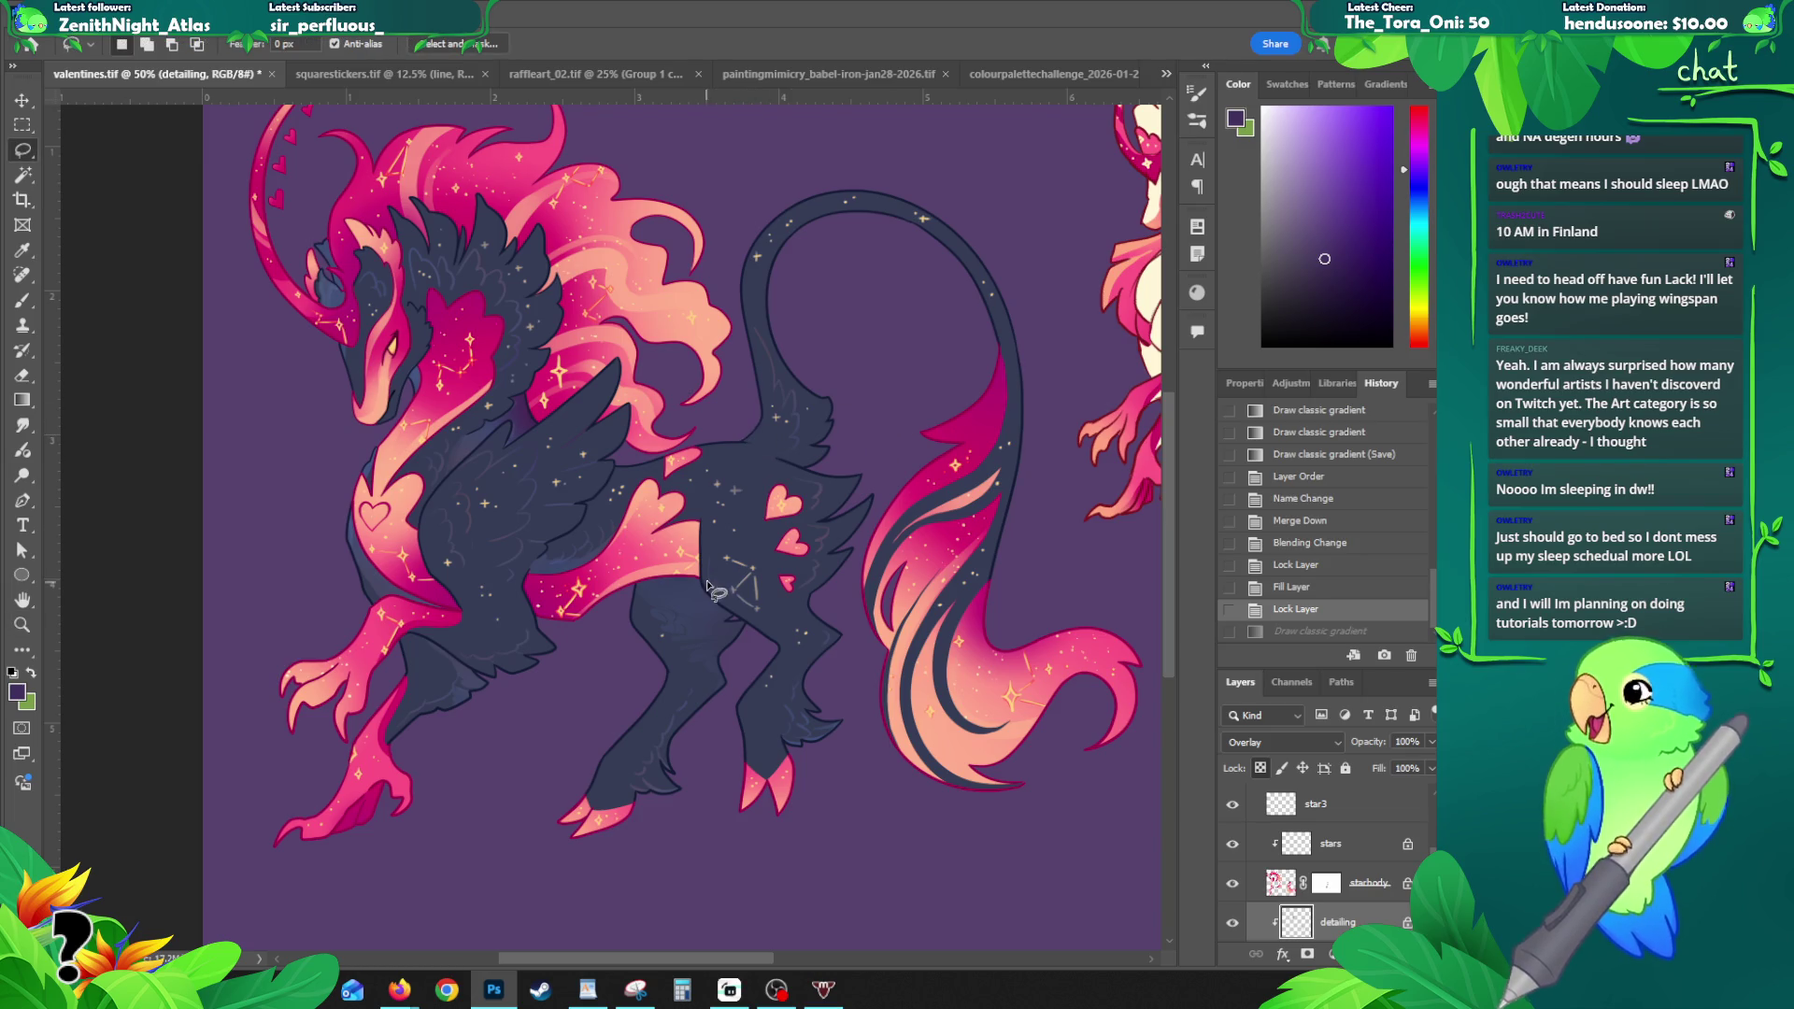
pyautogui.moveTo(743, 510)
pyautogui.mouseDown()
pyautogui.moveTo(685, 459)
pyautogui.moveTo(572, 512)
pyautogui.moveTo(548, 647)
pyautogui.moveTo(624, 614)
pyautogui.moveTo(638, 645)
pyautogui.moveTo(686, 594)
pyautogui.moveTo(685, 561)
pyautogui.moveTo(633, 486)
pyautogui.moveTo(599, 647)
pyautogui.mouseUp()
pyautogui.press('g')
pyautogui.hotkey('ctrl', 'z')
pyautogui.hotkey('ctrl', 'shift', 'z')
pyautogui.hotkey('ctrl', 'z')
pyautogui.hotkey('ctrl', 'shift', 'z')
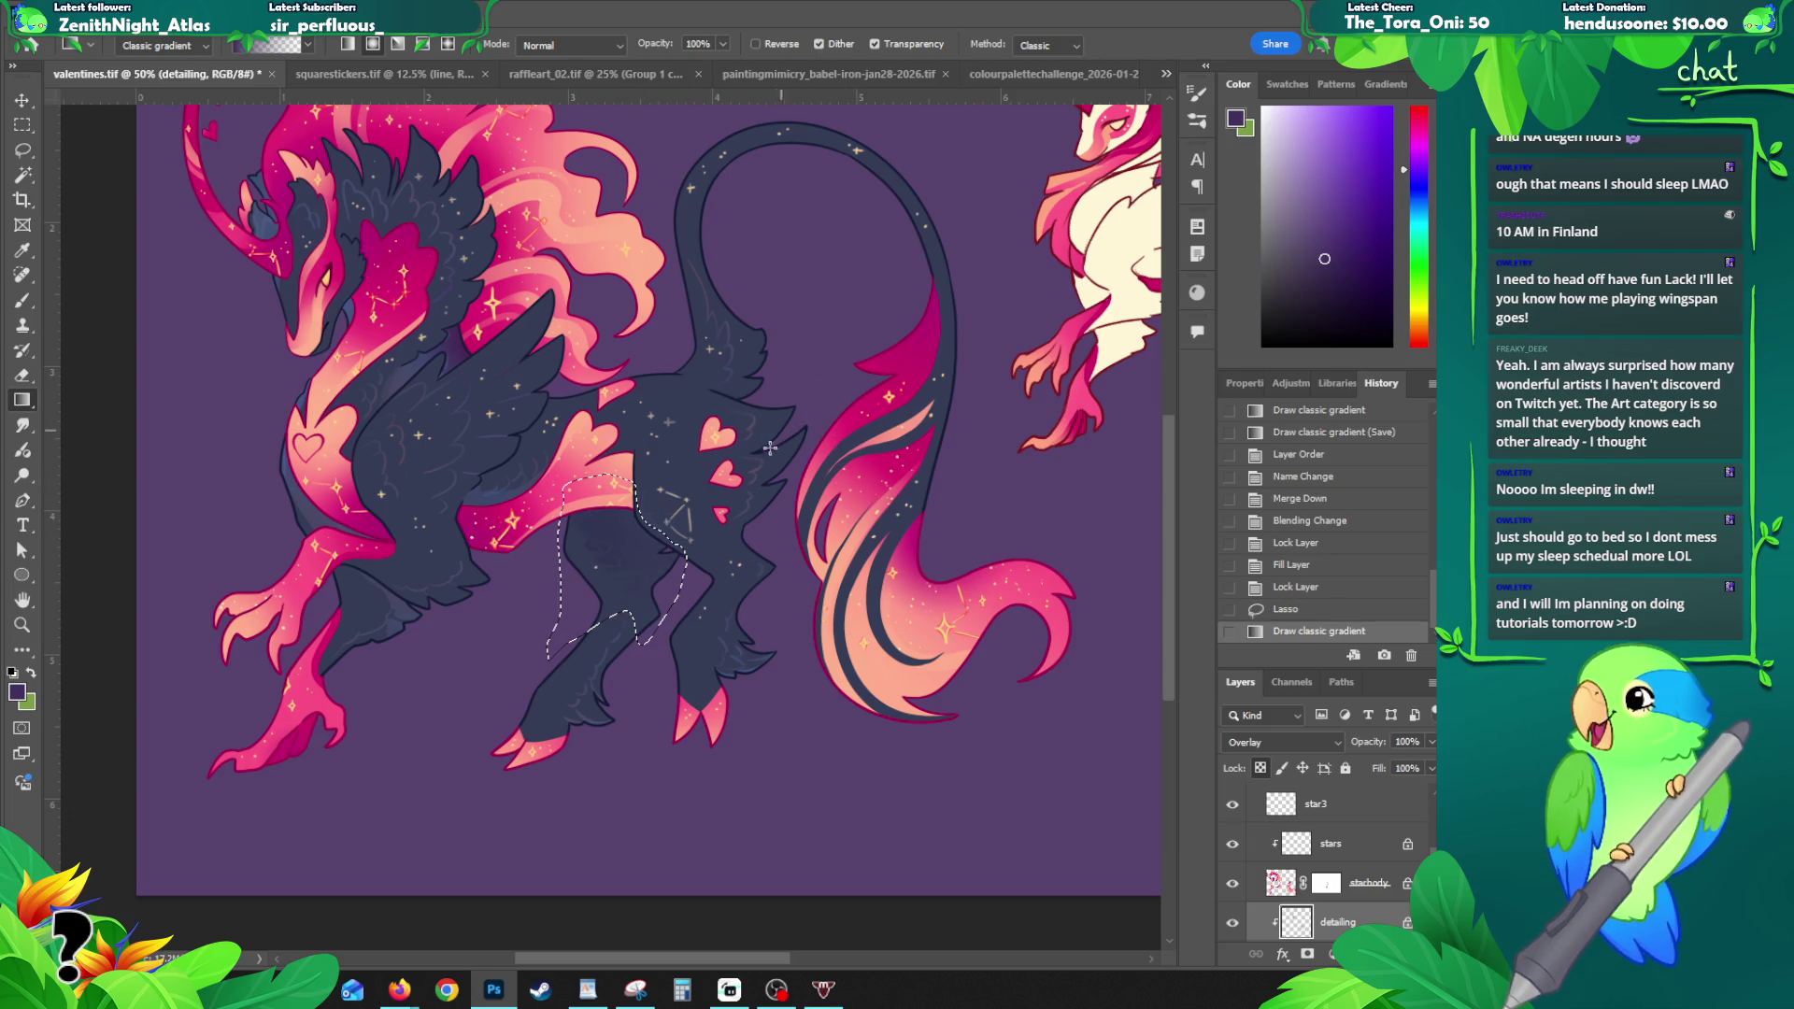
pyautogui.hotkey('ctrl', 'z')
pyautogui.hotkey('ctrl', 'shift', 'z')
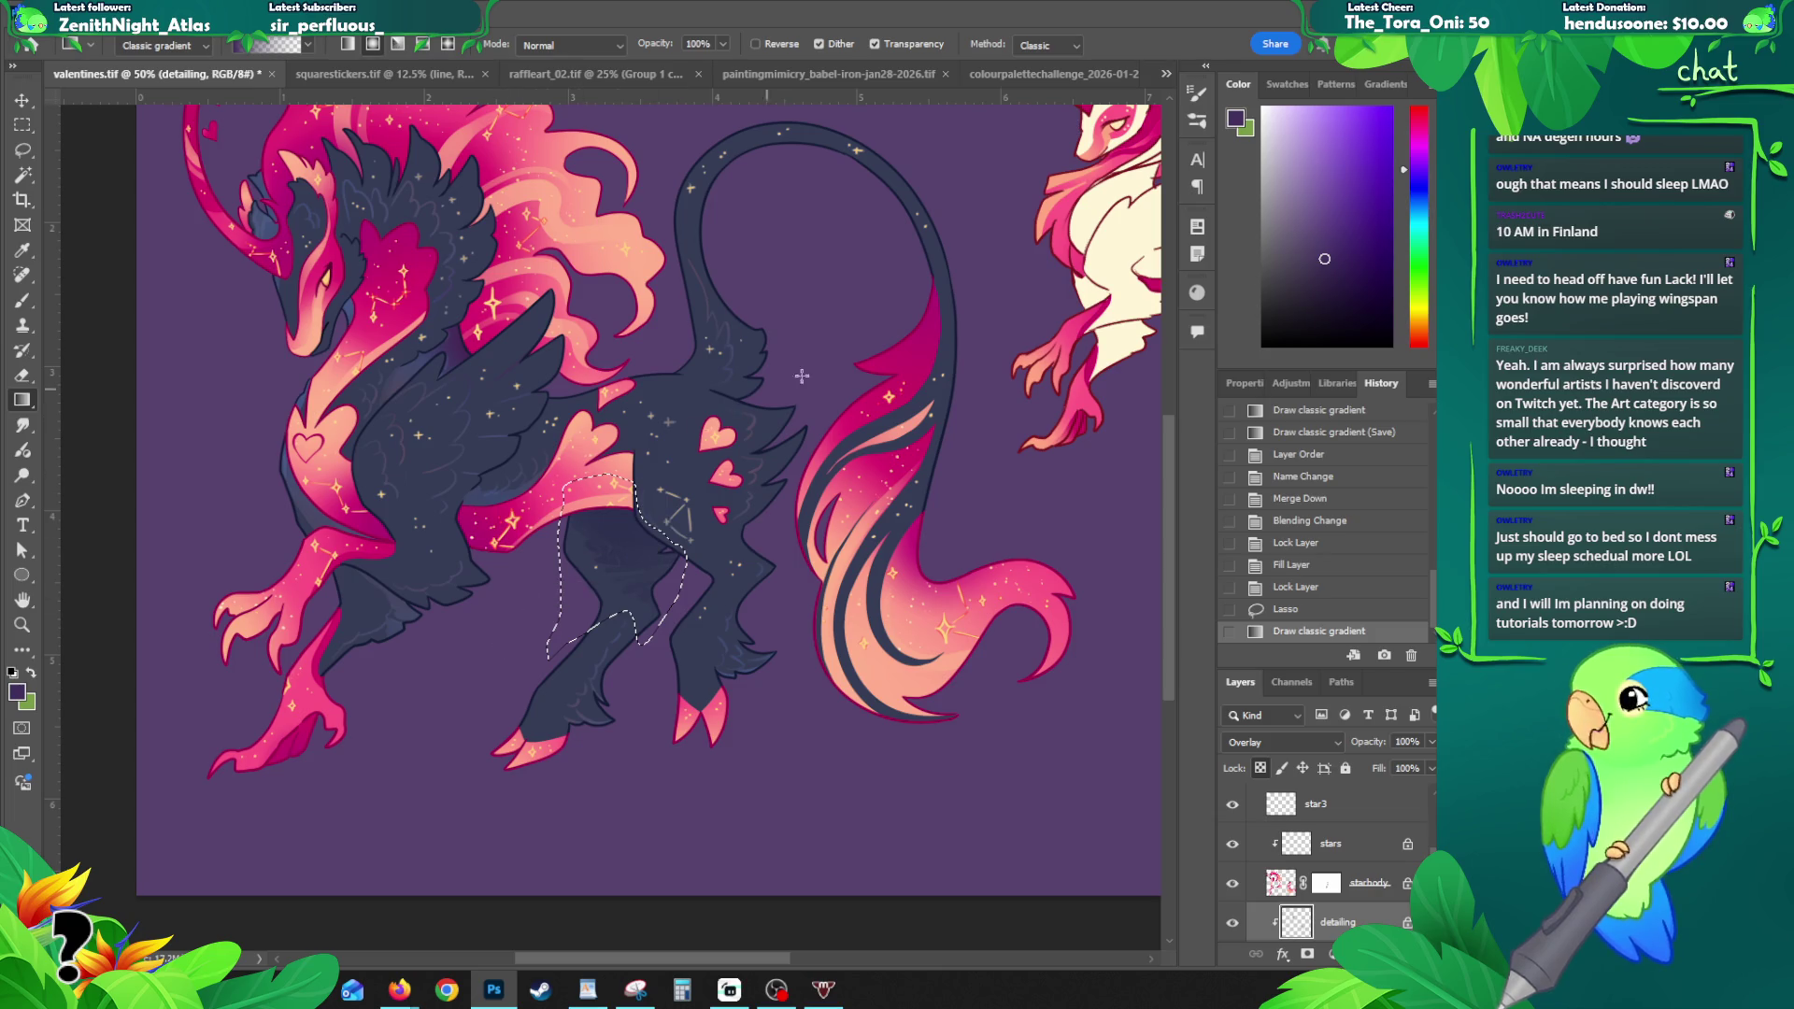
pyautogui.hotkey('ctrl', 'd')
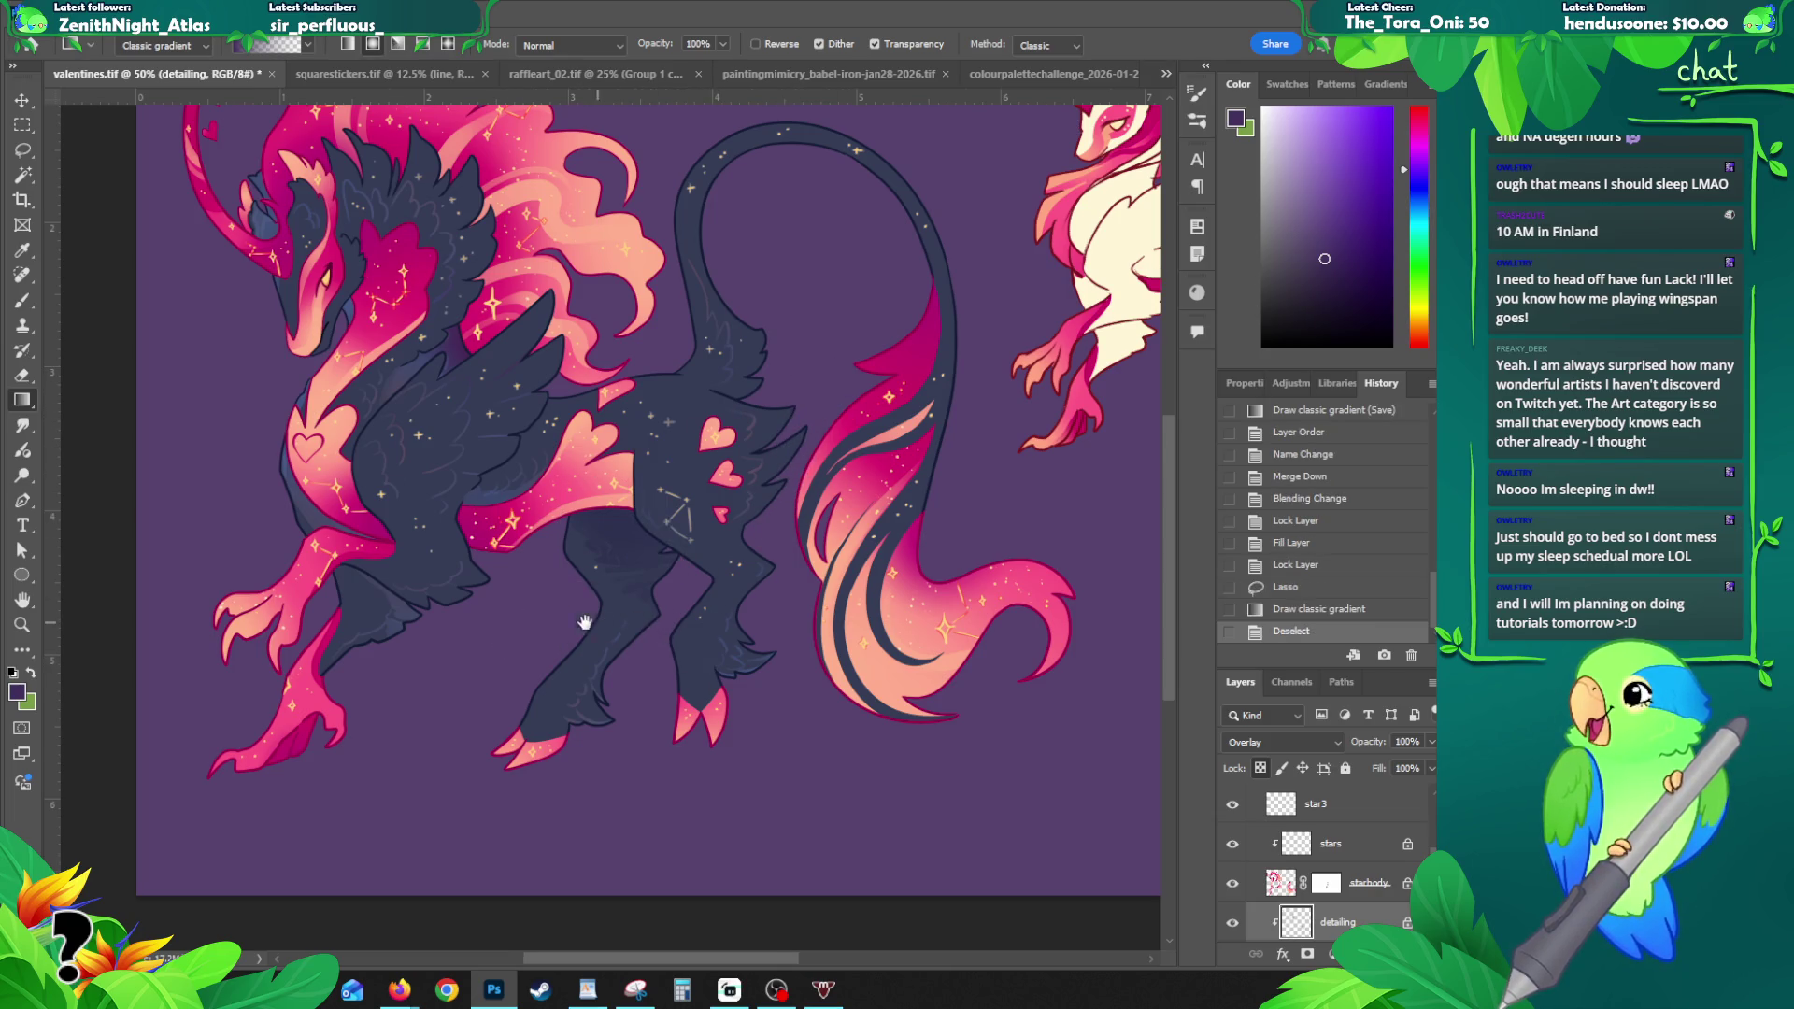
pyautogui.moveTo(589, 621); pyautogui.dragTo(532, 619)
# - Lay several gradient shades over the dark creature's body, undoing the trial ones
pyautogui.moveTo(544, 687); pyautogui.dragTo(533, 740)
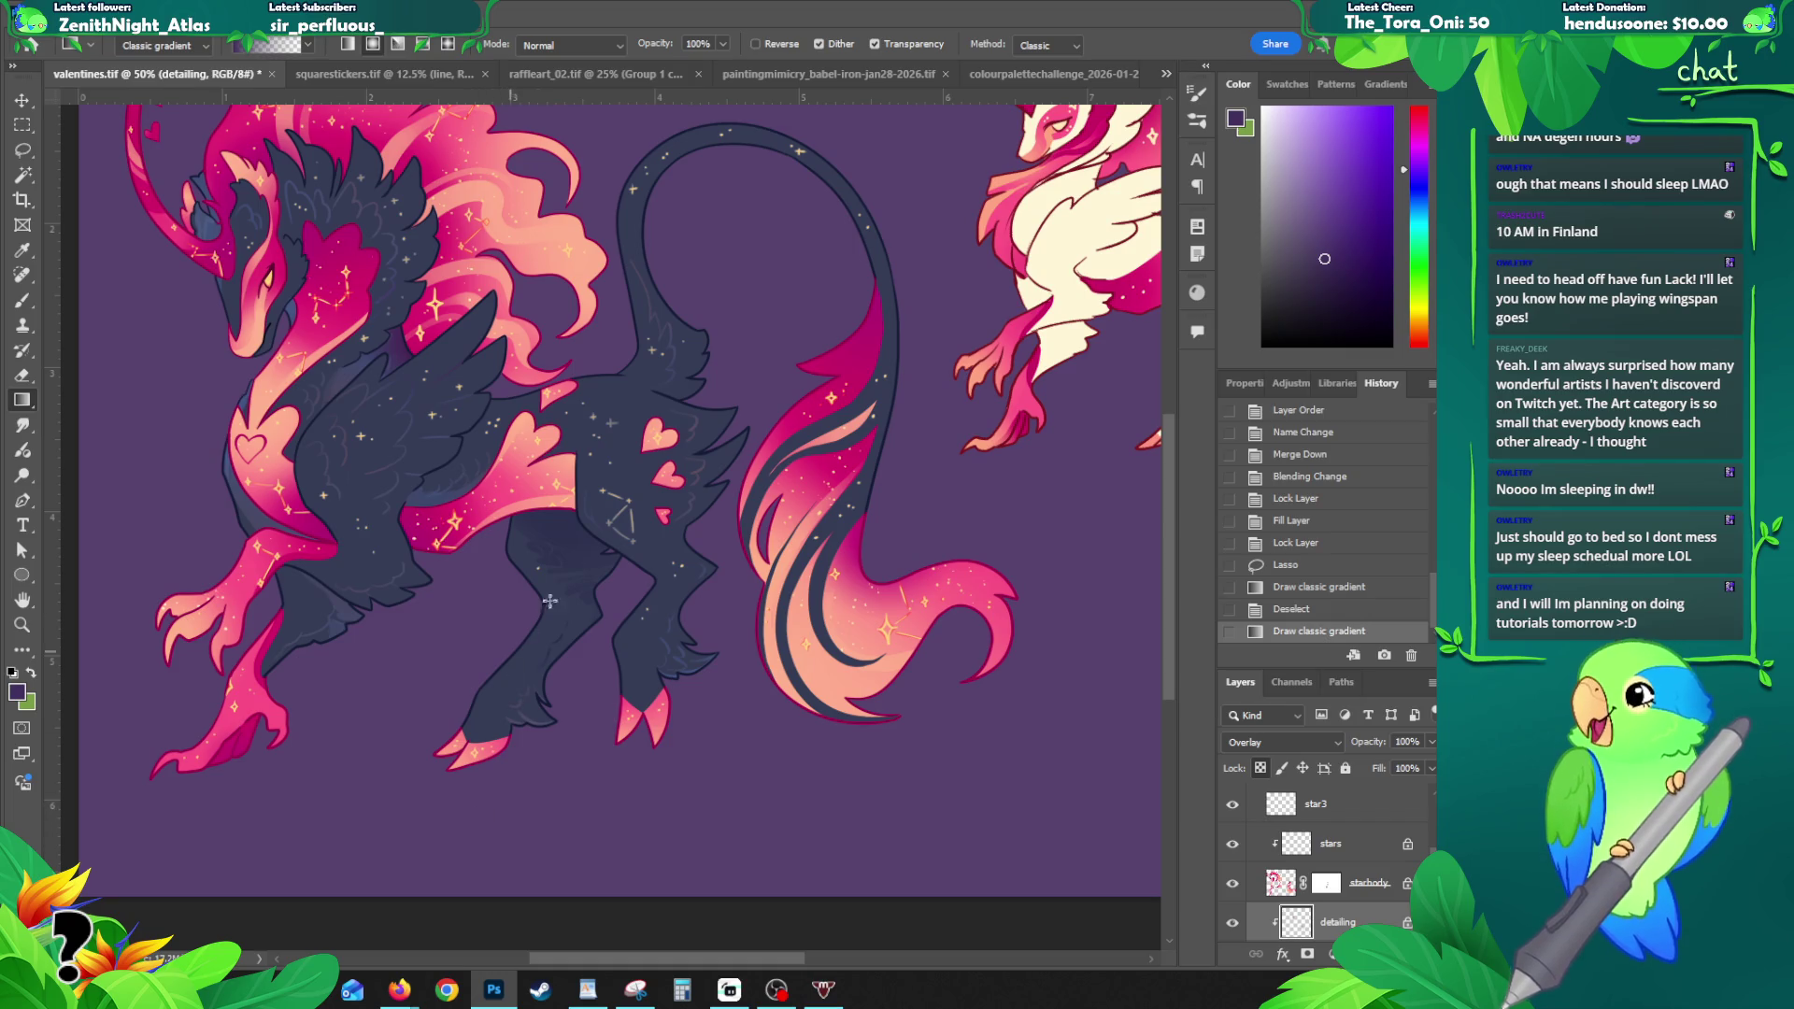
pyautogui.moveTo(453, 533); pyautogui.dragTo(447, 474)
pyautogui.hotkey('ctrl', 'z')
pyautogui.hotkey('ctrl', 'shift', 'z')
pyautogui.moveTo(528, 412); pyautogui.dragTo(717, 377)
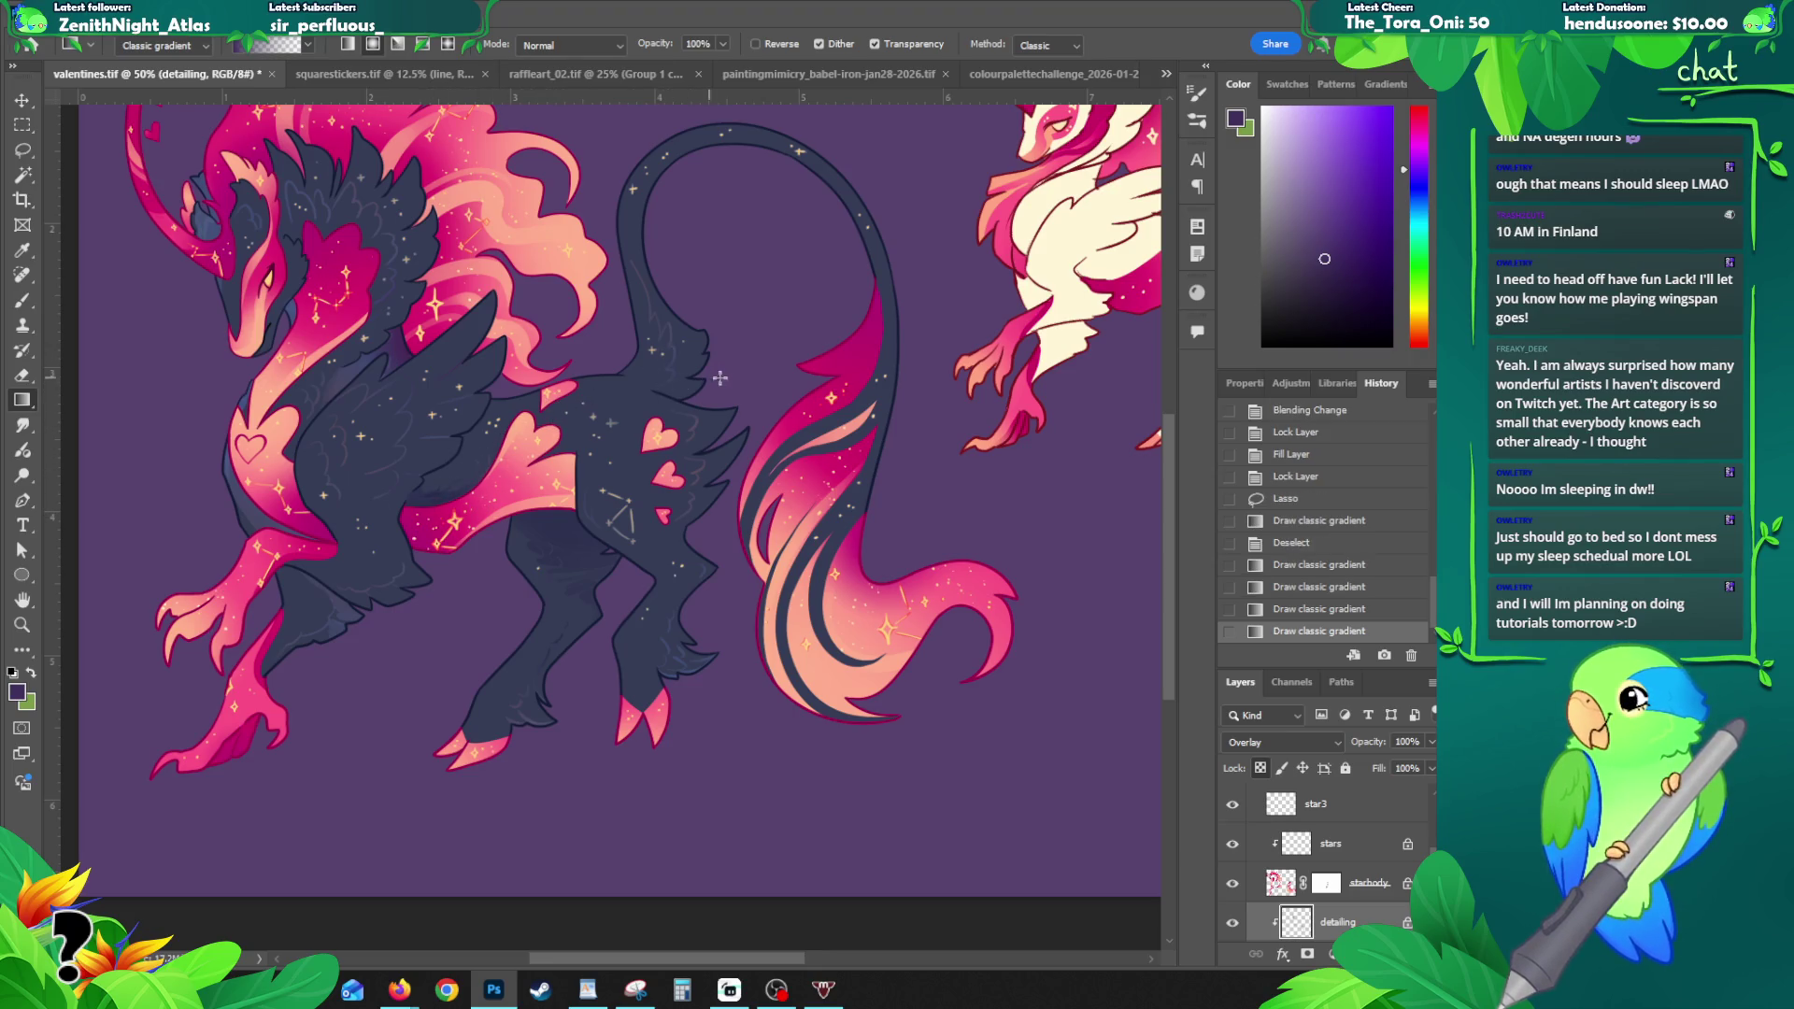
pyautogui.moveTo(439, 301)
pyautogui.mouseDown()
pyautogui.moveTo(500, 310)
pyautogui.moveTo(428, 369)
pyautogui.mouseUp()
pyautogui.hotkey('ctrl', 'z')
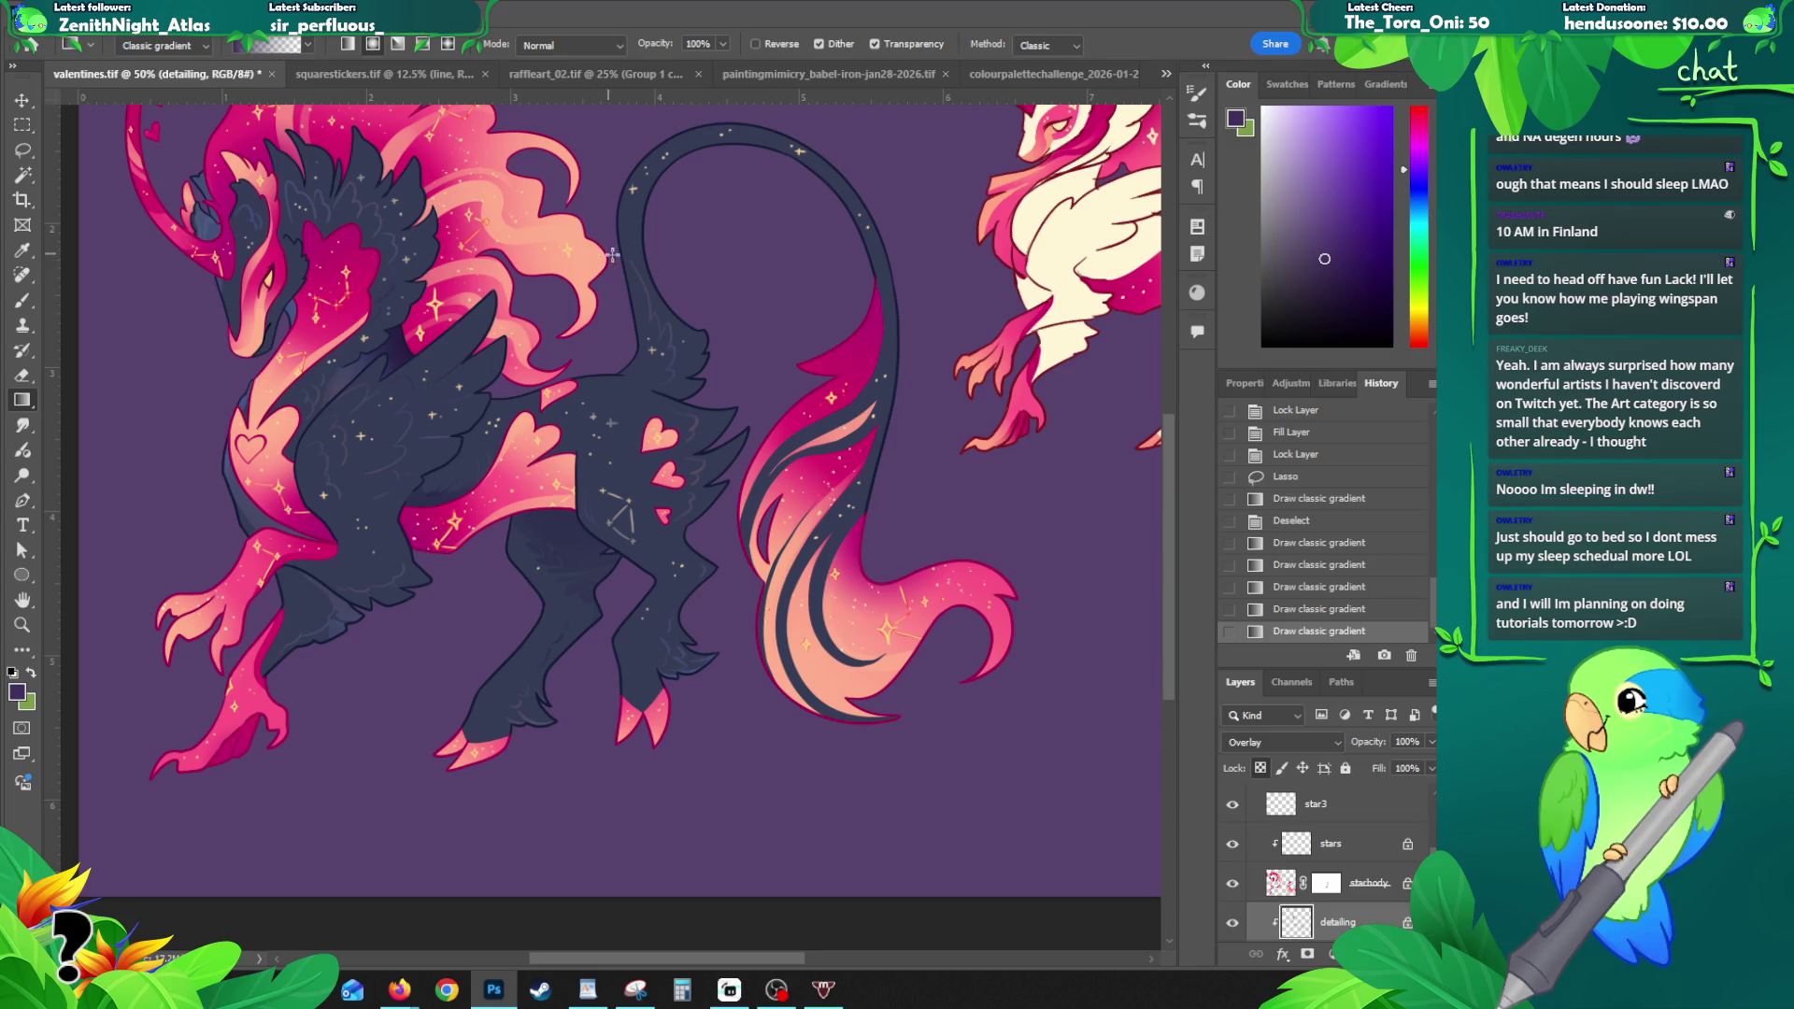
pyautogui.hotkey('ctrl', 'z')
# - Sample a colour from the artwork and shade the wing with a redrawn gradient
pyautogui.press('b')
pyautogui.keyDown('alt'); pyautogui.click(441, 452); pyautogui.keyUp('alt')
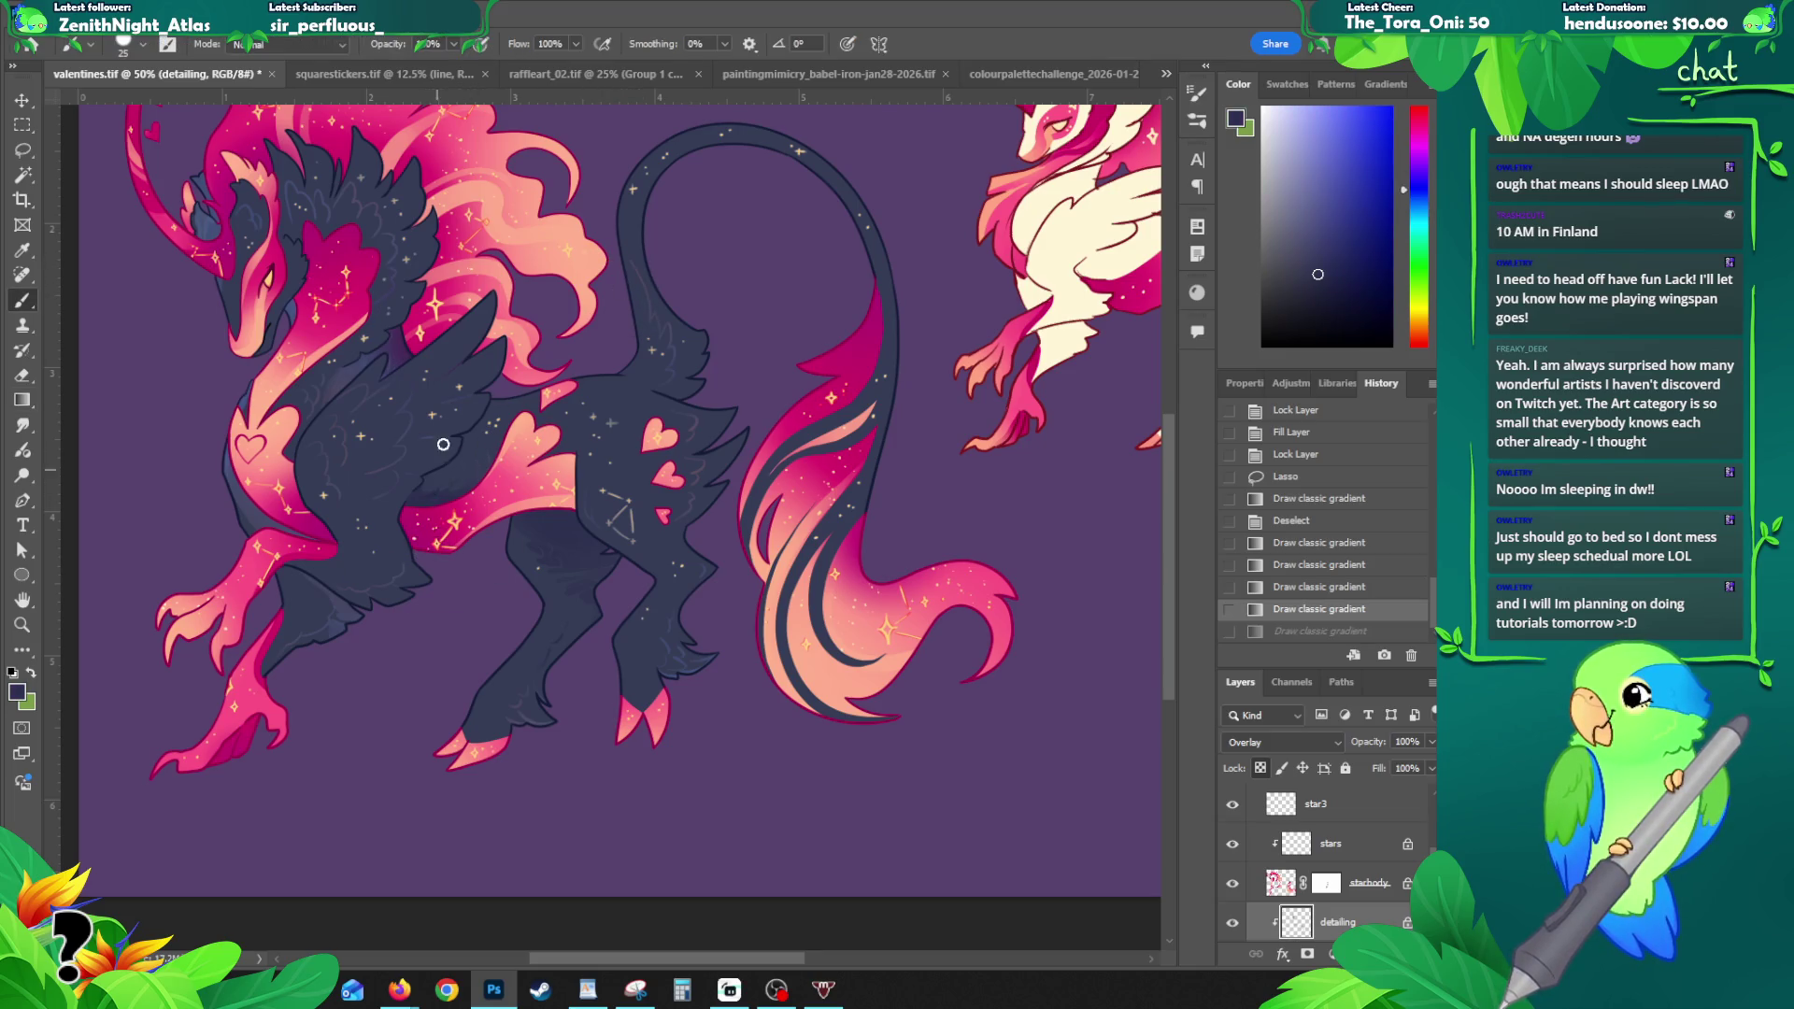
pyautogui.press('g')
pyautogui.moveTo(411, 344); pyautogui.dragTo(352, 419)
pyautogui.hotkey('ctrl', 'z')
pyautogui.moveTo(415, 331); pyautogui.dragTo(343, 406)
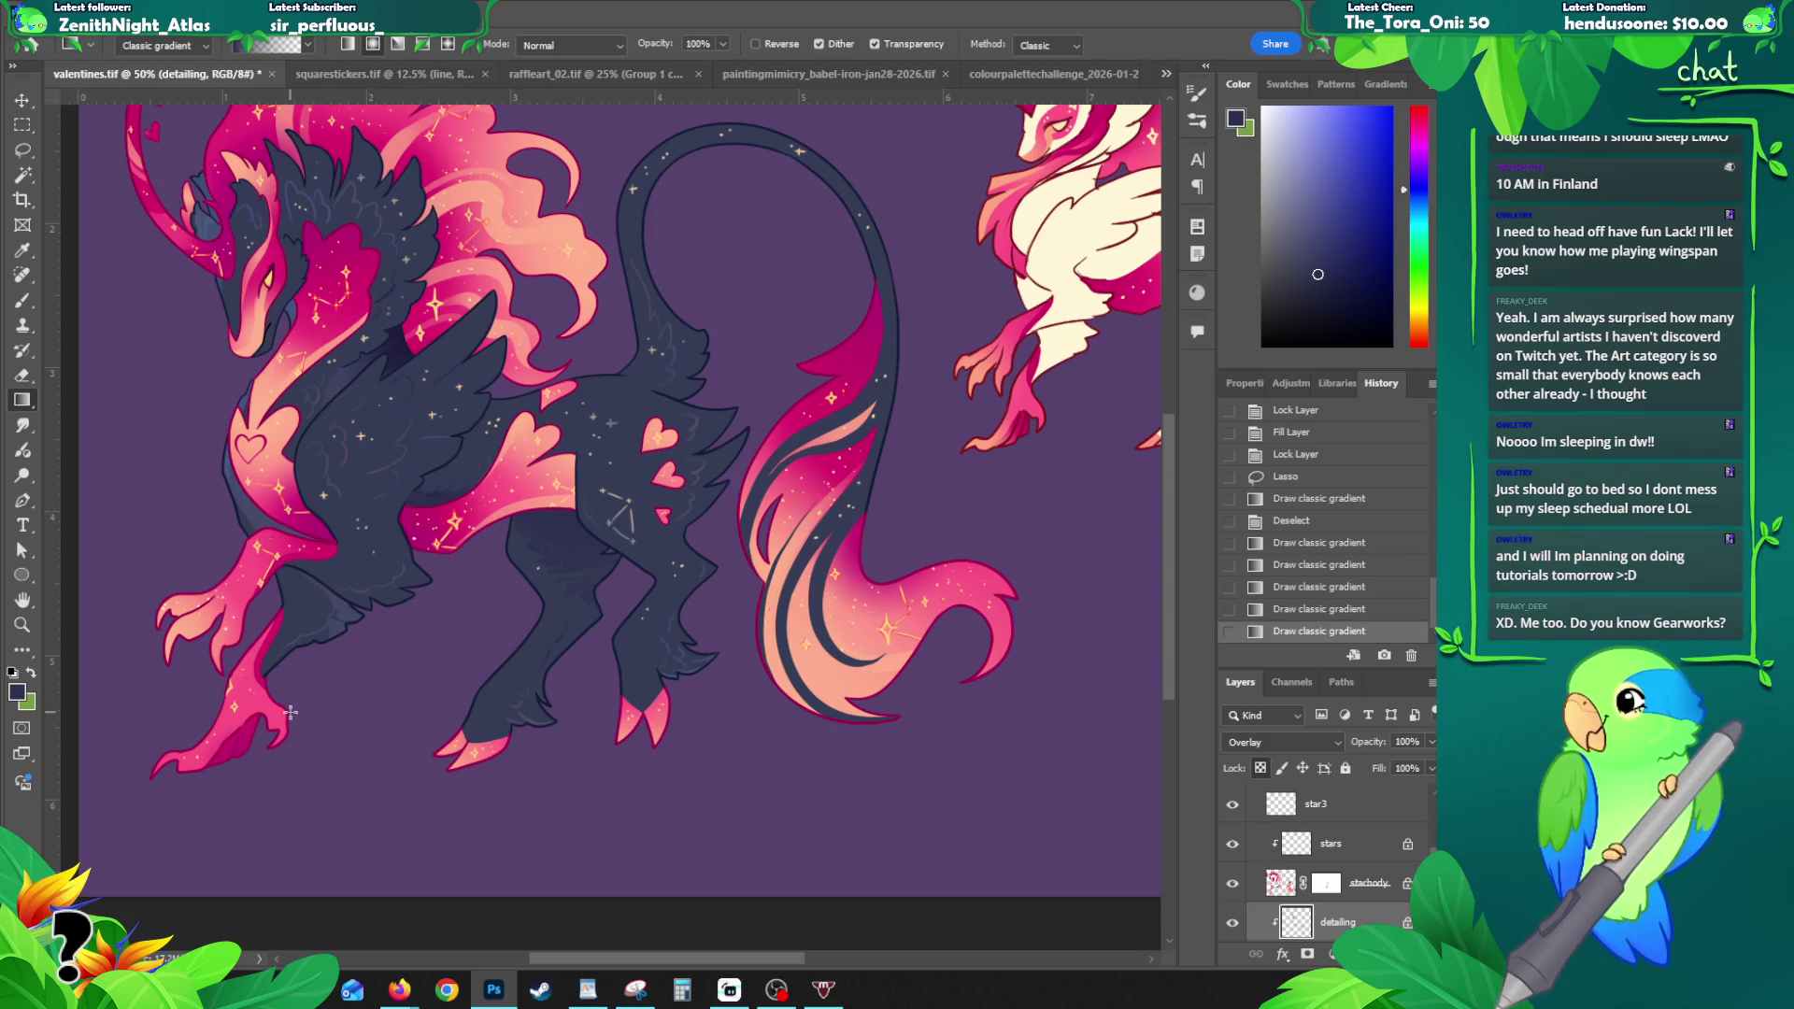
# - Add gradient shading near the neck and lower body, then pick the base layer
pyautogui.moveTo(294, 336); pyautogui.dragTo(301, 430)
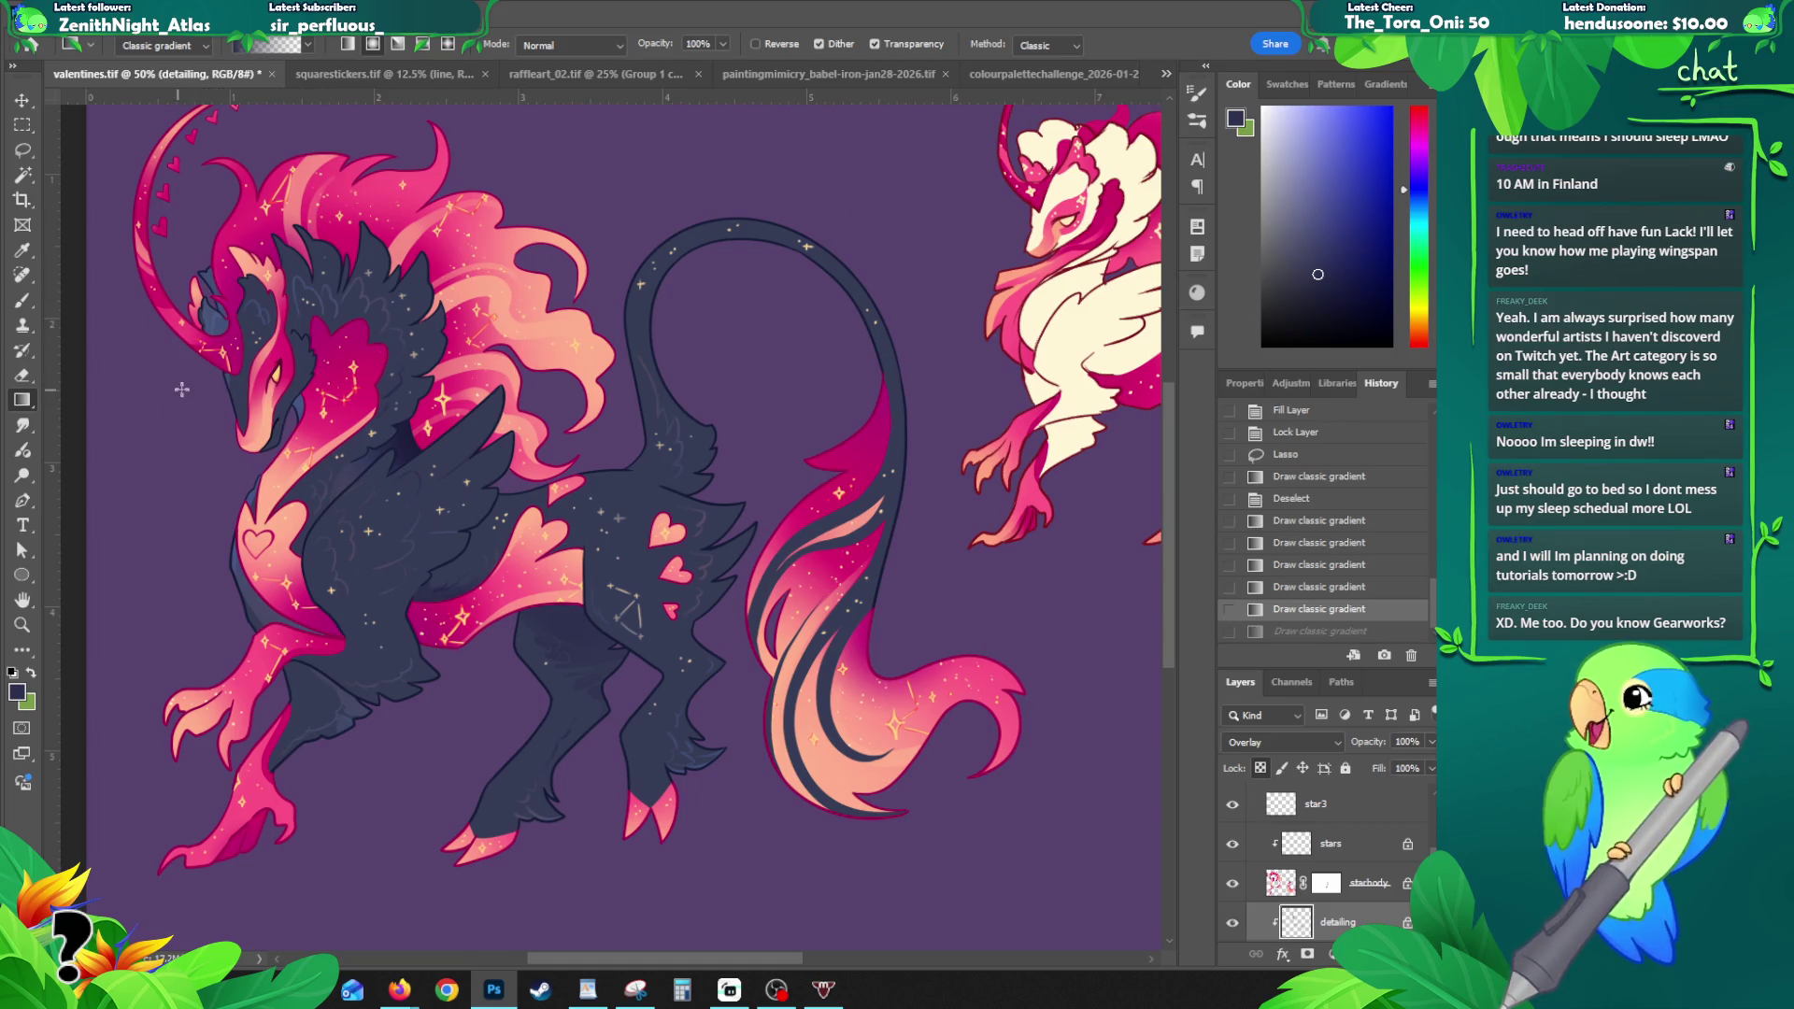
pyautogui.moveTo(307, 408); pyautogui.dragTo(278, 461)
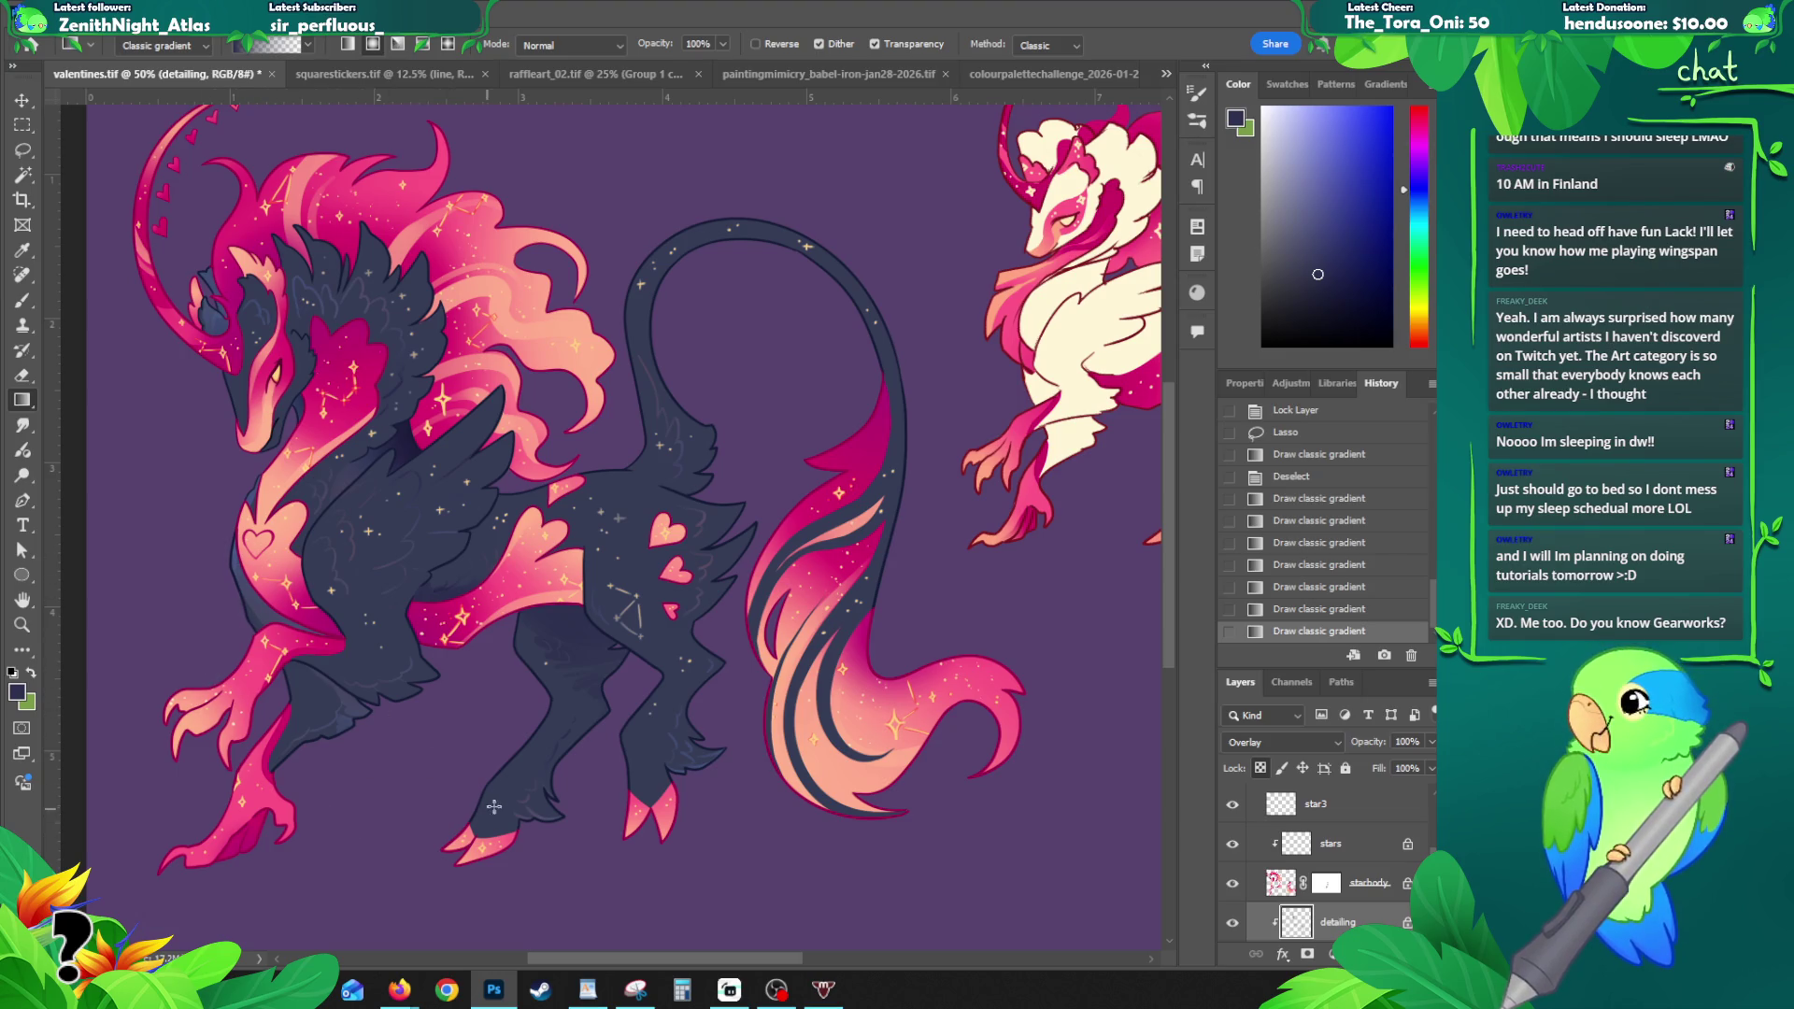
pyautogui.moveTo(378, 748); pyautogui.dragTo(377, 645)
pyautogui.moveTo(928, 652); pyautogui.dragTo(842, 657)
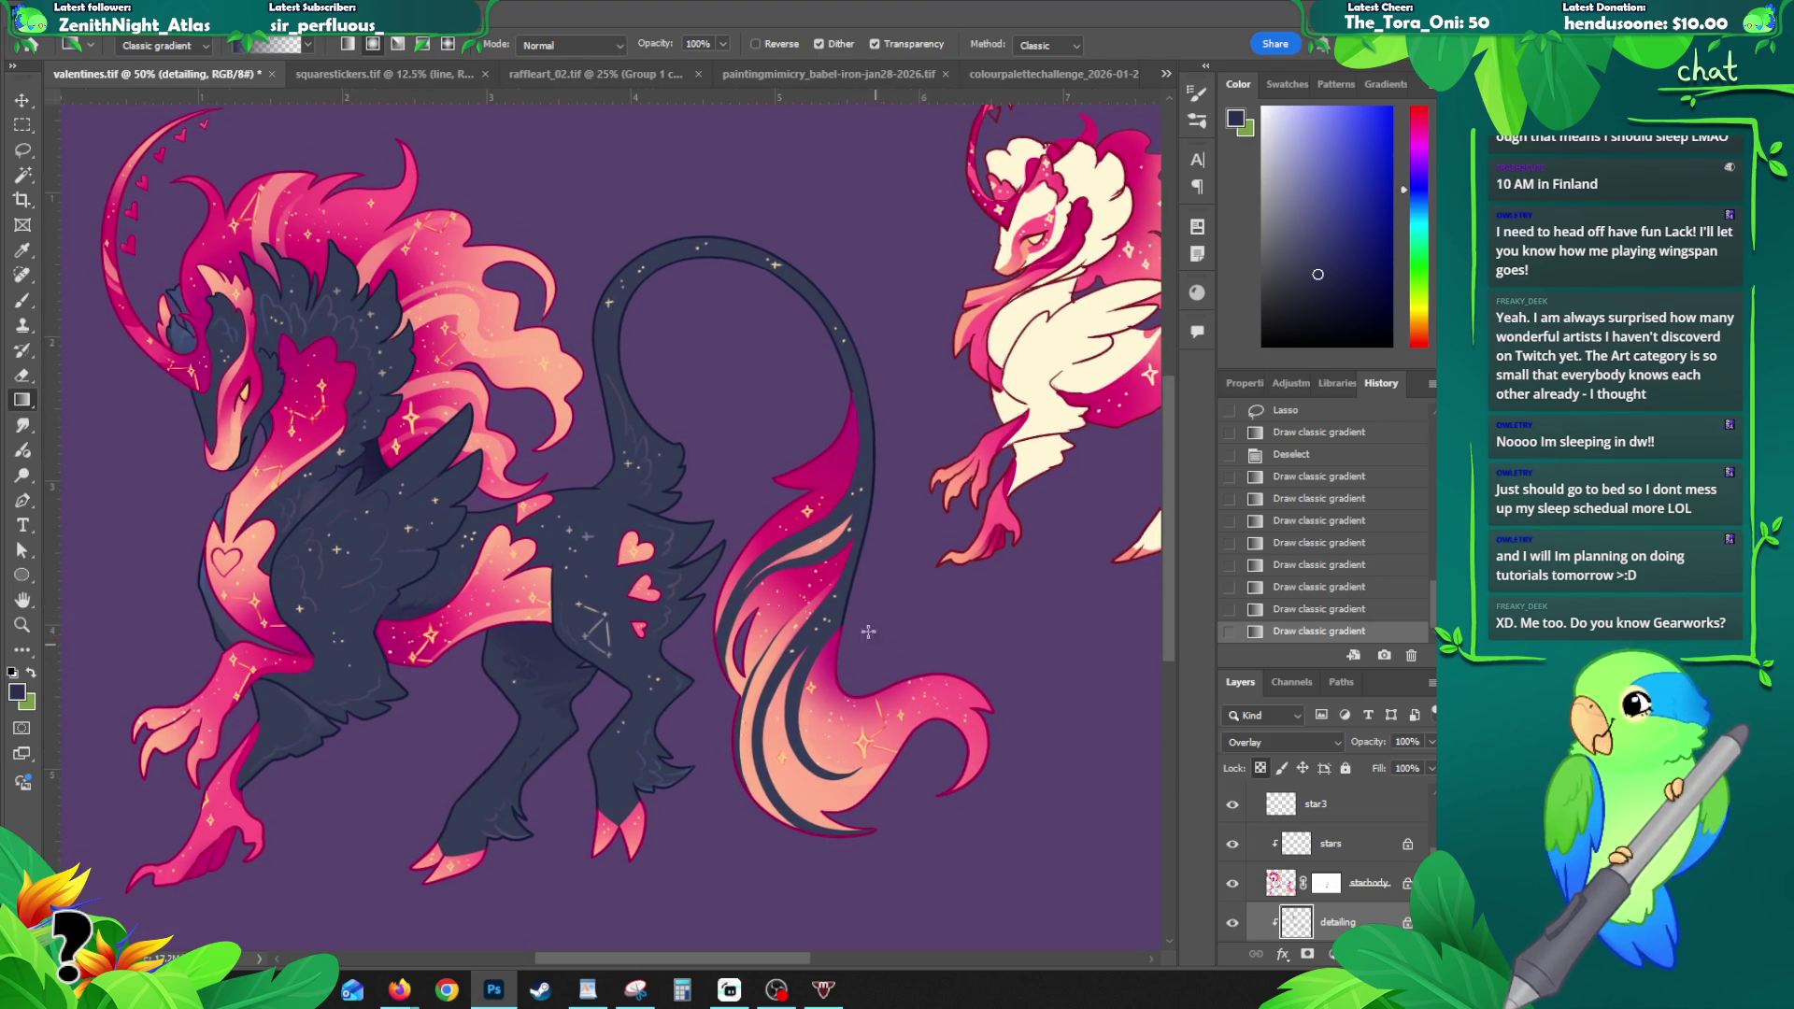
pyautogui.moveTo(642, 388); pyautogui.dragTo(644, 403)
pyautogui.press('v')
pyautogui.click(647, 550)
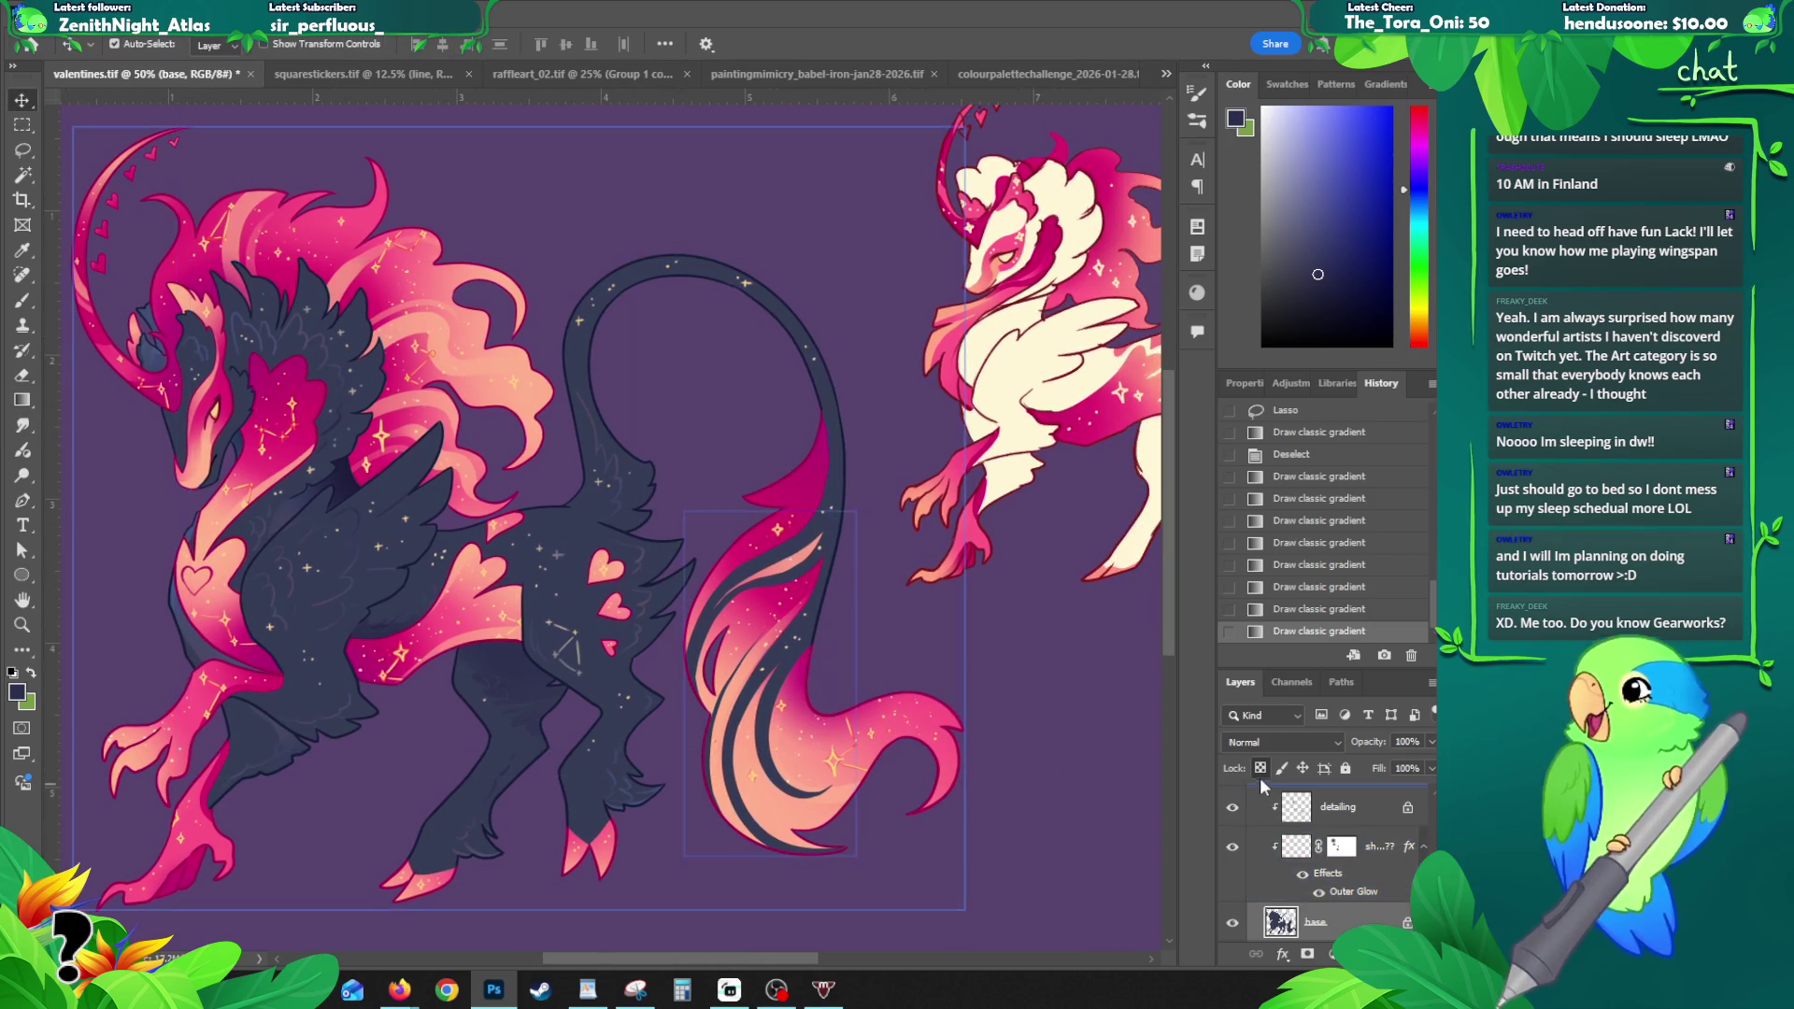
# - Sample the creature's dark body colour and try a gradient with it, then undo
pyautogui.press('b')
pyautogui.keyDown('alt'); pyautogui.click(563, 524); pyautogui.keyUp('alt')
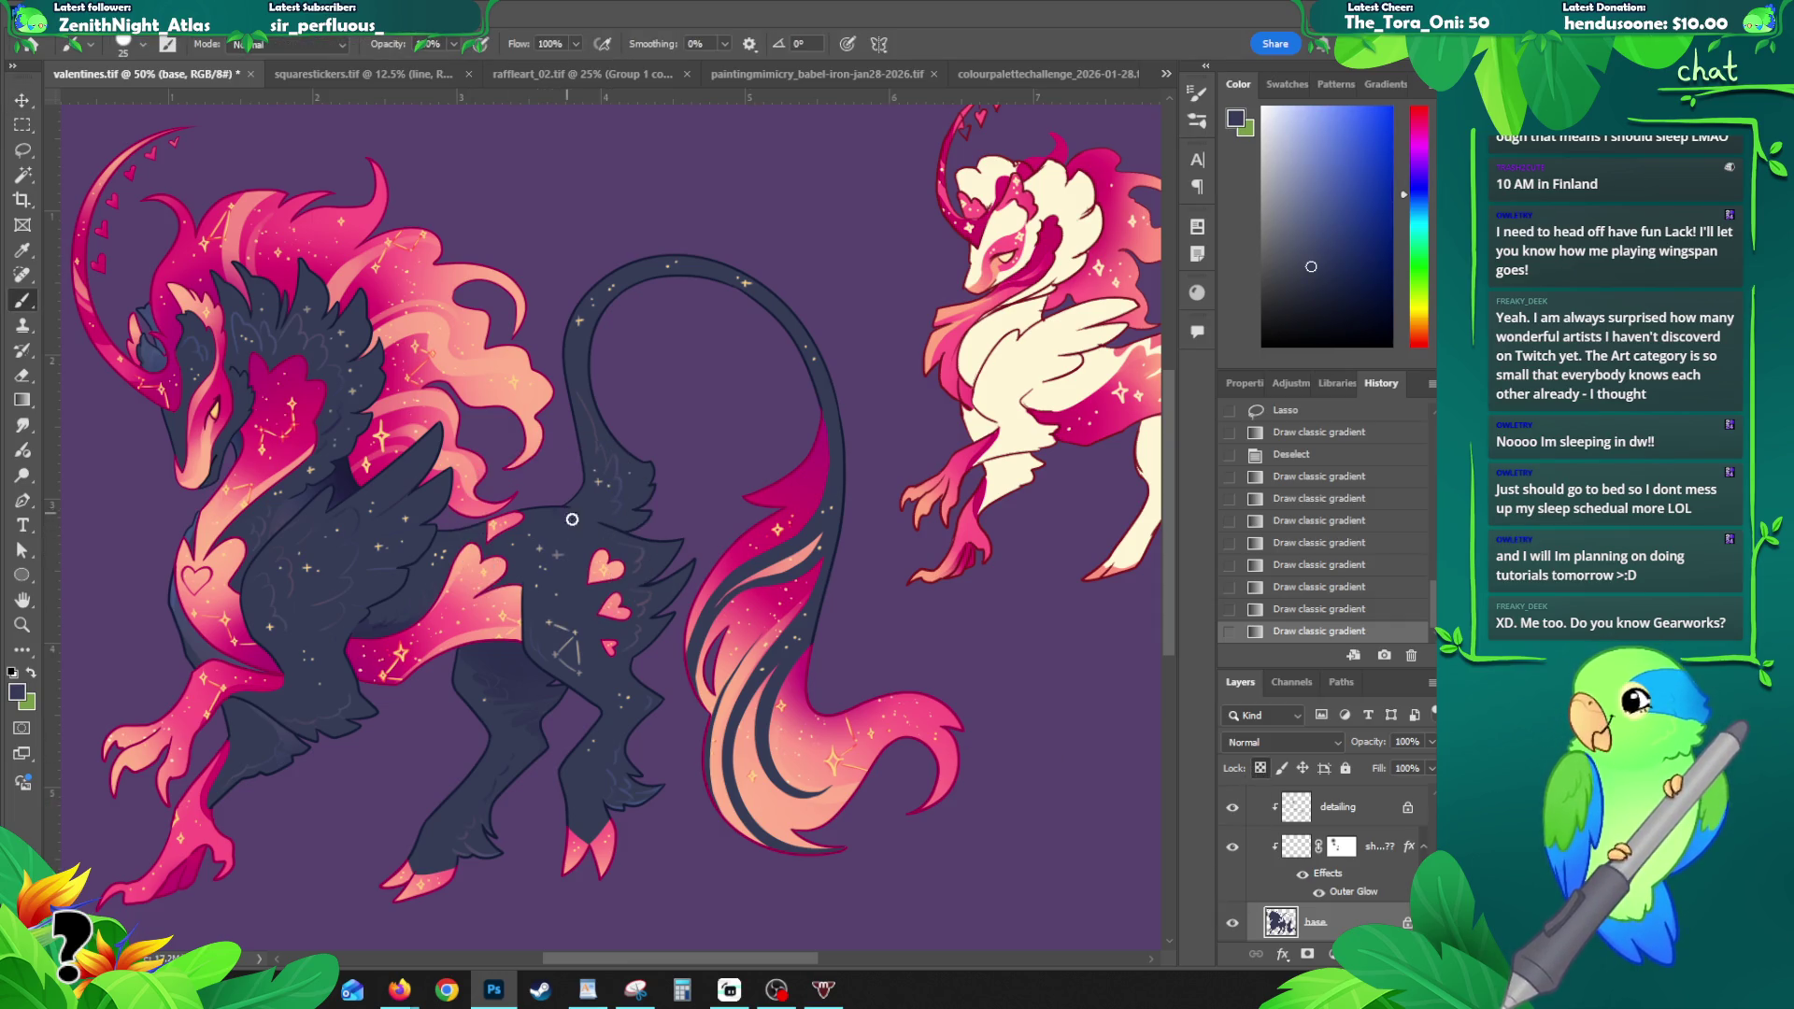
pyautogui.press('g')
pyautogui.moveTo(607, 588); pyautogui.dragTo(683, 558)
pyautogui.hotkey('ctrl', 'z')
# - Set the foreground colour to darker navy 252e4f and draw a navy gradient on the back
pyautogui.press('b')
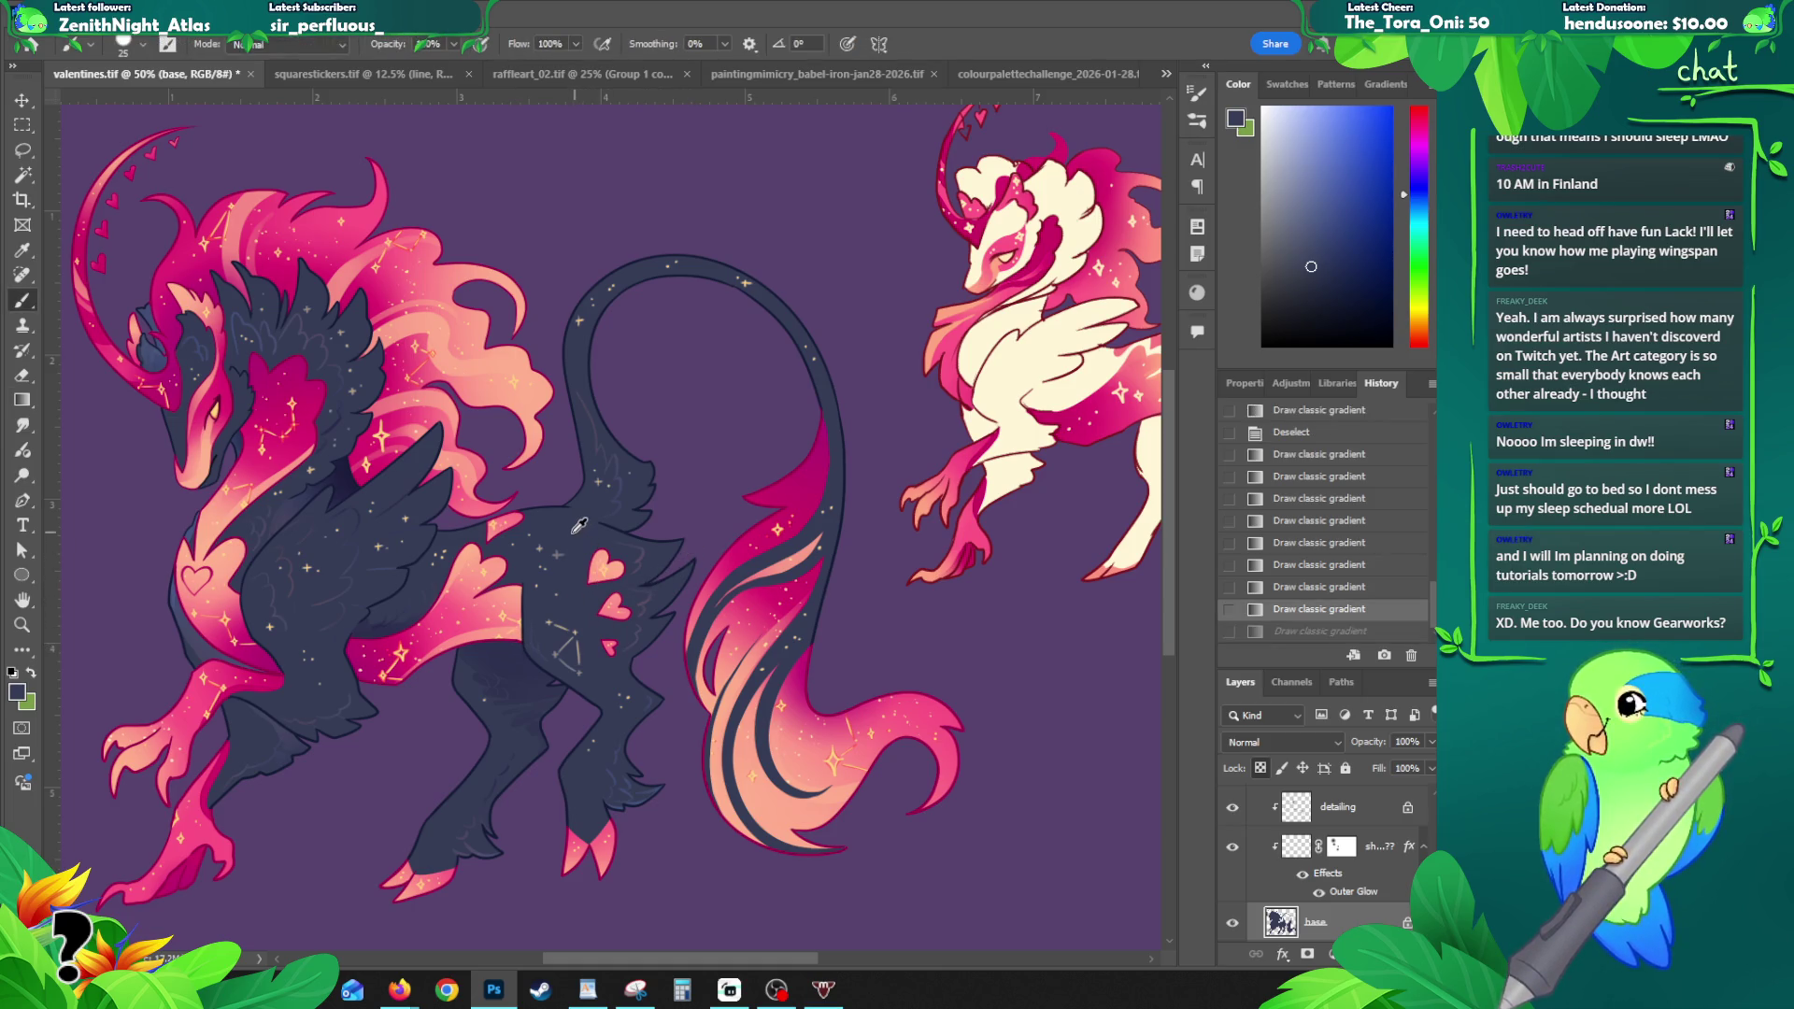
pyautogui.click(17, 692)
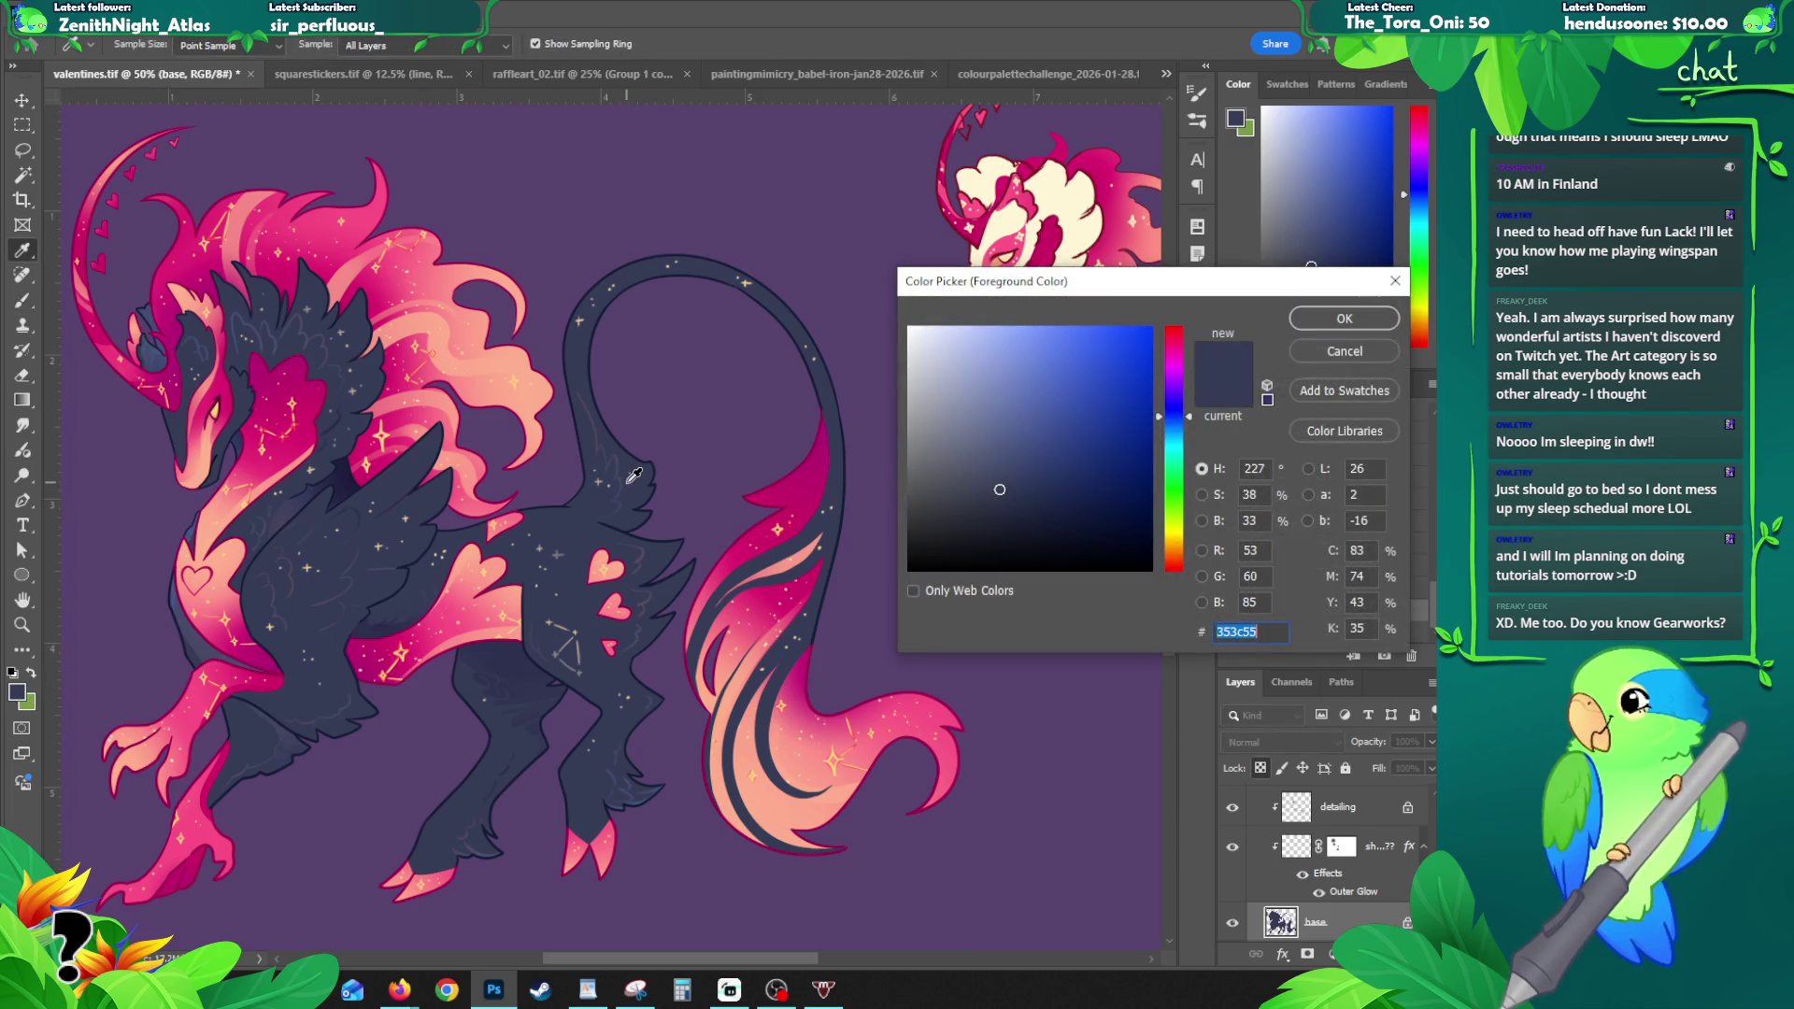
pyautogui.click(1040, 488)
pyautogui.click(1045, 491)
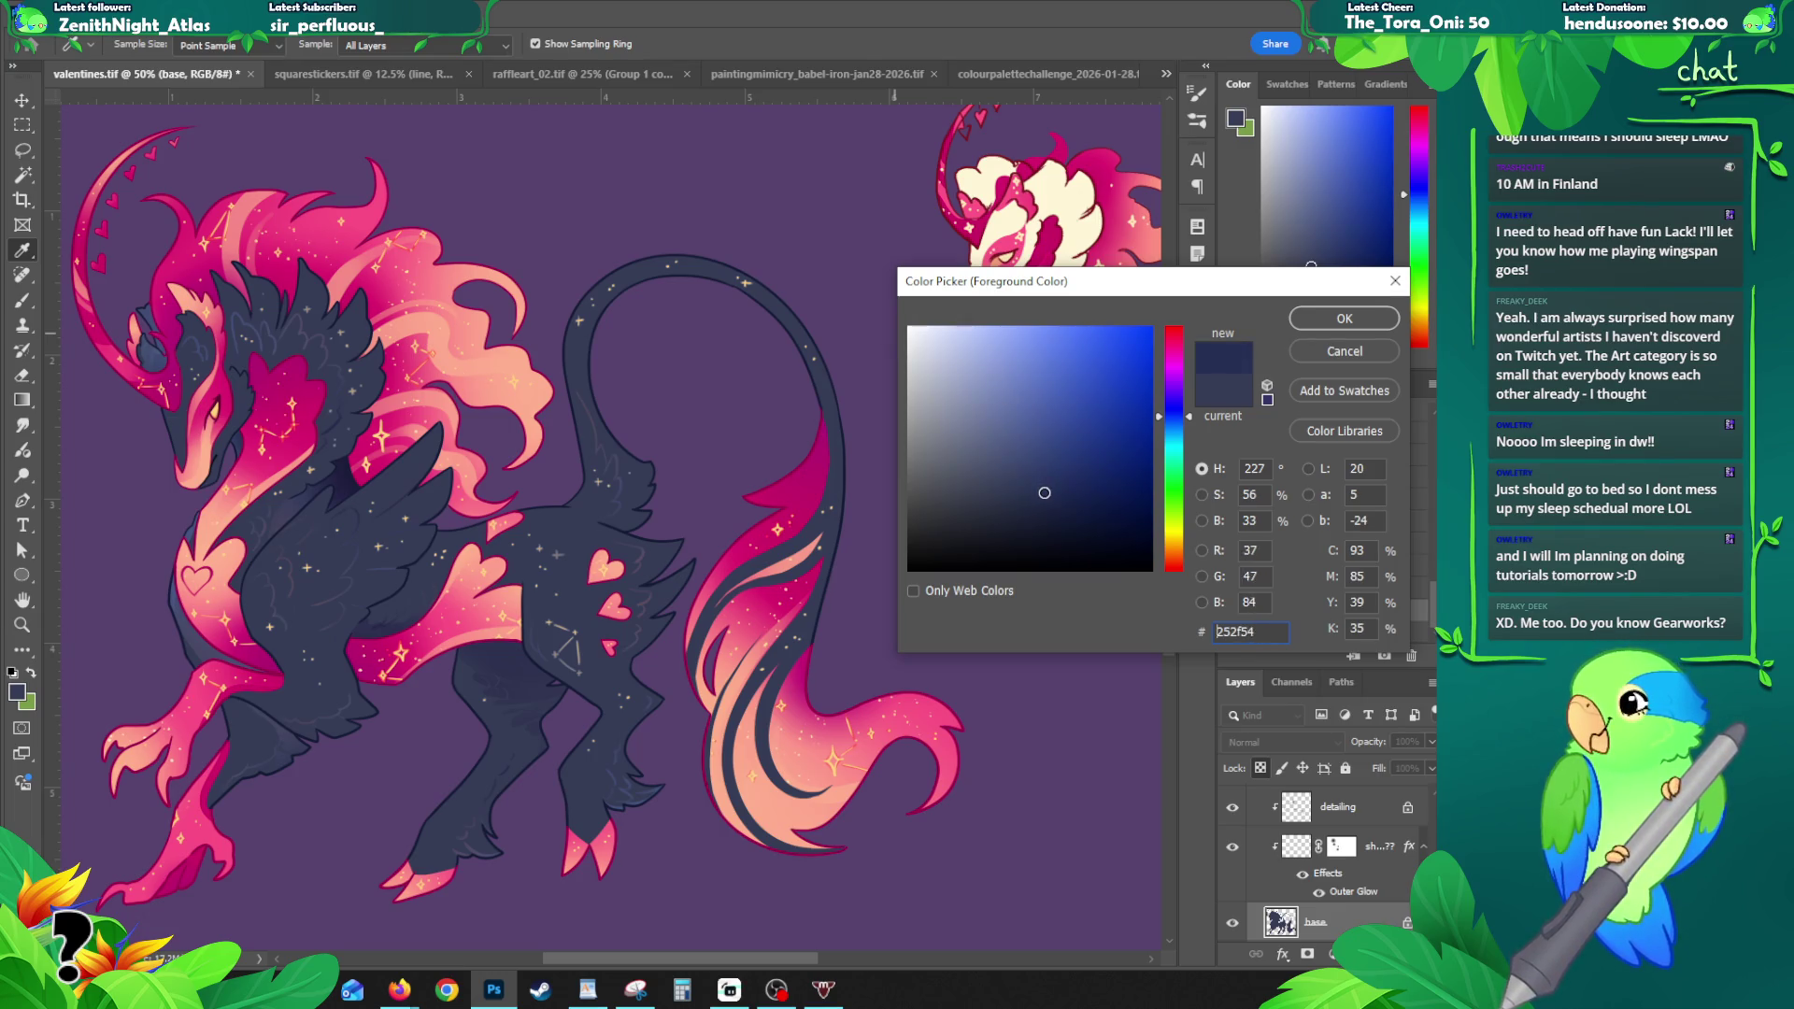
pyautogui.click(1039, 495)
pyautogui.click(1345, 320)
pyautogui.press('g')
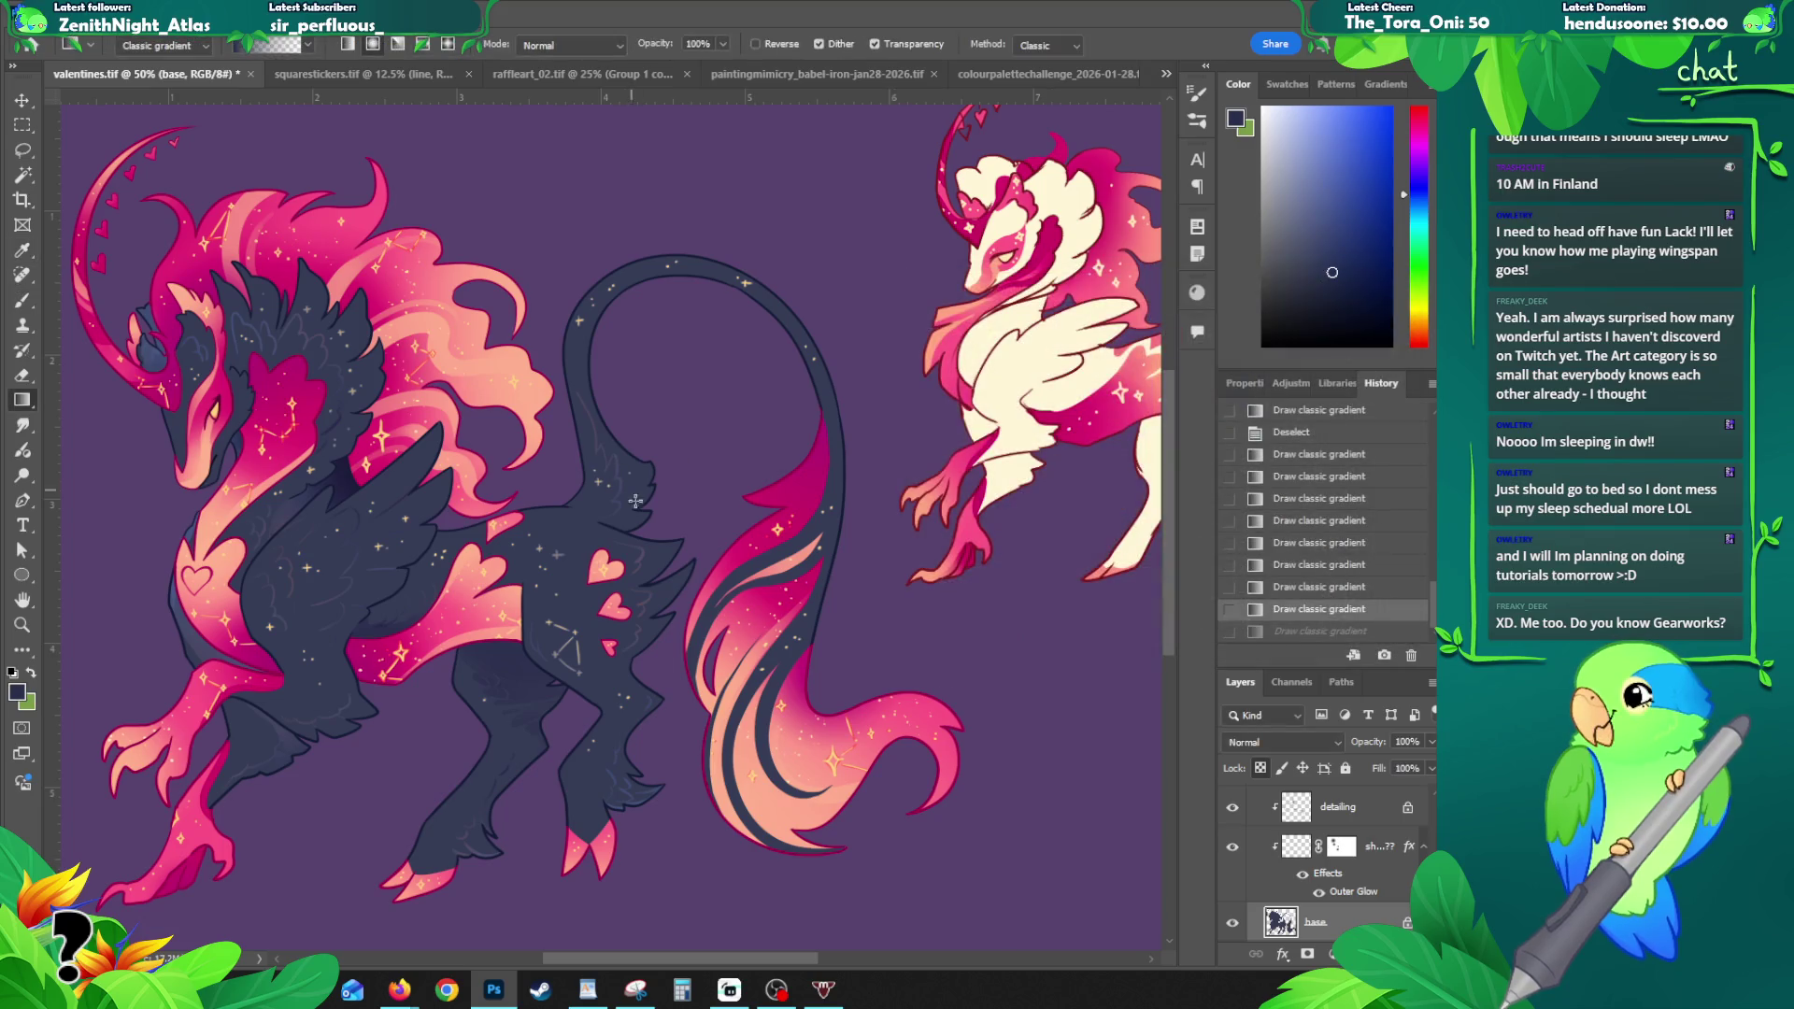
pyautogui.moveTo(643, 499); pyautogui.dragTo(643, 488)
# - Darken the belly and hind legs with several navy gradients, retrying one
pyautogui.moveTo(656, 405); pyautogui.dragTo(592, 478)
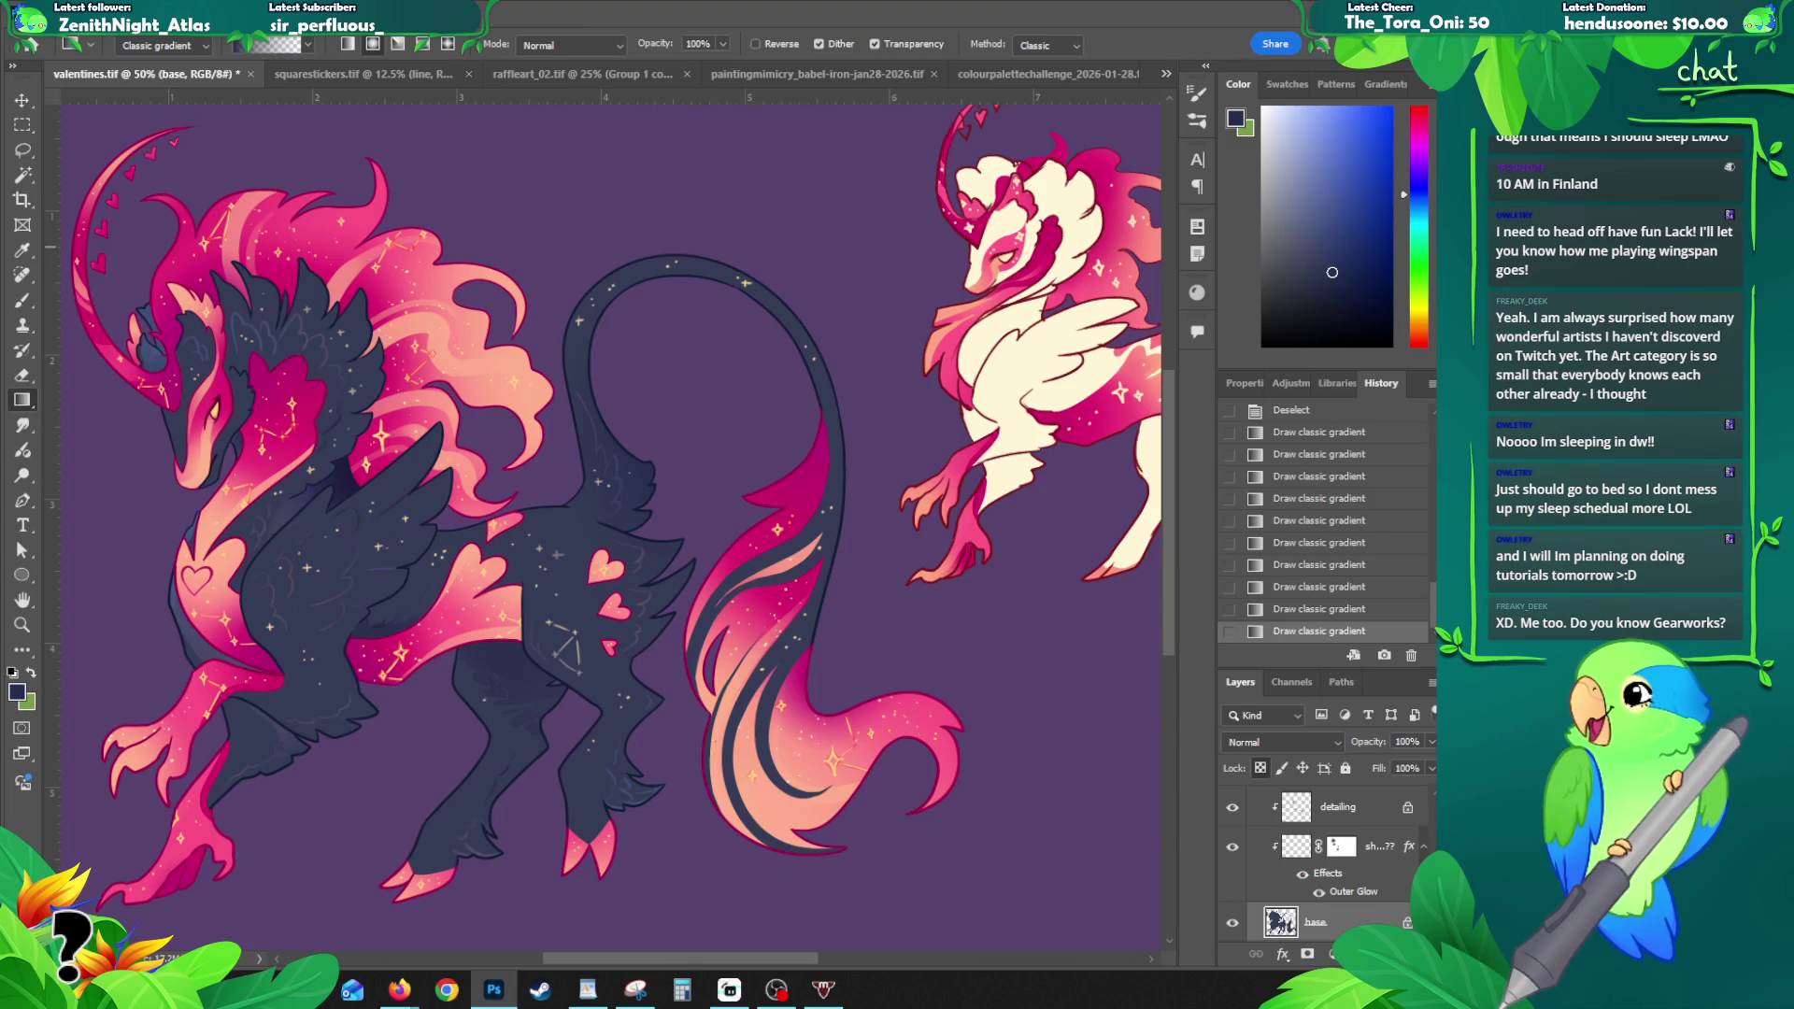
pyautogui.hotkey('alt', 'Tab')
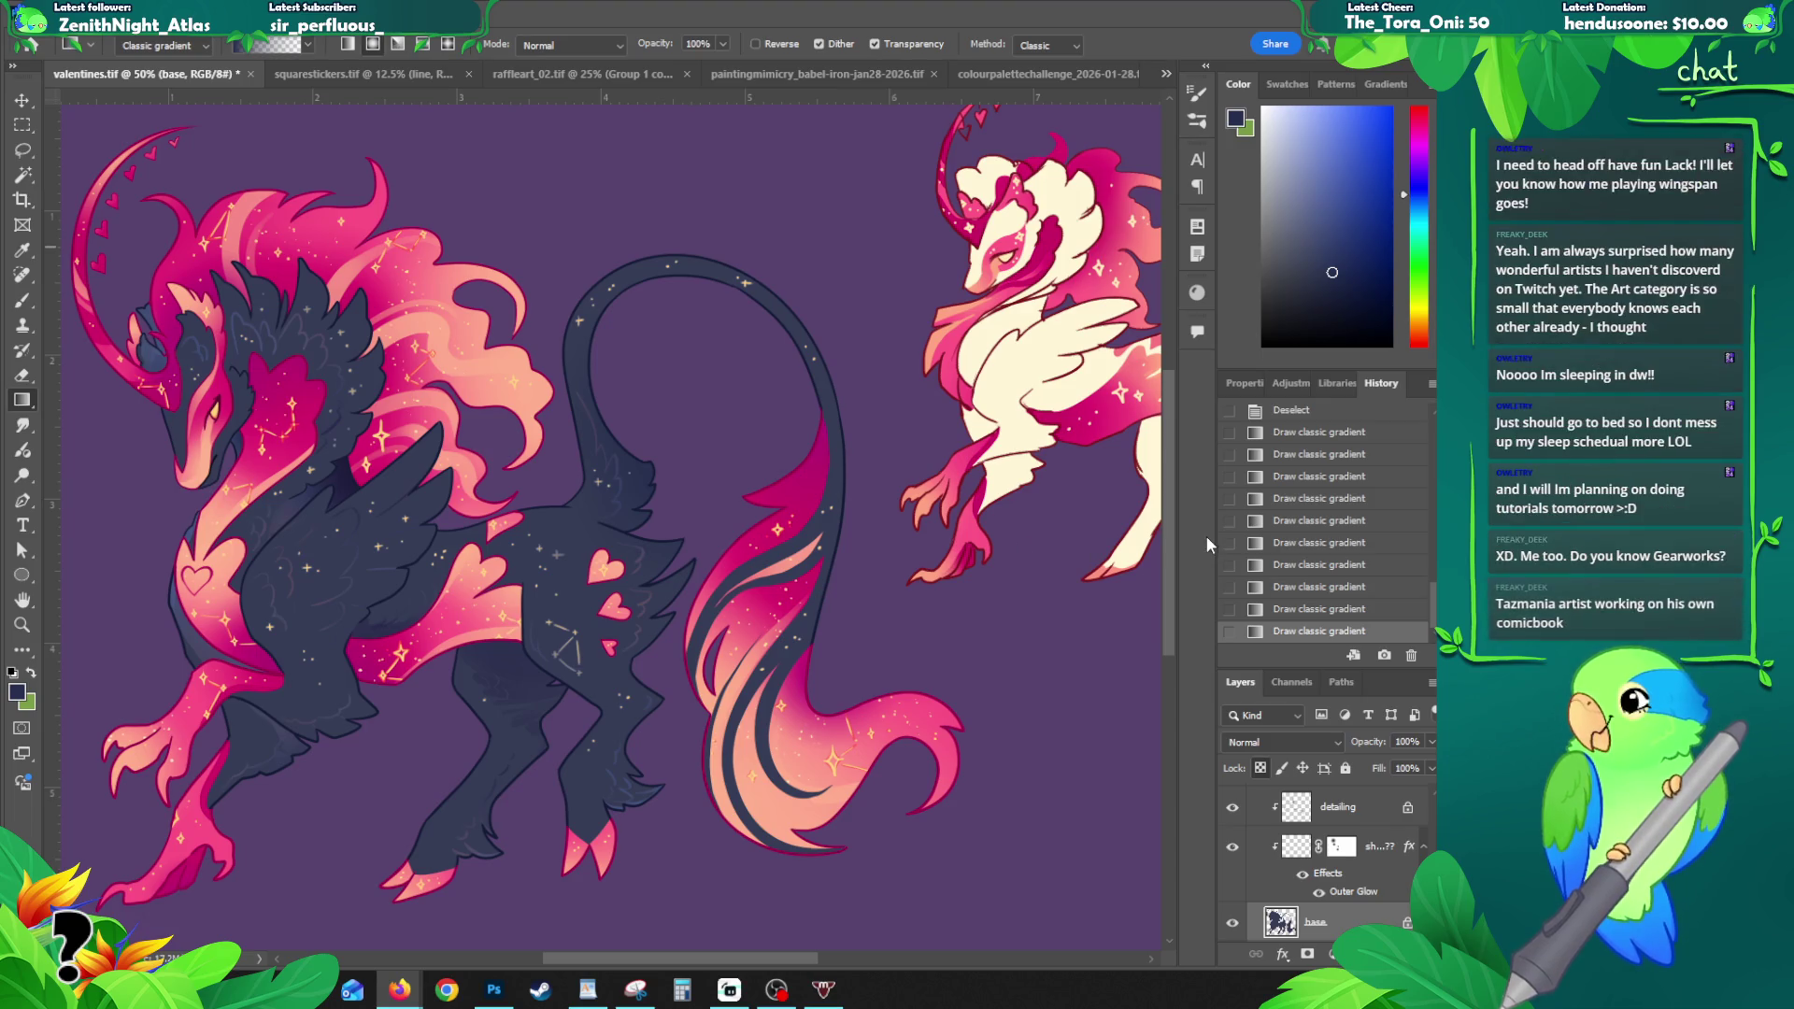
pyautogui.moveTo(677, 566)
pyautogui.mouseDown()
pyautogui.moveTo(641, 471)
pyautogui.moveTo(704, 507)
pyautogui.moveTo(617, 550)
pyautogui.mouseUp()
pyautogui.hotkey('ctrl', 'z')
pyautogui.moveTo(706, 500); pyautogui.dragTo(643, 463)
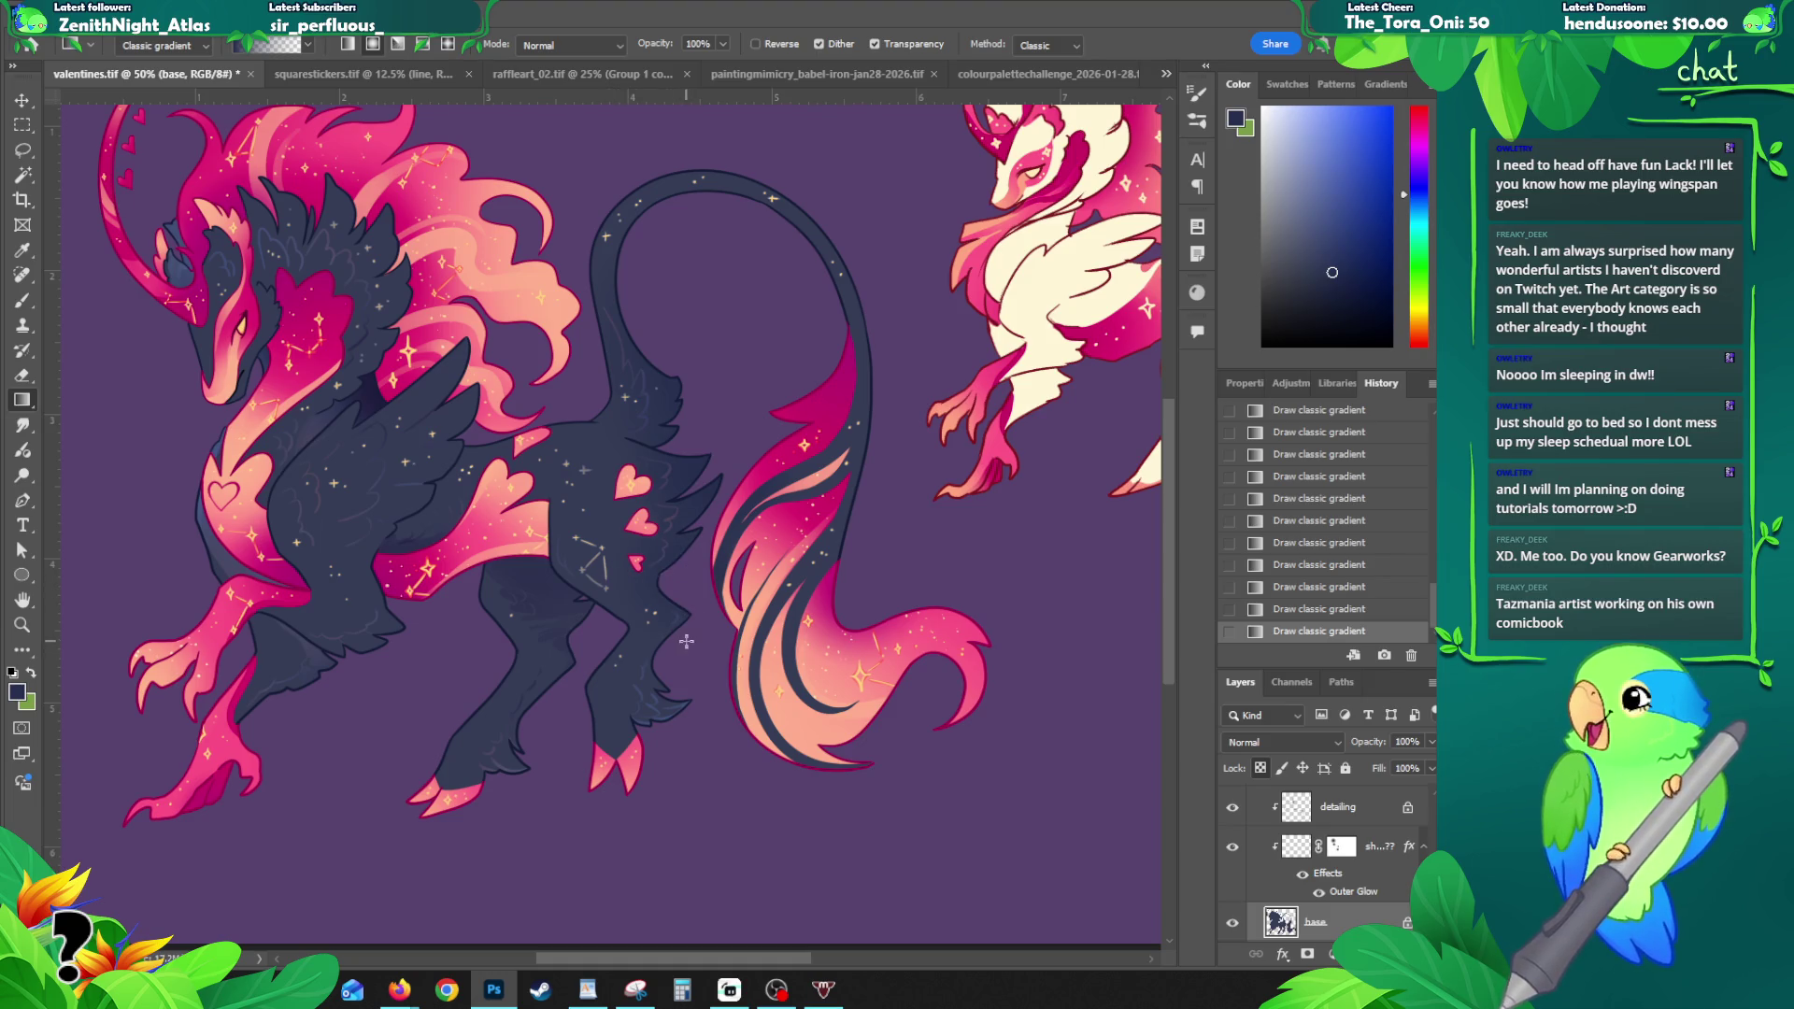
pyautogui.moveTo(520, 614); pyautogui.dragTo(505, 659)
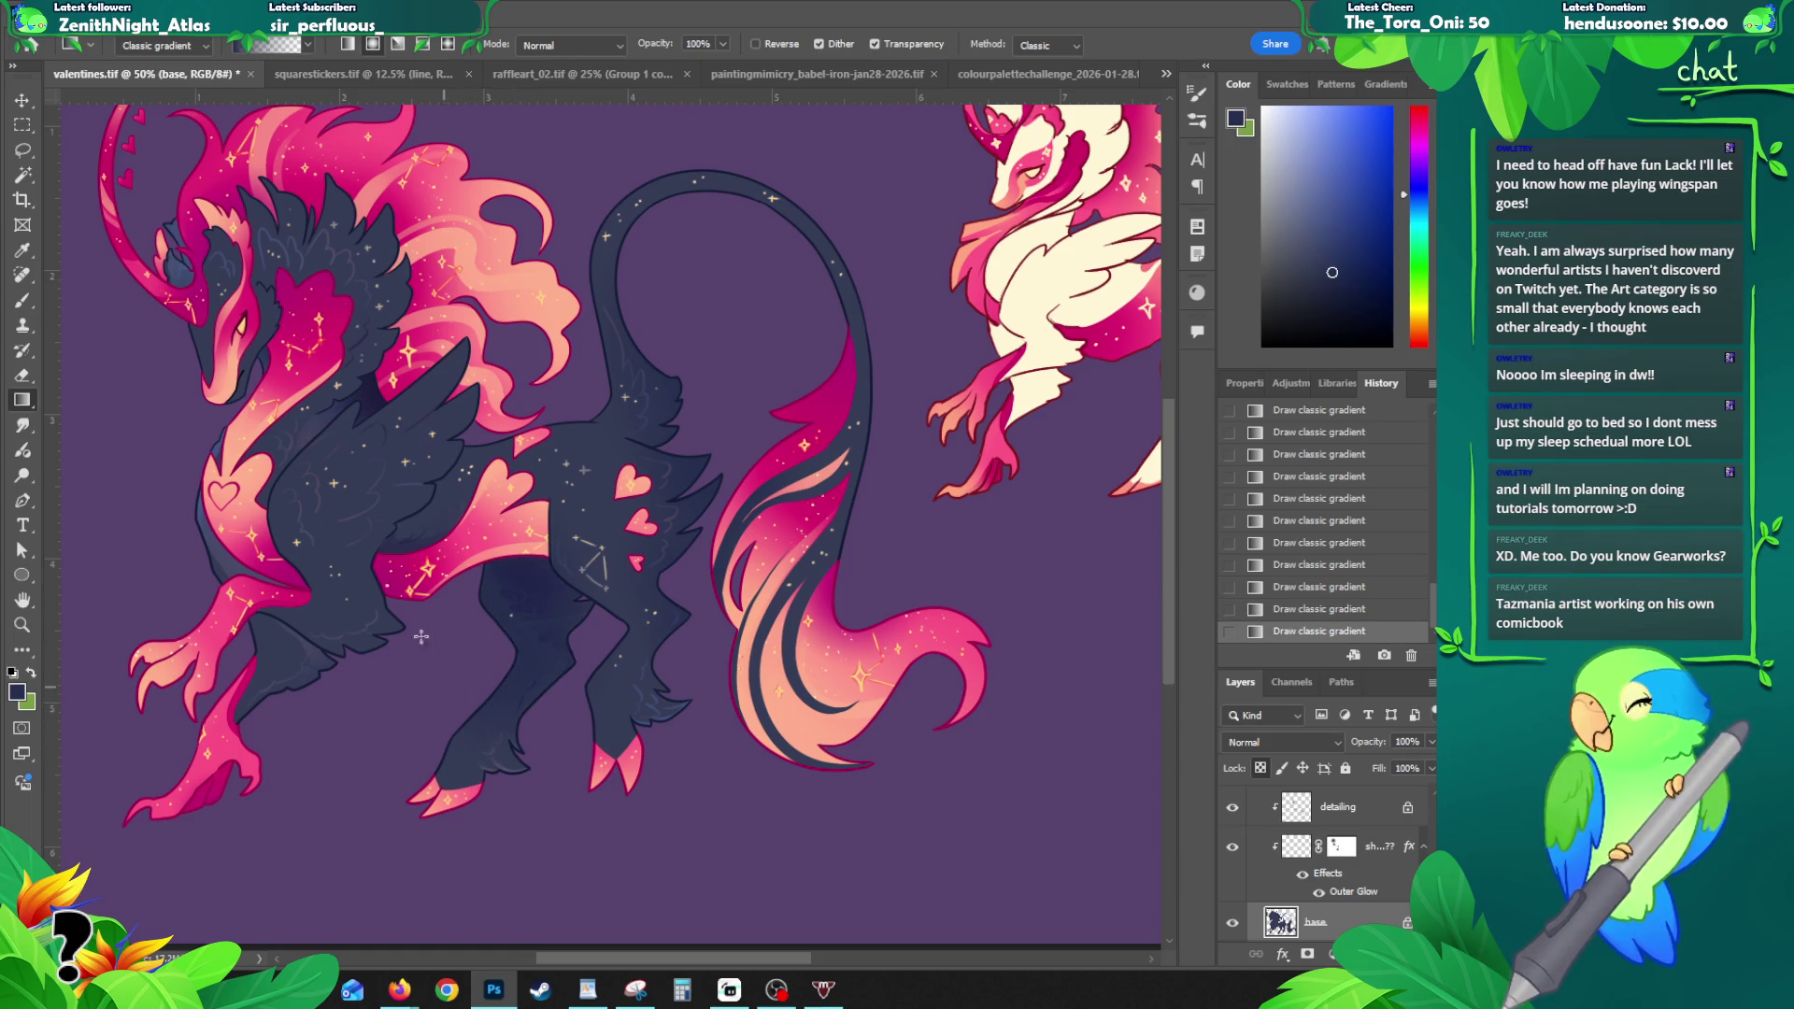
pyautogui.moveTo(425, 645); pyautogui.dragTo(462, 723)
# - Magic-wand the front pink leg and claws on the lineart layer and expand the selection
pyautogui.press('v')
pyautogui.keyDown('ctrl'); pyautogui.click(334, 717); pyautogui.keyUp('ctrl')
pyautogui.press('w')
pyautogui.click(332, 724)
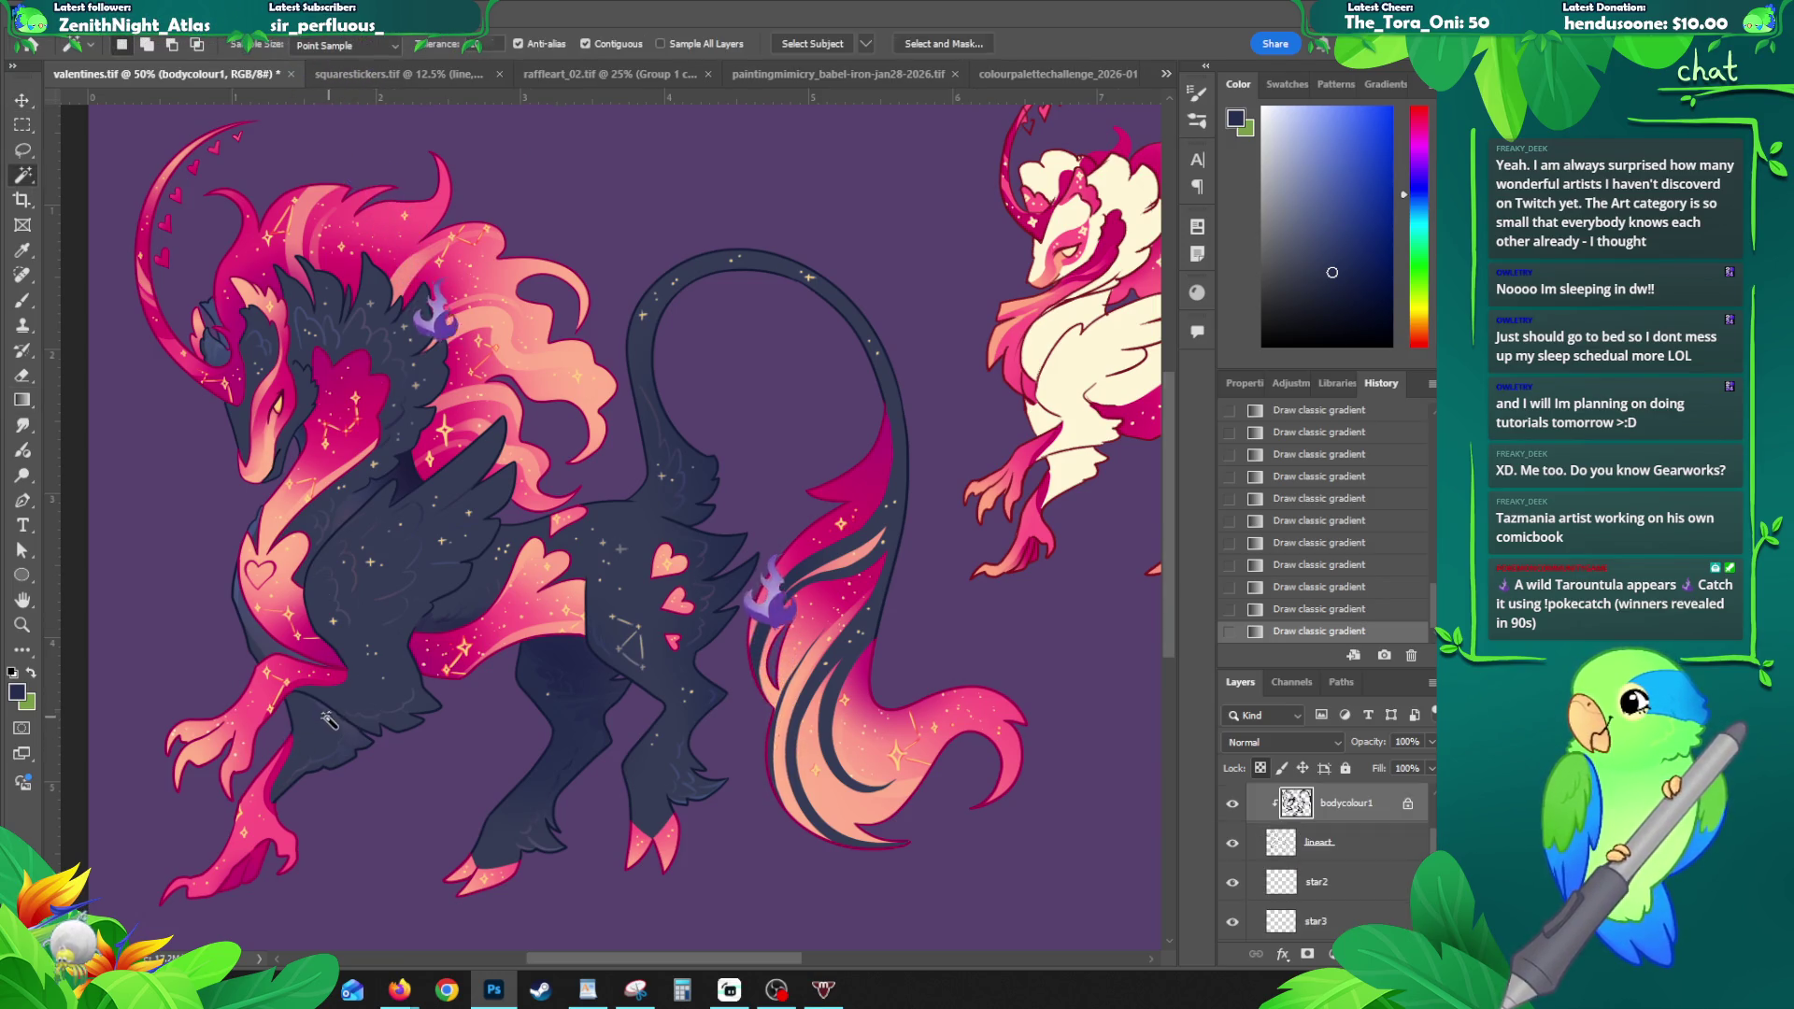
pyautogui.hotkey('ctrl', 'd')
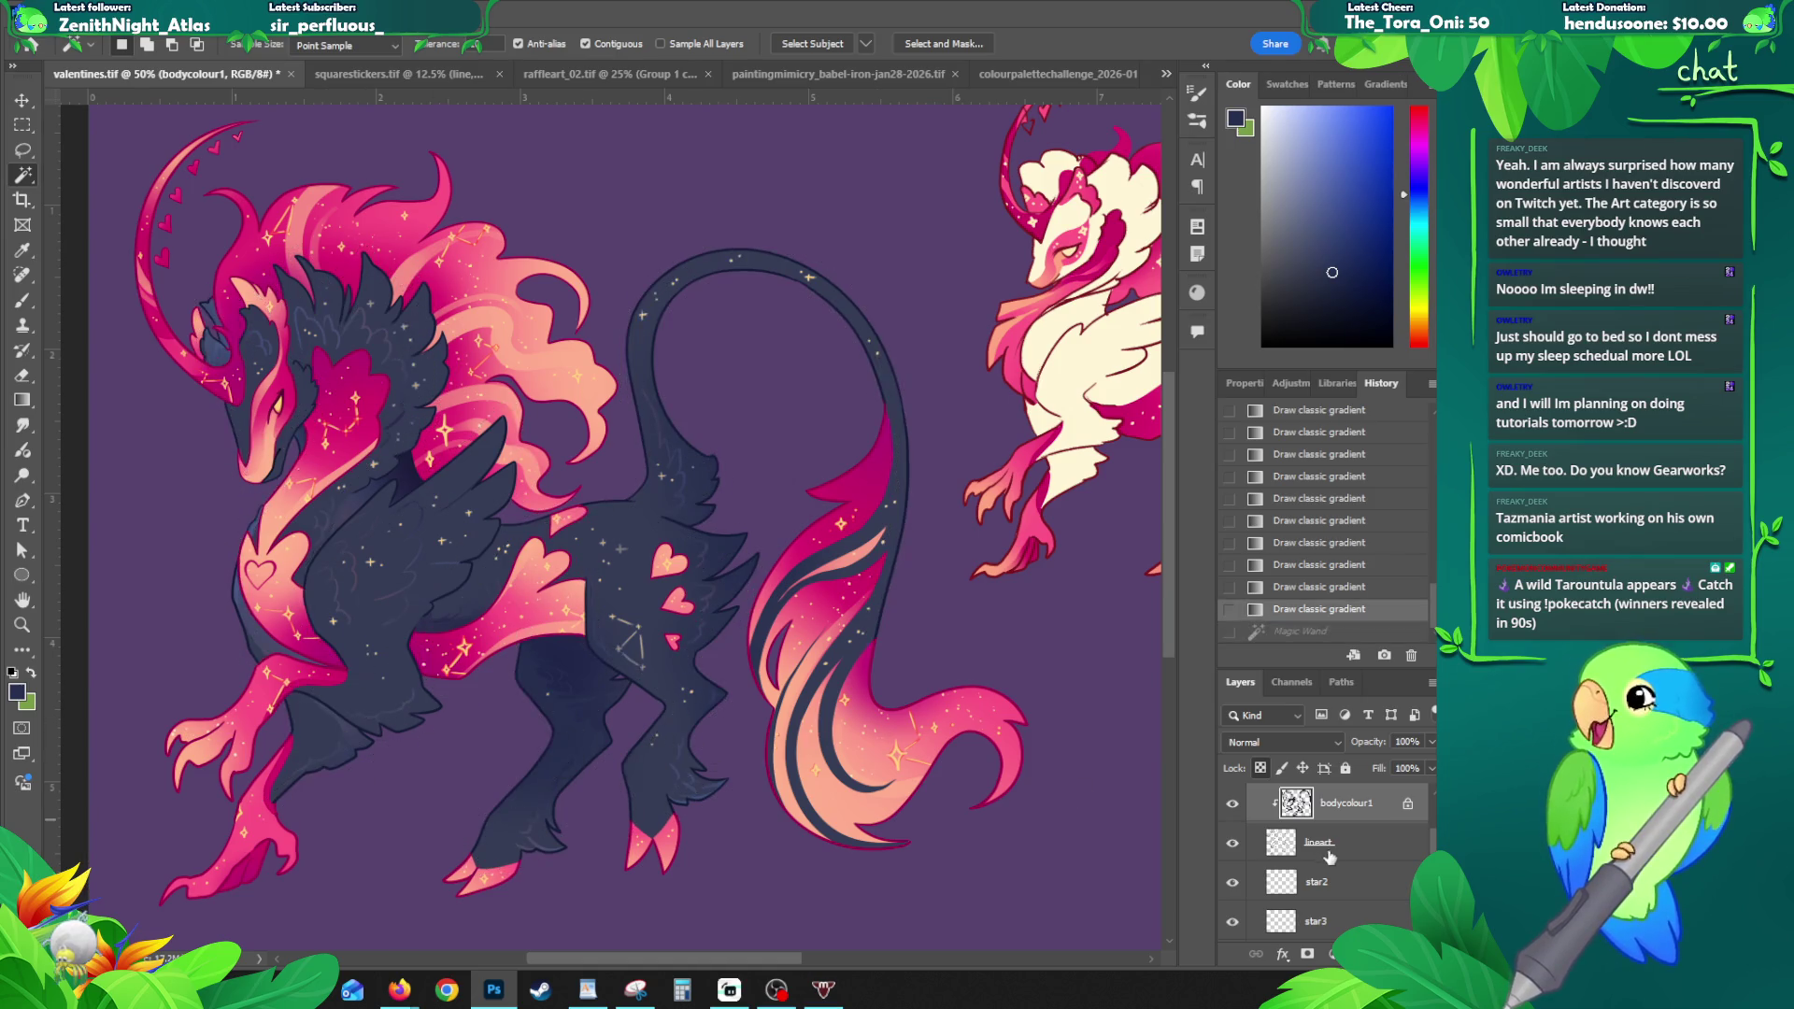
pyautogui.keyDown('ctrl'); pyautogui.click(329, 734); pyautogui.keyUp('ctrl')
pyautogui.keyDown('shift'); pyautogui.click(332, 737); pyautogui.keyUp('shift')
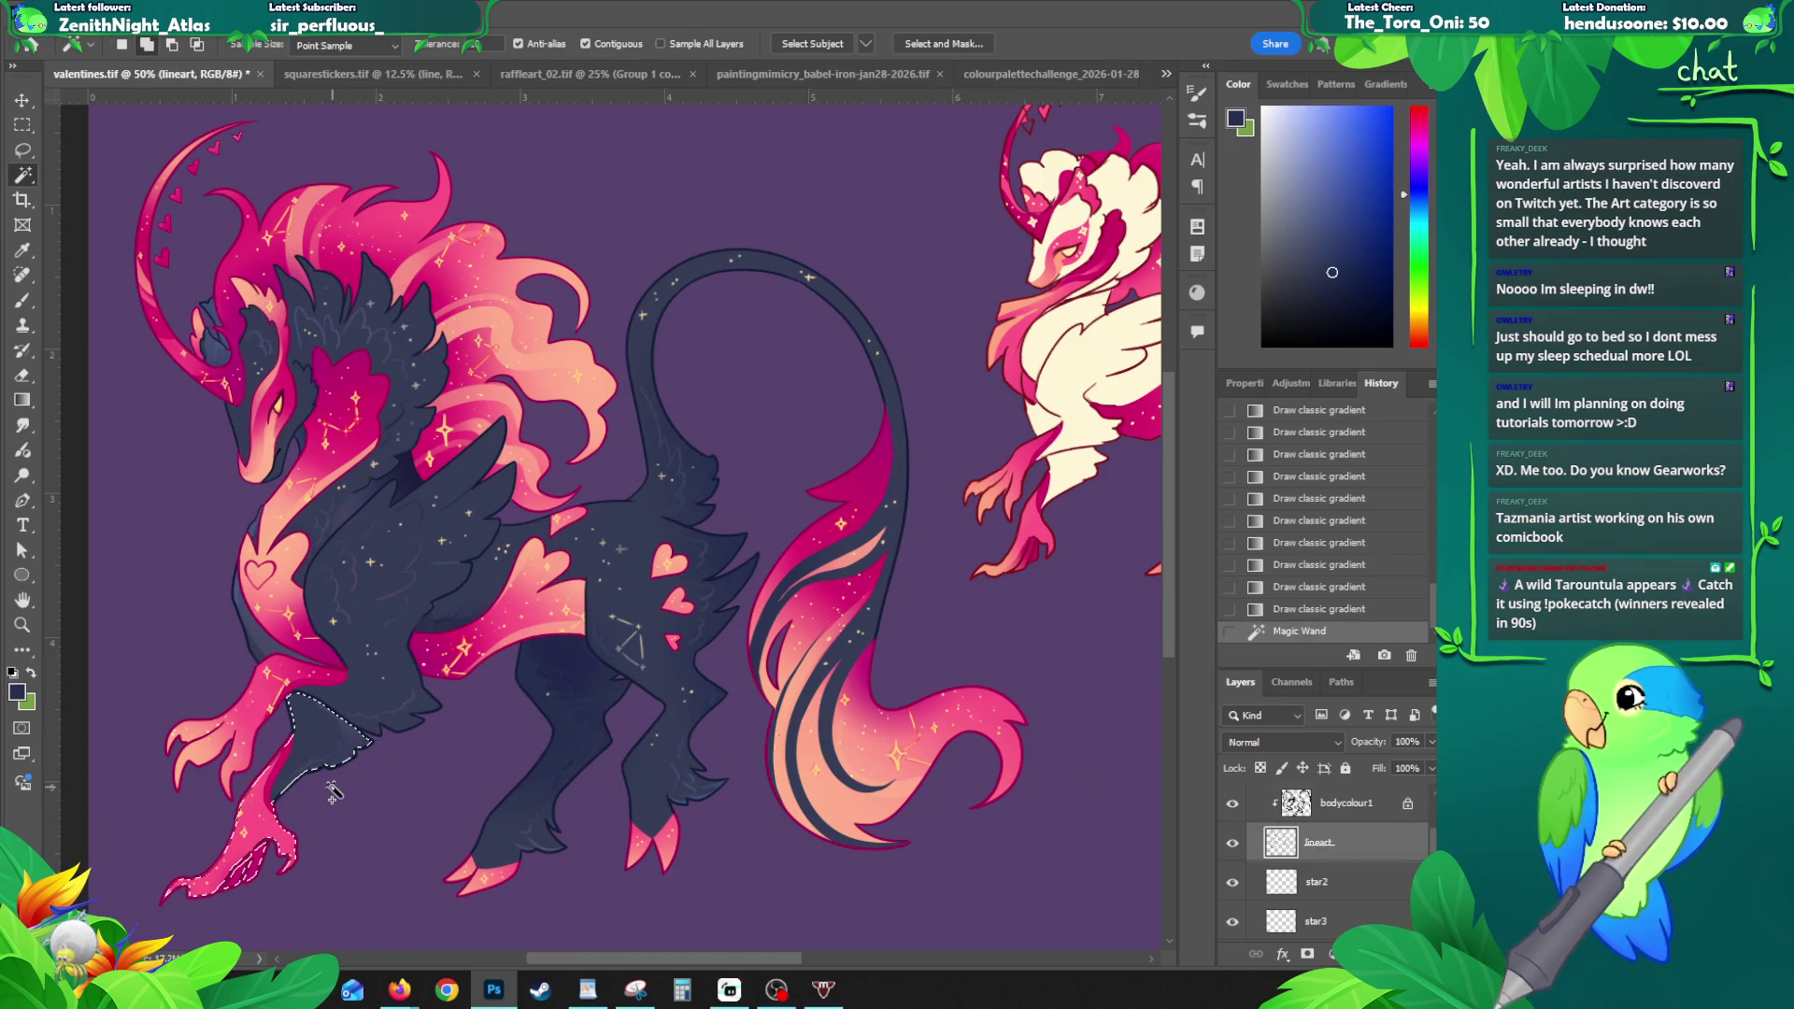
pyautogui.hotkey('ctrl', 'alt', 'e')
pyautogui.press('Return')
# - Try gradients on the selected claw area of the detailing layer, undoing both
pyautogui.scroll(-10, 1327, 860)
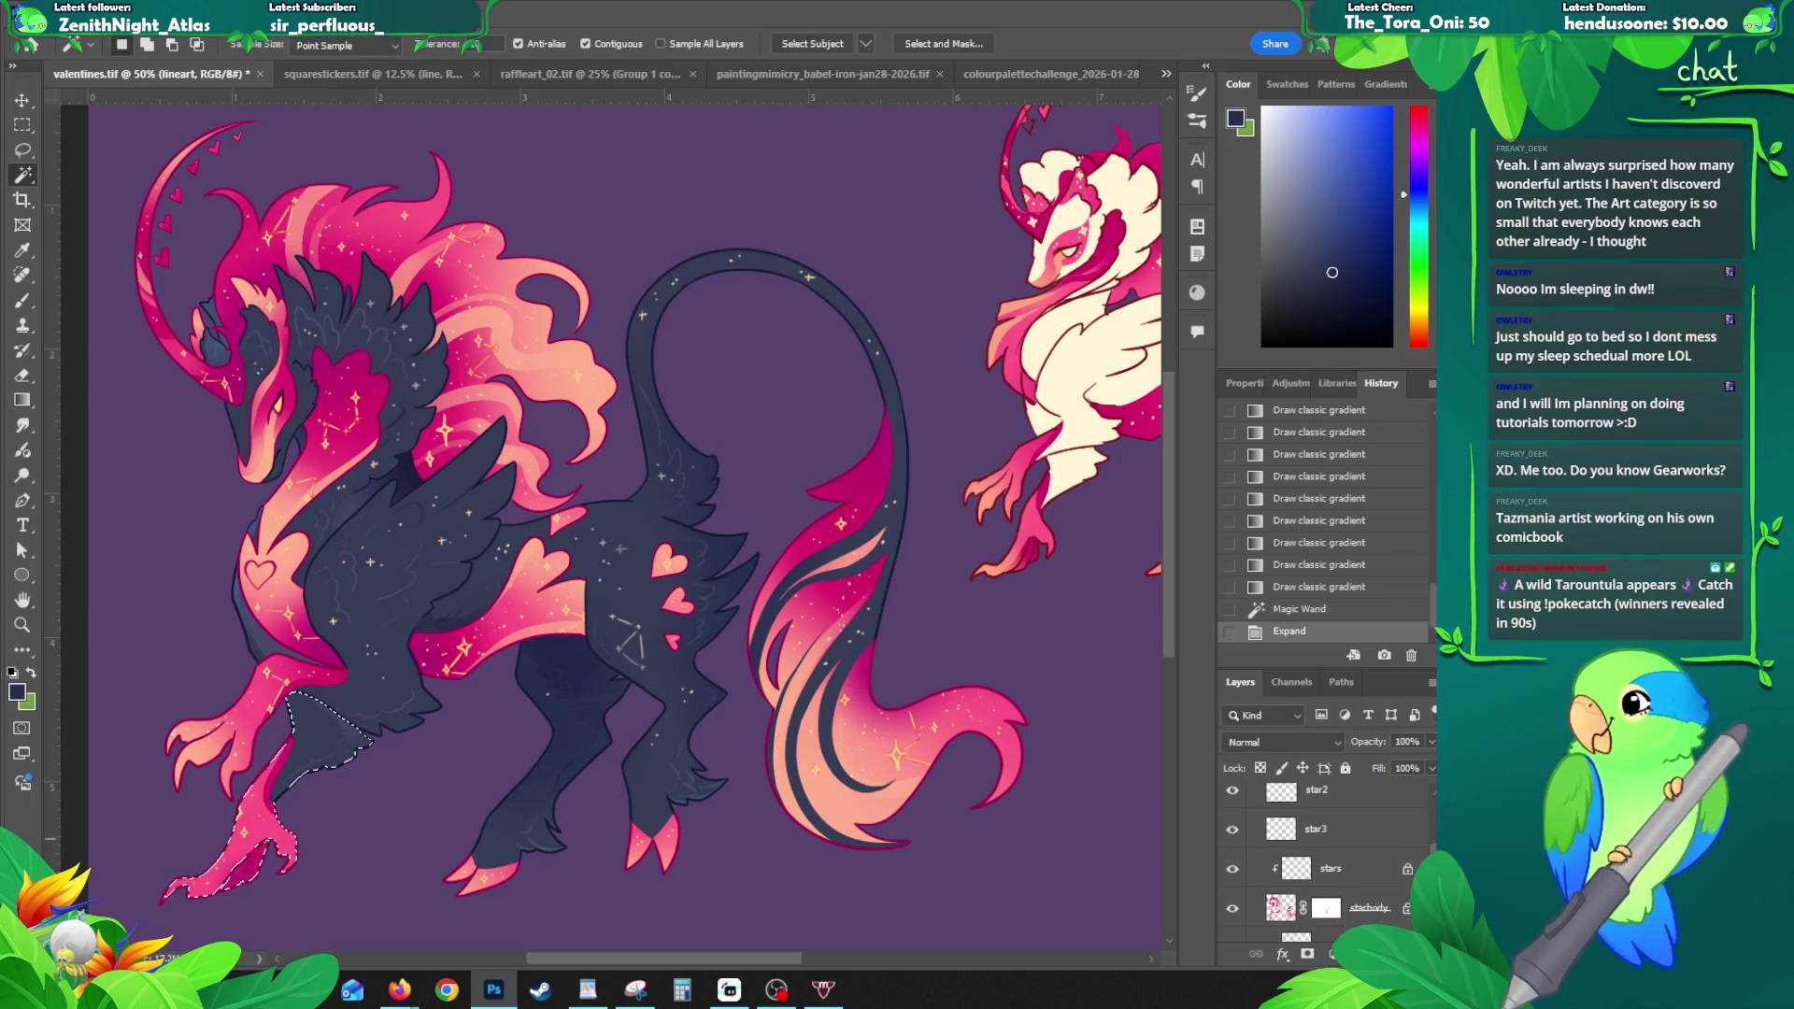
pyautogui.scroll(-2, 1235, 860)
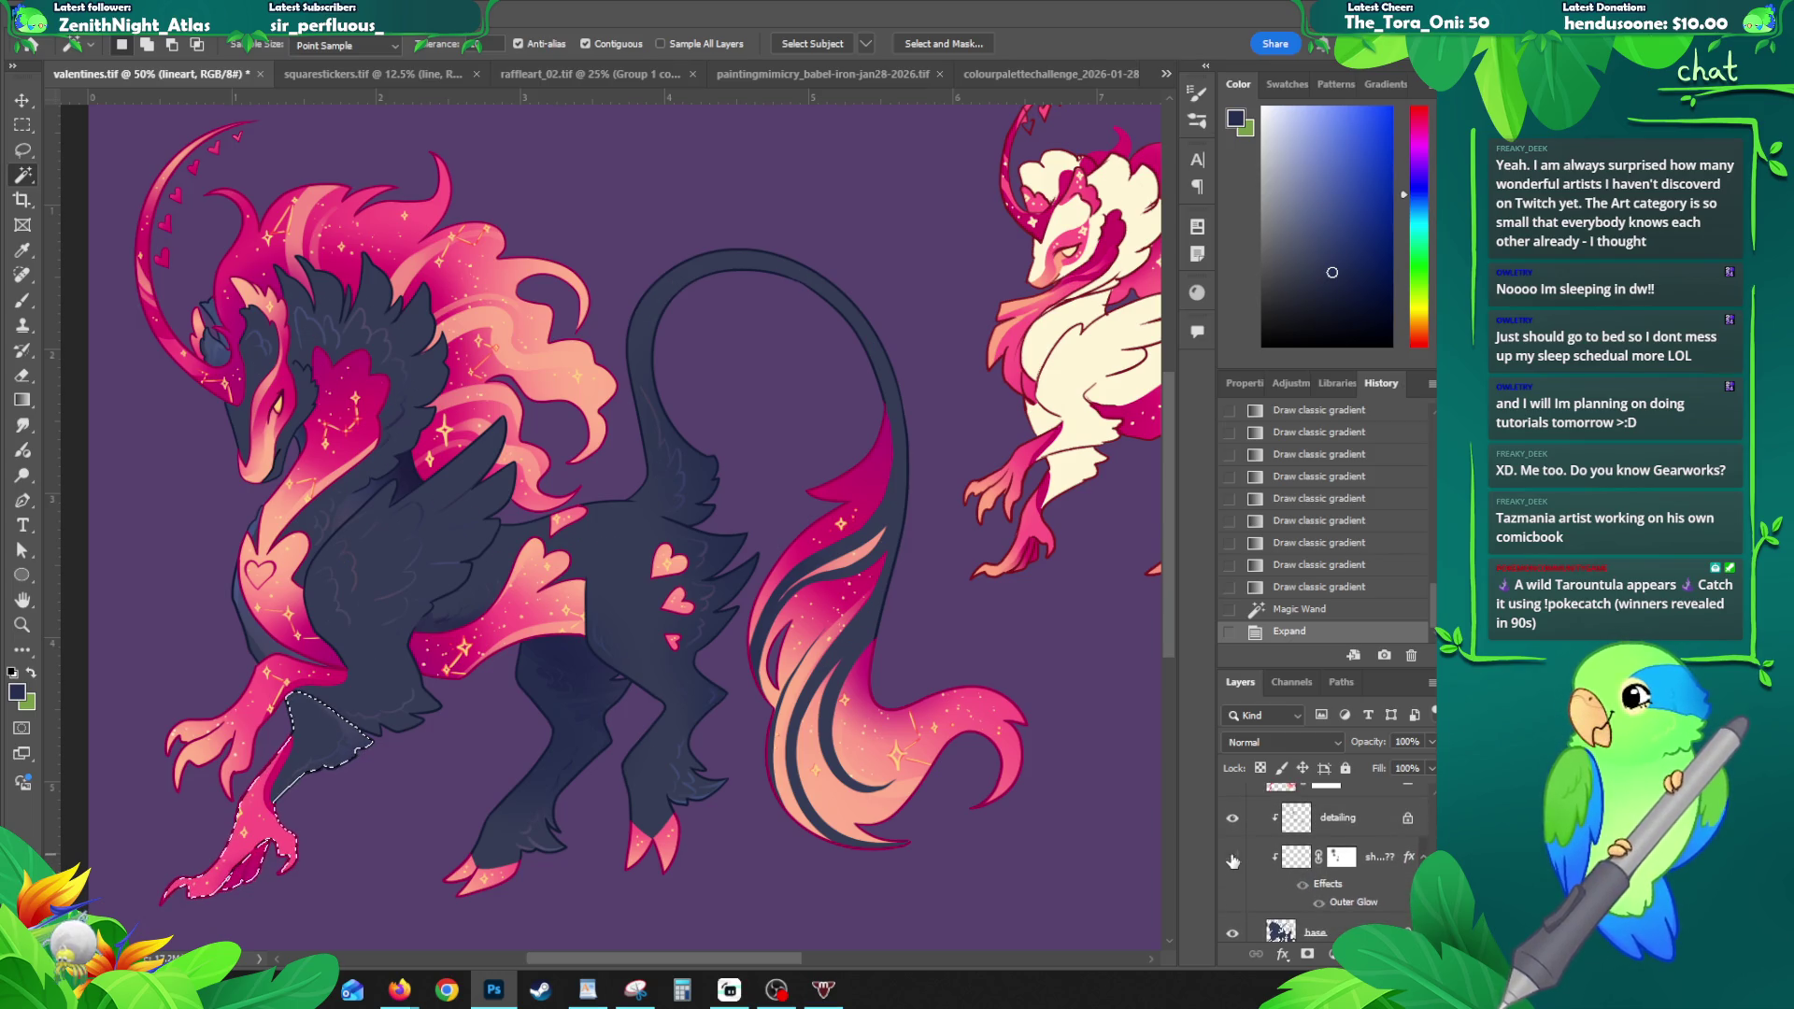
pyautogui.scroll(2, 1235, 861)
pyautogui.scroll(10, 1336, 860)
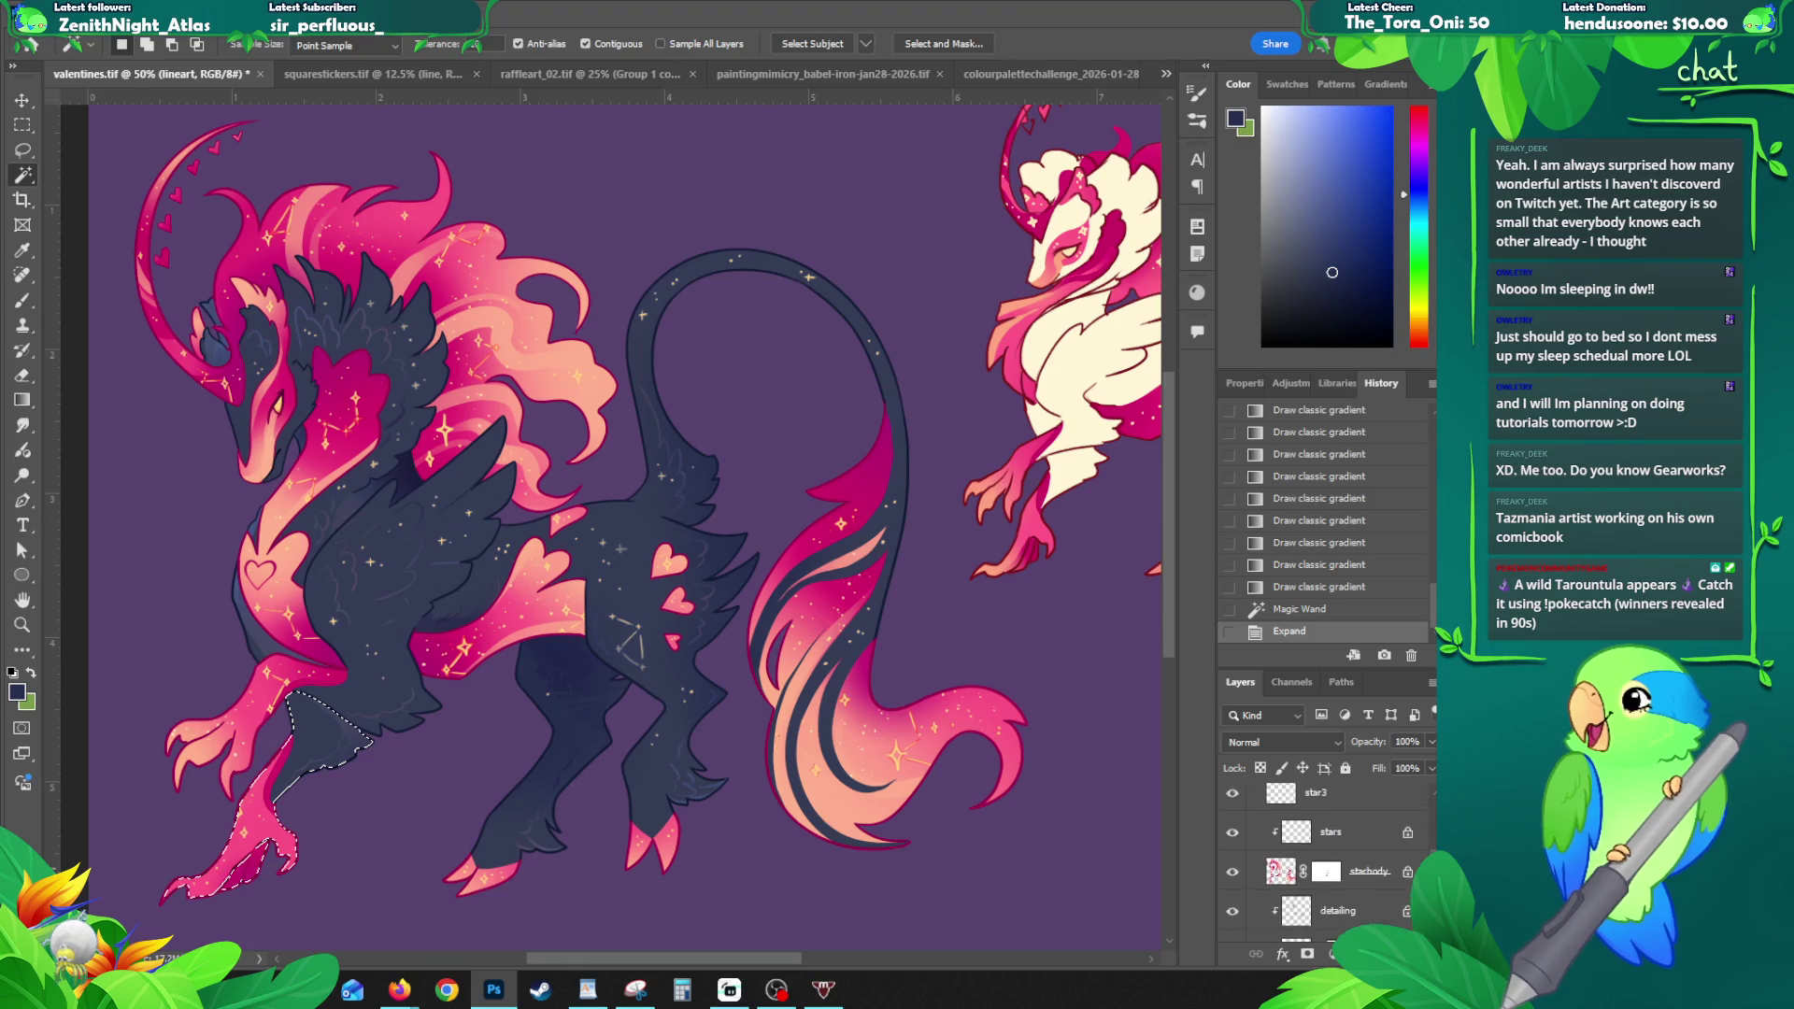
pyautogui.scroll(-3, 1327, 860)
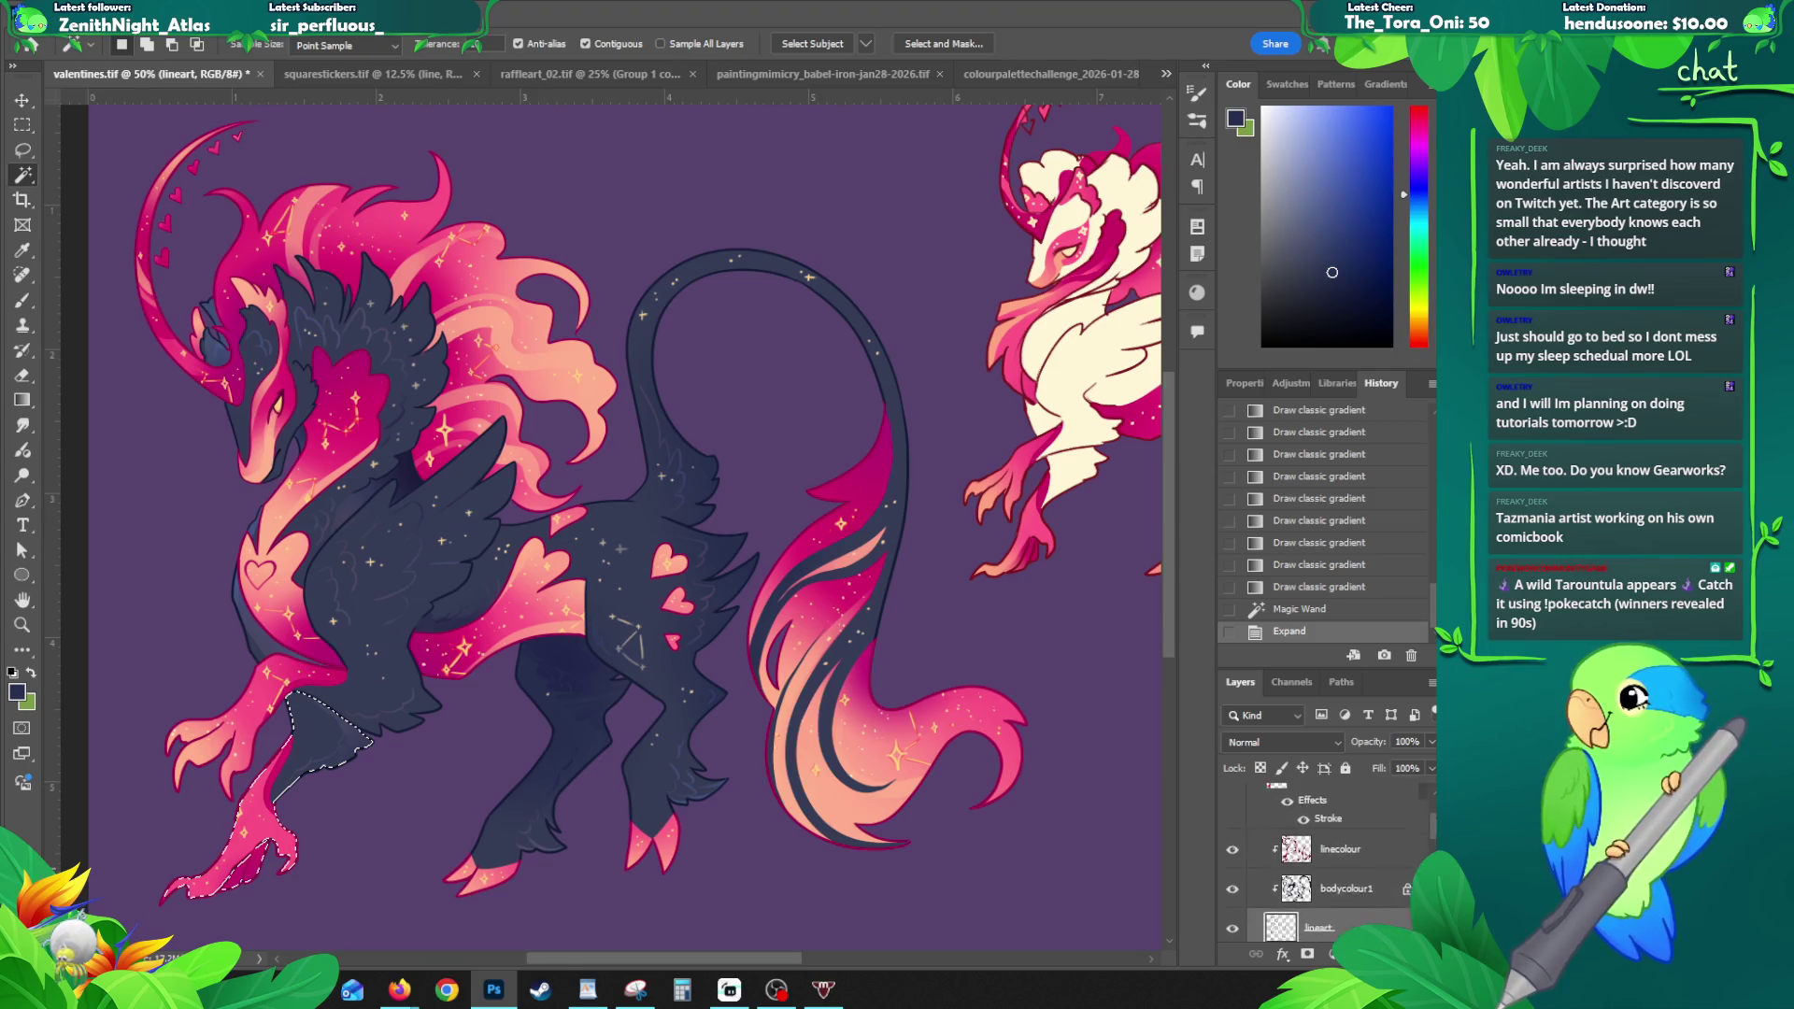
pyautogui.scroll(-3, 1271, 870)
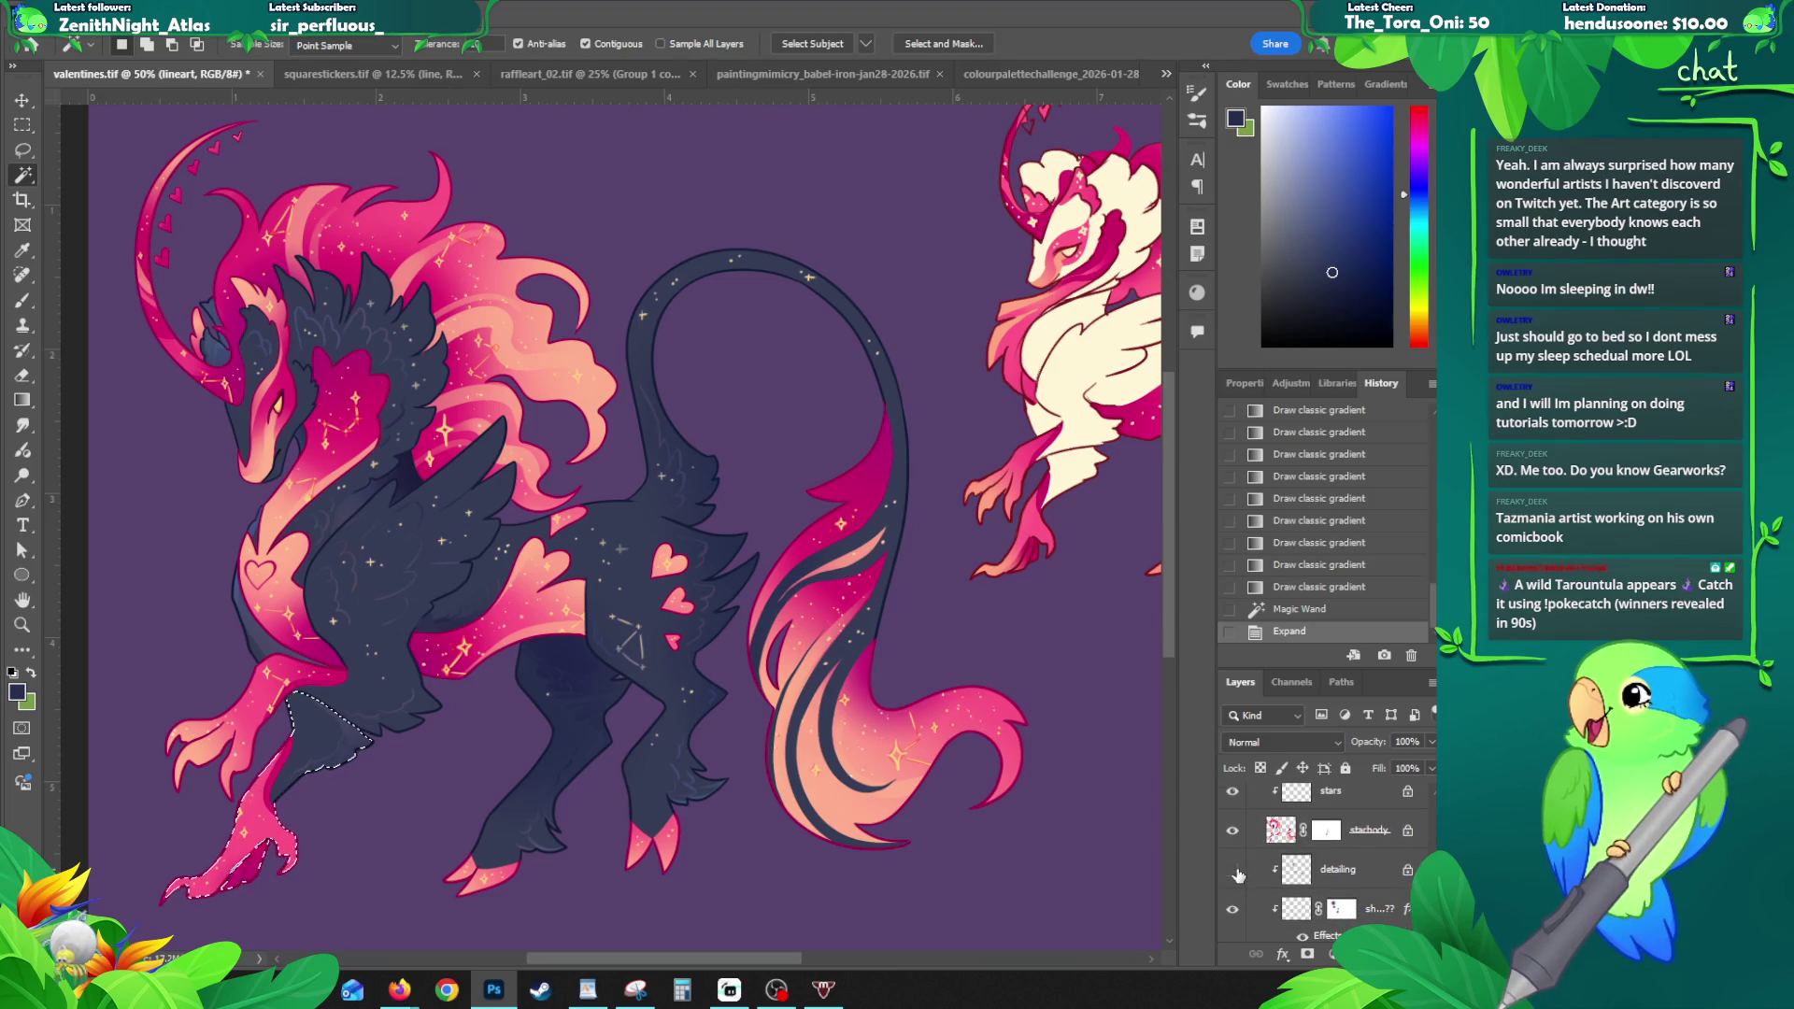
pyautogui.click(1349, 873)
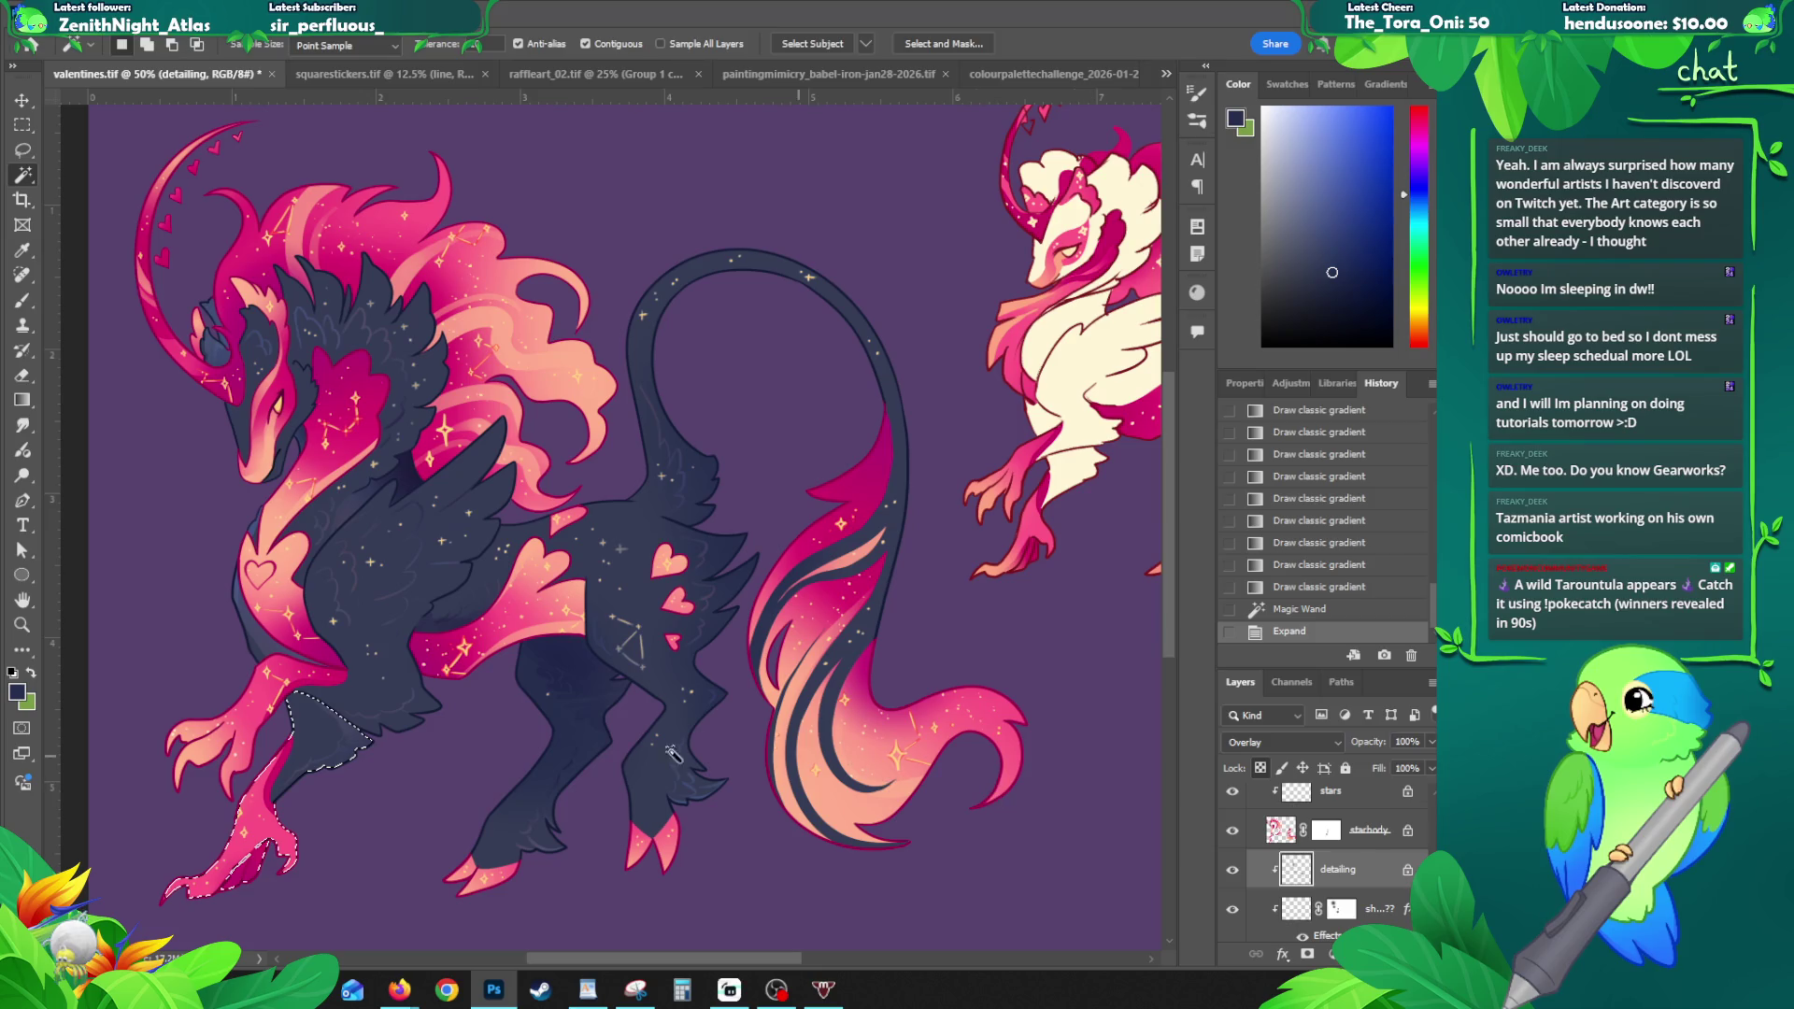
pyautogui.press('g')
pyautogui.moveTo(318, 706); pyautogui.dragTo(281, 816)
pyautogui.hotkey('ctrl', 'z')
pyautogui.moveTo(329, 689); pyautogui.dragTo(285, 804)
pyautogui.hotkey('ctrl', 'z')
# - Shade the selected front leg with two gradients on the base layer, then deselect
pyautogui.hotkey('alt', '[')
pyautogui.hotkey('alt', '[')
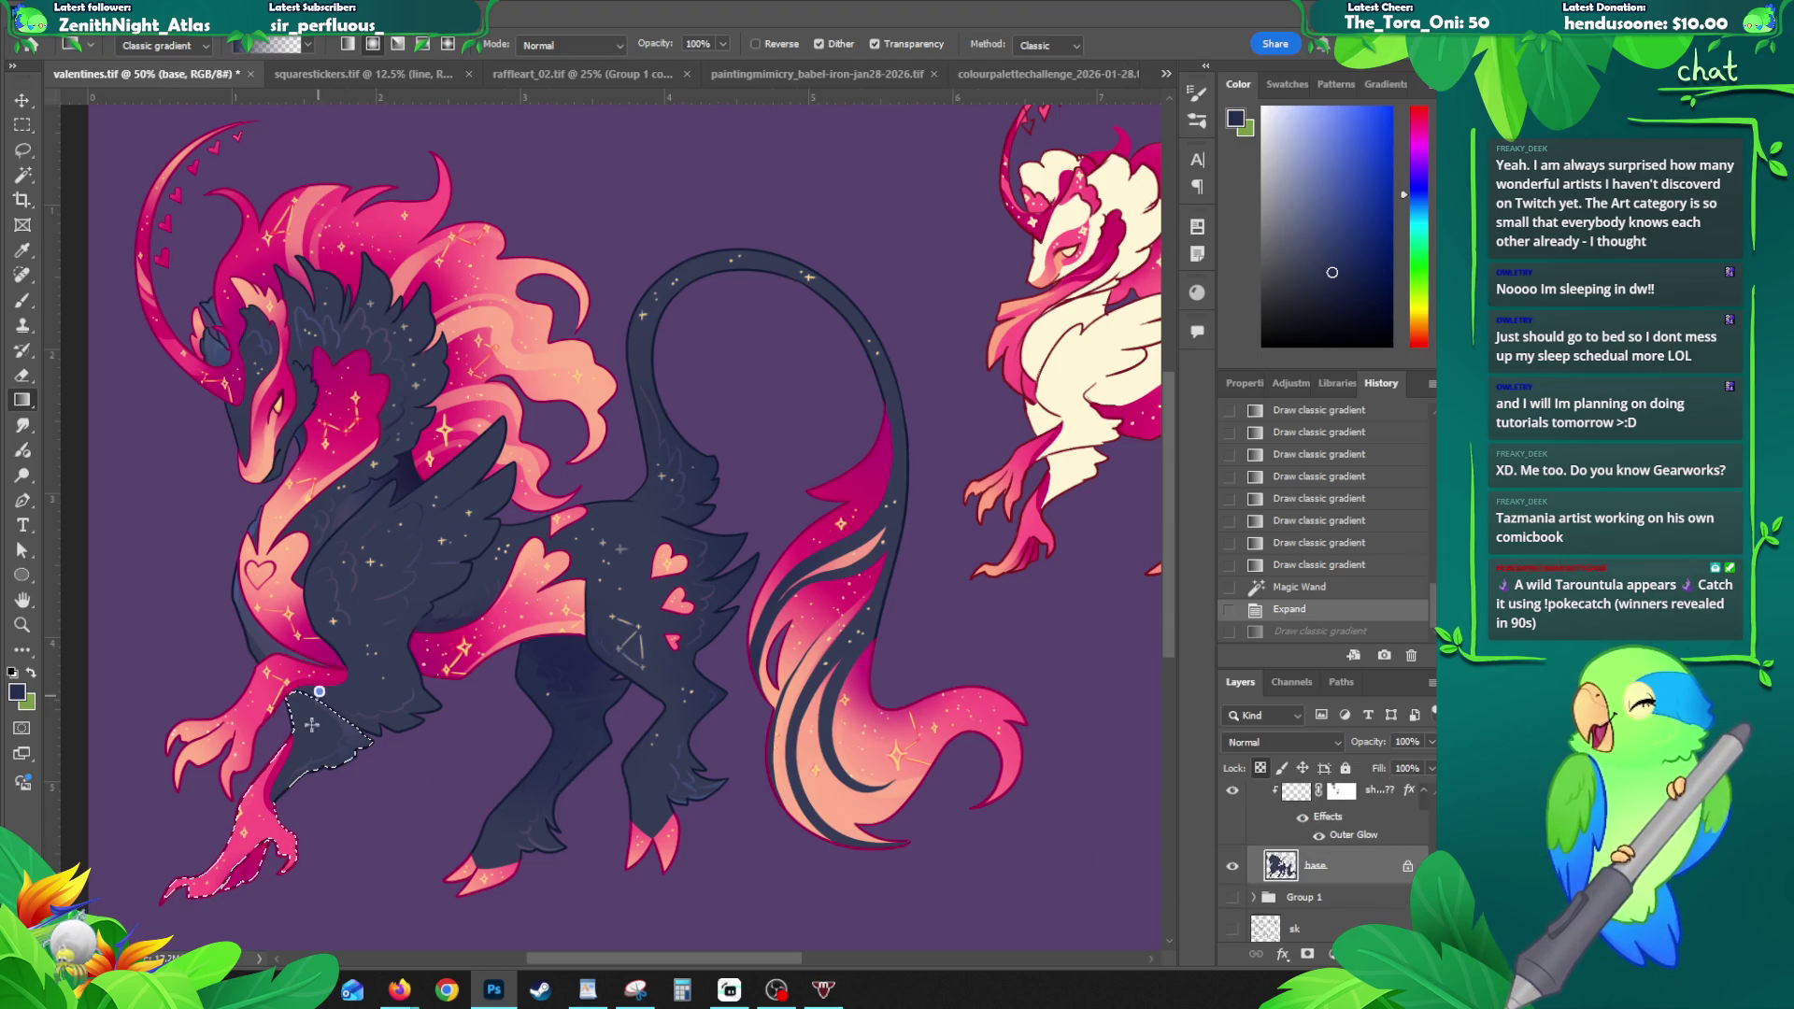
pyautogui.moveTo(317, 706); pyautogui.dragTo(303, 818)
pyautogui.moveTo(370, 735); pyautogui.dragTo(336, 836)
pyautogui.hotkey('ctrl', 'd')
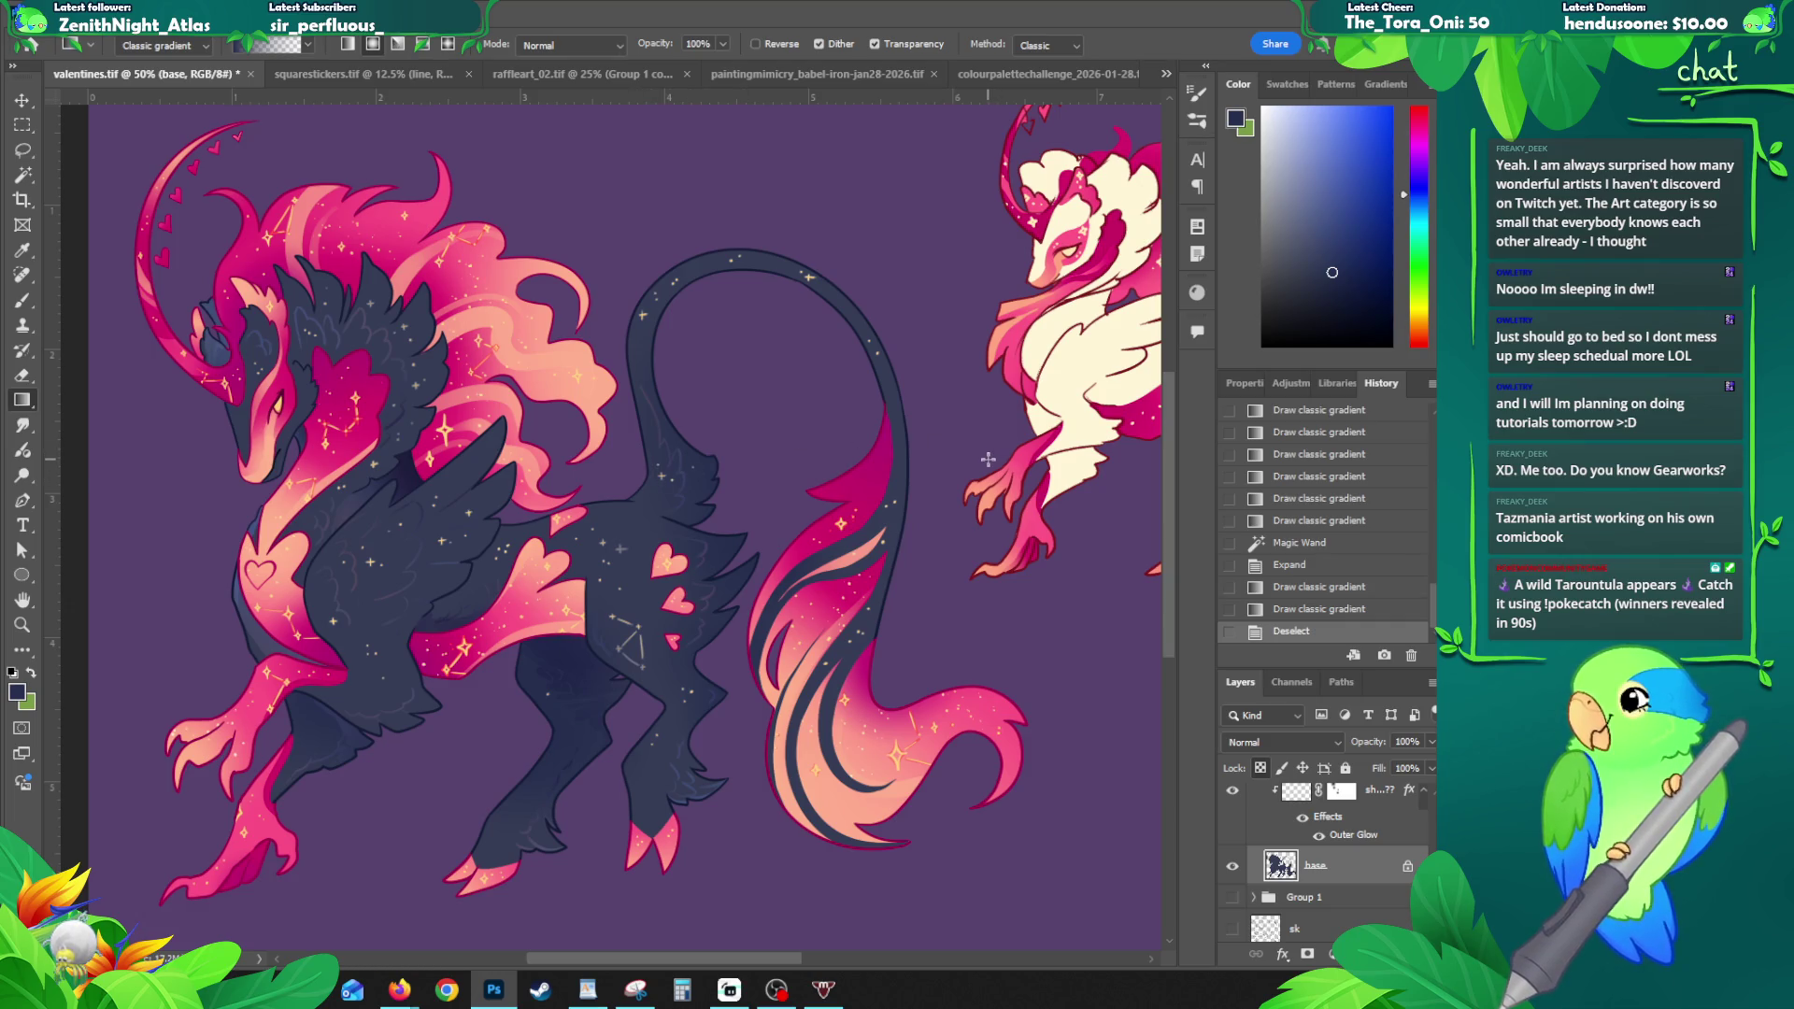
# - Add gradient shading to the lower body and the dark creature's neck
pyautogui.moveTo(839, 505); pyautogui.dragTo(819, 531)
pyautogui.moveTo(411, 662)
pyautogui.mouseDown()
pyautogui.moveTo(463, 647)
pyautogui.moveTo(421, 668)
pyautogui.moveTo(541, 511)
pyautogui.mouseUp()
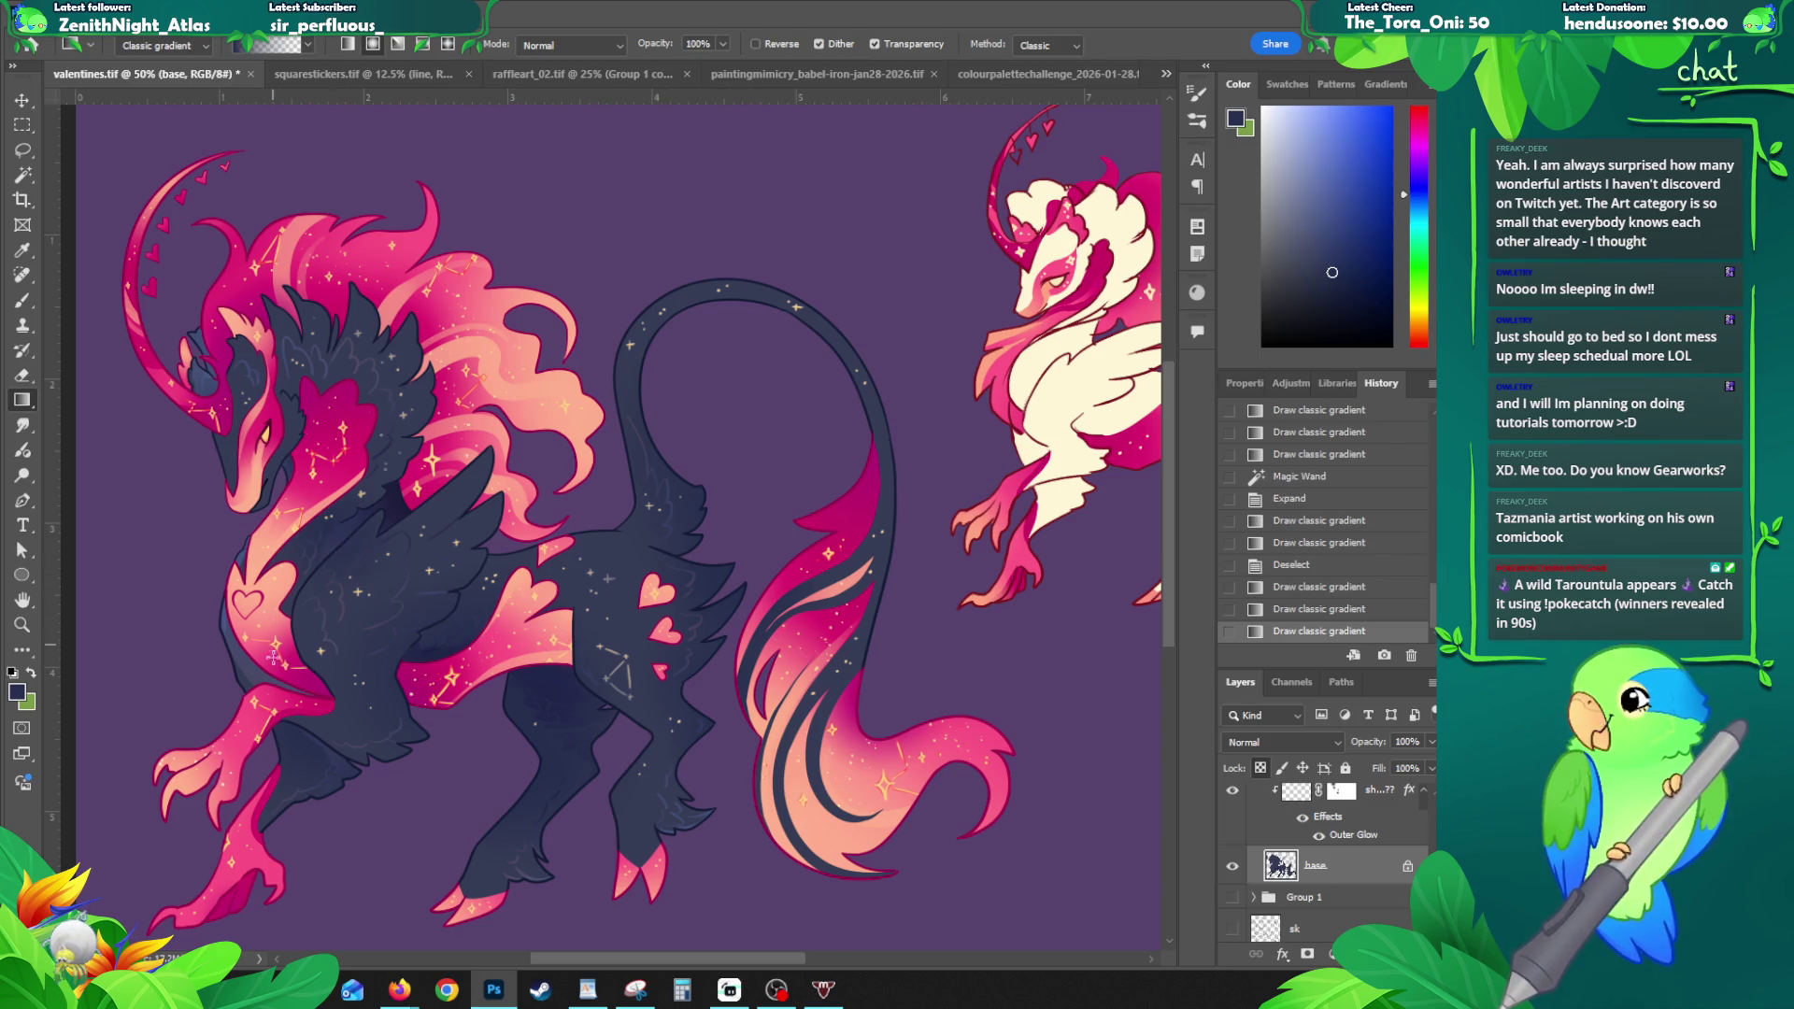
pyautogui.moveTo(339, 528); pyautogui.dragTo(295, 775)
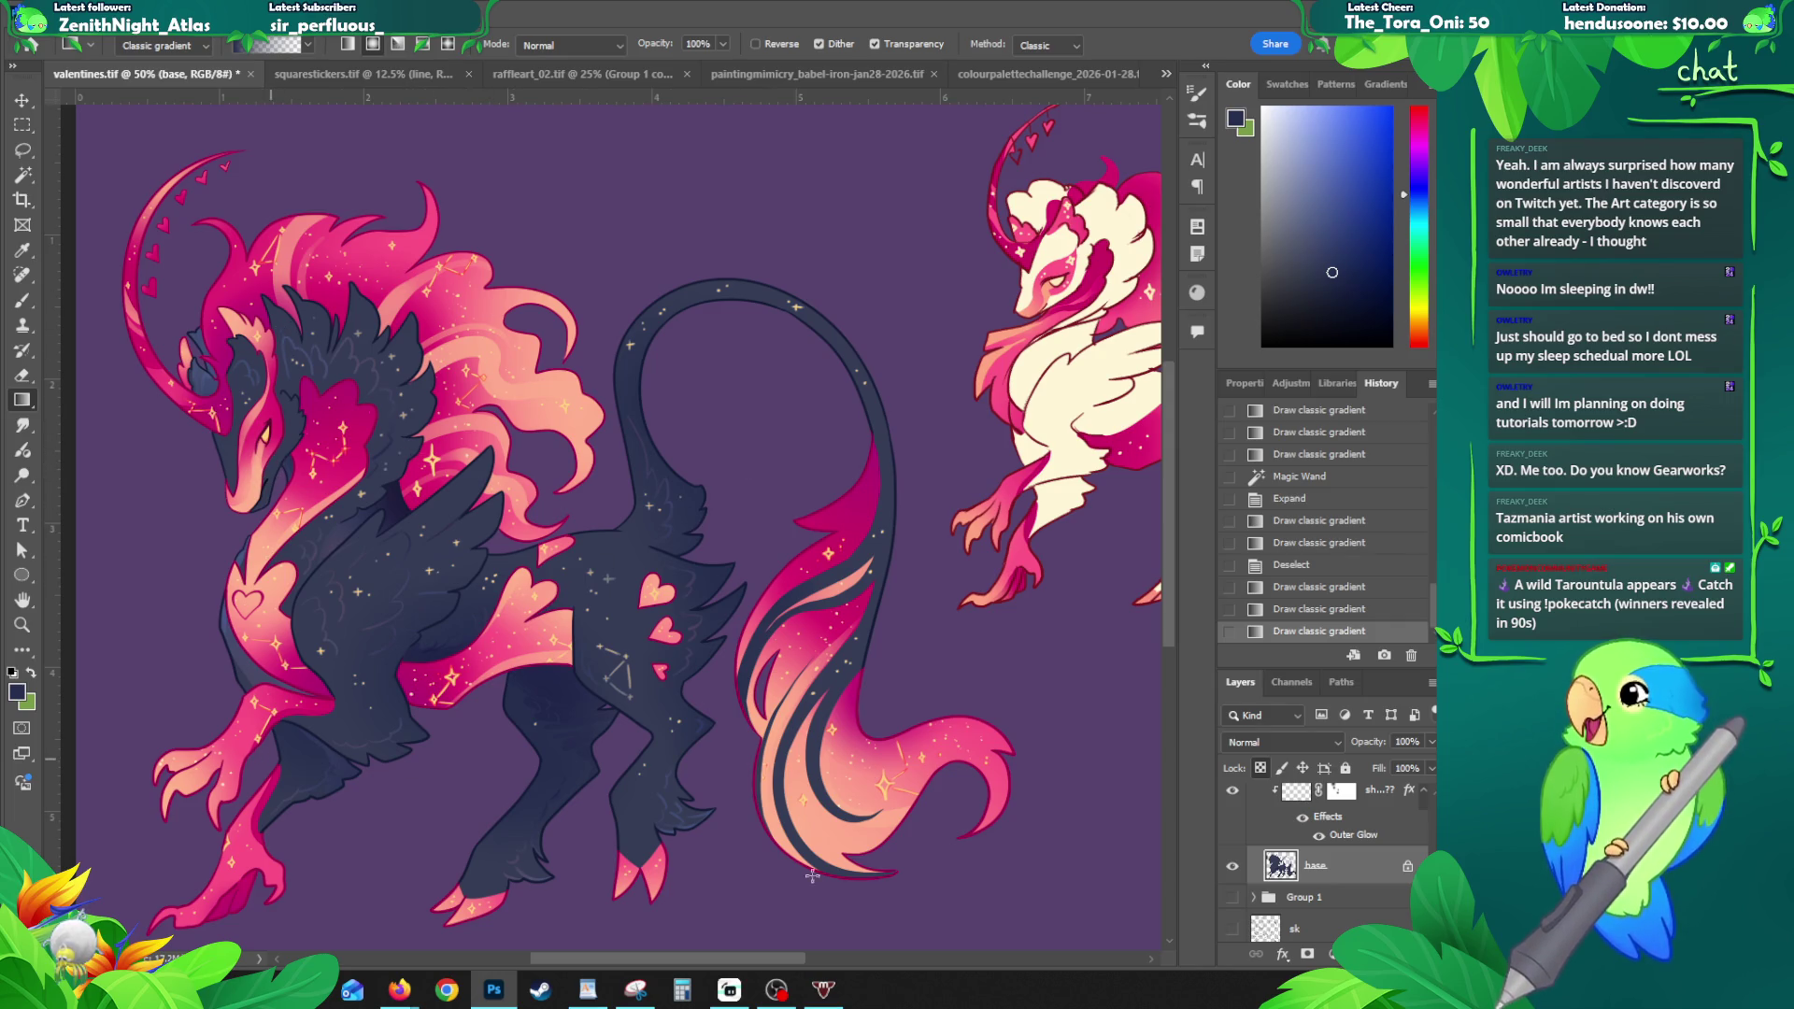
pyautogui.scroll(5, 1260, 811)
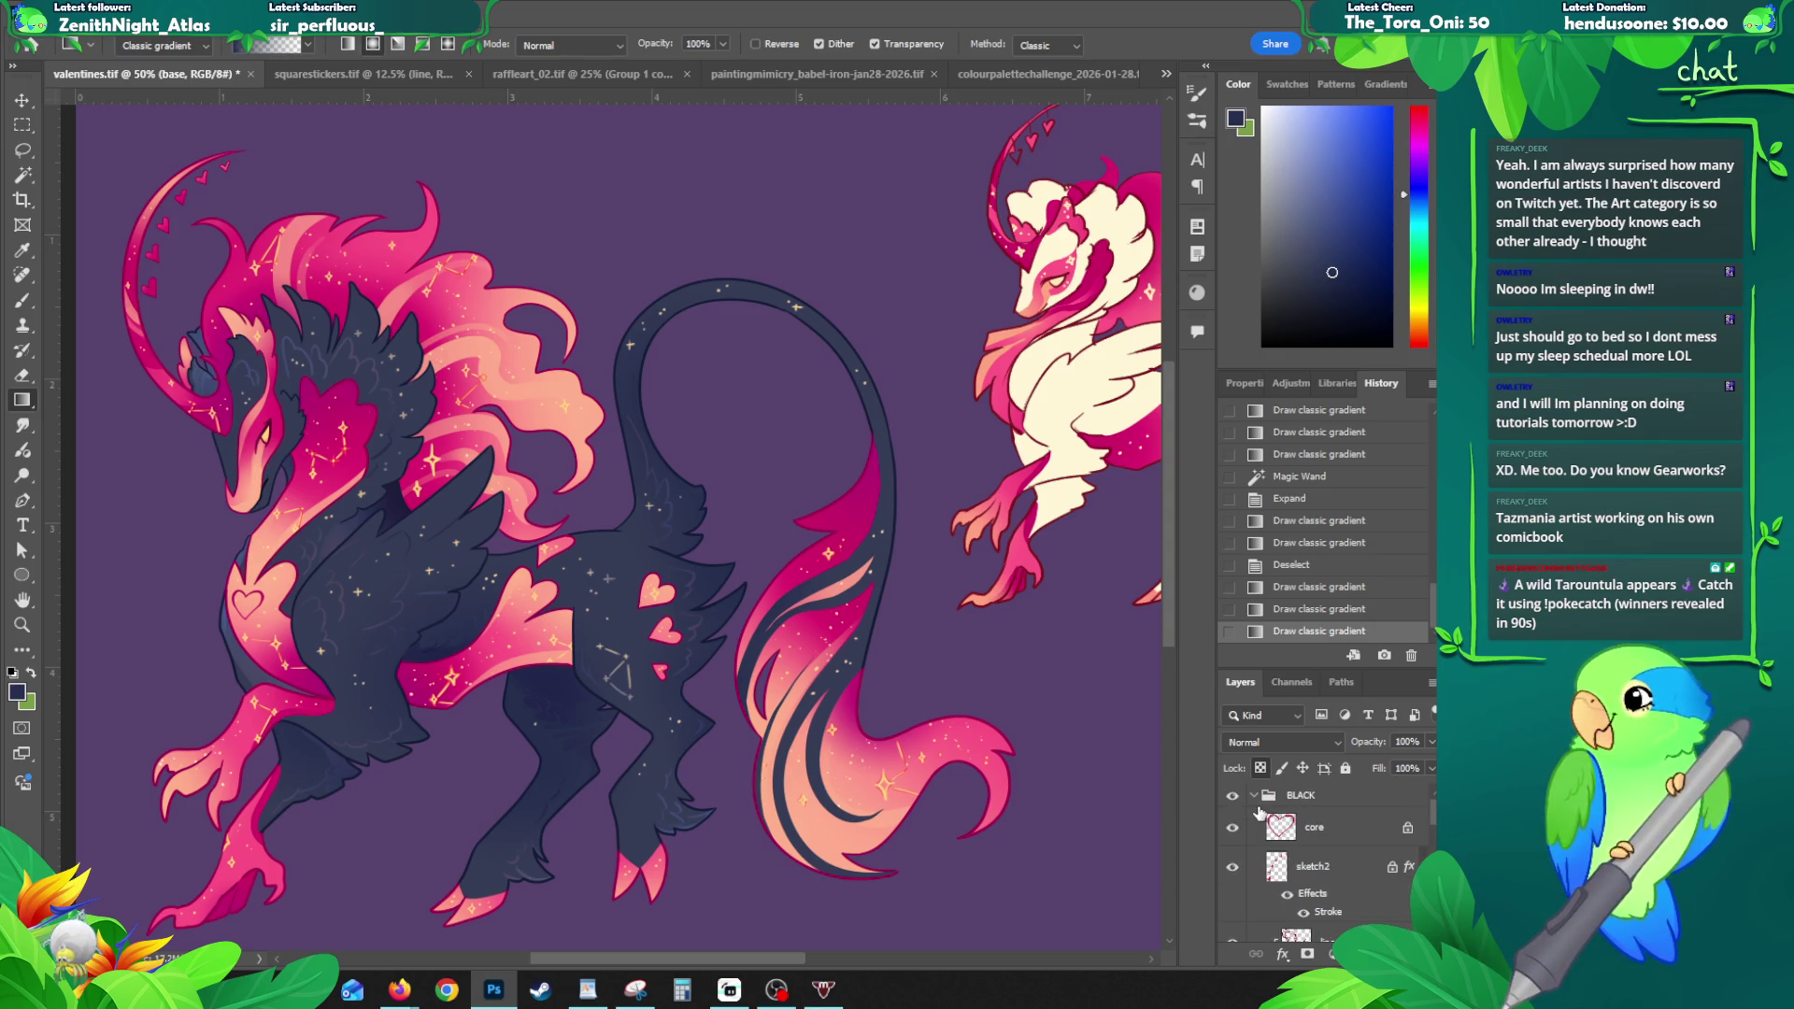
# - Hide the BLACK group to reveal the cream creature and pick its body colour layer
pyautogui.click(1255, 796)
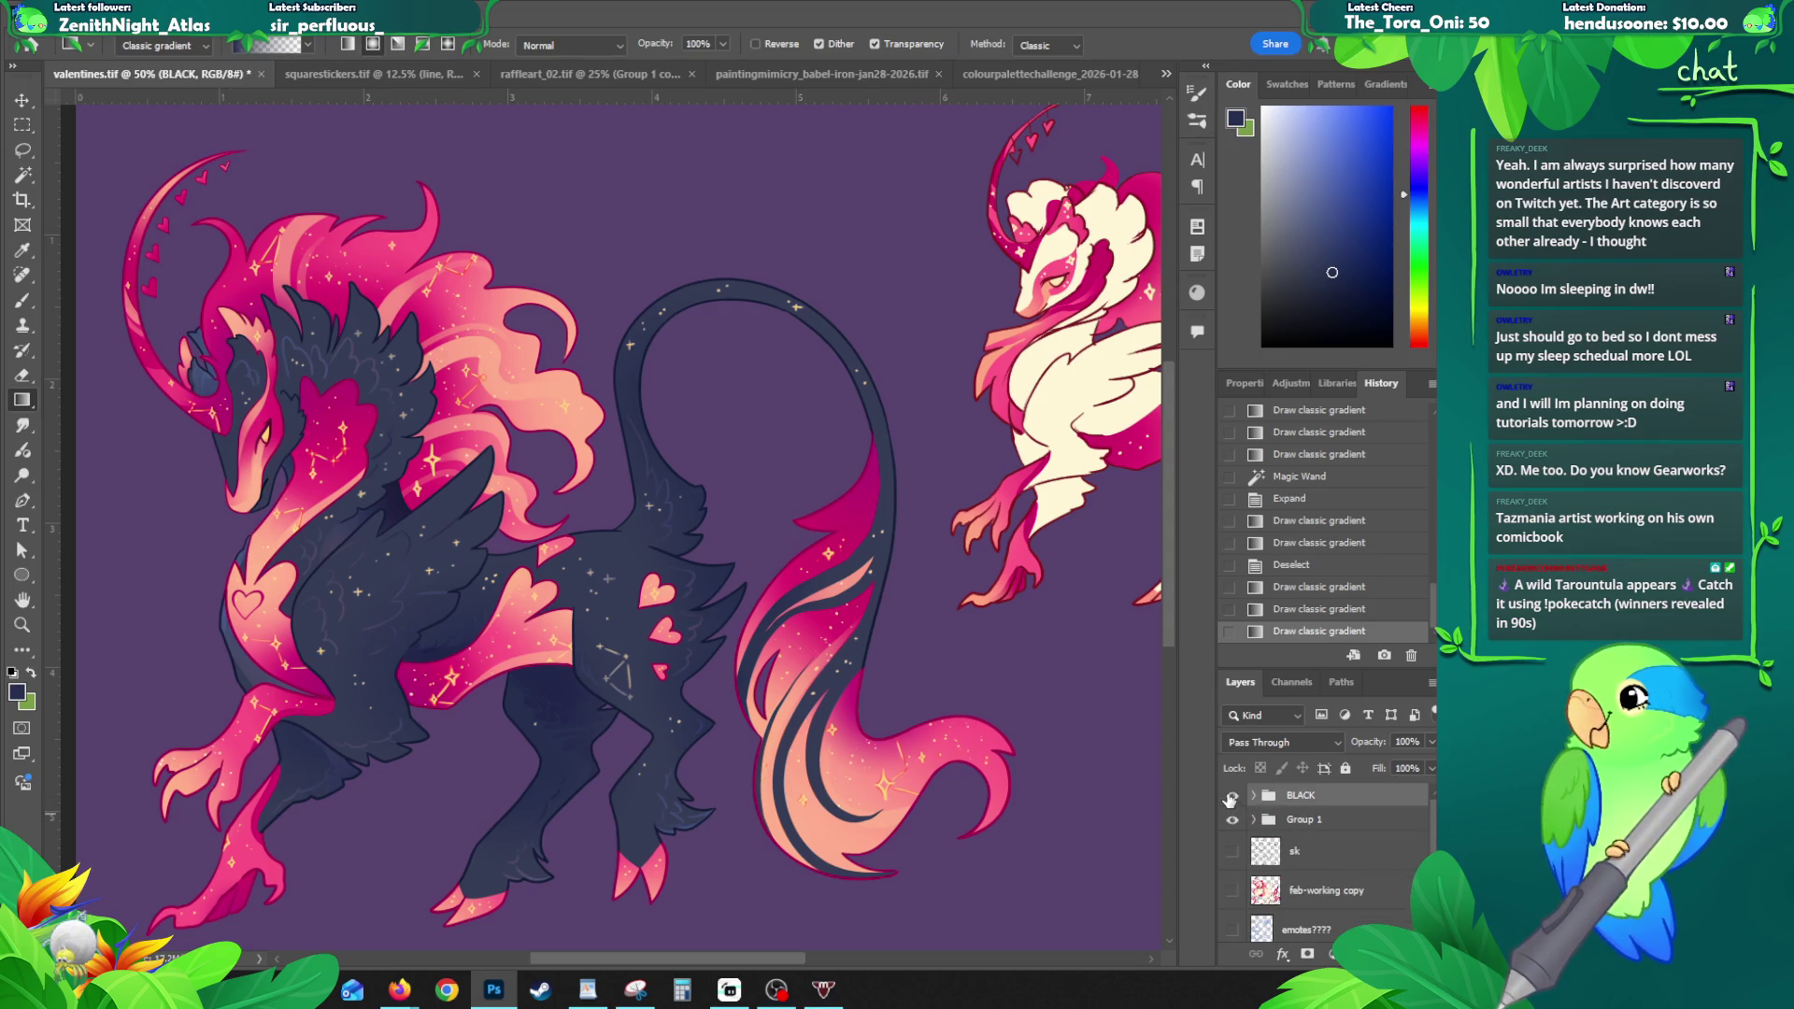
pyautogui.click(1232, 796)
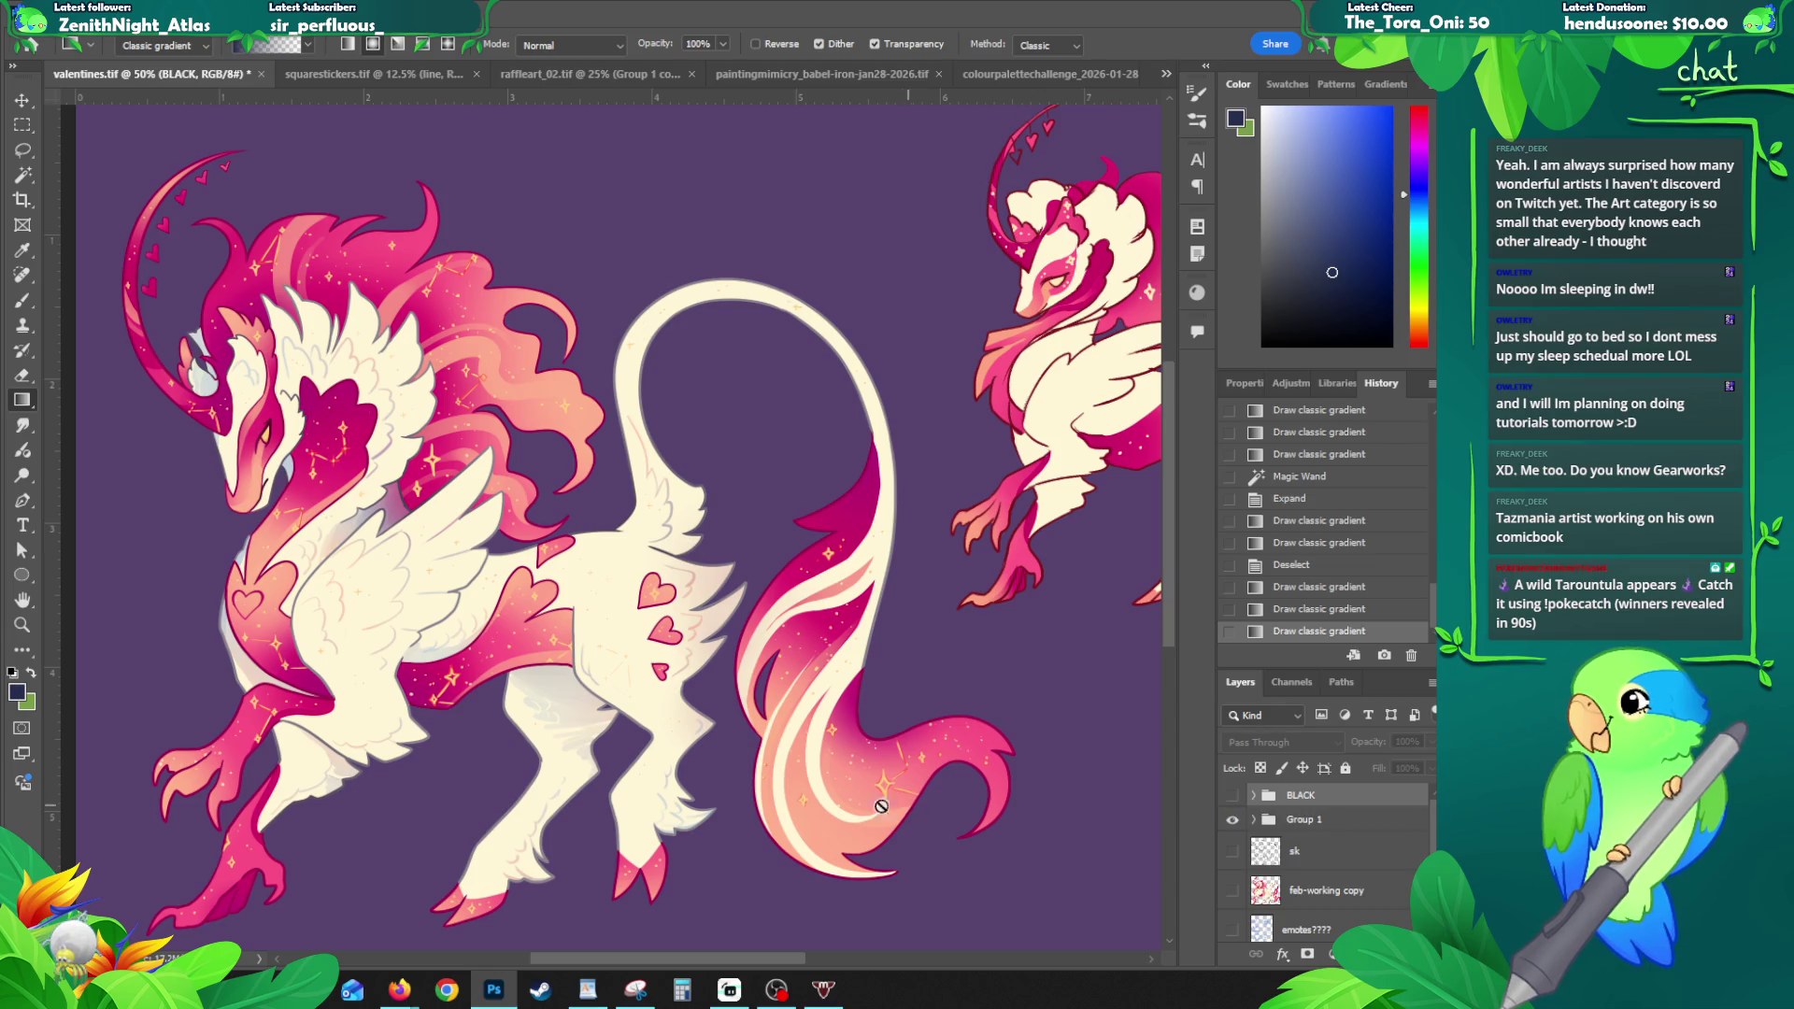
pyautogui.press('v')
pyautogui.click(526, 717)
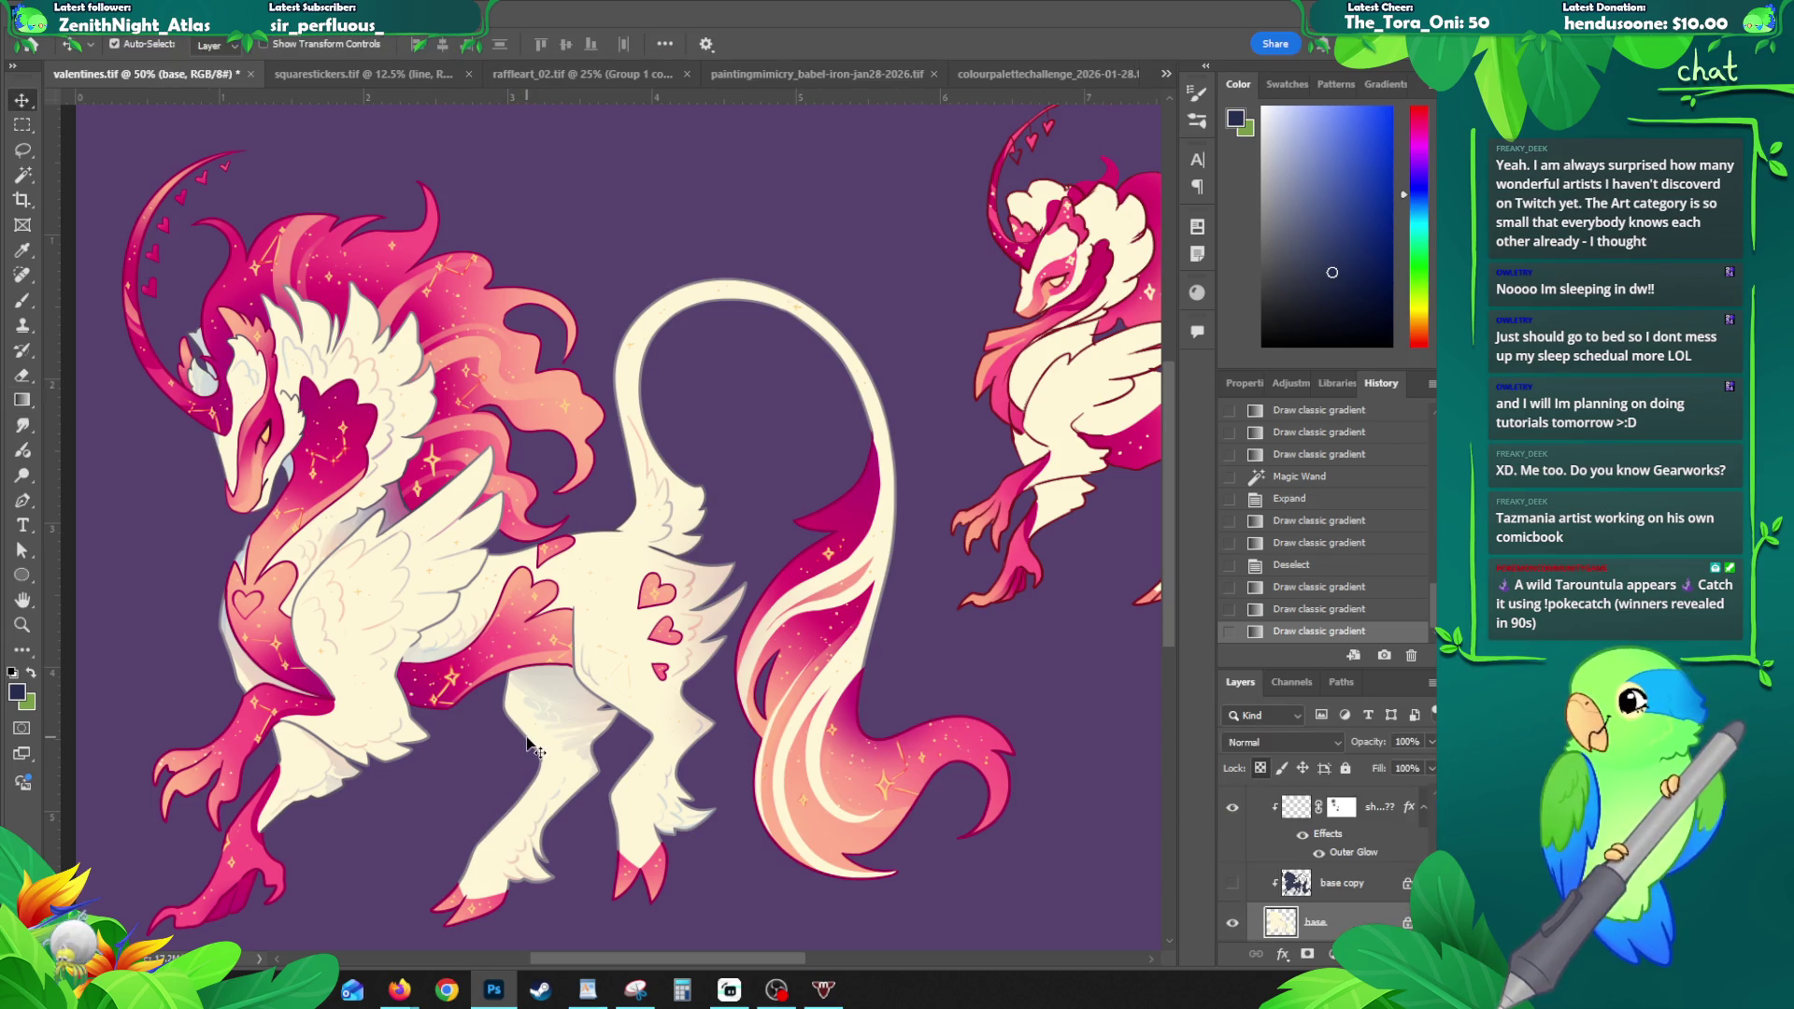
pyautogui.click(1345, 803)
# - Magic-wand both hind legs on the lineart layer and expand the selection
pyautogui.press('w')
pyautogui.click(752, 783)
pyautogui.hotkey('ctrl', 'z')
pyautogui.click(1283, 847)
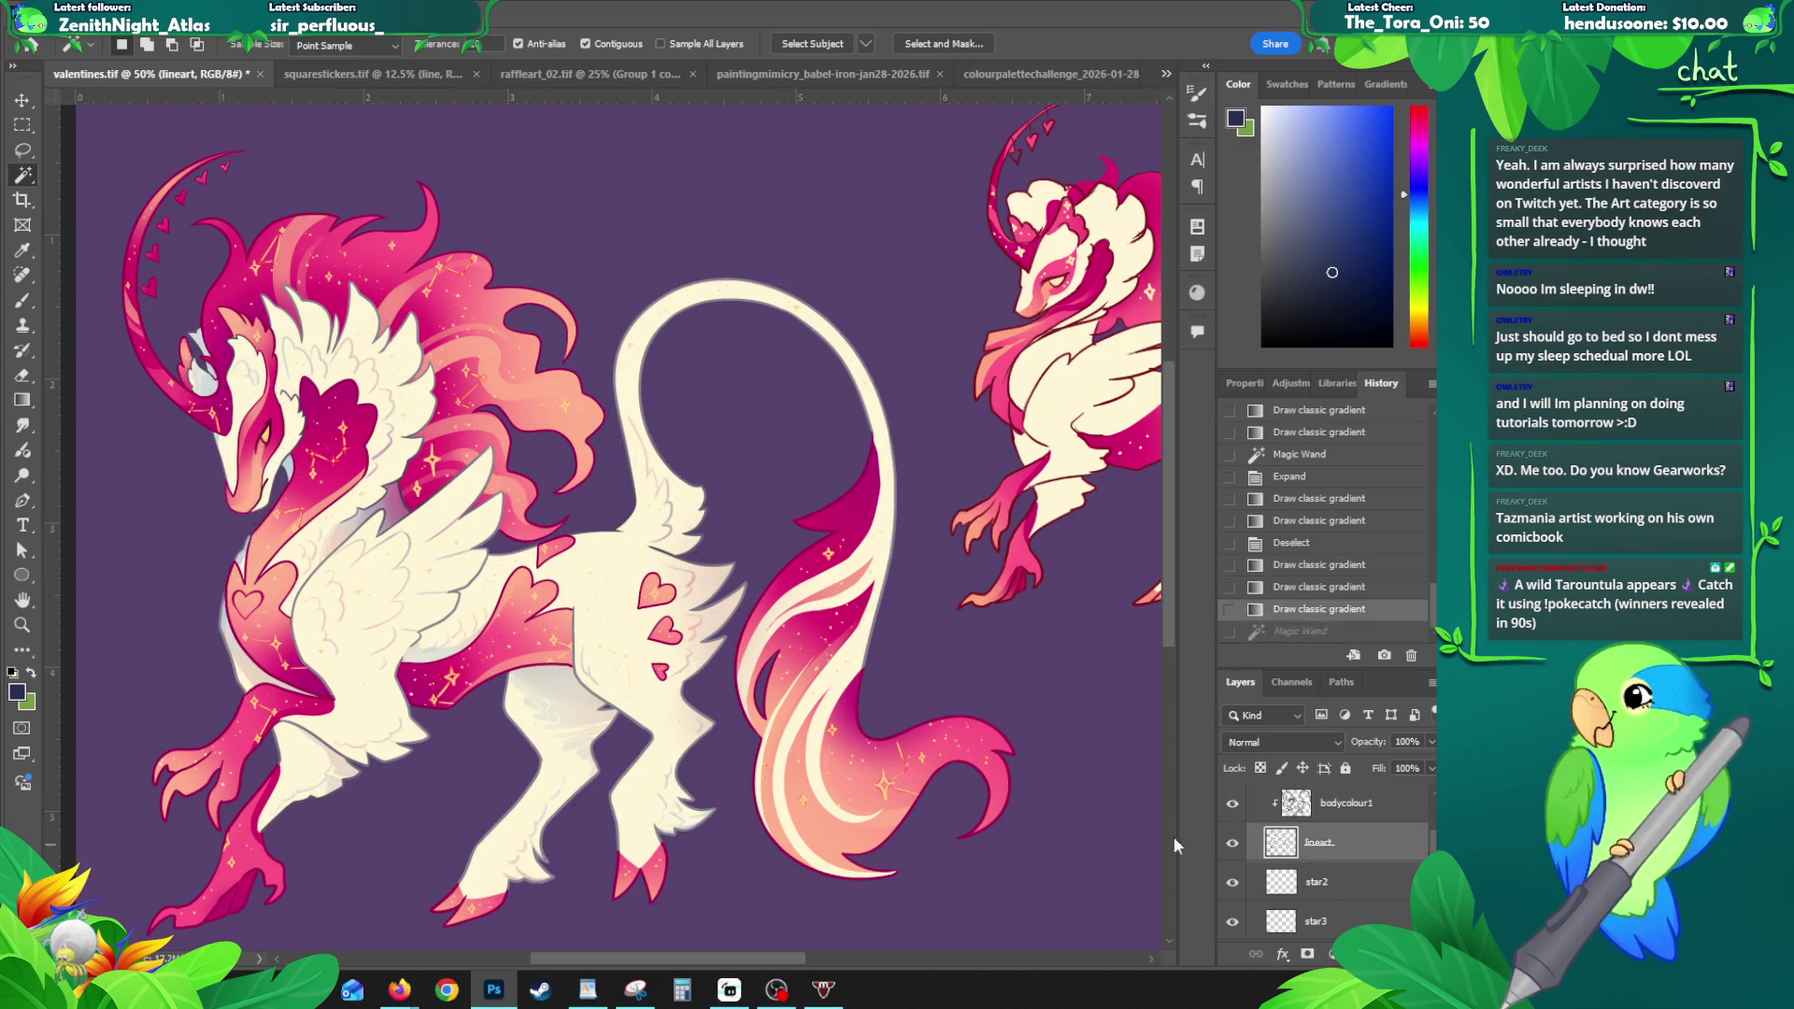
pyautogui.click(540, 741)
pyautogui.keyDown('shift'); pyautogui.click(320, 768); pyautogui.keyUp('shift')
pyautogui.hotkey('alt', 's')
pyautogui.press('m')
pyautogui.press('e')
pyautogui.press('Return')
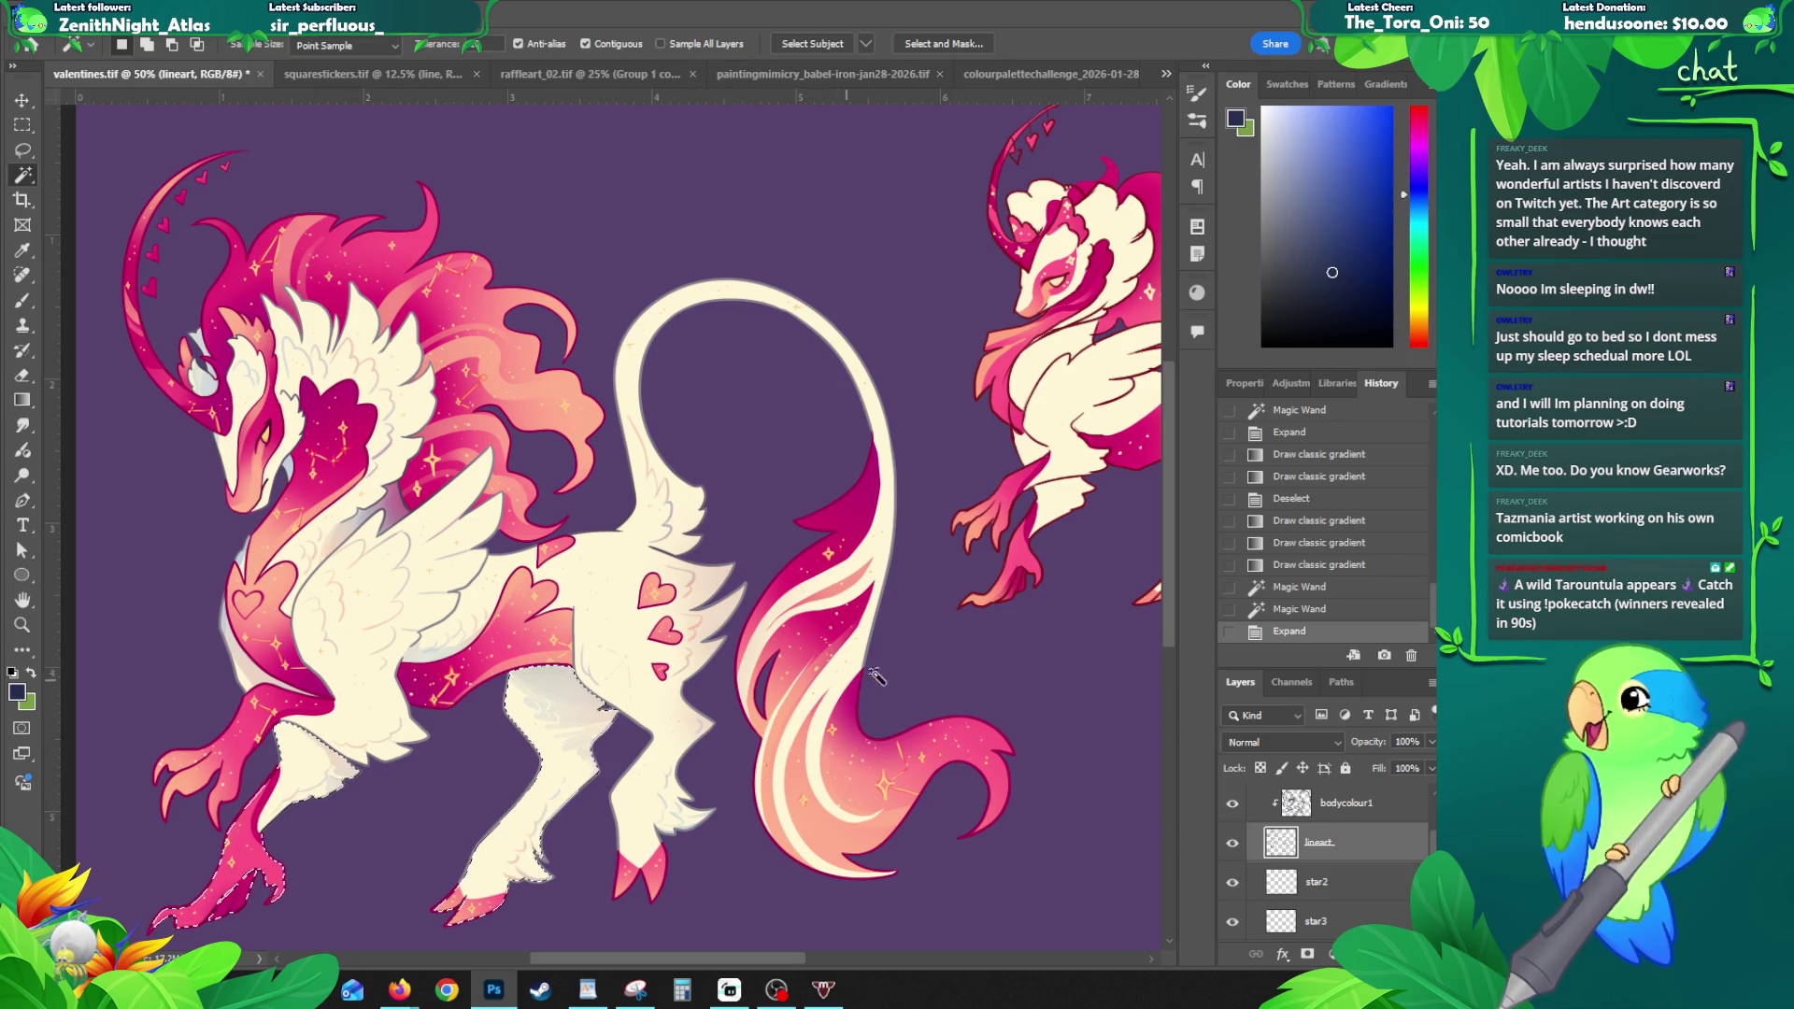
# - Target the base layer and sample the cream colour from the leg
pyautogui.scroll(5, 1313, 886)
pyautogui.scroll(-1, 1313, 886)
pyautogui.click(1336, 866)
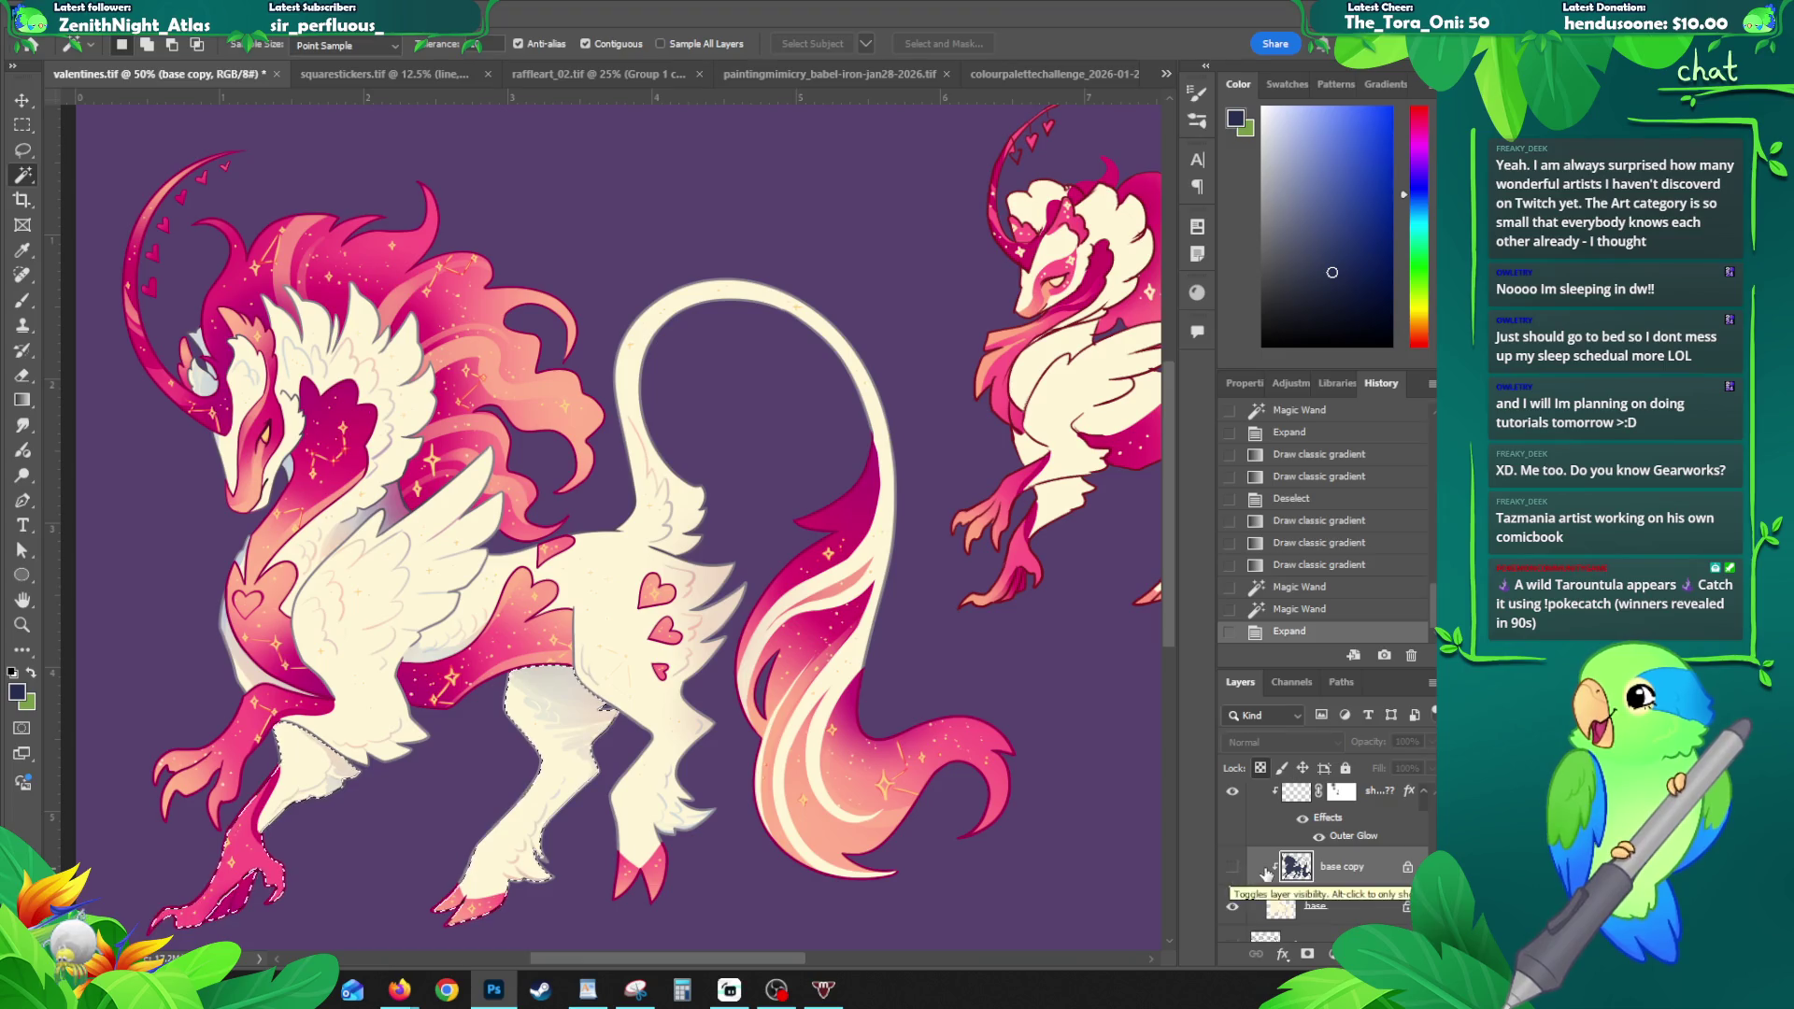
pyautogui.click(1312, 910)
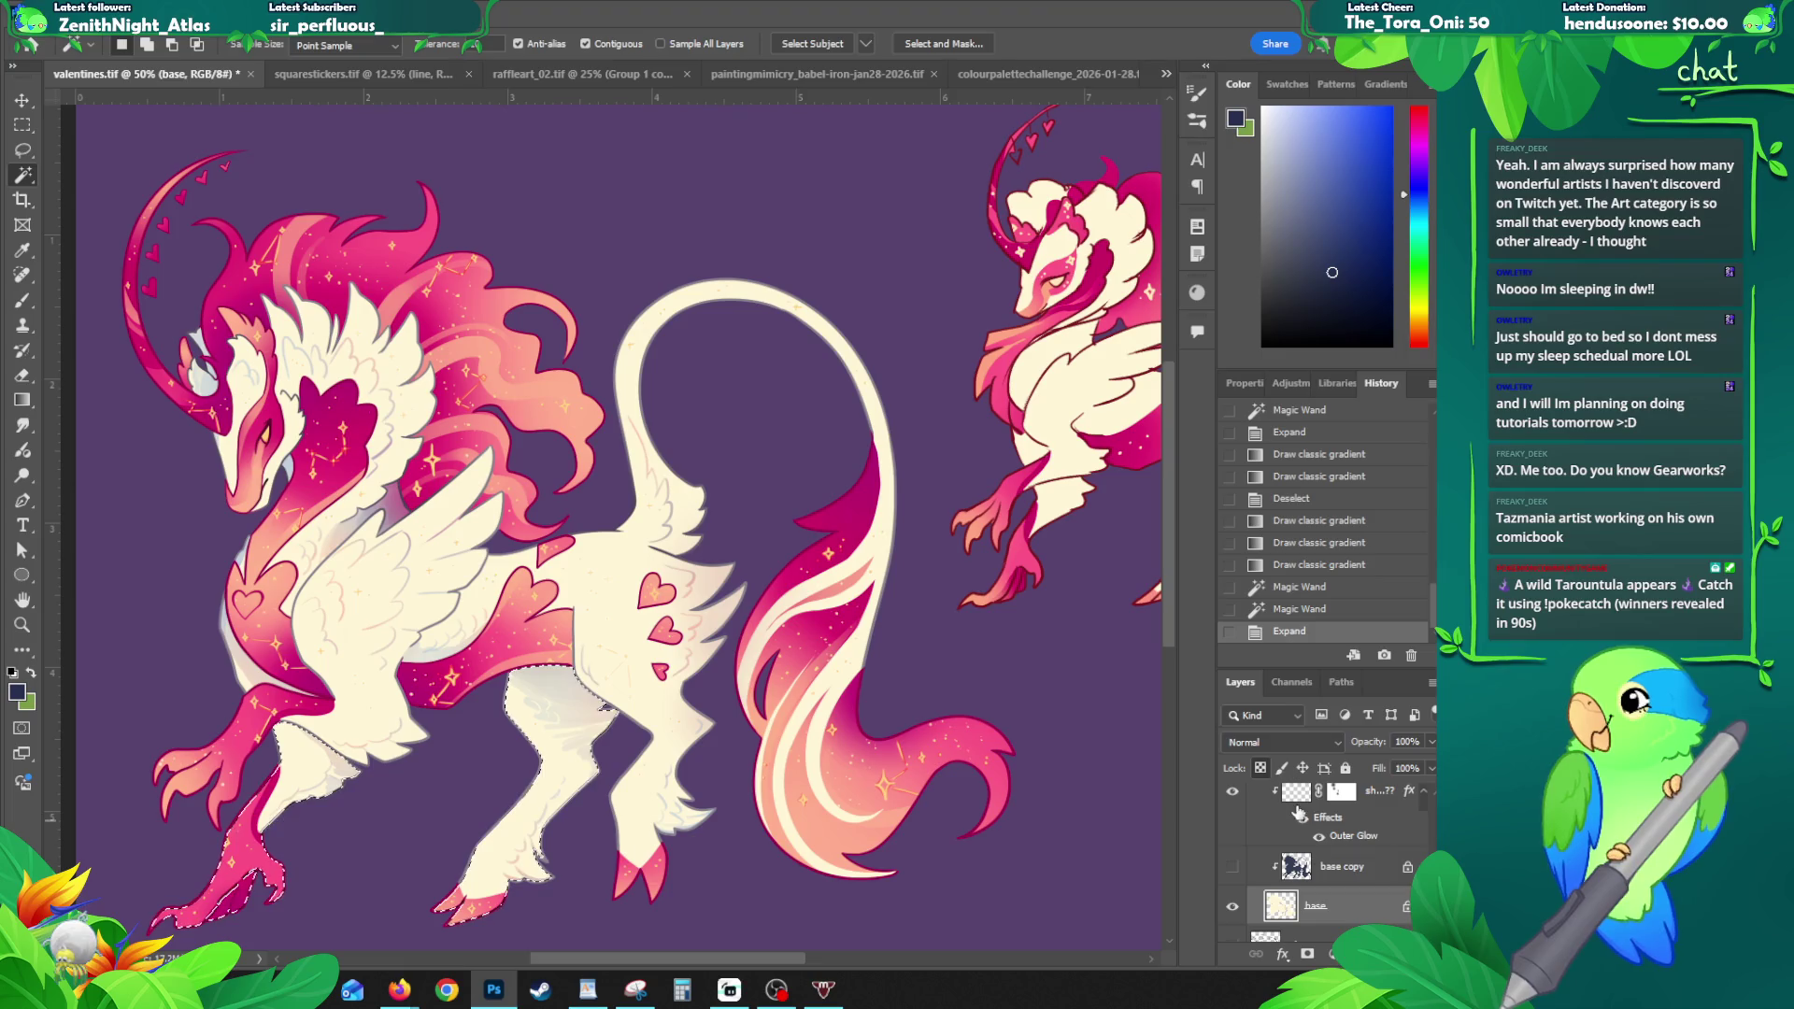
pyautogui.press('b')
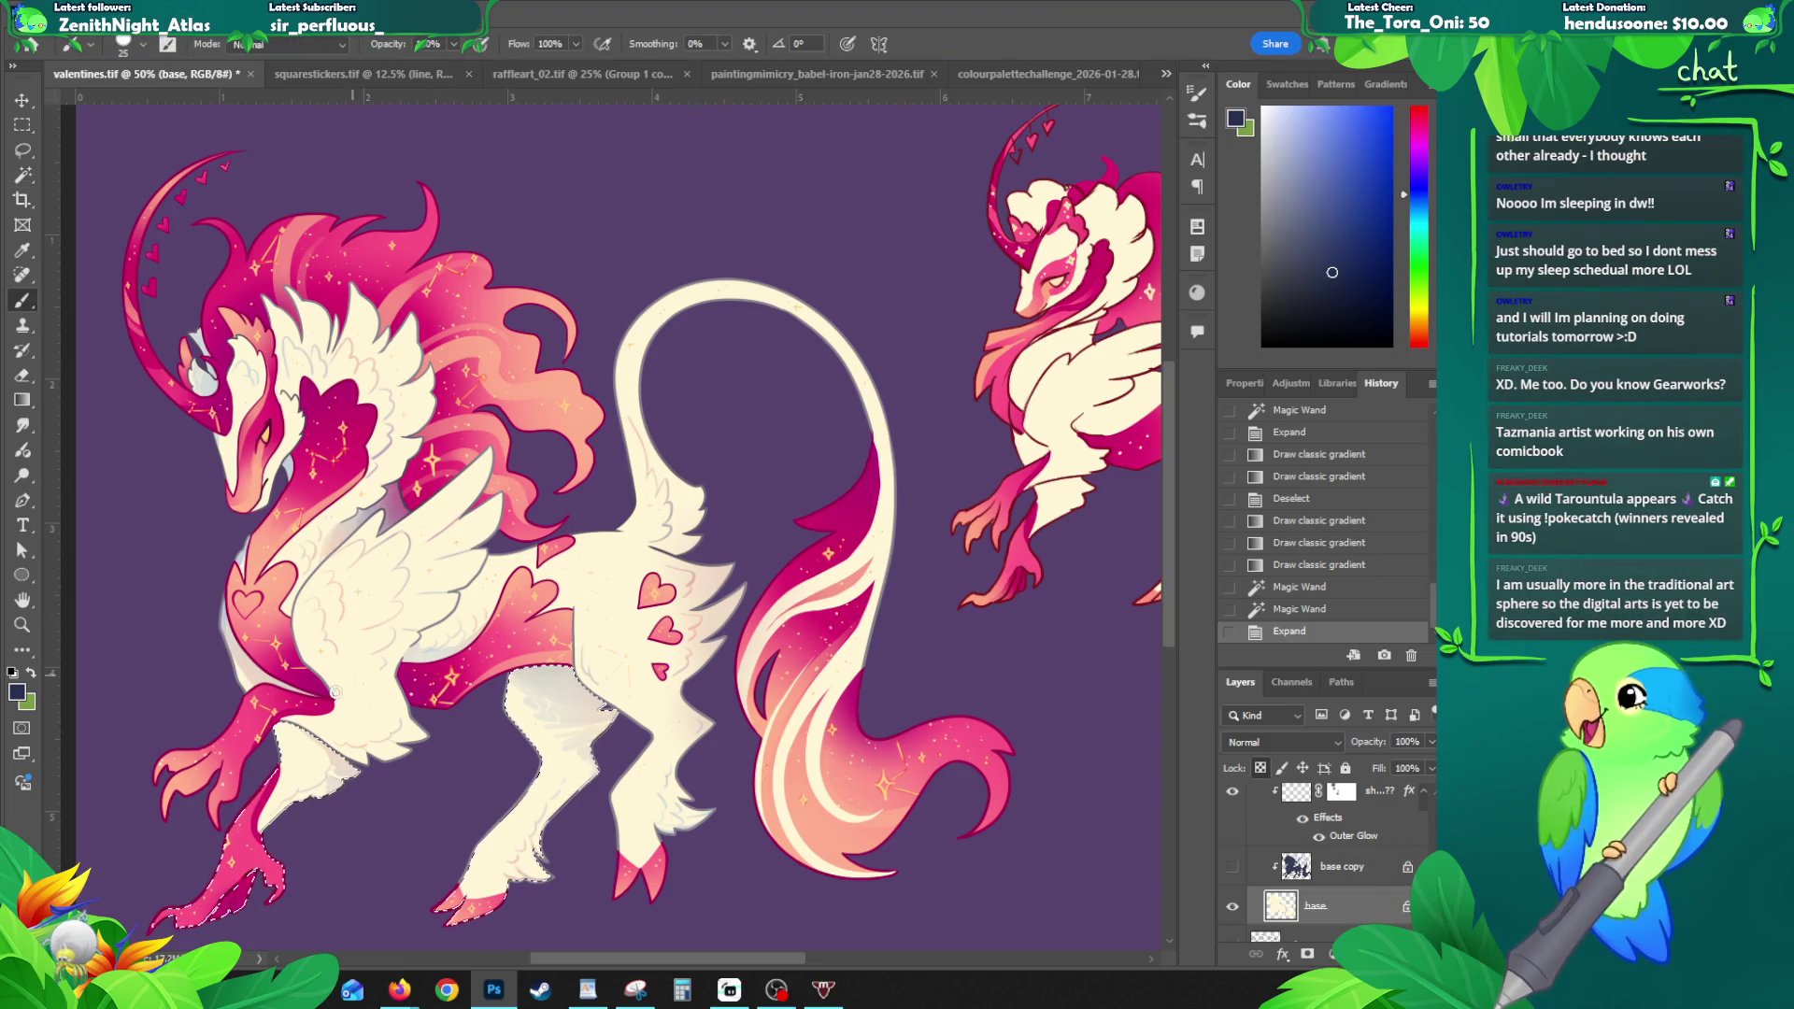
pyautogui.keyDown('alt'); pyautogui.click(350, 750); pyautogui.keyUp('alt')
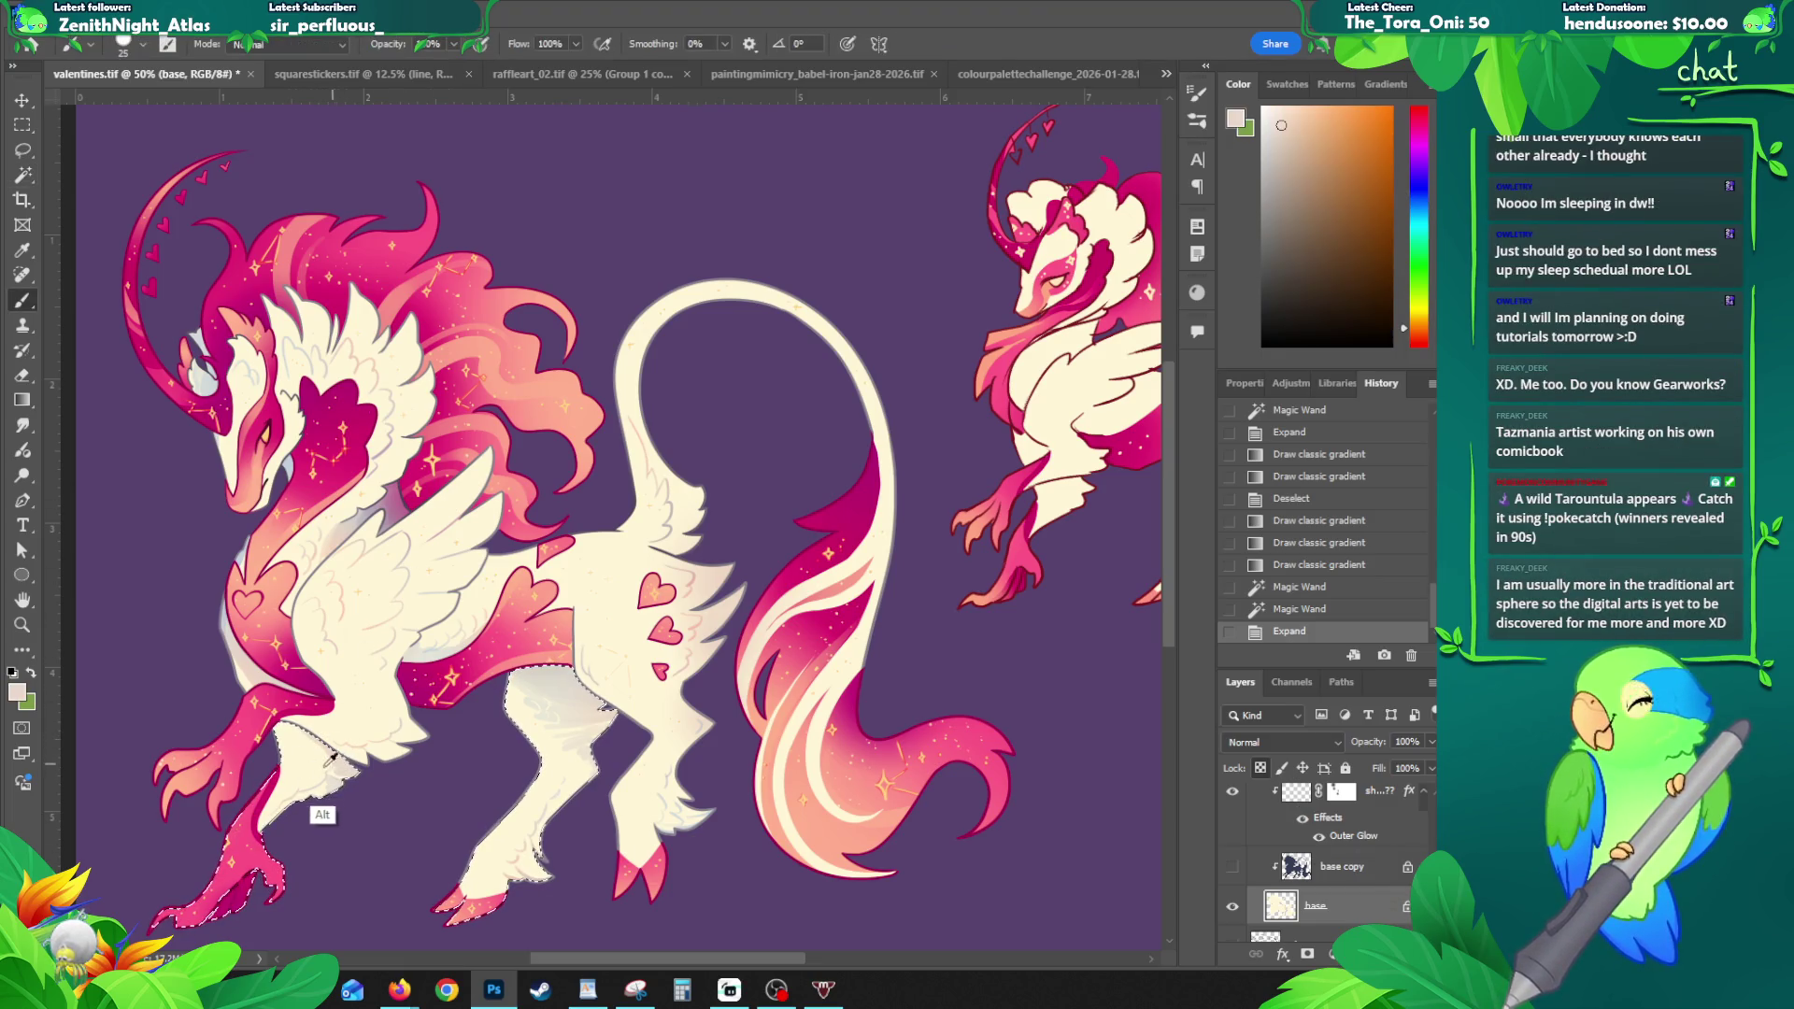
# - Shade the selected hind legs with several classic gradients, comparing each with undo and redo
pyautogui.press('g')
pyautogui.moveTo(260, 808); pyautogui.dragTo(308, 743)
pyautogui.hotkey('ctrl', 'z')
pyautogui.hotkey('ctrl', 'shift', 'z')
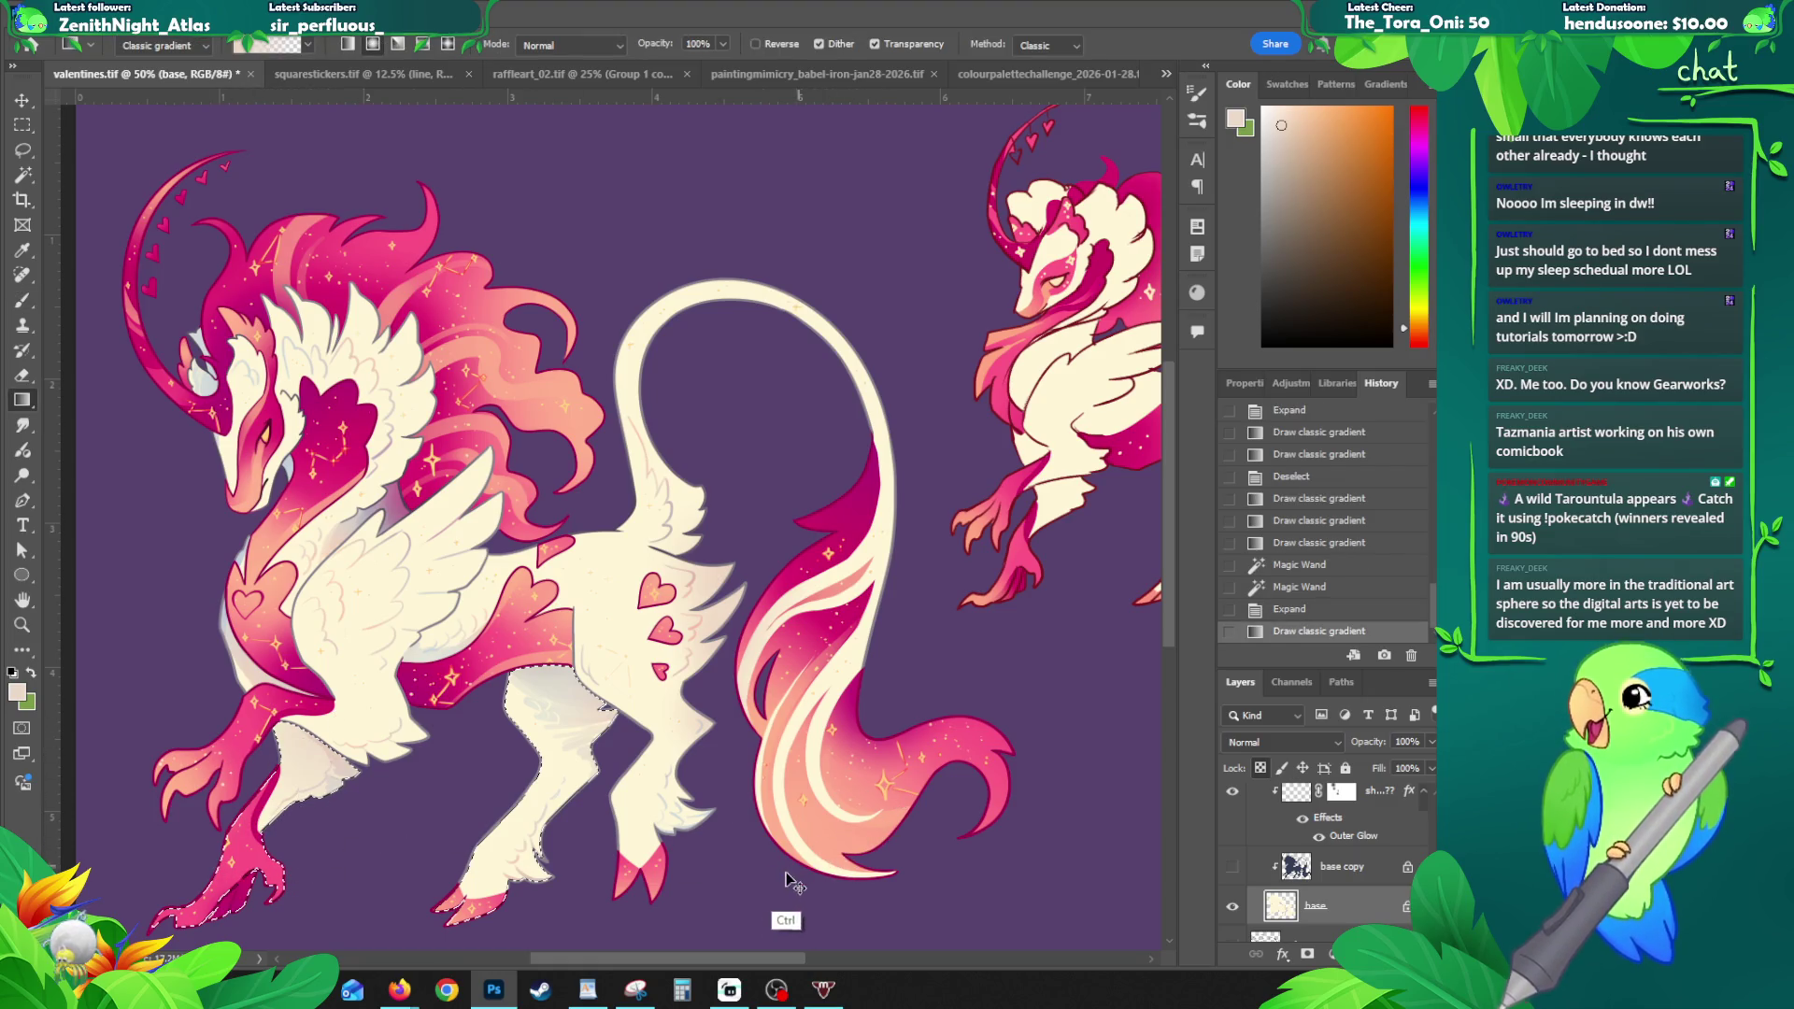
pyautogui.hotkey('ctrl', 'z')
pyautogui.hotkey('ctrl', 'shift', 'z')
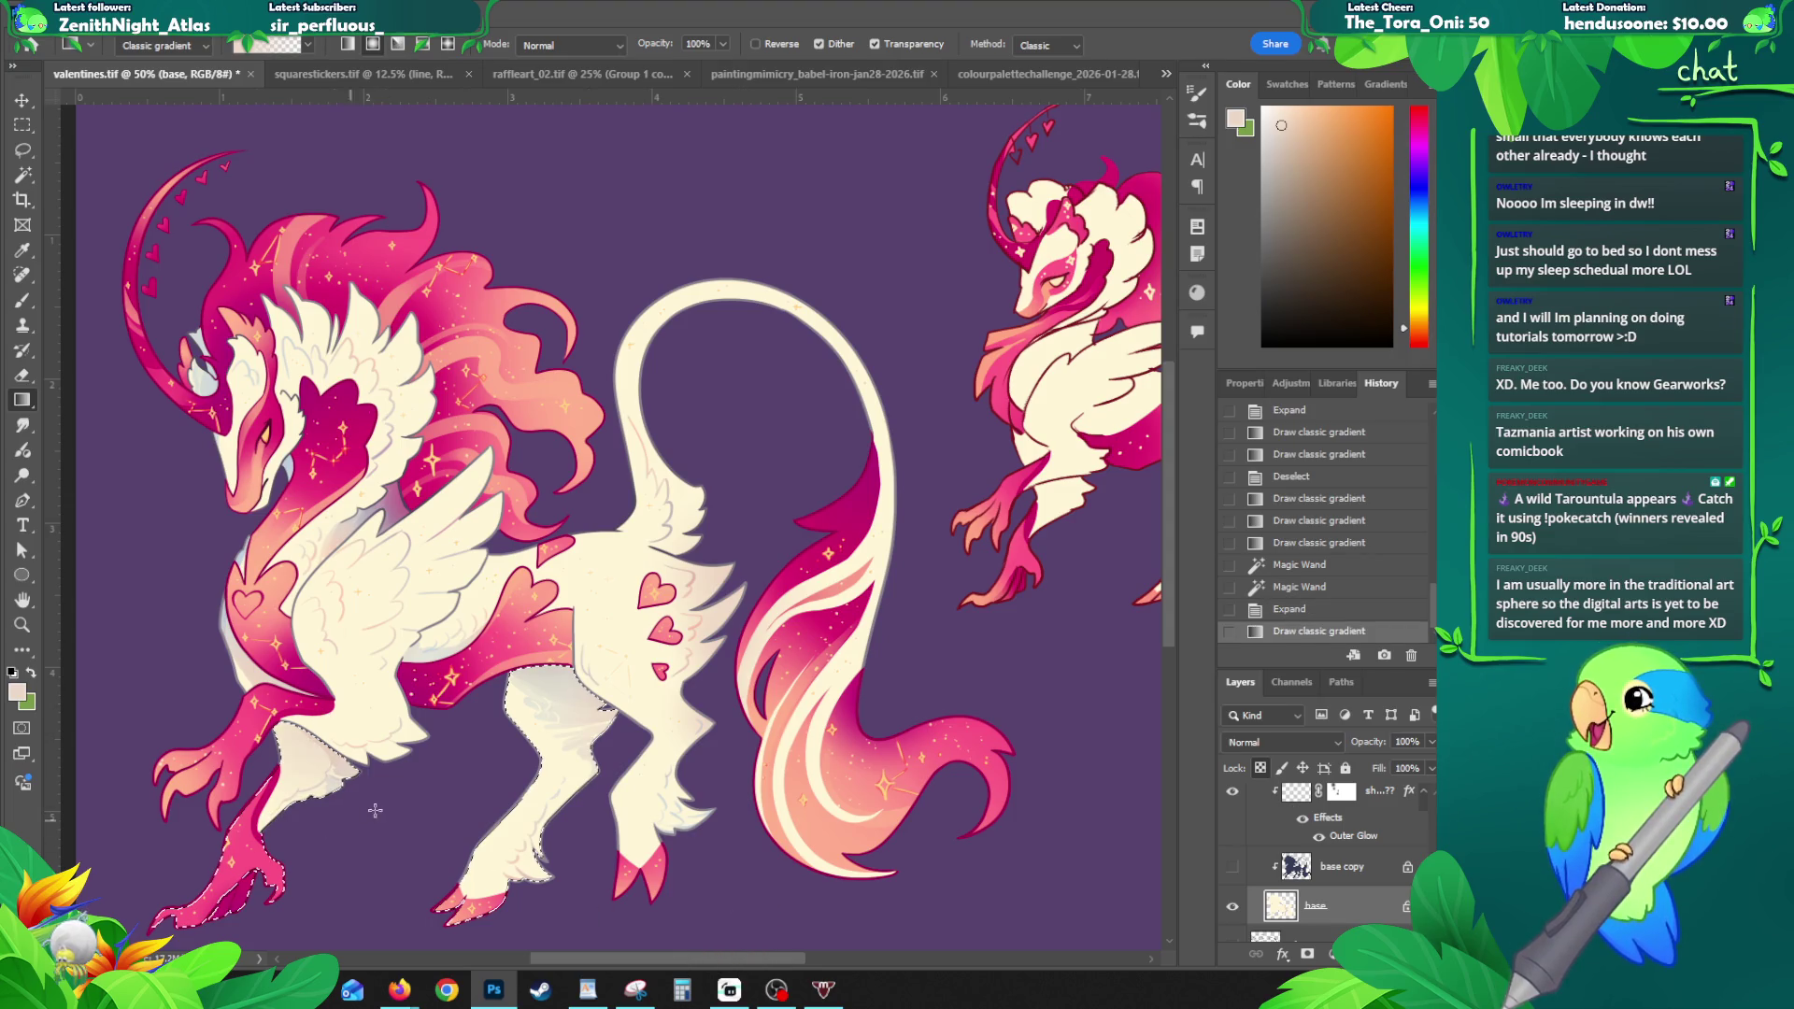
pyautogui.moveTo(577, 697); pyautogui.dragTo(474, 673)
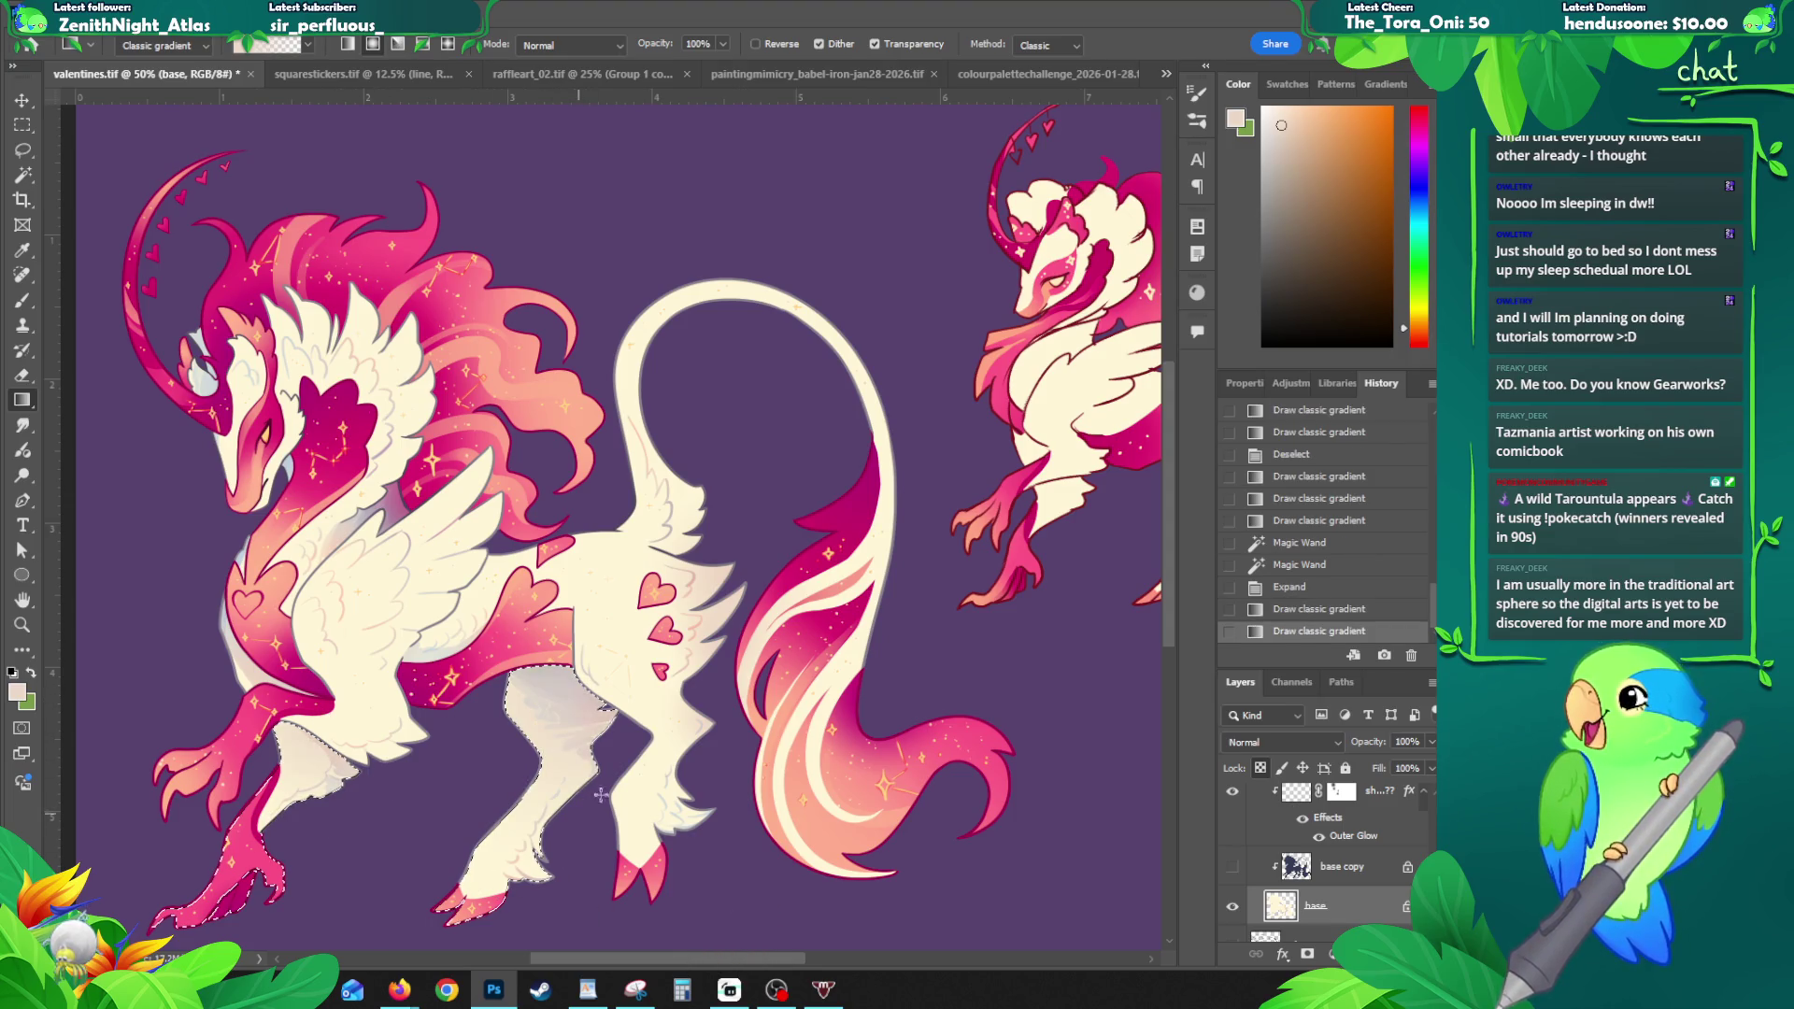
pyautogui.hotkey('ctrl', 'z')
pyautogui.hotkey('ctrl', 'shift', 'z')
pyautogui.hotkey('ctrl', 'z')
pyautogui.hotkey('ctrl', 'shift', 'z')
pyautogui.moveTo(572, 923); pyautogui.dragTo(520, 916)
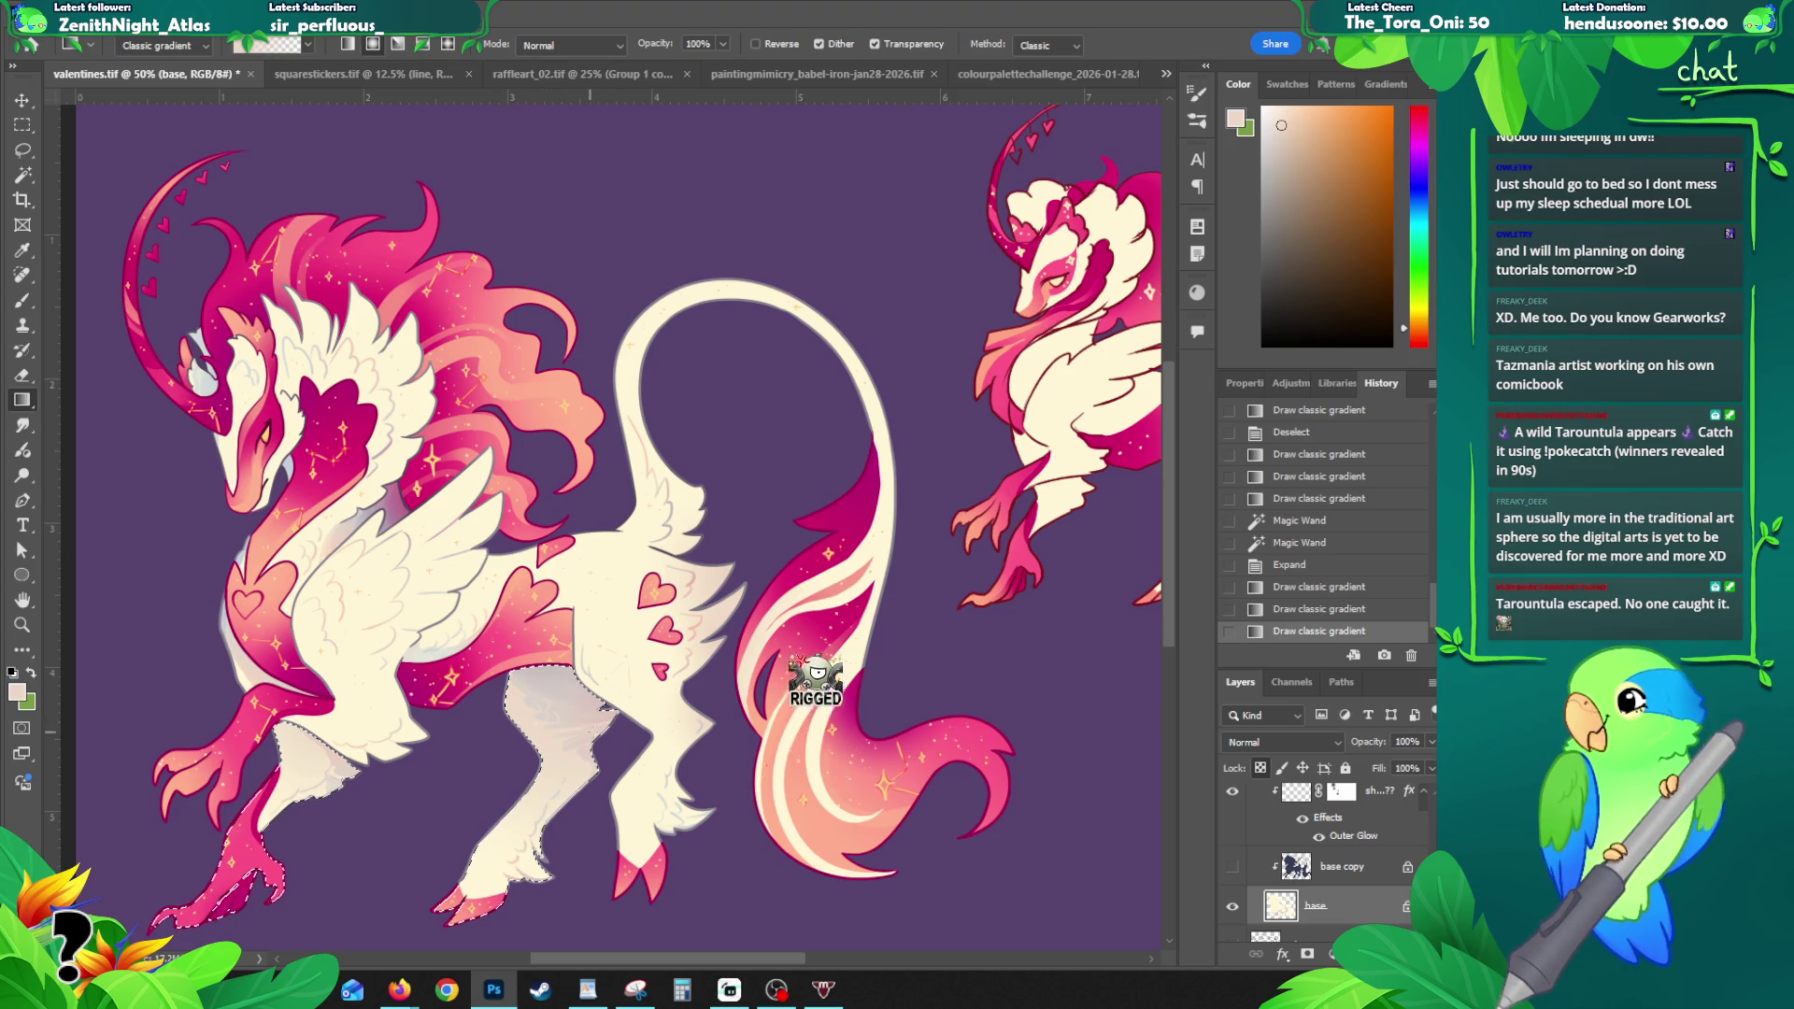
# - Sample a red from the leg, add a darker gradient, and zoom in on the hind leg
pyautogui.keyDown('alt'); pyautogui.click(598, 765); pyautogui.keyUp('alt')
pyautogui.moveTo(570, 704); pyautogui.dragTo(538, 746)
pyautogui.press('z')
pyautogui.click(540, 745)
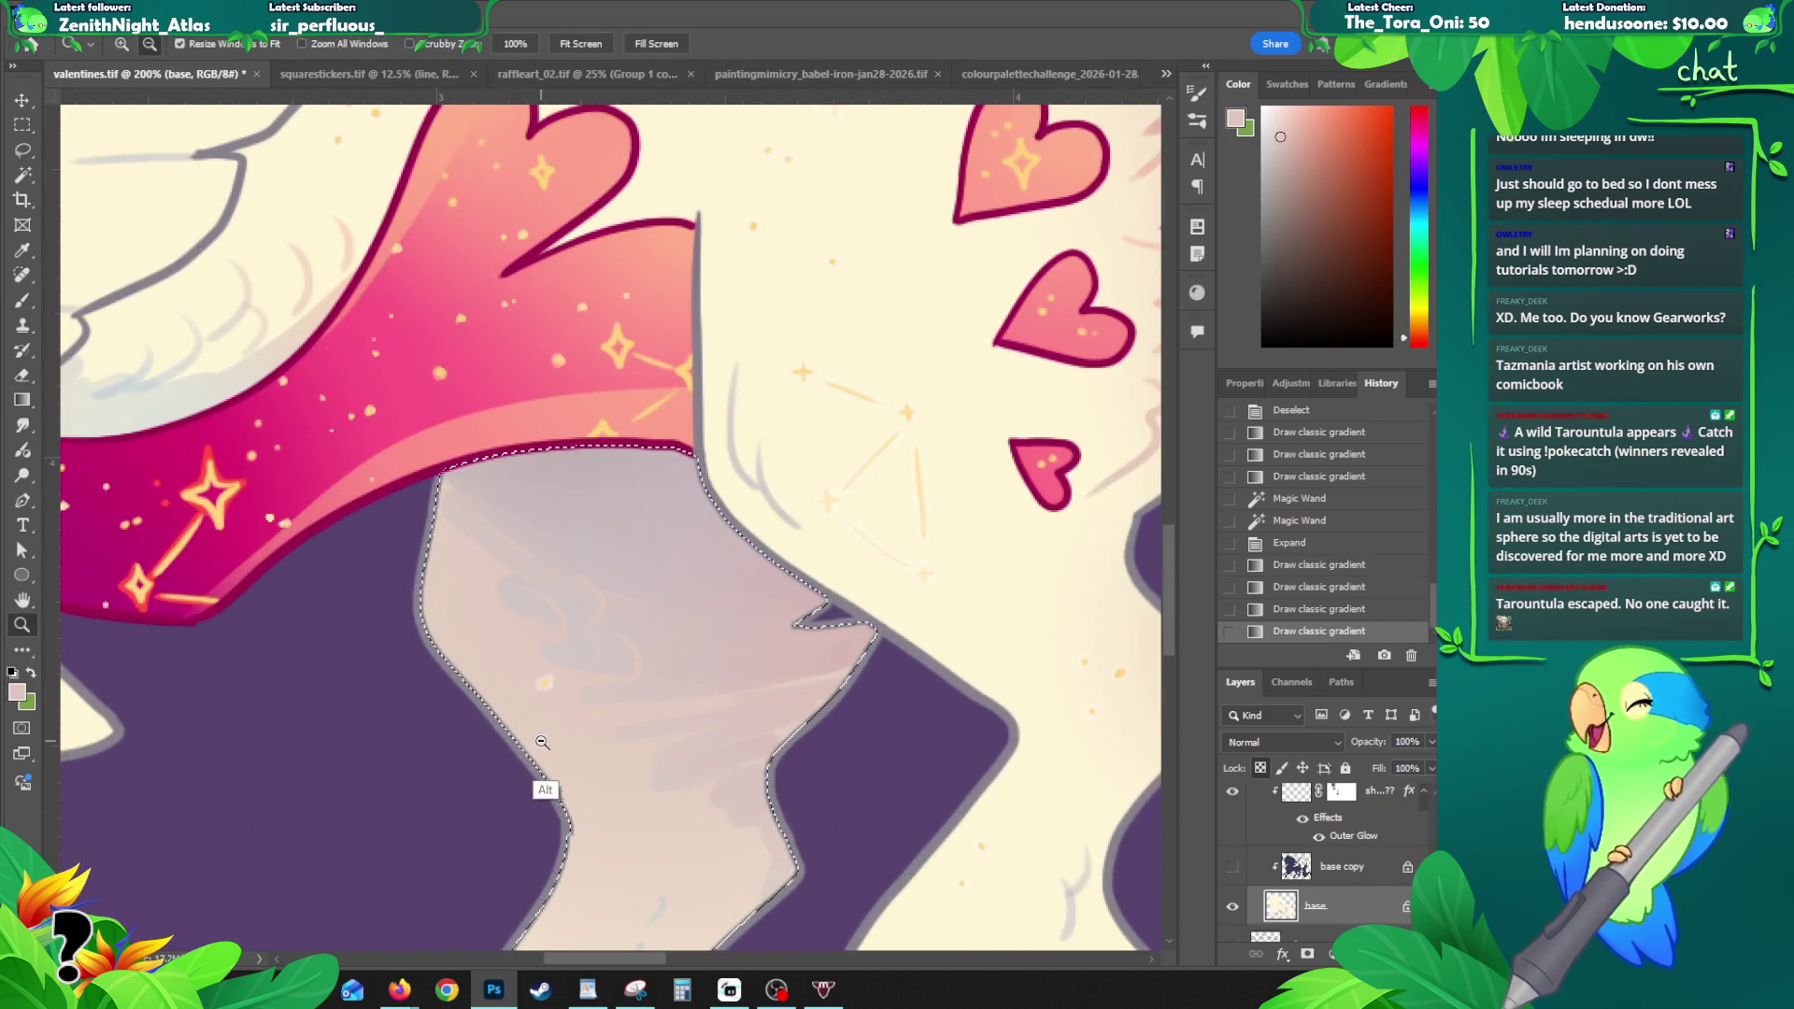
# - Undo the last leg gradient, deselect, and zoom to the wing area
pyautogui.hotkey('ctrl', '-')
pyautogui.hotkey('ctrl', '-')
pyautogui.hotkey('ctrl', '-')
pyautogui.hotkey('ctrl', 'z')
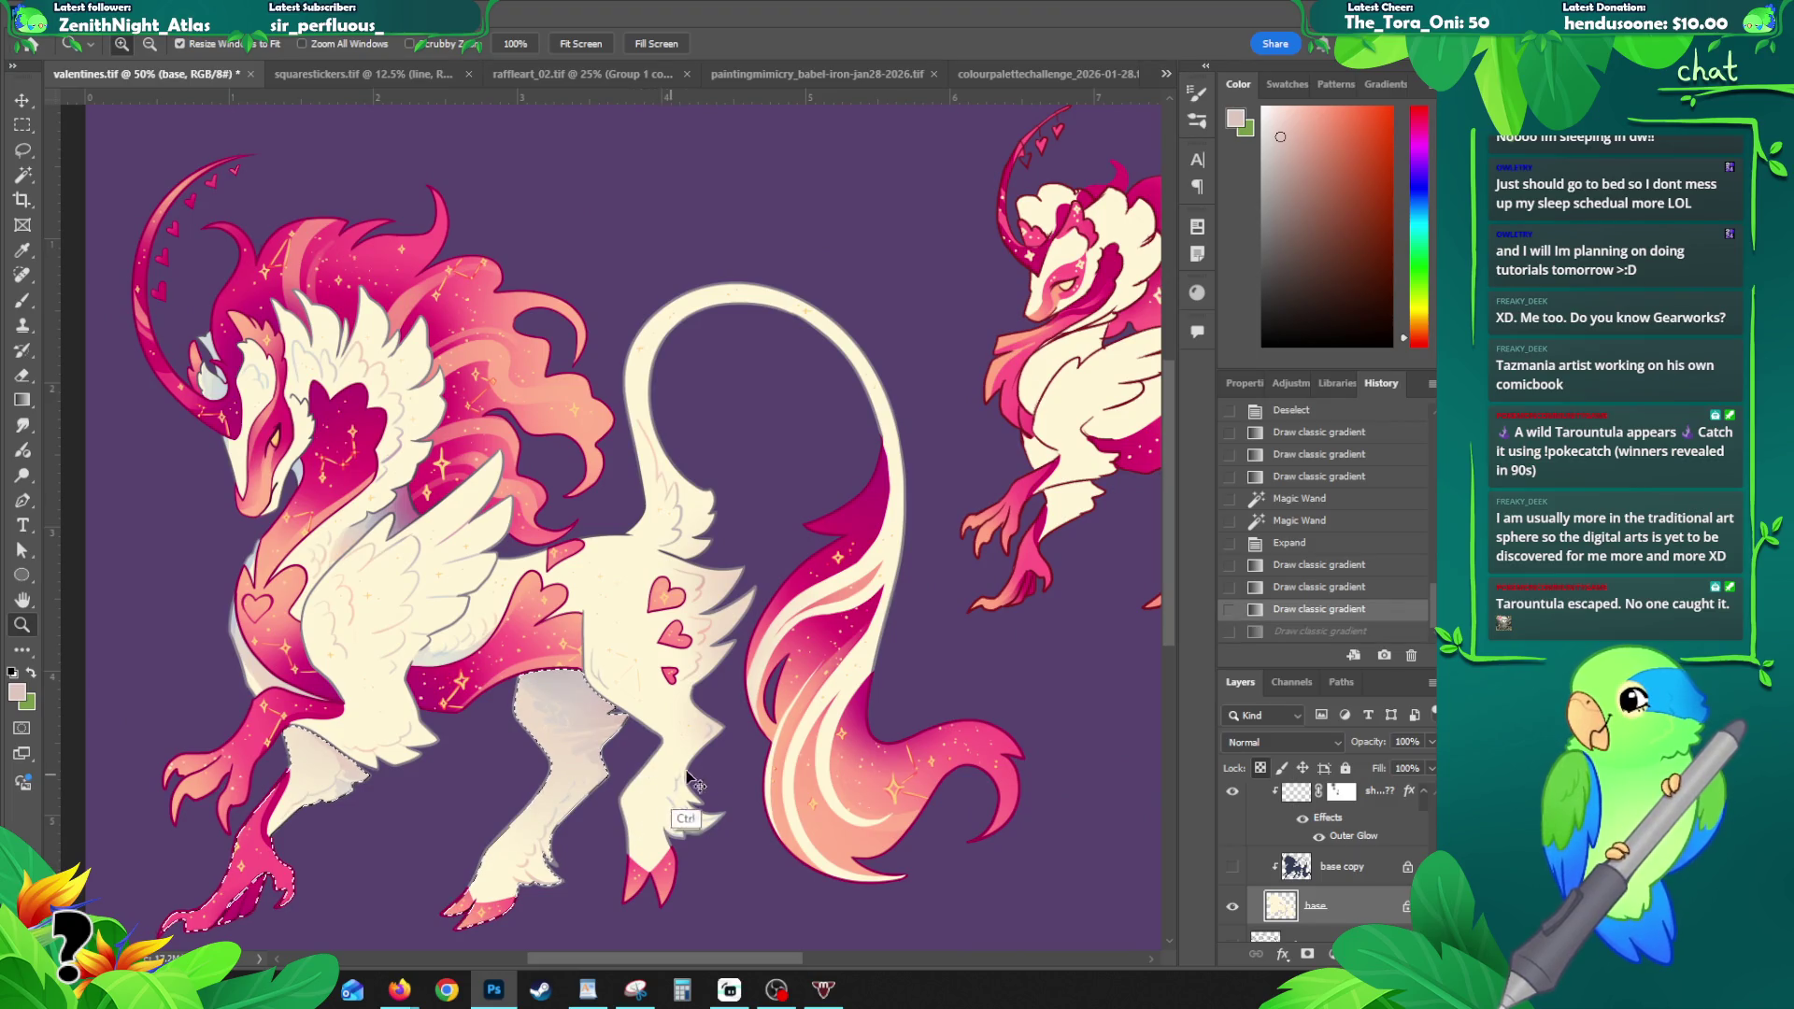
pyautogui.hotkey('ctrl', 'd')
pyautogui.keyDown('alt'); pyautogui.click(721, 807); pyautogui.keyUp('alt')
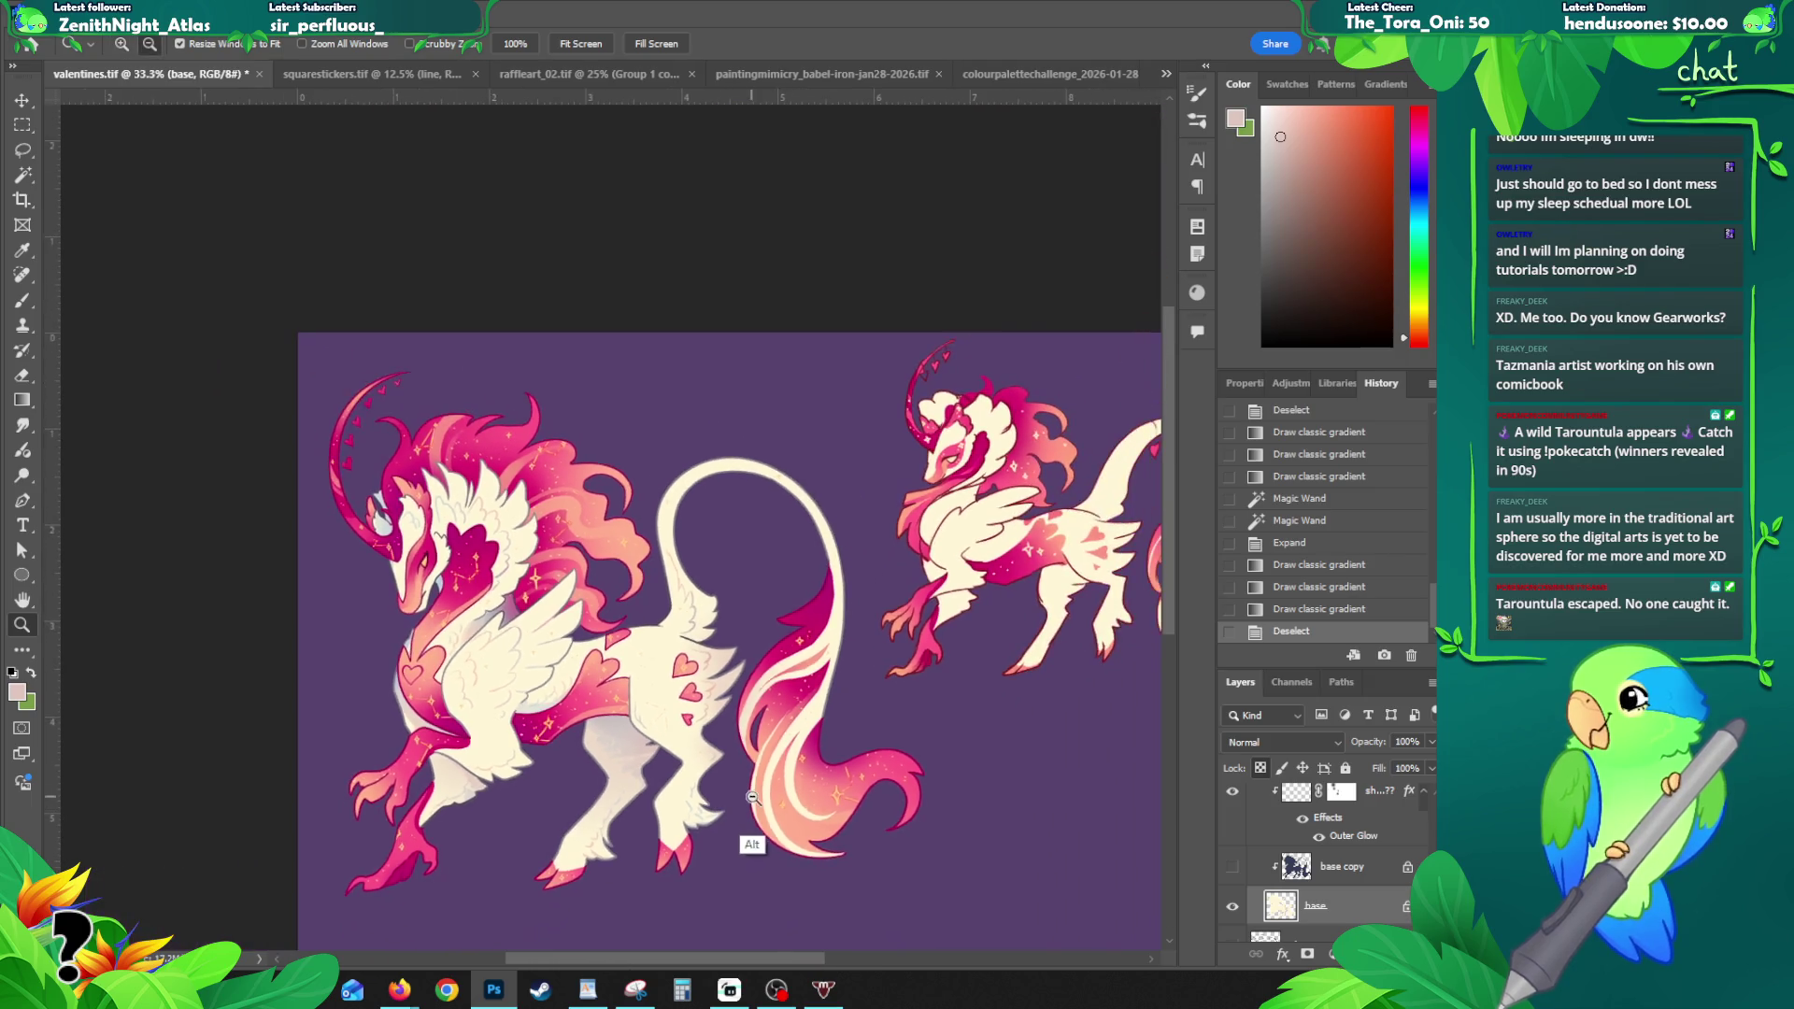
pyautogui.click(524, 756)
pyautogui.click(524, 755)
# - Shade the cream creature's wing with gradients, undoing the second one
pyautogui.press('g')
pyautogui.moveTo(521, 675); pyautogui.dragTo(518, 635)
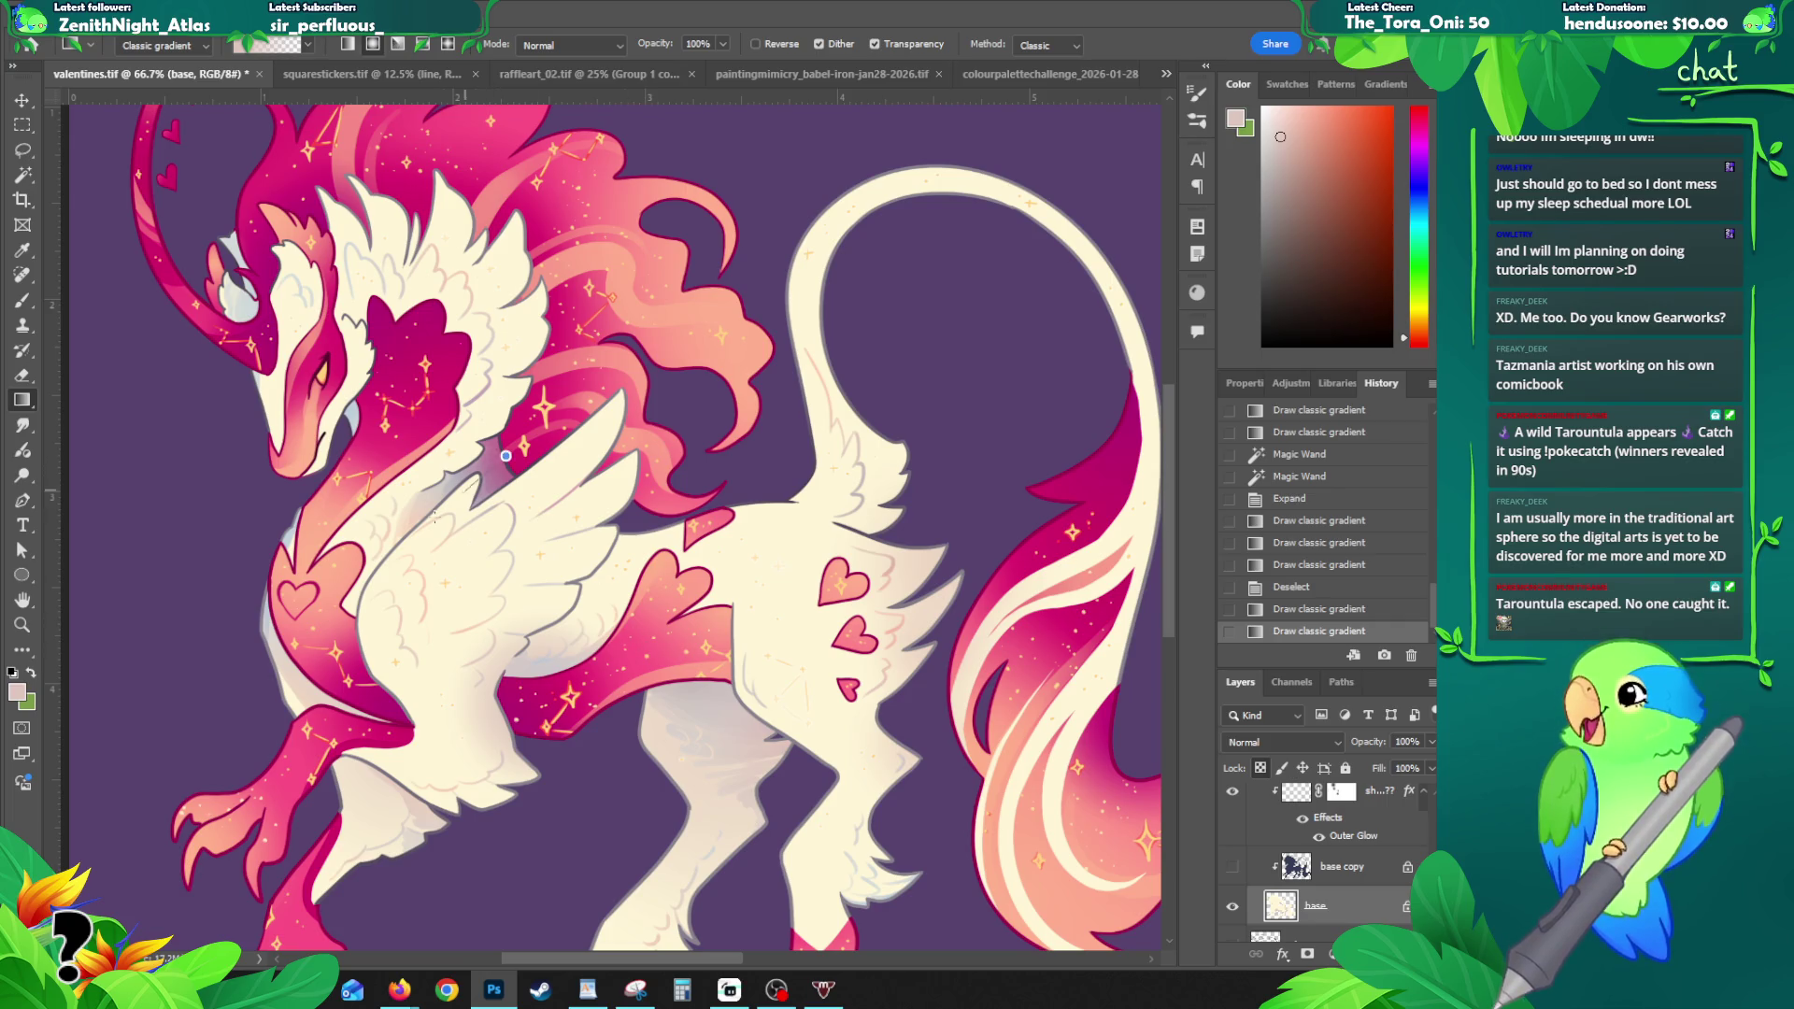
pyautogui.moveTo(505, 455); pyautogui.dragTo(523, 449)
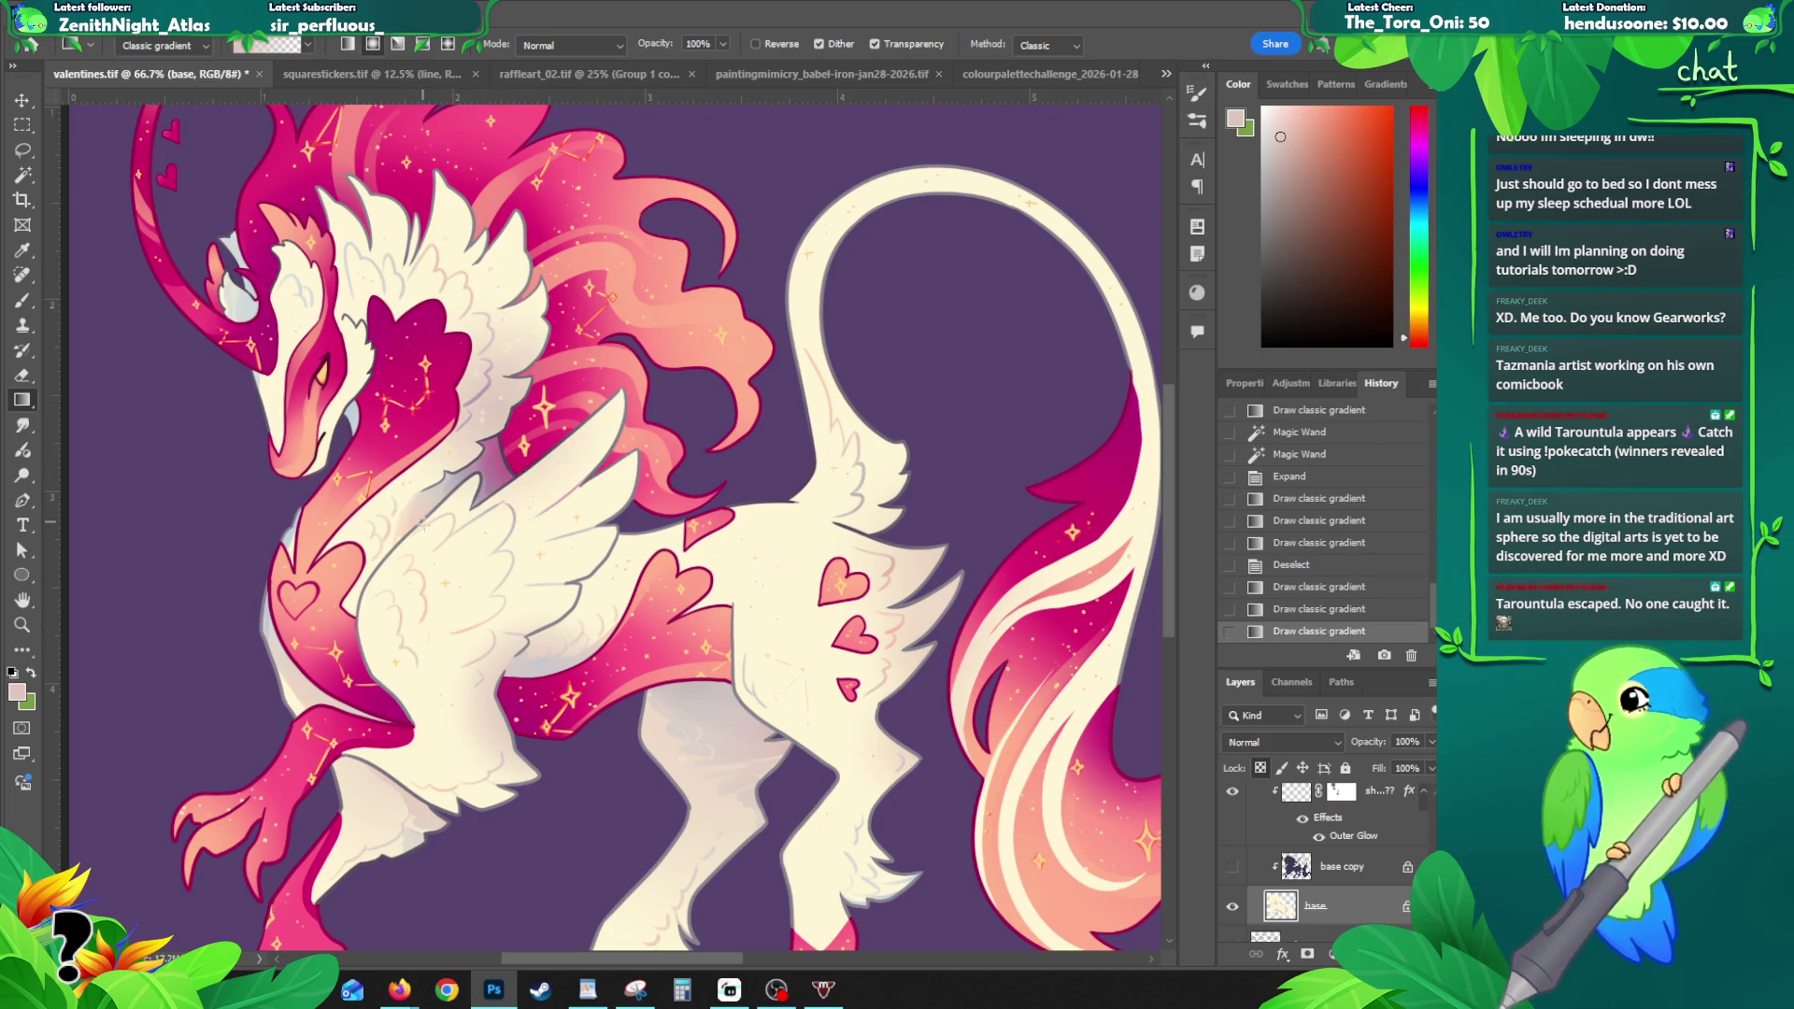
pyautogui.press('z')
pyautogui.click(494, 381)
pyautogui.click(494, 381)
pyautogui.hotkey('ctrl', 'z')
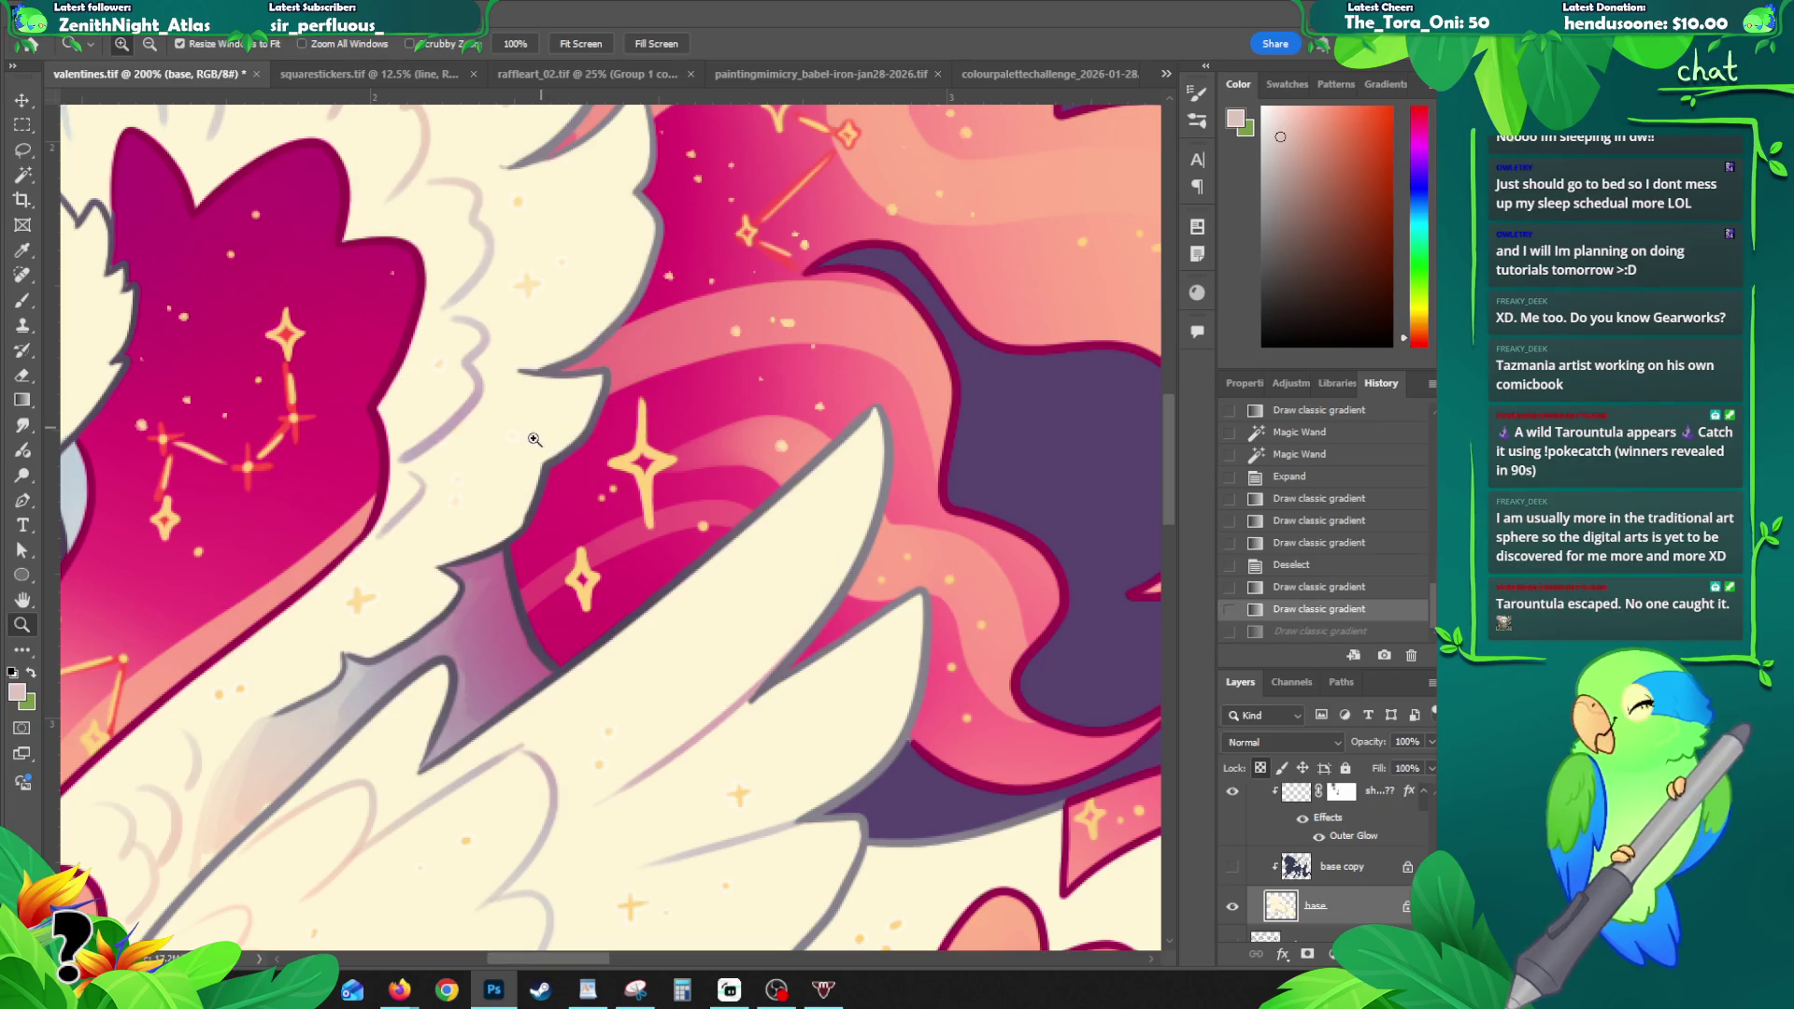
# - View the full artwork on purple, rename Group 1 to WHITE, and select the BLACK group
pyautogui.keyDown('alt'); pyautogui.click(464, 529); pyautogui.keyUp('alt')
pyautogui.keyDown('alt'); pyautogui.click(464, 530); pyautogui.keyUp('alt')
pyautogui.keyDown('alt'); pyautogui.click(465, 530); pyautogui.keyUp('alt')
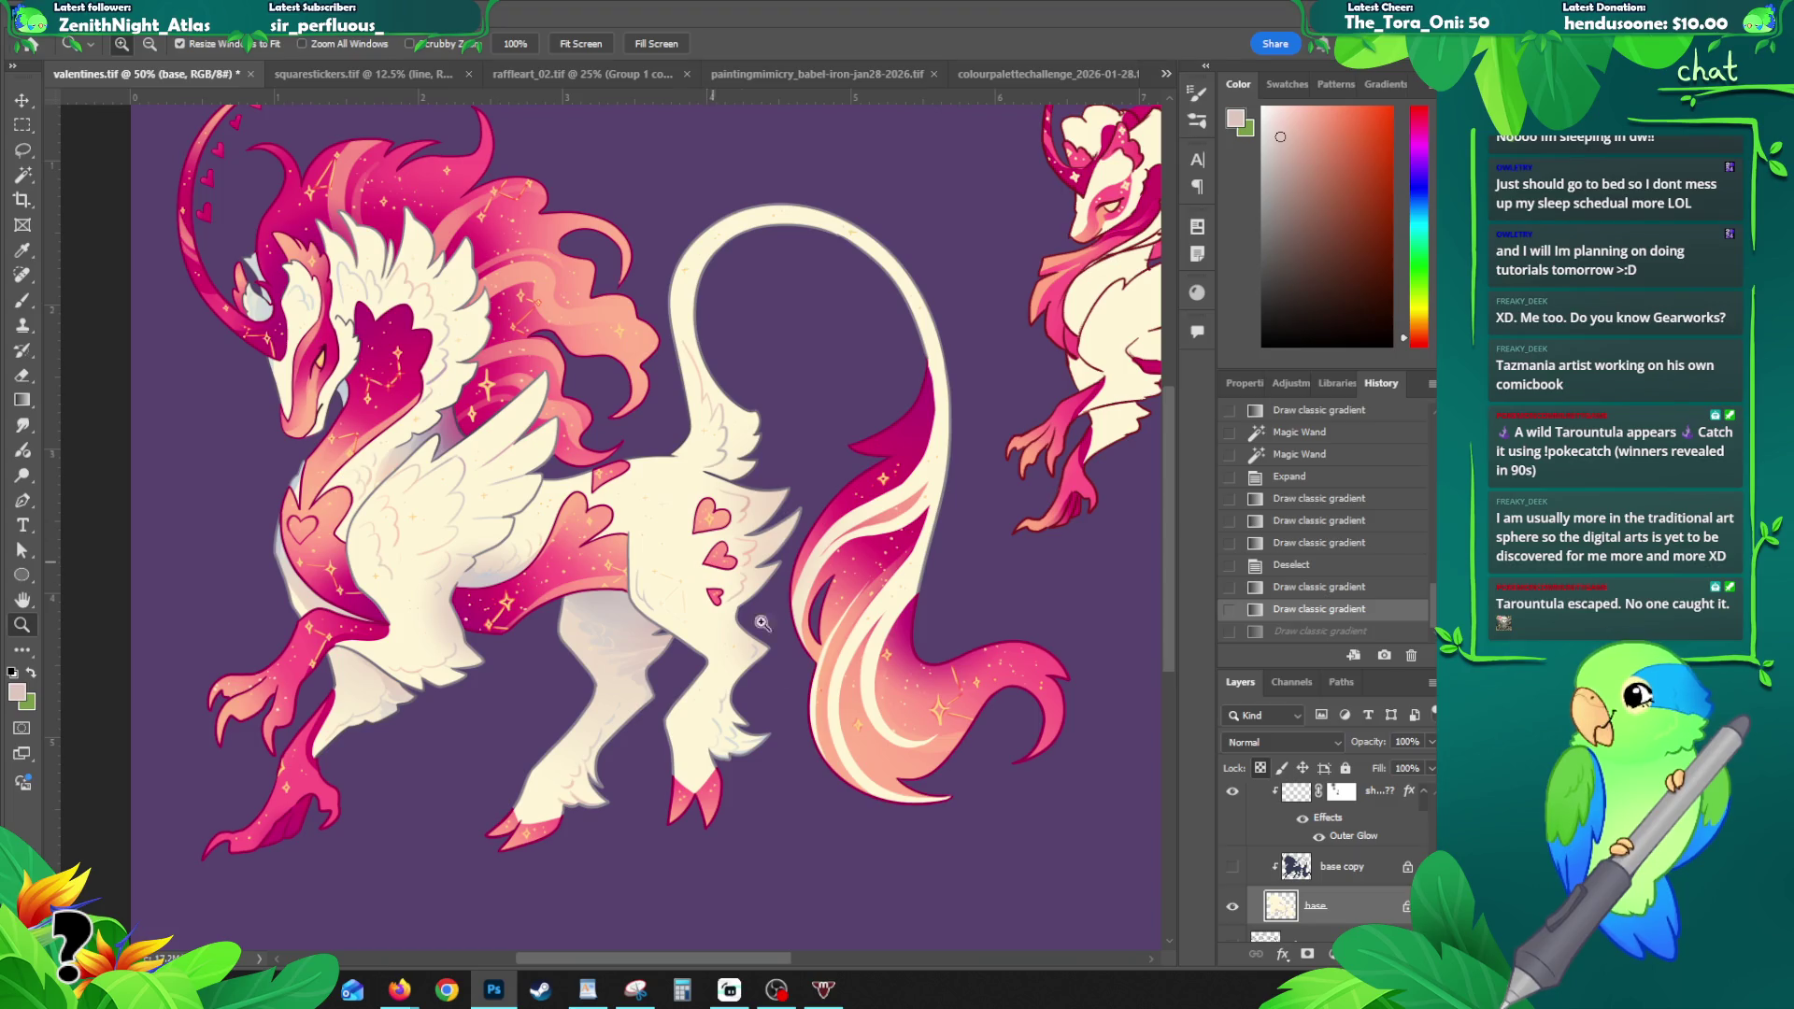
pyautogui.click(792, 664)
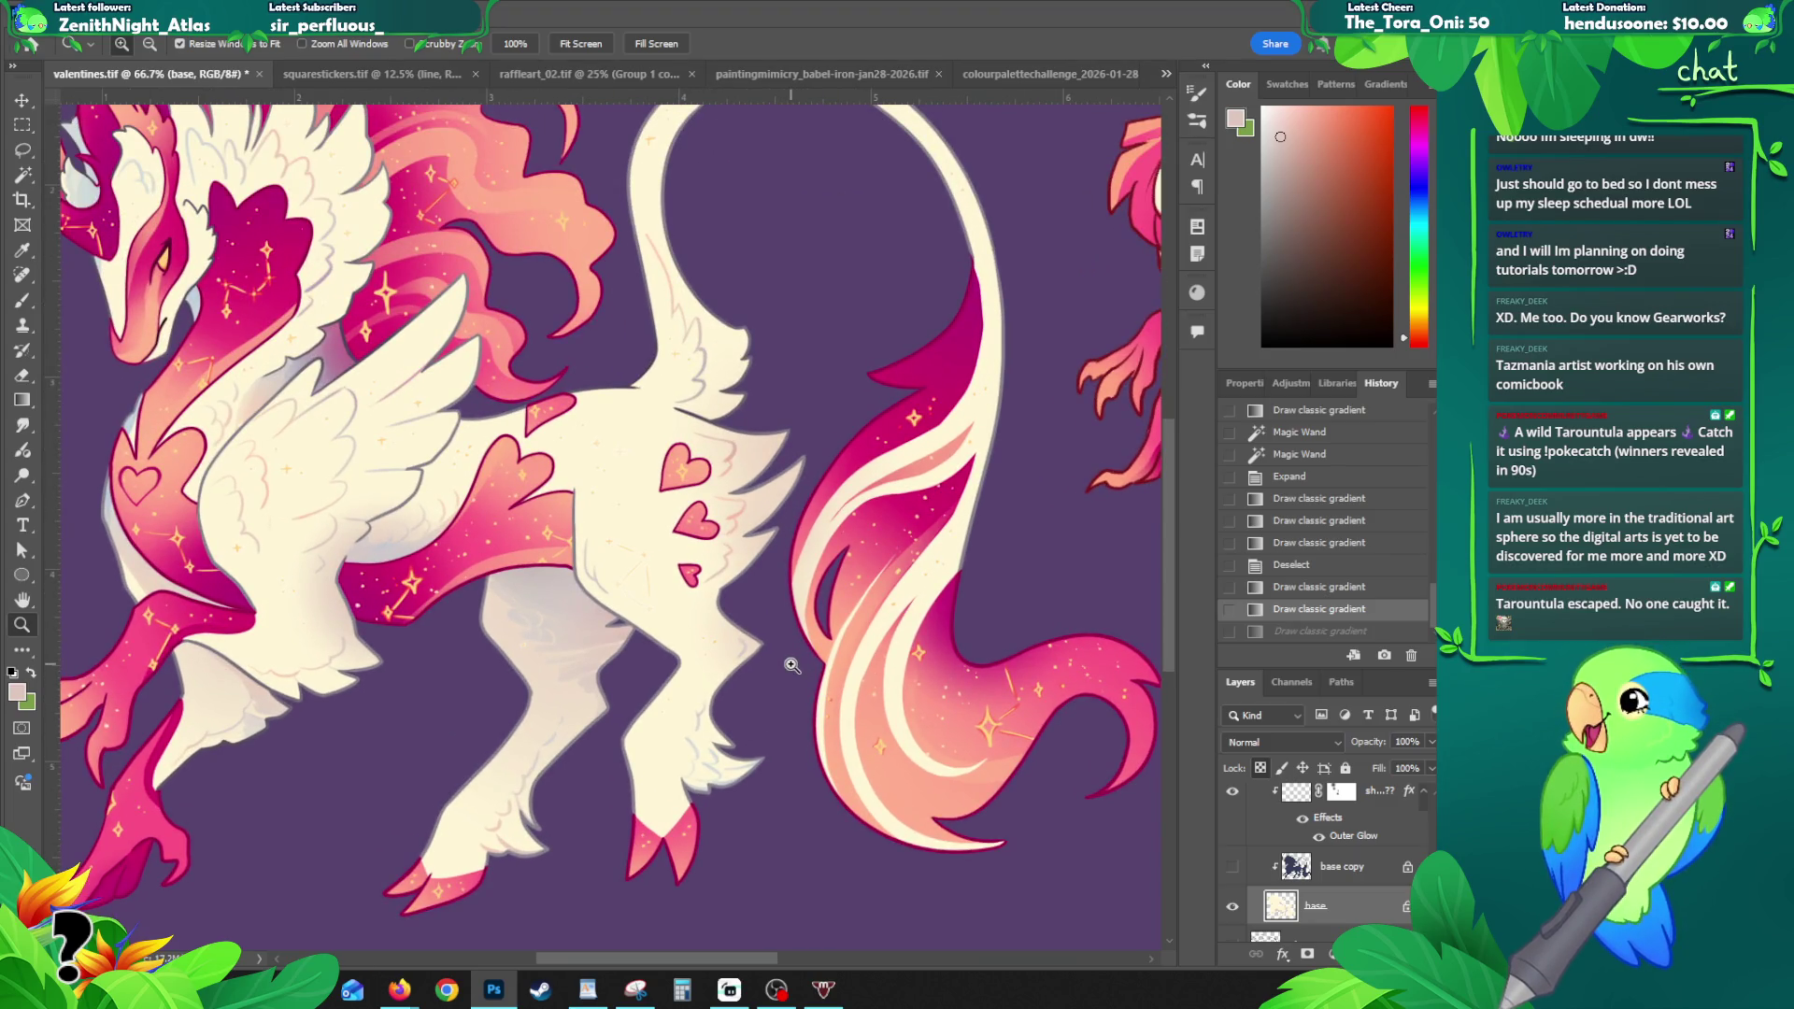
pyautogui.keyDown('alt'); pyautogui.click(776, 476); pyautogui.keyUp('alt')
pyautogui.keyDown('alt'); pyautogui.click(777, 476); pyautogui.keyUp('alt')
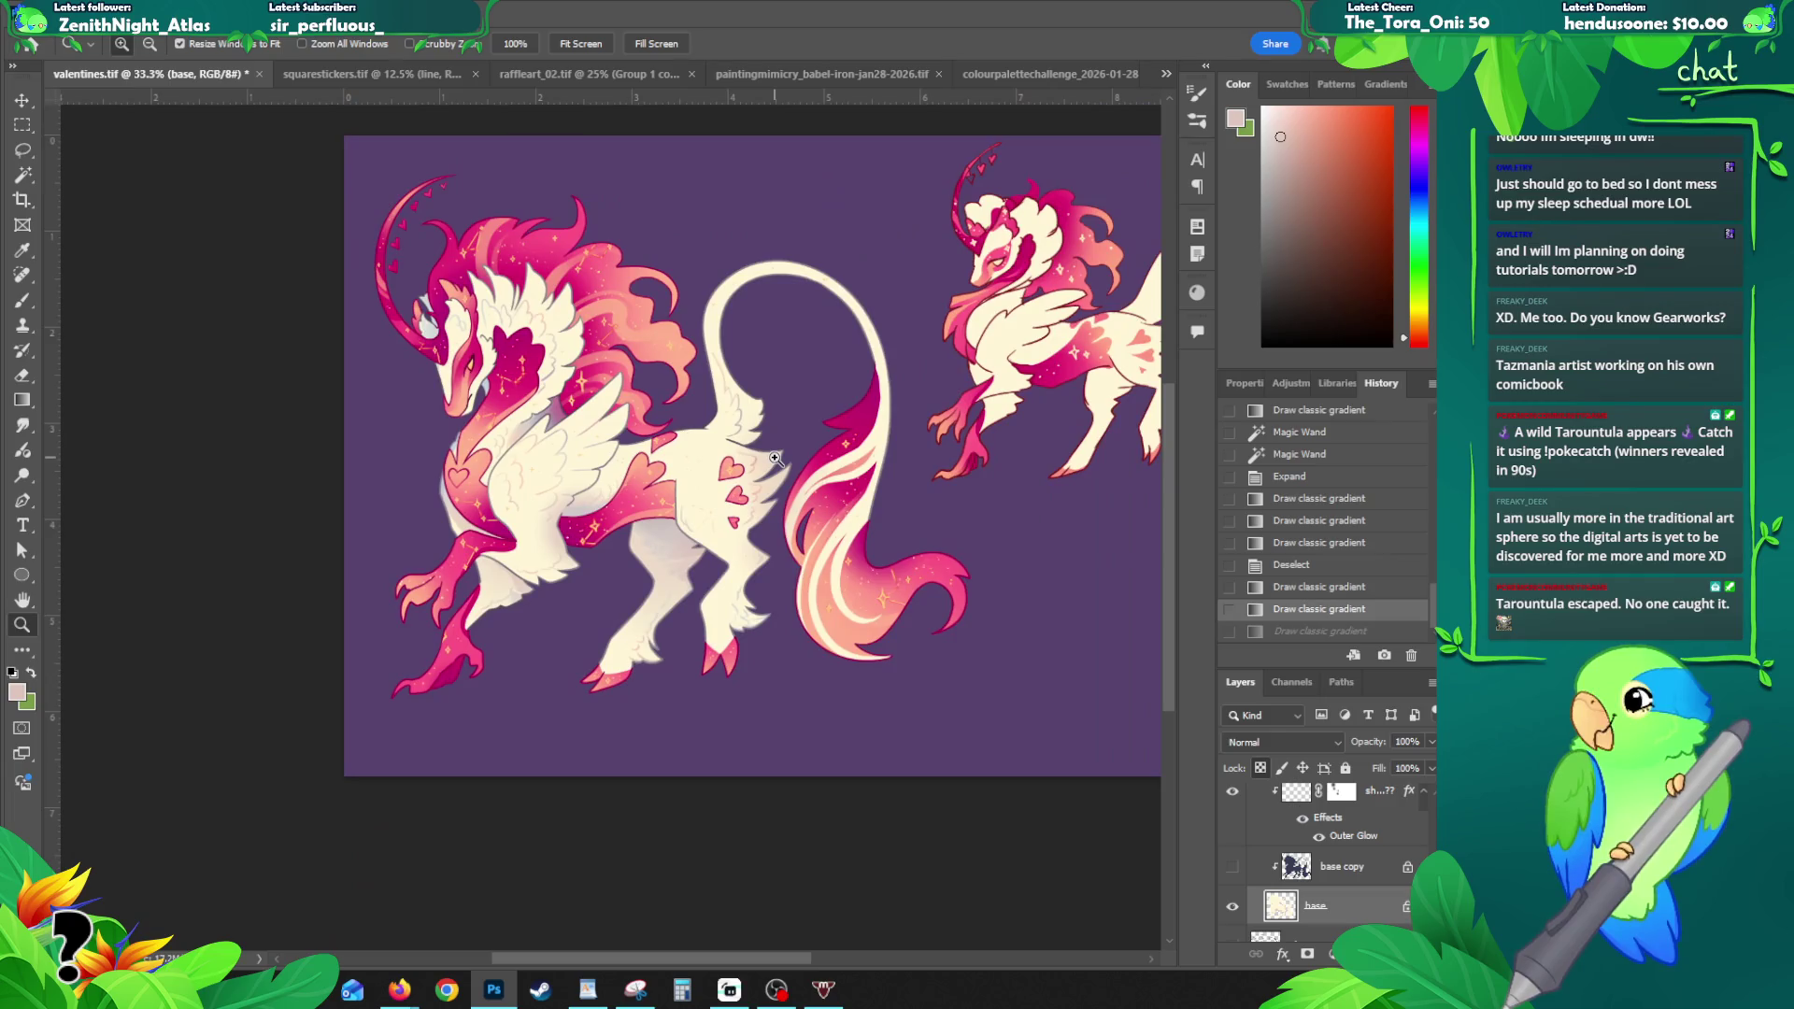
pyautogui.scroll(5, 1269, 854)
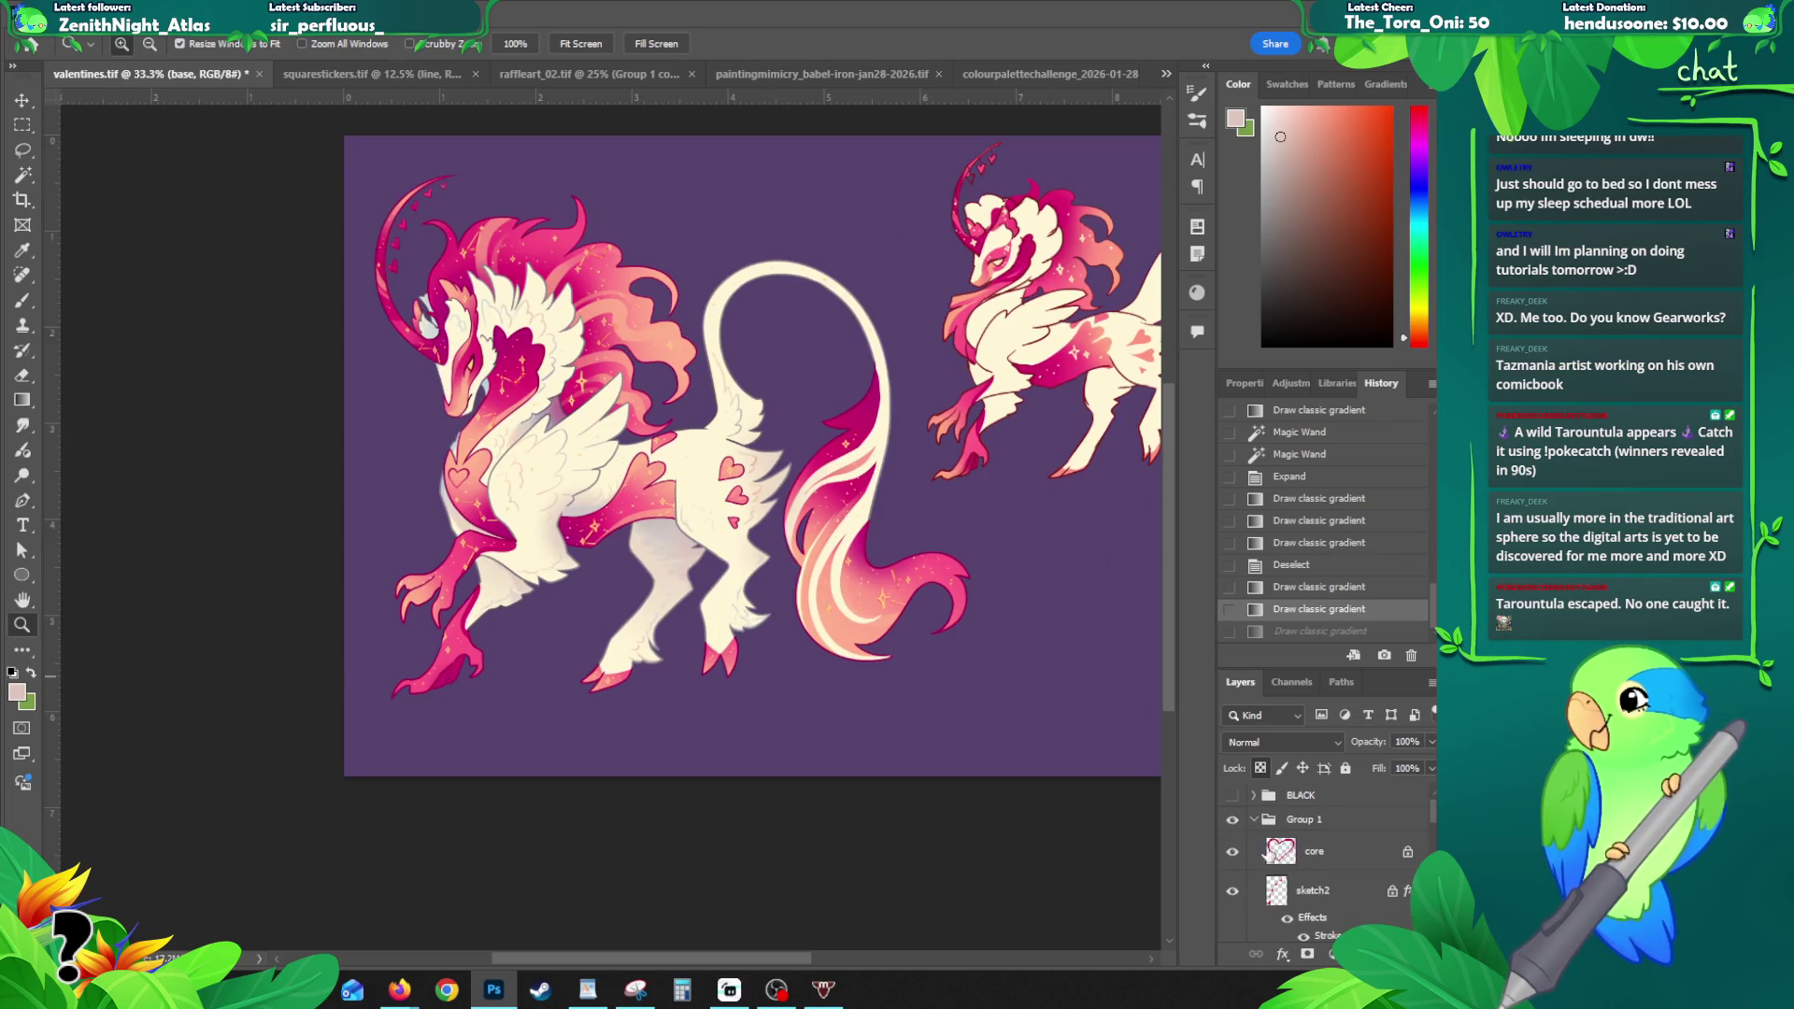
pyautogui.click(1255, 820)
pyautogui.doubleClick(1298, 819)
pyautogui.write('WHITE')
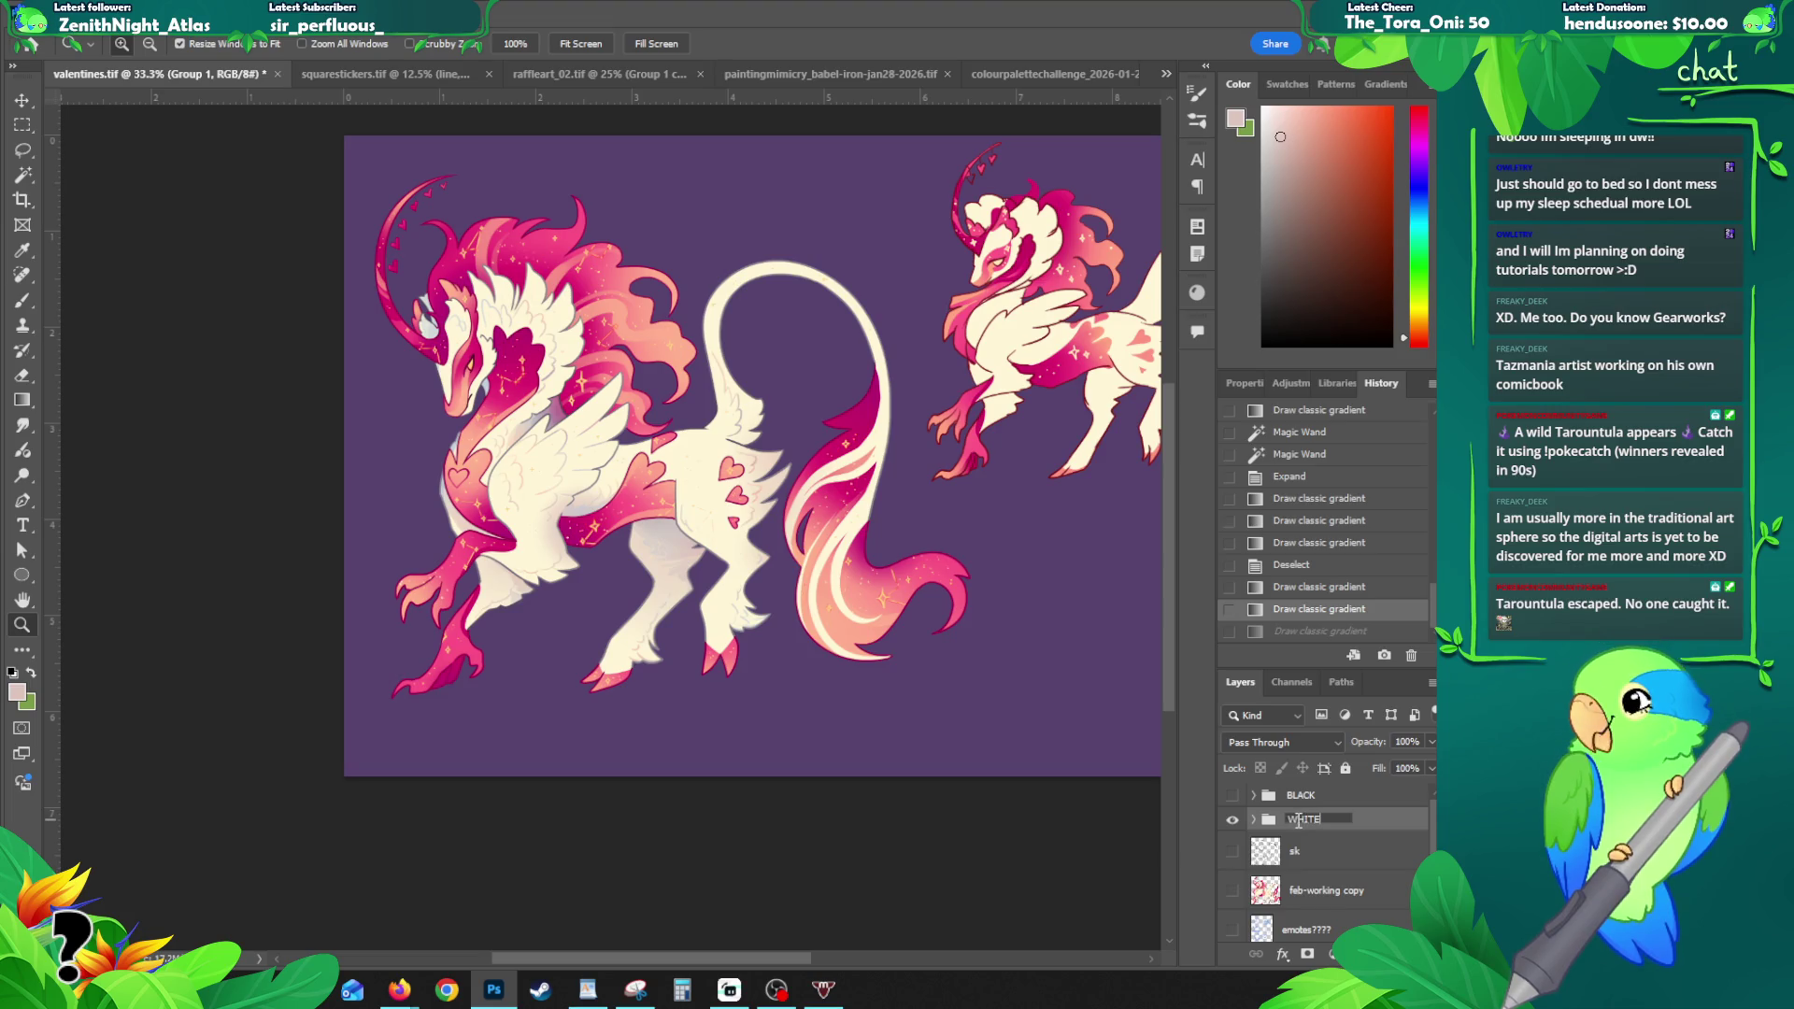
pyautogui.press('Return')
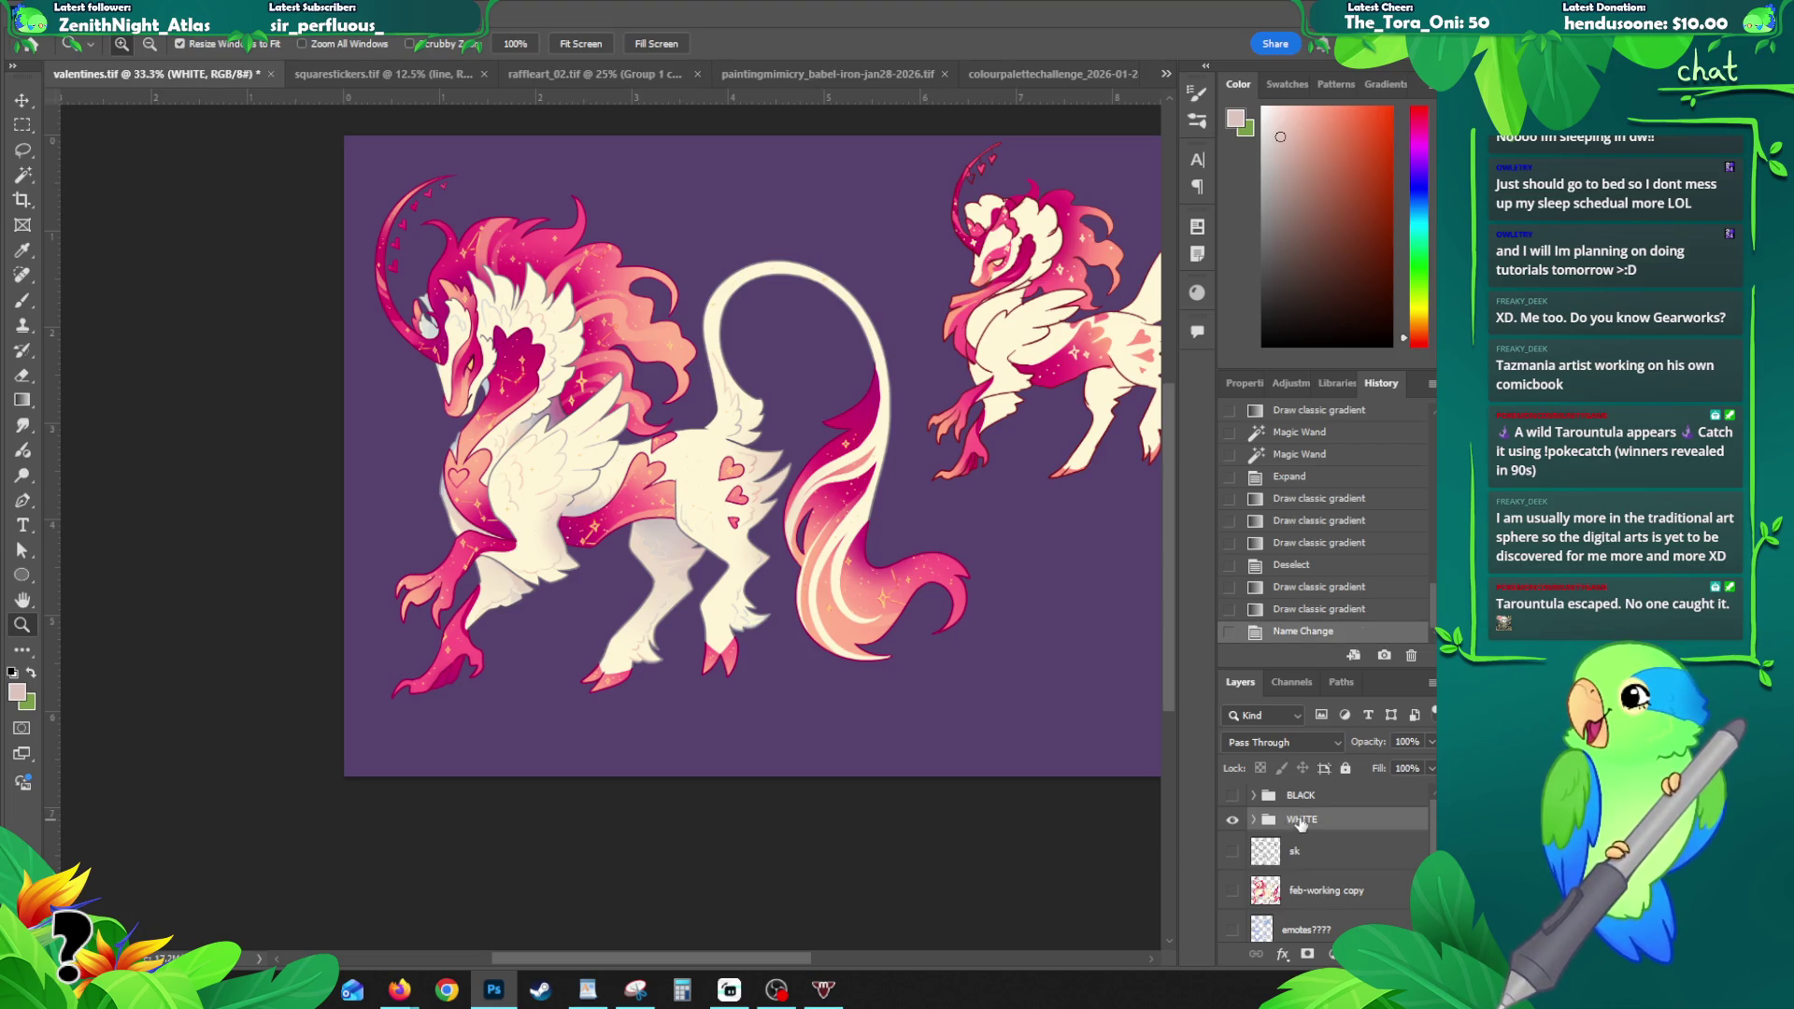
pyautogui.moveTo(891, 650); pyautogui.dragTo(843, 670)
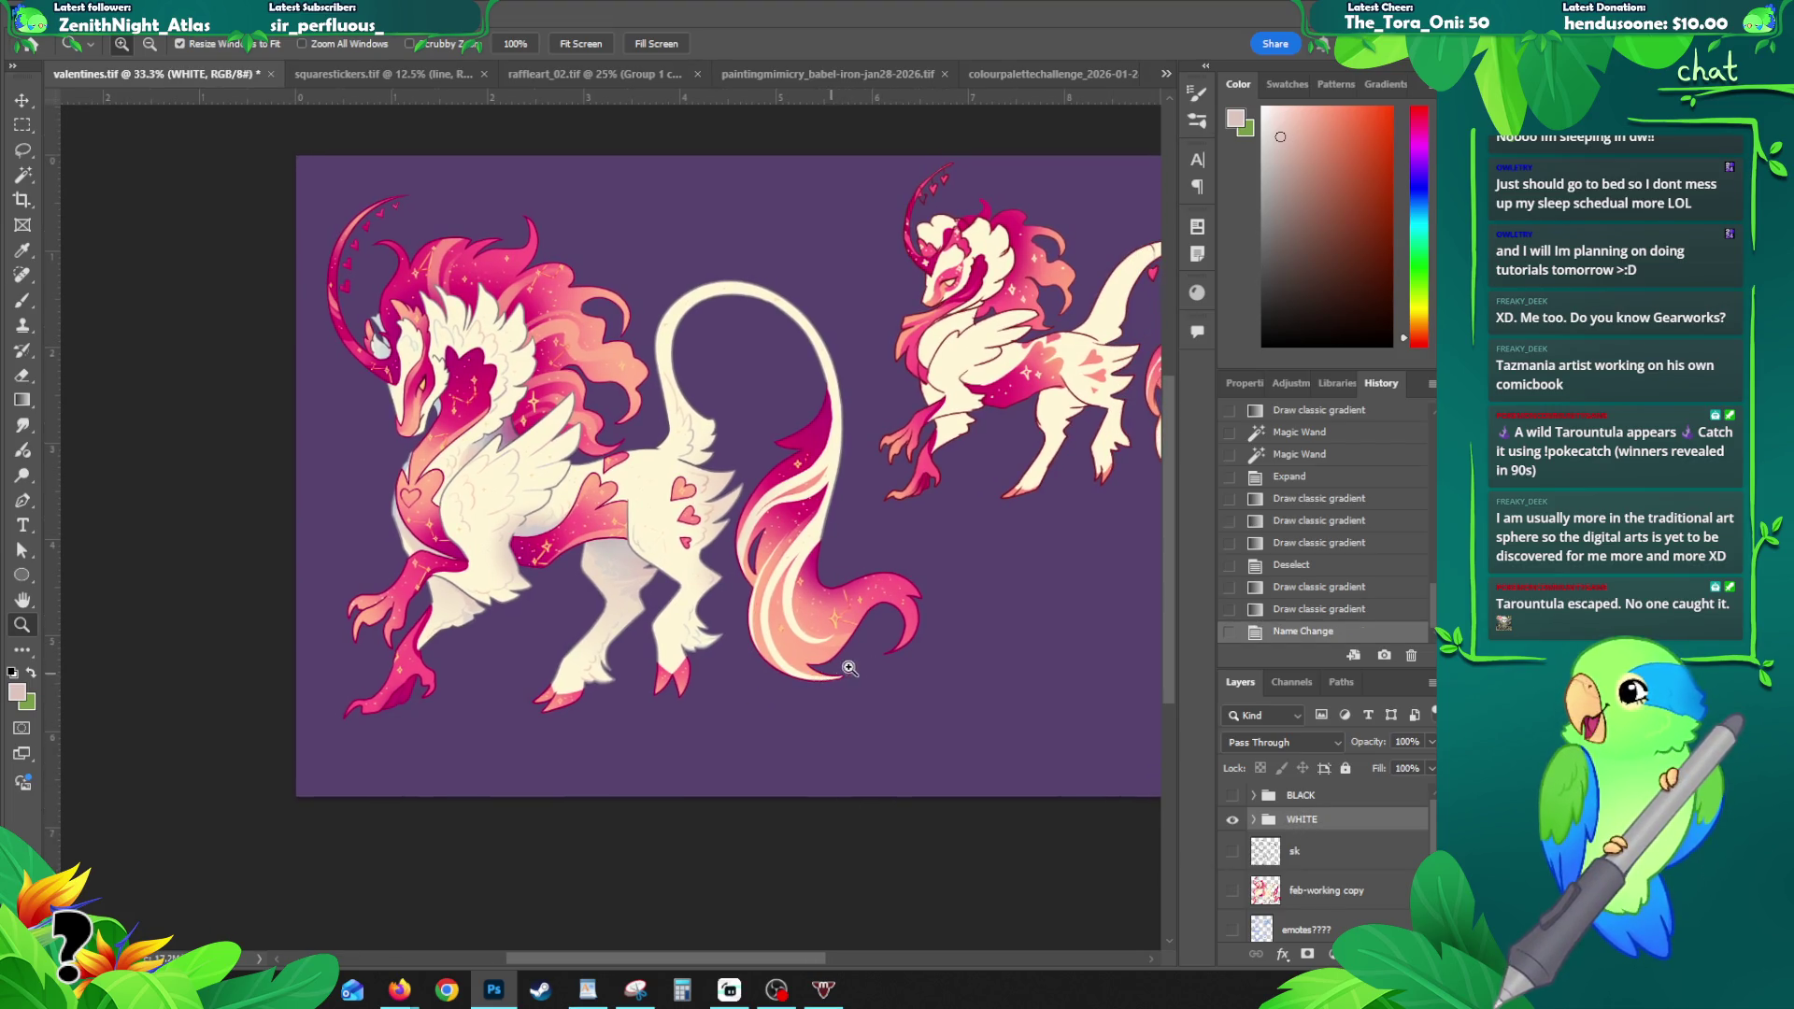
pyautogui.click(1300, 802)
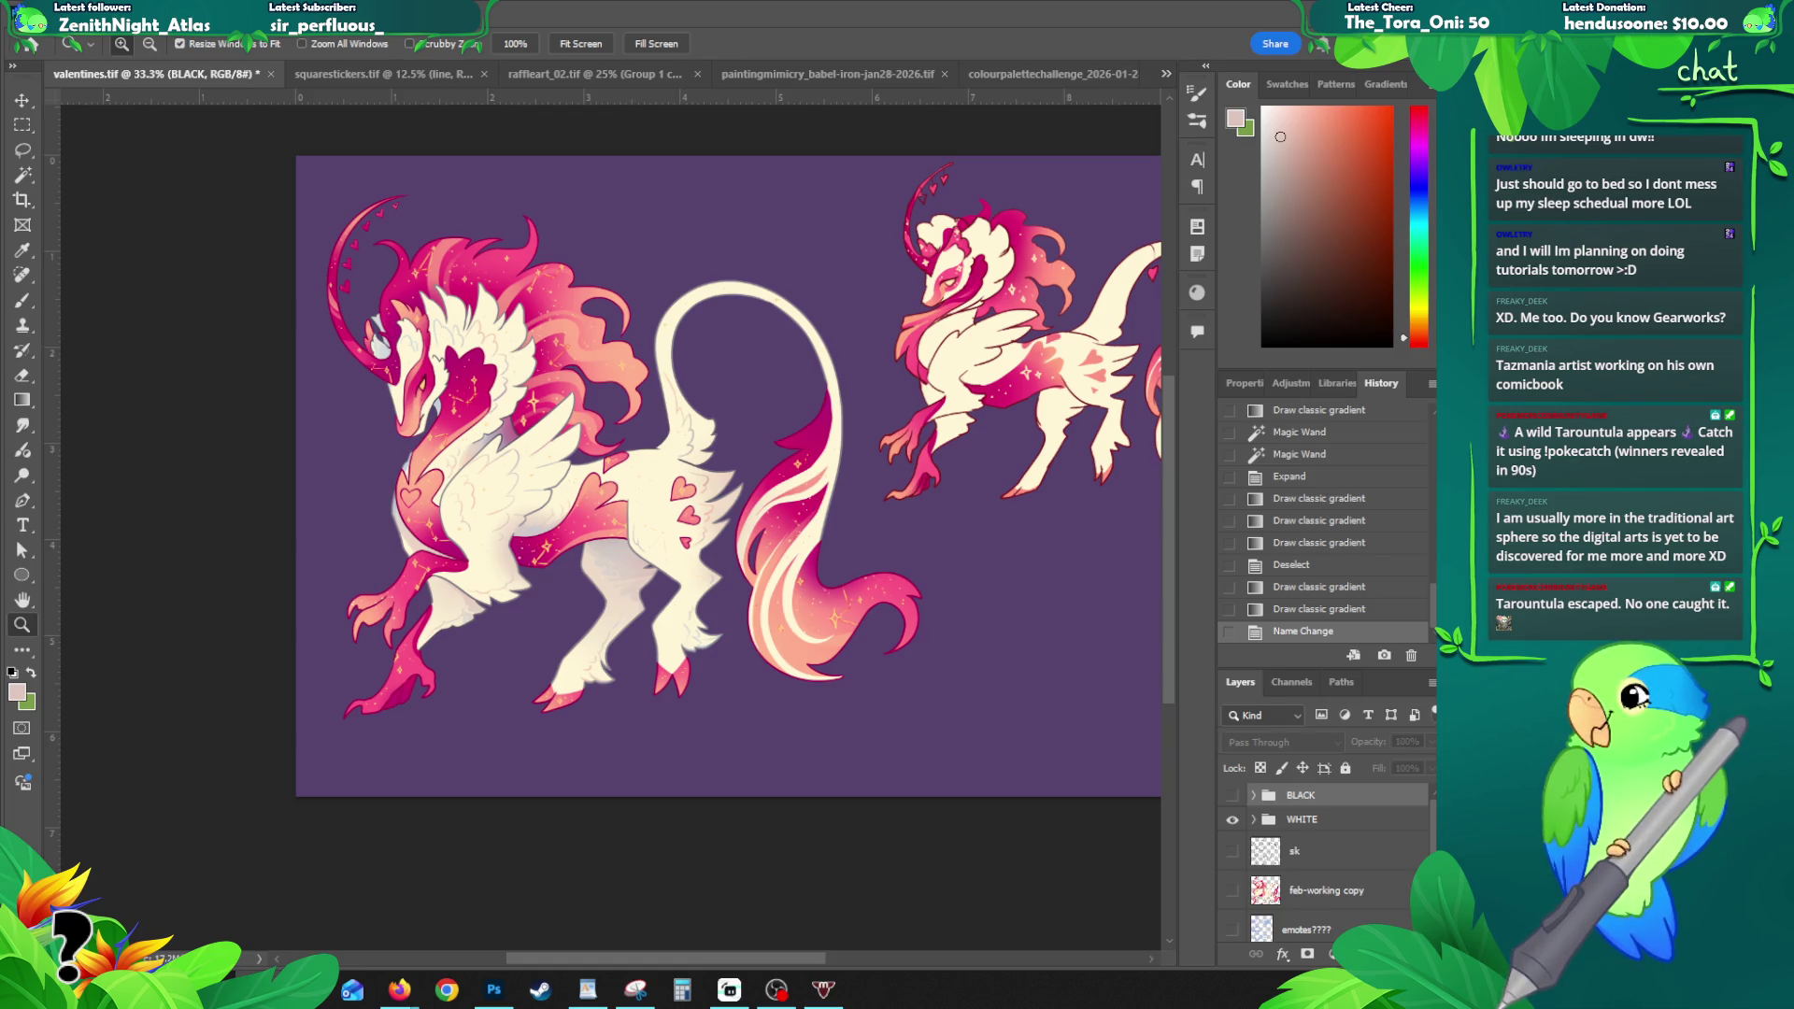
# - Place both signature images on the artwork and scale them down together
pyautogui.moveTo(379, 572); pyautogui.dragTo(718, 486)
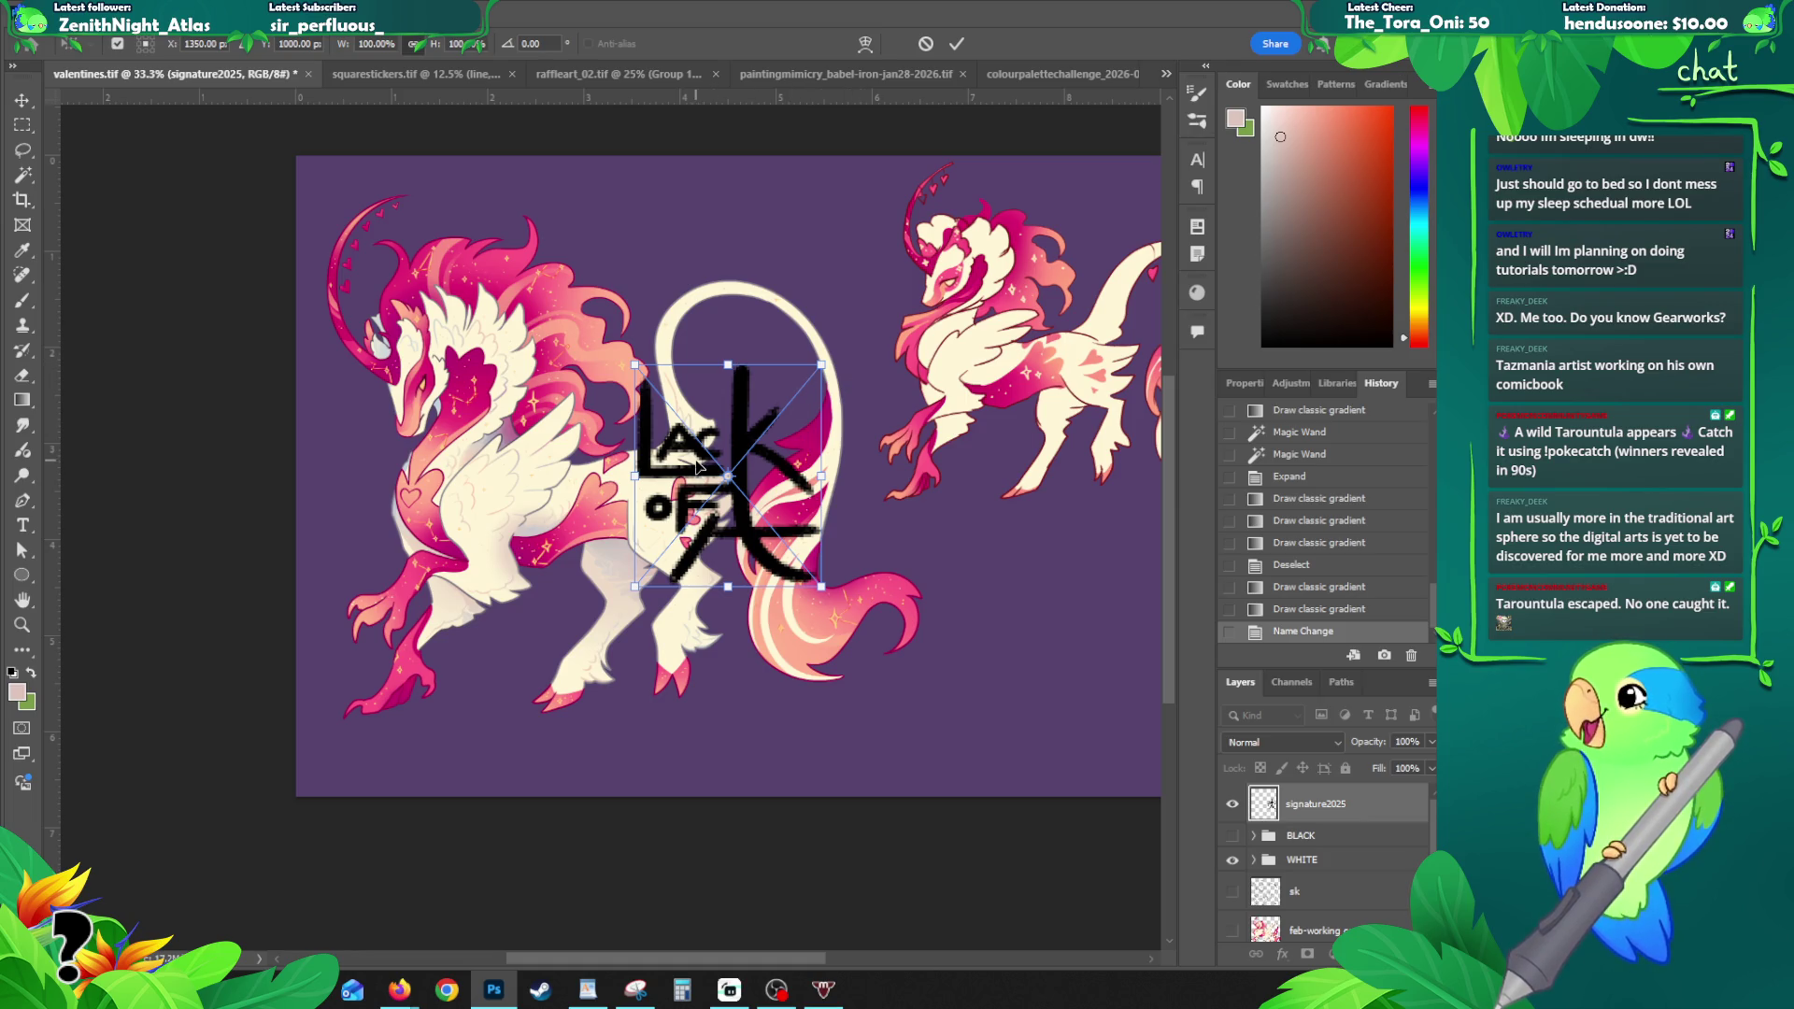
pyautogui.press('Return')
pyautogui.moveTo(374, 542)
pyautogui.mouseDown()
pyautogui.moveTo(528, 579)
pyautogui.moveTo(729, 486)
pyautogui.mouseUp()
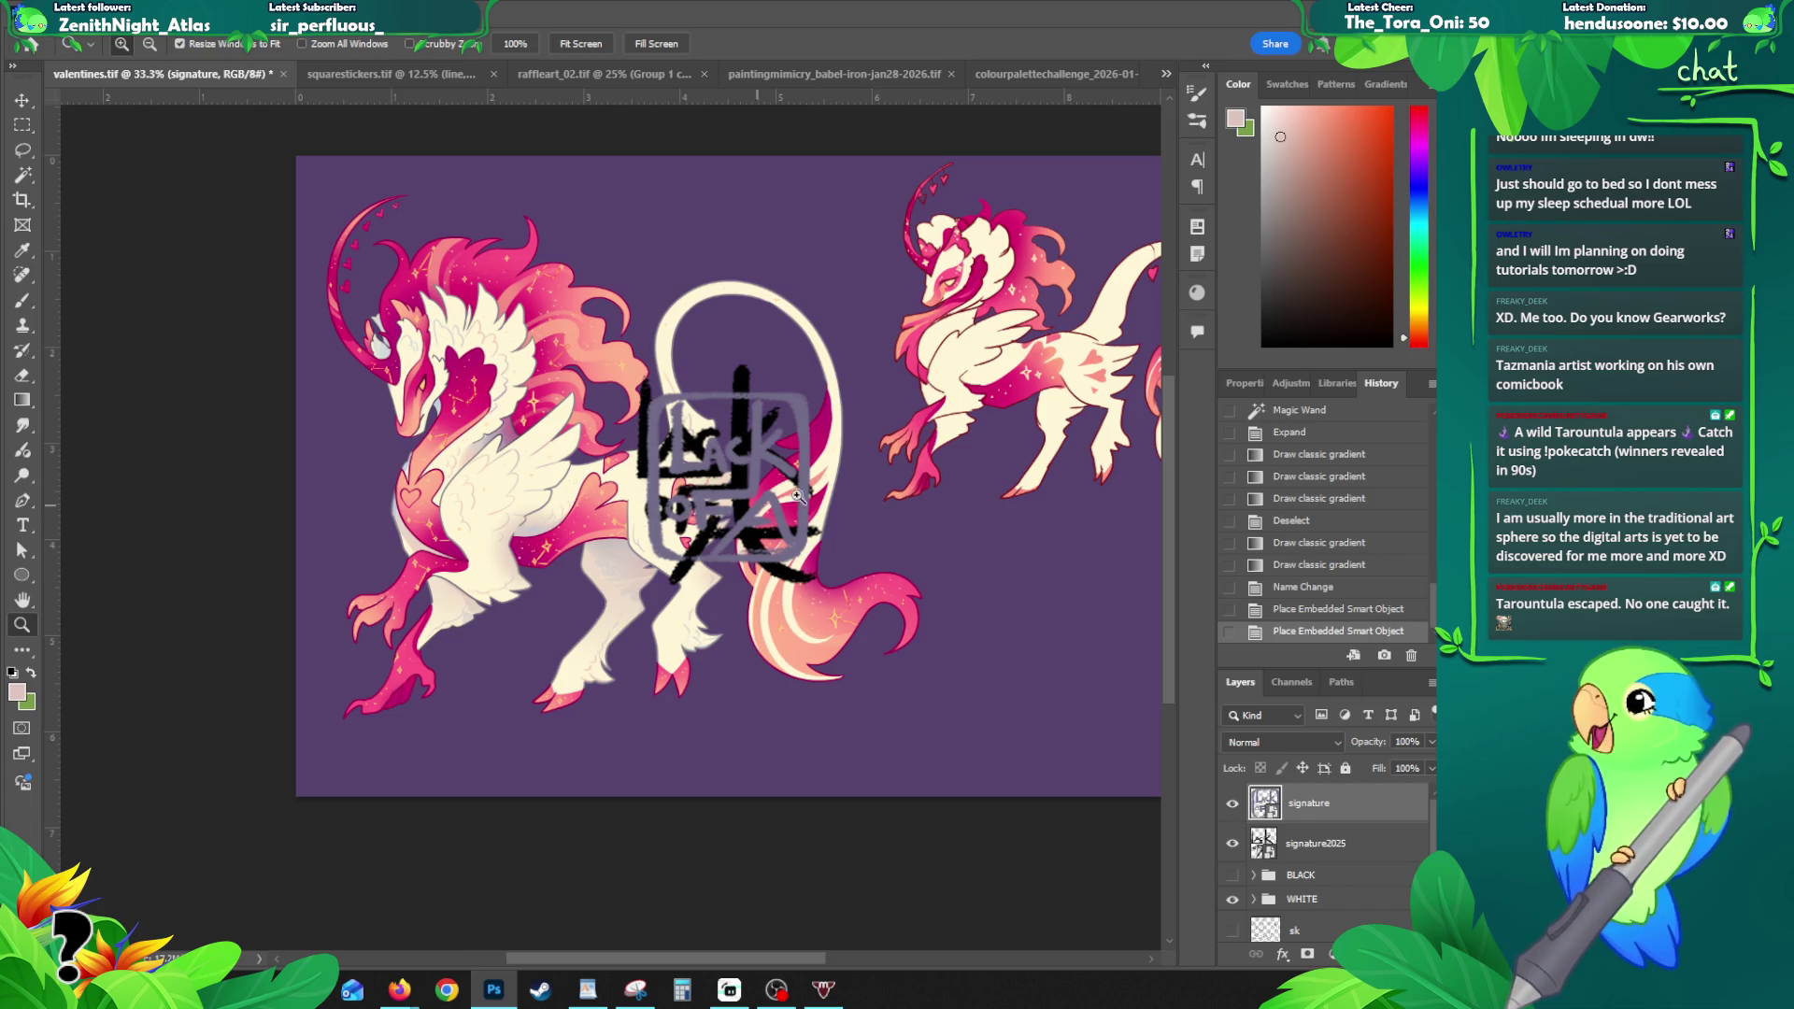
pyautogui.keyDown('shift'); pyautogui.click(1294, 846); pyautogui.keyUp('shift')
pyautogui.hotkey('ctrl', 't')
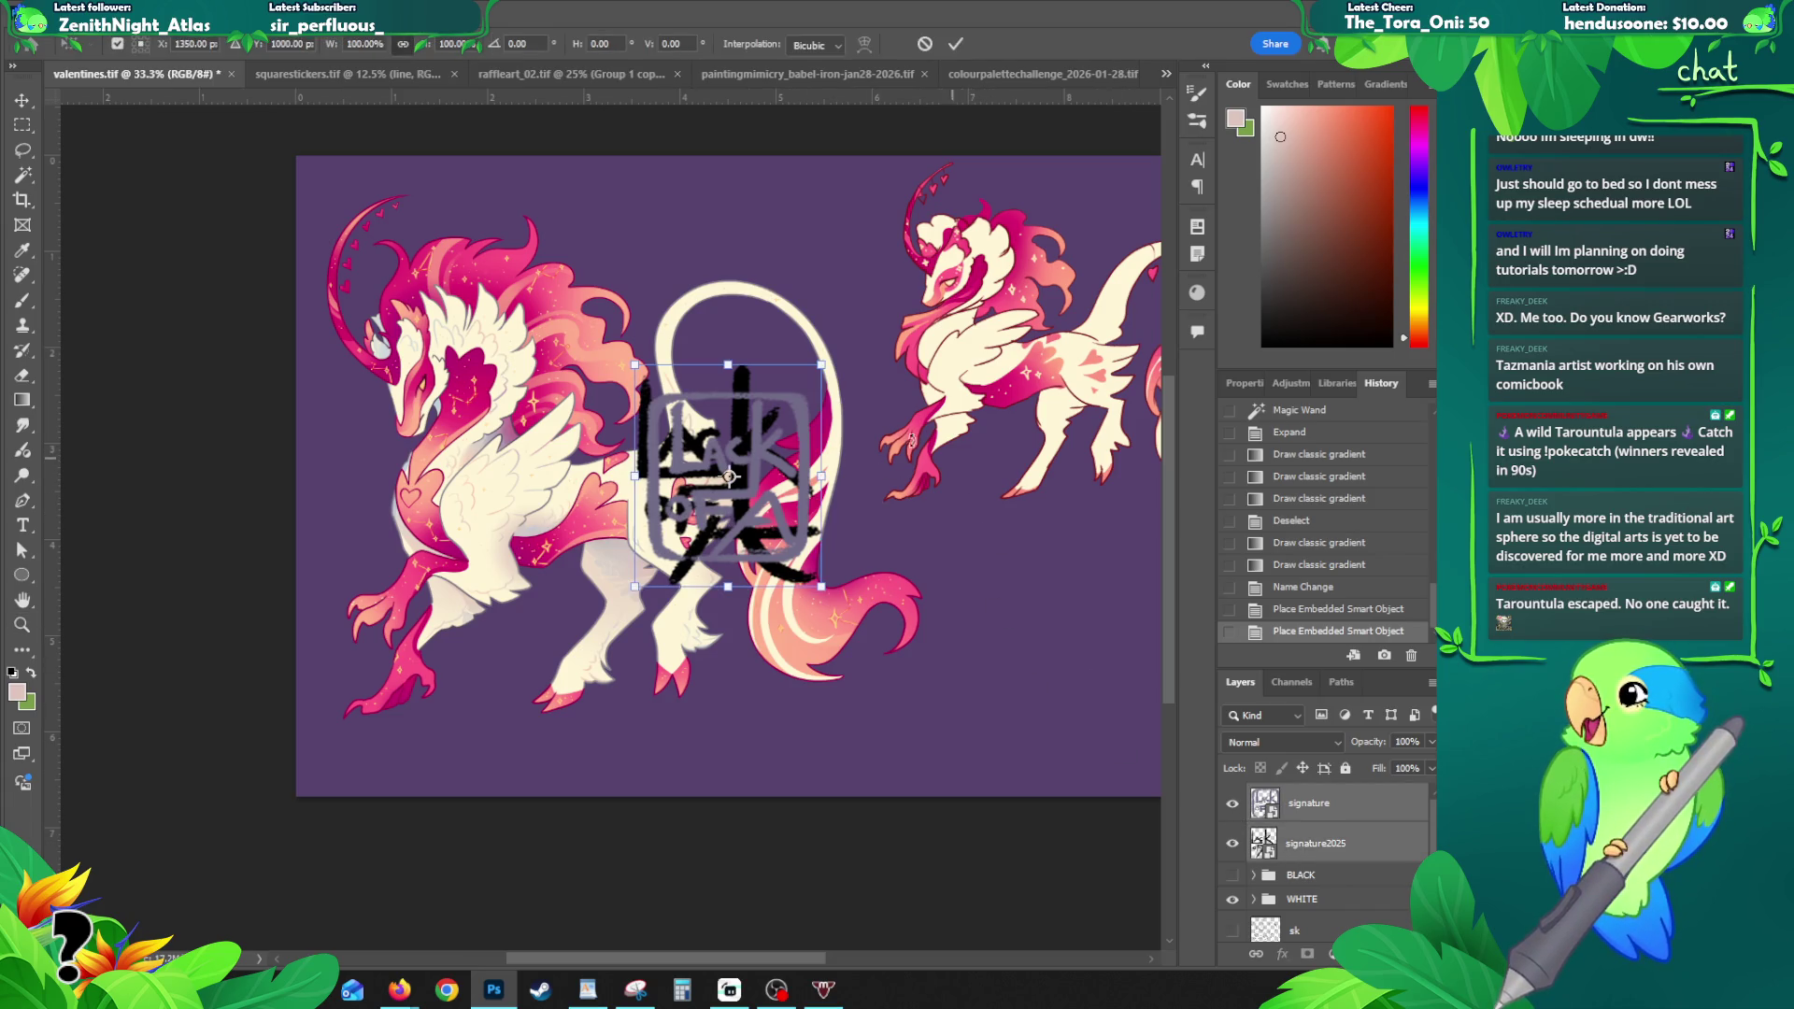
pyautogui.moveTo(822, 363)
pyautogui.mouseDown()
pyautogui.moveTo(687, 551)
pyautogui.moveTo(673, 524)
pyautogui.mouseUp()
pyautogui.press('Return')
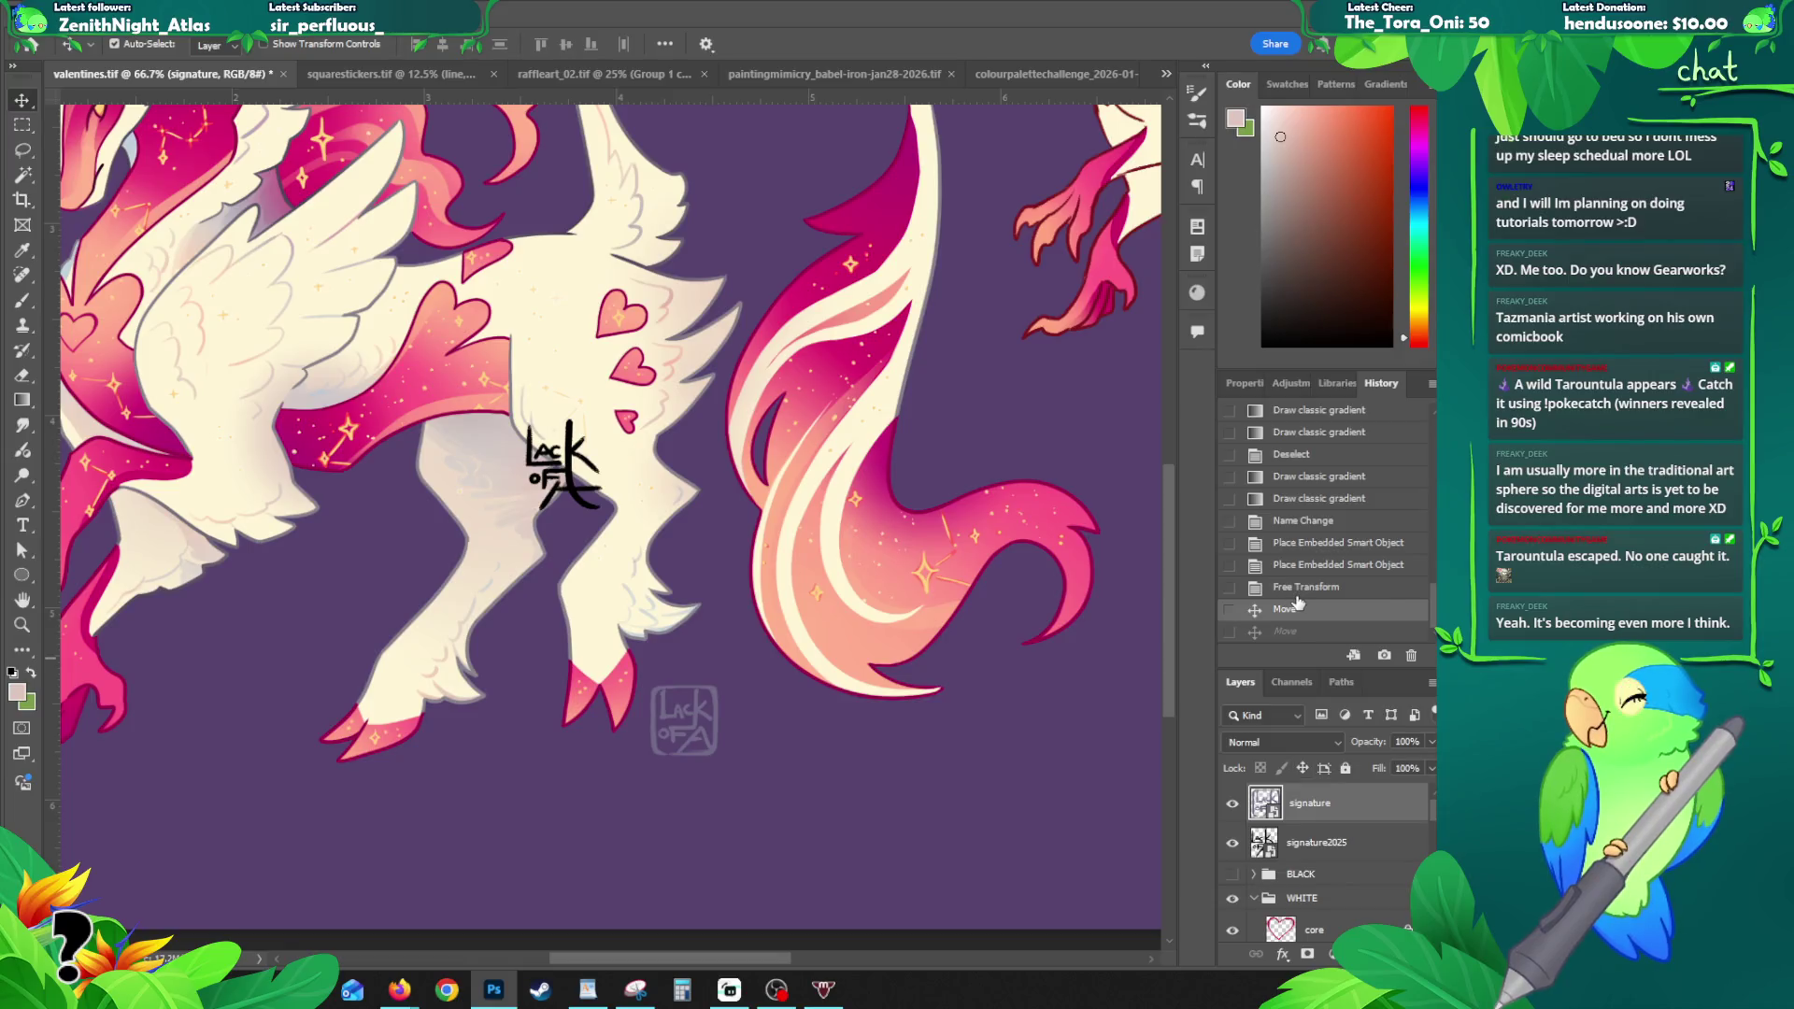
# - Move the boxed signature onto the grey watermark by the hoof and hide the plain signature
pyautogui.click(1299, 589)
pyautogui.click(1294, 631)
pyautogui.click(1289, 609)
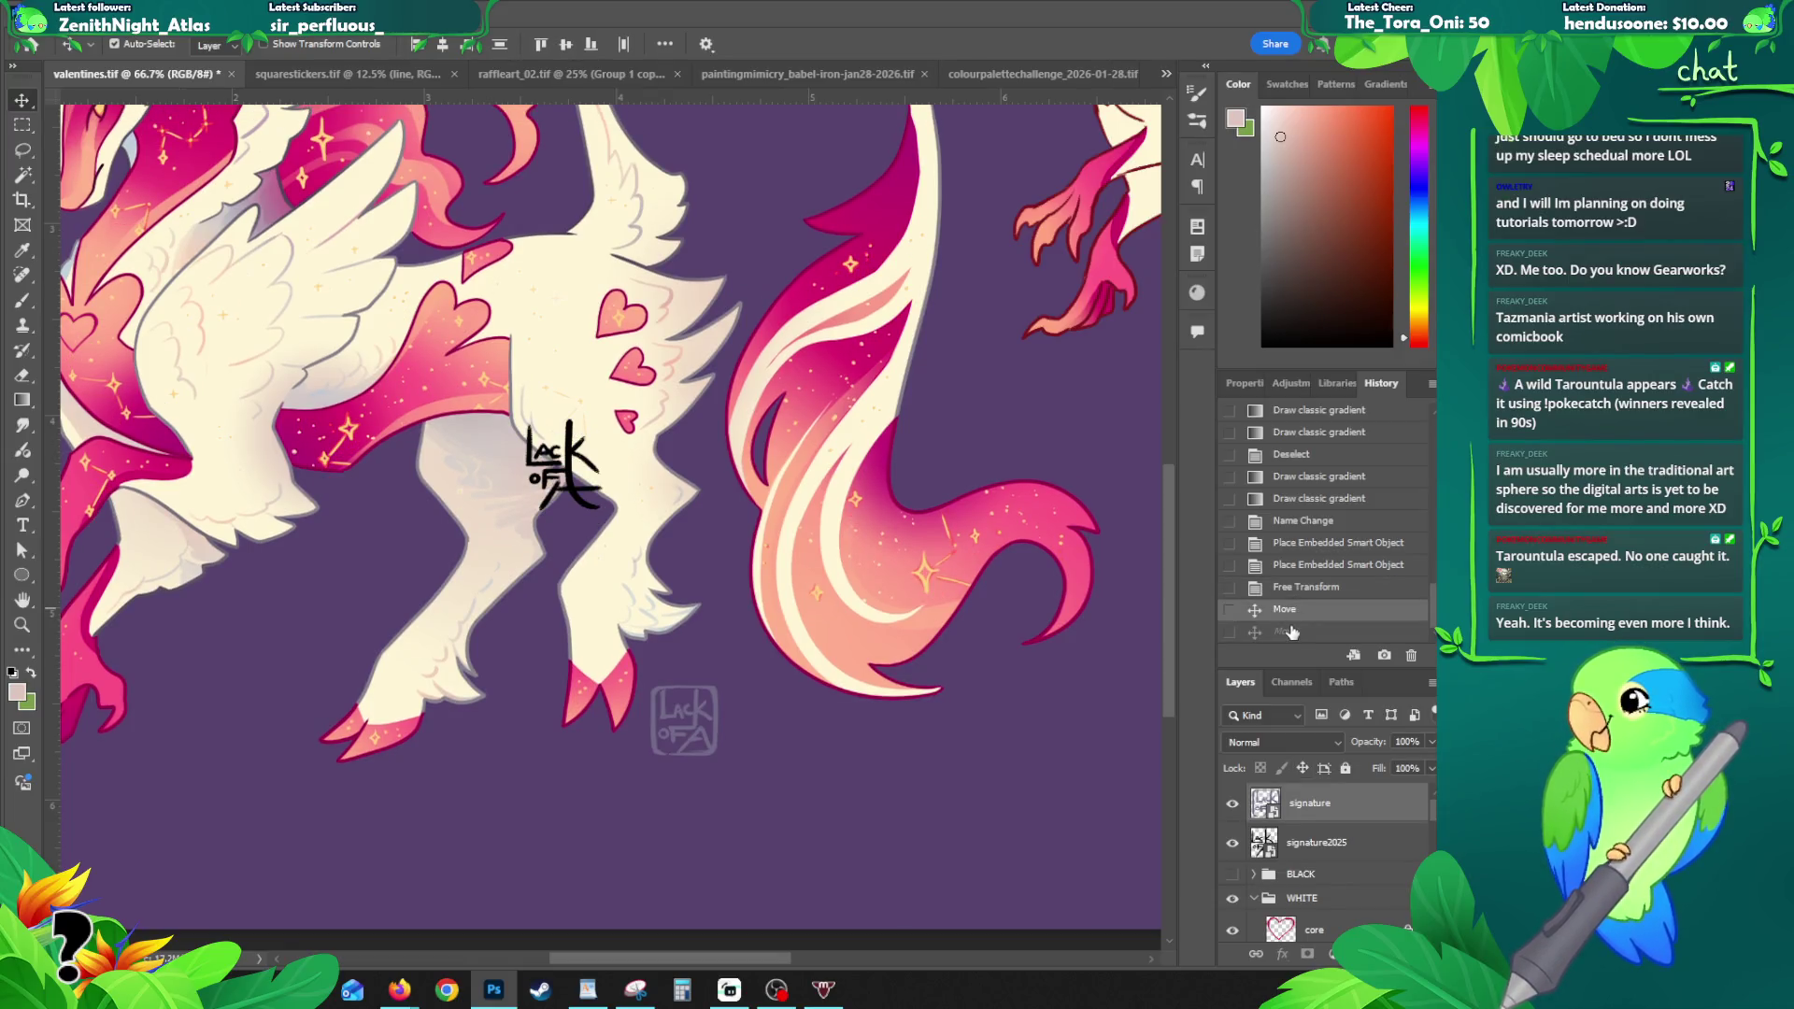
pyautogui.click(1308, 804)
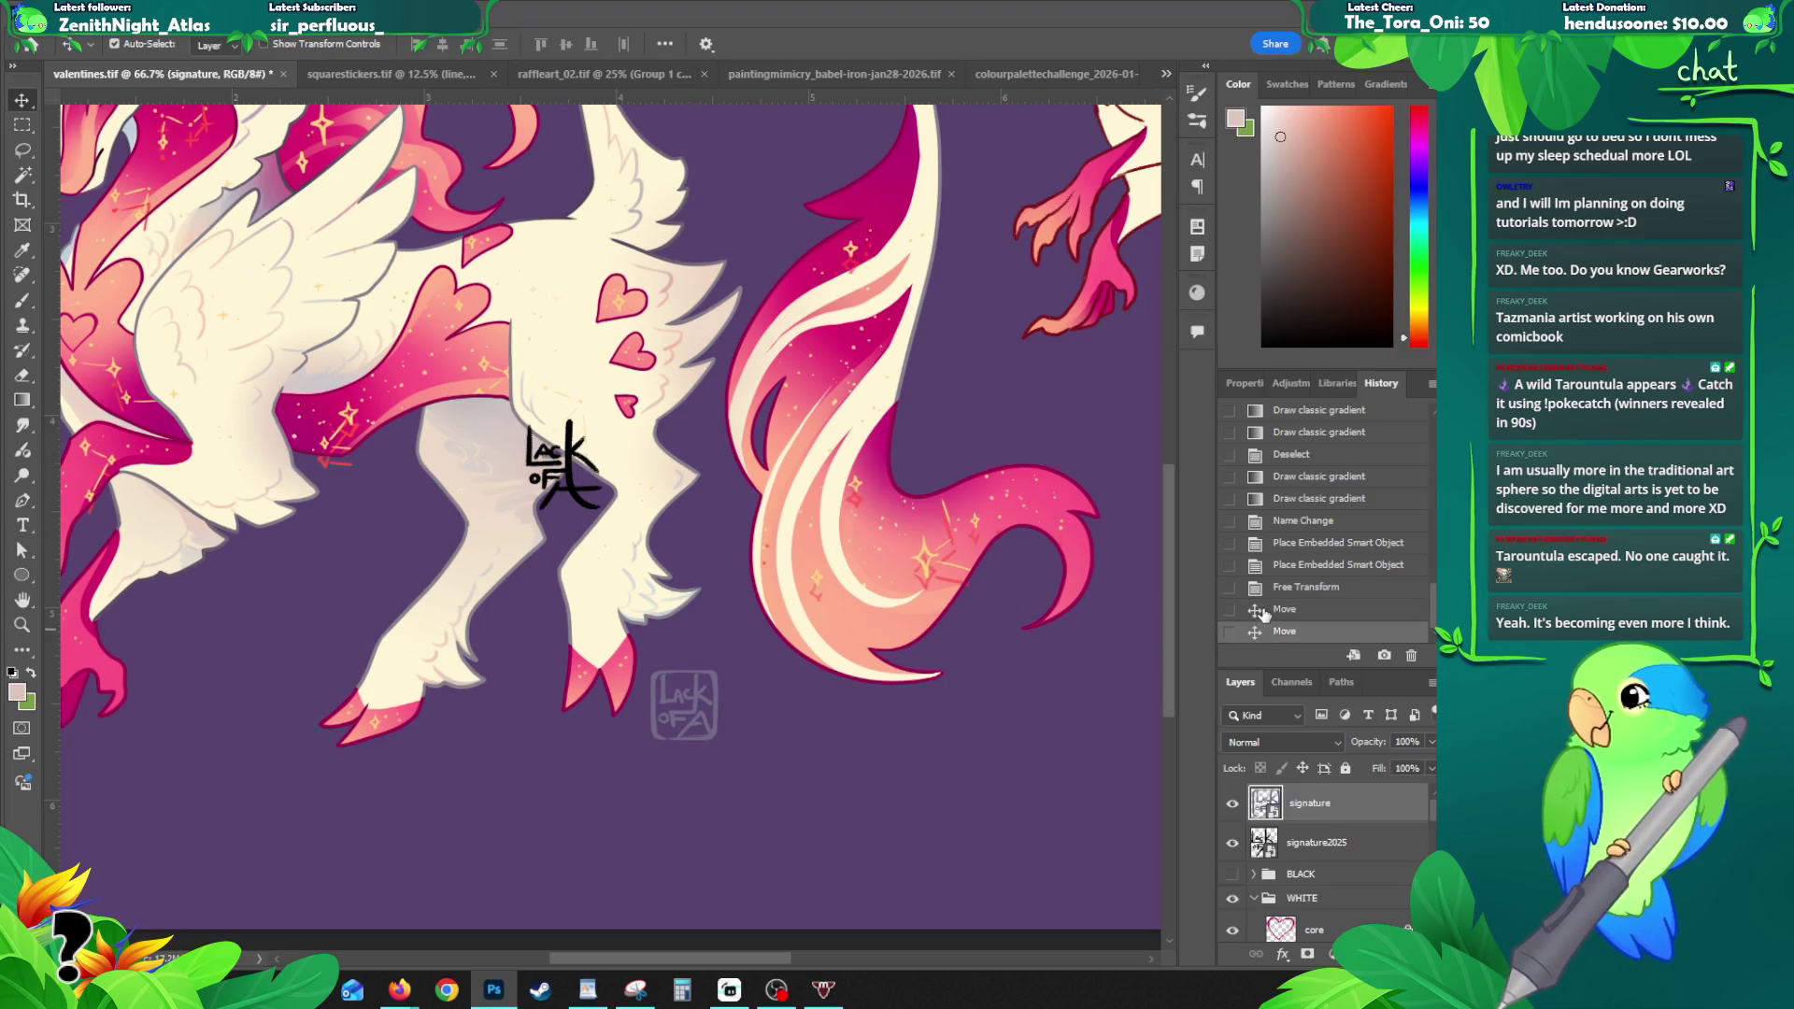
pyautogui.moveTo(571, 461); pyautogui.dragTo(690, 711)
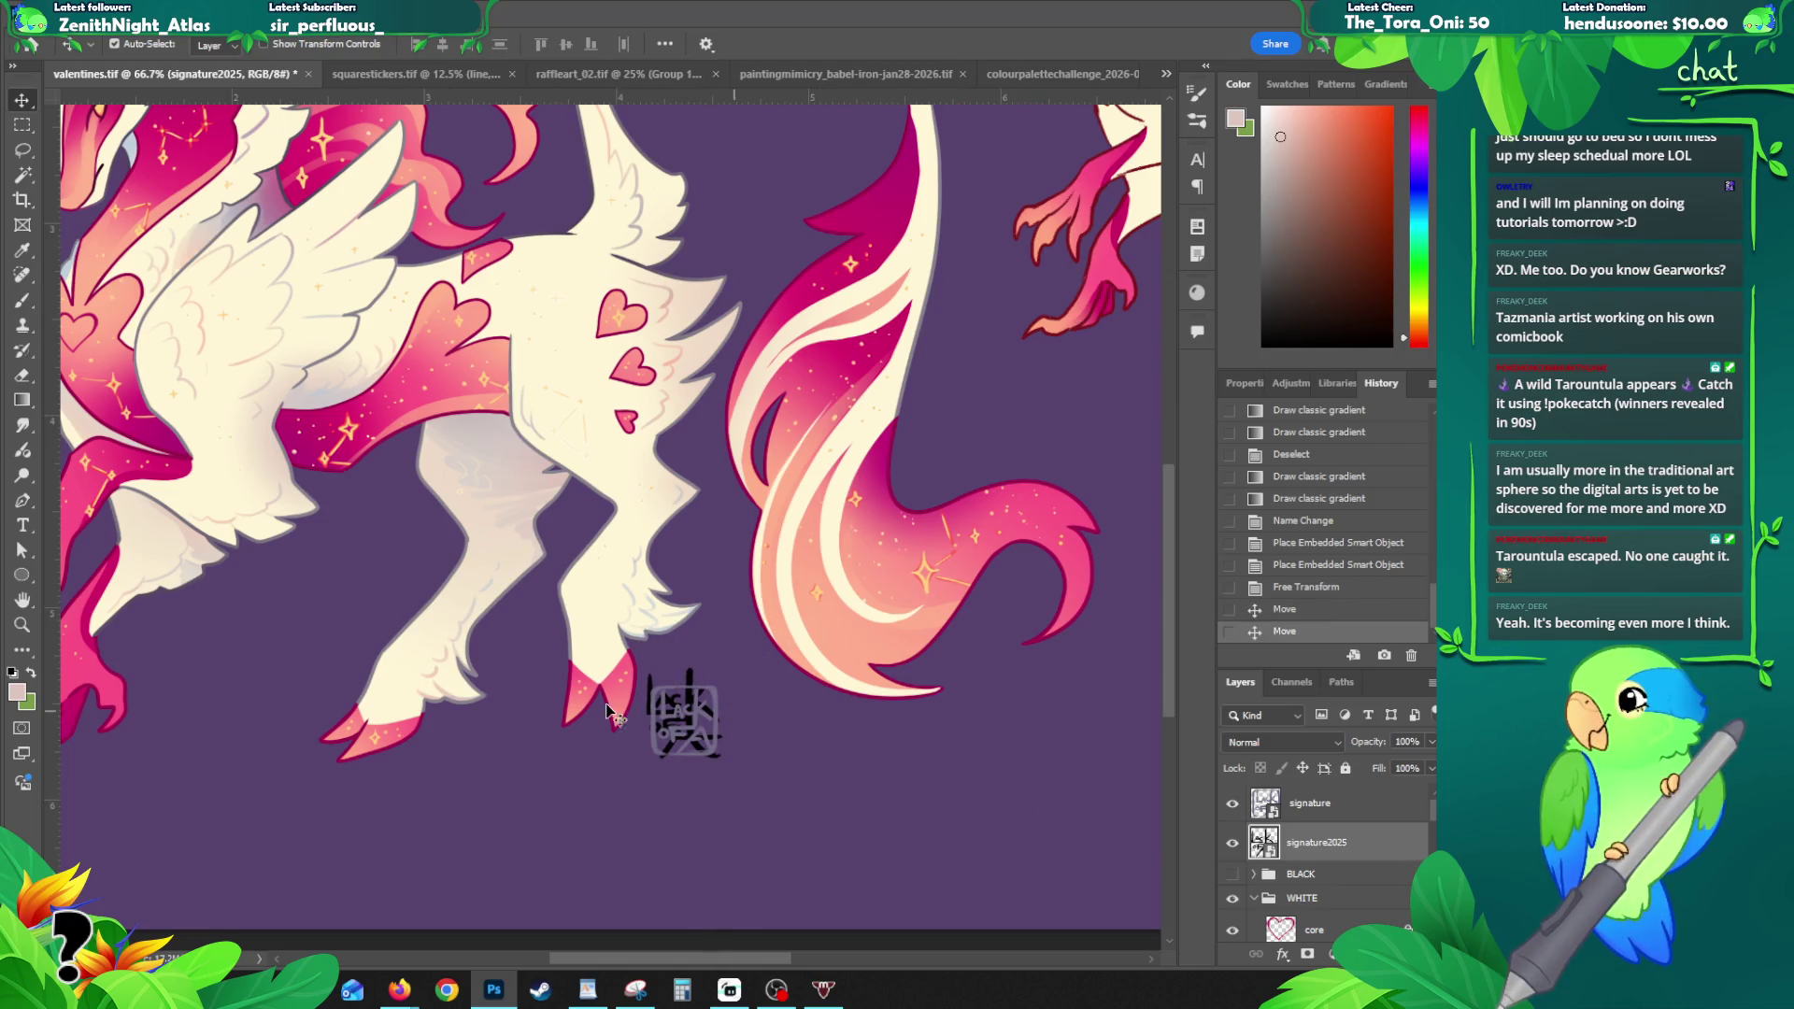
pyautogui.click(1233, 842)
pyautogui.click(1233, 842)
pyautogui.click(1233, 842)
# - Rasterize the boxed signature, lock its transparency and fill it with the hoof's magenta
pyautogui.click(1319, 805)
pyautogui.rightClick(1319, 819)
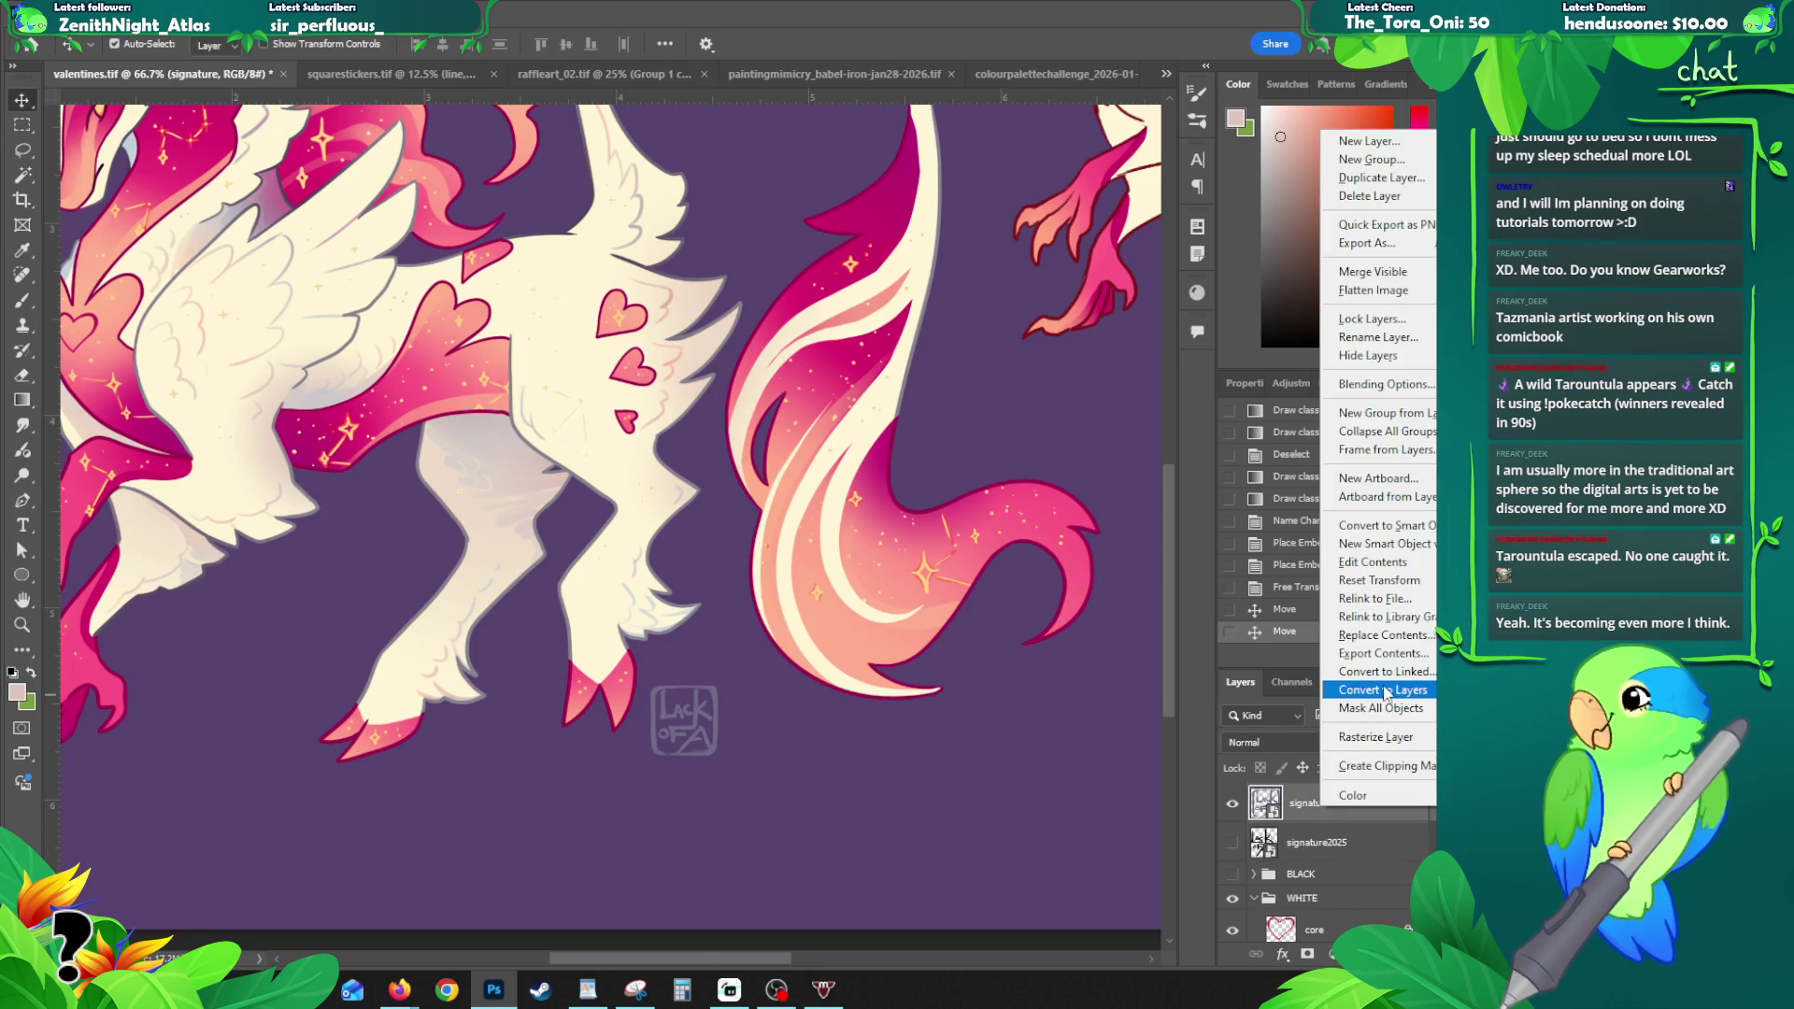
pyautogui.click(1392, 737)
pyautogui.click(1260, 767)
pyautogui.press('b')
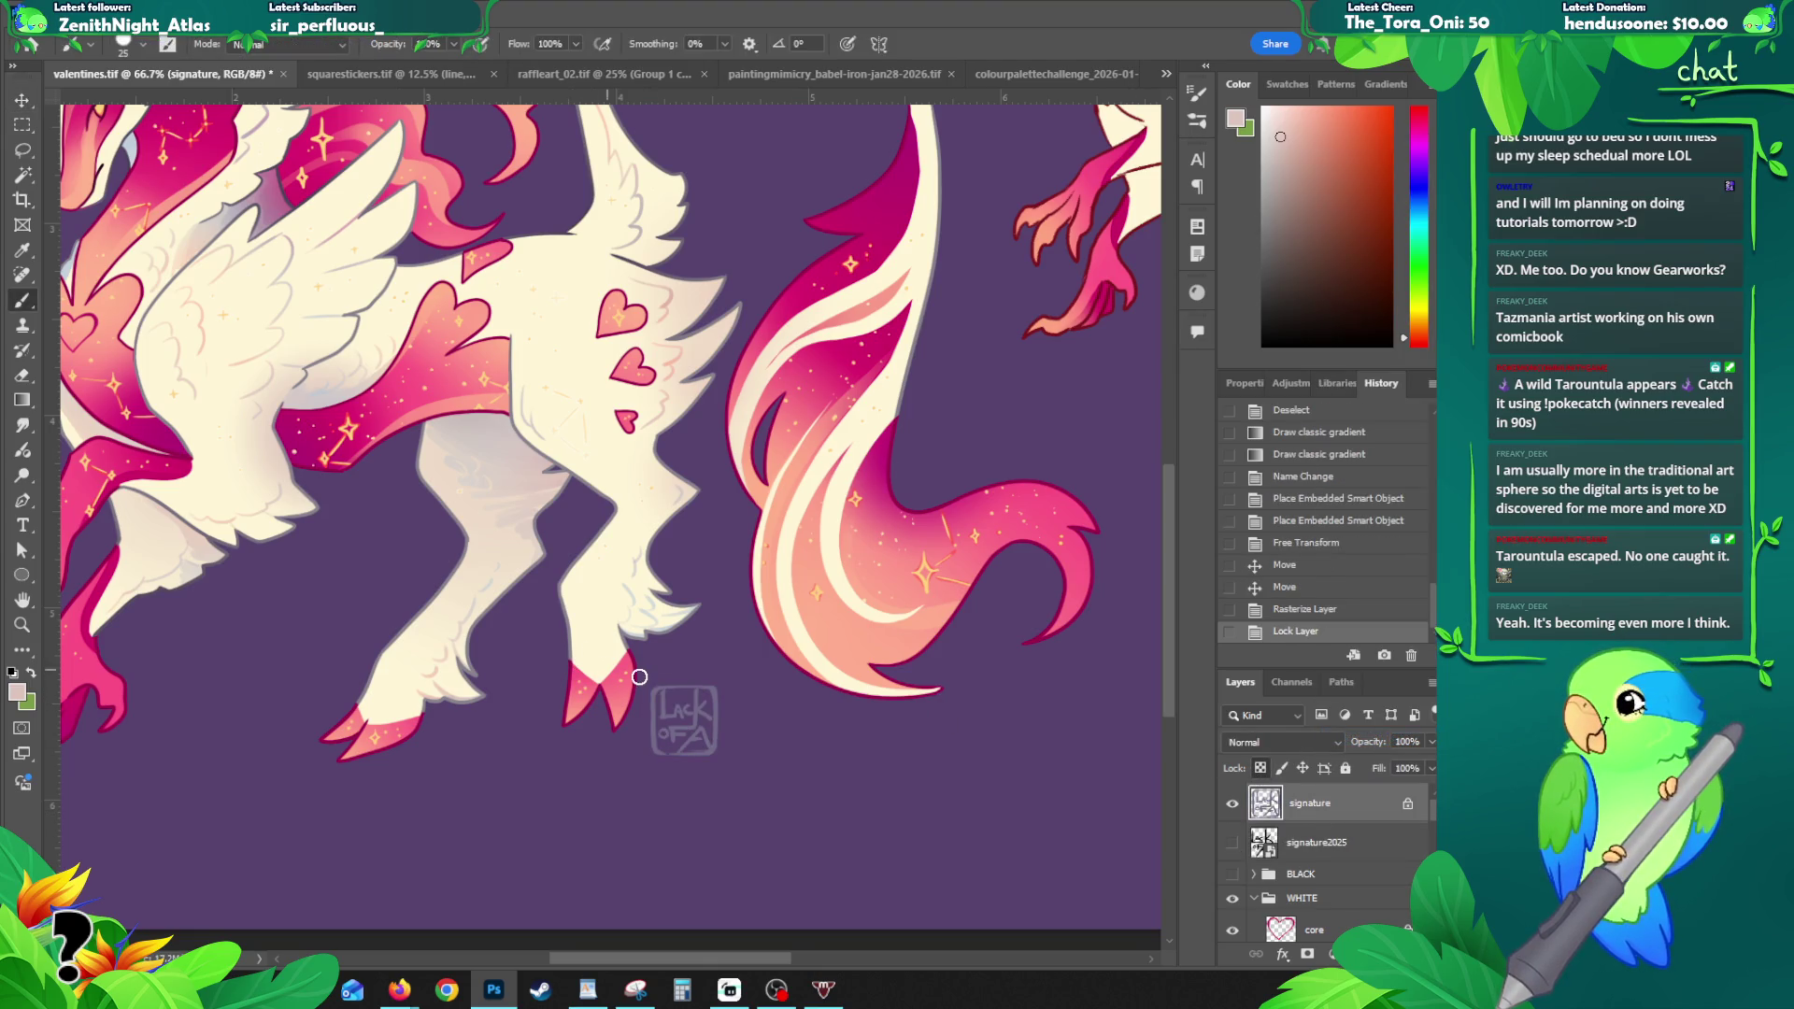
pyautogui.keyDown('alt'); pyautogui.click(641, 674); pyautogui.keyUp('alt')
pyautogui.hotkey('alt', 'BackSpace')
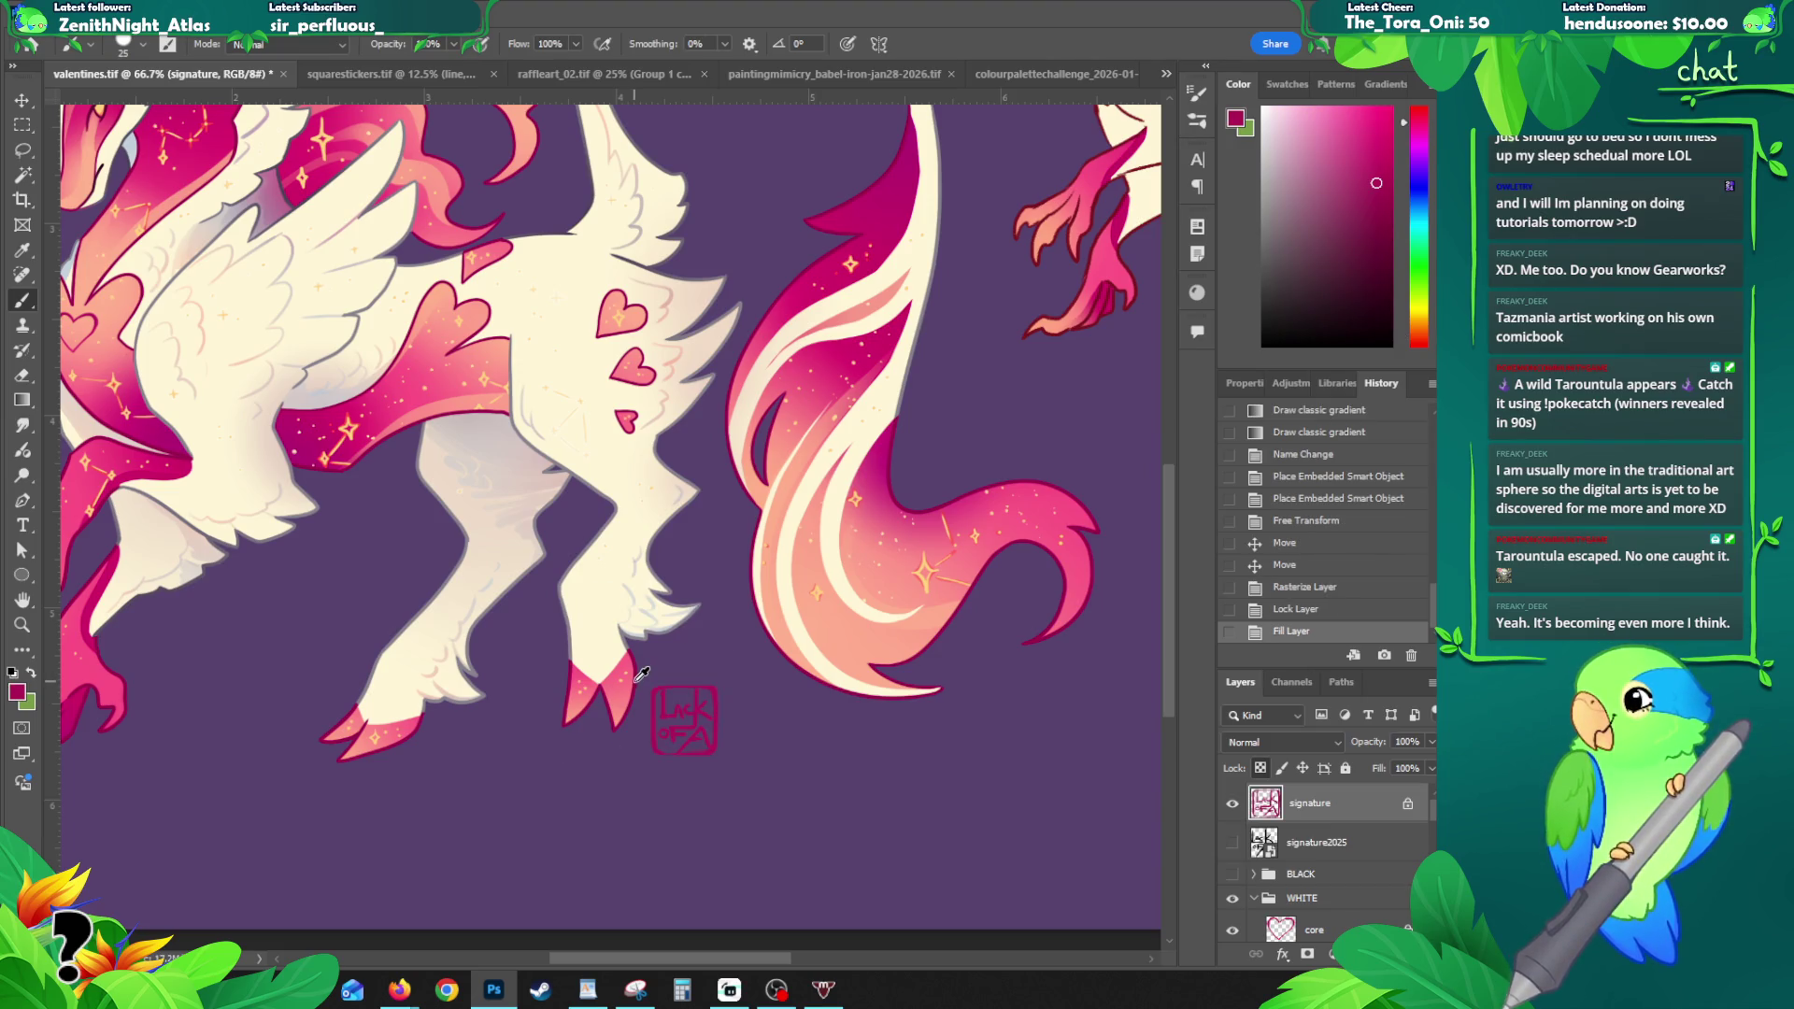
# - Show the plain signature instead, then rasterize it and fill it with magenta too
pyautogui.click(1232, 842)
pyautogui.click(1232, 804)
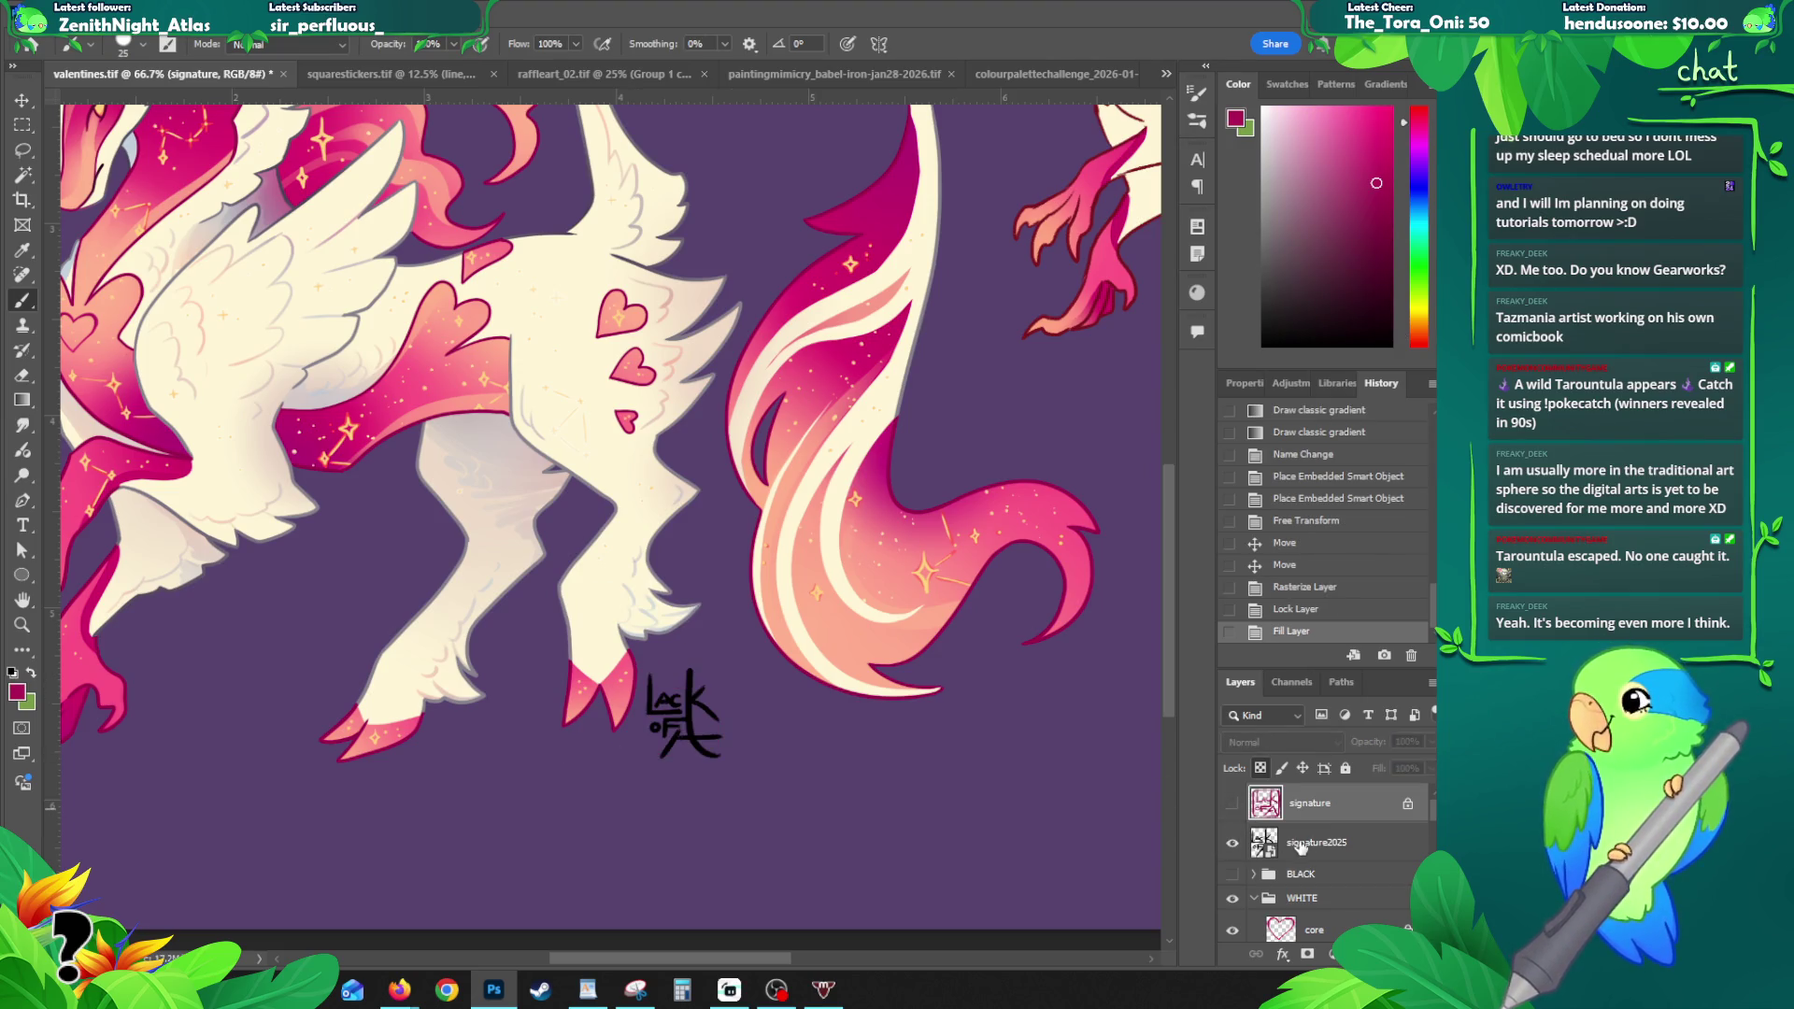
pyautogui.click(1313, 842)
pyautogui.rightClick(1304, 837)
pyautogui.click(1379, 768)
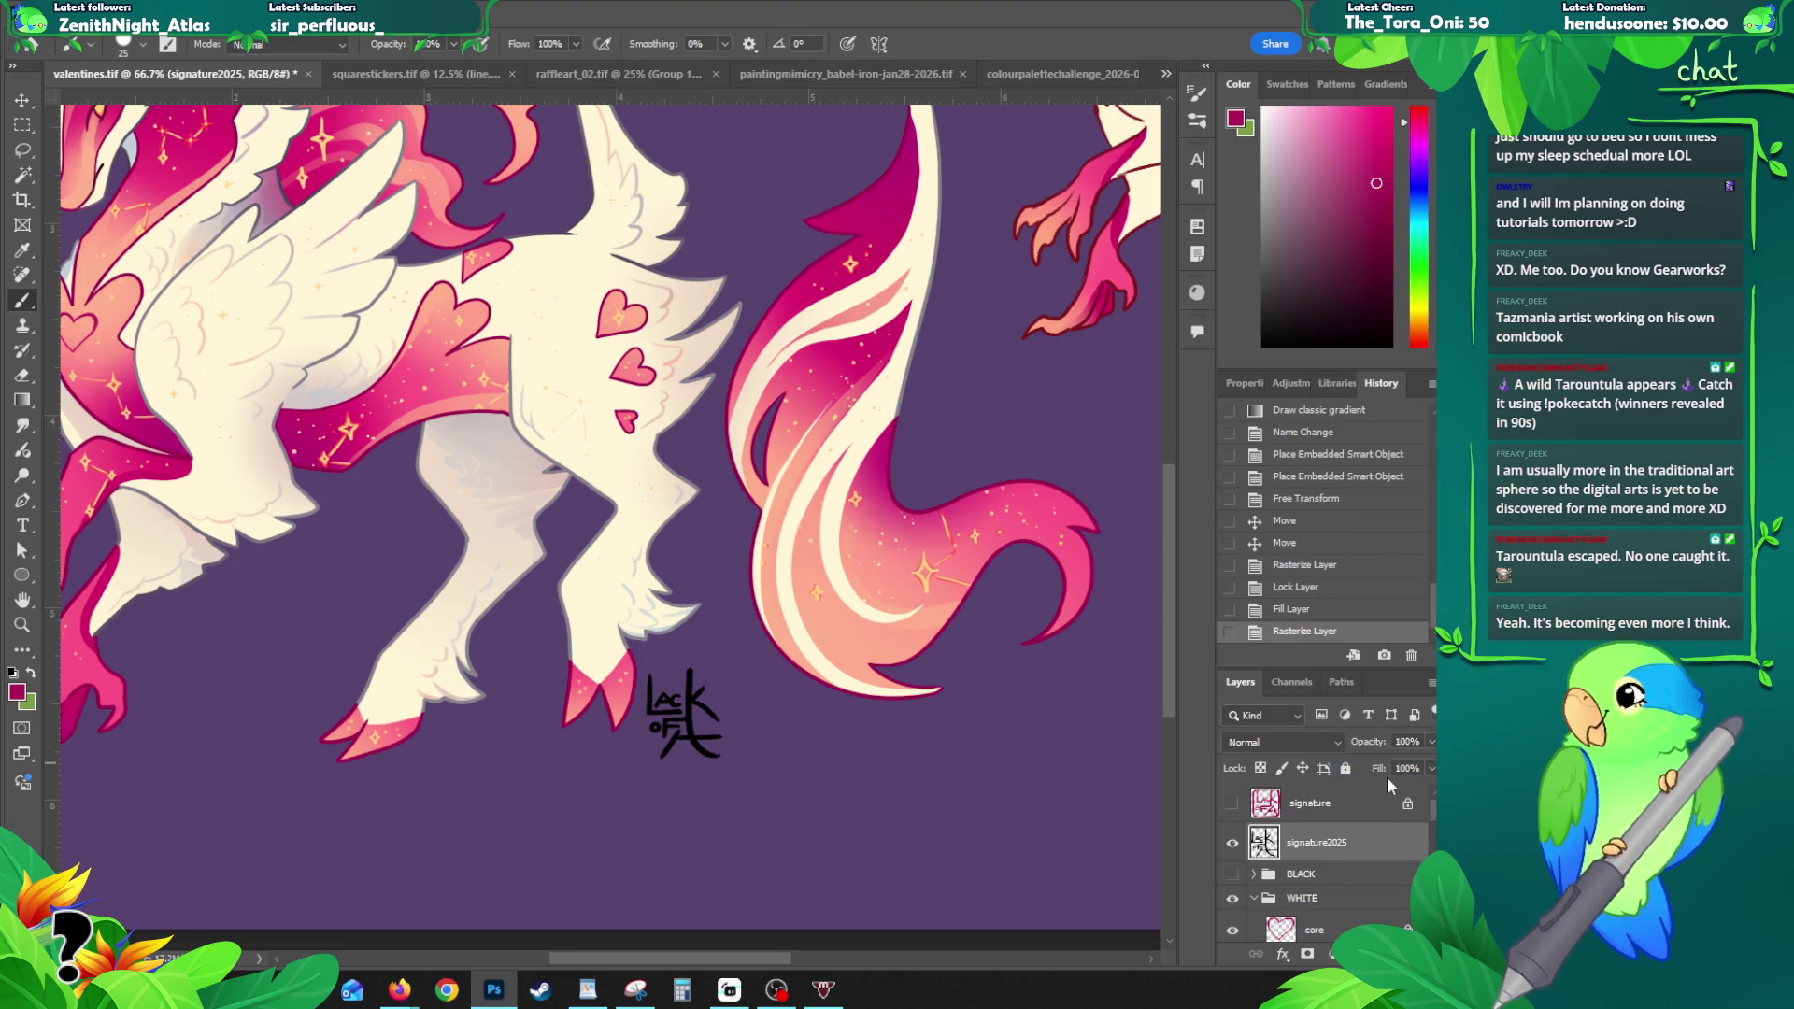
pyautogui.click(1261, 767)
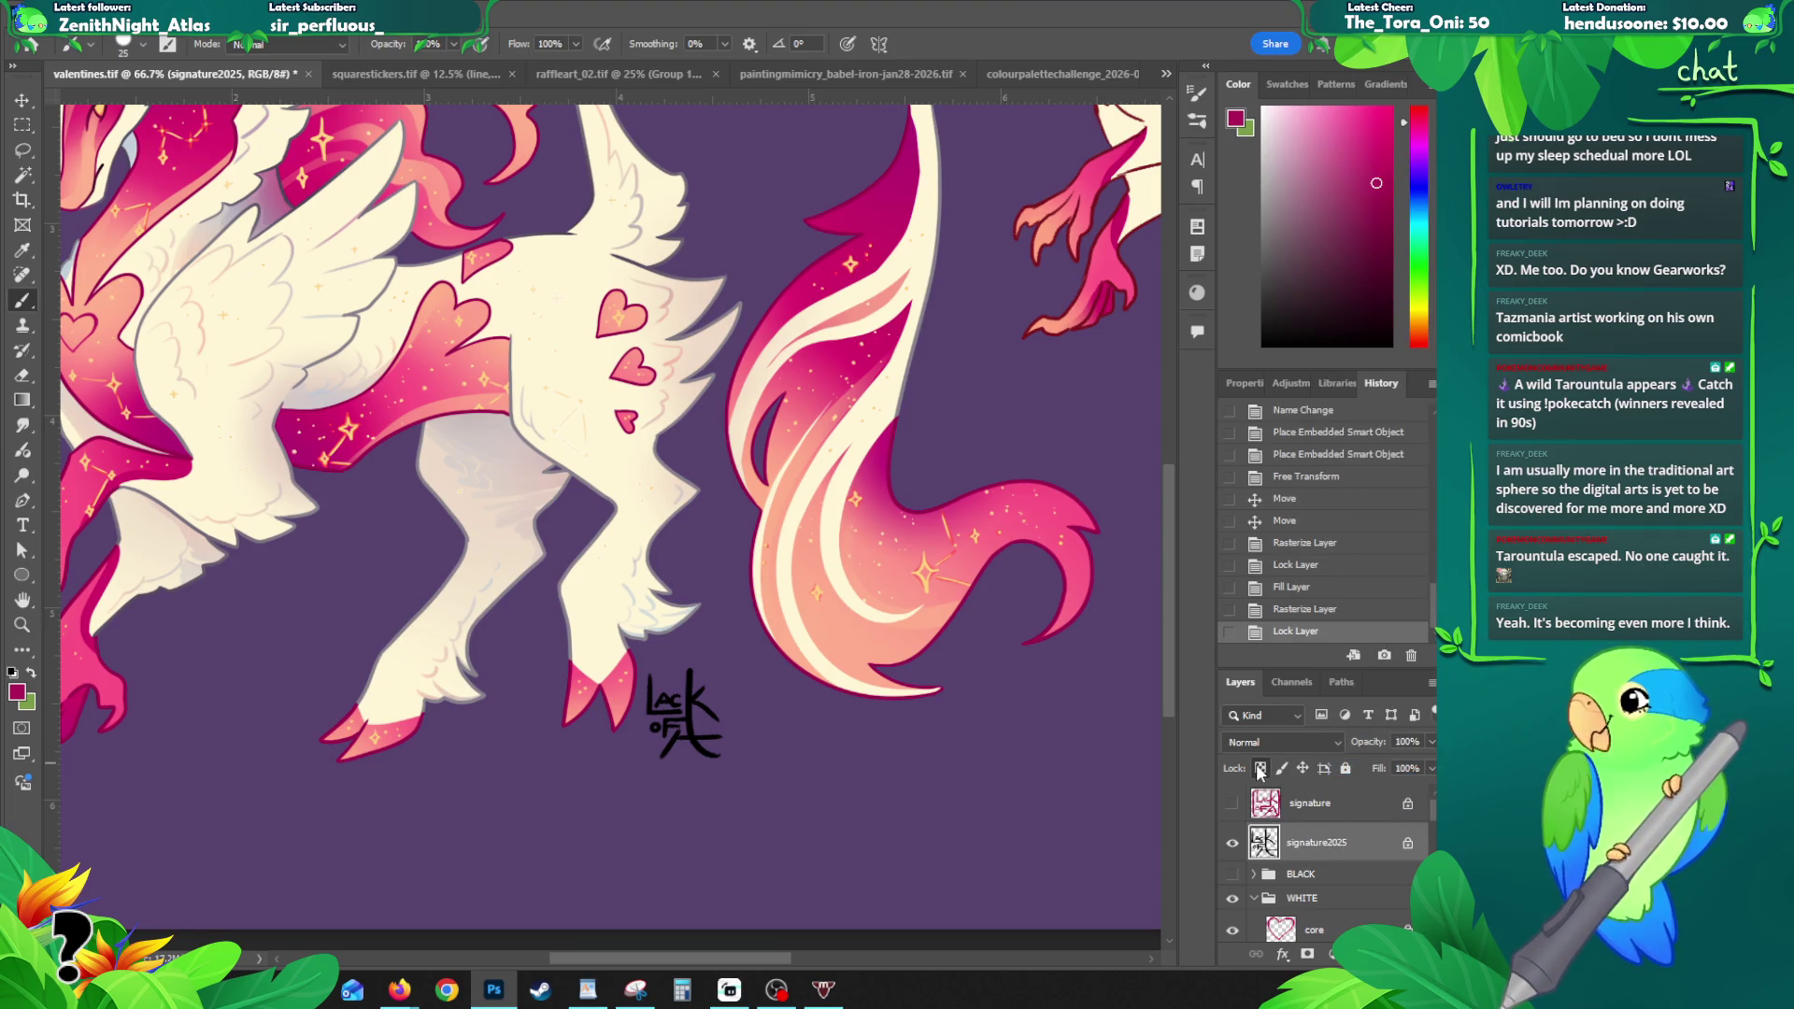
pyautogui.hotkey('alt', 'BackSpace')
pyautogui.moveTo(685, 689); pyautogui.dragTo(720, 727)
pyautogui.hotkey('ctrl', '-')
pyautogui.hotkey('ctrl', '-')
pyautogui.moveTo(633, 655)
pyautogui.mouseDown()
pyautogui.moveTo(630, 680)
pyautogui.moveTo(602, 688)
pyautogui.mouseUp()
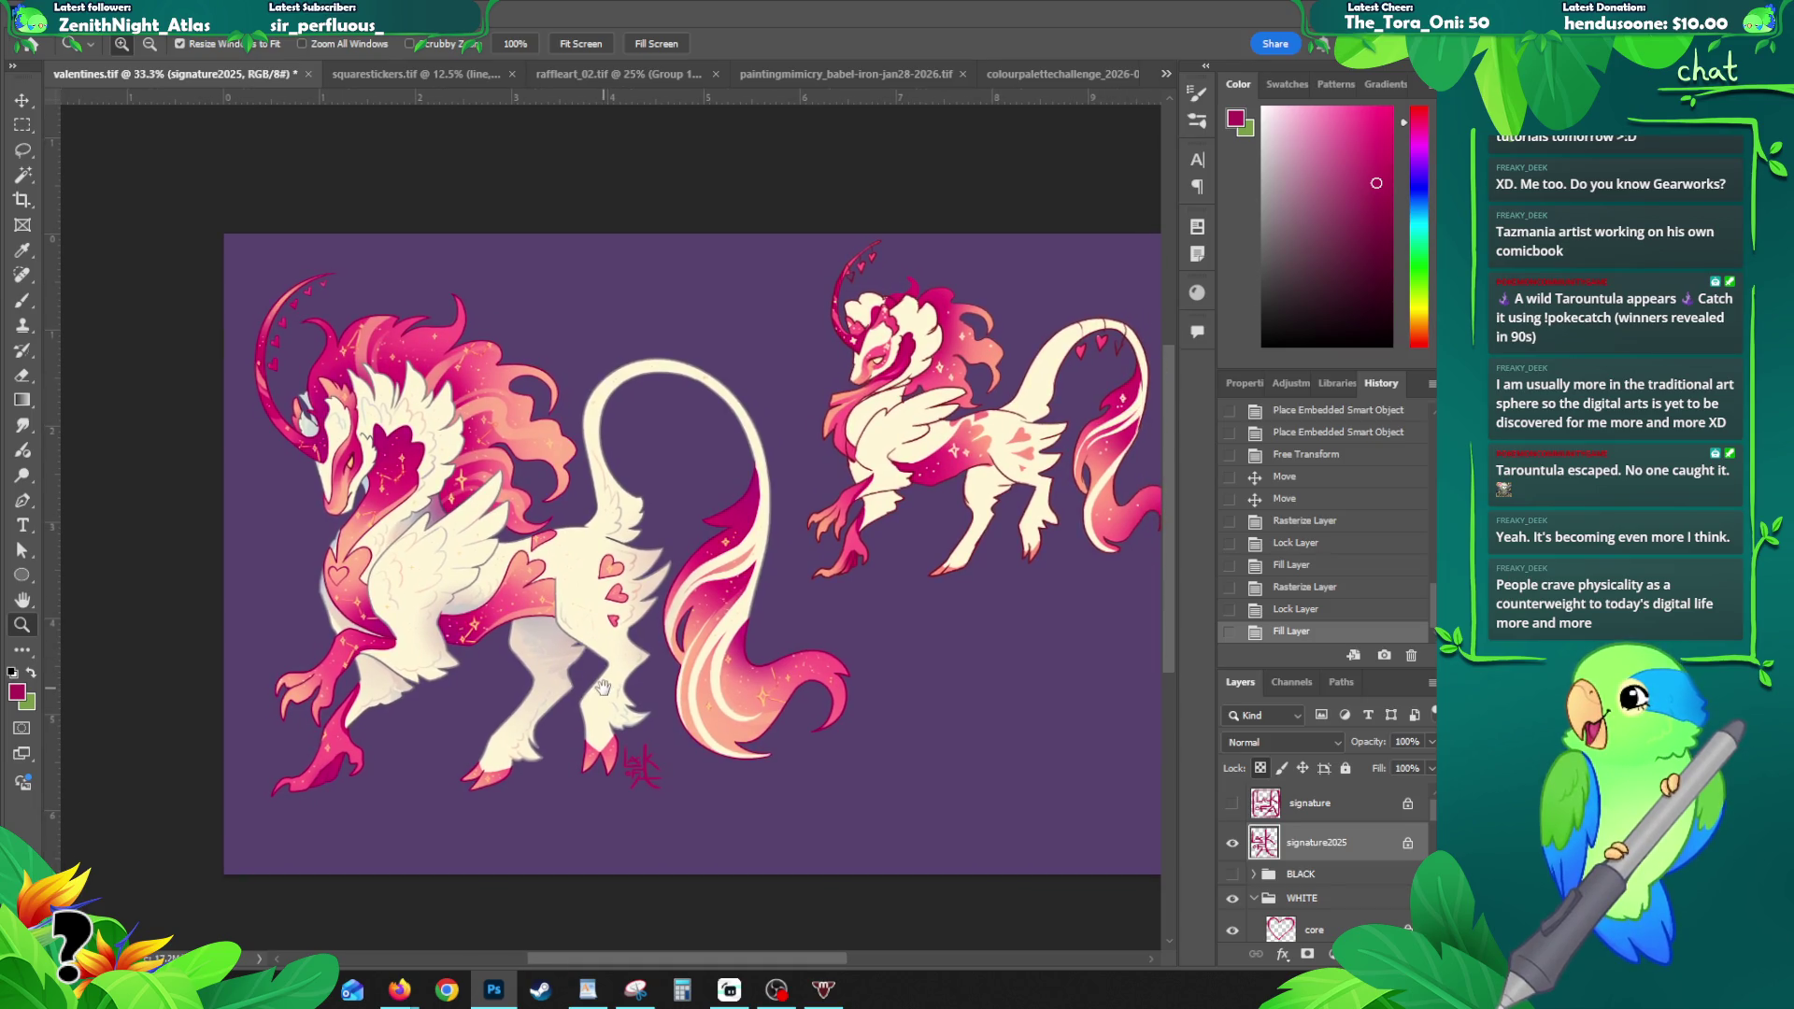
# - Show the boxed magenta signature instead of the plain one and lock linecolour's transparency
pyautogui.click(1232, 804)
pyautogui.click(1232, 843)
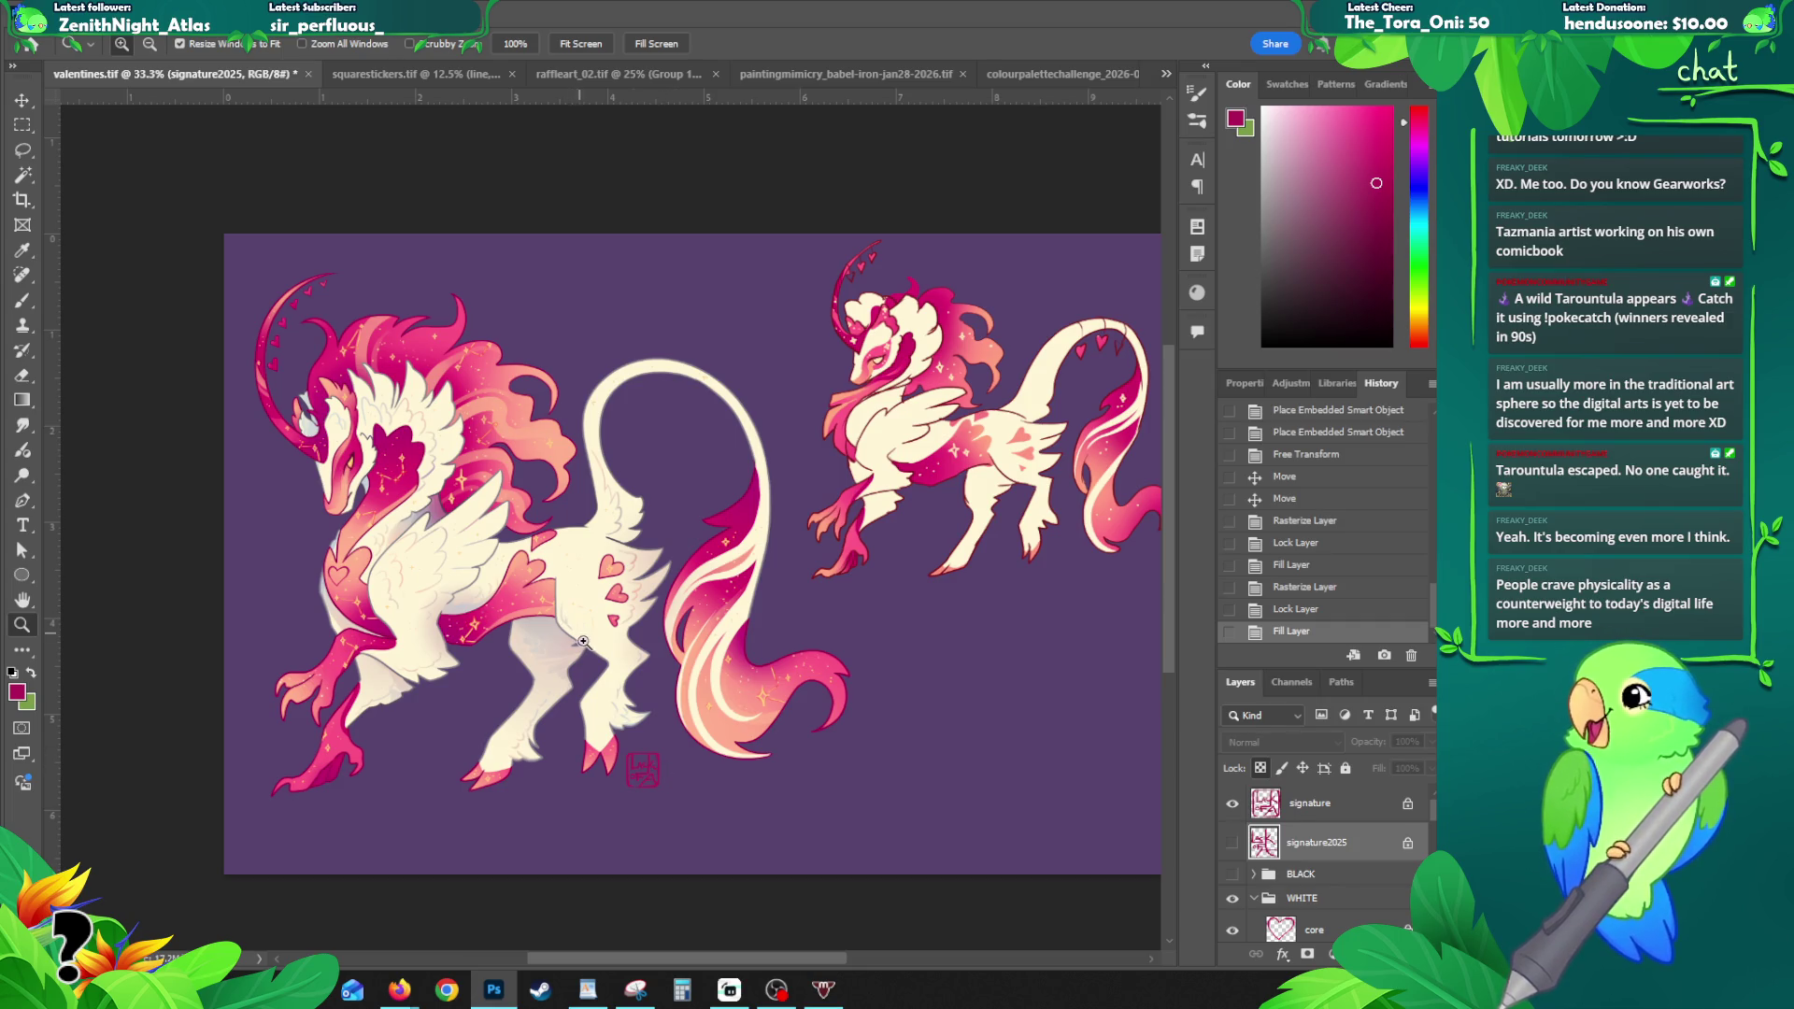
pyautogui.click(550, 573)
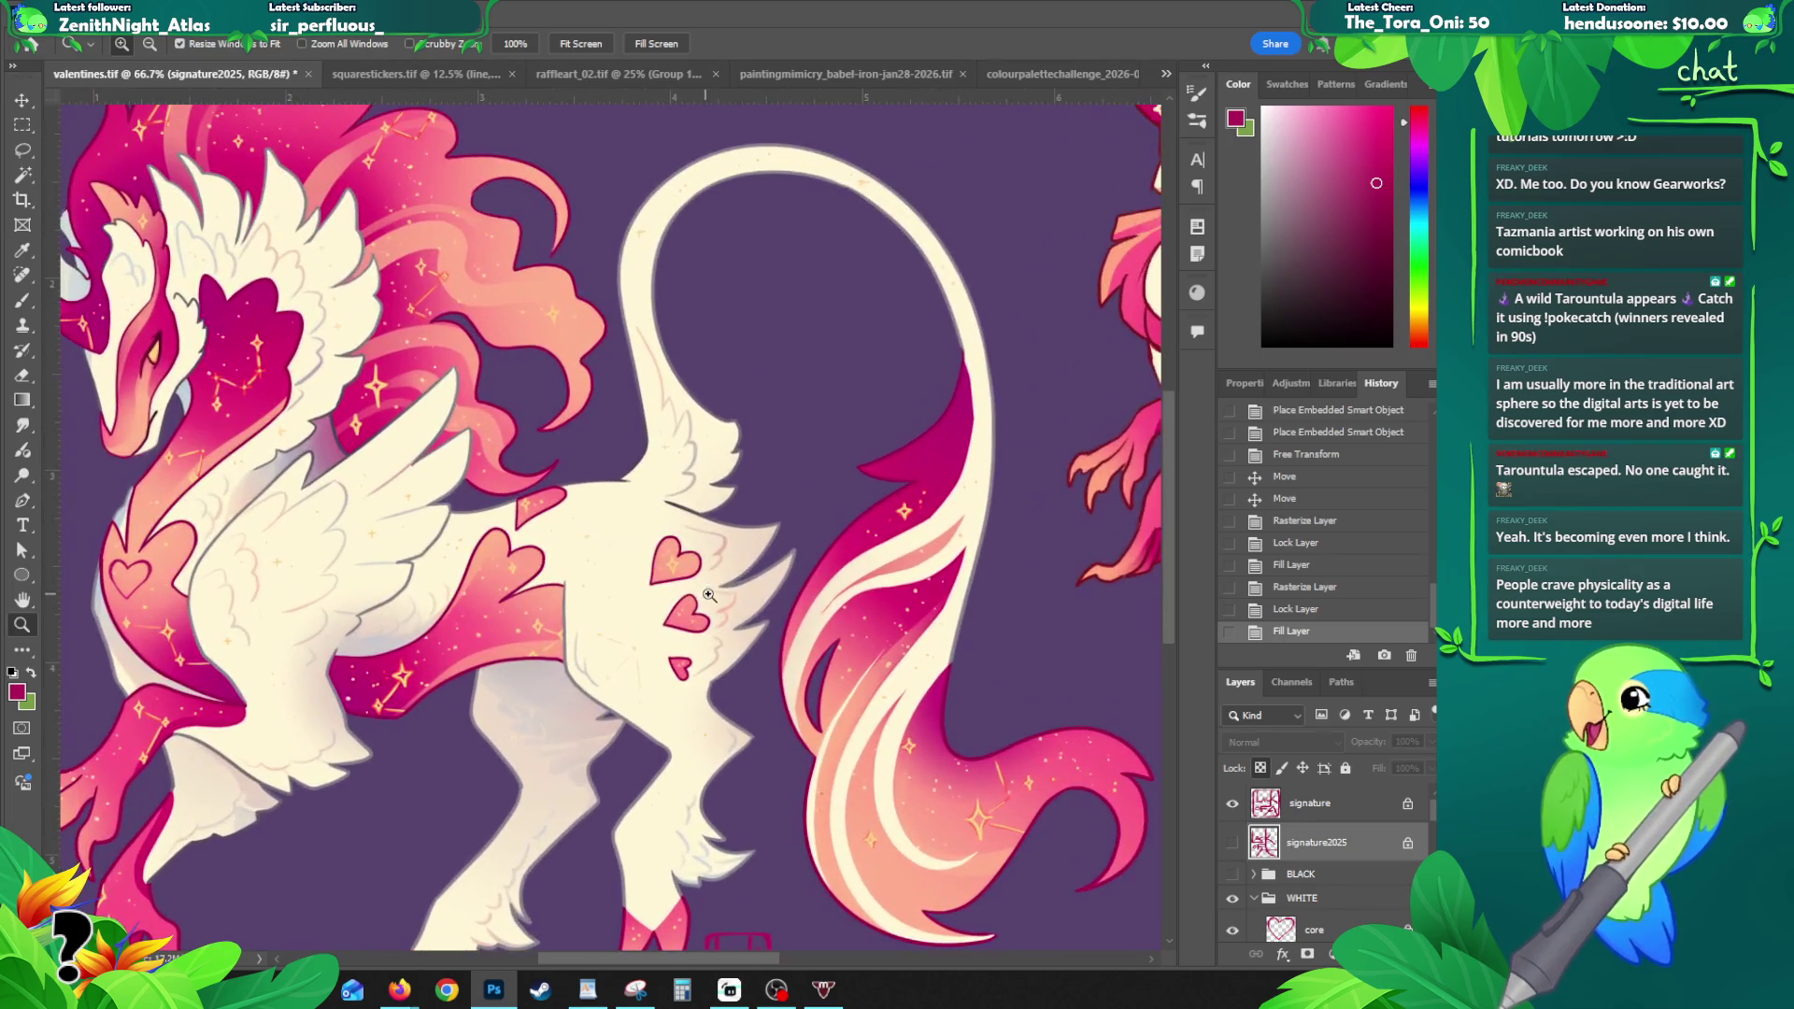
pyautogui.press('v')
pyautogui.click(703, 572)
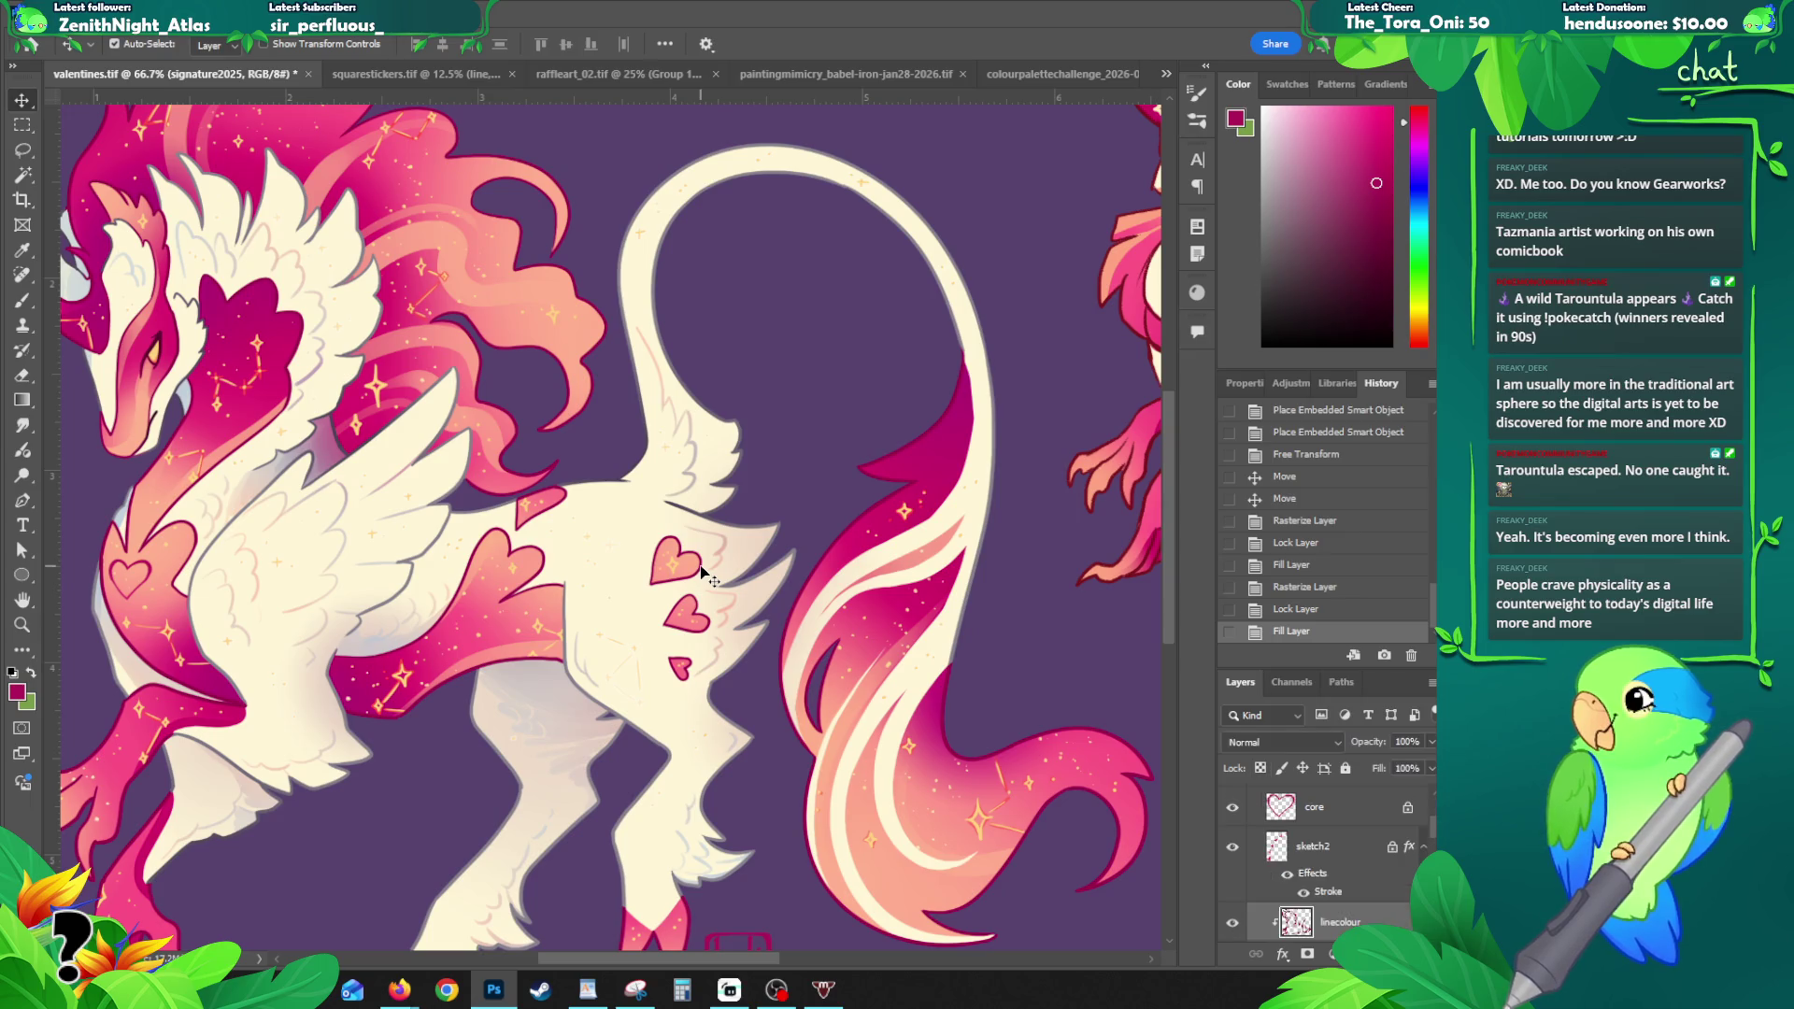
pyautogui.click(1260, 768)
# - Sample a brighter pink and regradient the shoulder, body, front-leg and chest markings
pyautogui.press('b')
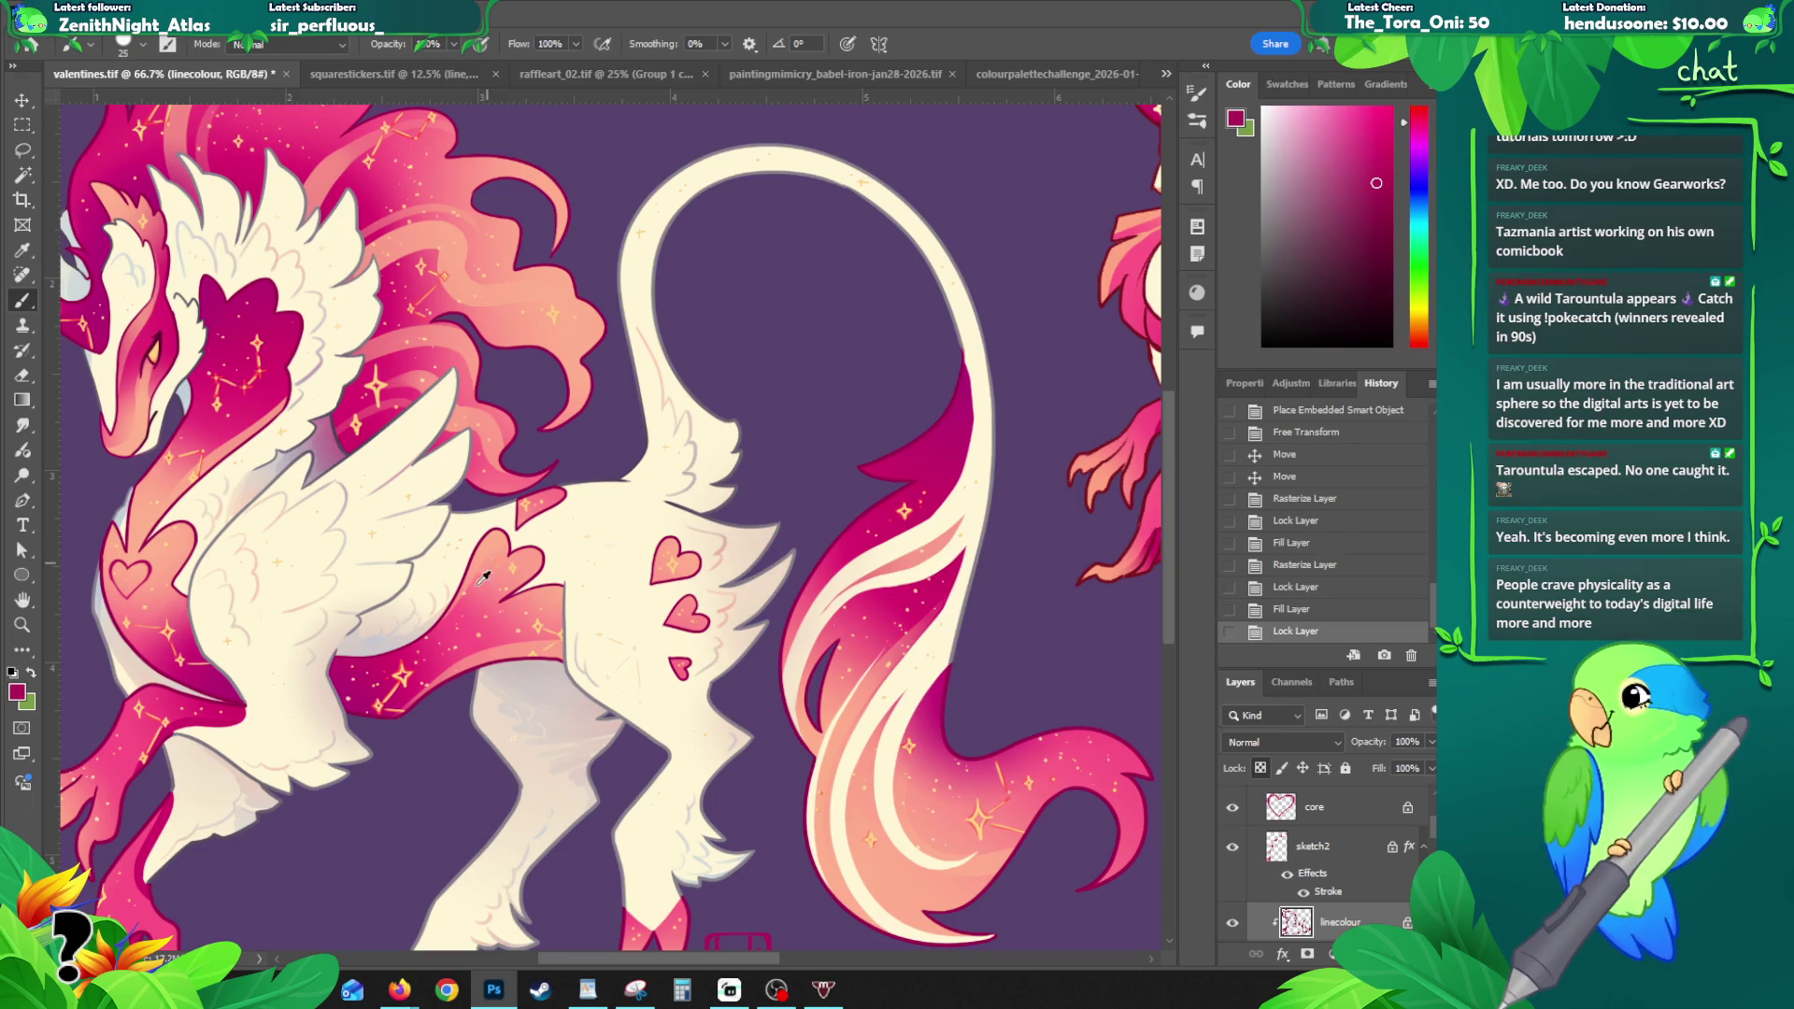
pyautogui.keyDown('alt'); pyautogui.click(456, 620); pyautogui.keyUp('alt')
pyautogui.press('g')
pyautogui.moveTo(668, 566)
pyautogui.mouseDown()
pyautogui.moveTo(581, 674)
pyautogui.moveTo(659, 645)
pyautogui.mouseUp()
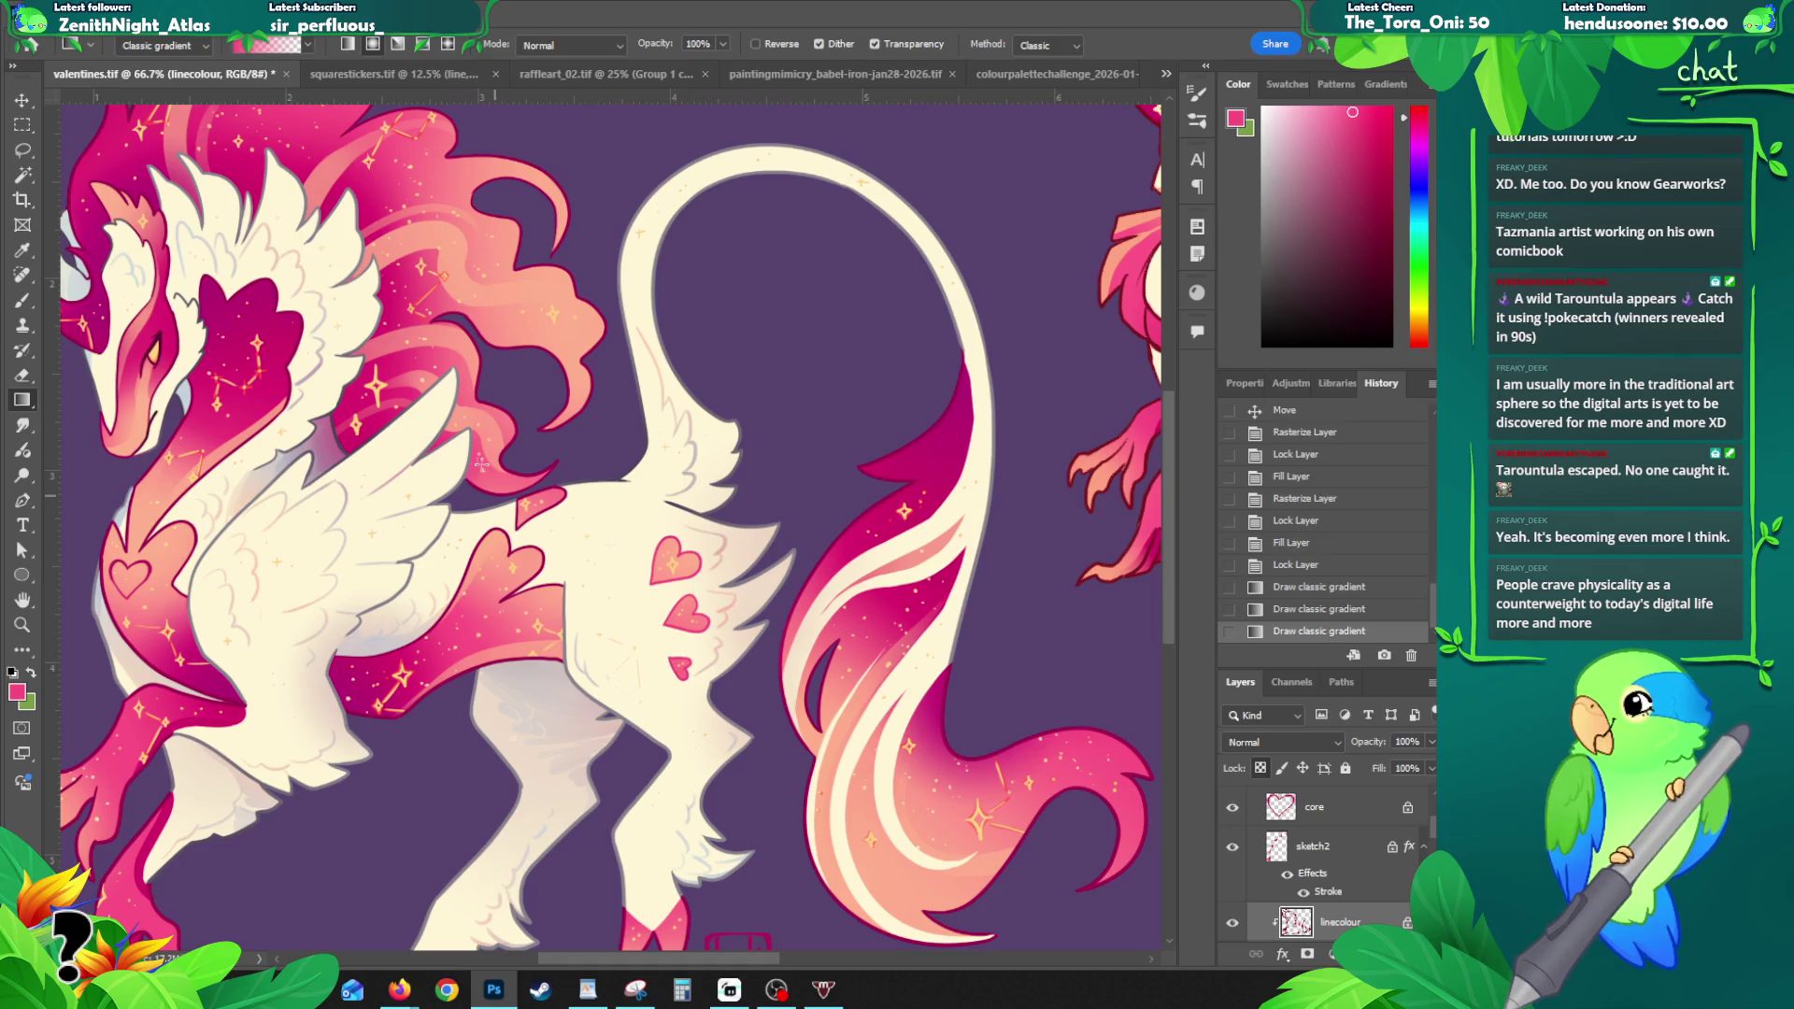
pyautogui.moveTo(562, 509); pyautogui.dragTo(477, 464)
pyautogui.moveTo(535, 566); pyautogui.dragTo(521, 517)
pyautogui.moveTo(516, 588)
pyautogui.mouseDown()
pyautogui.moveTo(415, 645)
pyautogui.moveTo(593, 594)
pyautogui.mouseUp()
pyautogui.moveTo(364, 458); pyautogui.dragTo(337, 469)
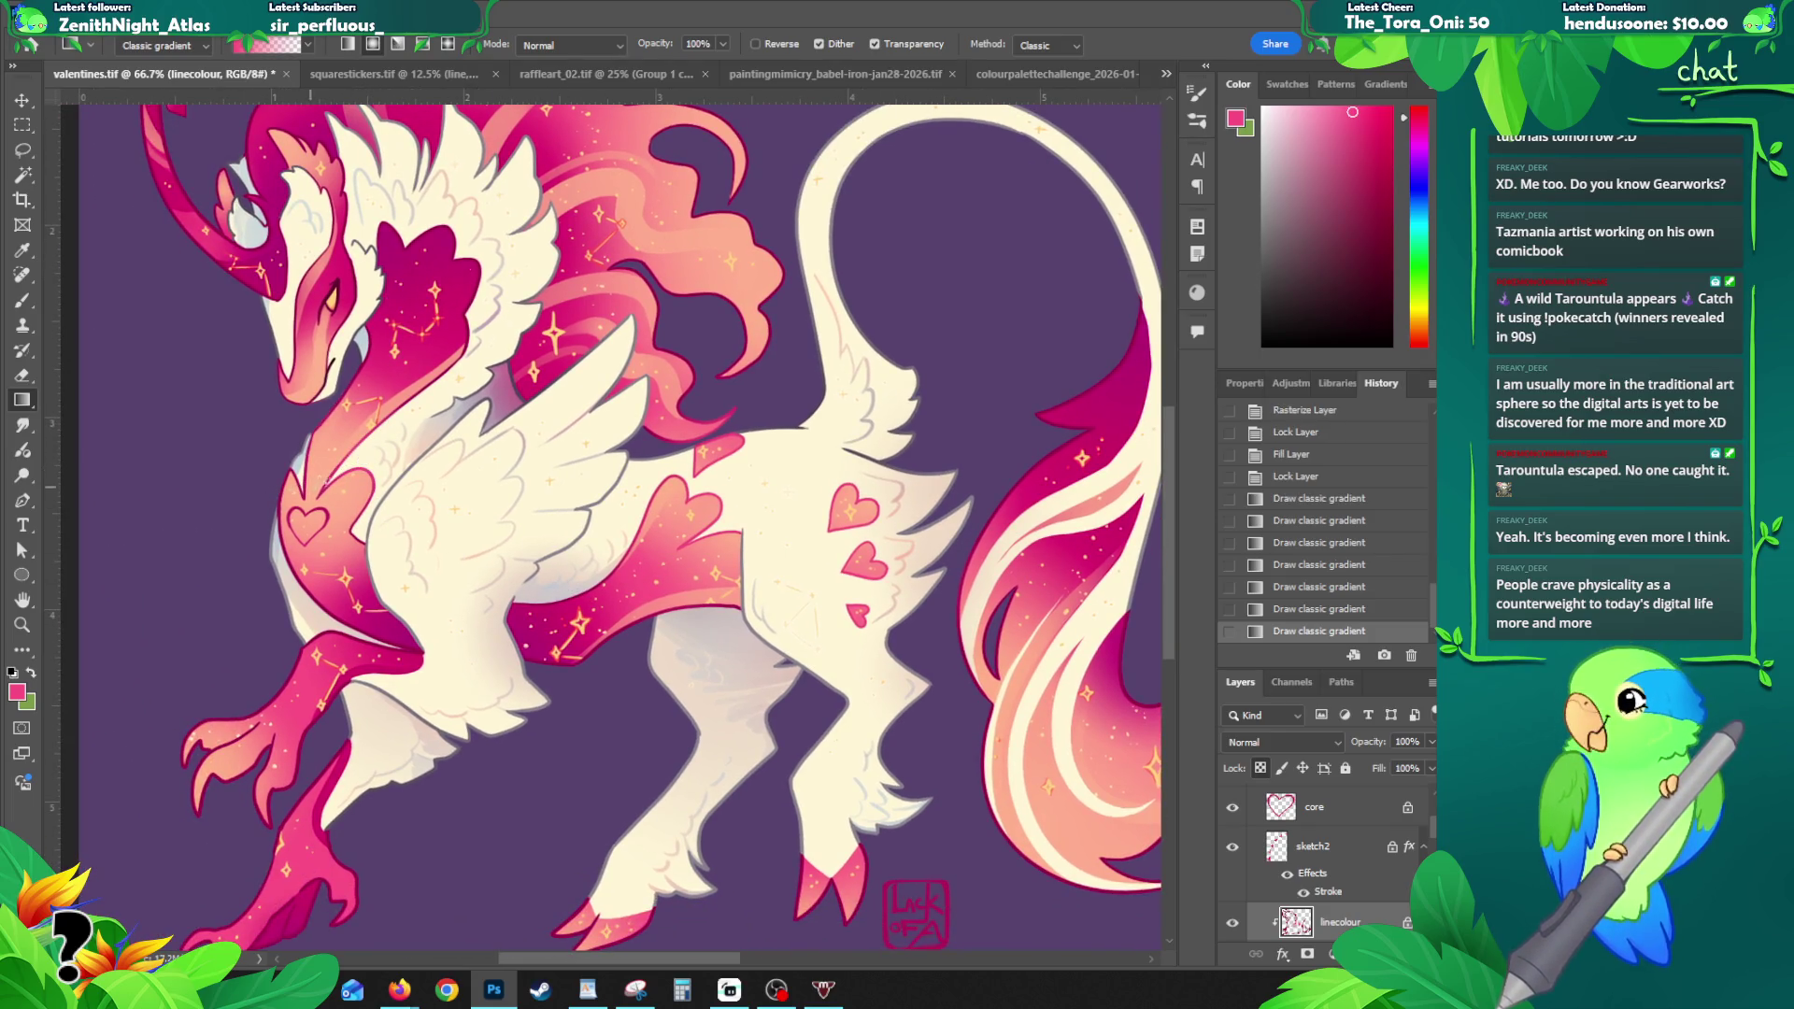
# - Zoom in on the body hearts and try a salmon gradient on one, then undo it
pyautogui.moveTo(608, 524); pyautogui.dragTo(513, 616)
pyautogui.press('z')
pyautogui.keyDown('alt'); pyautogui.click(693, 493); pyautogui.keyUp('alt')
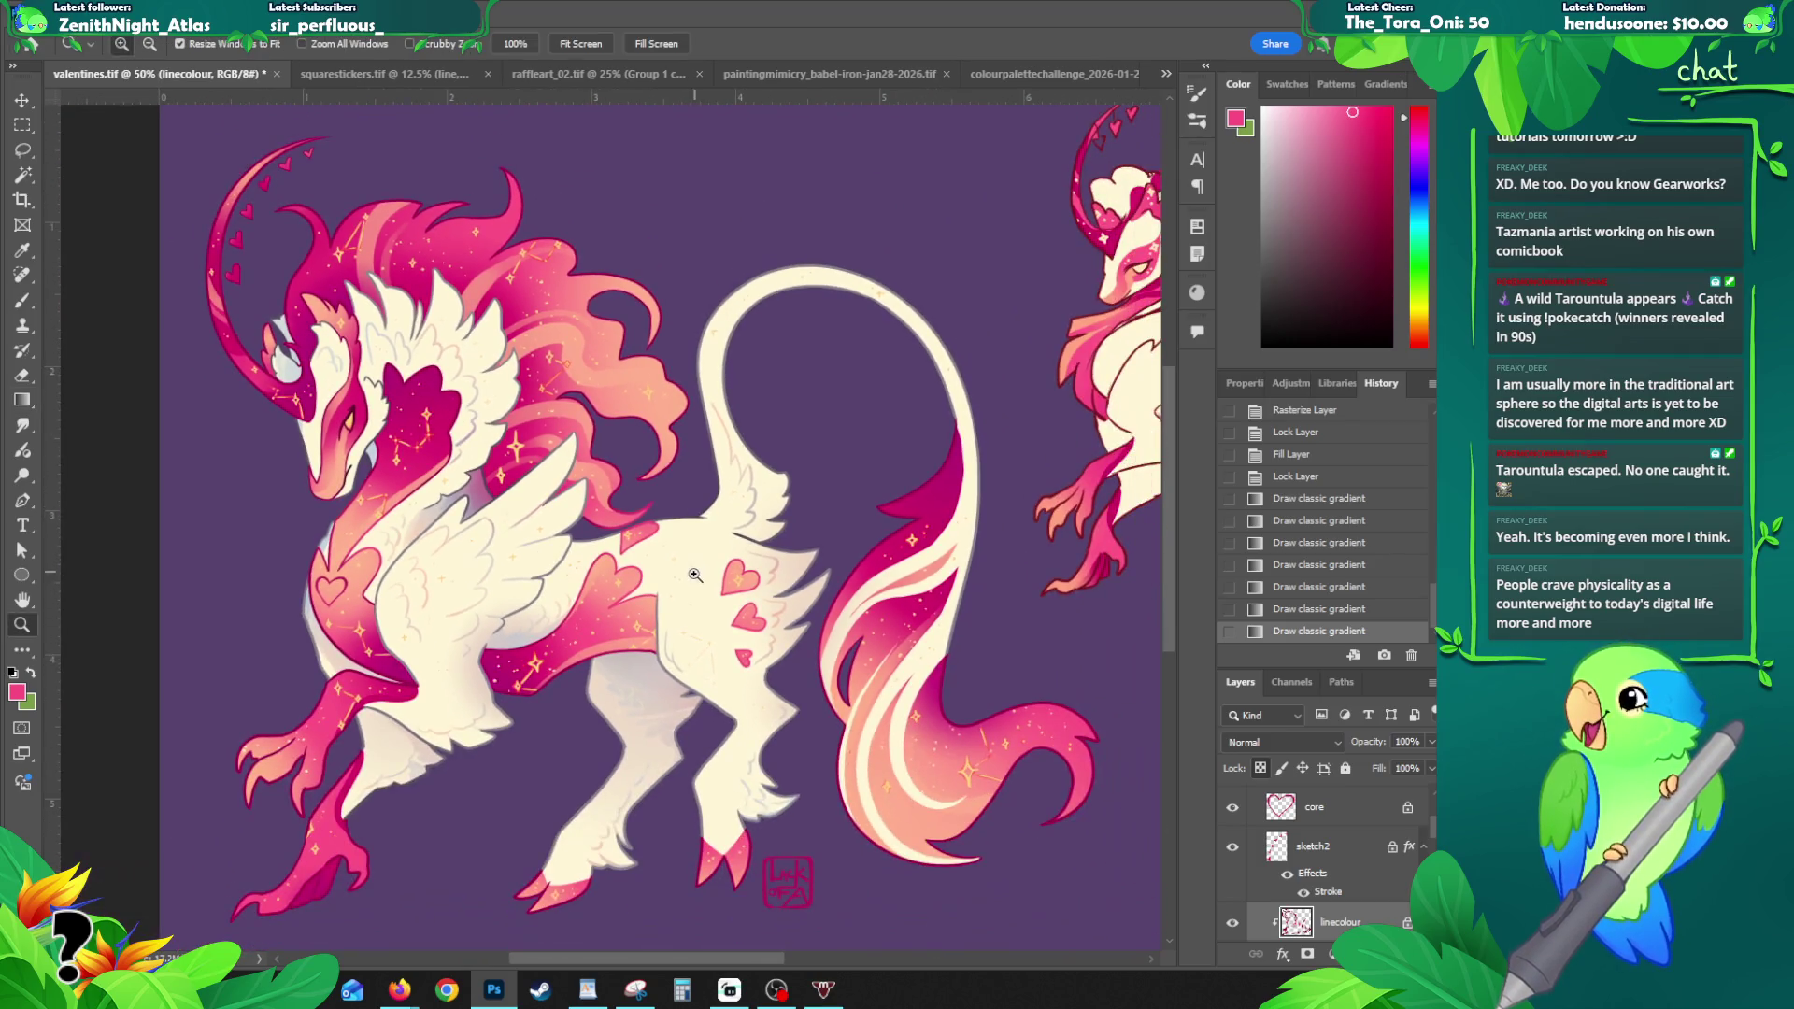
pyautogui.keyDown('alt'); pyautogui.click(654, 505); pyautogui.keyUp('alt')
pyautogui.click(577, 535)
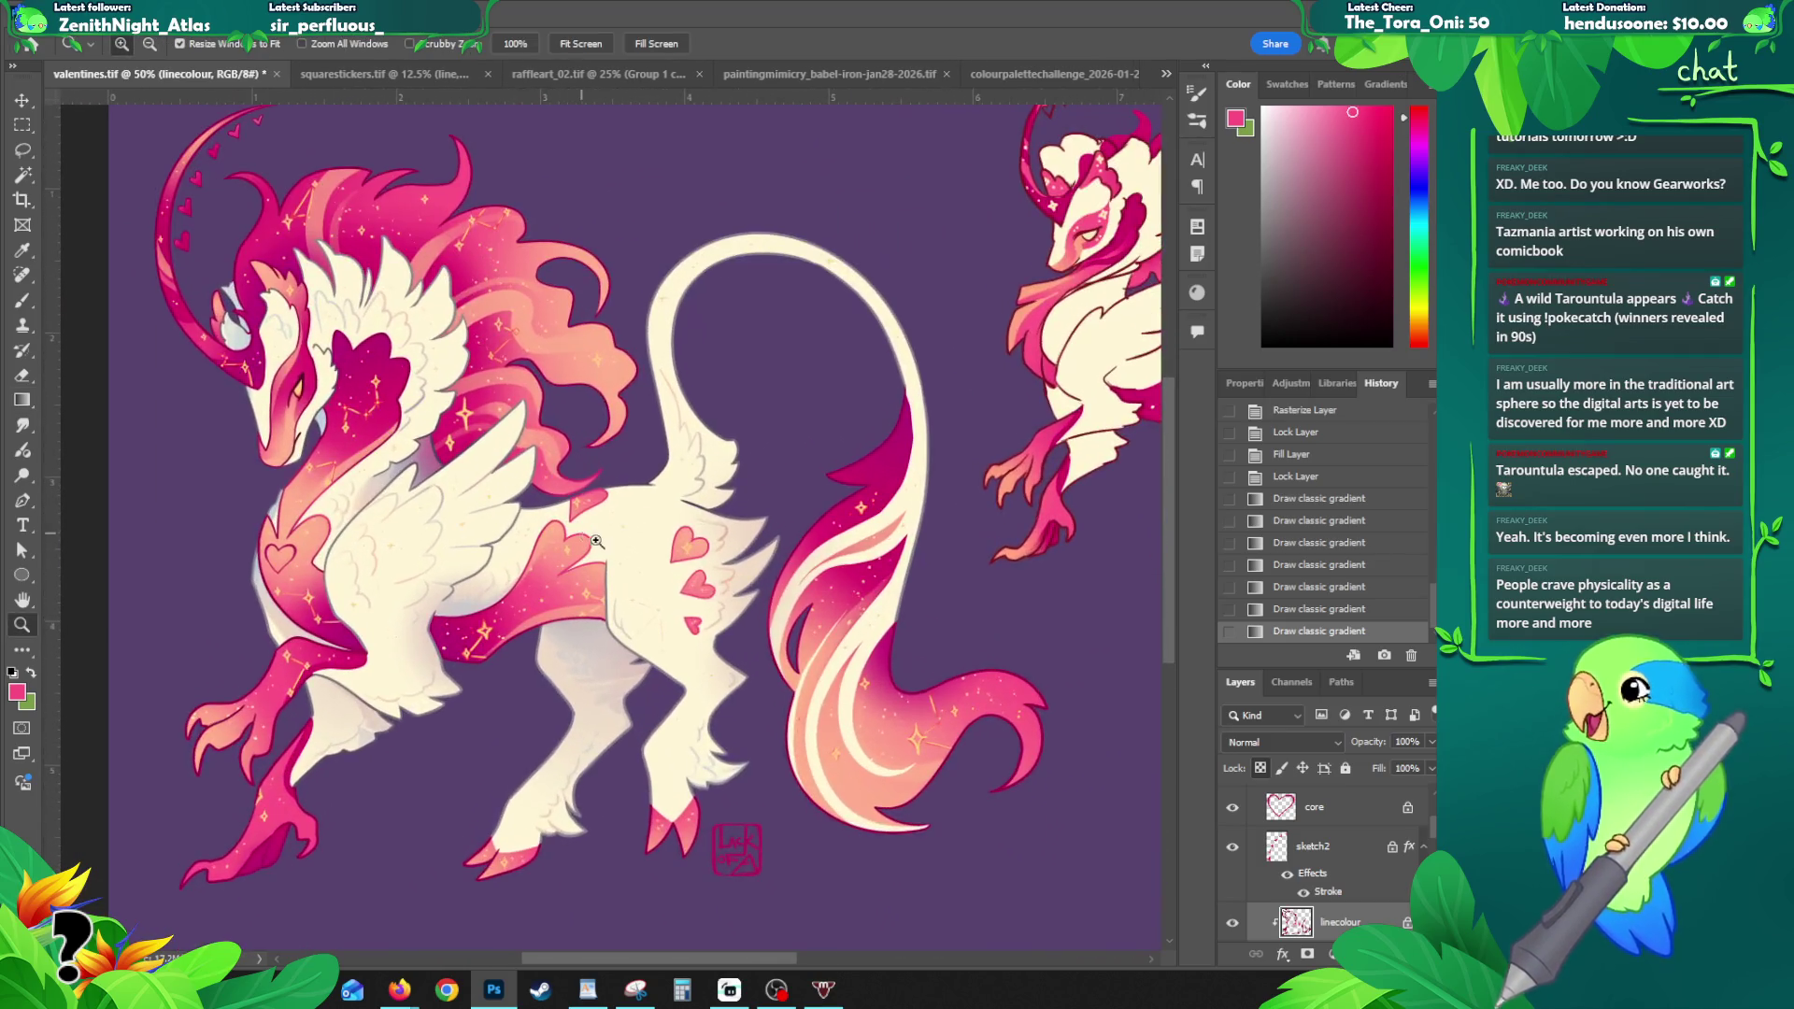
pyautogui.click(601, 551)
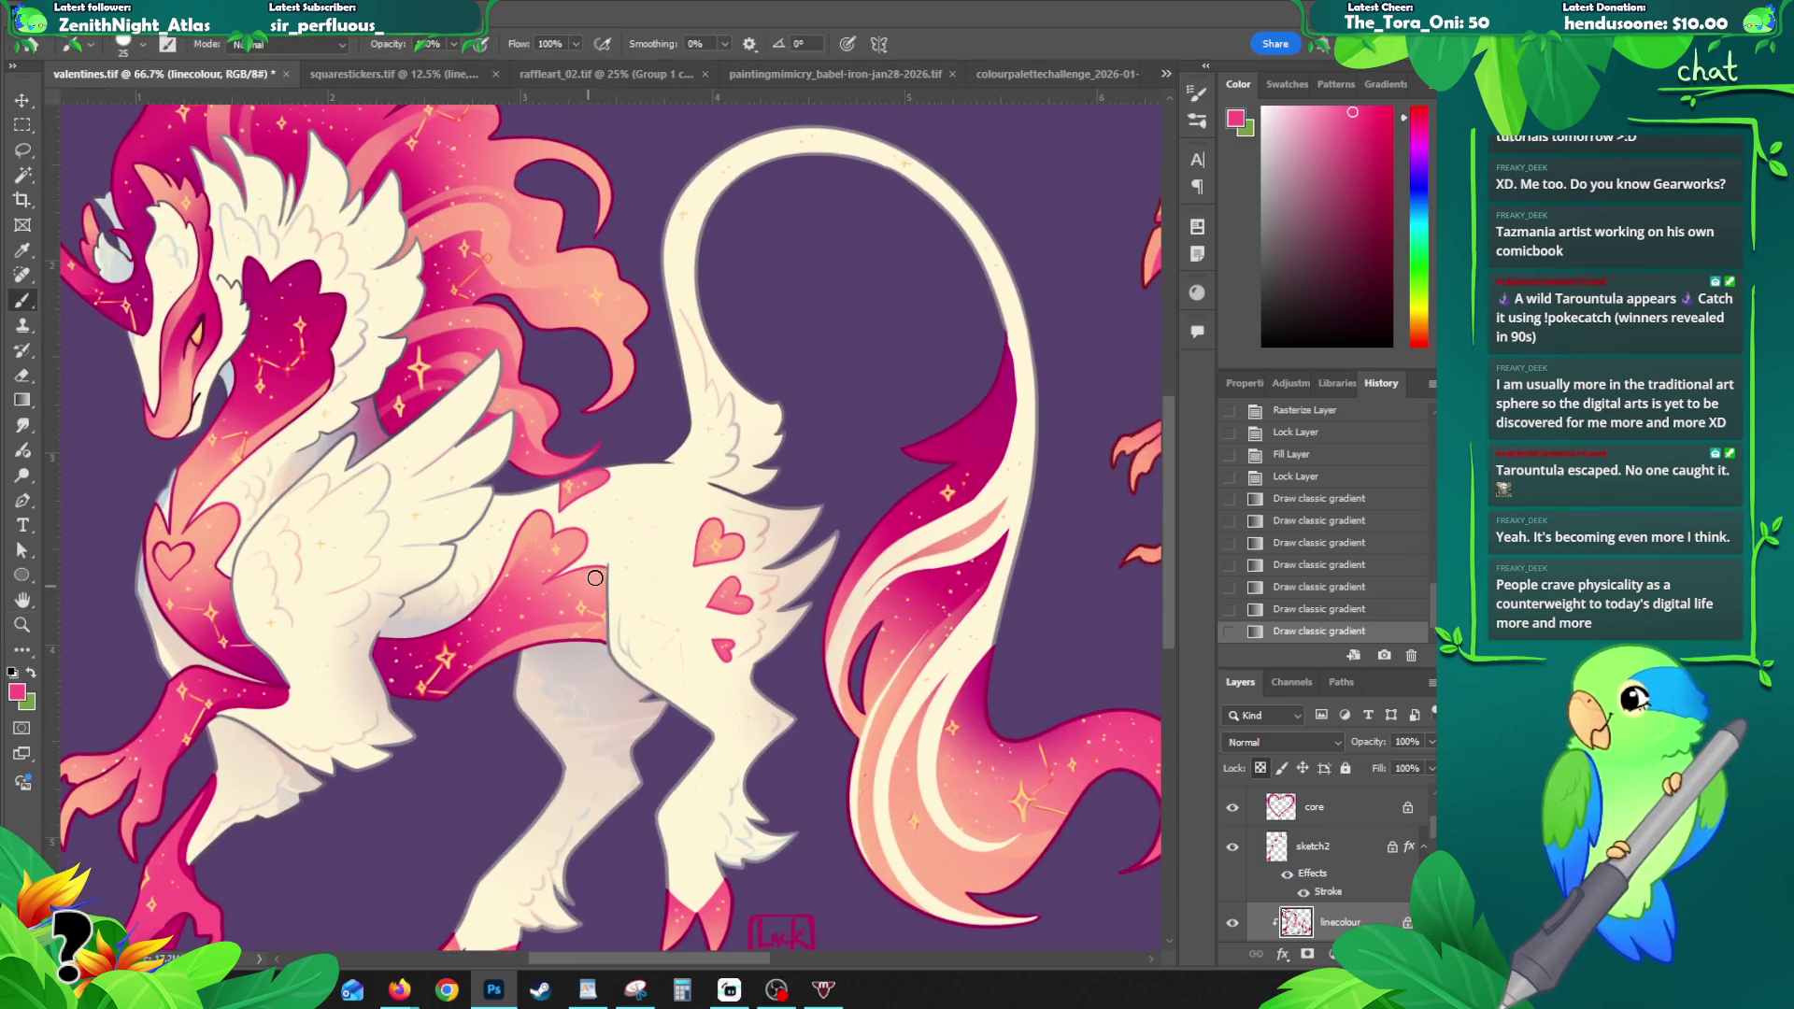
pyautogui.press('g')
pyautogui.moveTo(710, 545); pyautogui.dragTo(672, 590)
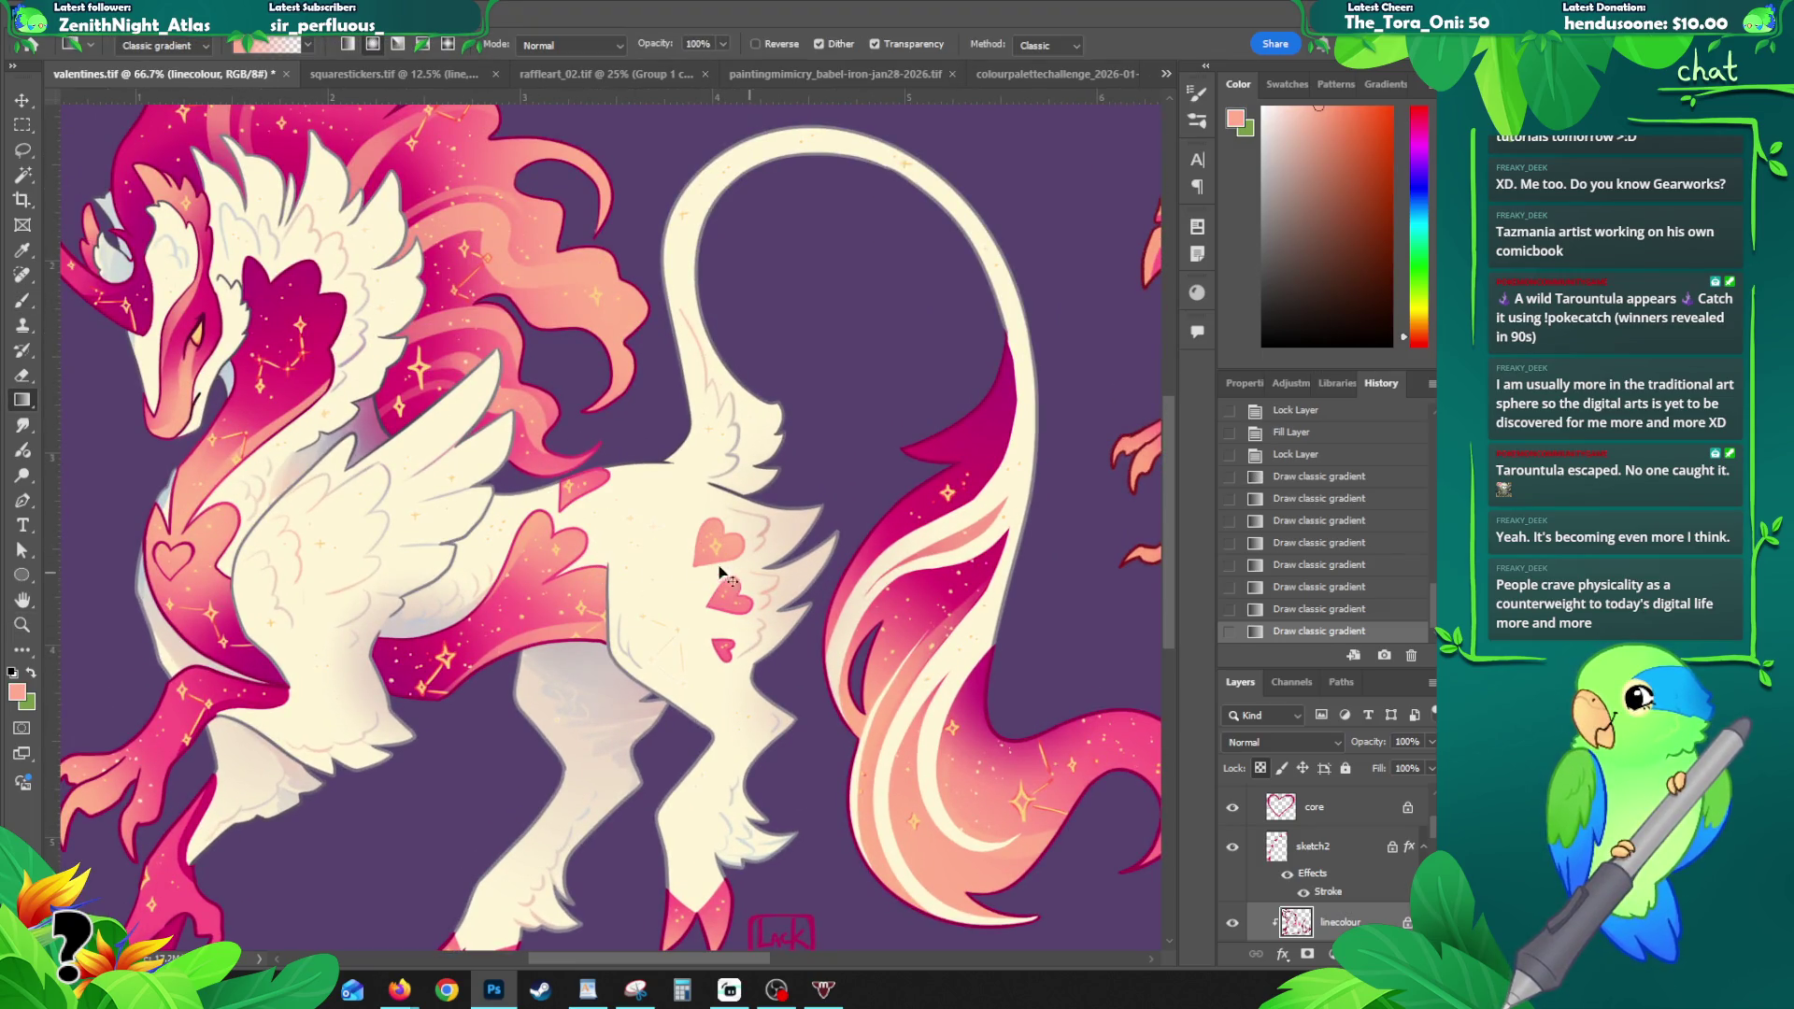
pyautogui.hotkey('ctrl', 'z')
# - Refill the heart with a pink-to-orange gradient and fill the tail-tip shape with pink
pyautogui.press('b')
pyautogui.keyDown('alt'); pyautogui.click(558, 599); pyautogui.keyUp('alt')
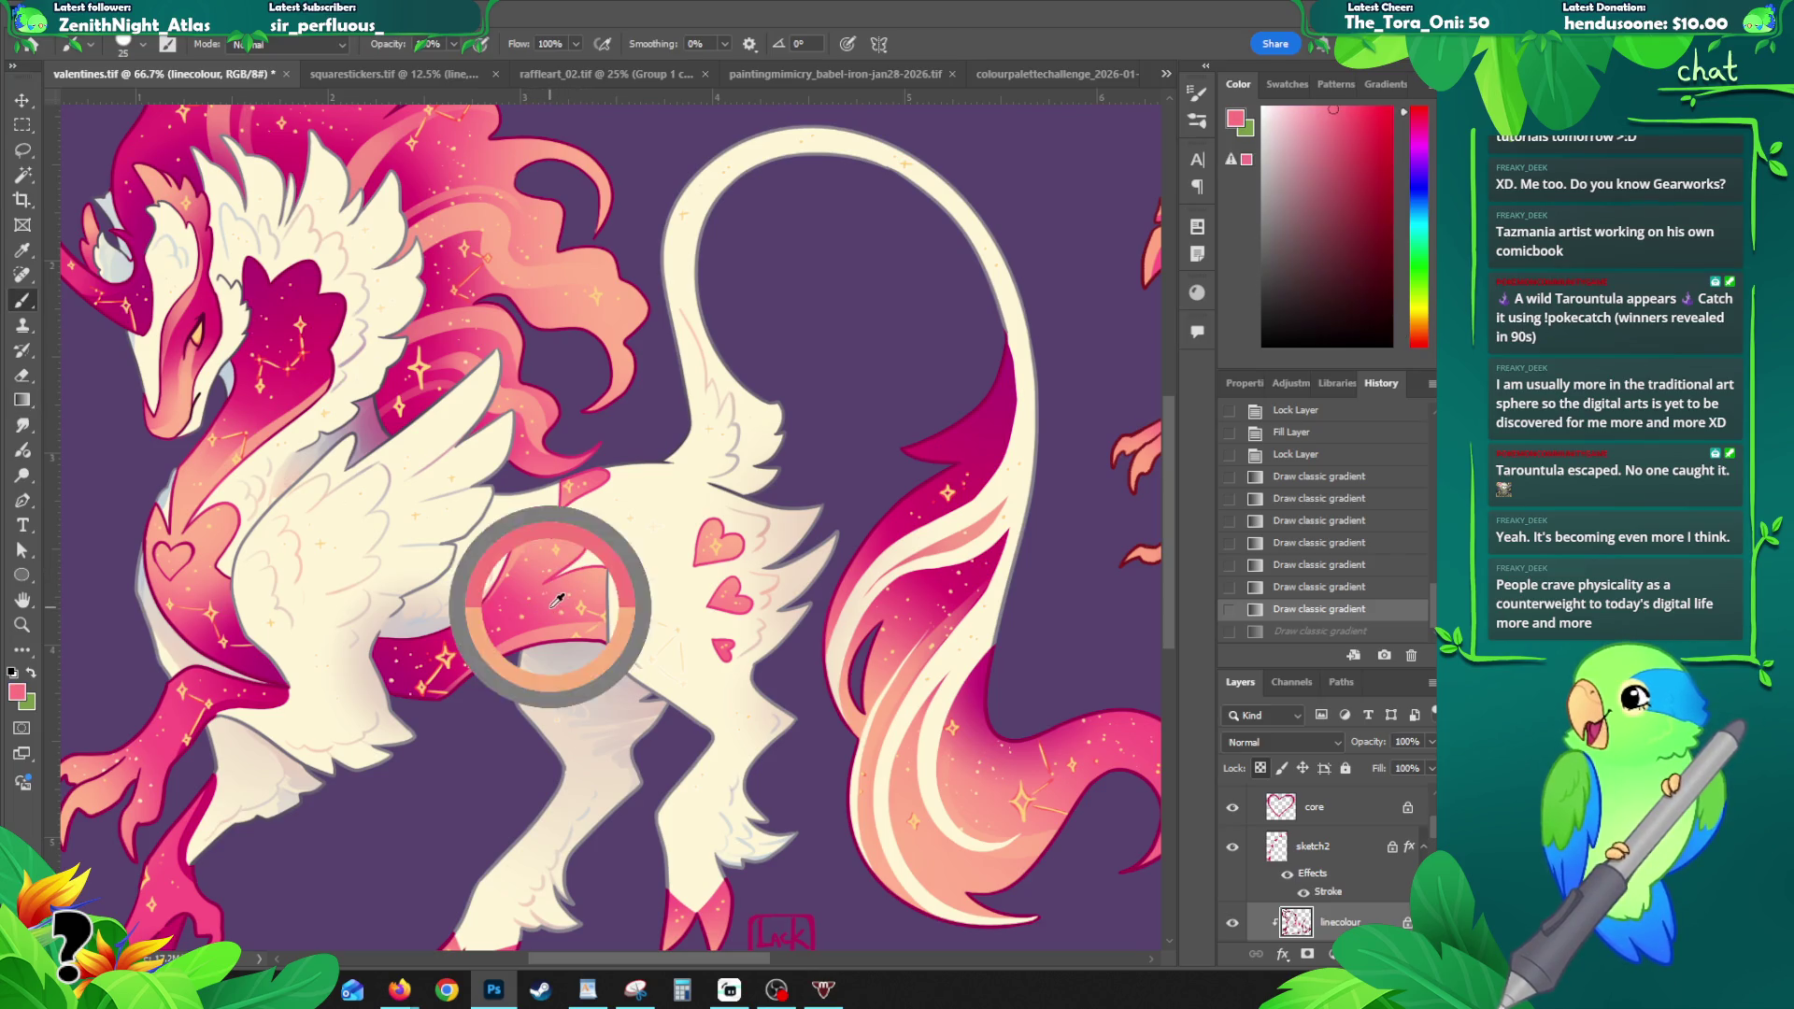
pyautogui.press('g')
pyautogui.moveTo(734, 526); pyautogui.dragTo(663, 581)
pyautogui.moveTo(734, 526)
pyautogui.mouseDown()
pyautogui.moveTo(663, 572)
pyautogui.moveTo(753, 632)
pyautogui.moveTo(664, 653)
pyautogui.mouseUp()
pyautogui.moveTo(552, 478); pyautogui.dragTo(551, 477)
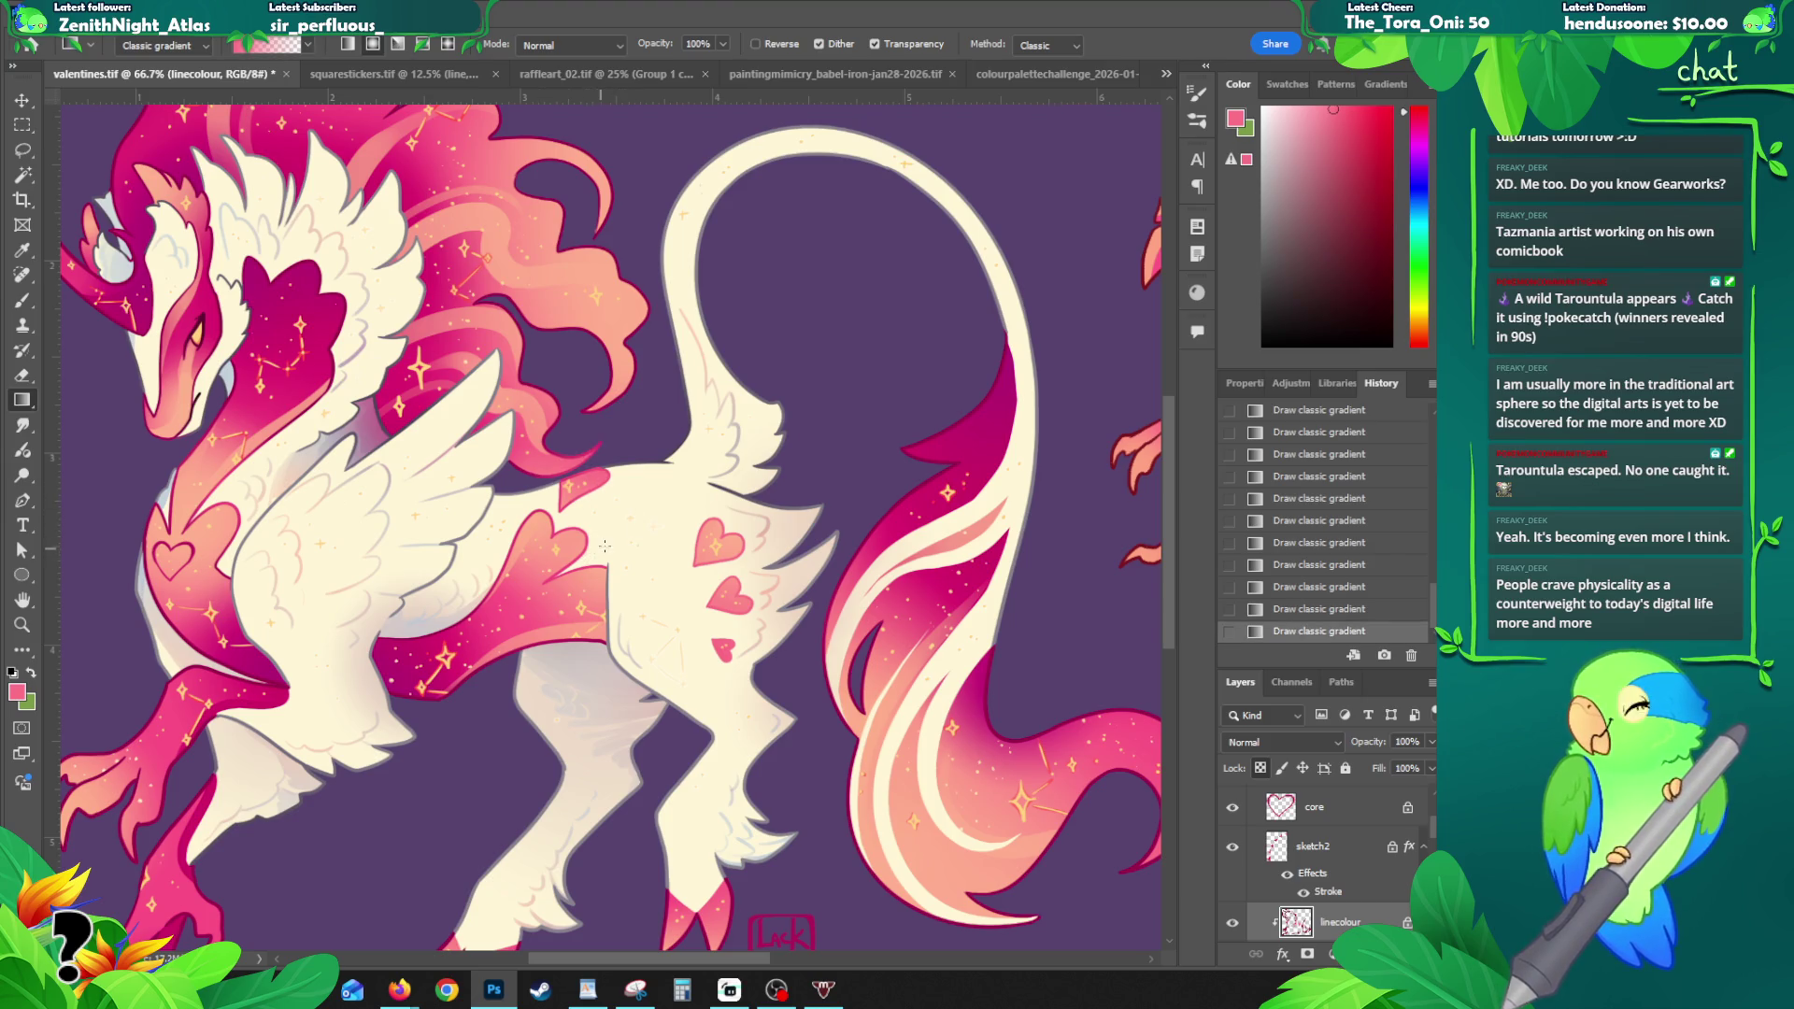
pyautogui.press('z')
pyautogui.keyDown('alt'); pyautogui.click(662, 480); pyautogui.keyUp('alt')
pyautogui.moveTo(662, 480); pyautogui.dragTo(604, 520)
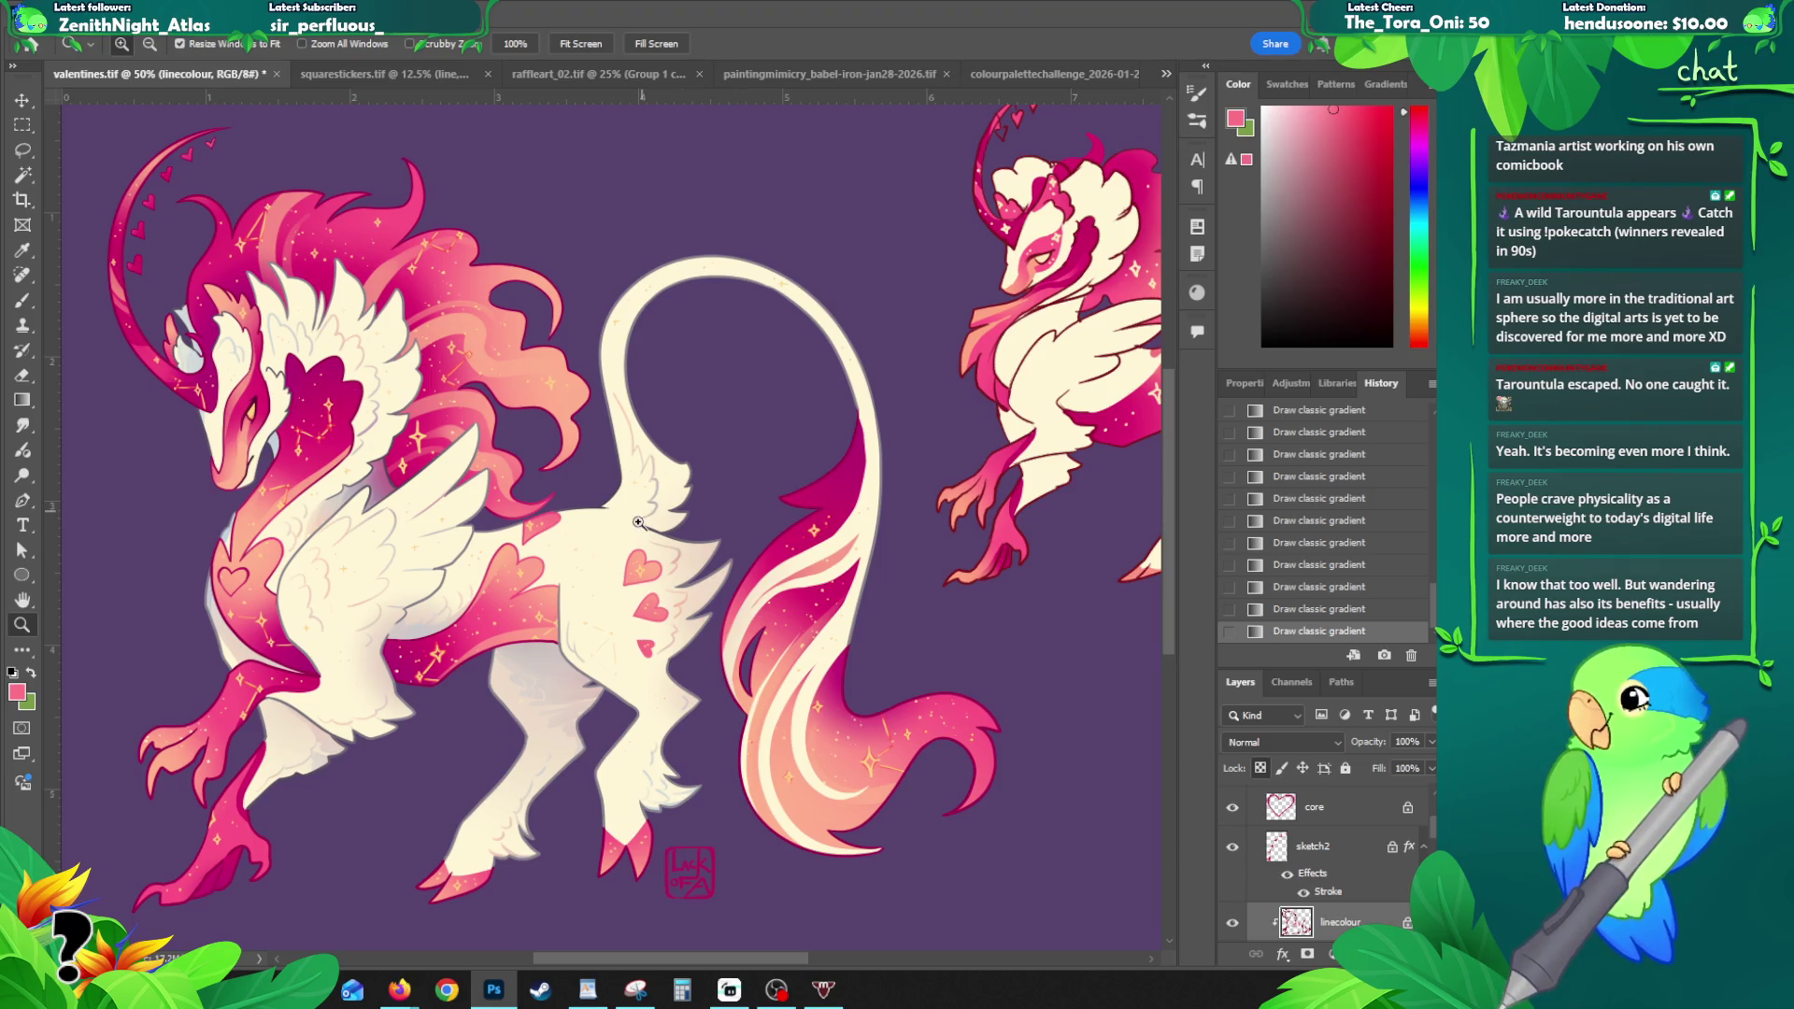
# - Expand the WHITE group's layers and select the whole canvas
pyautogui.scroll(3, 1301, 867)
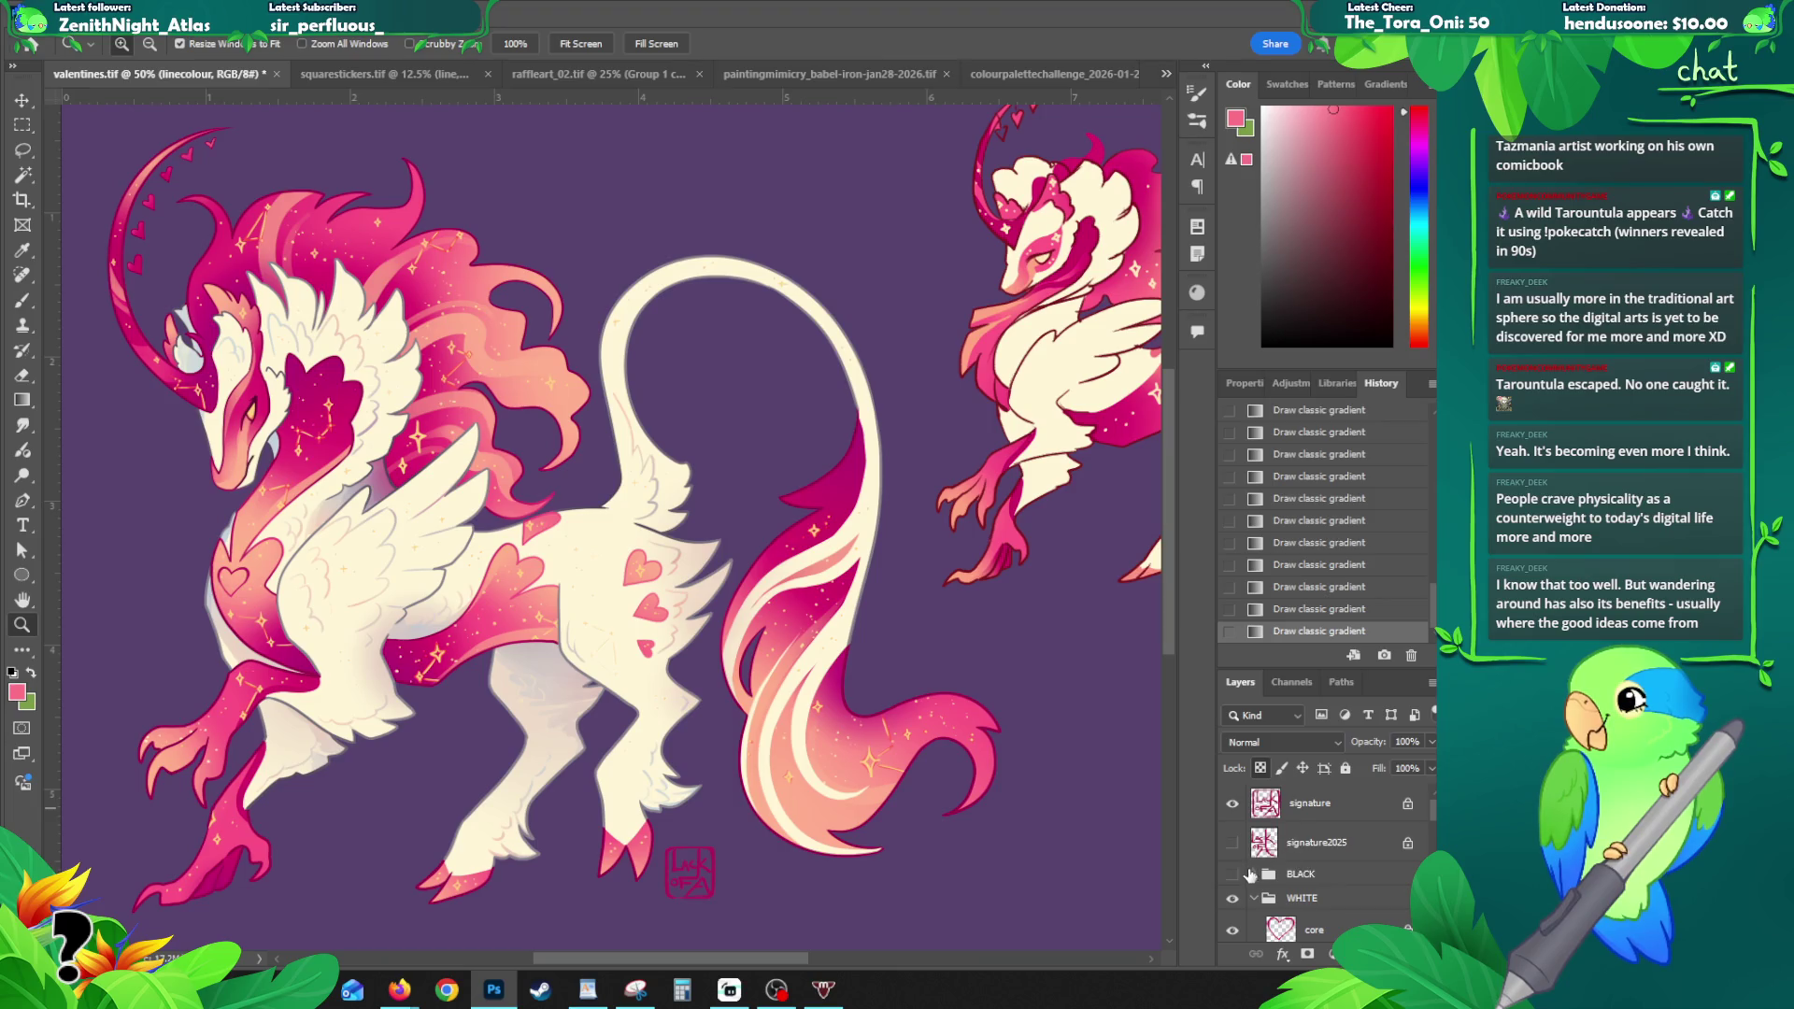
pyautogui.click(1254, 900)
pyautogui.scroll(-2, 1290, 888)
pyautogui.rightClick(1296, 895)
pyautogui.press('Escape')
pyautogui.hotkey('ctrl', 'a')
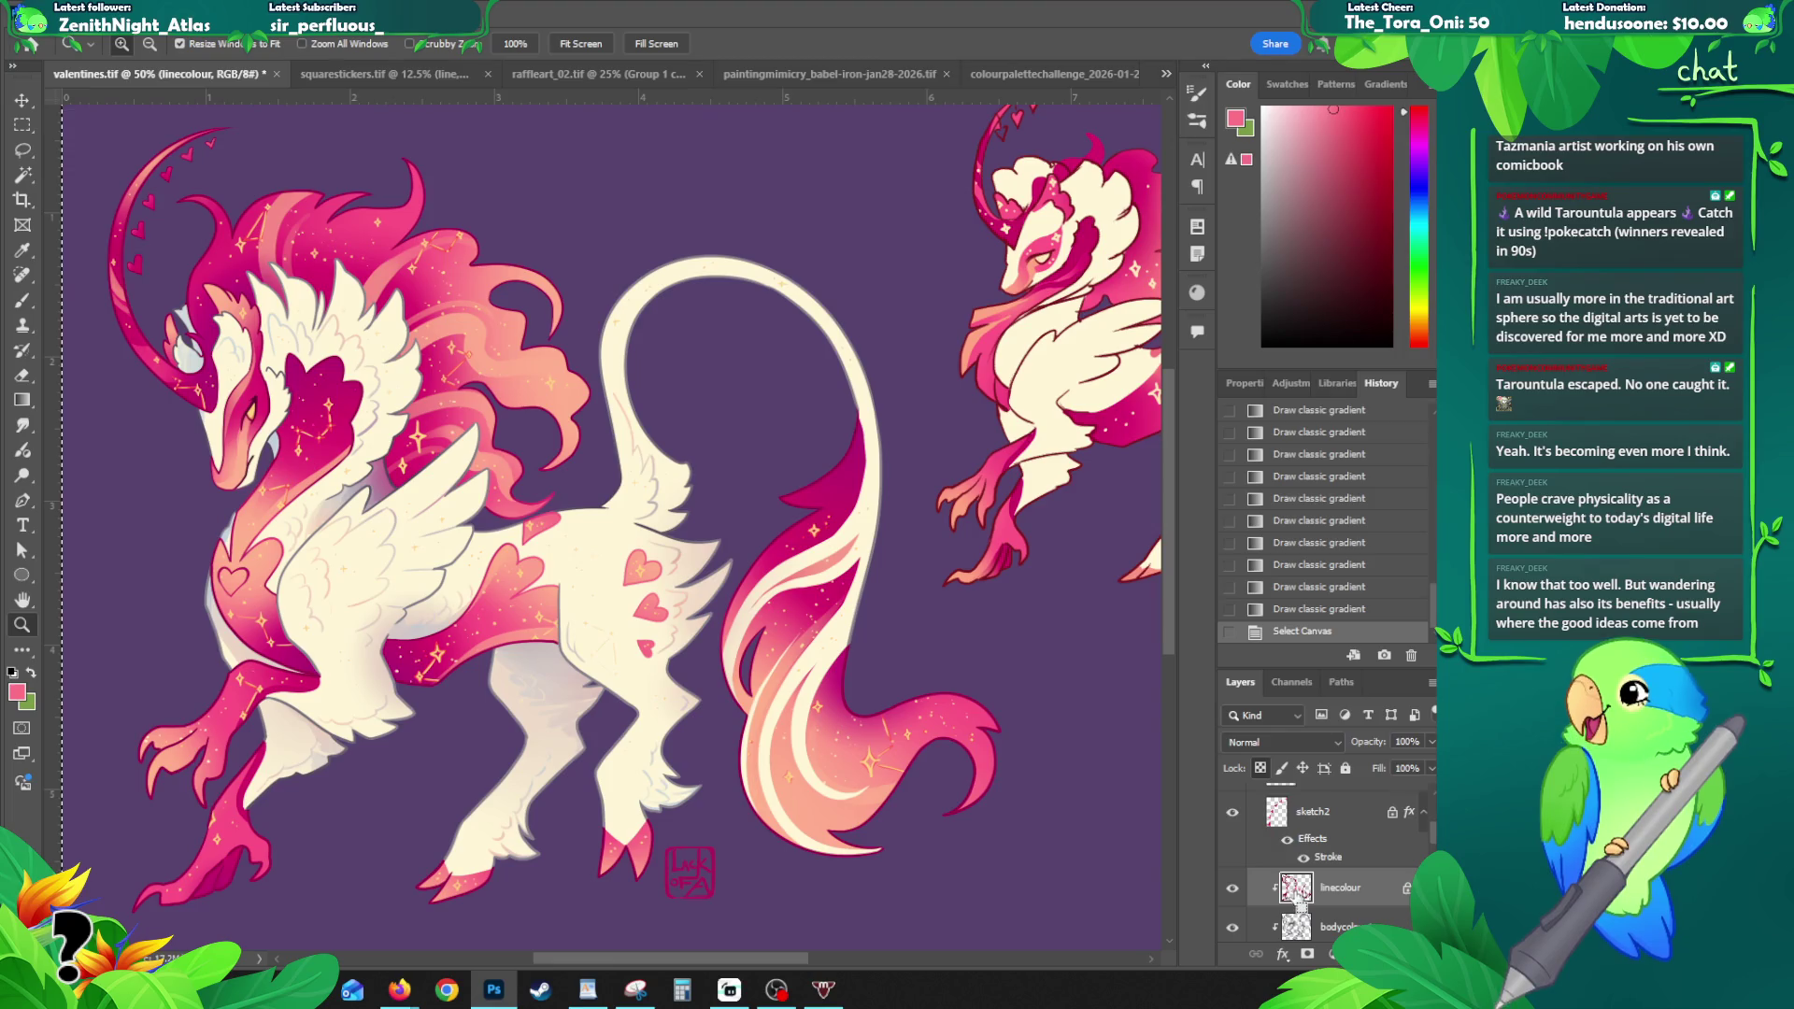
# - Switch from WHITE to BLACK, paste the strokes in place above linecolour and clip them to it
pyautogui.scroll(2, 1308, 865)
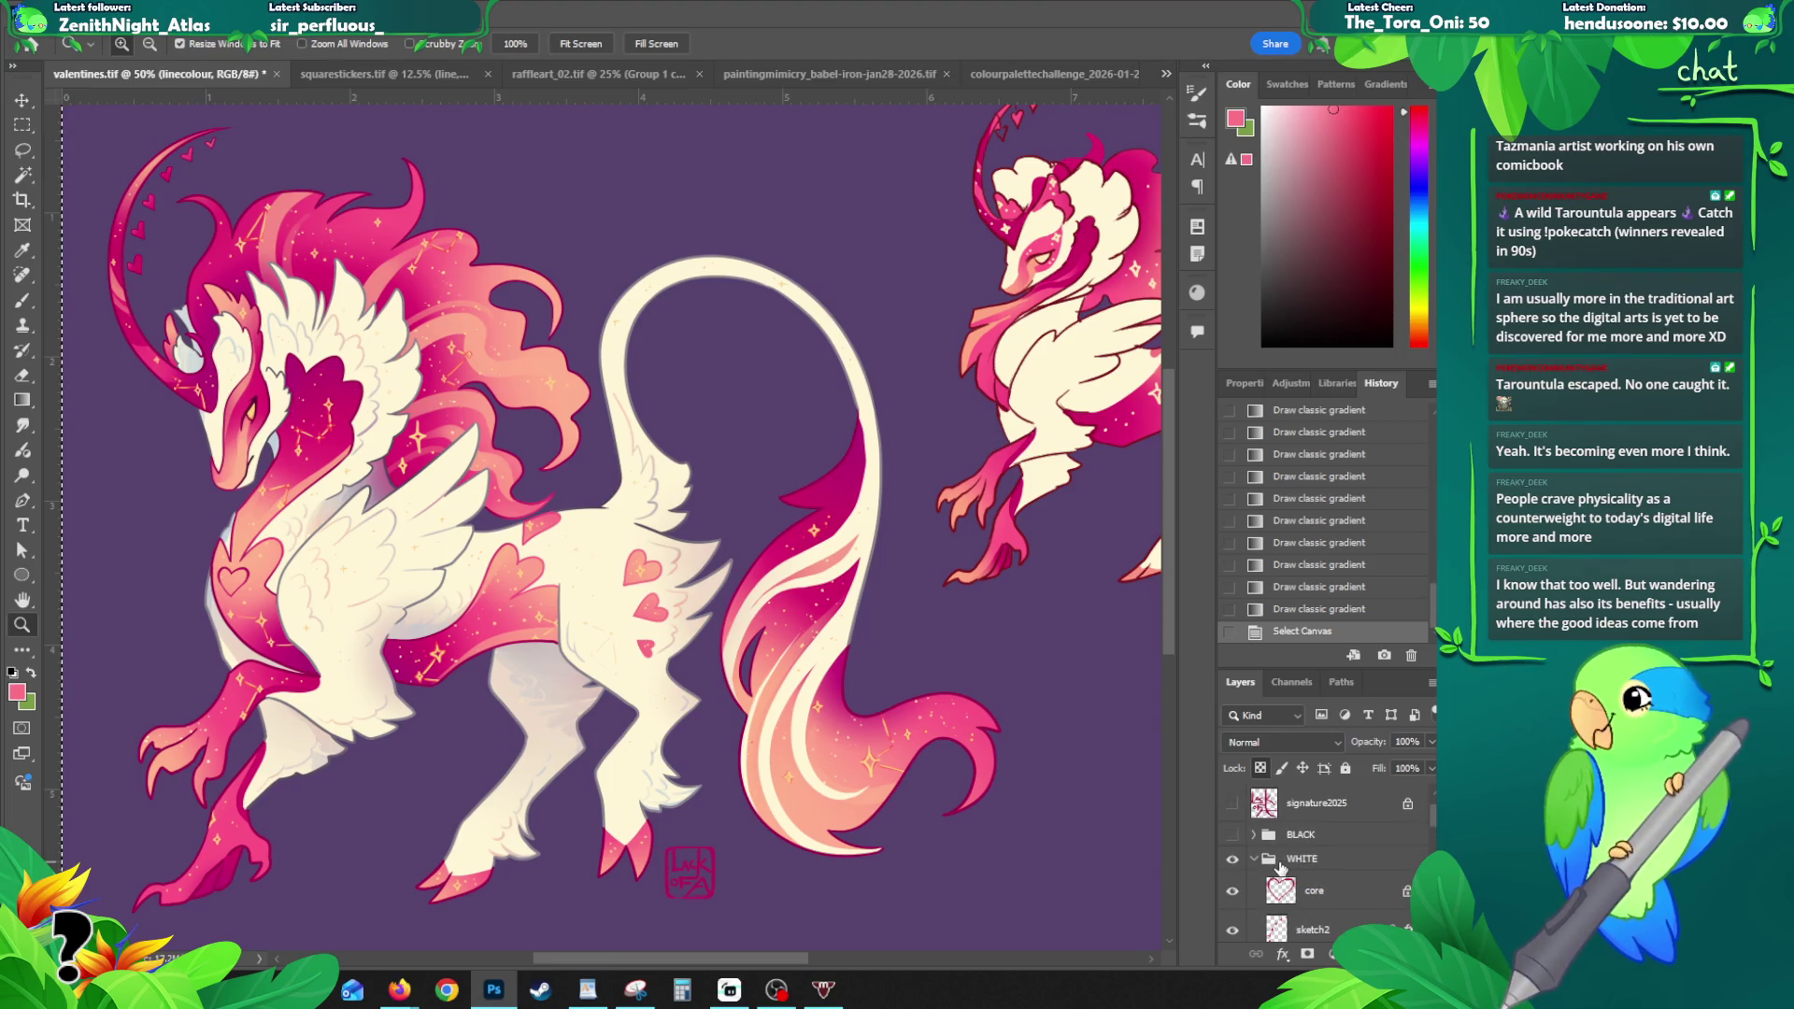
pyautogui.click(1255, 859)
pyautogui.click(1233, 834)
pyautogui.click(1232, 859)
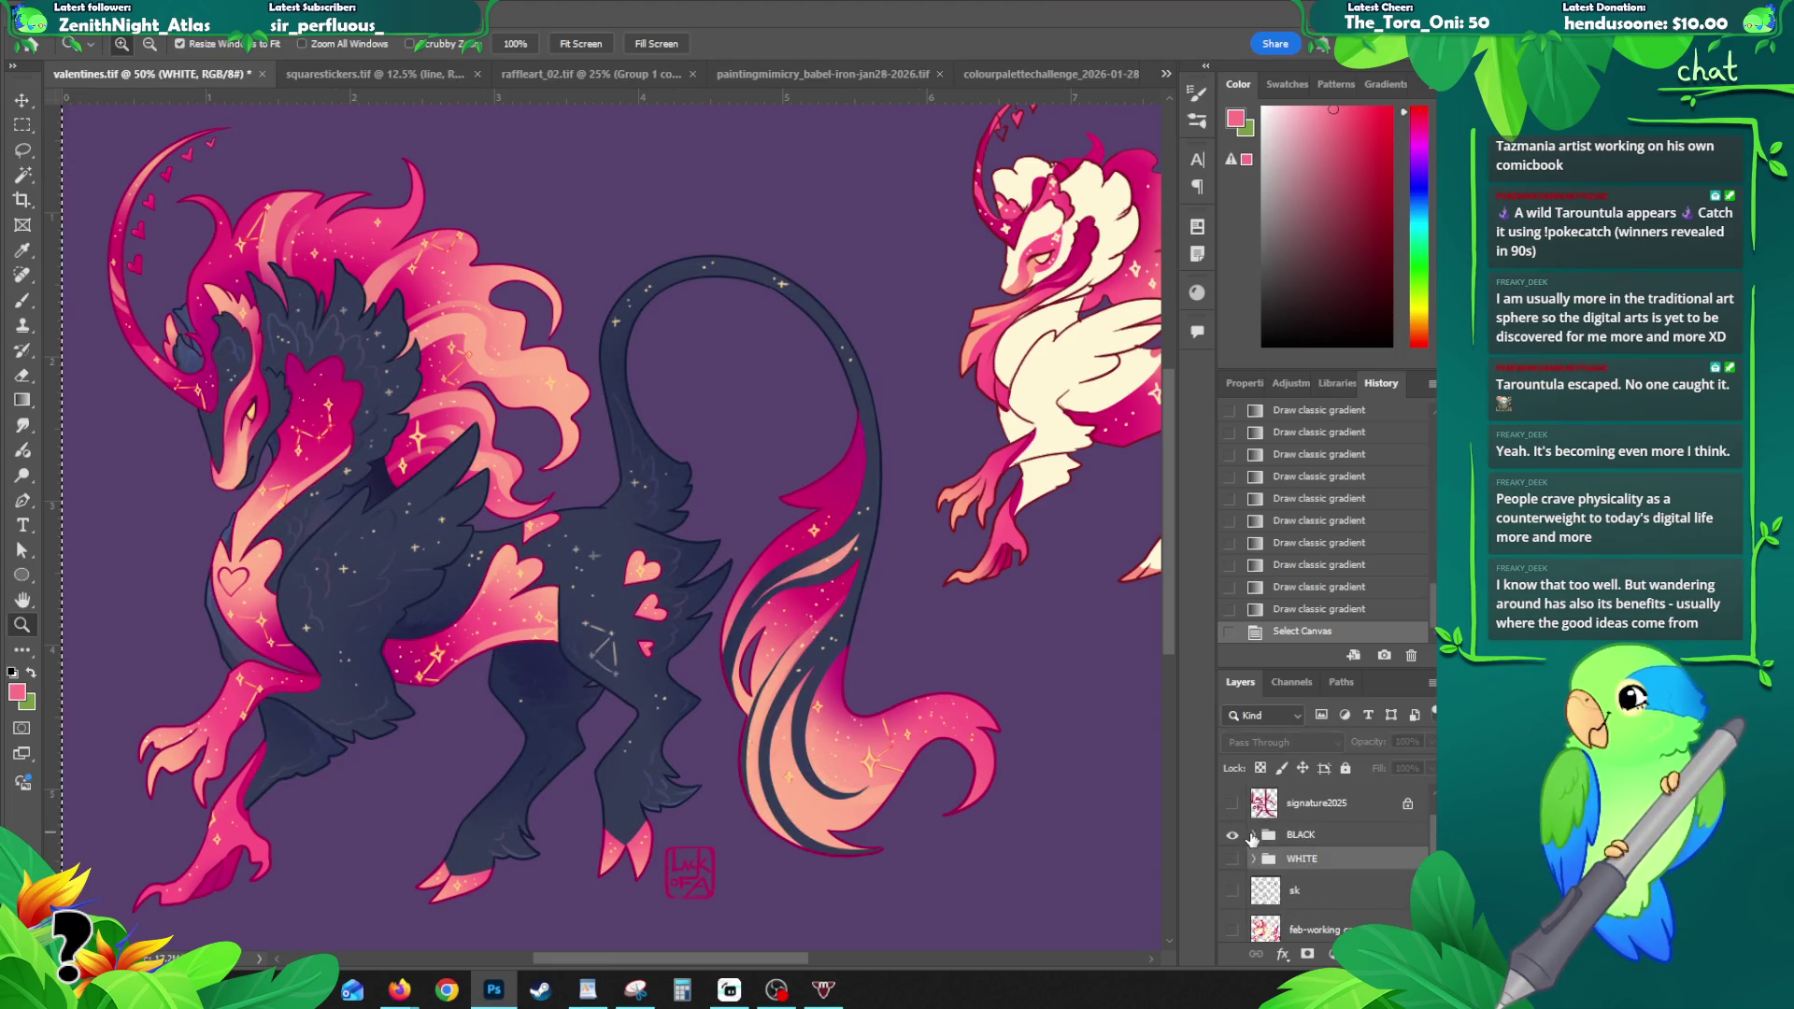
pyautogui.click(1254, 858)
pyautogui.scroll(-3, 1304, 874)
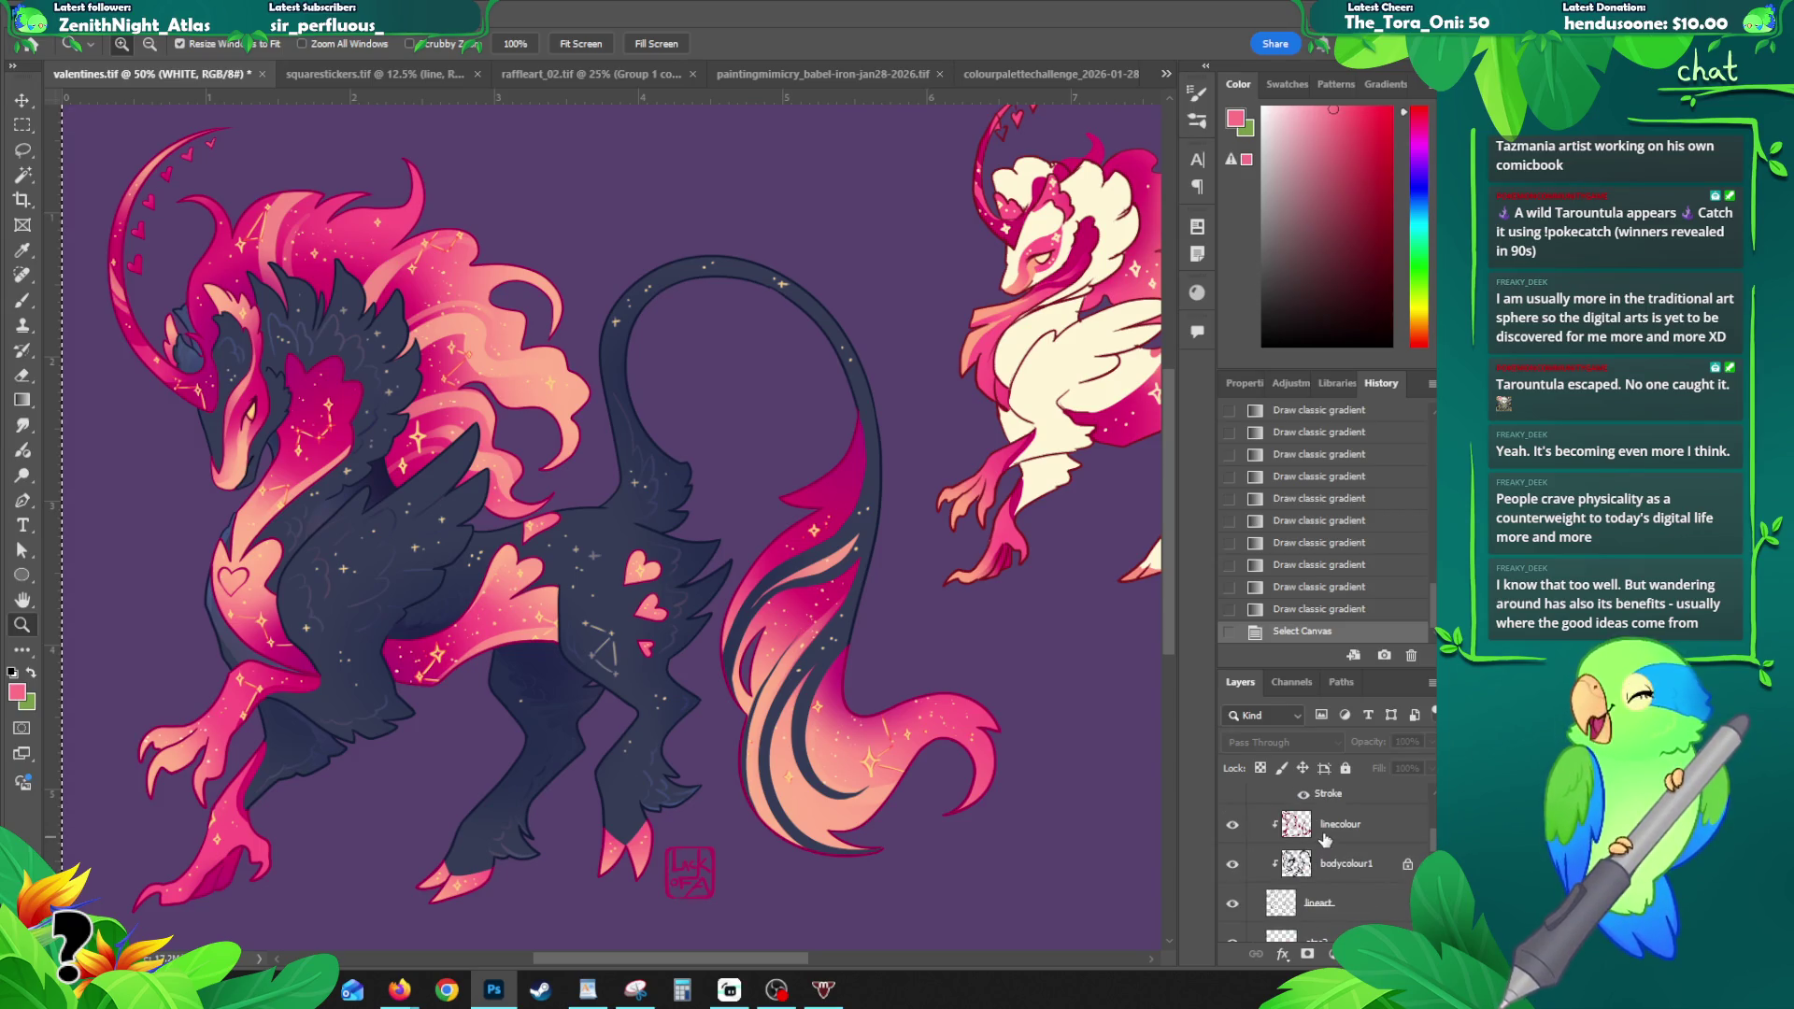
pyautogui.click(1324, 838)
pyautogui.hotkey('ctrl', 'shift', 'v')
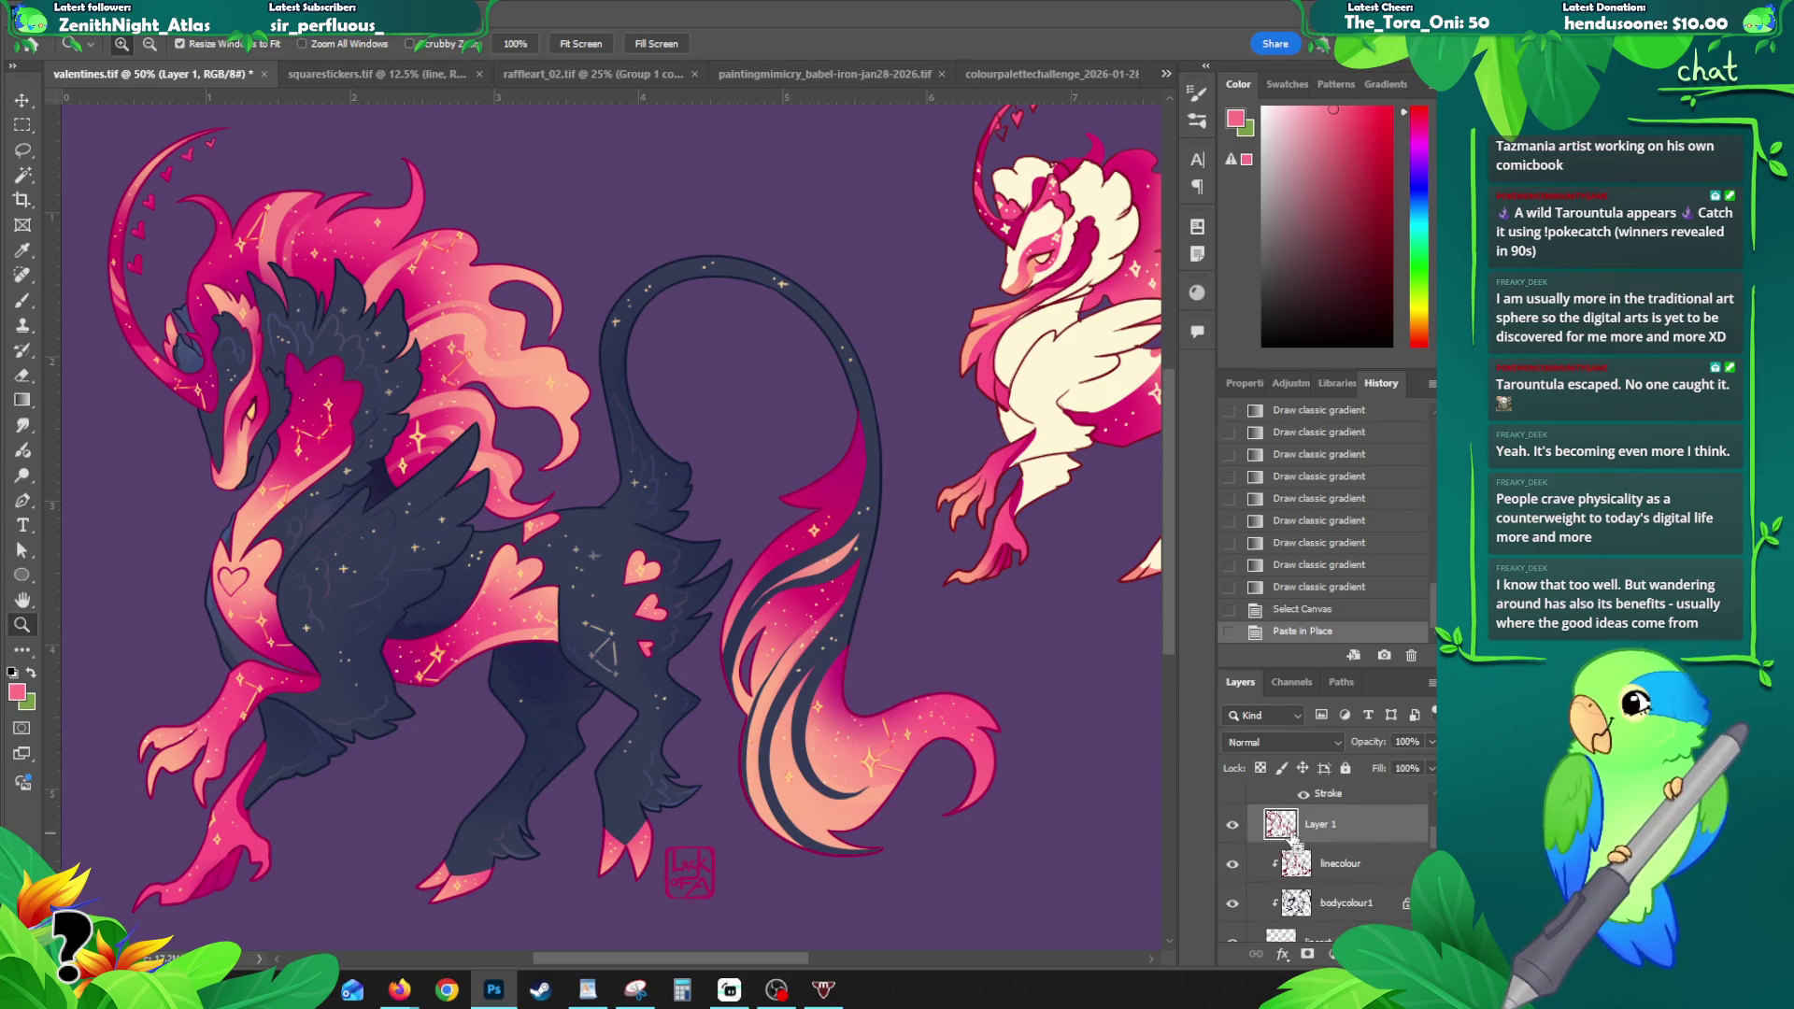
pyautogui.rightClick(1330, 838)
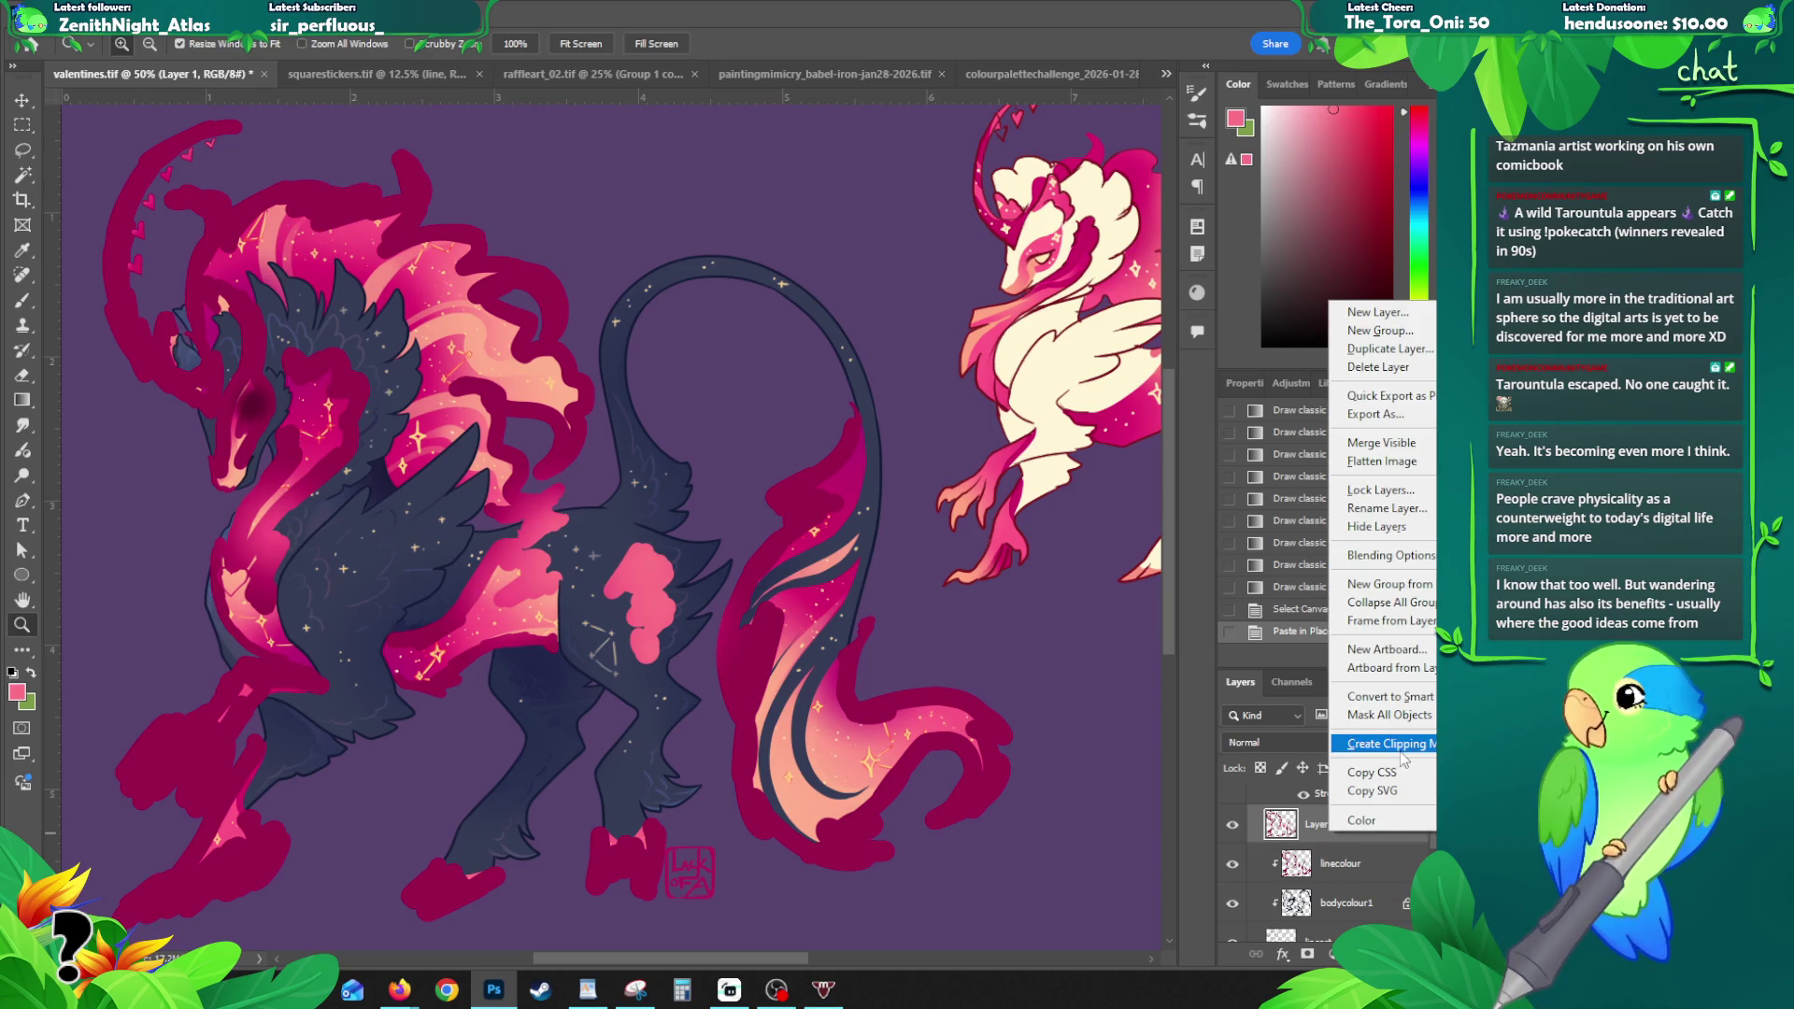
pyautogui.click(1392, 745)
# - Compare the clipped pink strokes on and off, leaving them hidden with the BLACK group active
pyautogui.click(1234, 828)
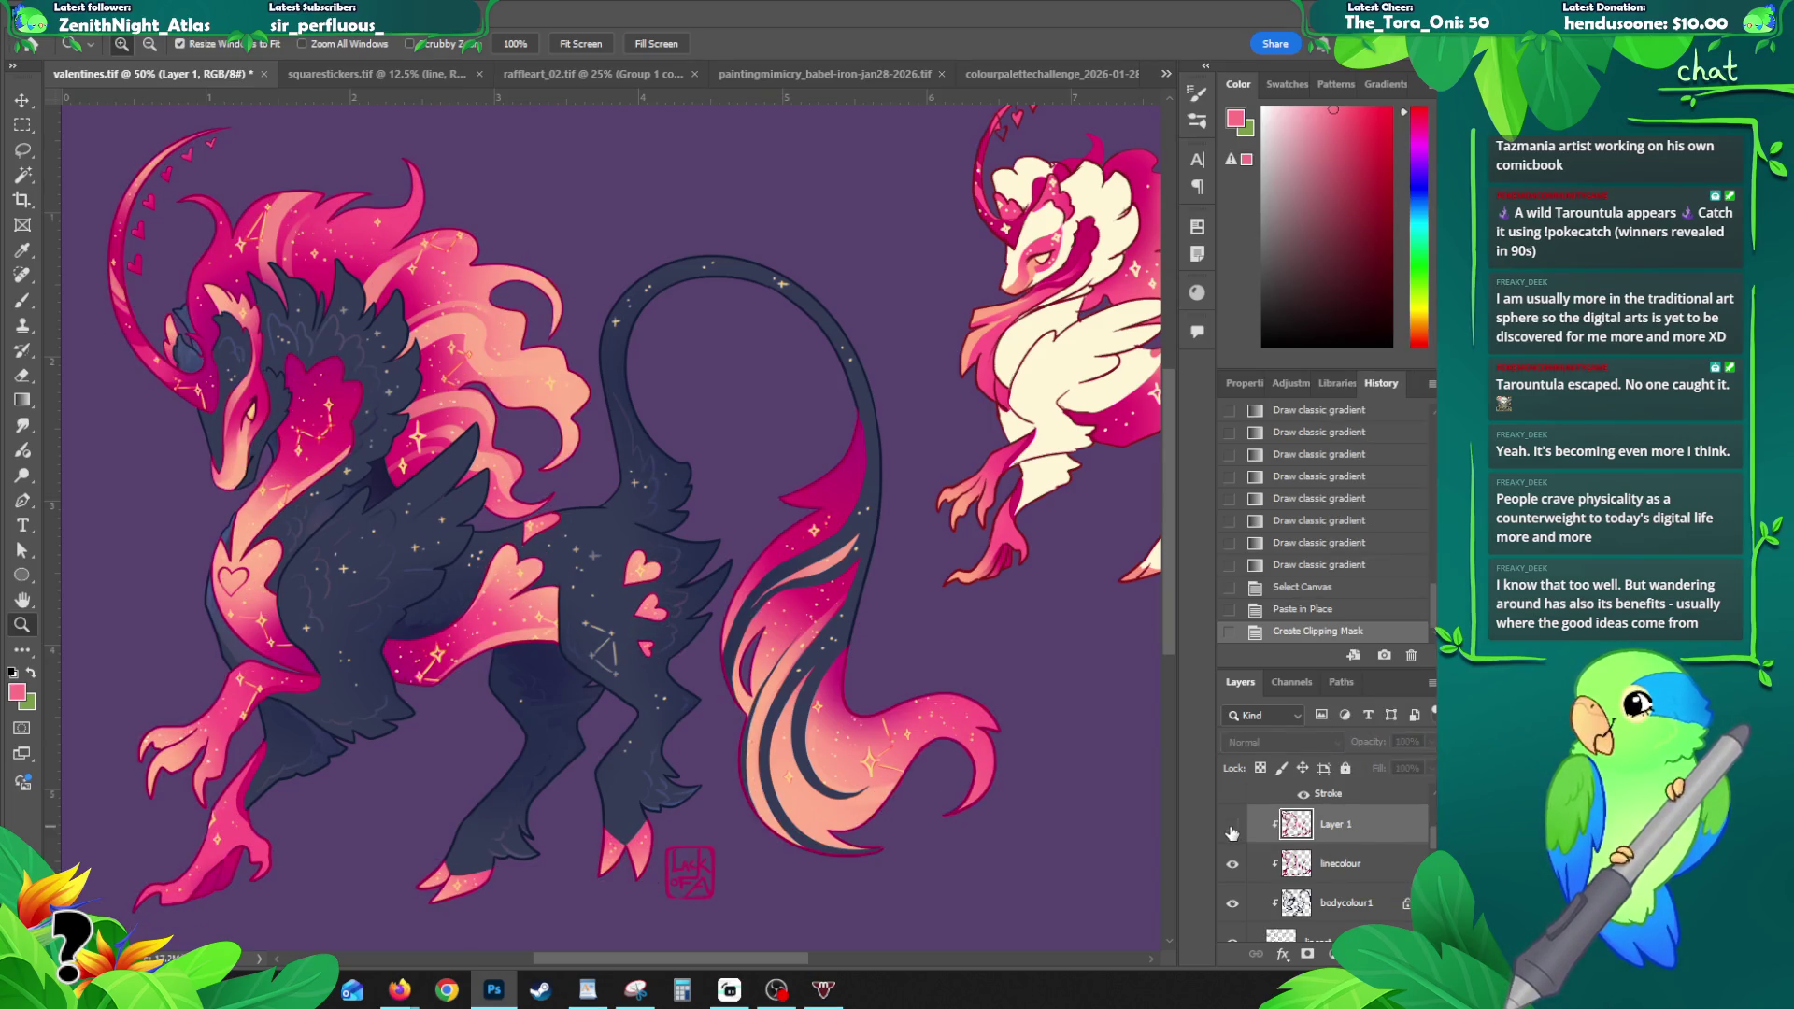
pyautogui.click(1231, 828)
pyautogui.click(1232, 828)
pyautogui.click(1231, 828)
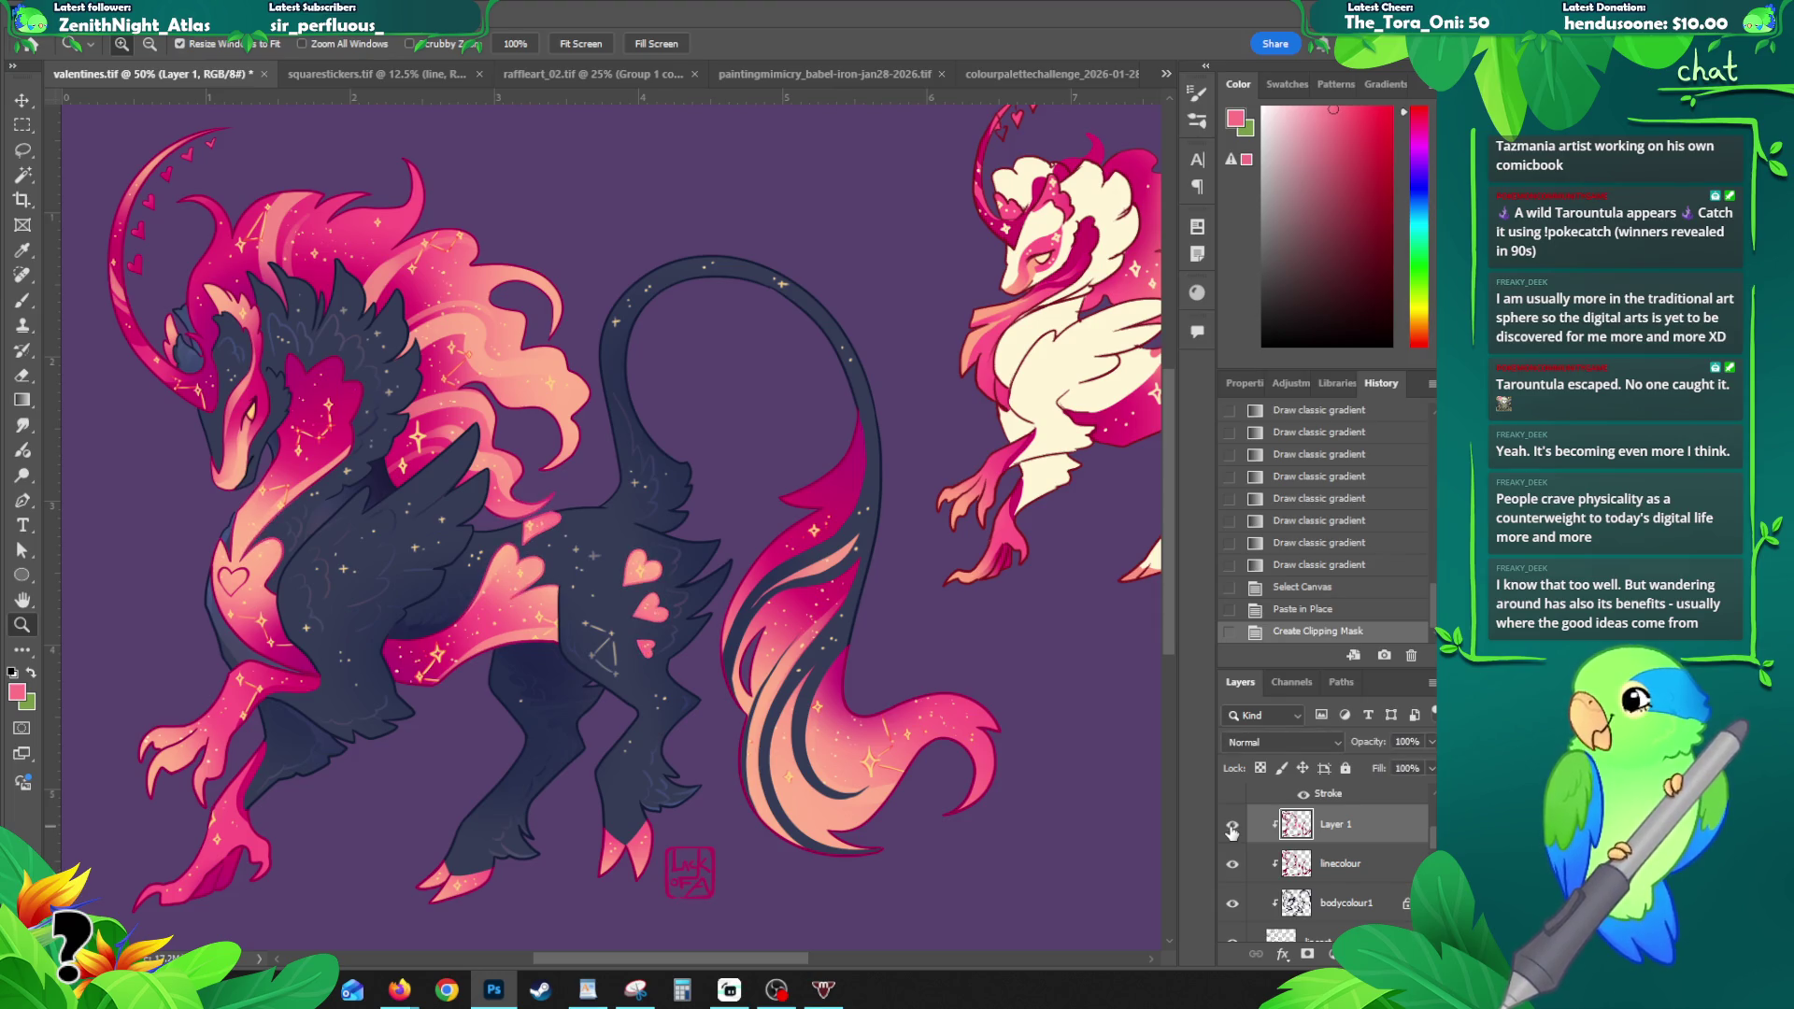
pyautogui.click(542, 591)
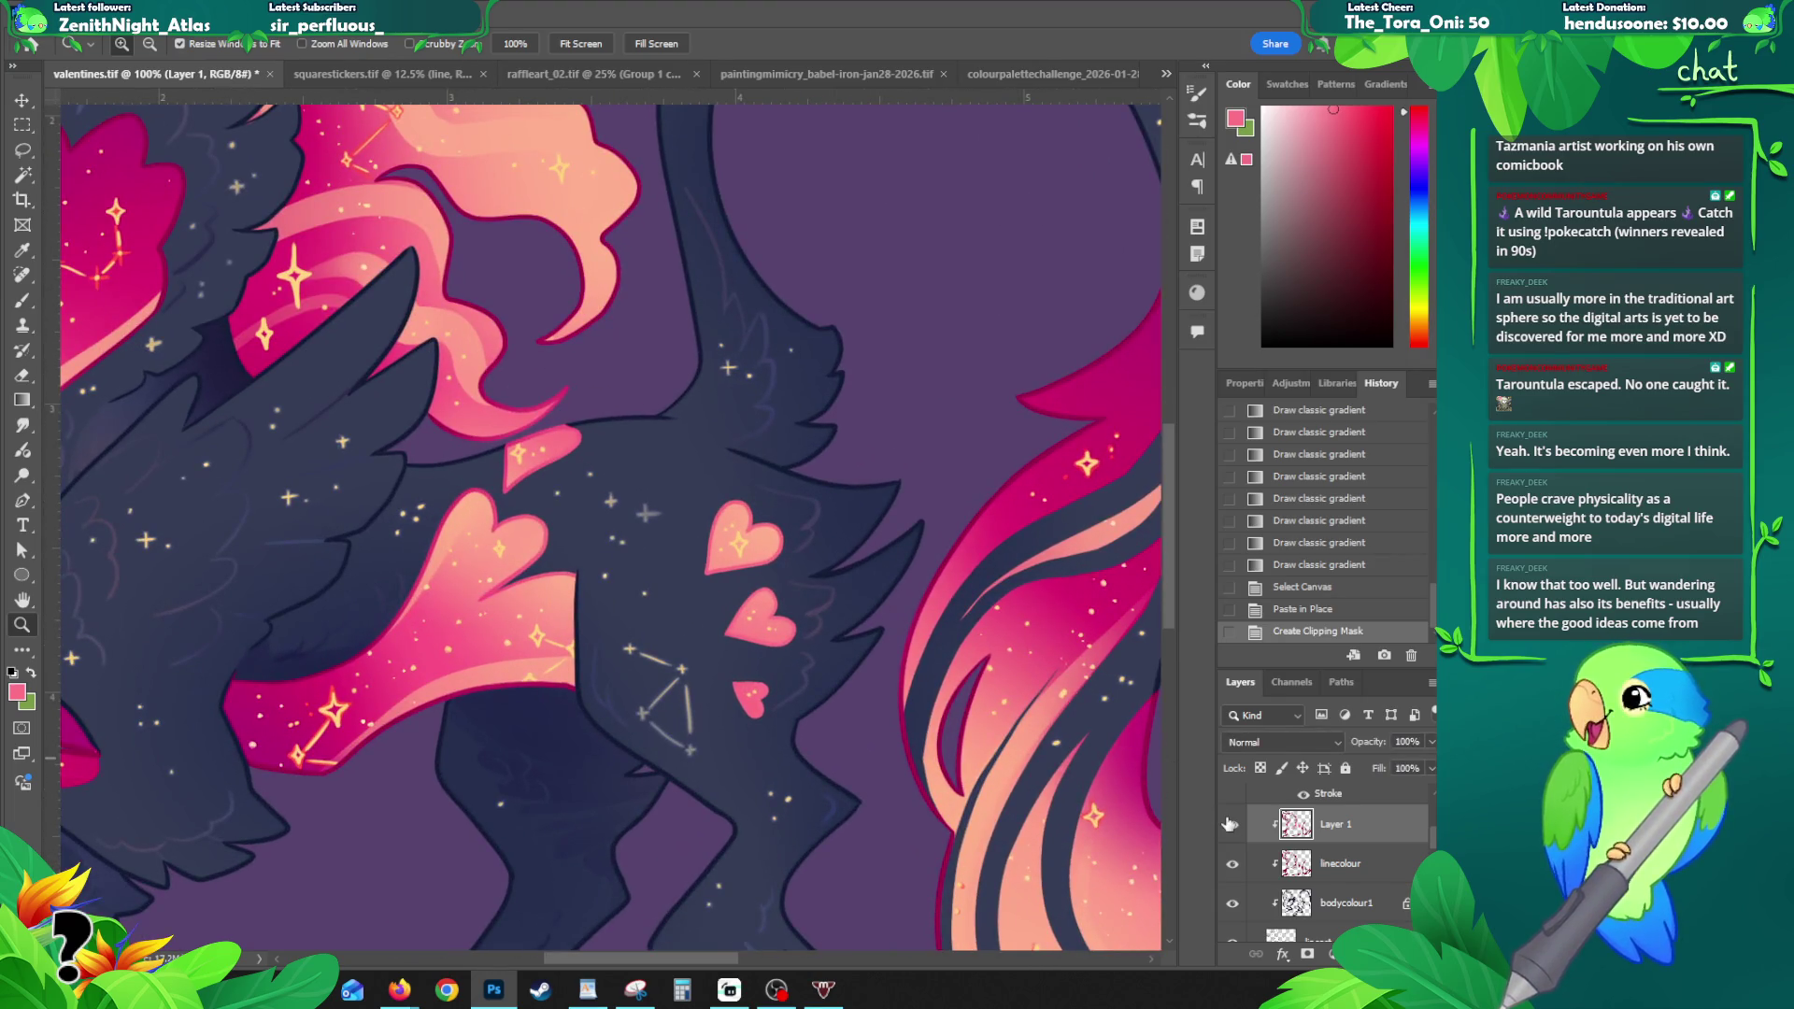
pyautogui.click(1233, 828)
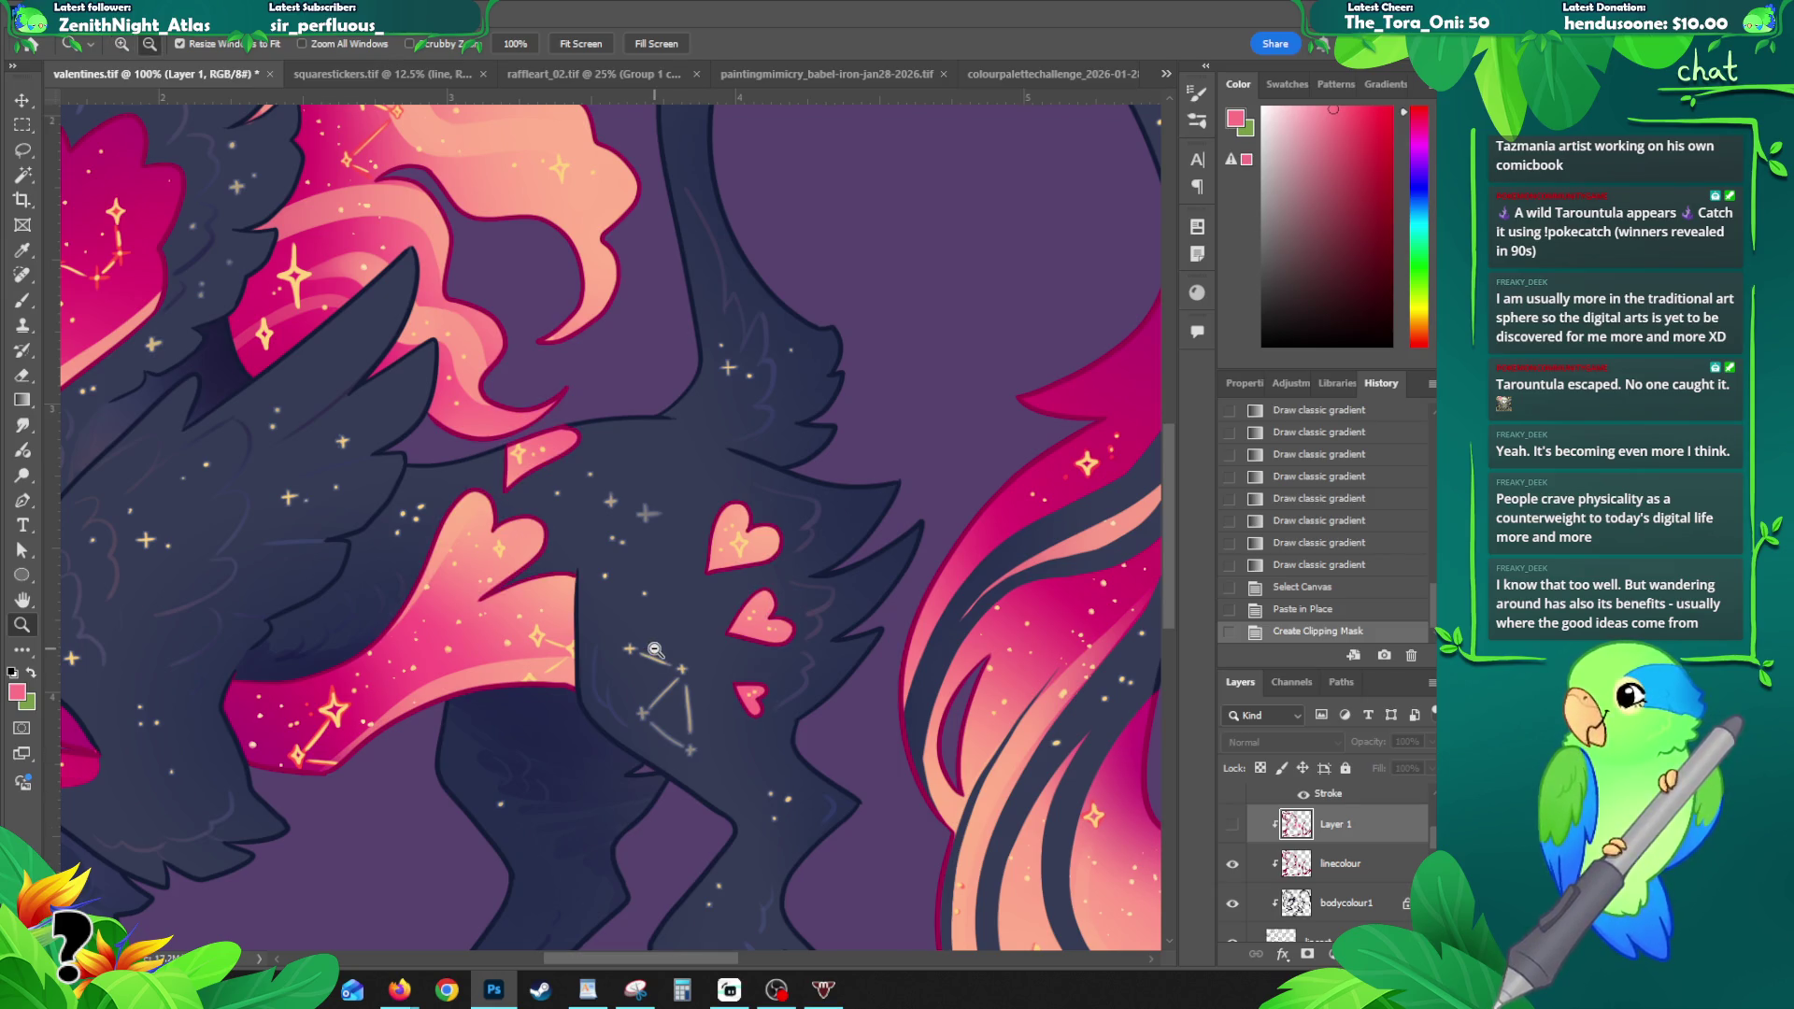
pyautogui.keyDown('alt'); pyautogui.click(1005, 774); pyautogui.keyUp('alt')
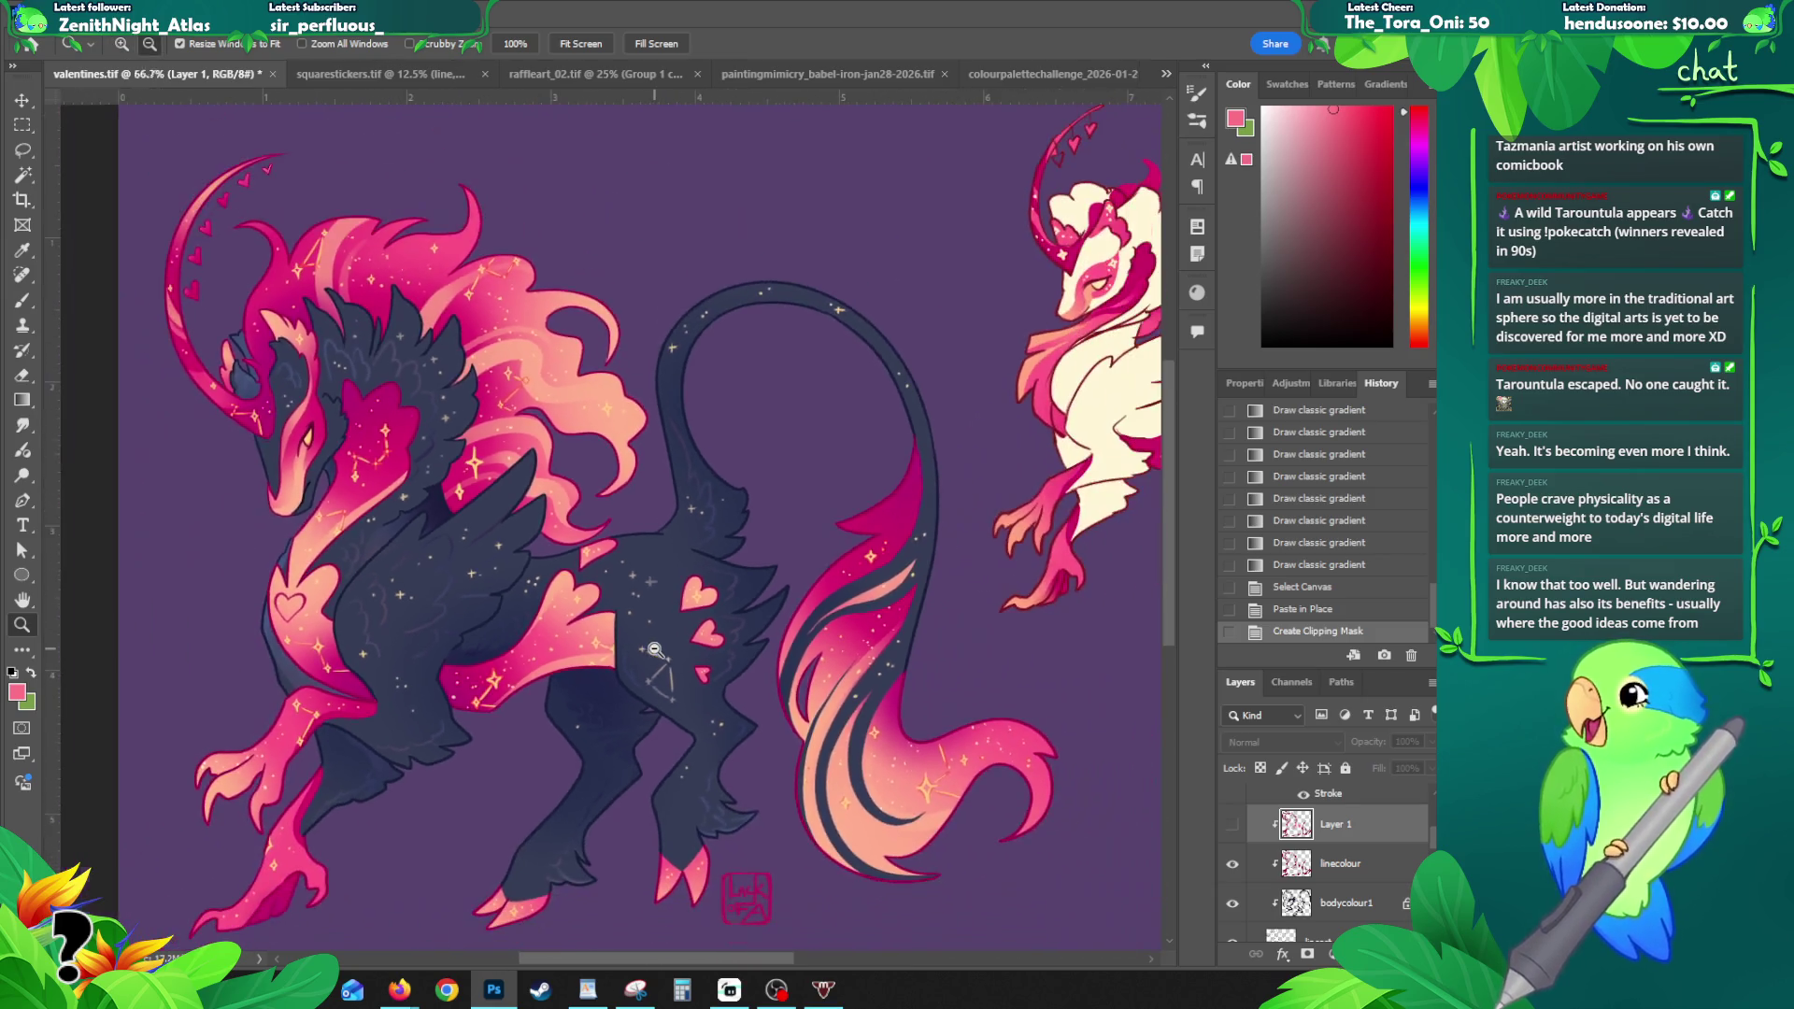
pyautogui.click(1233, 829)
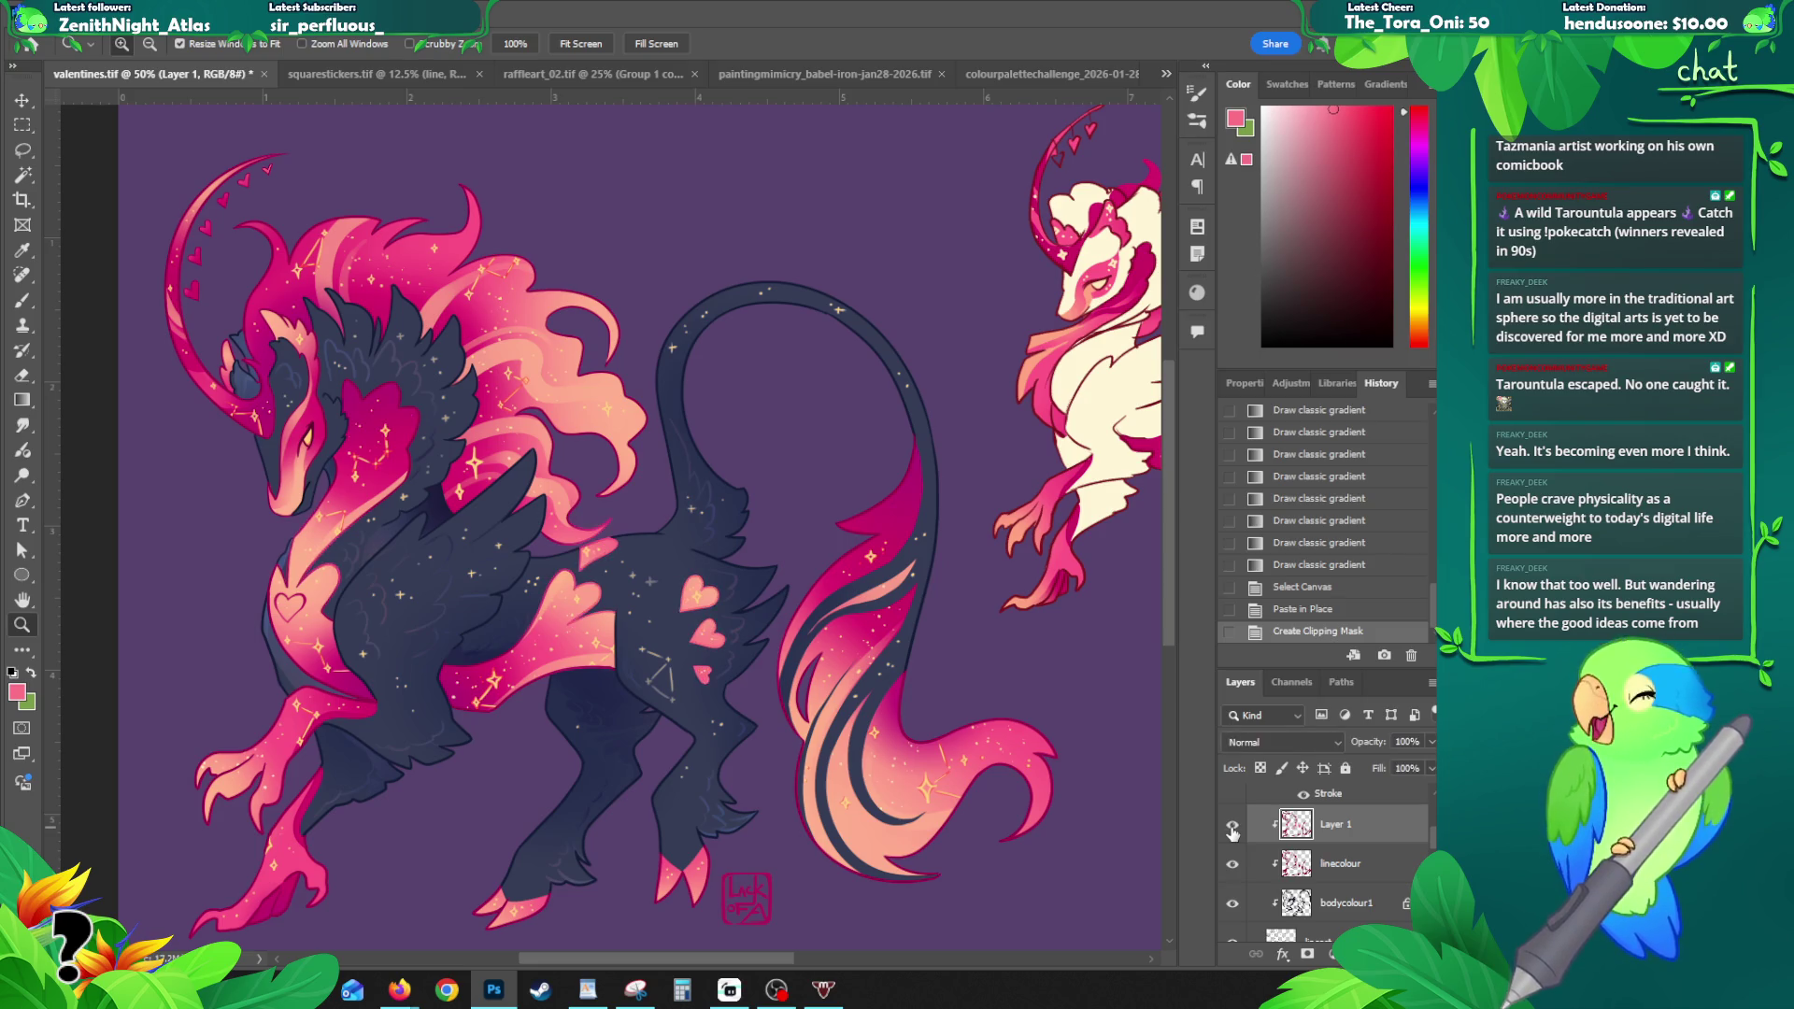
pyautogui.click(1233, 829)
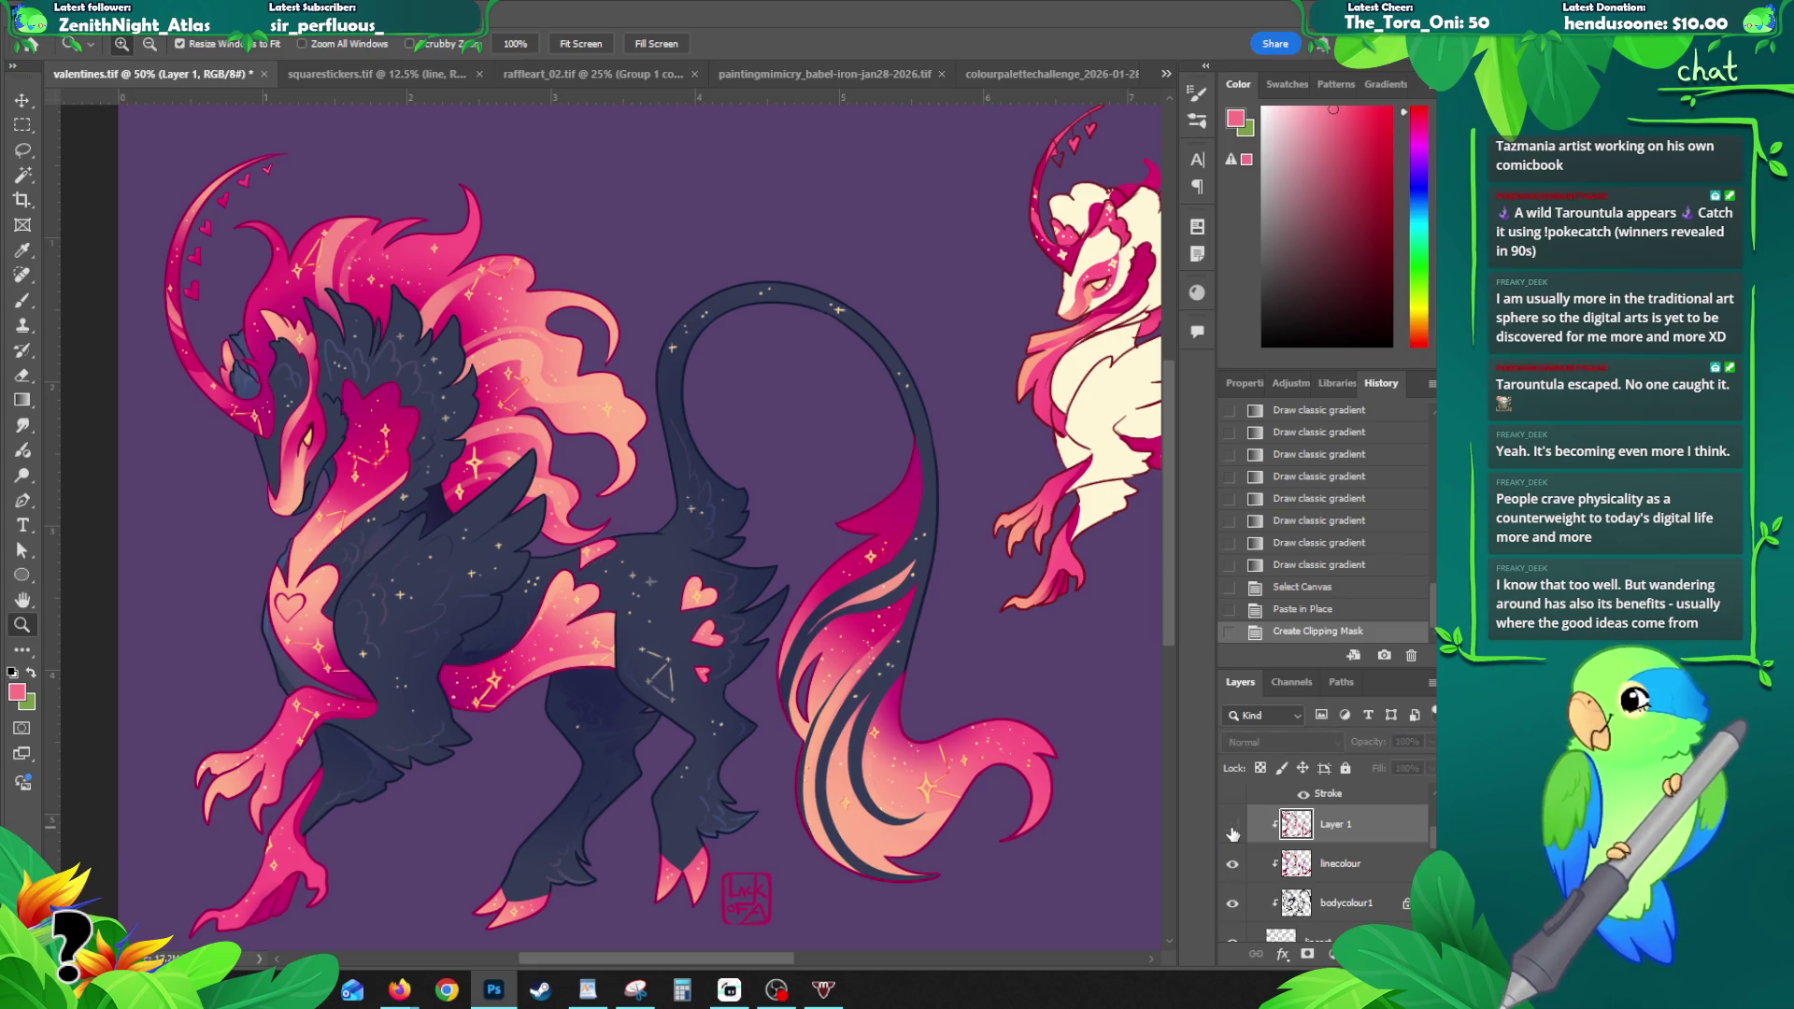
pyautogui.click(1232, 829)
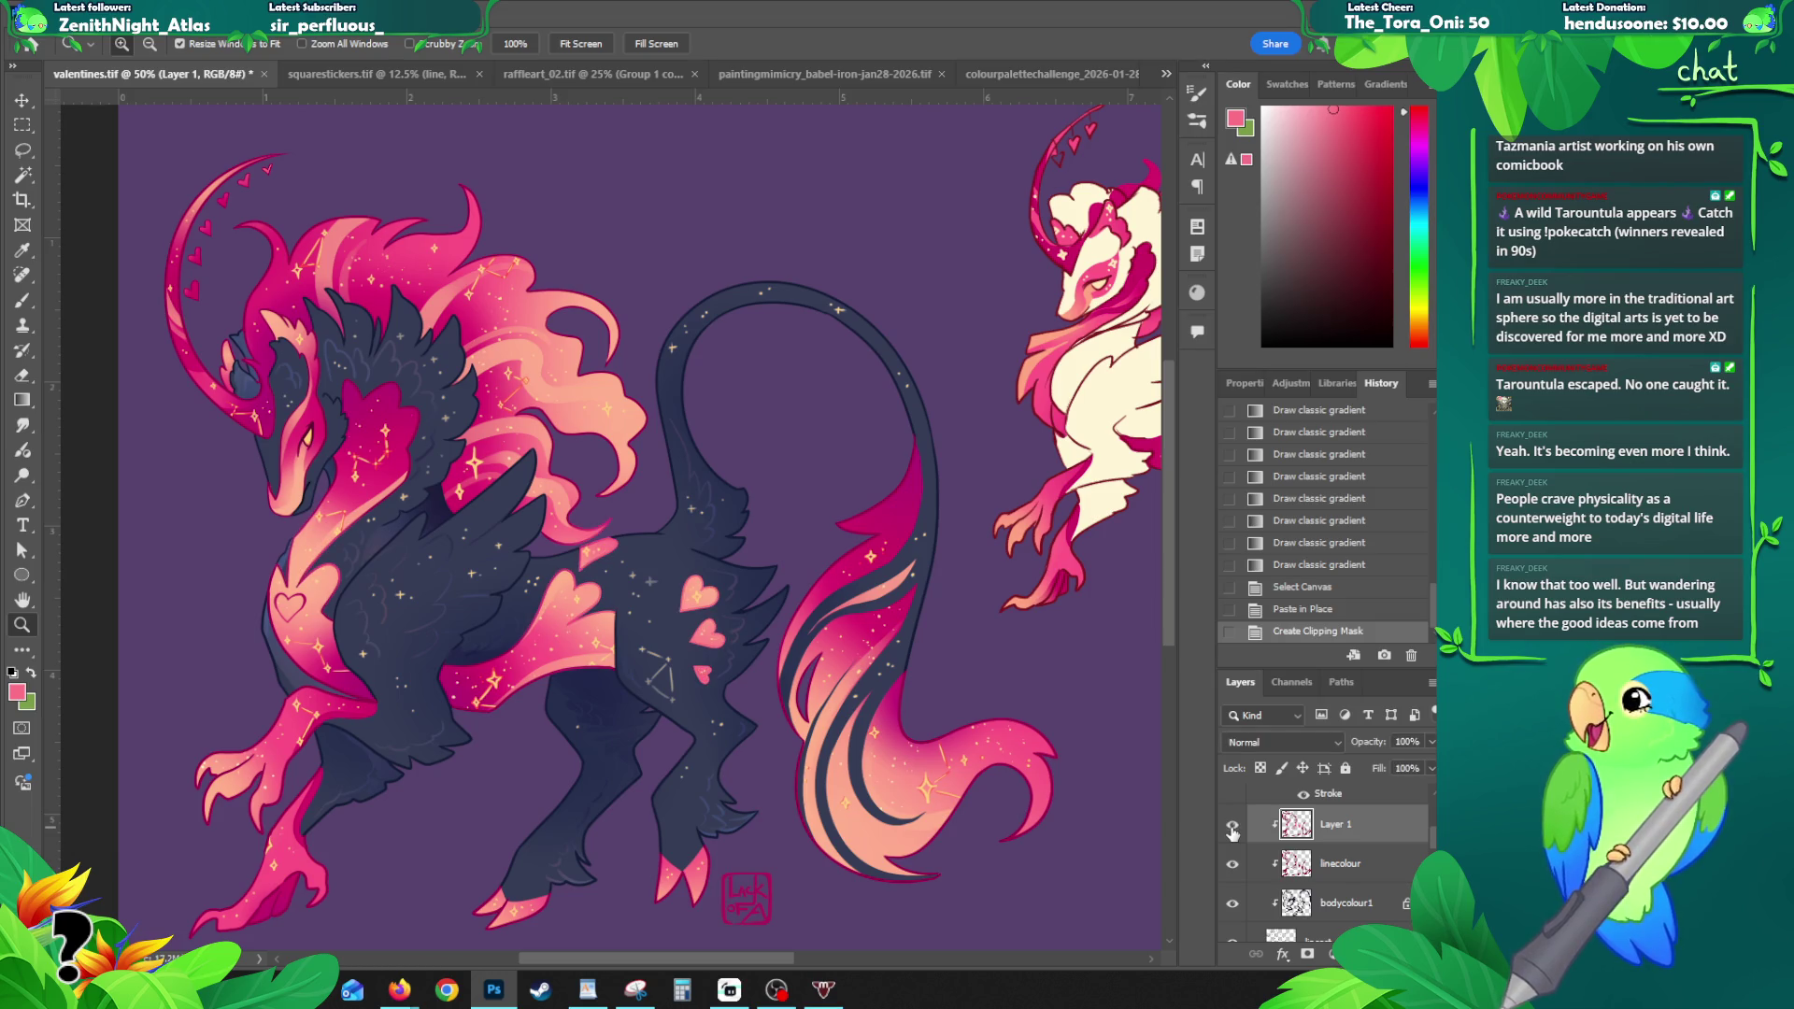
pyautogui.click(1233, 829)
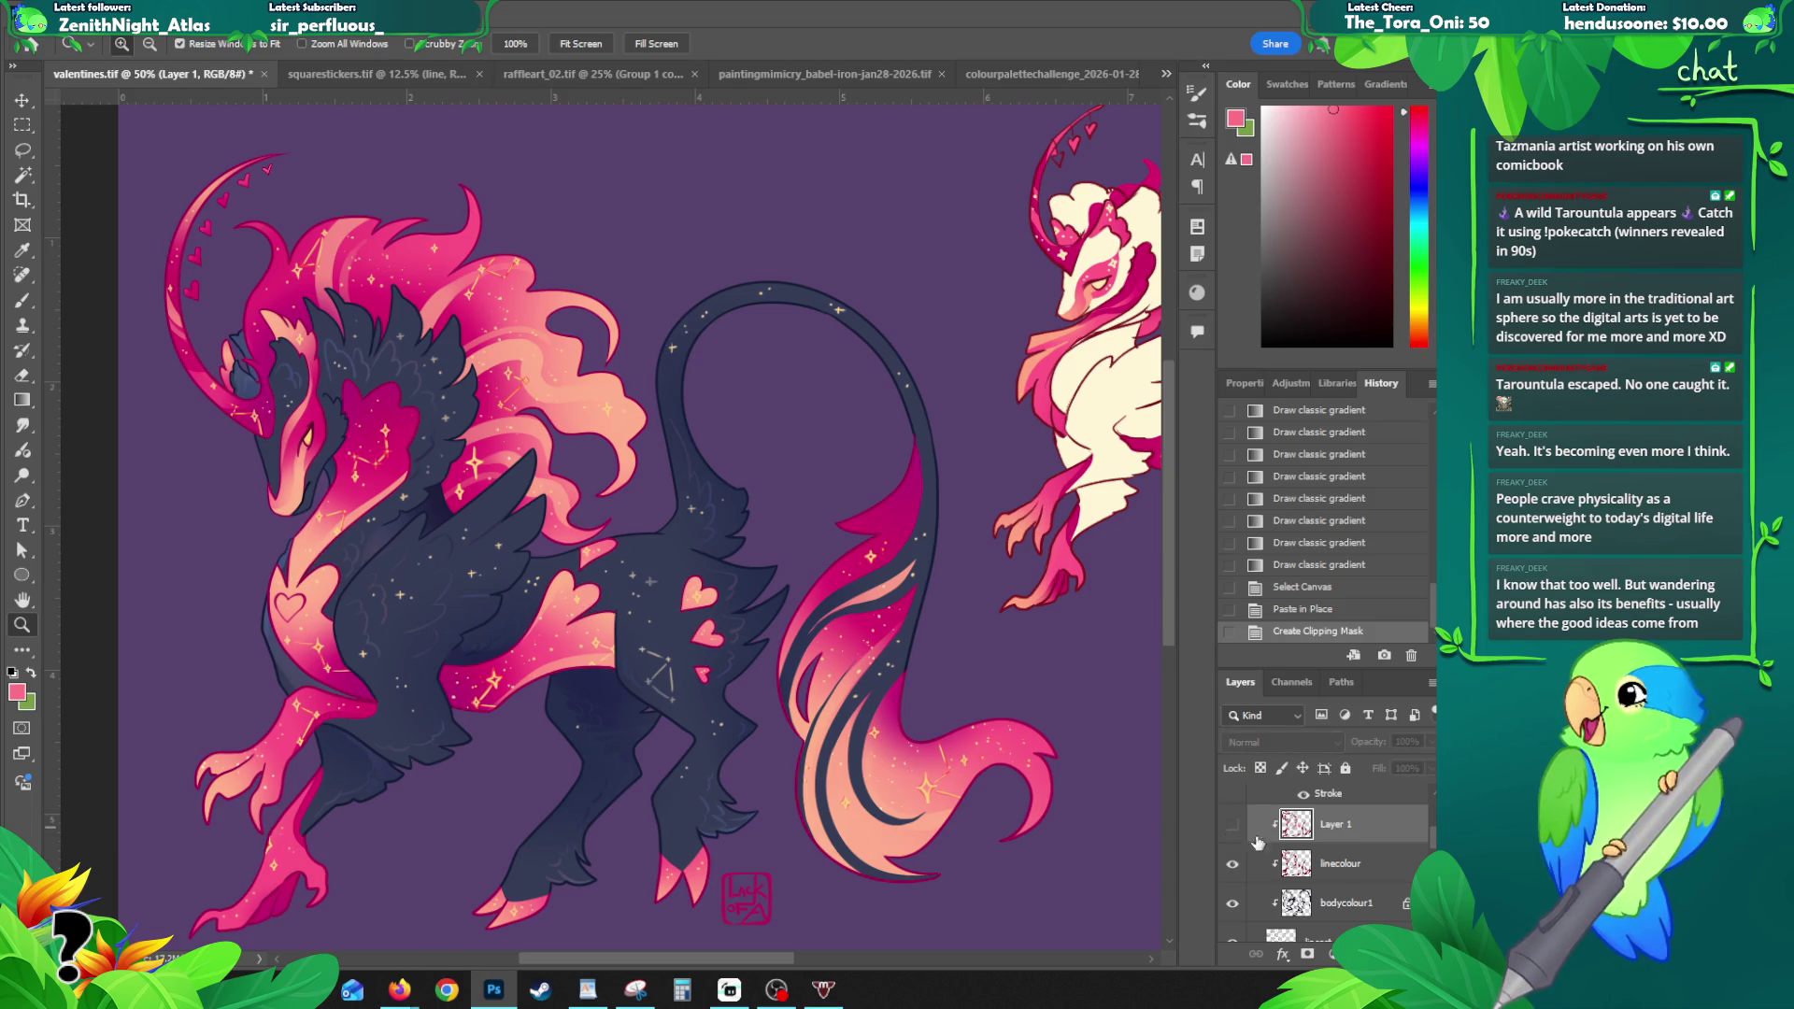
pyautogui.click(1252, 834)
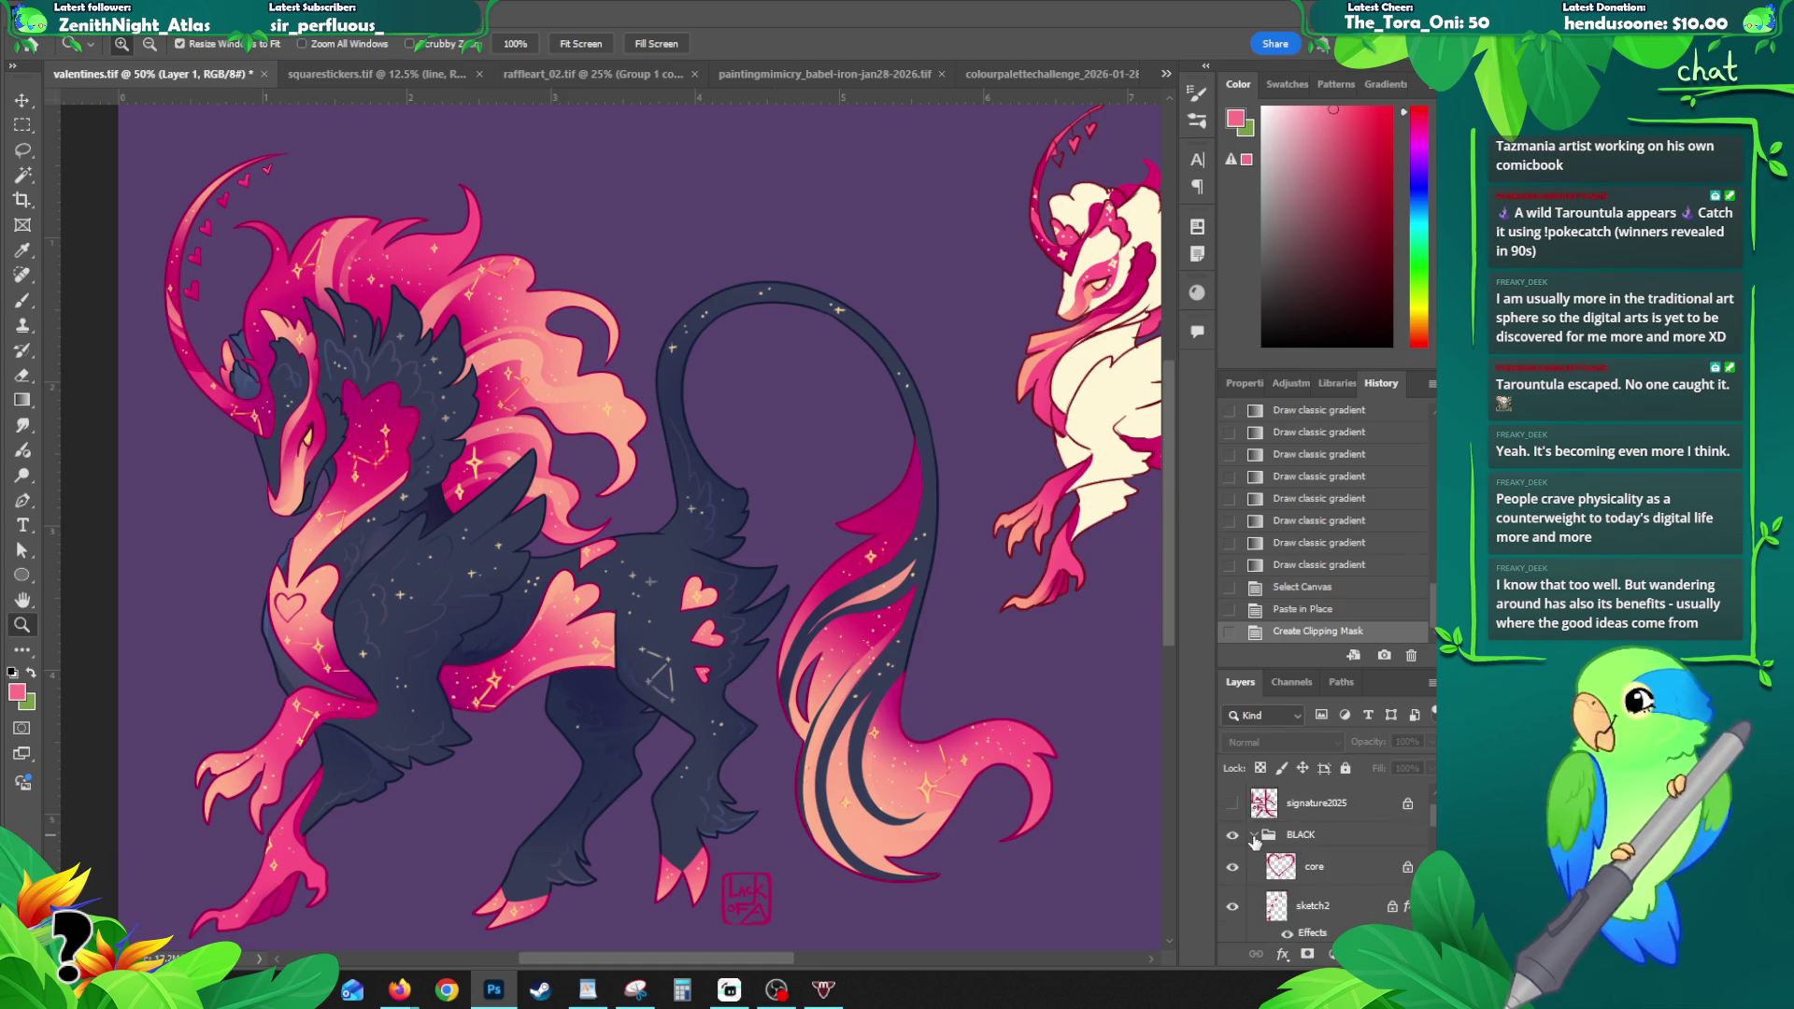
pyautogui.click(1248, 841)
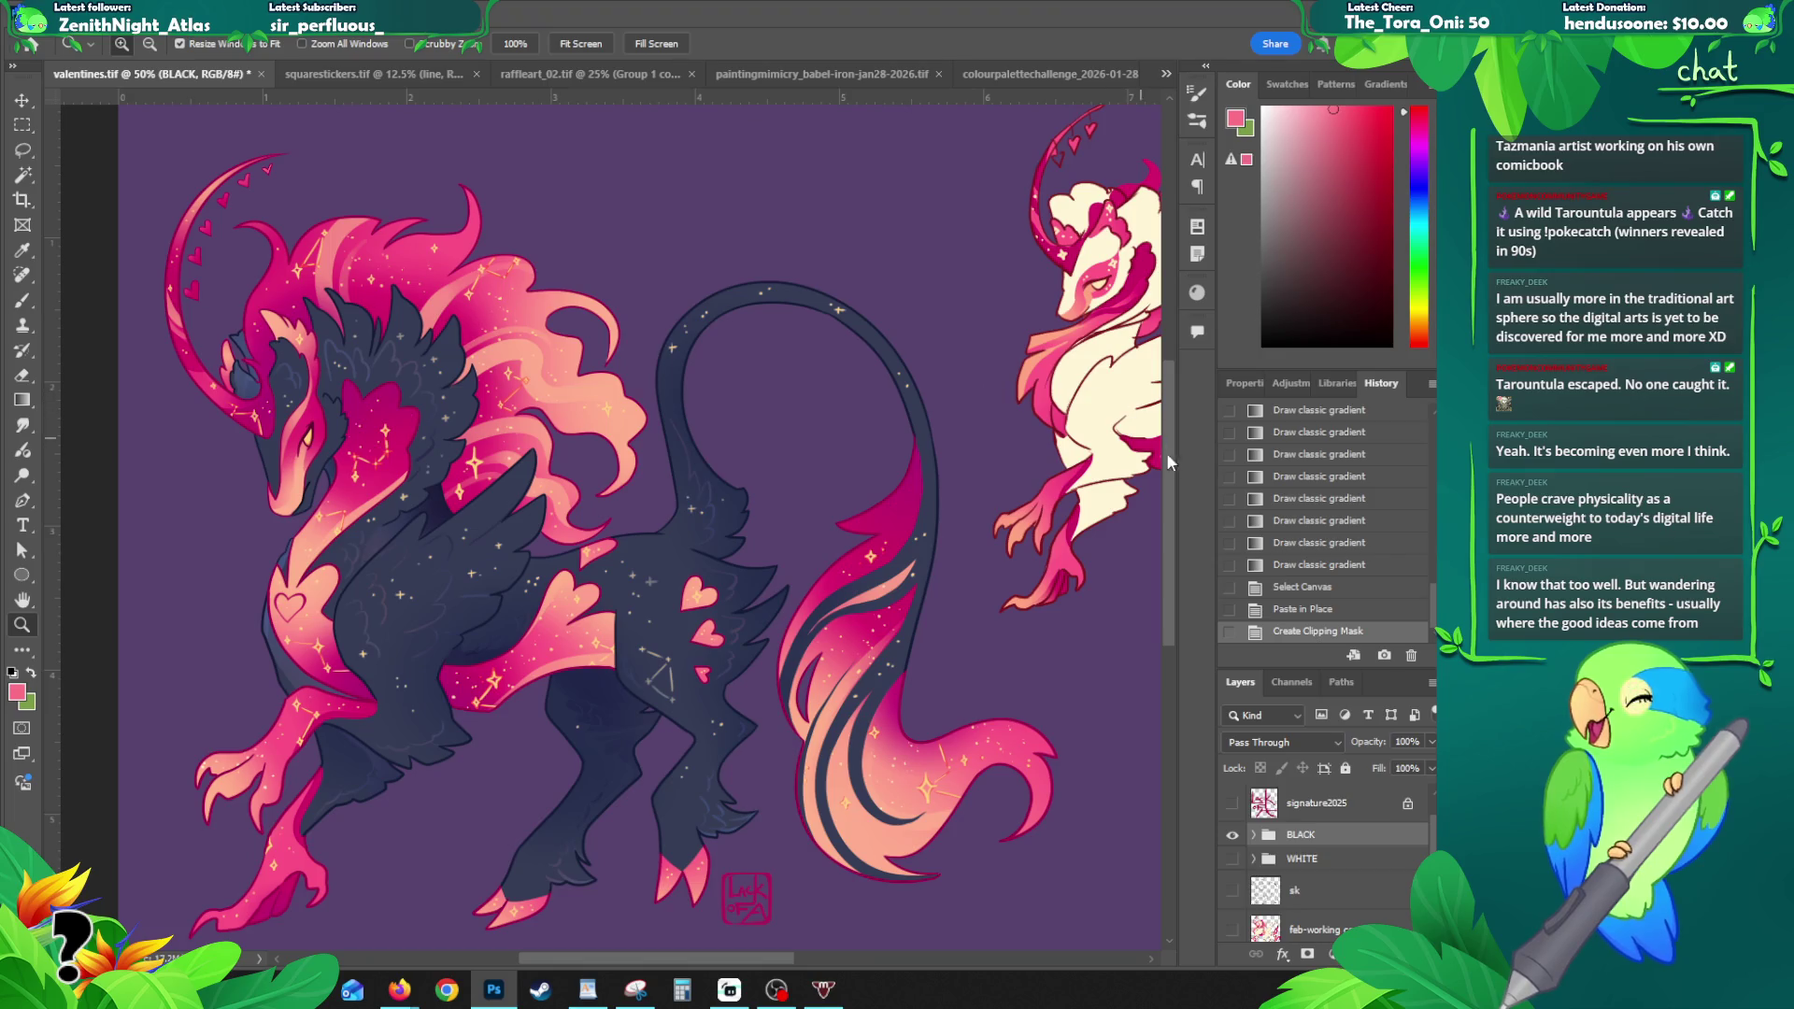
pyautogui.moveTo(735, 552)
pyautogui.mouseDown()
pyautogui.moveTo(719, 458)
pyautogui.moveTo(766, 503)
pyautogui.mouseUp()
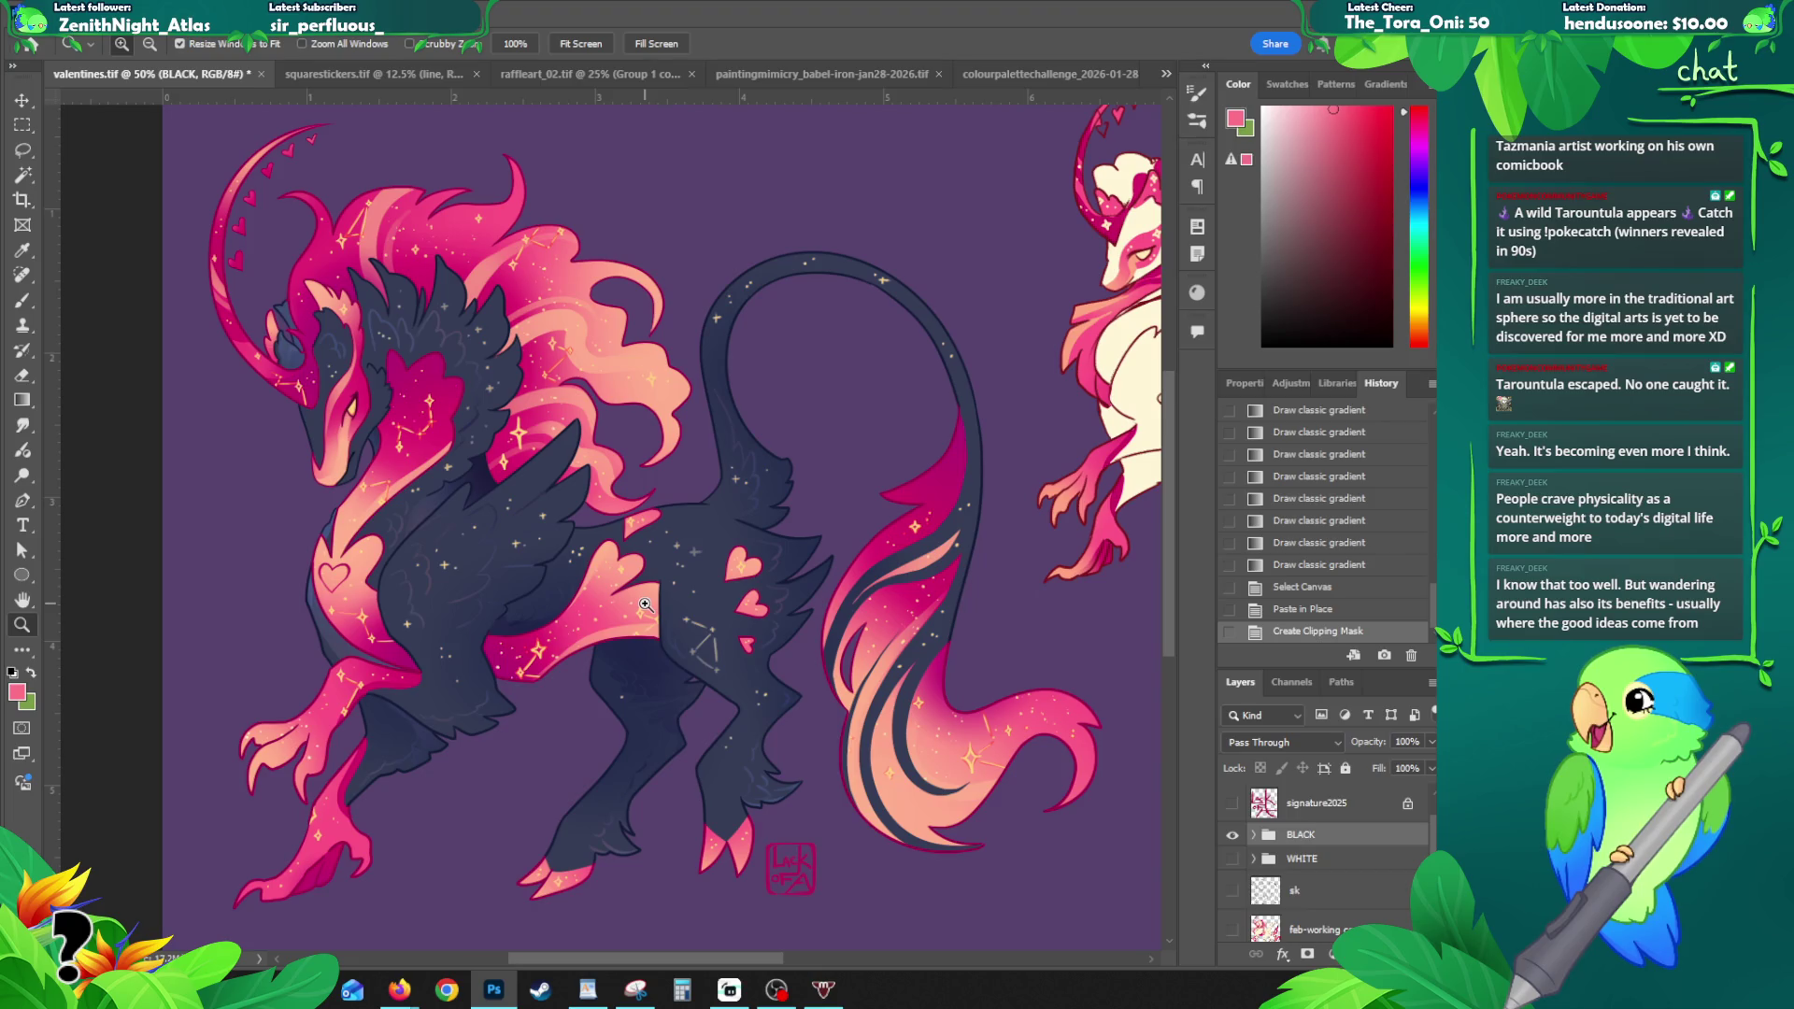
pyautogui.click(657, 696)
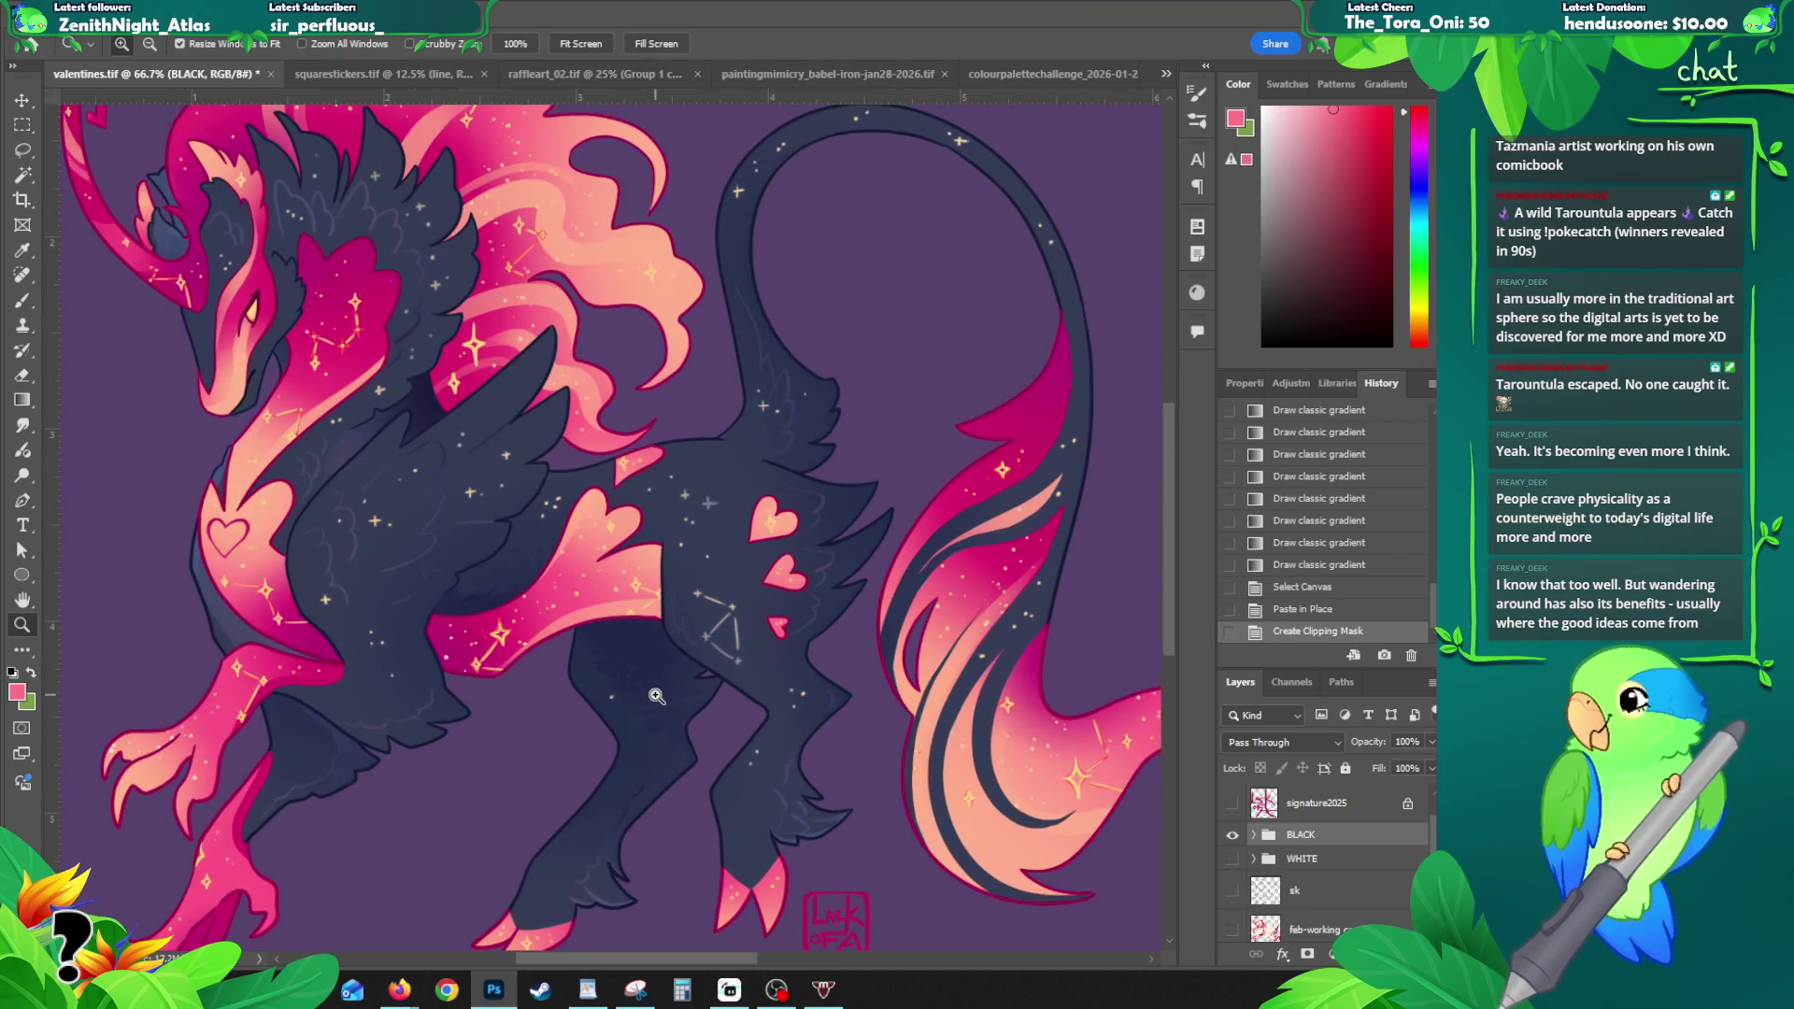
# - Select the dark body's paint layer at 100% zoom and sample a star's peach with a smaller brush
pyautogui.press('v')
pyautogui.click(613, 703)
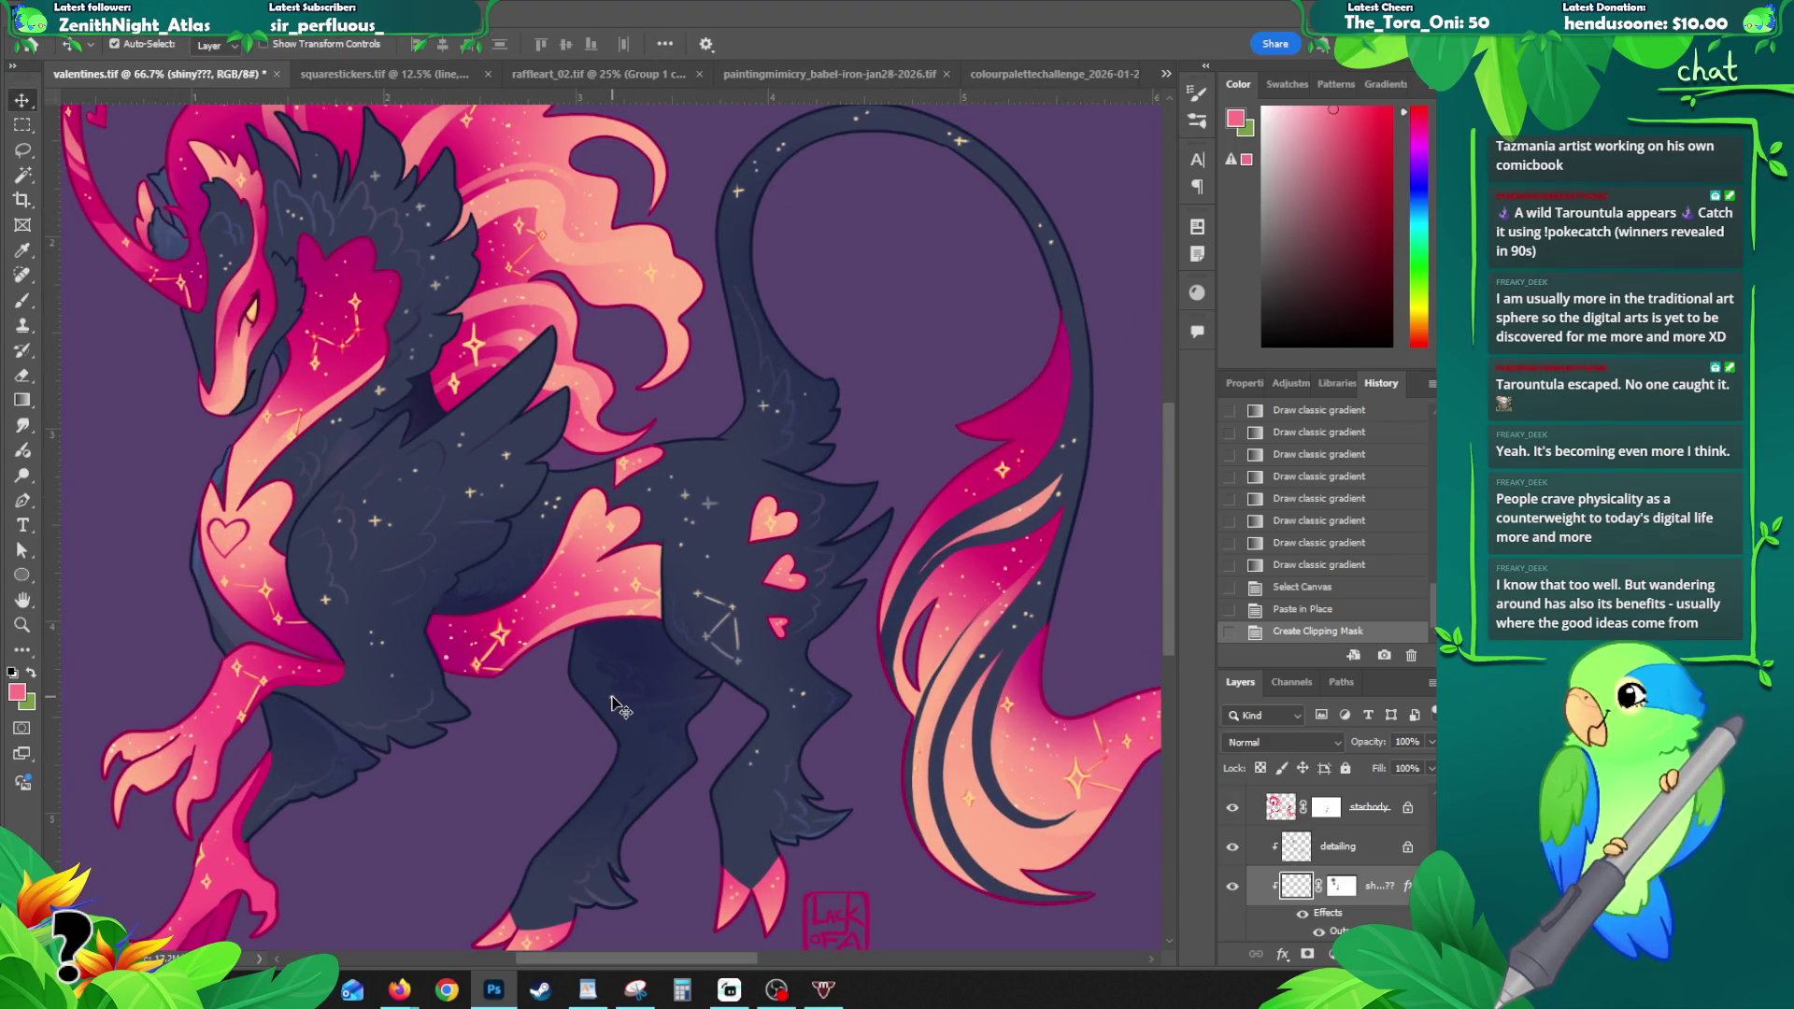
pyautogui.press('z')
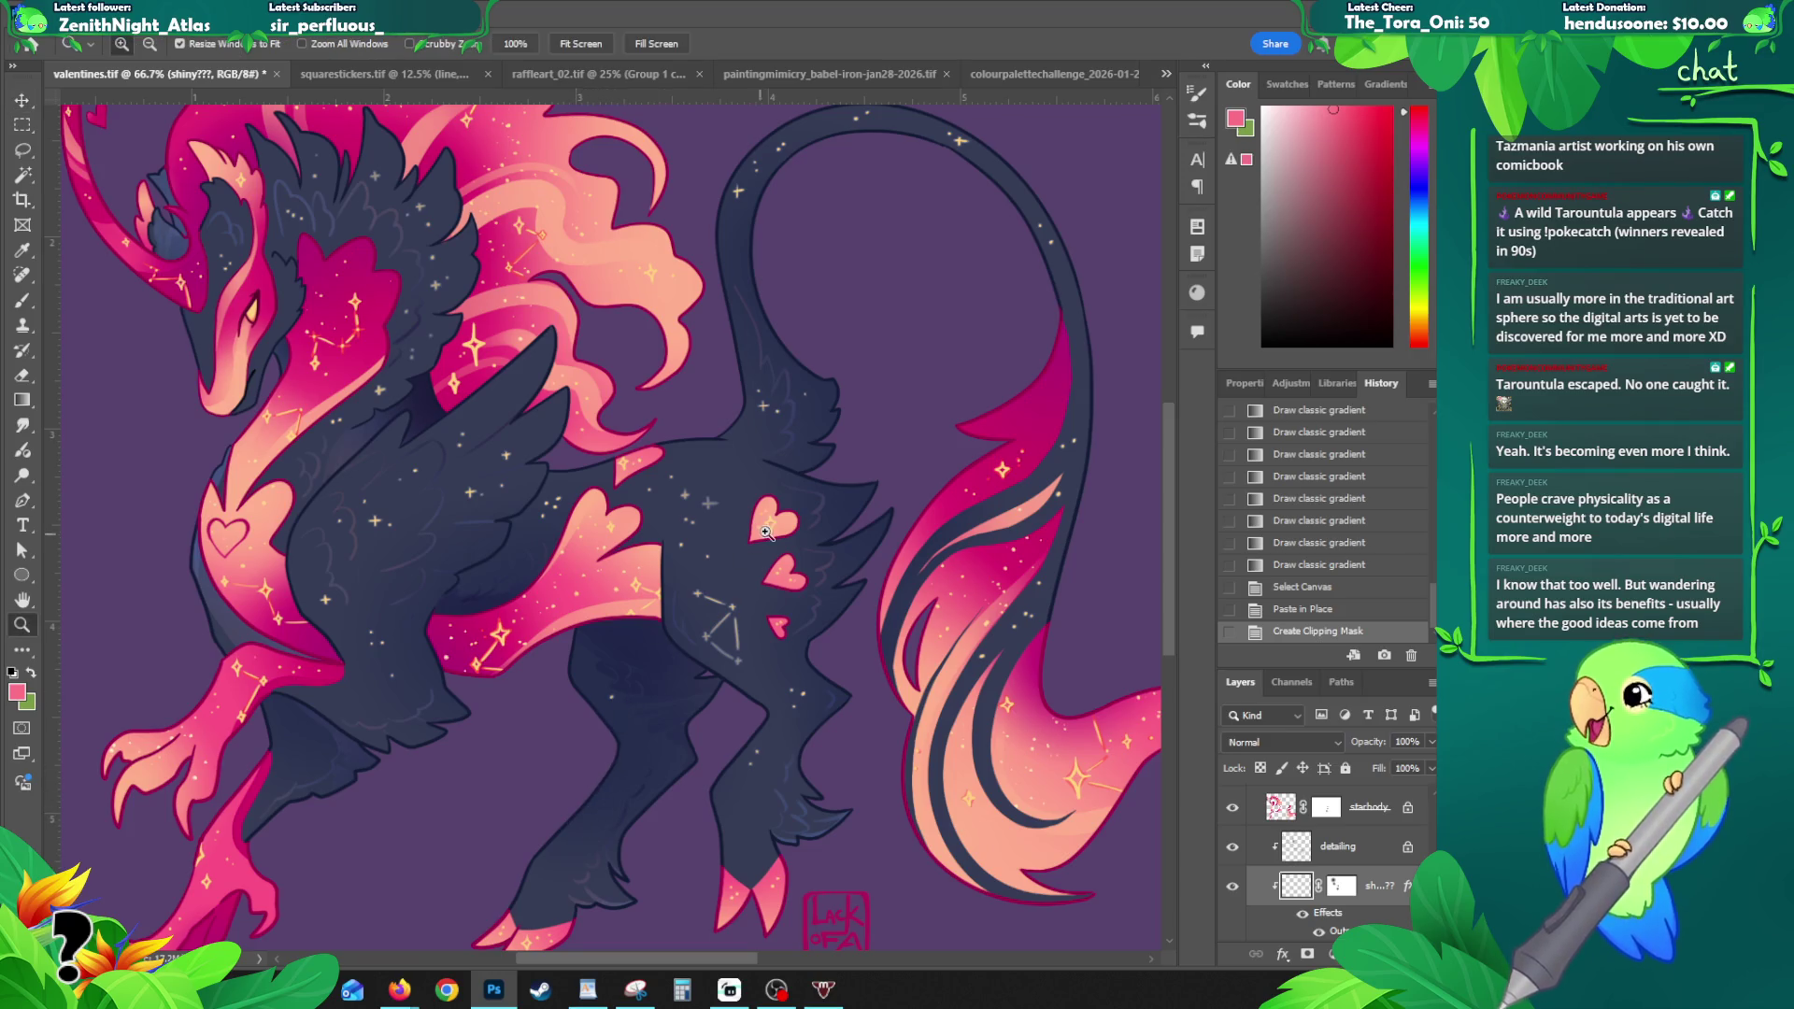
pyautogui.click(657, 706)
pyautogui.press('b')
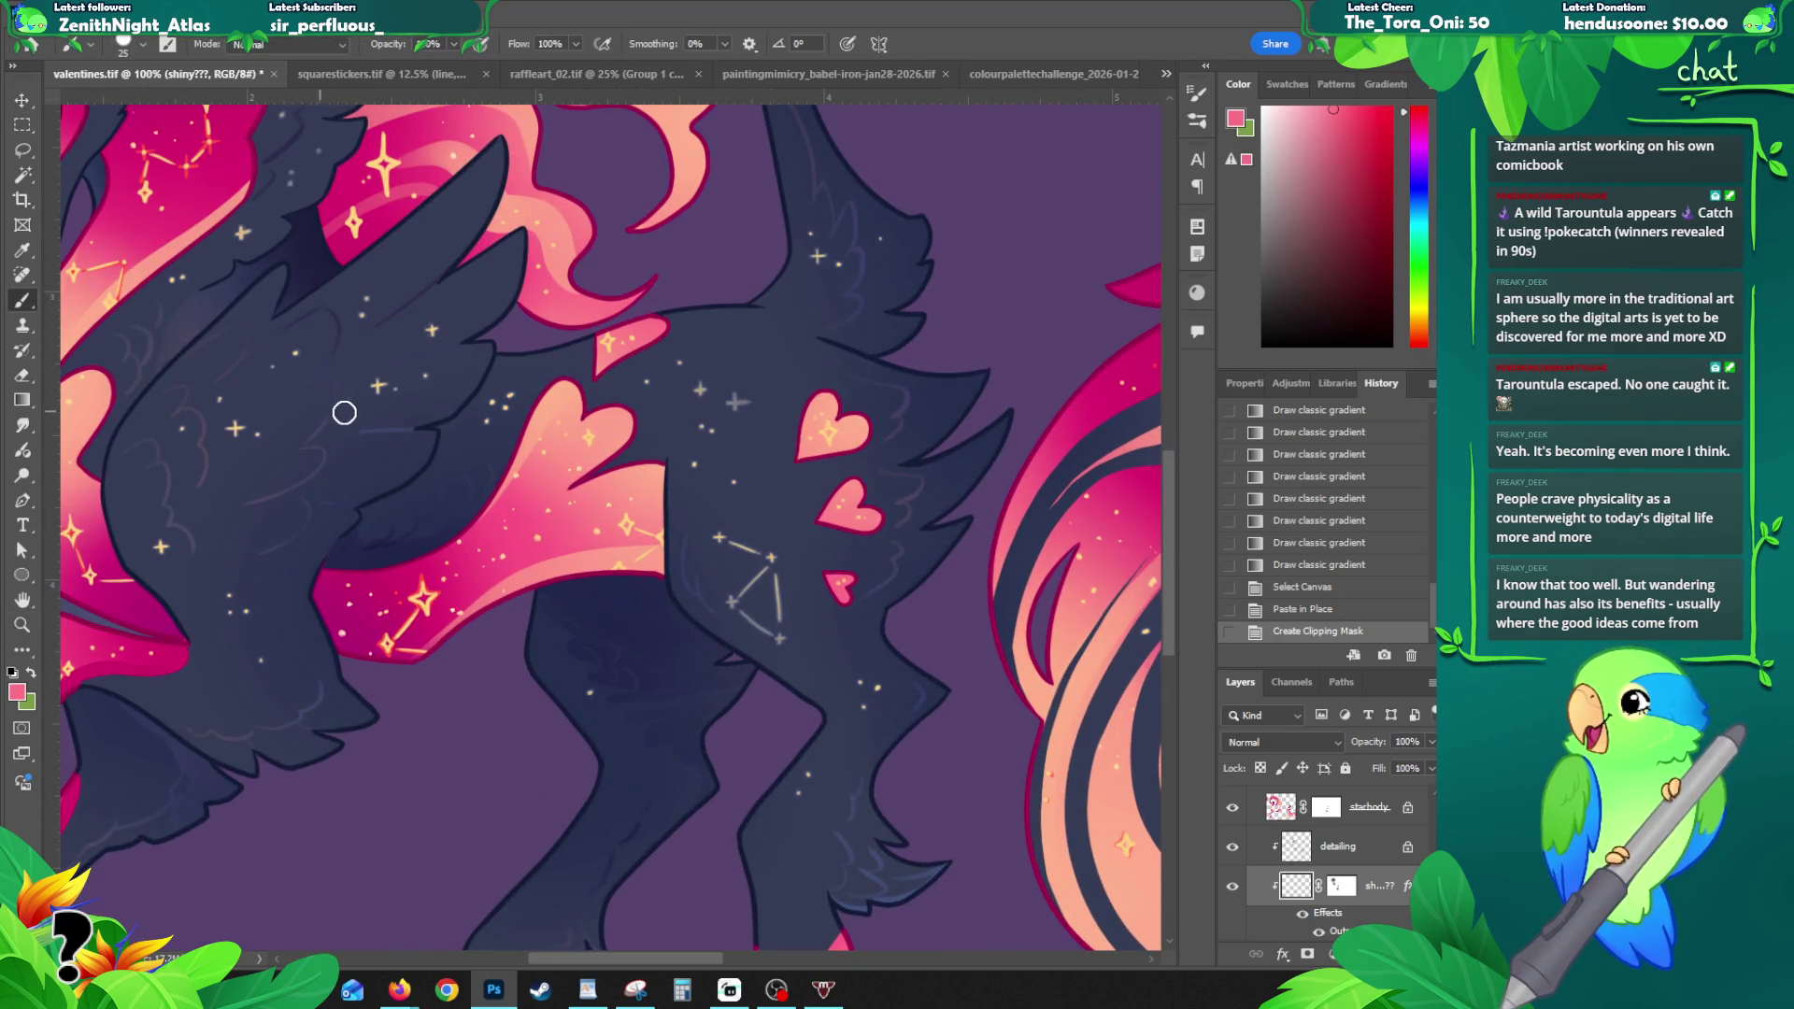
pyautogui.keyDown('alt'); pyautogui.click(379, 385); pyautogui.keyUp('alt')
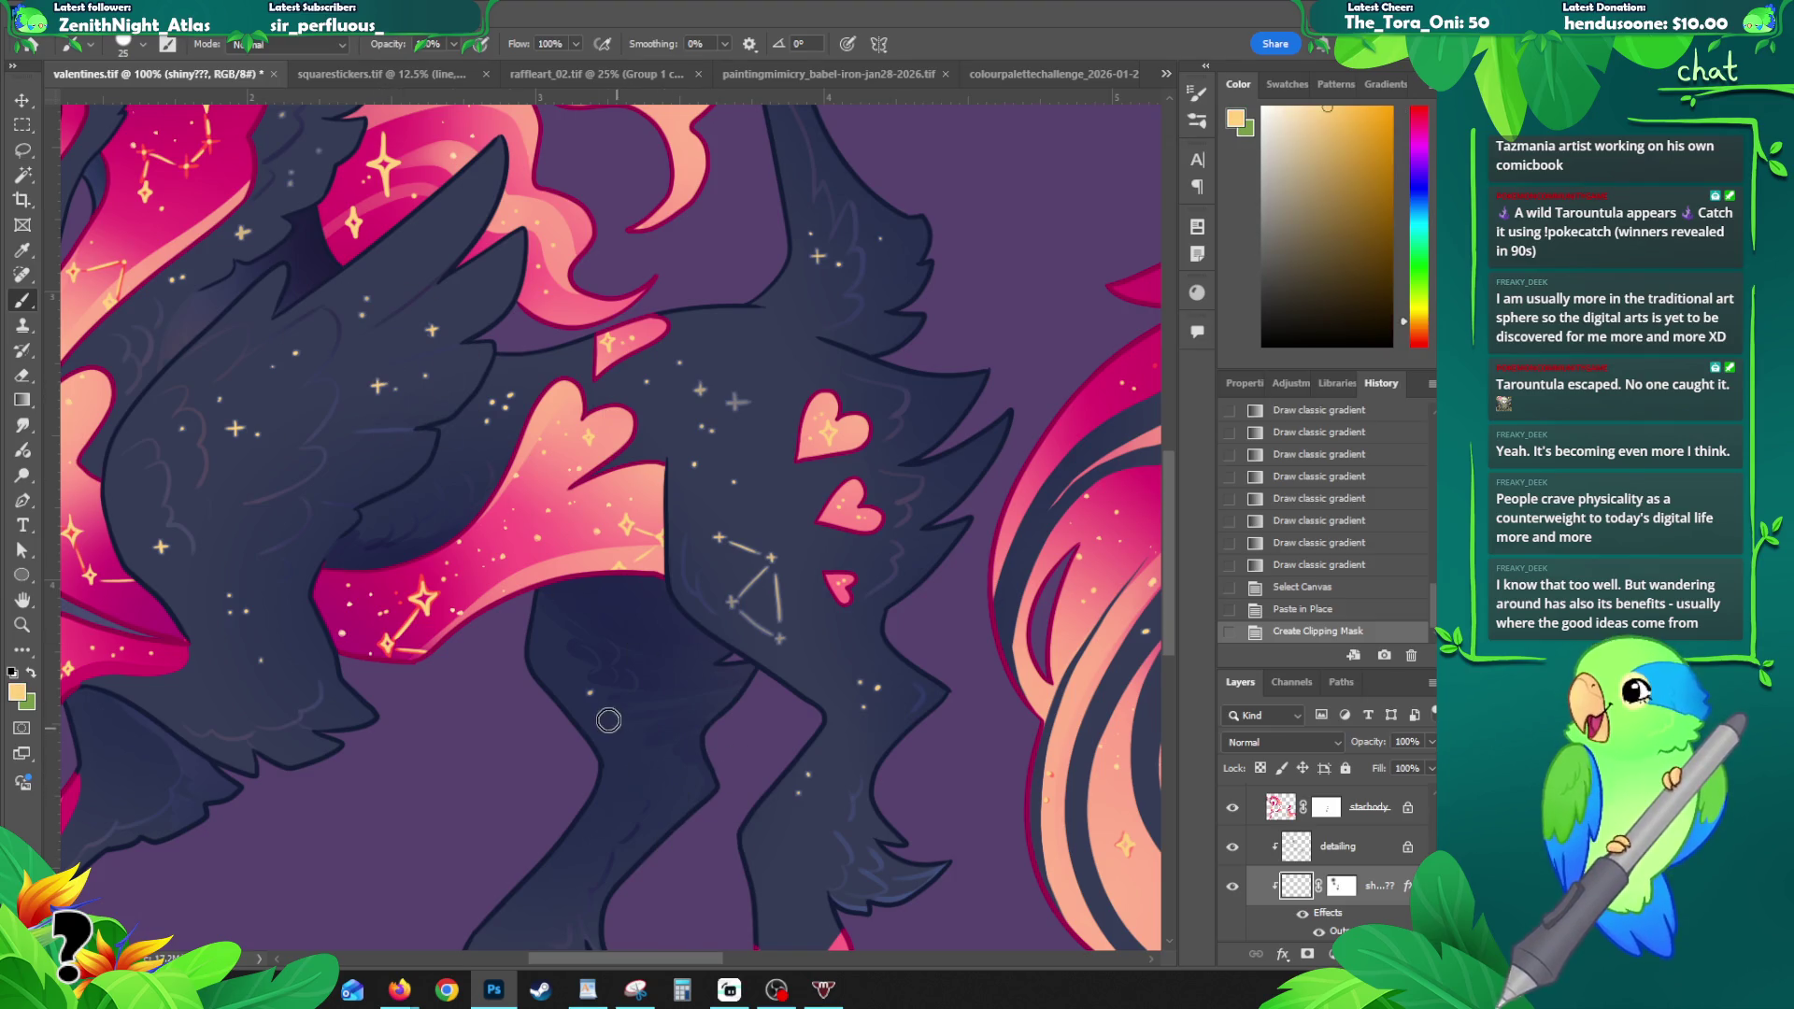
pyautogui.press('[')
pyautogui.press('[')
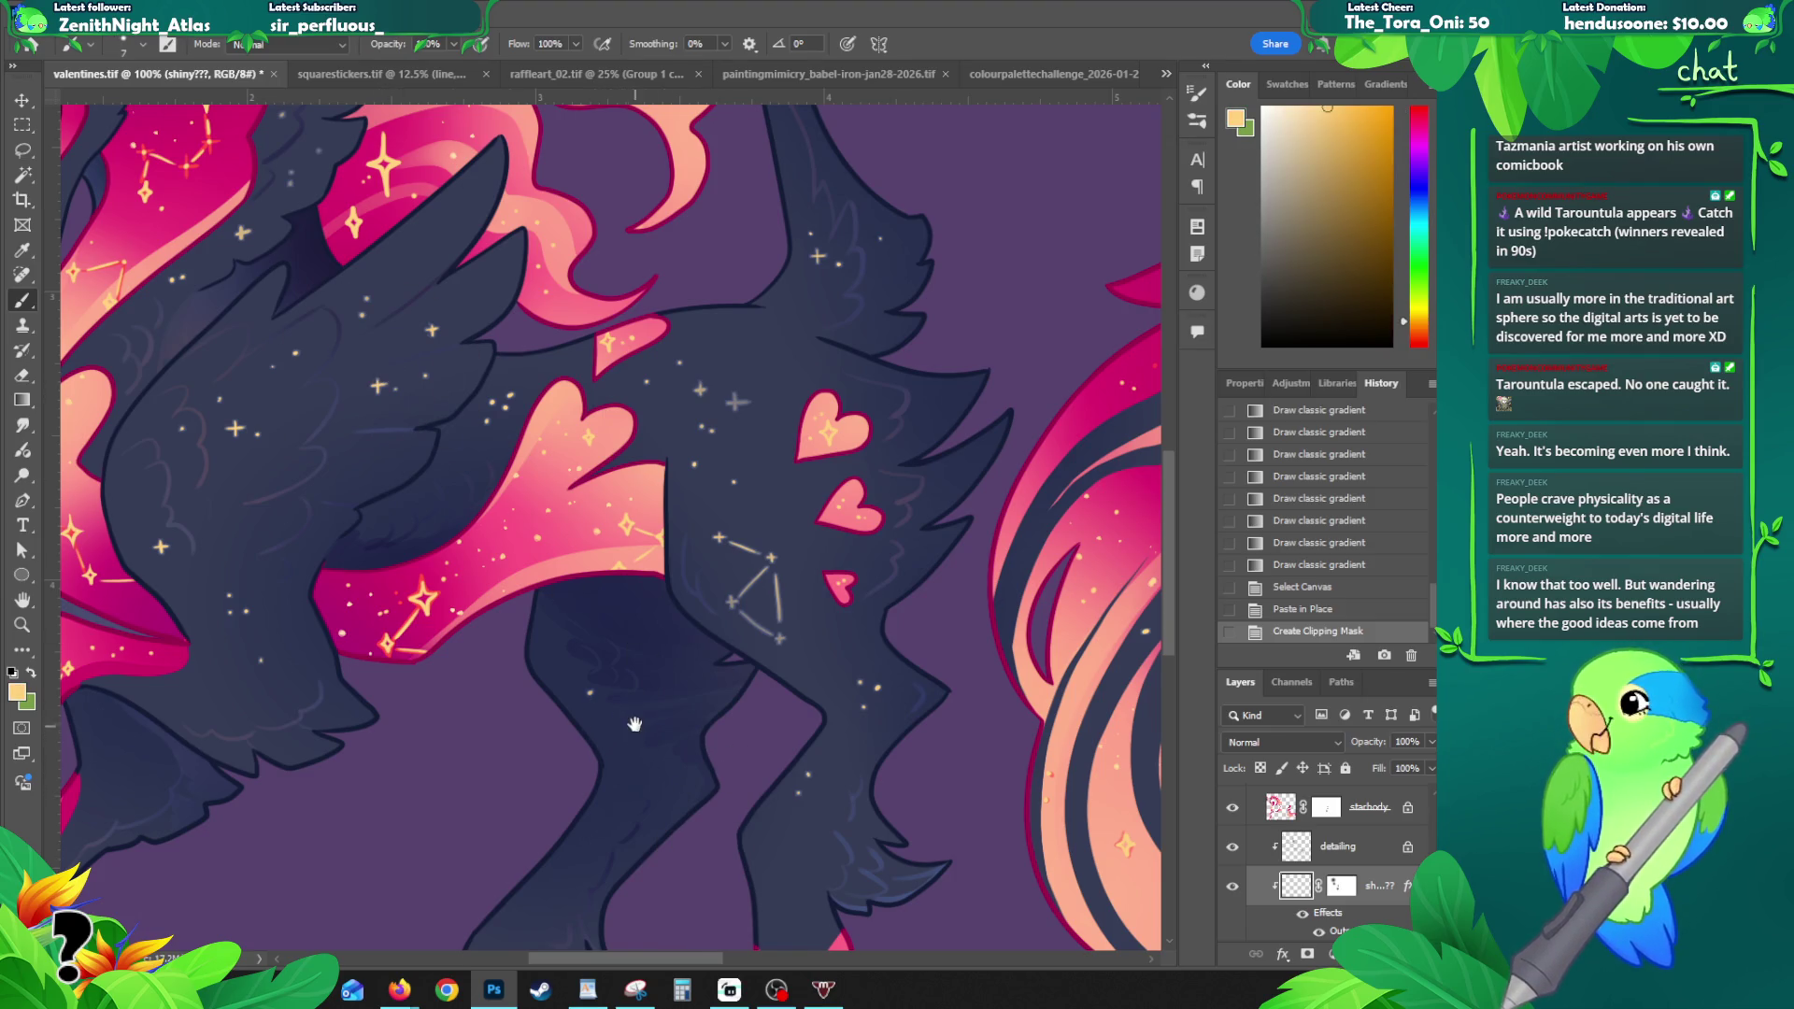
# - Dot several small peach stars onto the dark creature's leg
pyautogui.moveTo(634, 724); pyautogui.dragTo(712, 494)
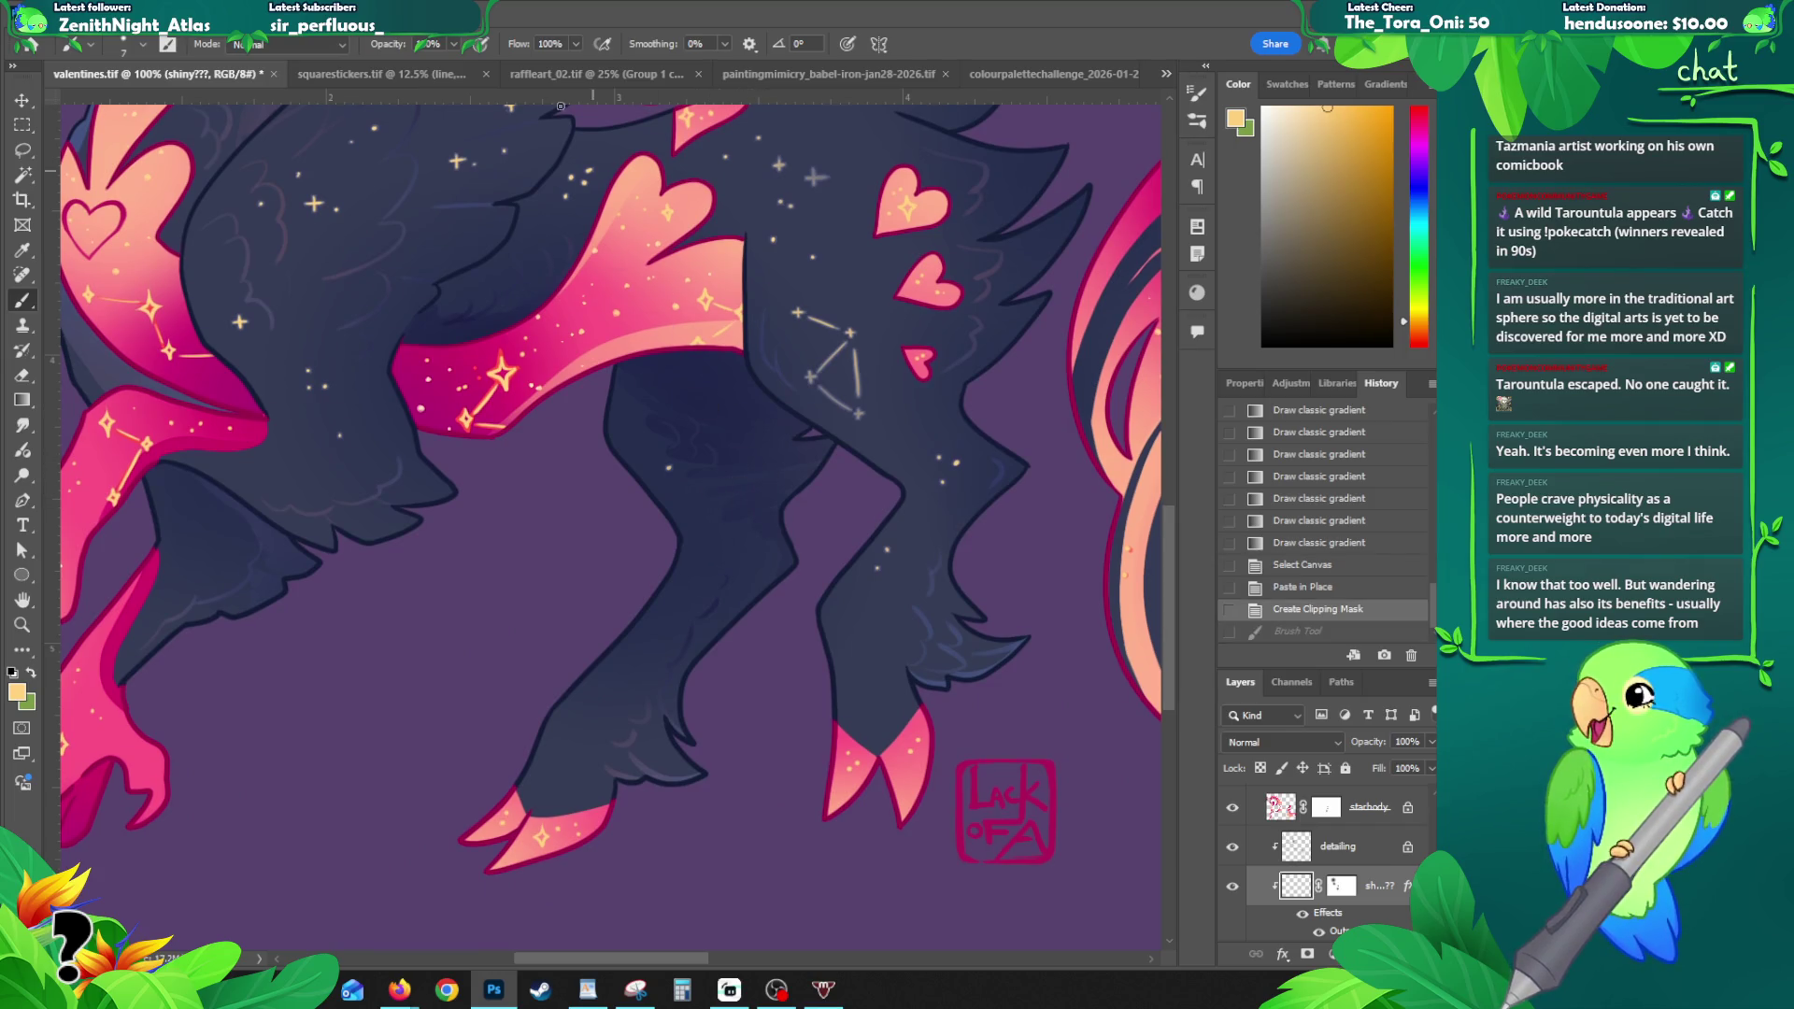
pyautogui.hotkey('ctrl', 'z')
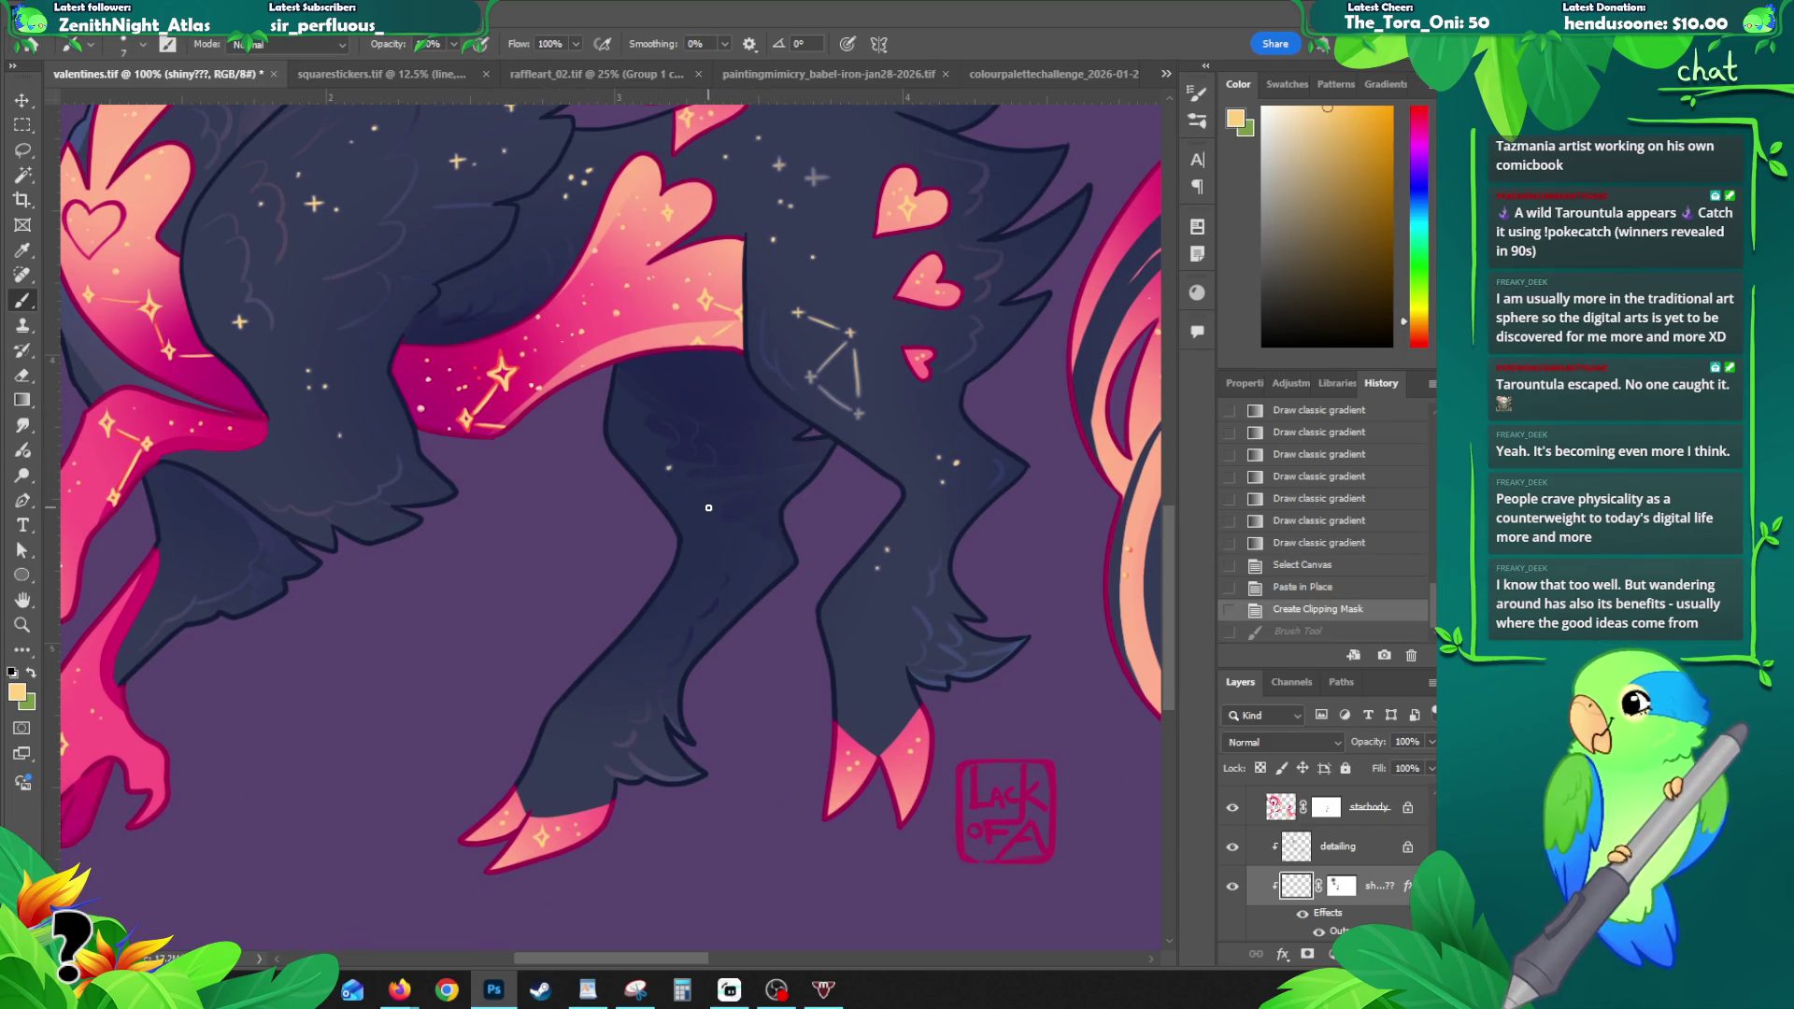
pyautogui.click(713, 505)
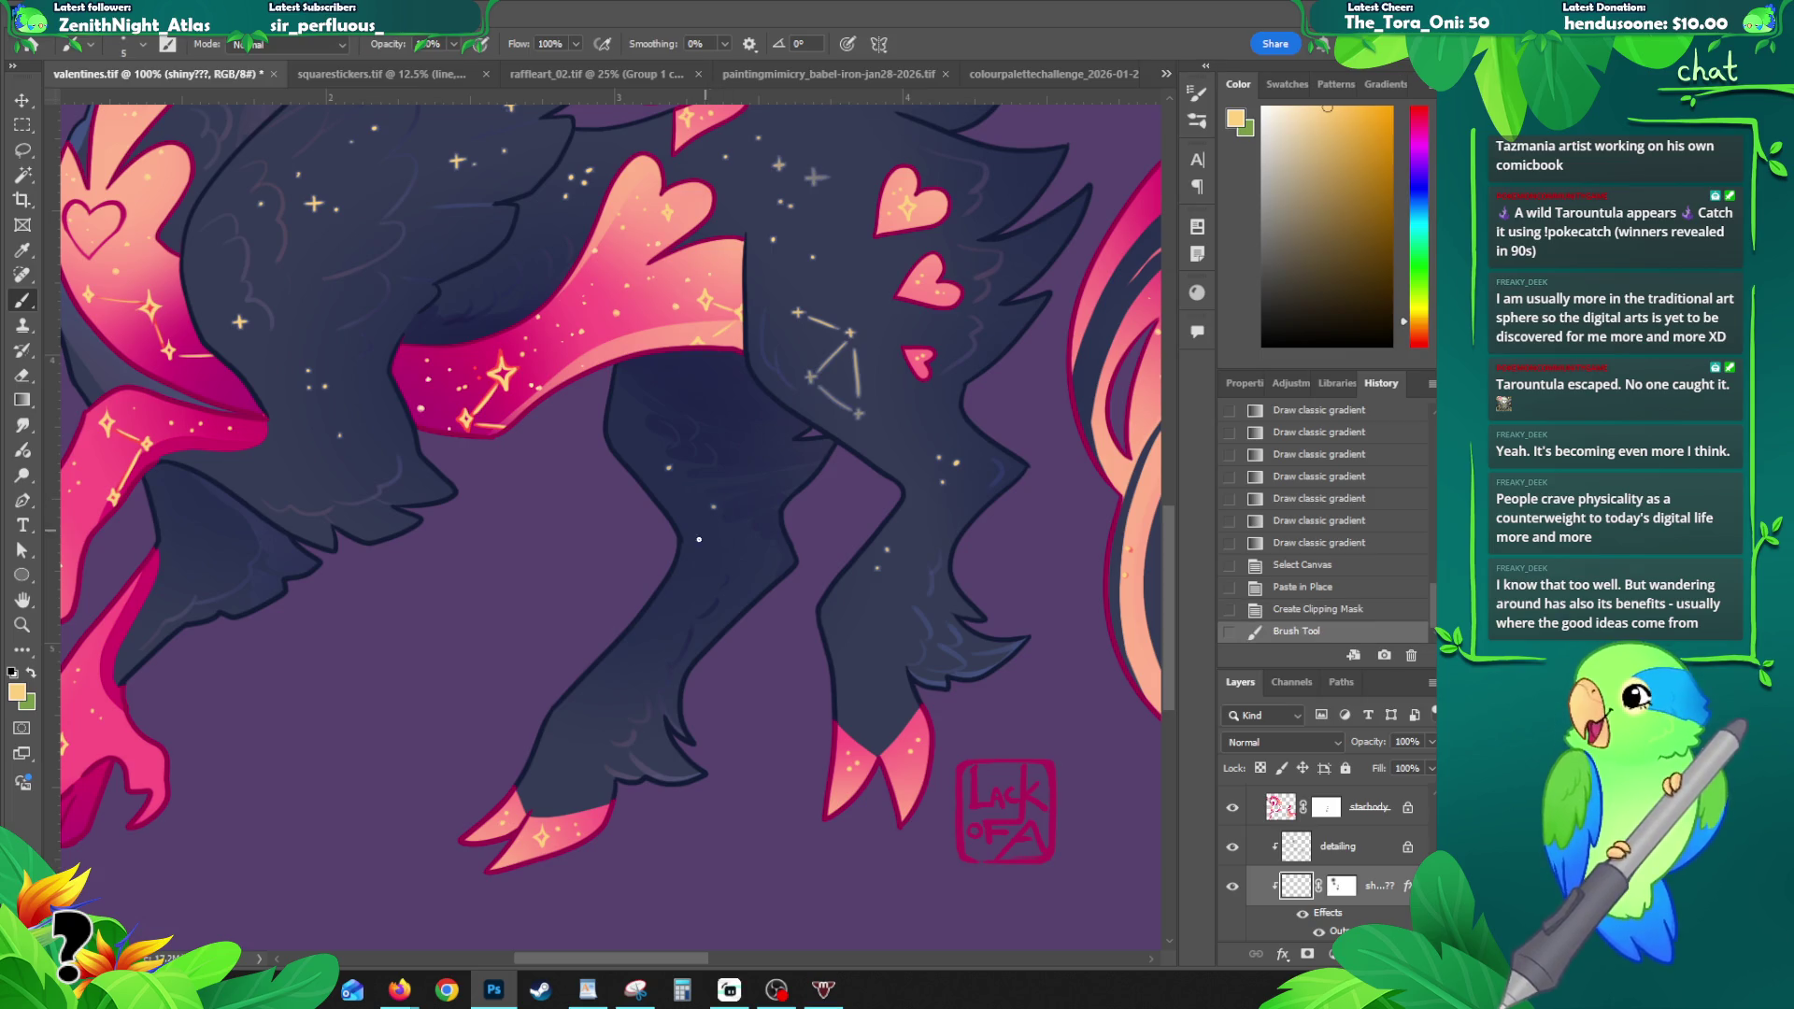
pyautogui.click(691, 563)
pyautogui.click(739, 544)
pyautogui.hotkey('ctrl', 'z')
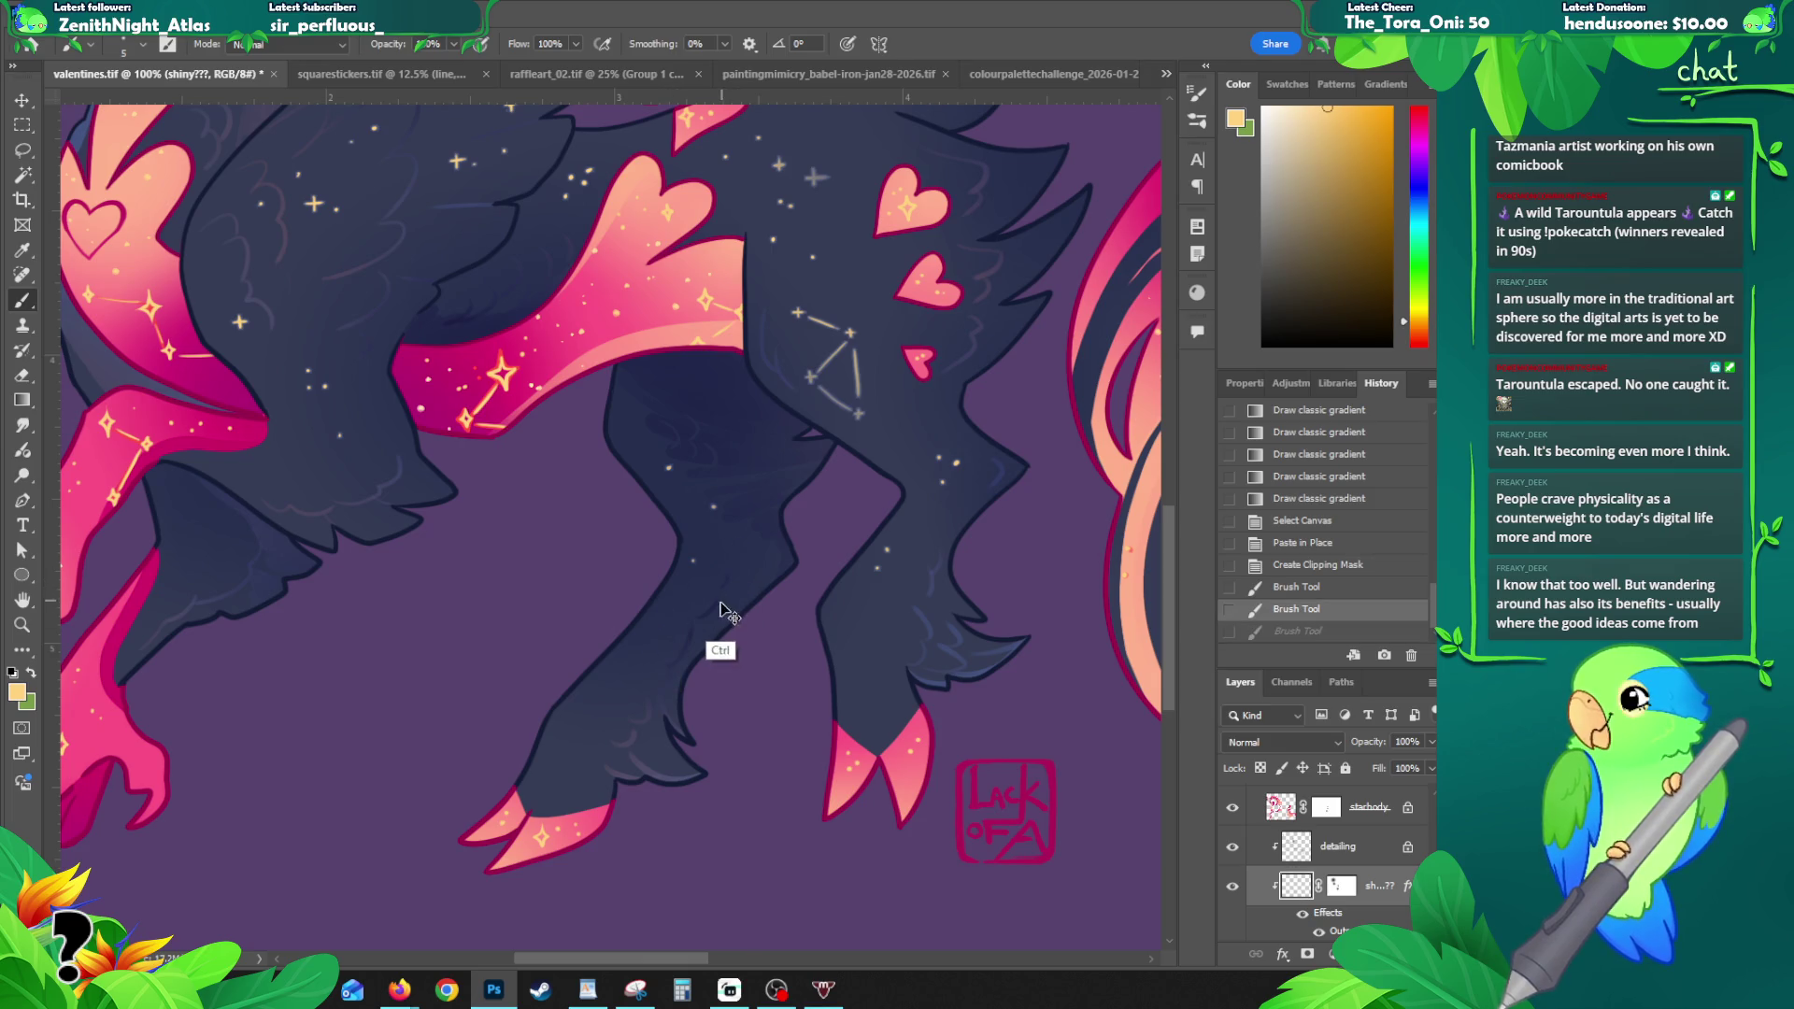
pyautogui.click(723, 582)
pyautogui.click(732, 596)
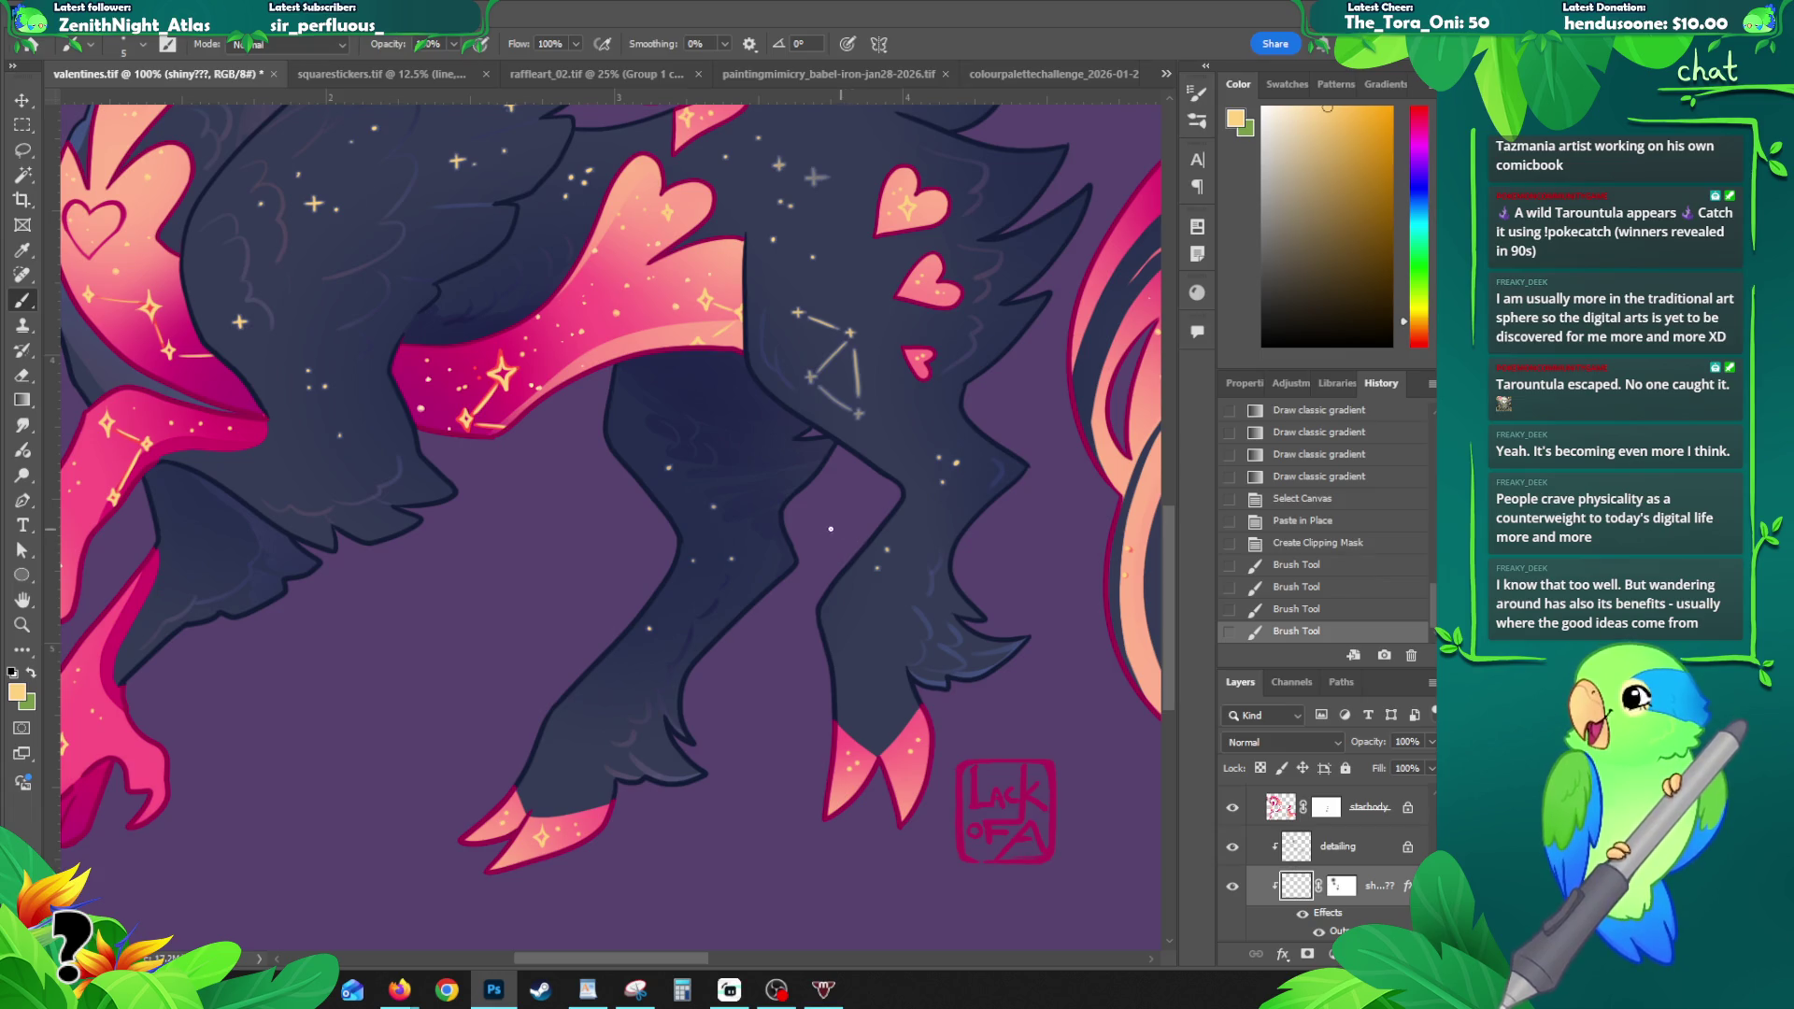
# - Show the cream WHITE group and hide the BLACK group
pyautogui.scroll(5, 1262, 823)
pyautogui.click(1253, 875)
pyautogui.click(1233, 898)
pyautogui.click(1232, 876)
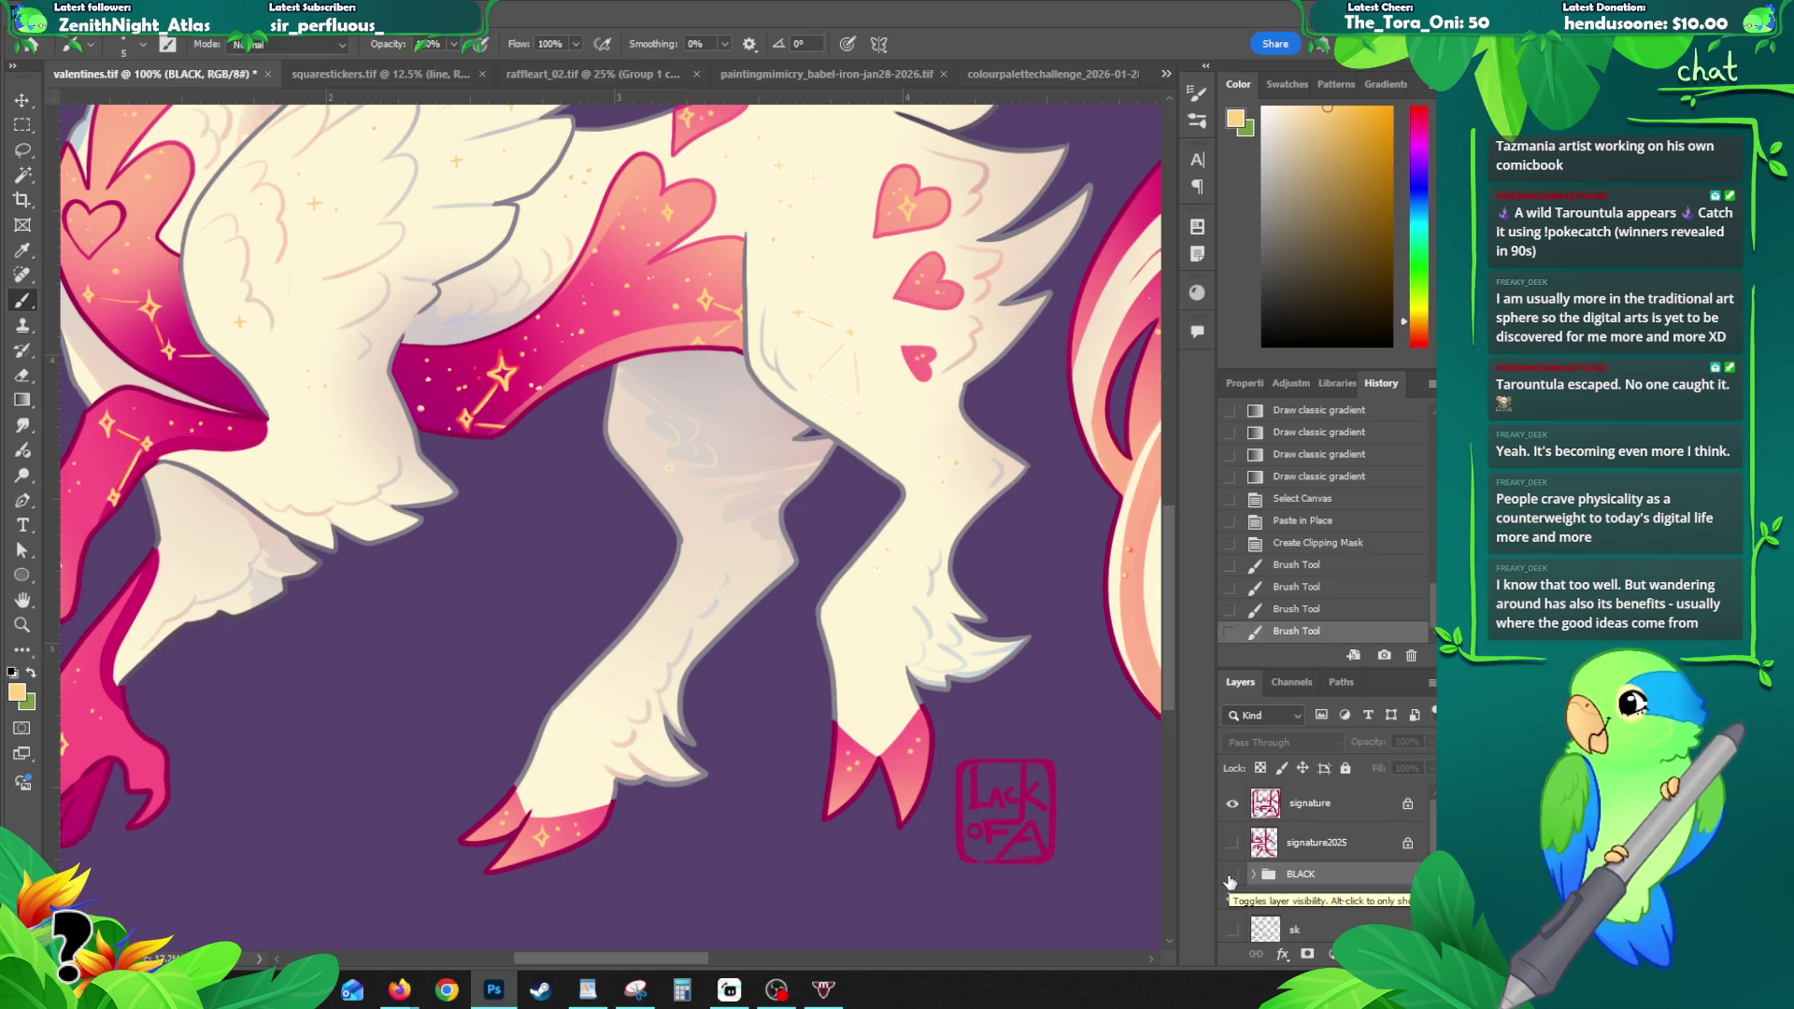
# - Turn the BLACK group back on and zoom out to see both creatures
pyautogui.click(1232, 876)
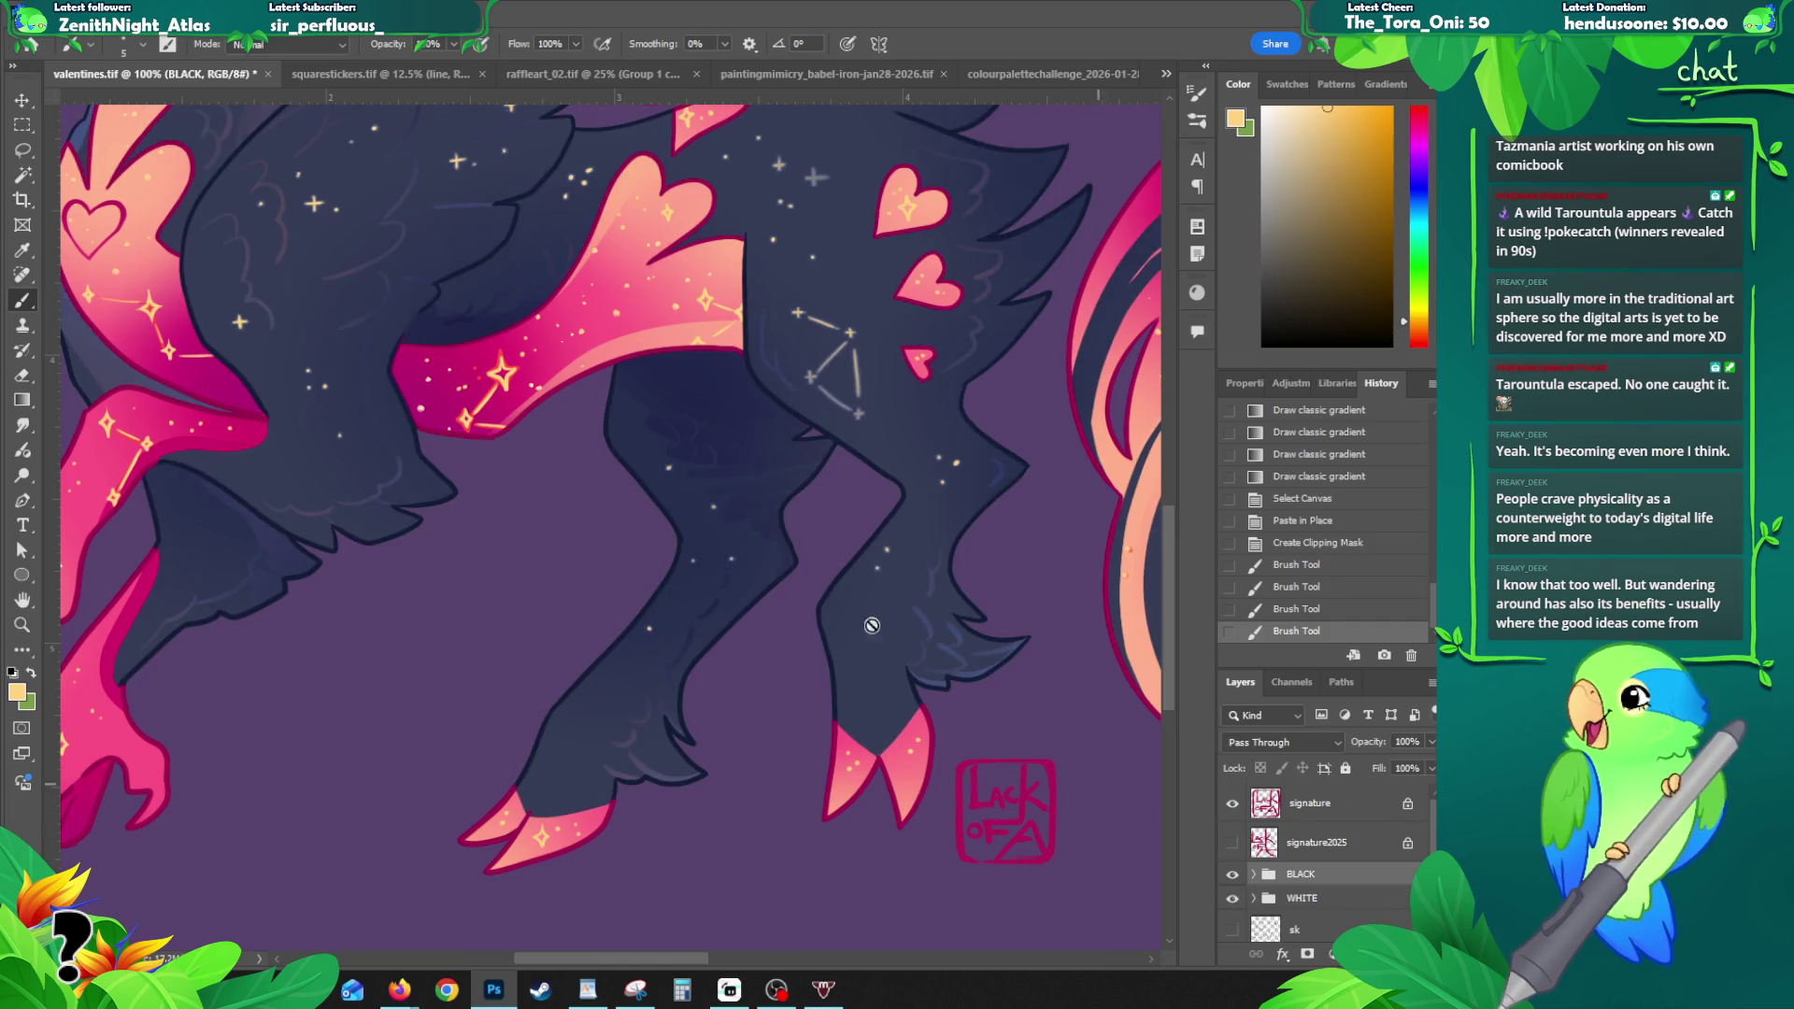
pyautogui.press('z')
pyautogui.keyDown('alt'); pyautogui.click(692, 482); pyautogui.keyUp('alt')
pyautogui.keyDown('alt'); pyautogui.click(655, 467); pyautogui.keyUp('alt')
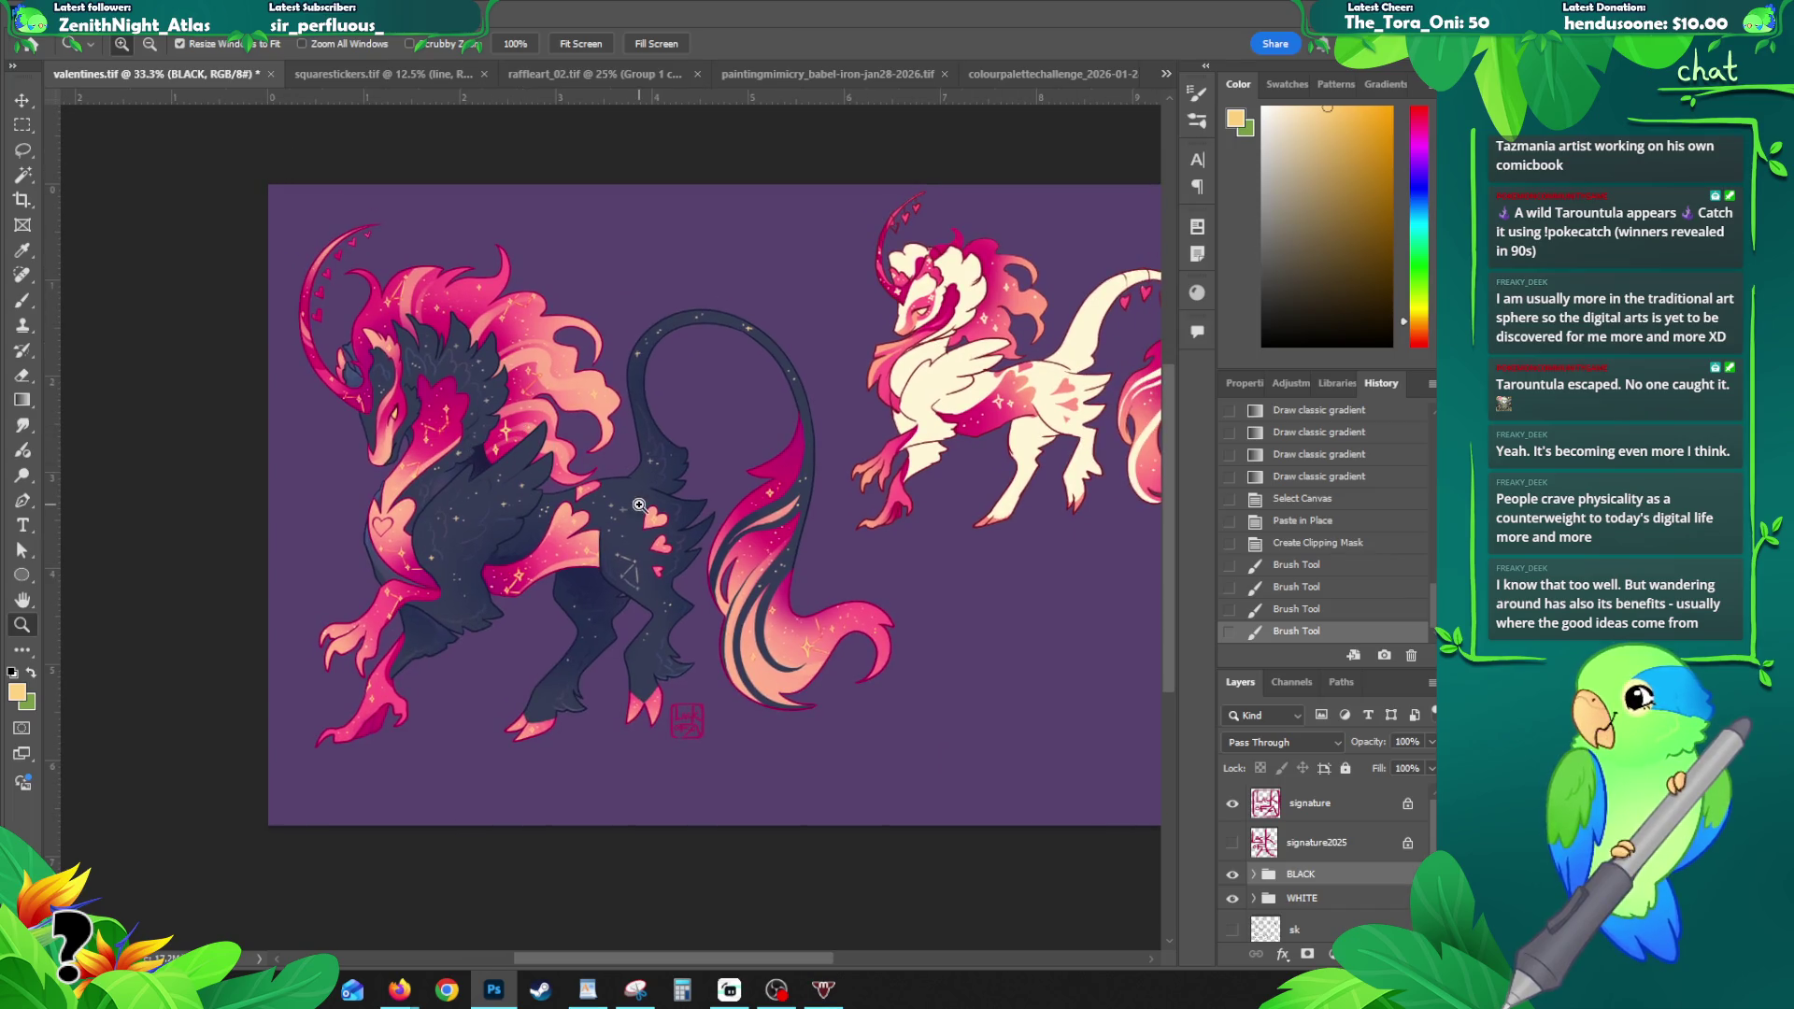
pyautogui.click(1232, 875)
pyautogui.click(1232, 875)
# - With the WHITE group active, lasso an area around the rear hind leg
pyautogui.click(1296, 906)
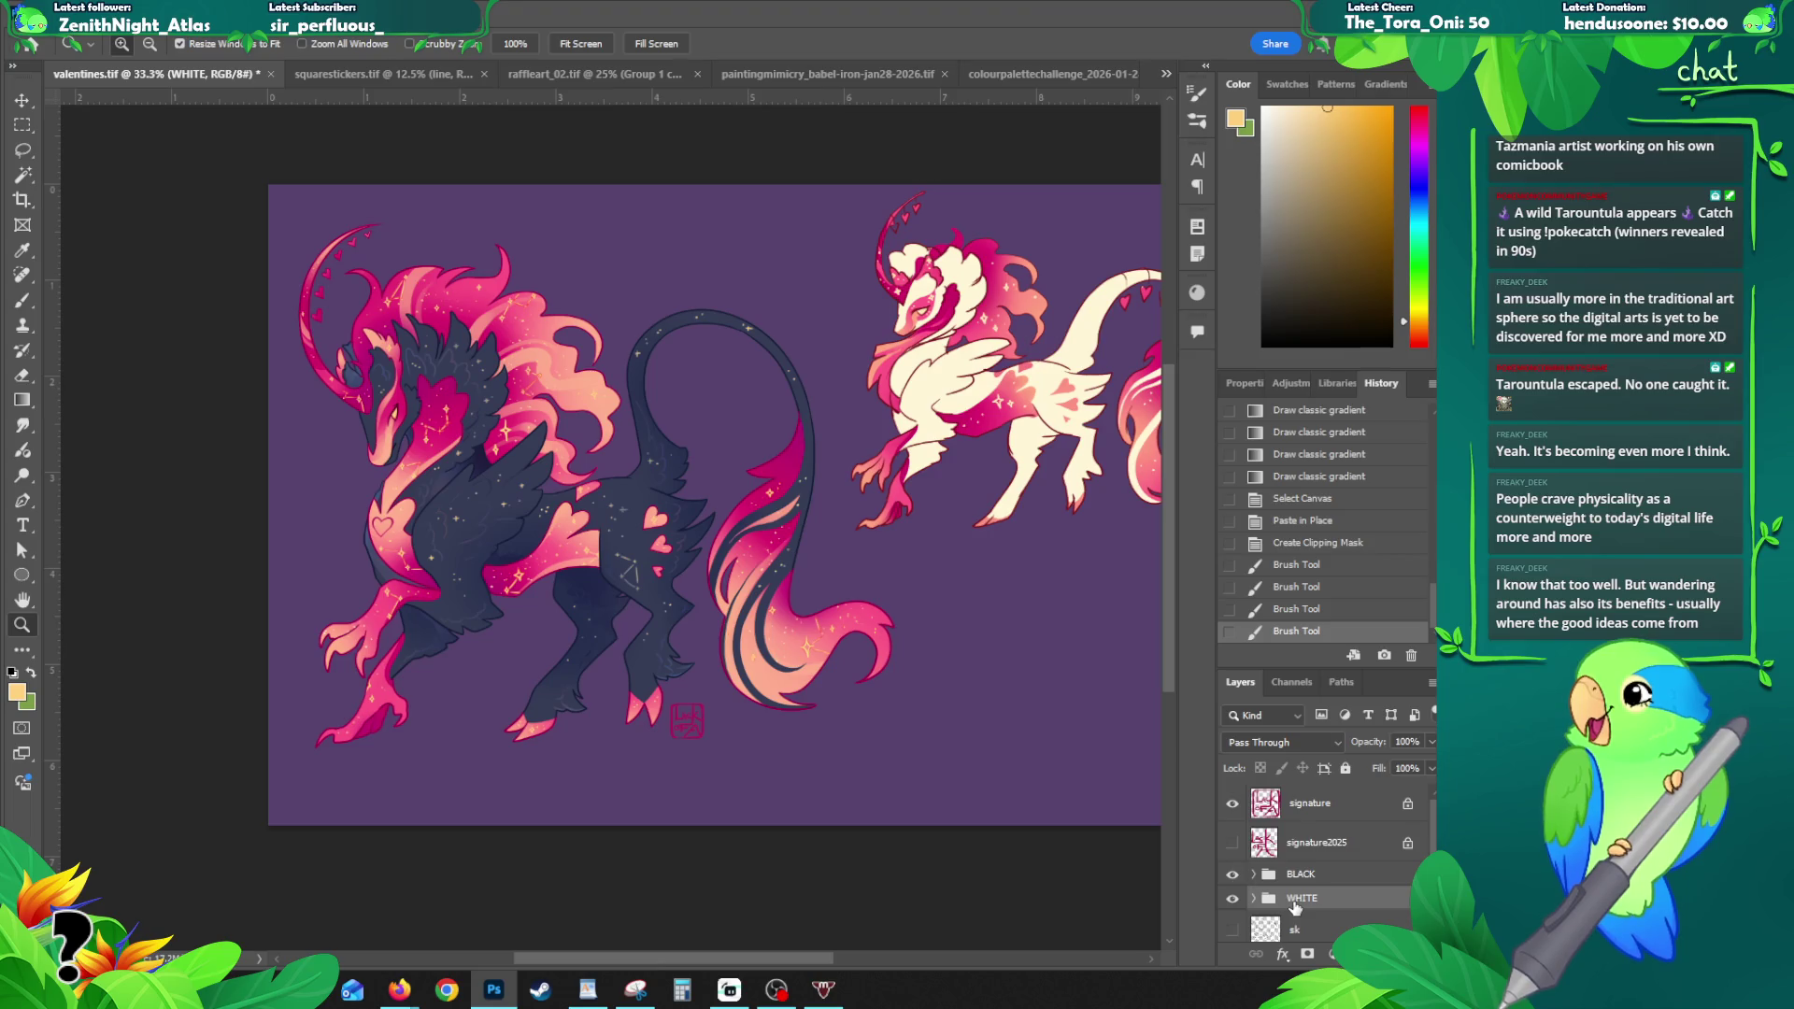
pyautogui.click(614, 638)
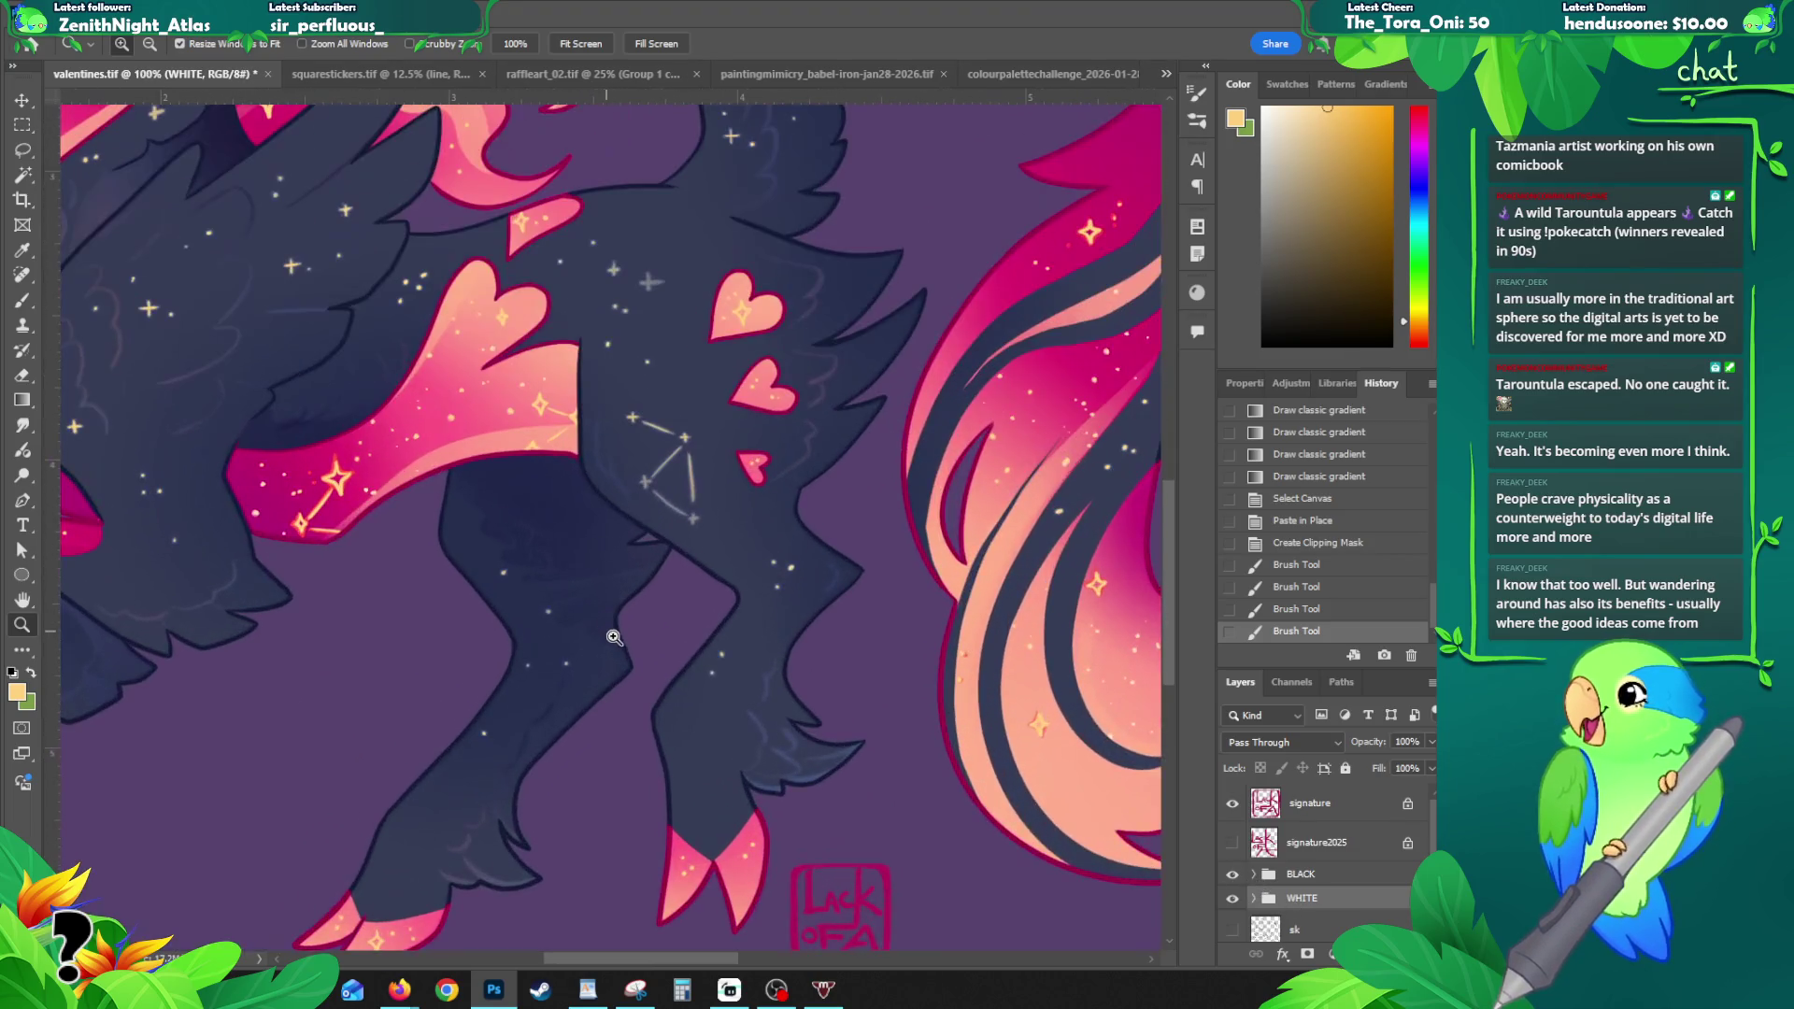
pyautogui.press('l')
pyautogui.moveTo(614, 638)
pyautogui.mouseDown()
pyautogui.moveTo(542, 592)
pyautogui.moveTo(575, 758)
pyautogui.moveTo(617, 643)
pyautogui.mouseUp()
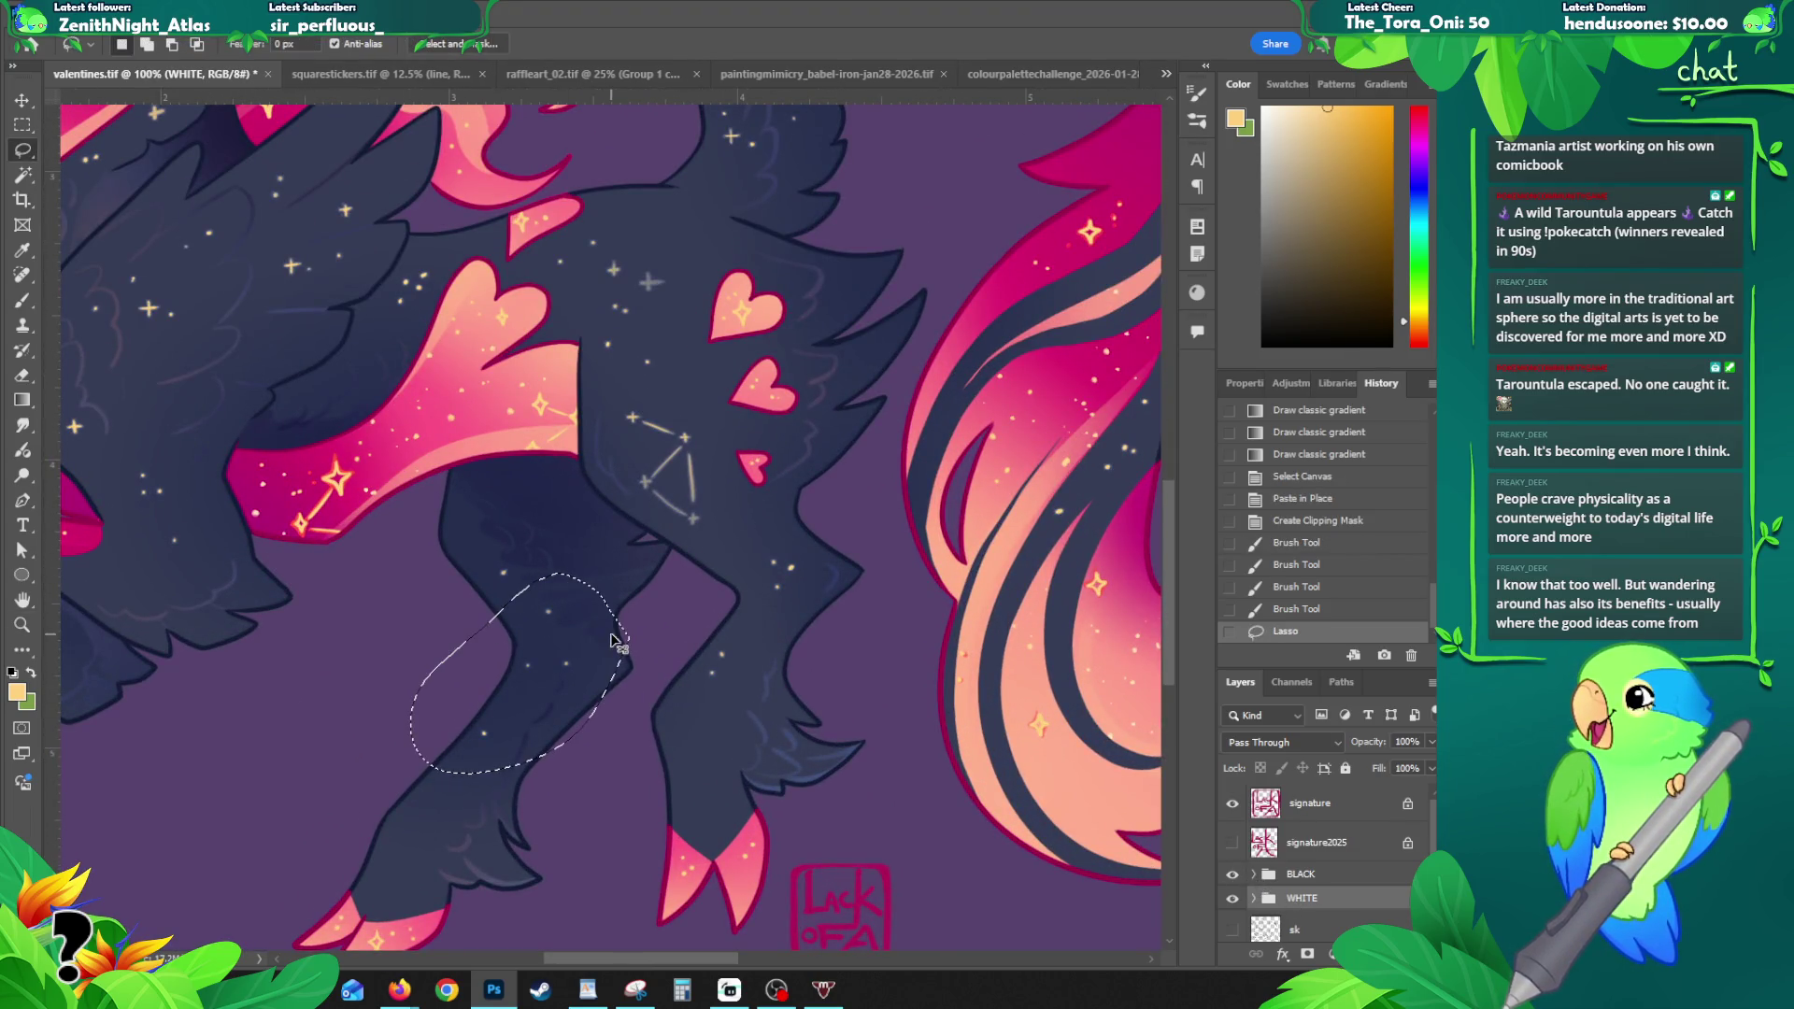
# - Attempt to copy the leg area, dismiss the copy error, and check the WHITE group's star layers
pyautogui.hotkey('ctrl', 'c')
pyautogui.click(696, 377)
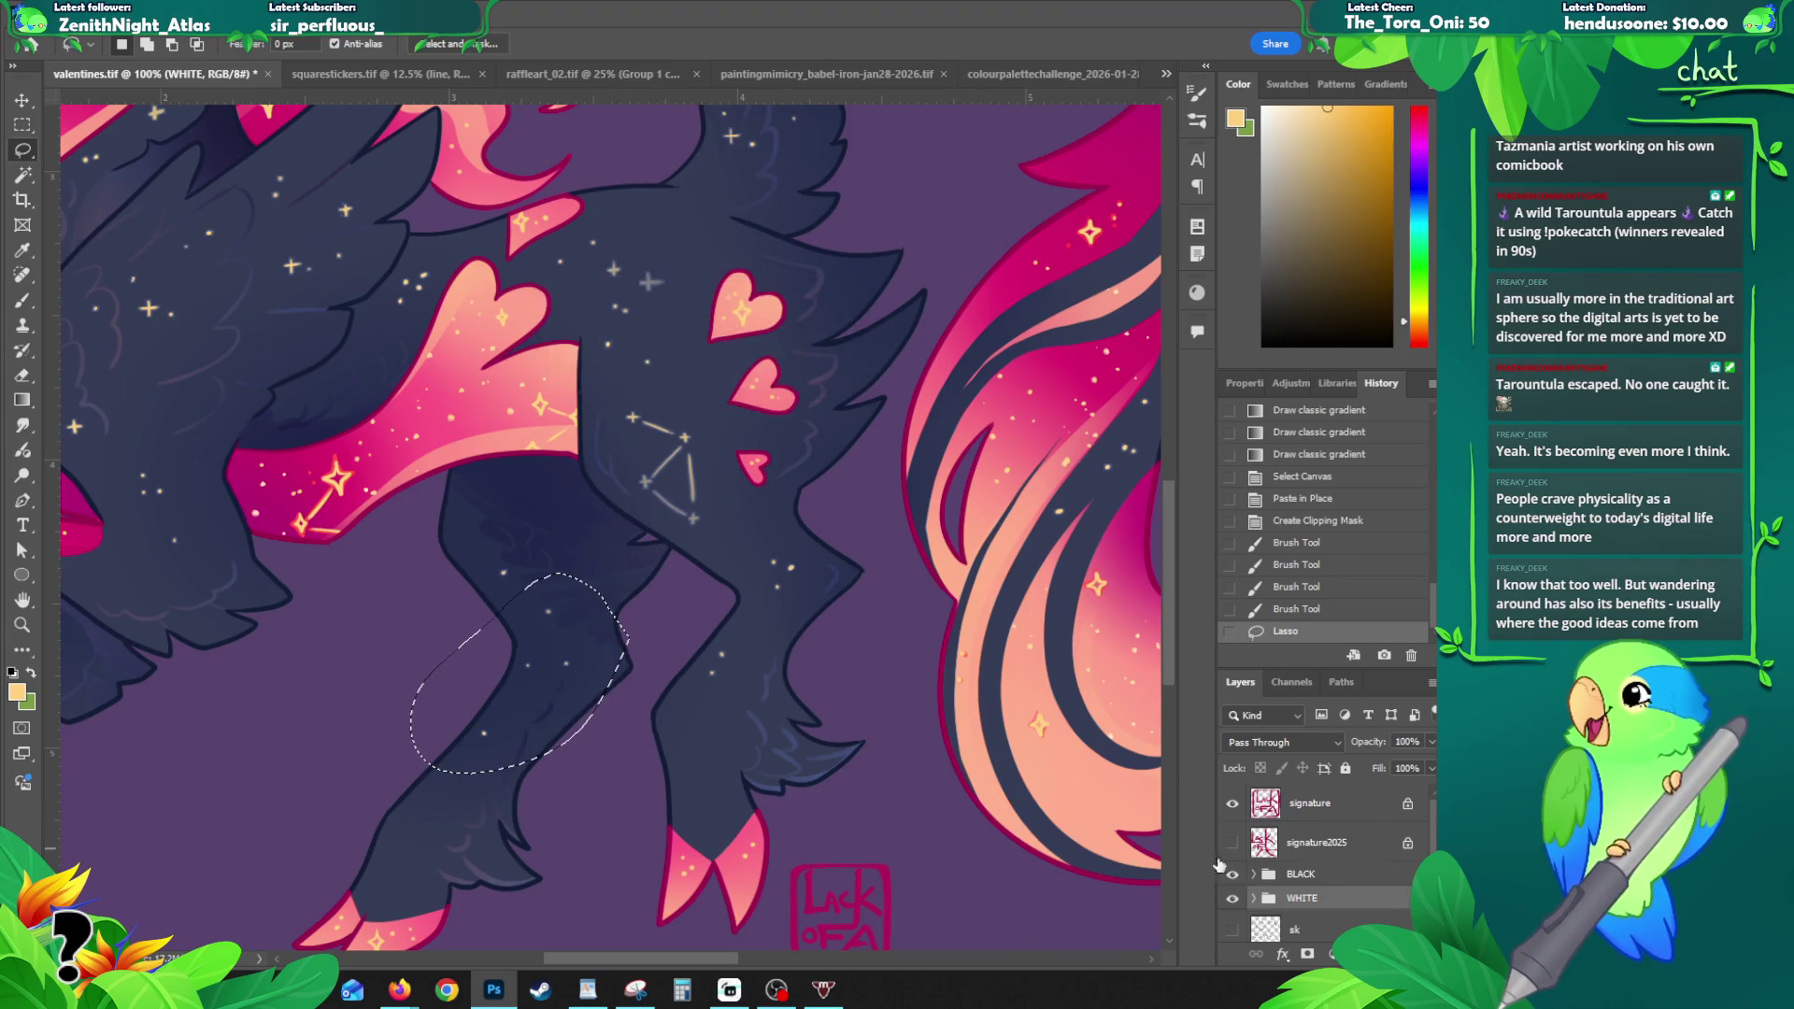
pyautogui.click(1253, 898)
pyautogui.scroll(-3, 1303, 893)
pyautogui.scroll(-5, 1309, 891)
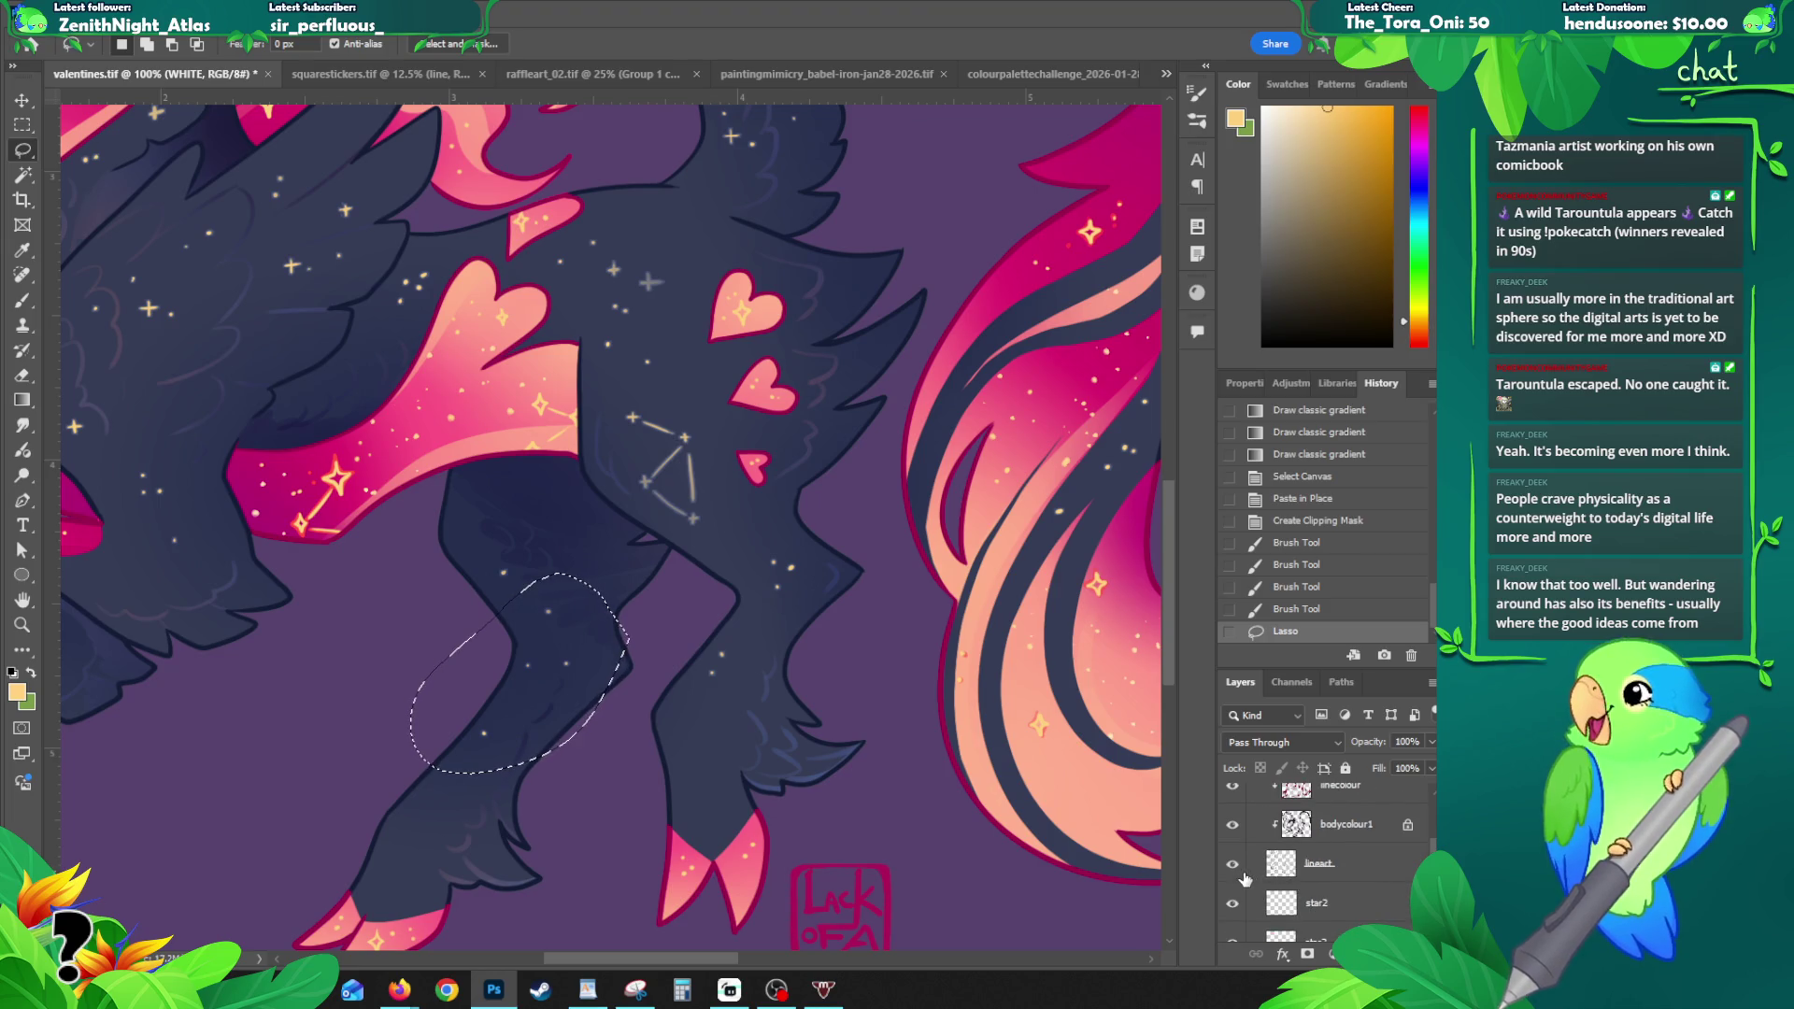
pyautogui.scroll(-2, 1246, 879)
pyautogui.click(1233, 827)
pyautogui.click(1233, 827)
pyautogui.click(1234, 869)
# - Toggle the lineart, stars and constellation glow layers off and on to check them
pyautogui.scroll(1, 1233, 869)
pyautogui.scroll(3, 1232, 869)
pyautogui.scroll(-2, 1243, 861)
pyautogui.scroll(-1, 1243, 862)
pyautogui.click(1233, 826)
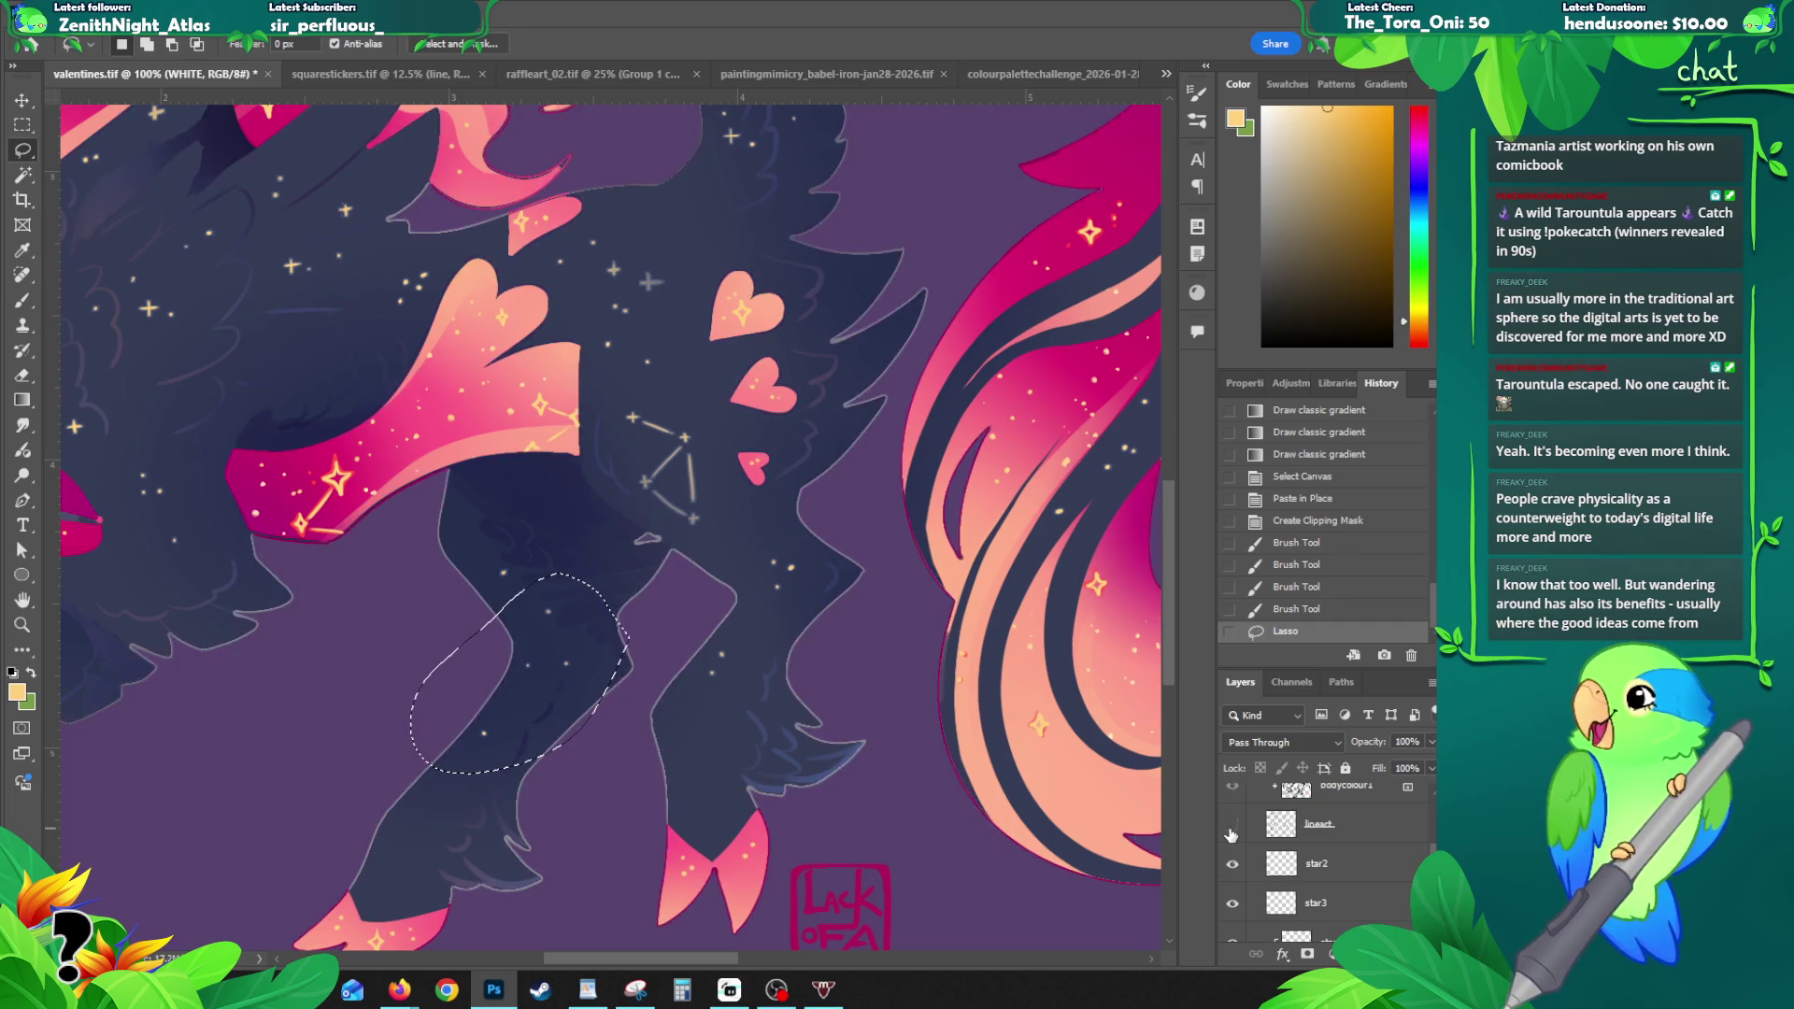
pyautogui.click(1232, 826)
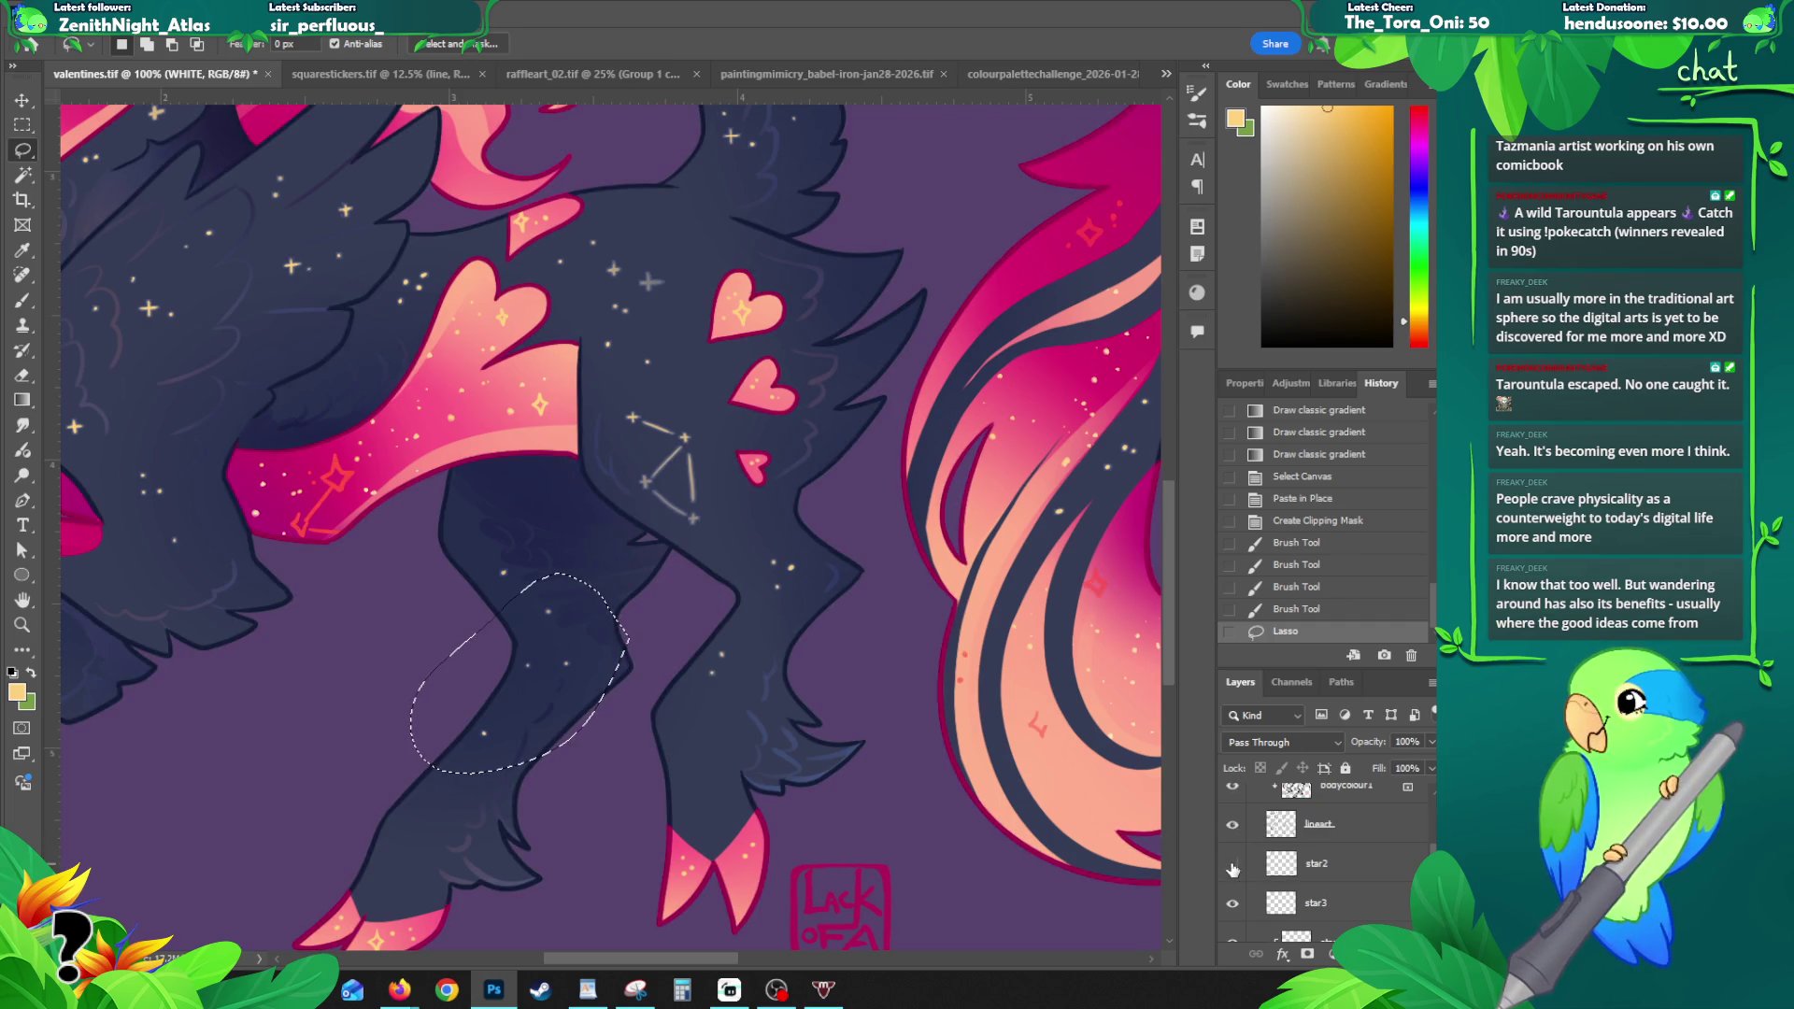
pyautogui.scroll(-2, 1234, 868)
pyautogui.click(1234, 868)
pyautogui.click(1234, 868)
pyautogui.scroll(-4, 1233, 869)
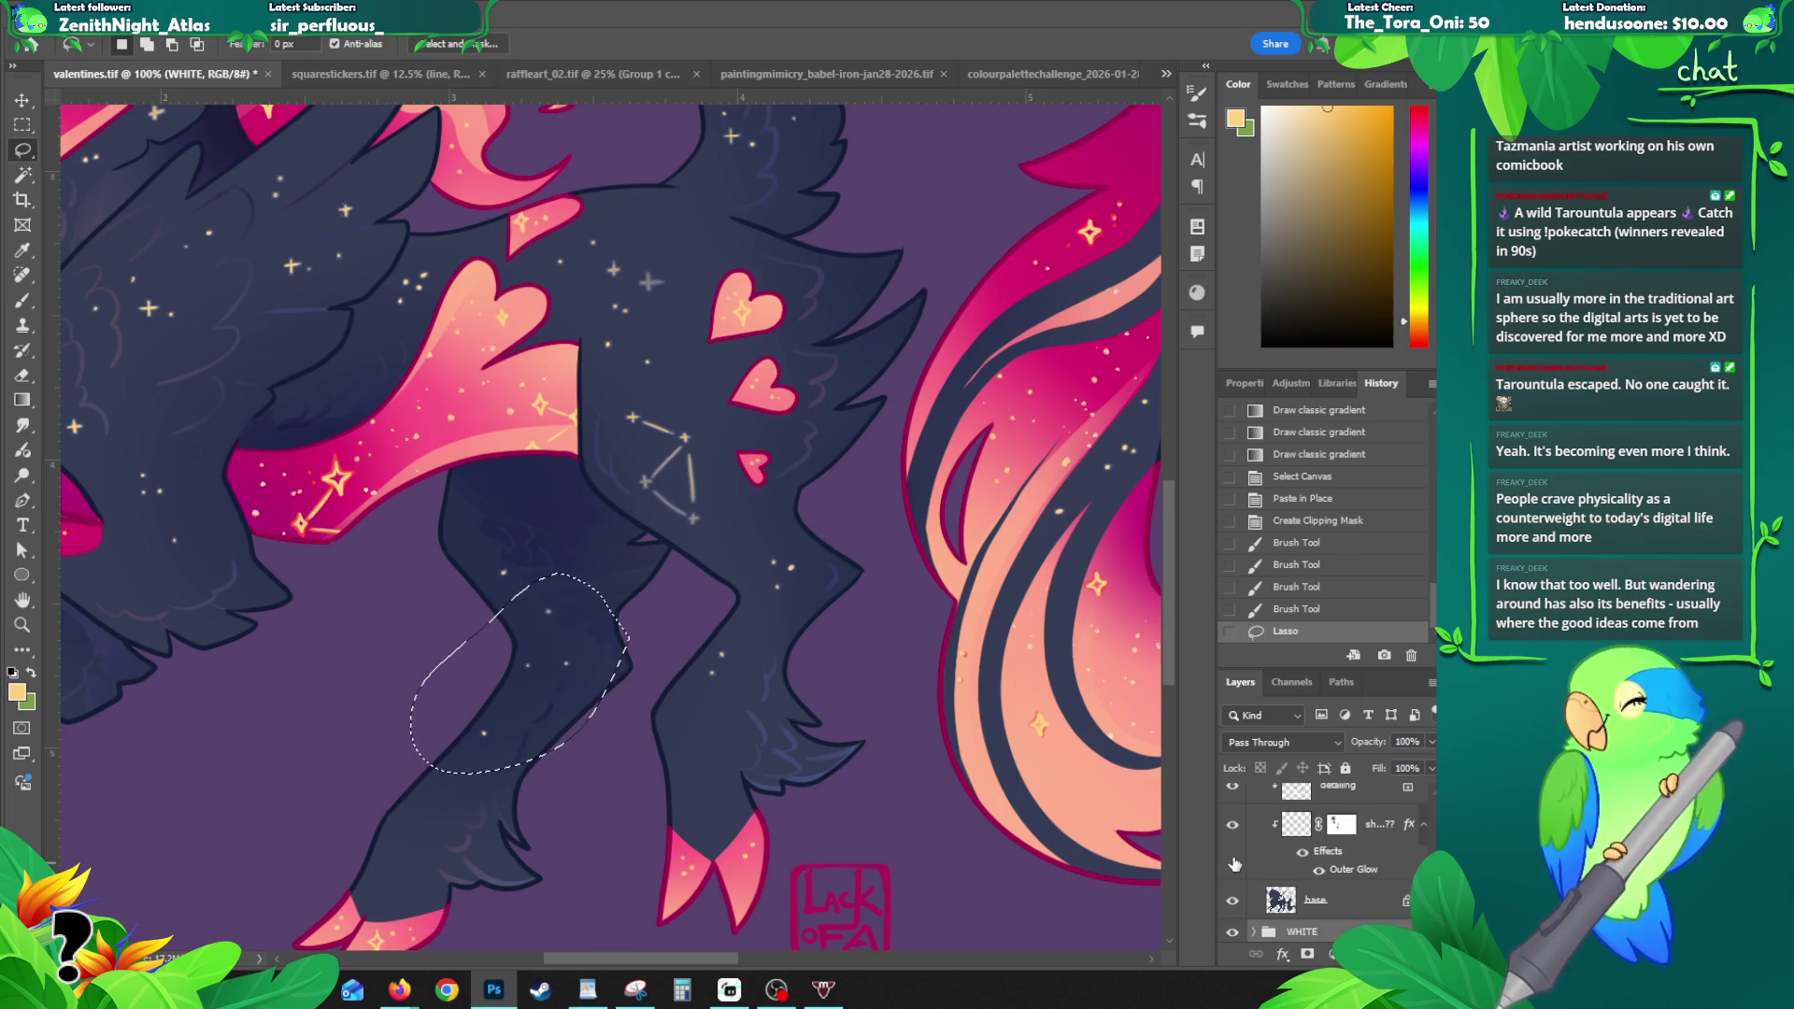
pyautogui.click(1231, 826)
pyautogui.click(1232, 826)
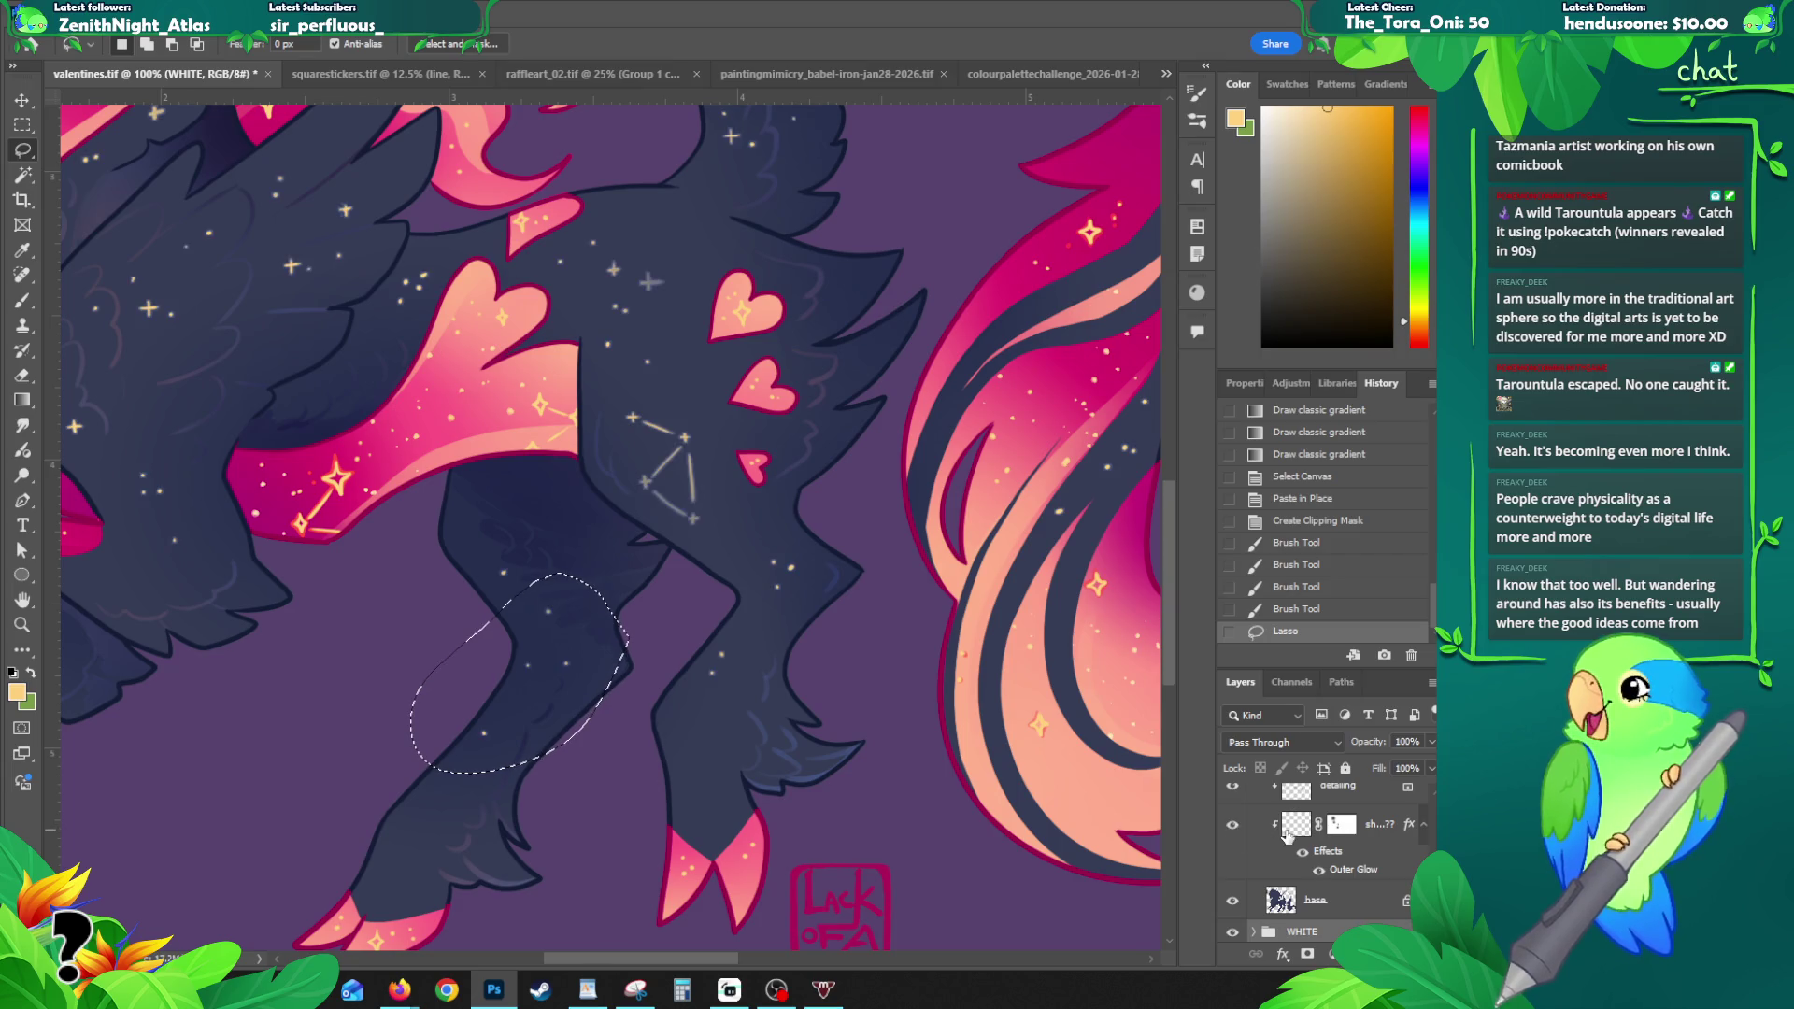
# - Hide the BLACK group so only the light creature version shows
pyautogui.click(1286, 831)
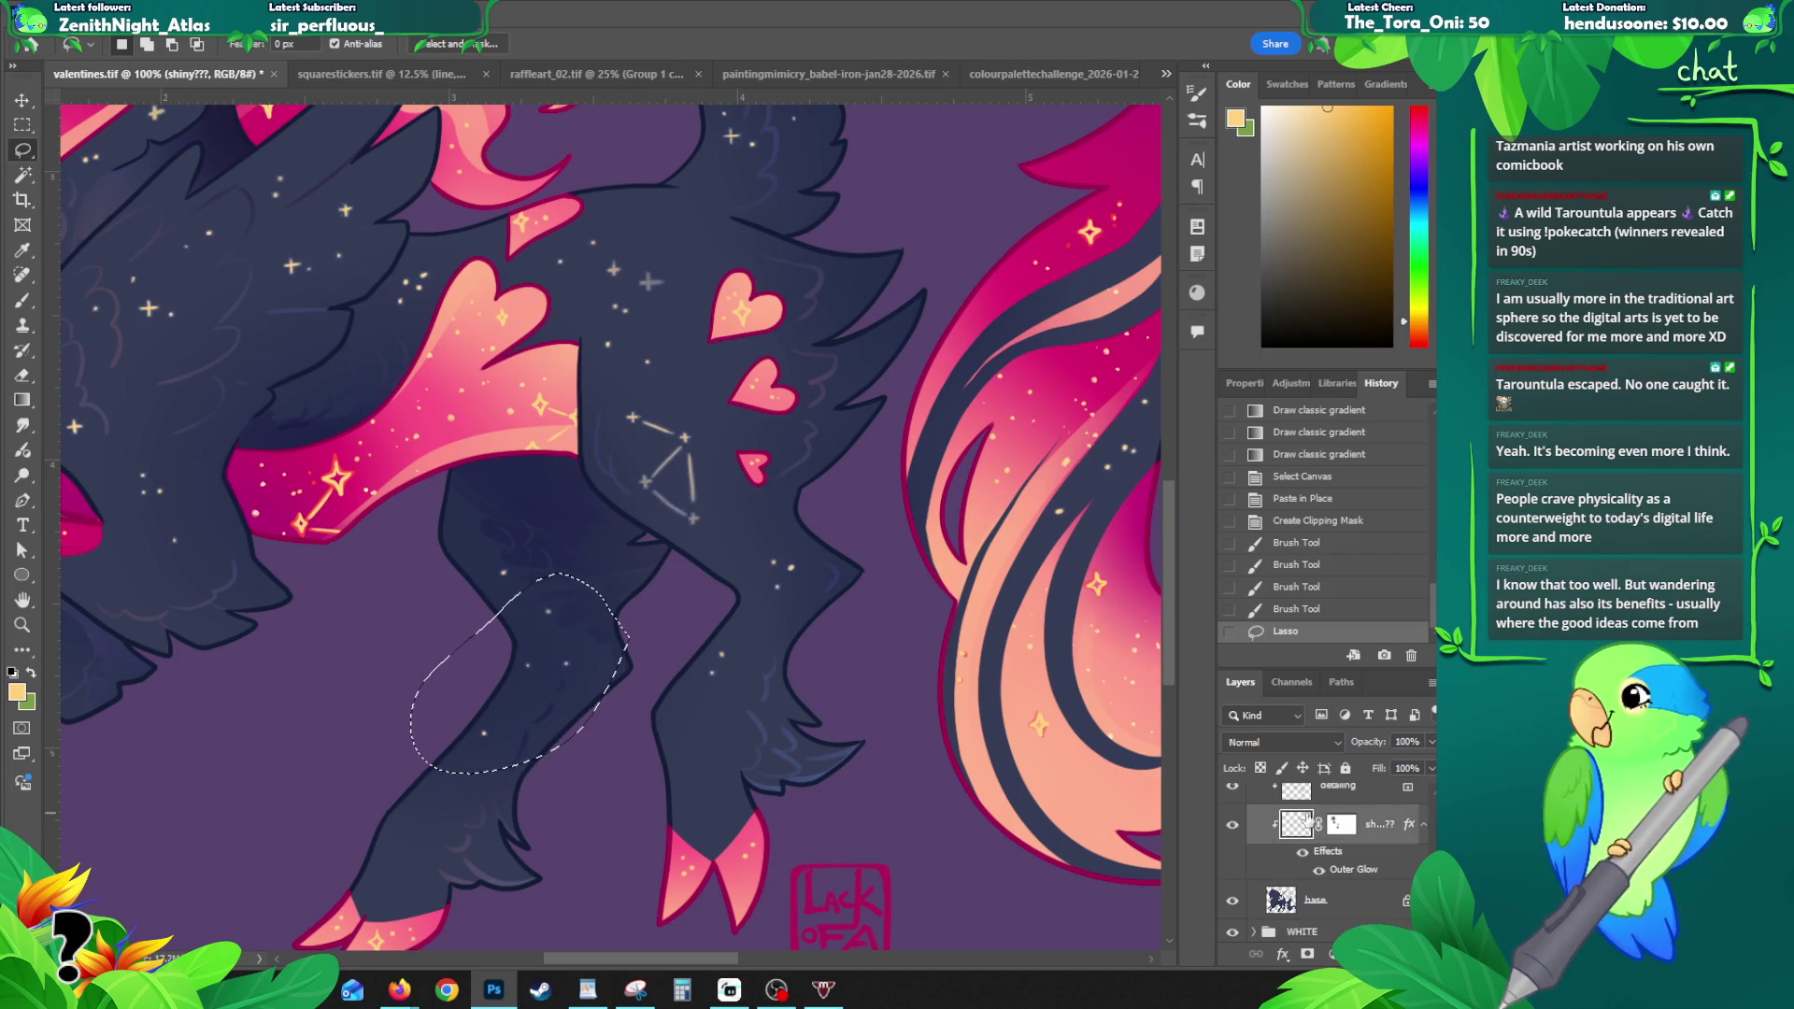
pyautogui.scroll(4, 1271, 837)
pyautogui.click(1253, 874)
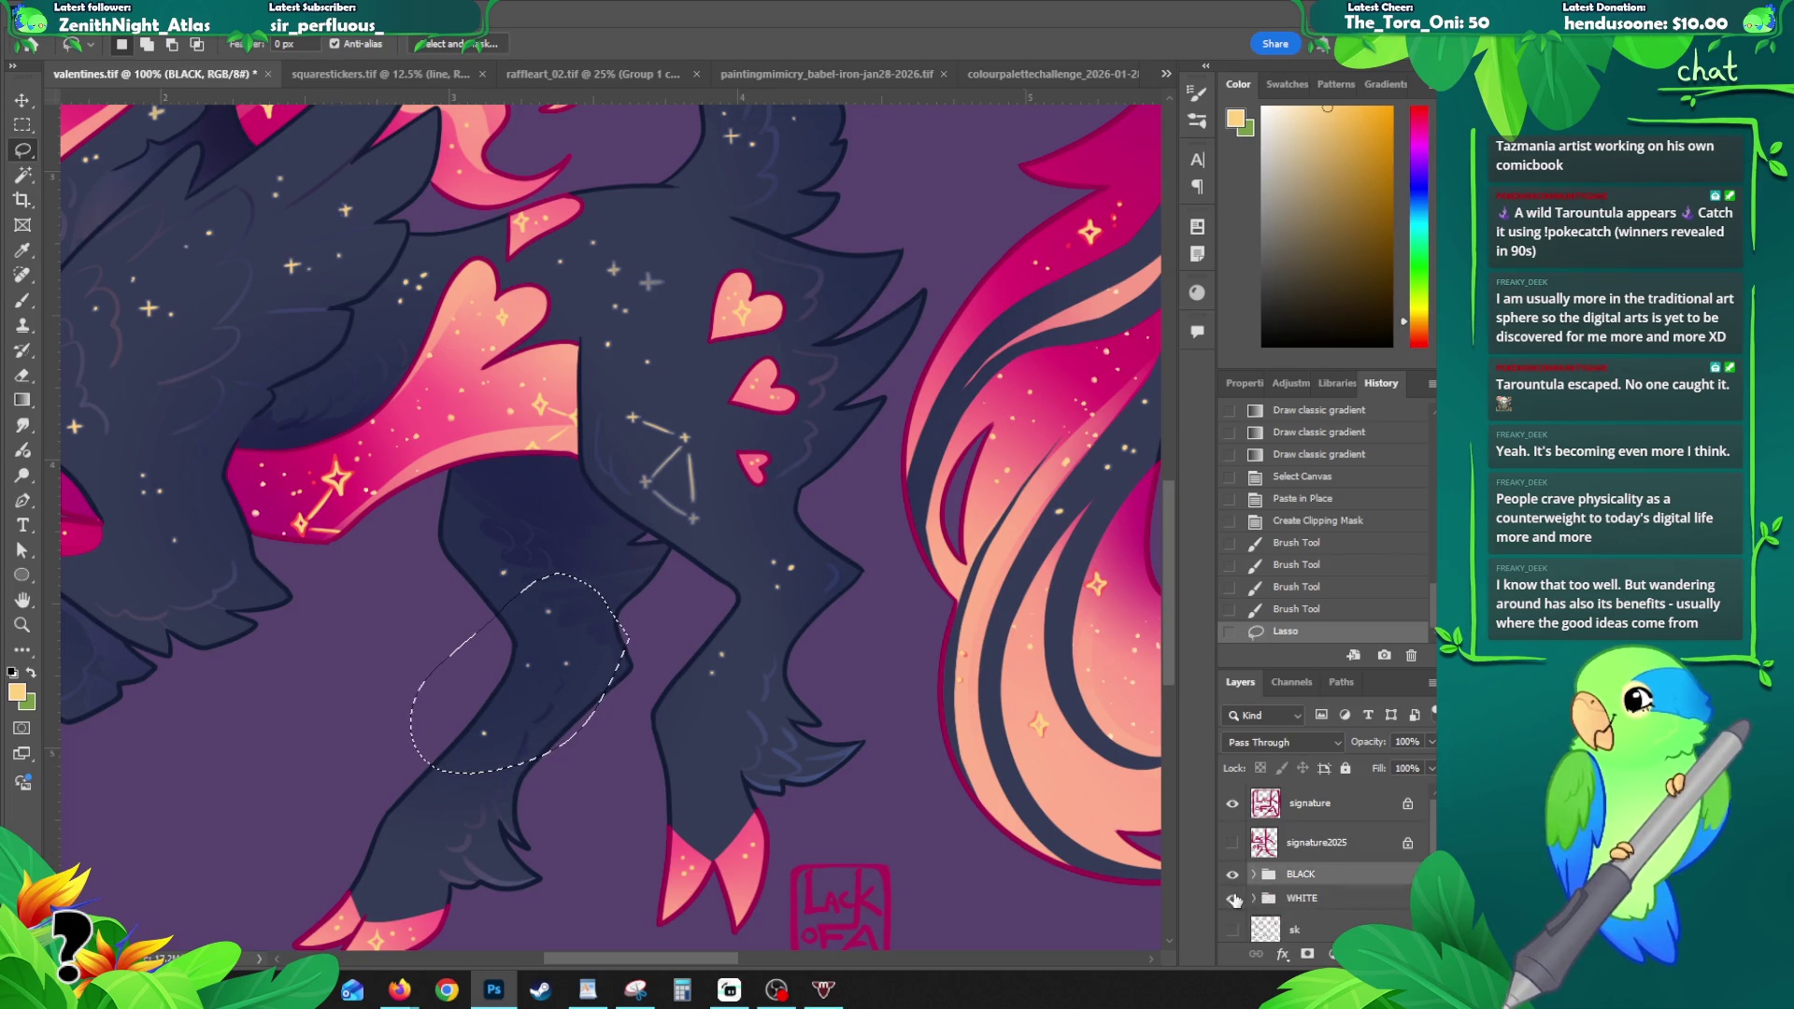
pyautogui.click(1232, 874)
pyautogui.click(1254, 898)
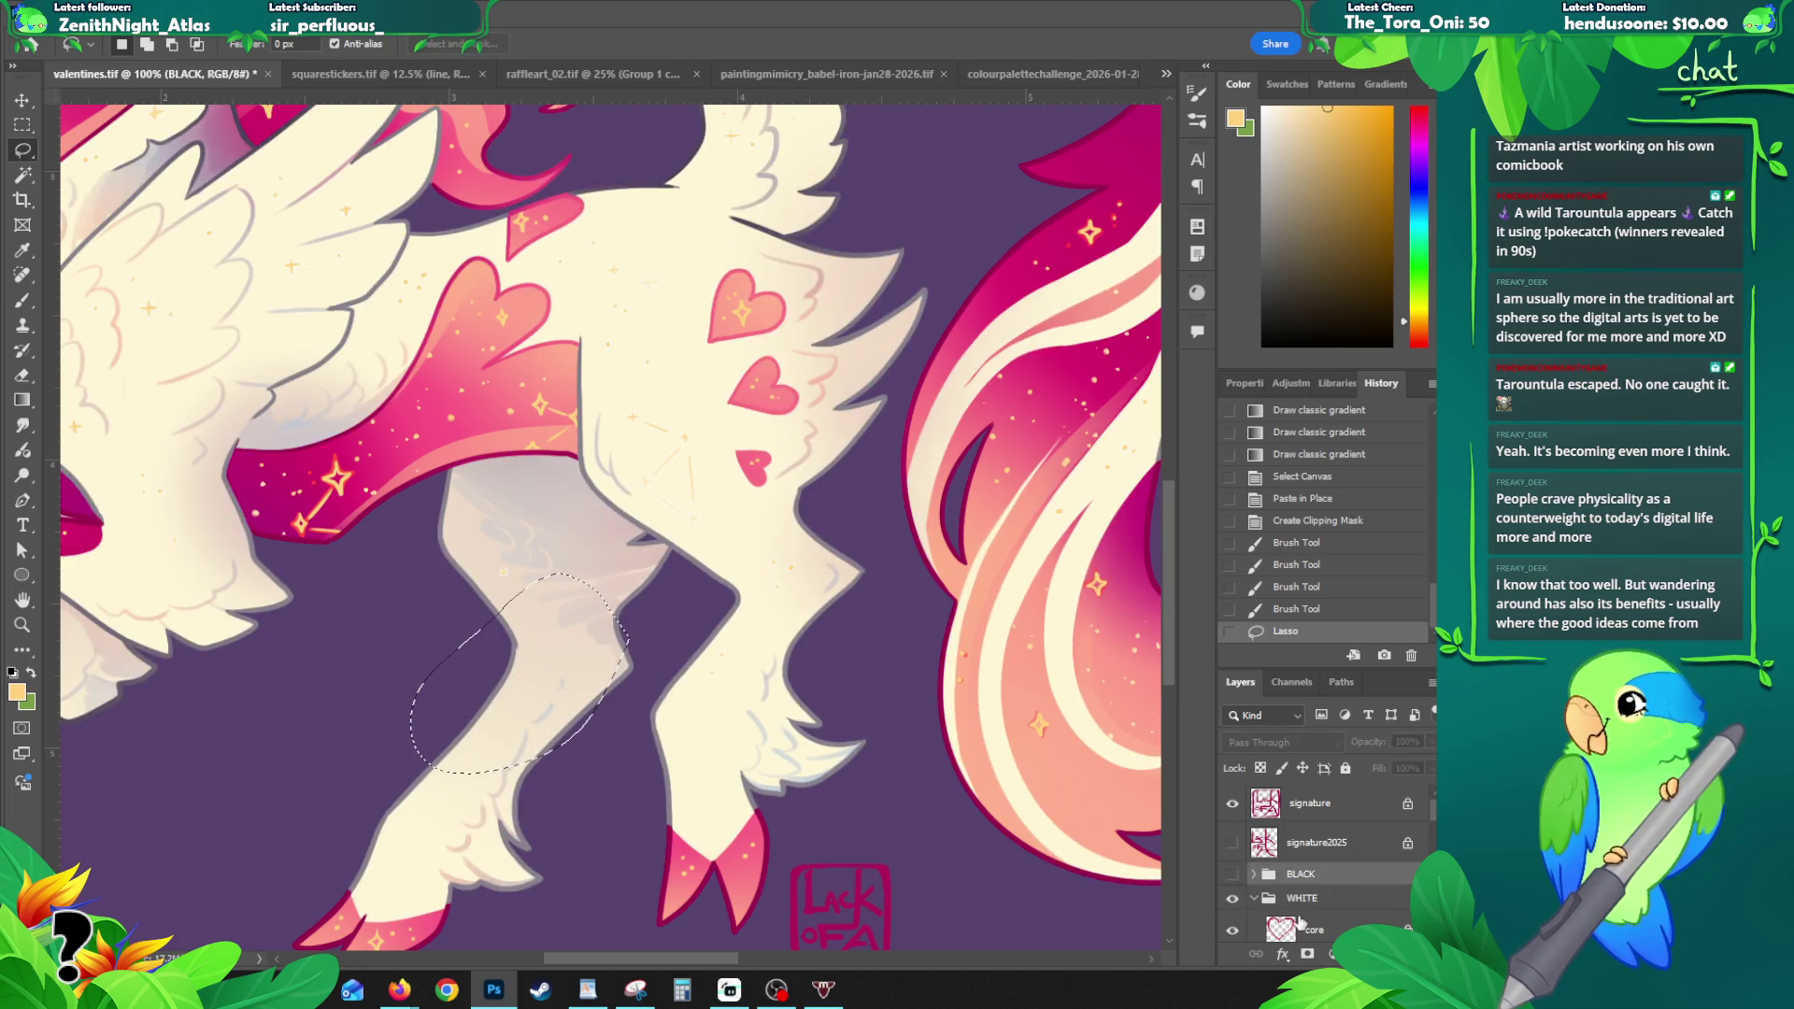
pyautogui.click(1323, 900)
pyautogui.scroll(-2, 1313, 883)
pyautogui.scroll(-4, 1311, 882)
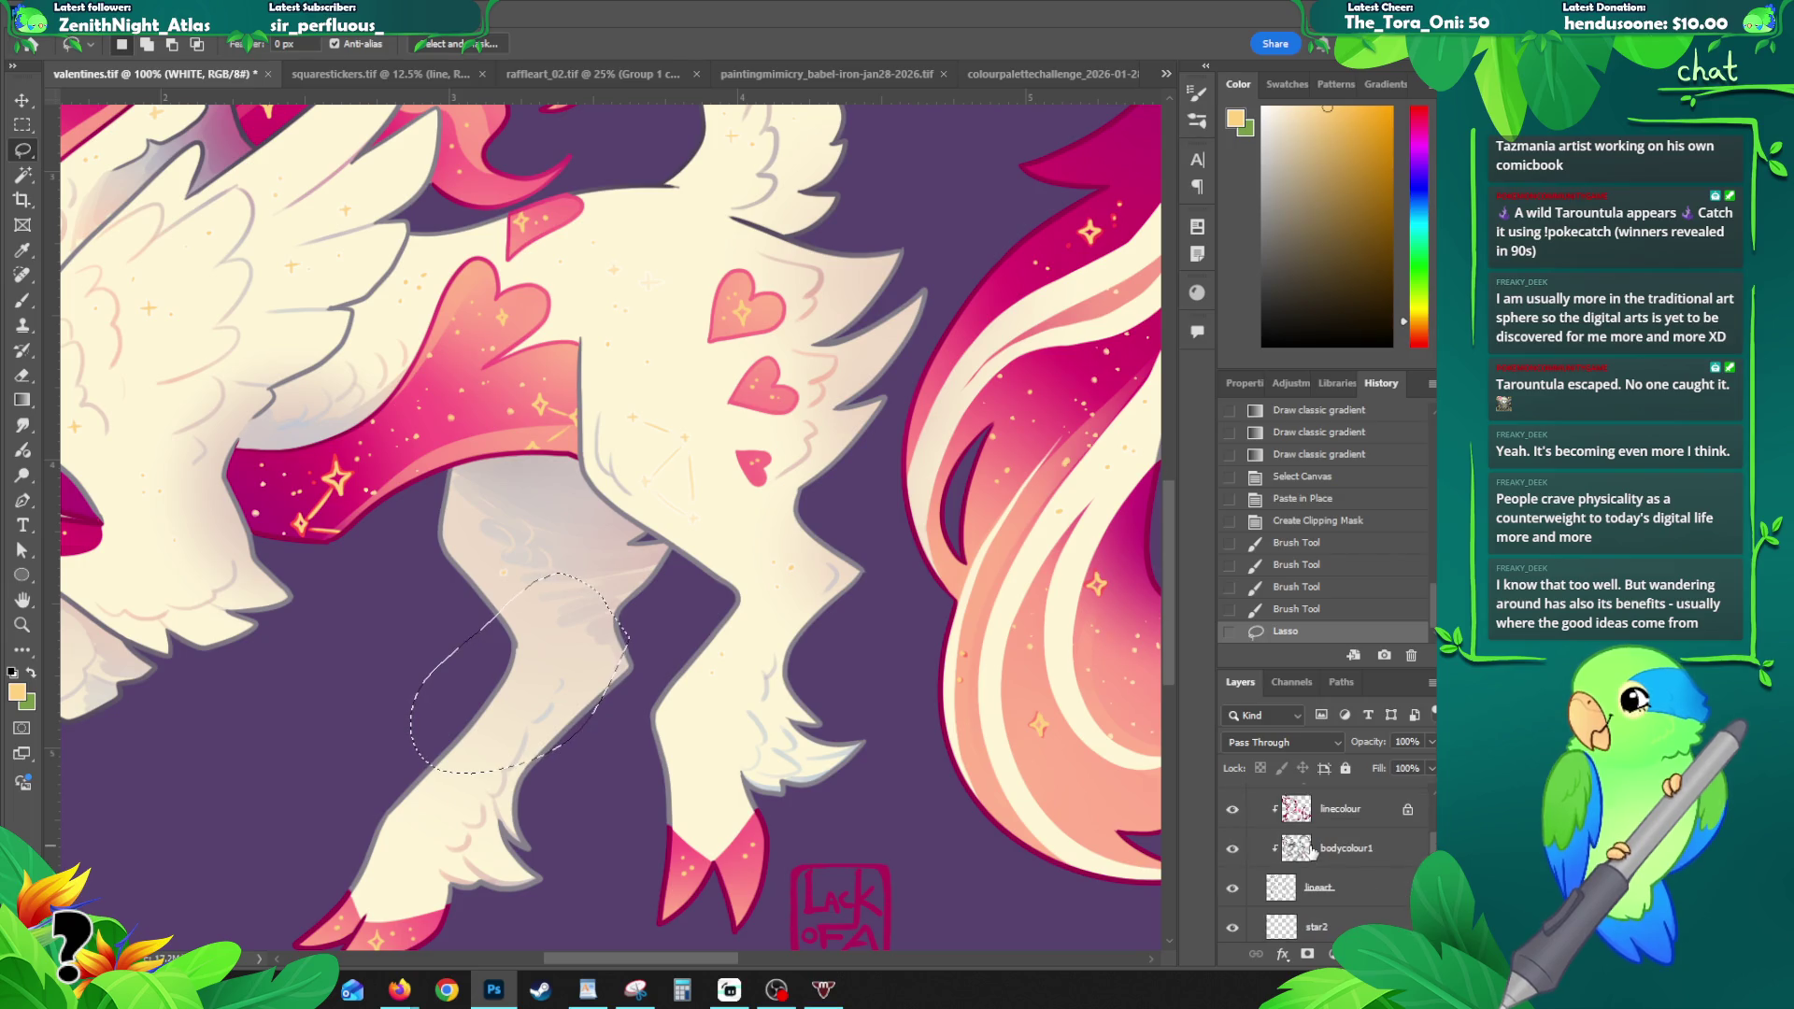
pyautogui.scroll(-3, 1314, 865)
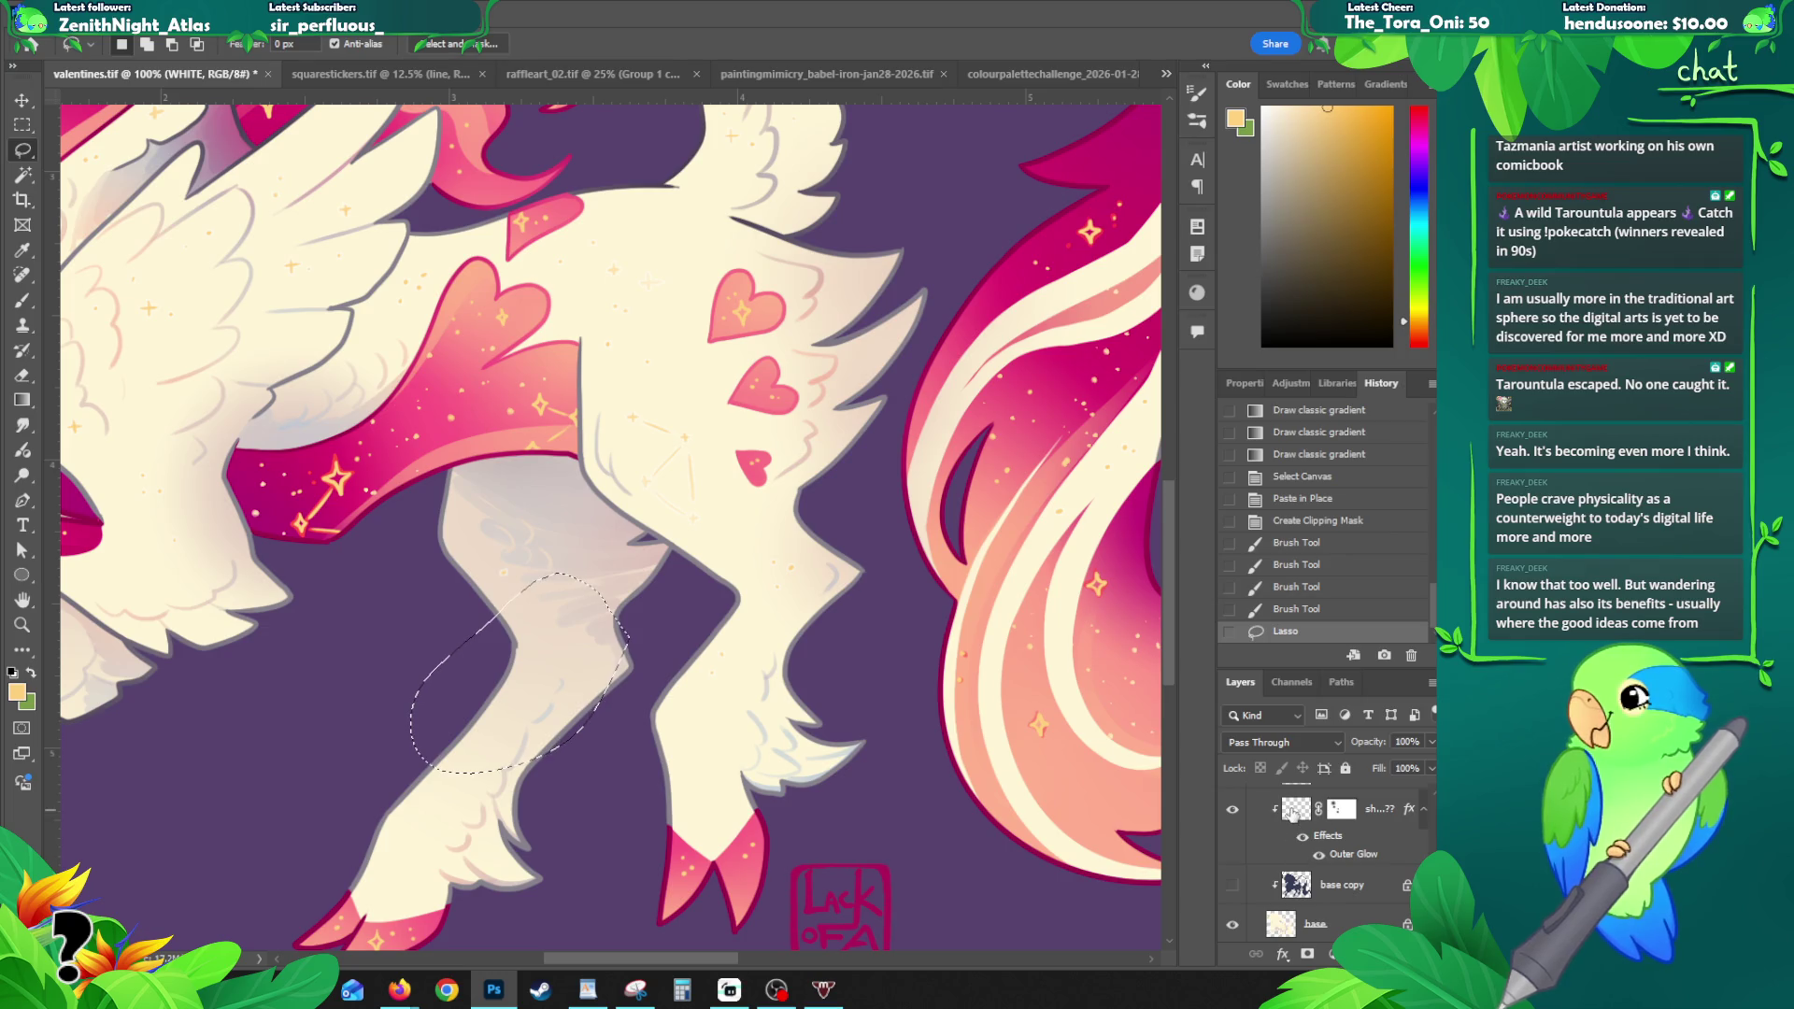
# - Paste the leg area in place and merge it into the shiny??? layer, preserving the mask
pyautogui.click(1306, 822)
pyautogui.hotkey('ctrl', 'c')
pyautogui.hotkey('ctrl', 'shift', 'v')
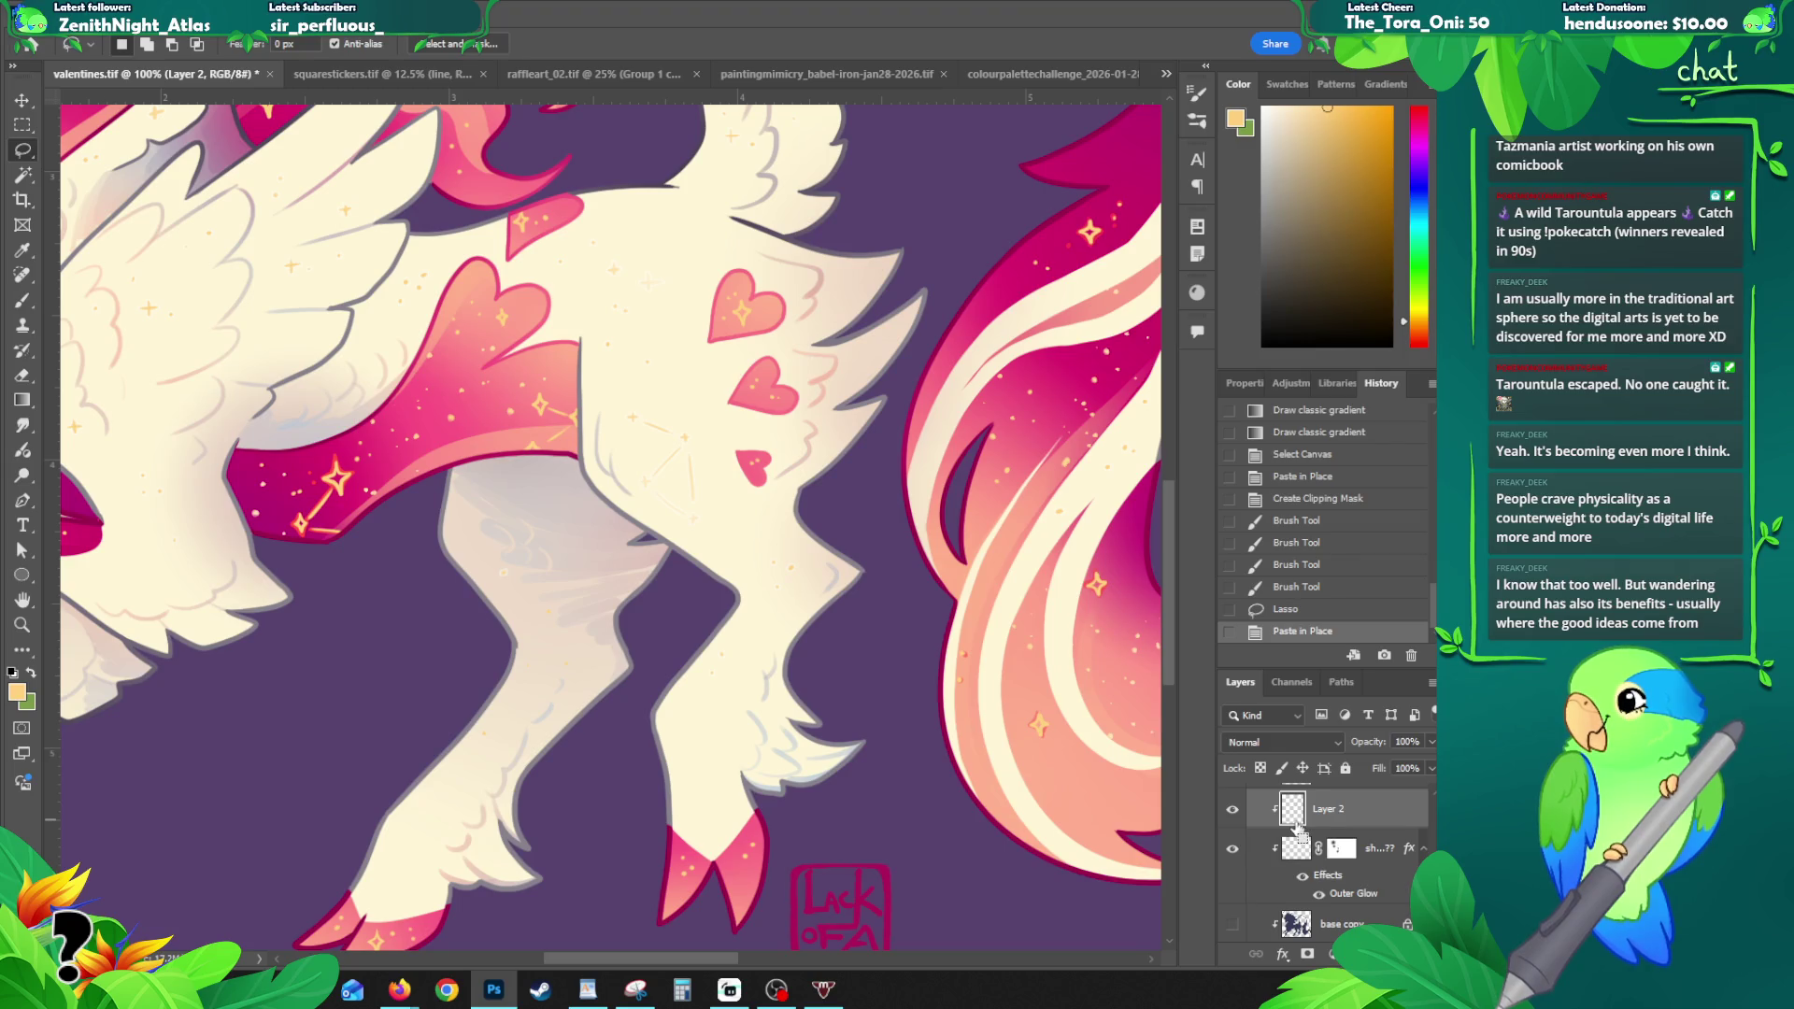
pyautogui.hotkey('ctrl', 'e')
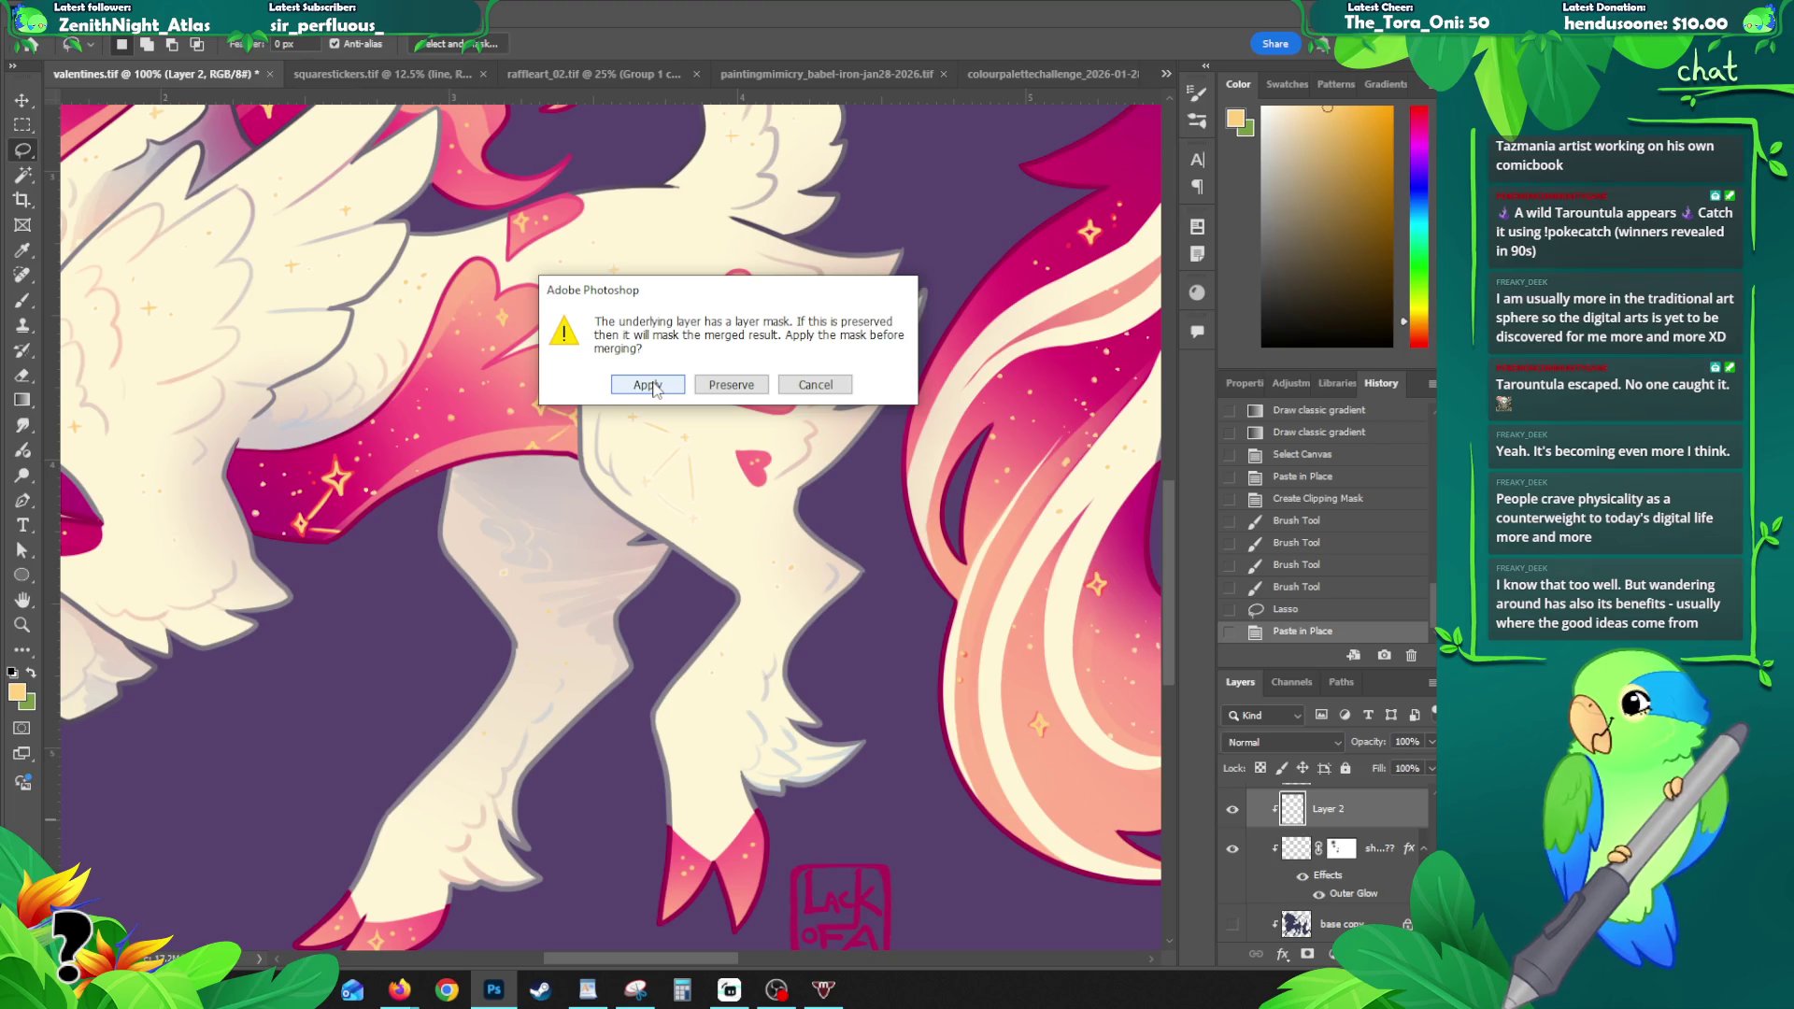
pyautogui.click(719, 387)
# - Zoom in on the merged leg, then back out toward the whole creature
pyautogui.press('z')
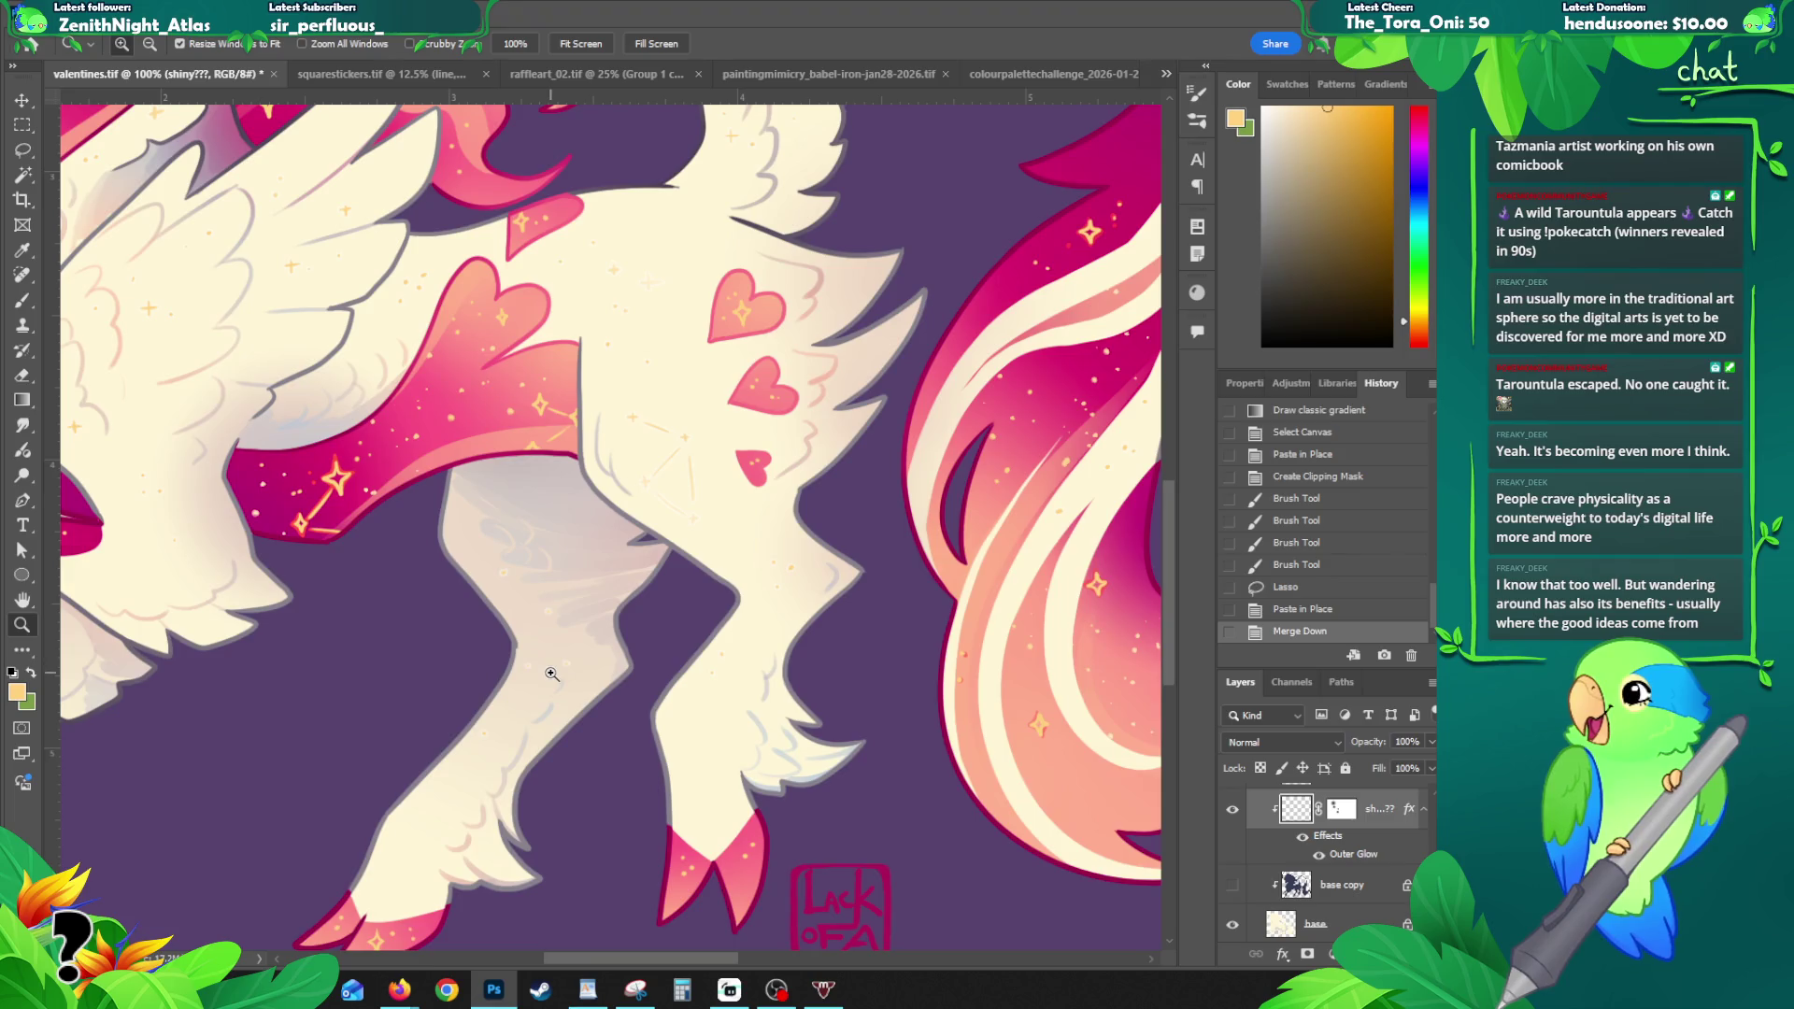
pyautogui.click(561, 674)
pyautogui.click(566, 680)
pyautogui.keyDown('alt'); pyautogui.click(566, 680); pyautogui.keyUp('alt')
pyautogui.keyDown('alt'); pyautogui.click(561, 672); pyautogui.keyUp('alt')
pyautogui.keyDown('alt'); pyautogui.click(486, 692); pyautogui.keyUp('alt')
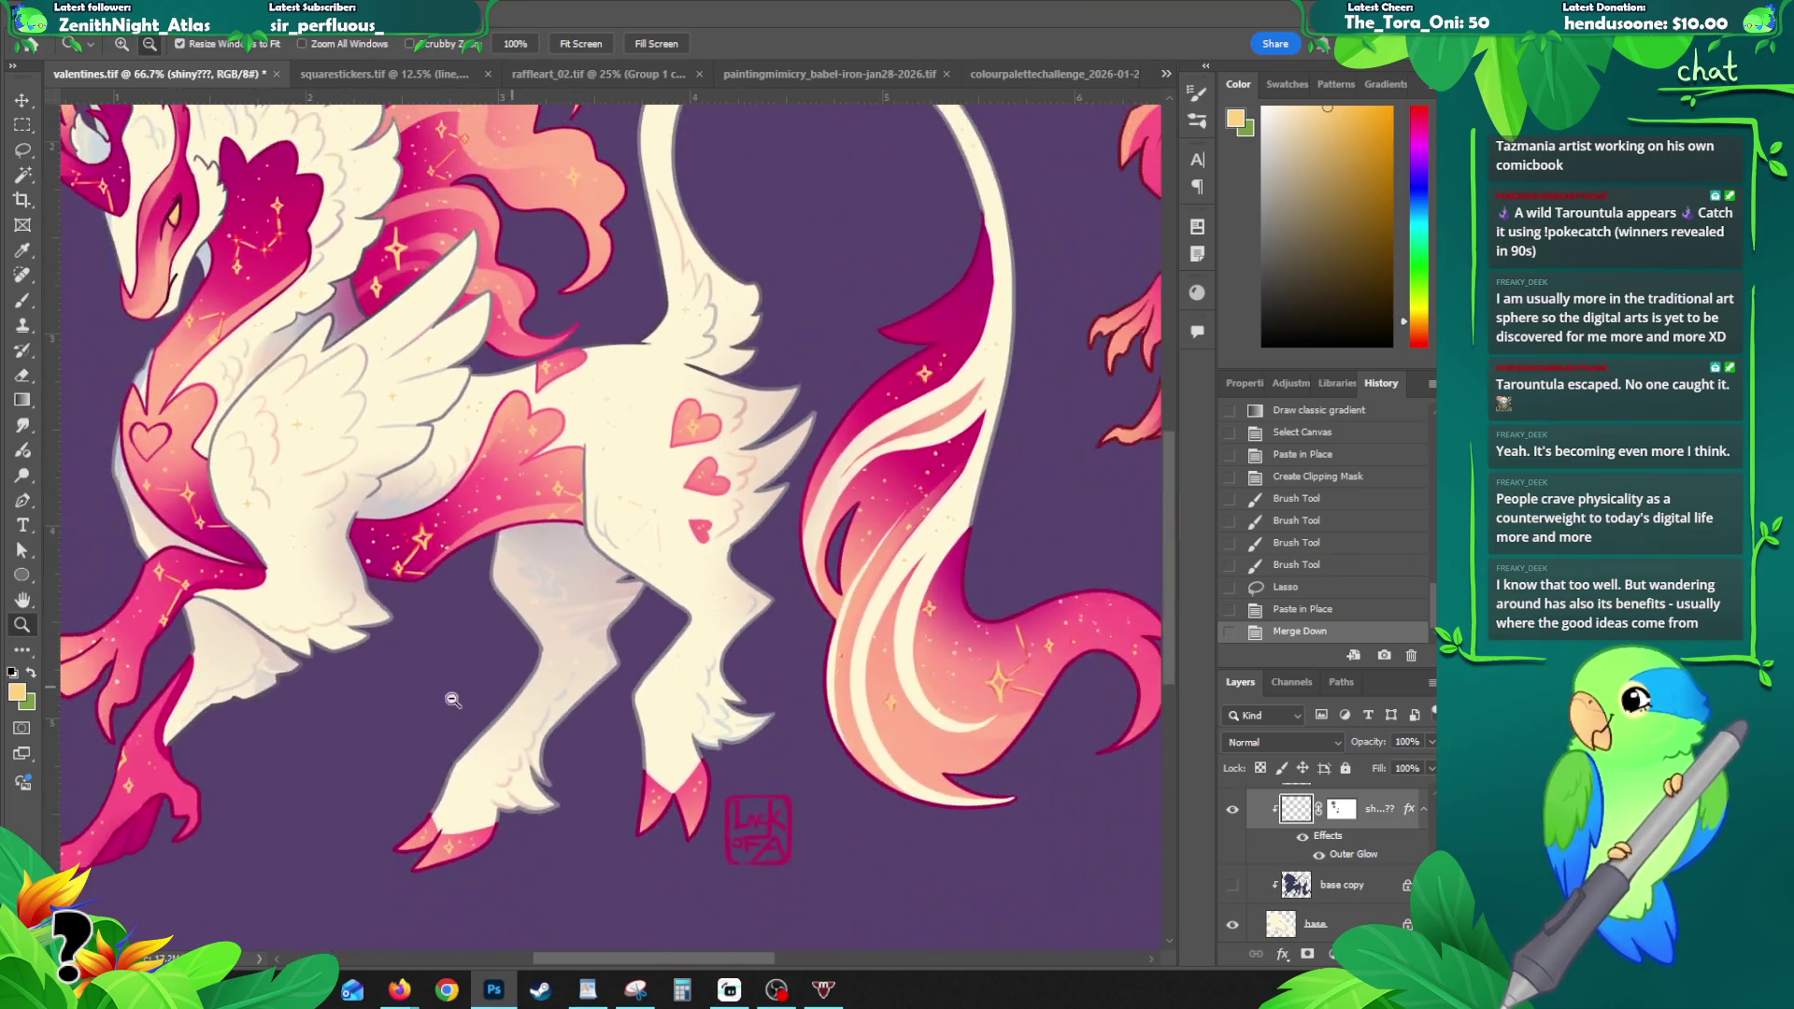
# - Inspect the belly and hind leg up close, undo the Merge Down, then zoom back out
pyautogui.keyDown('alt'); pyautogui.click(474, 520); pyautogui.keyUp('alt')
pyautogui.click(467, 564)
pyautogui.click(467, 564)
pyautogui.click(469, 566)
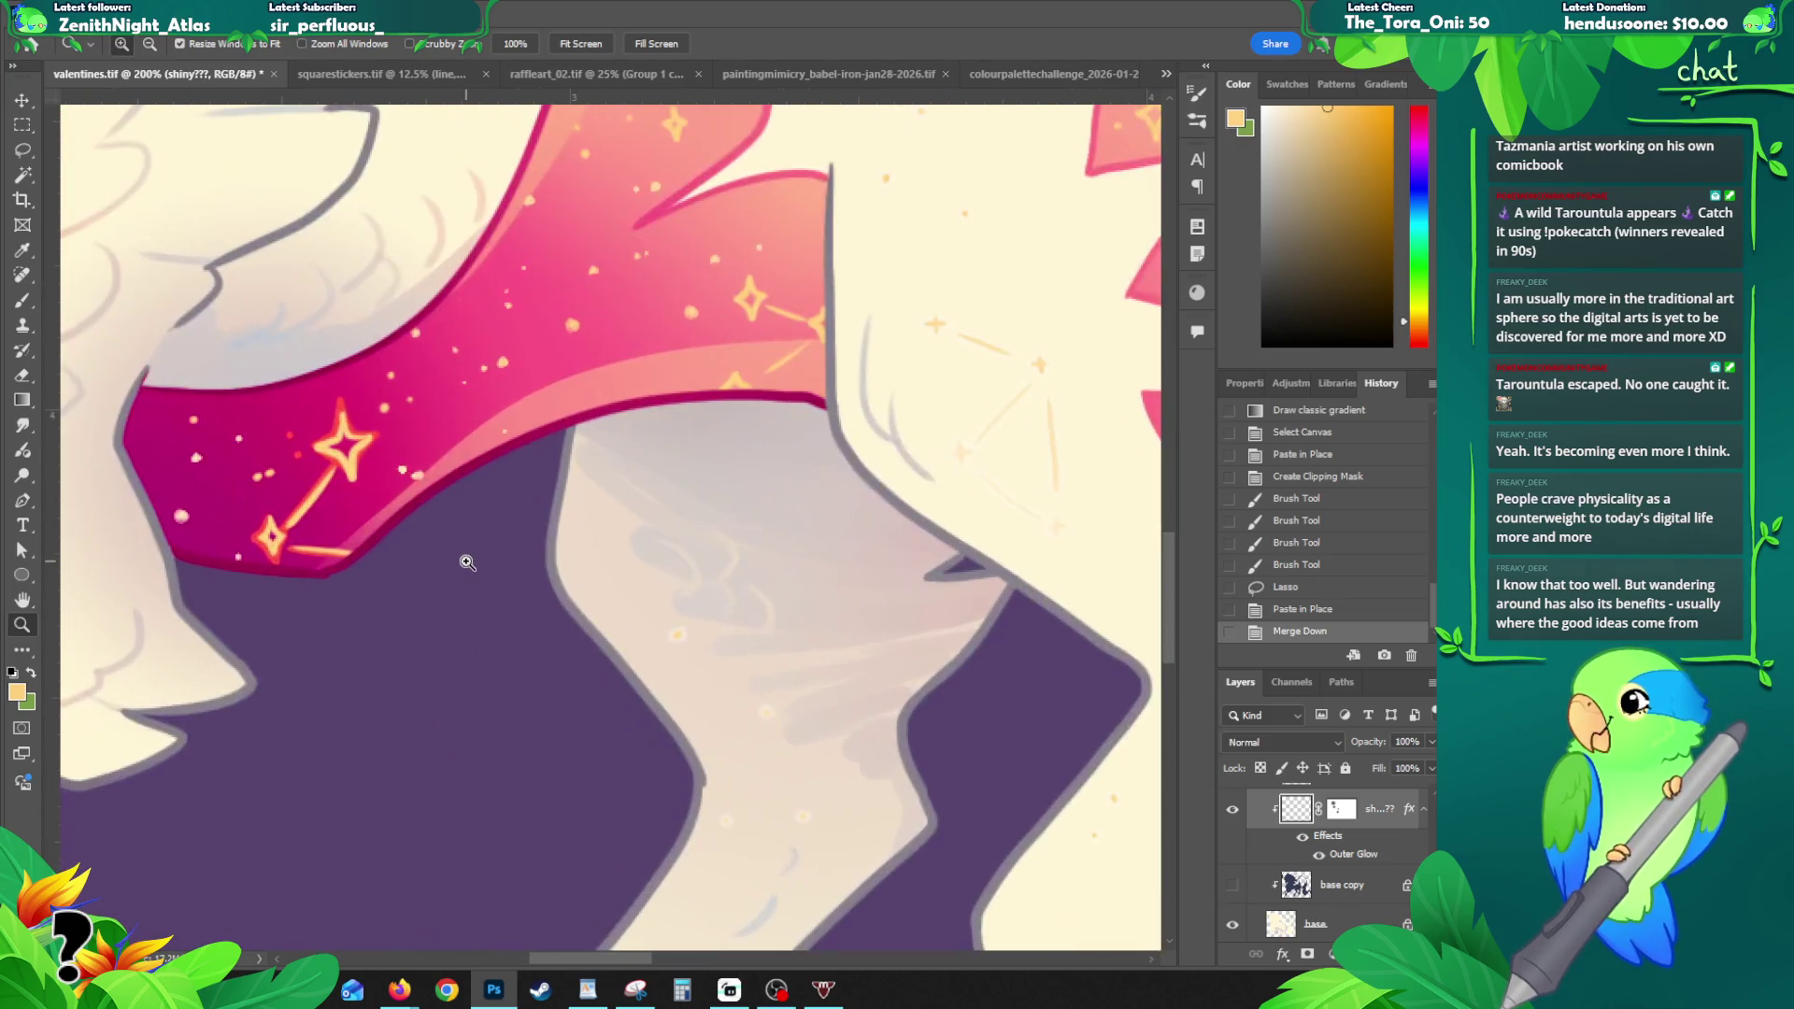
pyautogui.moveTo(608, 505); pyautogui.dragTo(611, 471)
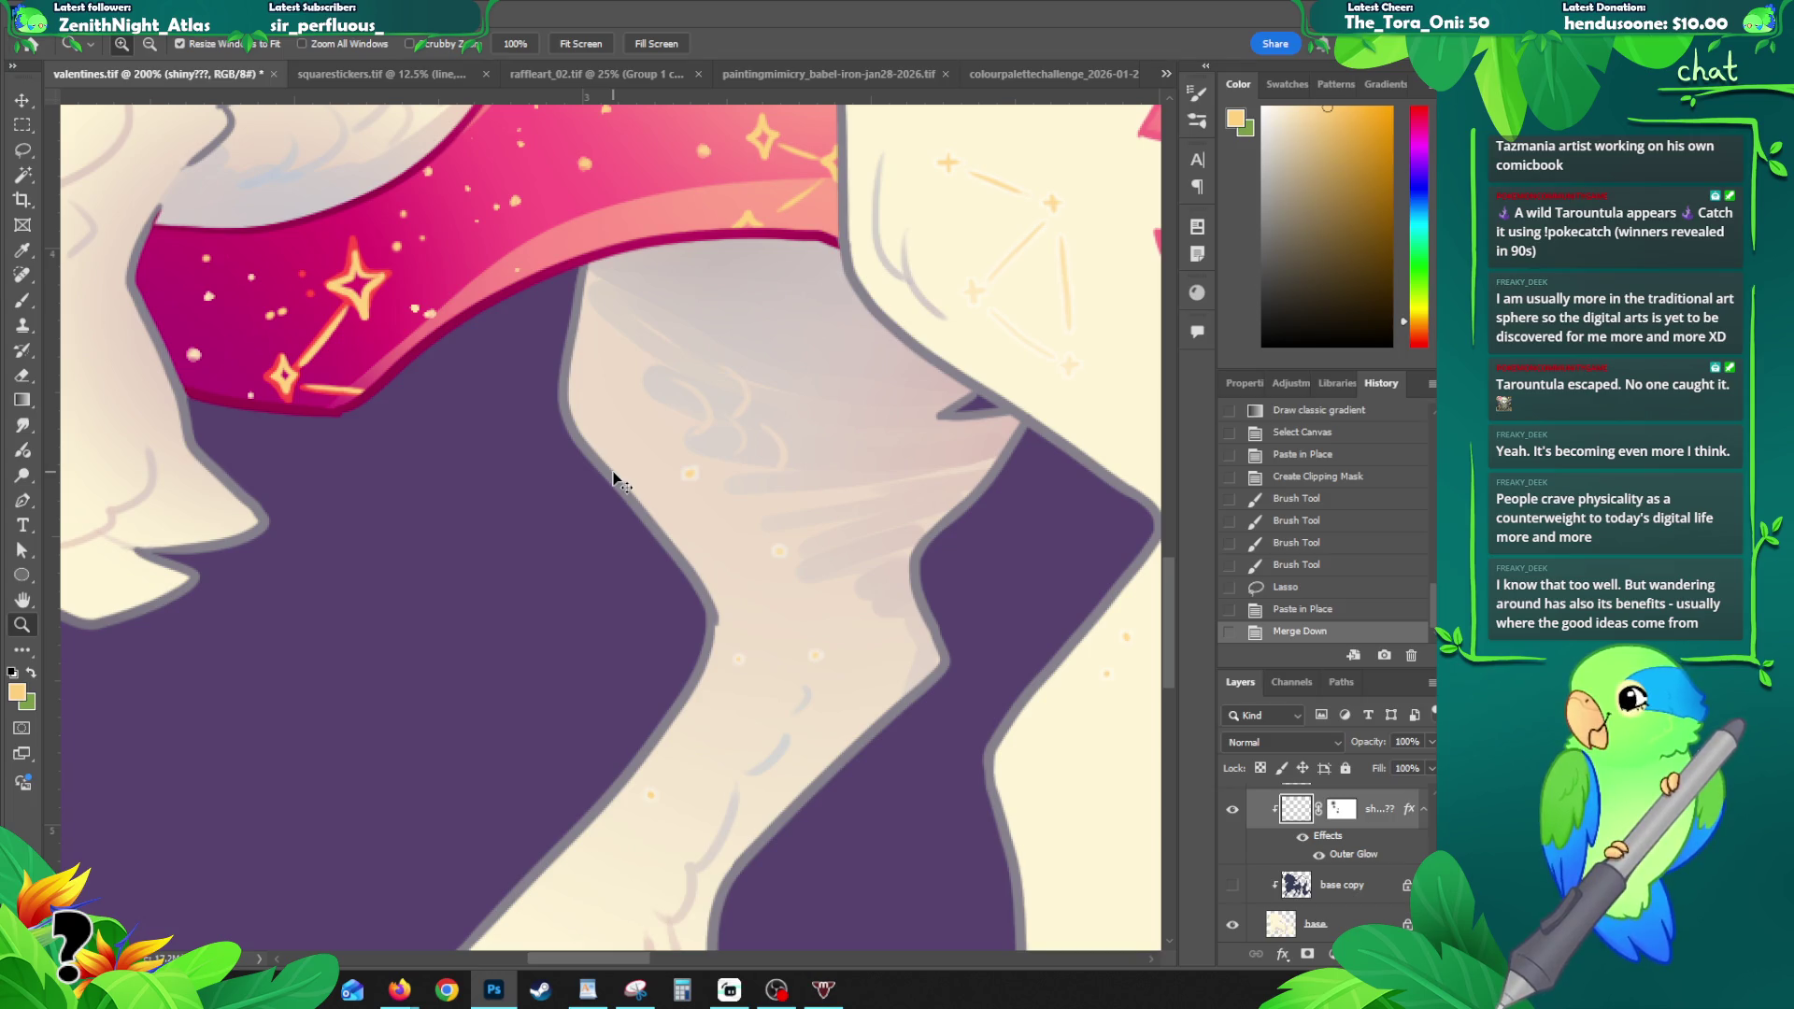
pyautogui.hotkey('ctrl', 'z')
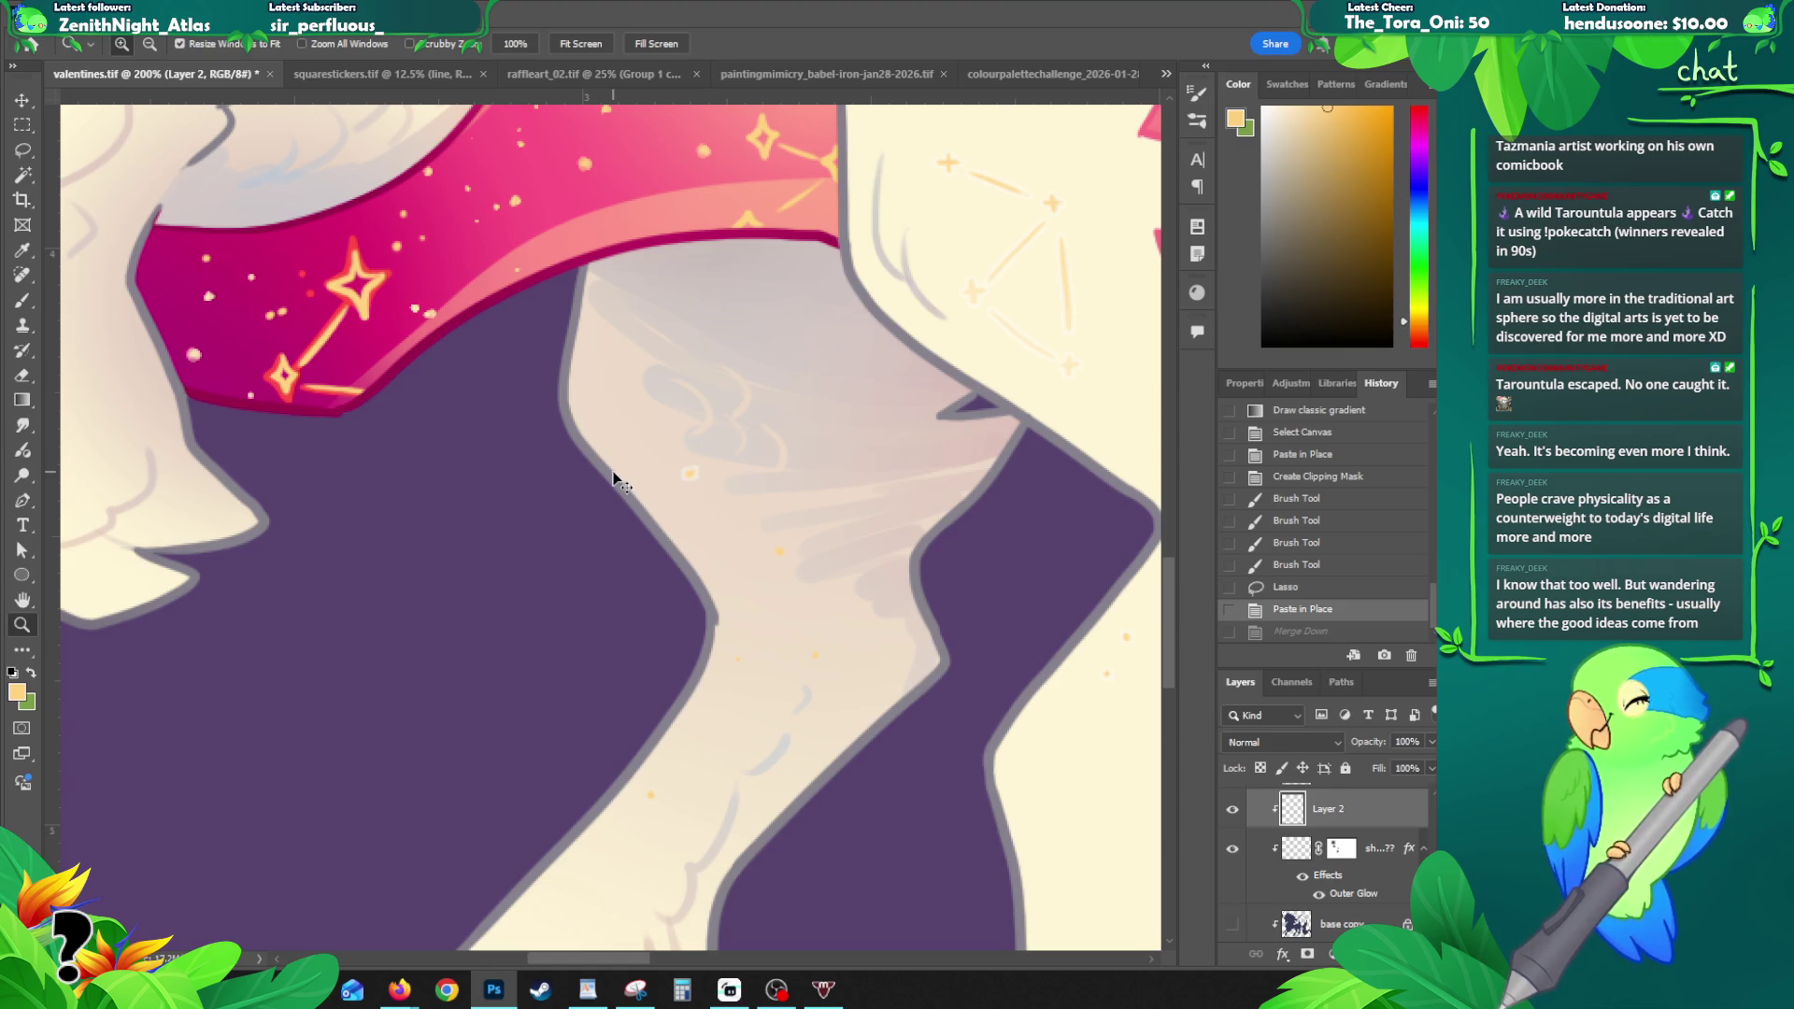
pyautogui.keyDown('alt'); pyautogui.click(709, 564); pyautogui.keyUp('alt')
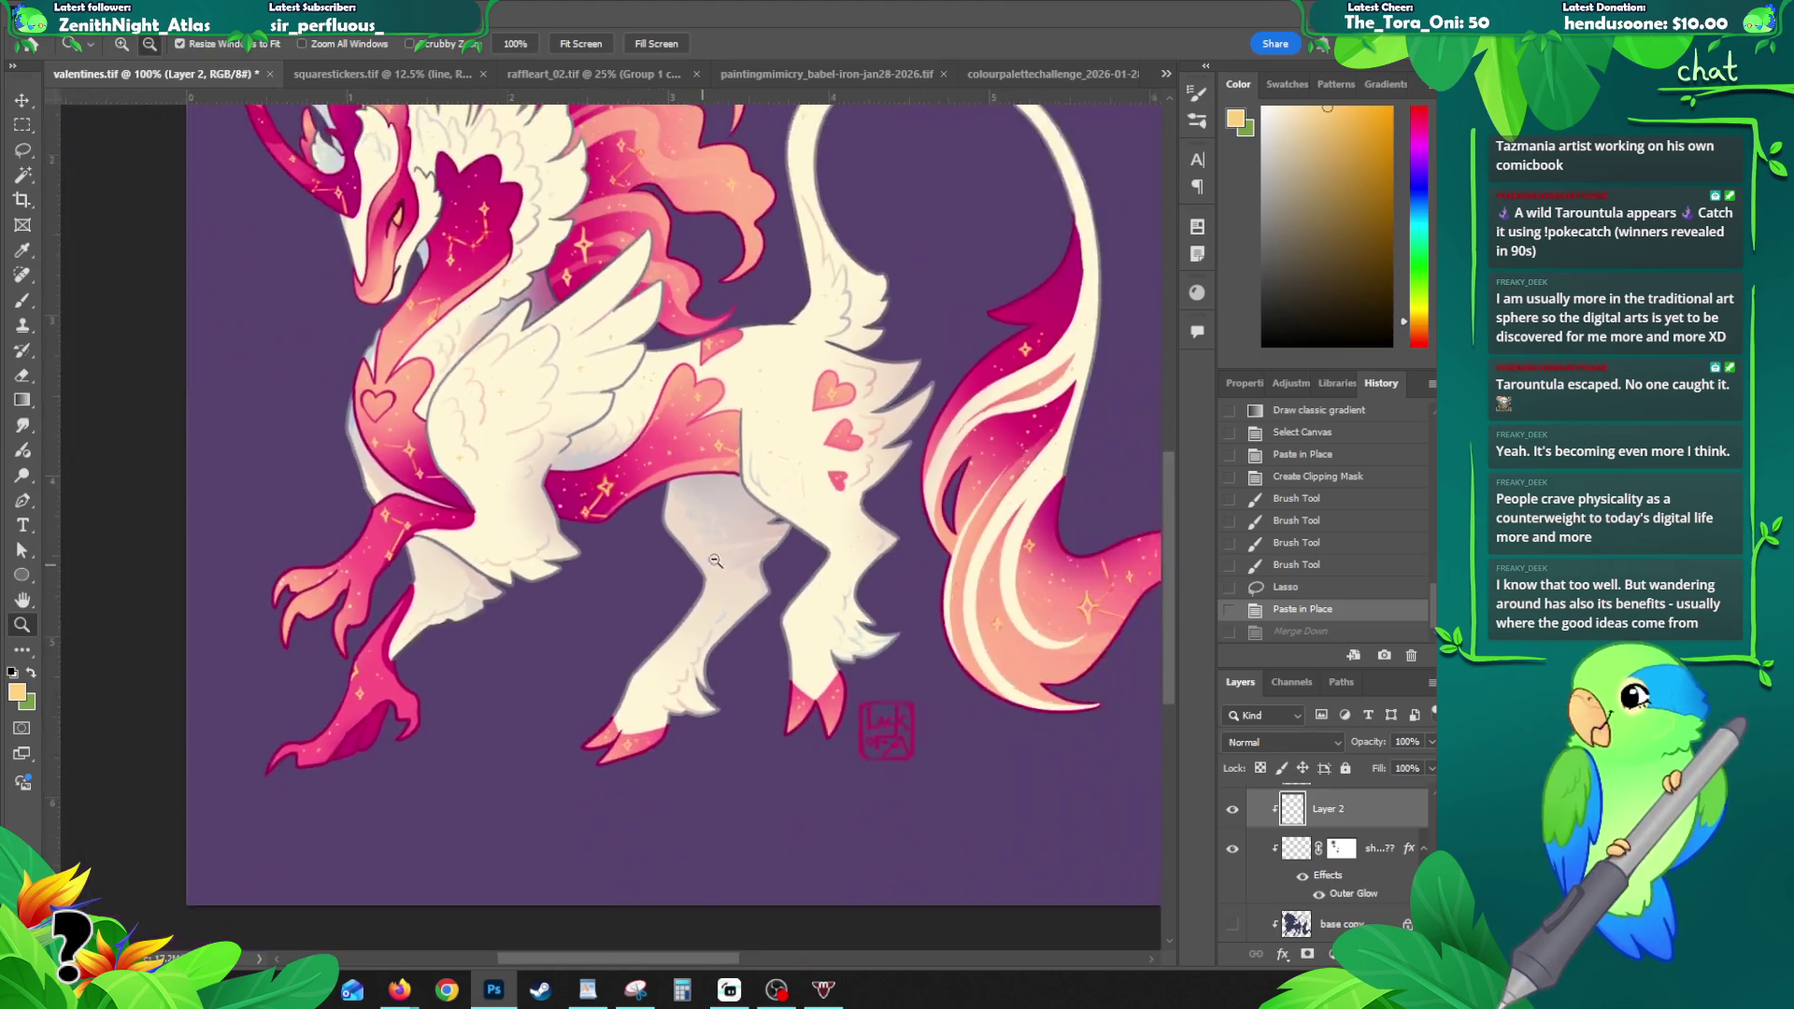
pyautogui.keyDown('alt'); pyautogui.click(715, 561); pyautogui.keyUp('alt')
pyautogui.scroll(5, 1308, 842)
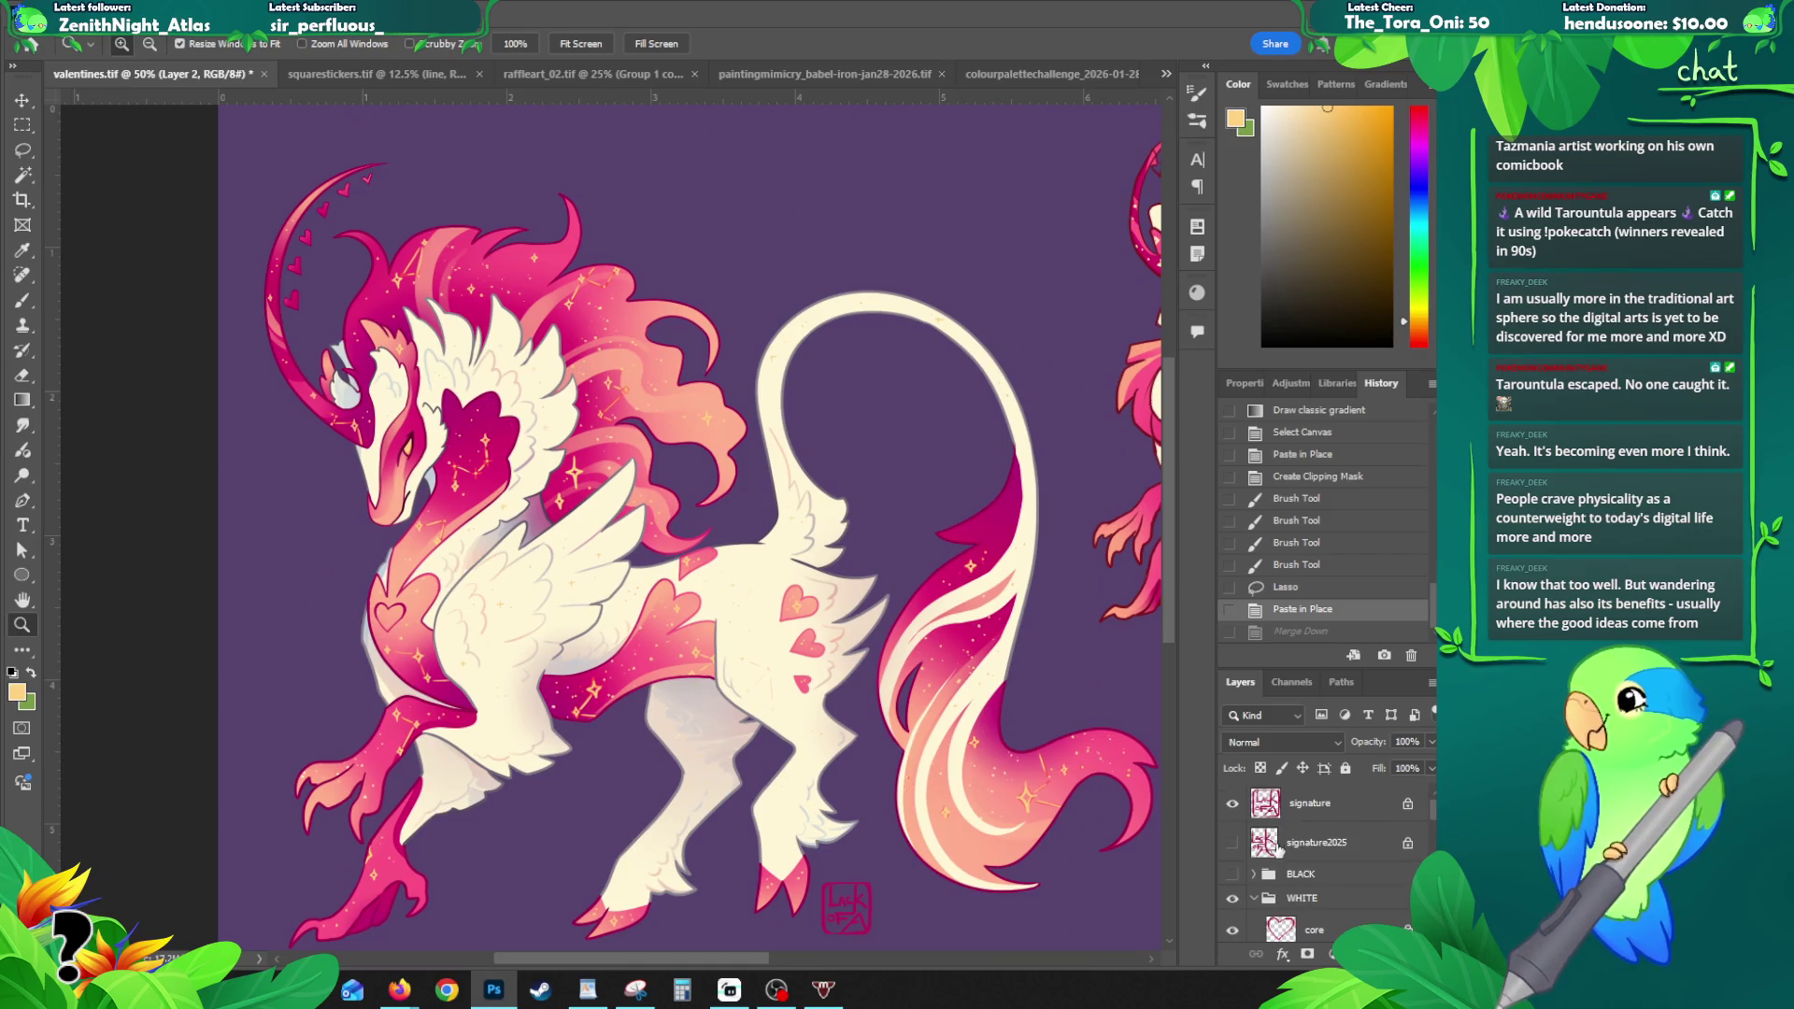
# - Duplicate the signature2025 layer below the BLACK group and hide the light creature
pyautogui.click(1253, 898)
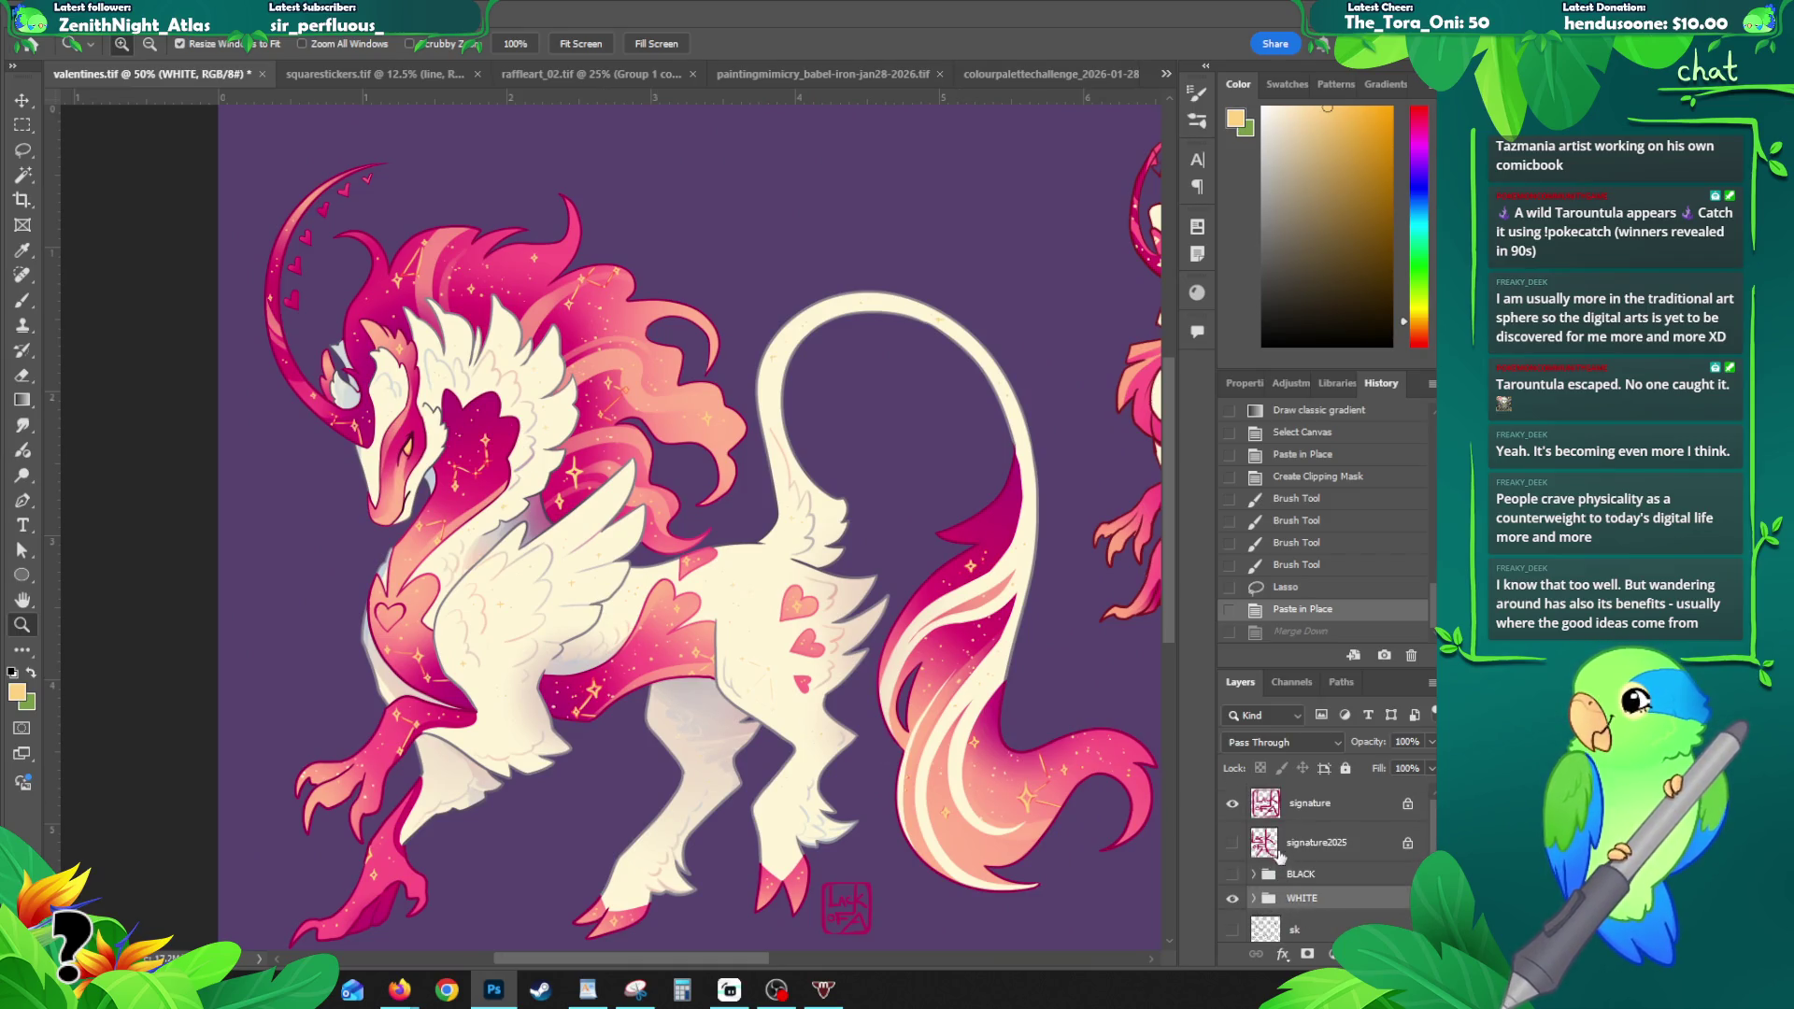
pyautogui.moveTo(936, 800); pyautogui.dragTo(912, 682)
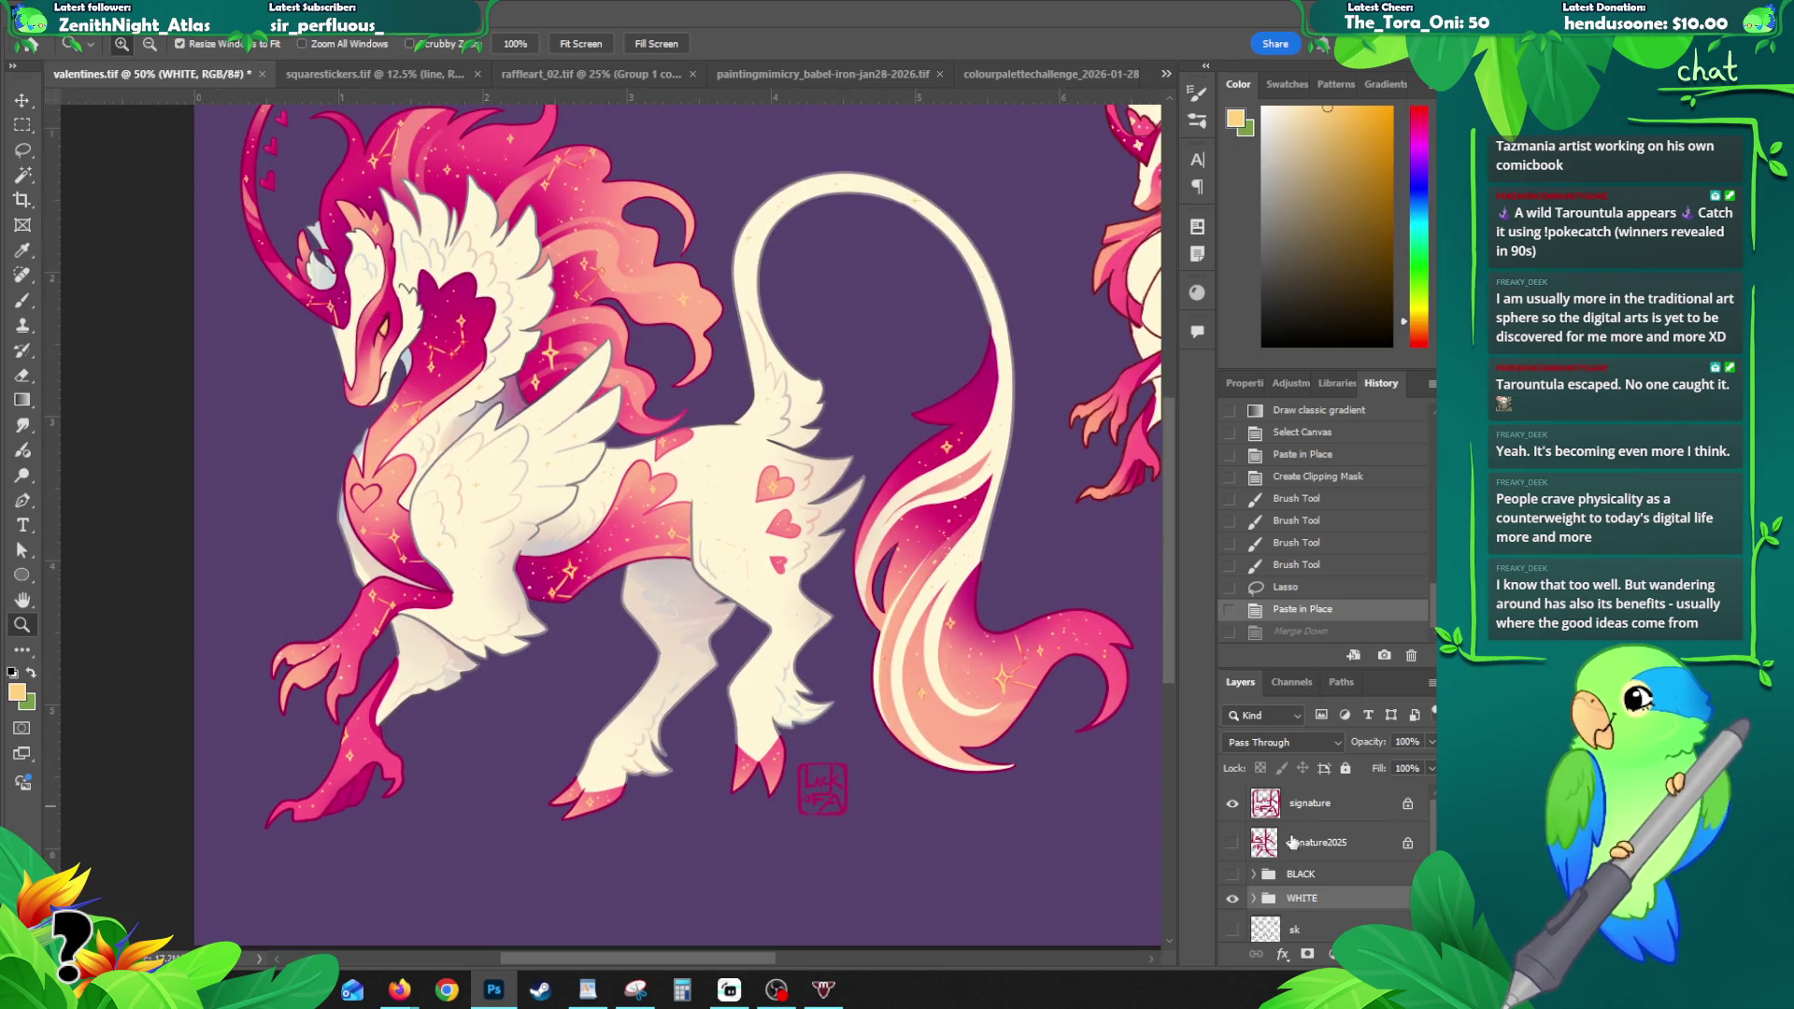
pyautogui.moveTo(1286, 839)
pyautogui.mouseDown()
pyautogui.moveTo(1301, 920)
pyautogui.moveTo(1310, 830)
pyautogui.mouseUp()
pyautogui.click(1253, 899)
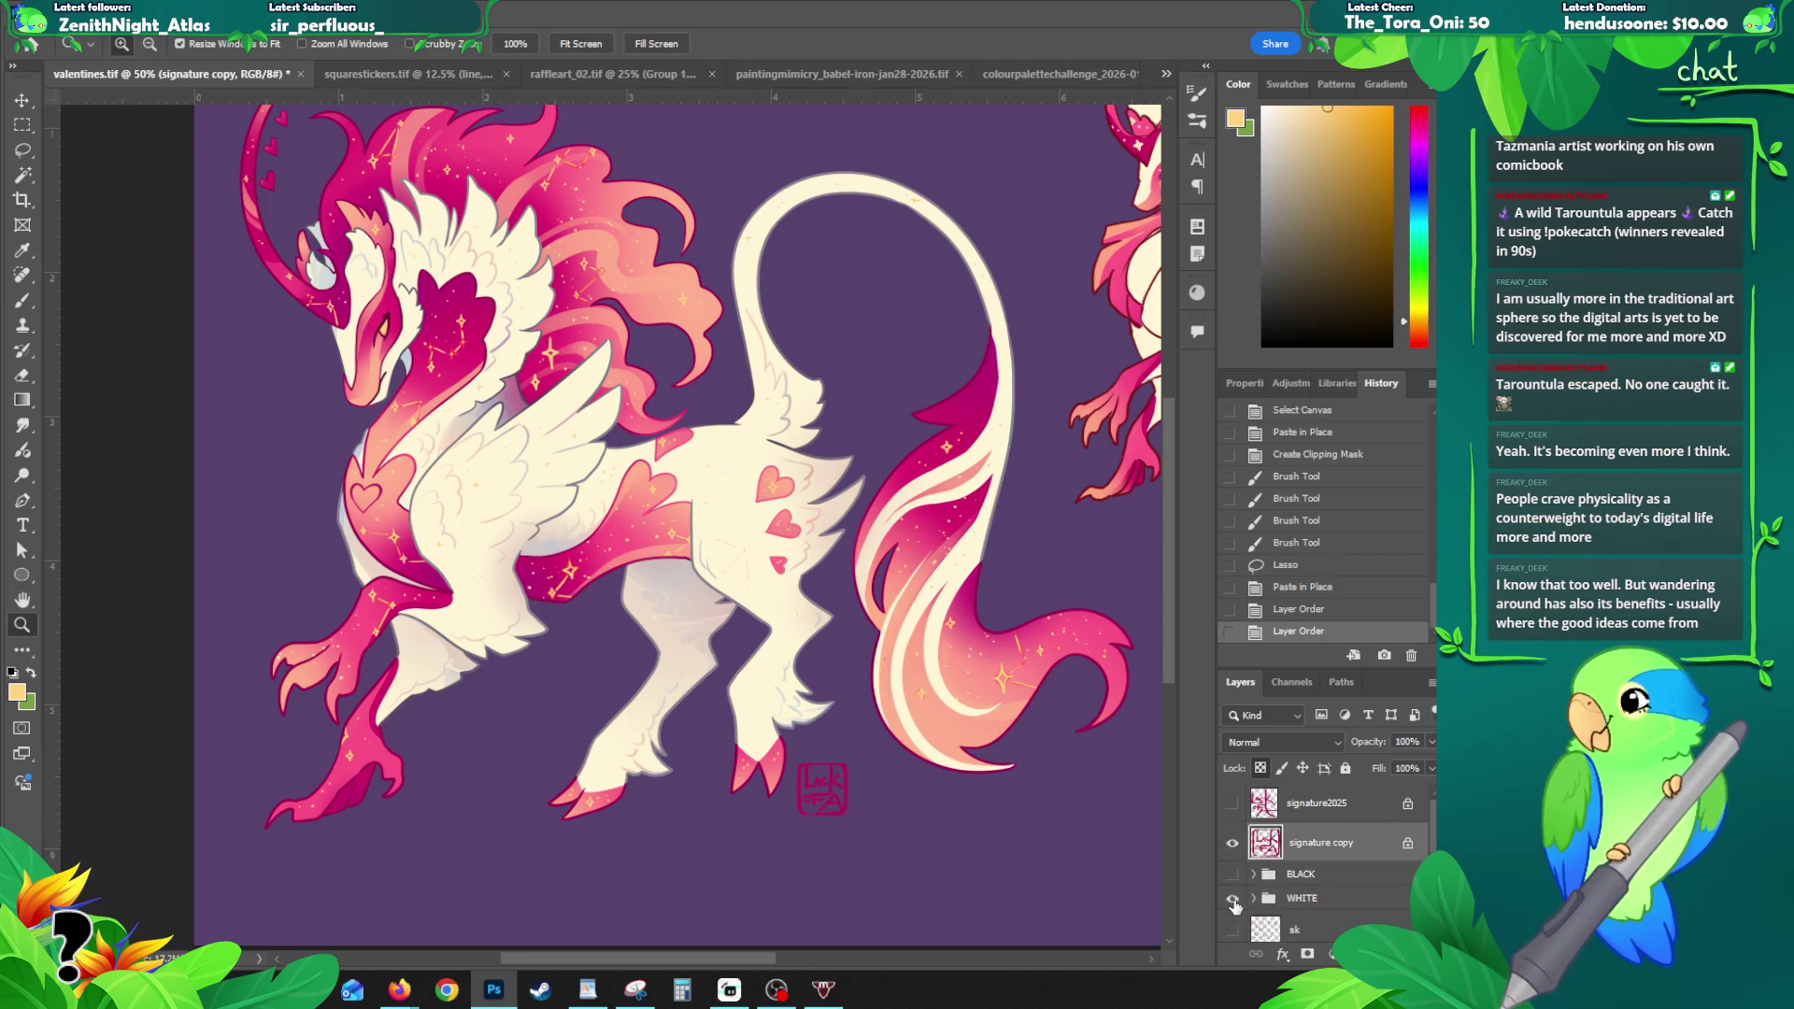
pyautogui.click(1233, 900)
pyautogui.moveTo(1305, 850); pyautogui.dragTo(1304, 888)
pyautogui.click(1256, 837)
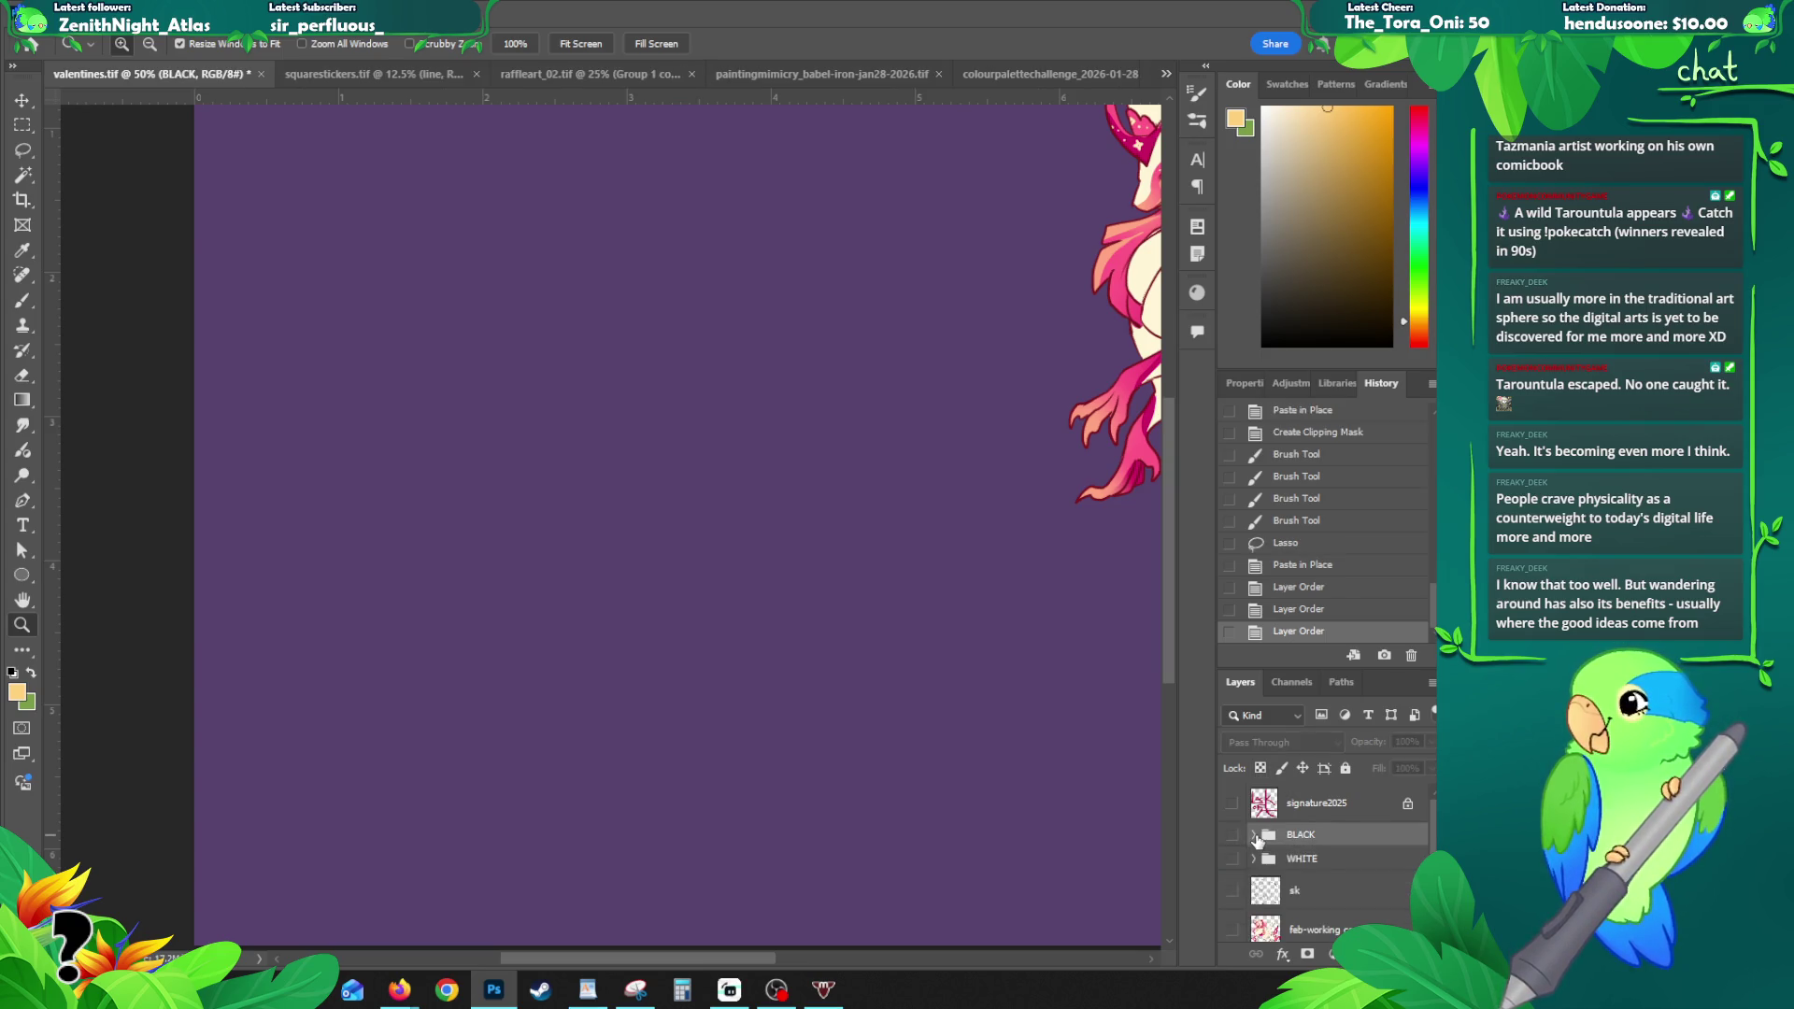
pyautogui.press('alt')
pyautogui.click(617, 548)
pyautogui.click(616, 548)
pyautogui.click(616, 548)
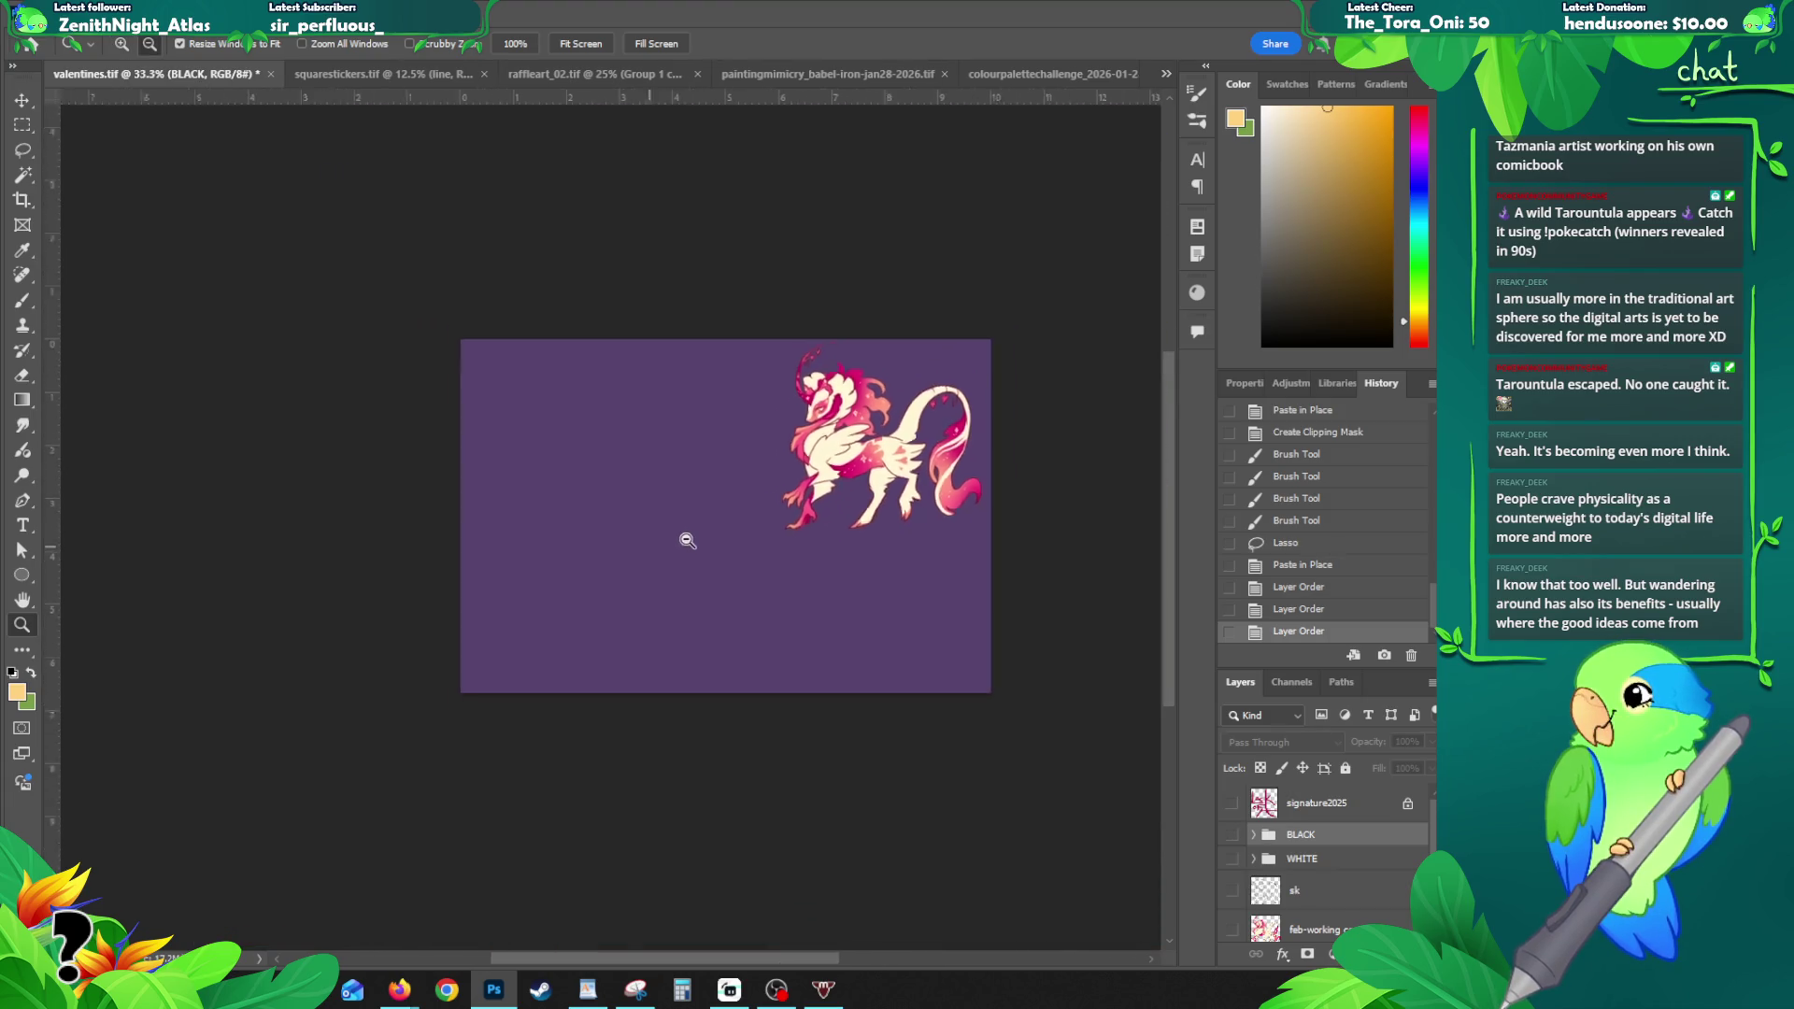
# - Create merged single-layer WHITE copy and BLACK copy, then select the whole canvas
pyautogui.click(1233, 859)
pyautogui.moveTo(1265, 865)
pyautogui.mouseDown()
pyautogui.moveTo(1306, 860)
pyautogui.moveTo(1306, 824)
pyautogui.mouseUp()
pyautogui.hotkey('ctrl', 'e')
pyautogui.click(1233, 835)
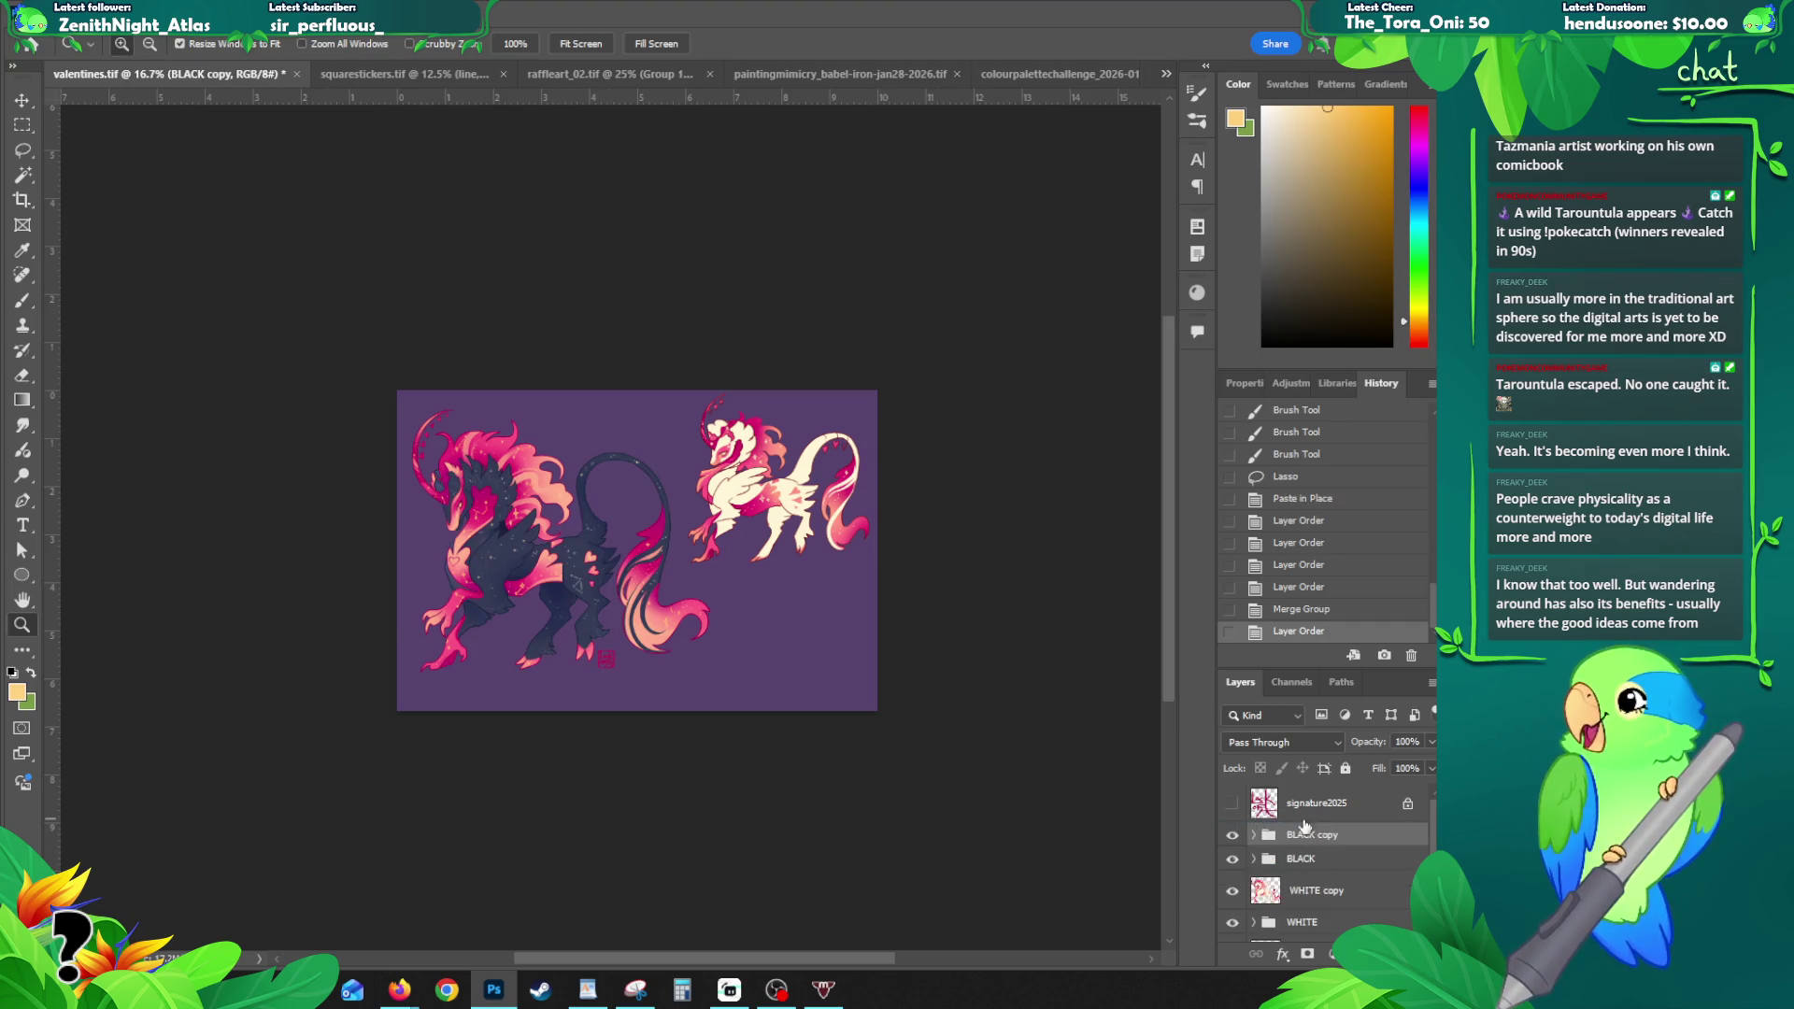
pyautogui.hotkey('ctrl', 'e')
pyautogui.click(1295, 906)
pyautogui.click(589, 583)
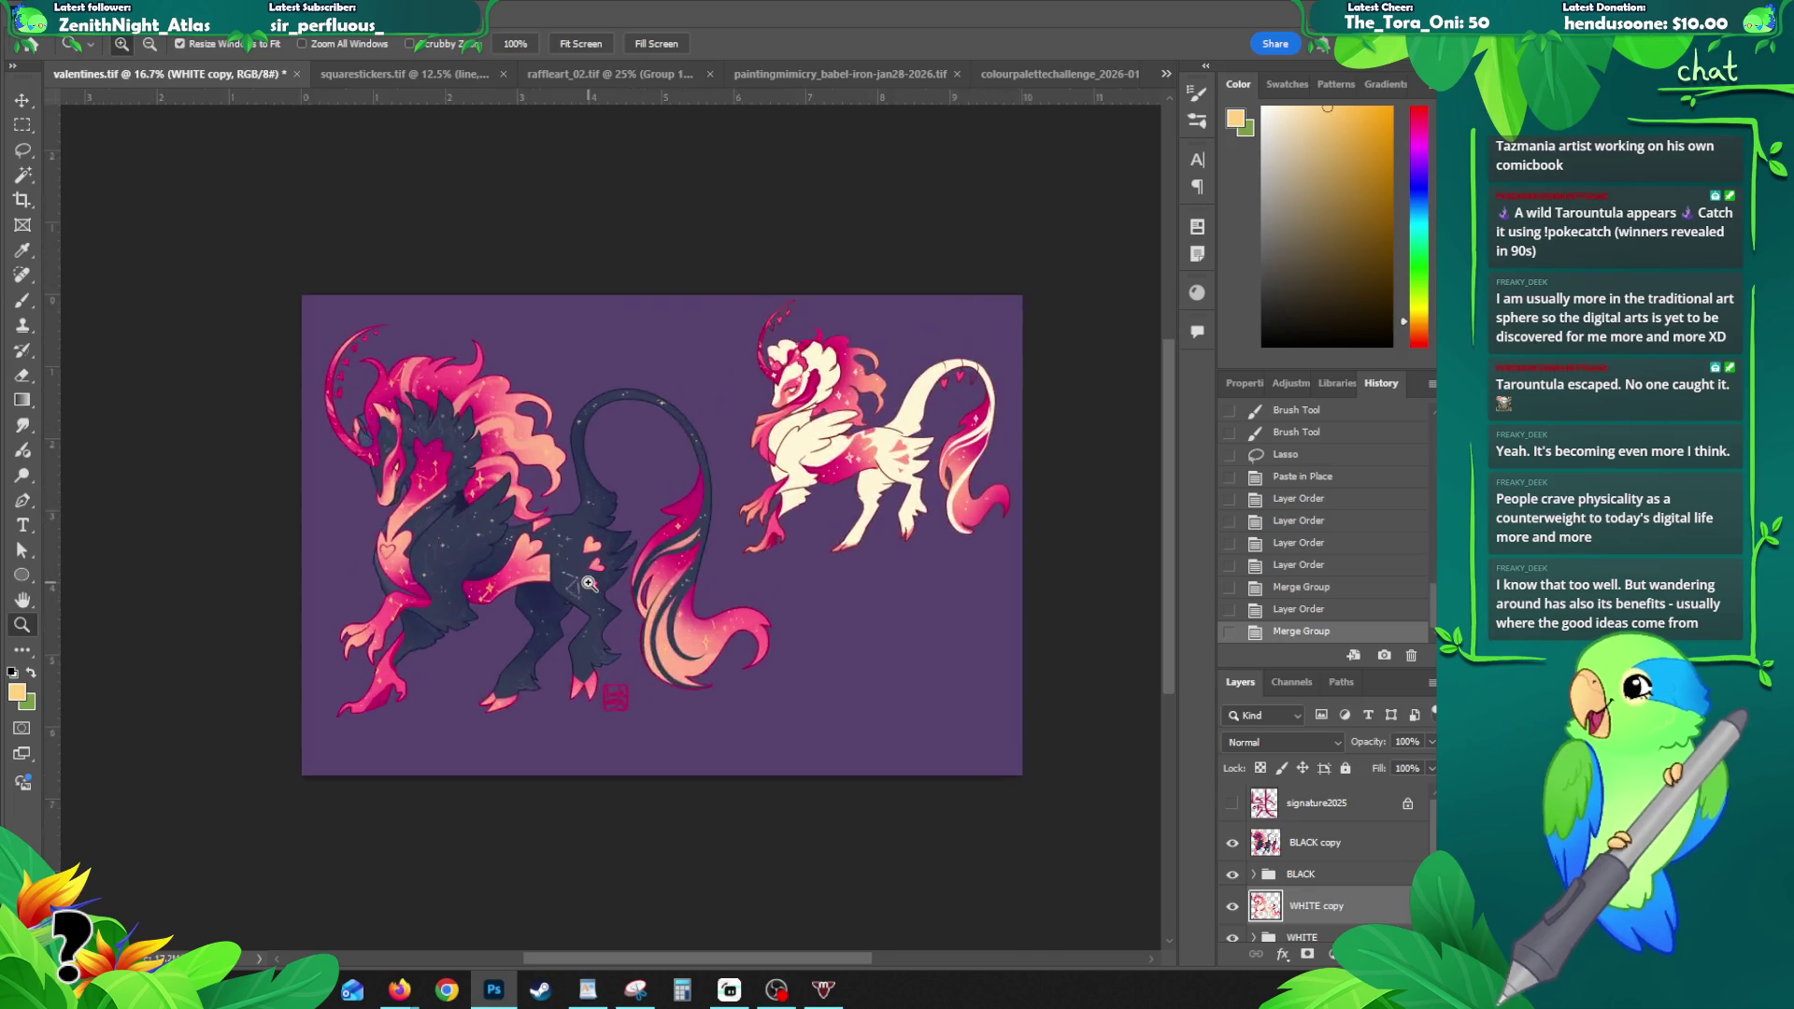
pyautogui.click(589, 583)
pyautogui.hotkey('ctrl', 'a')
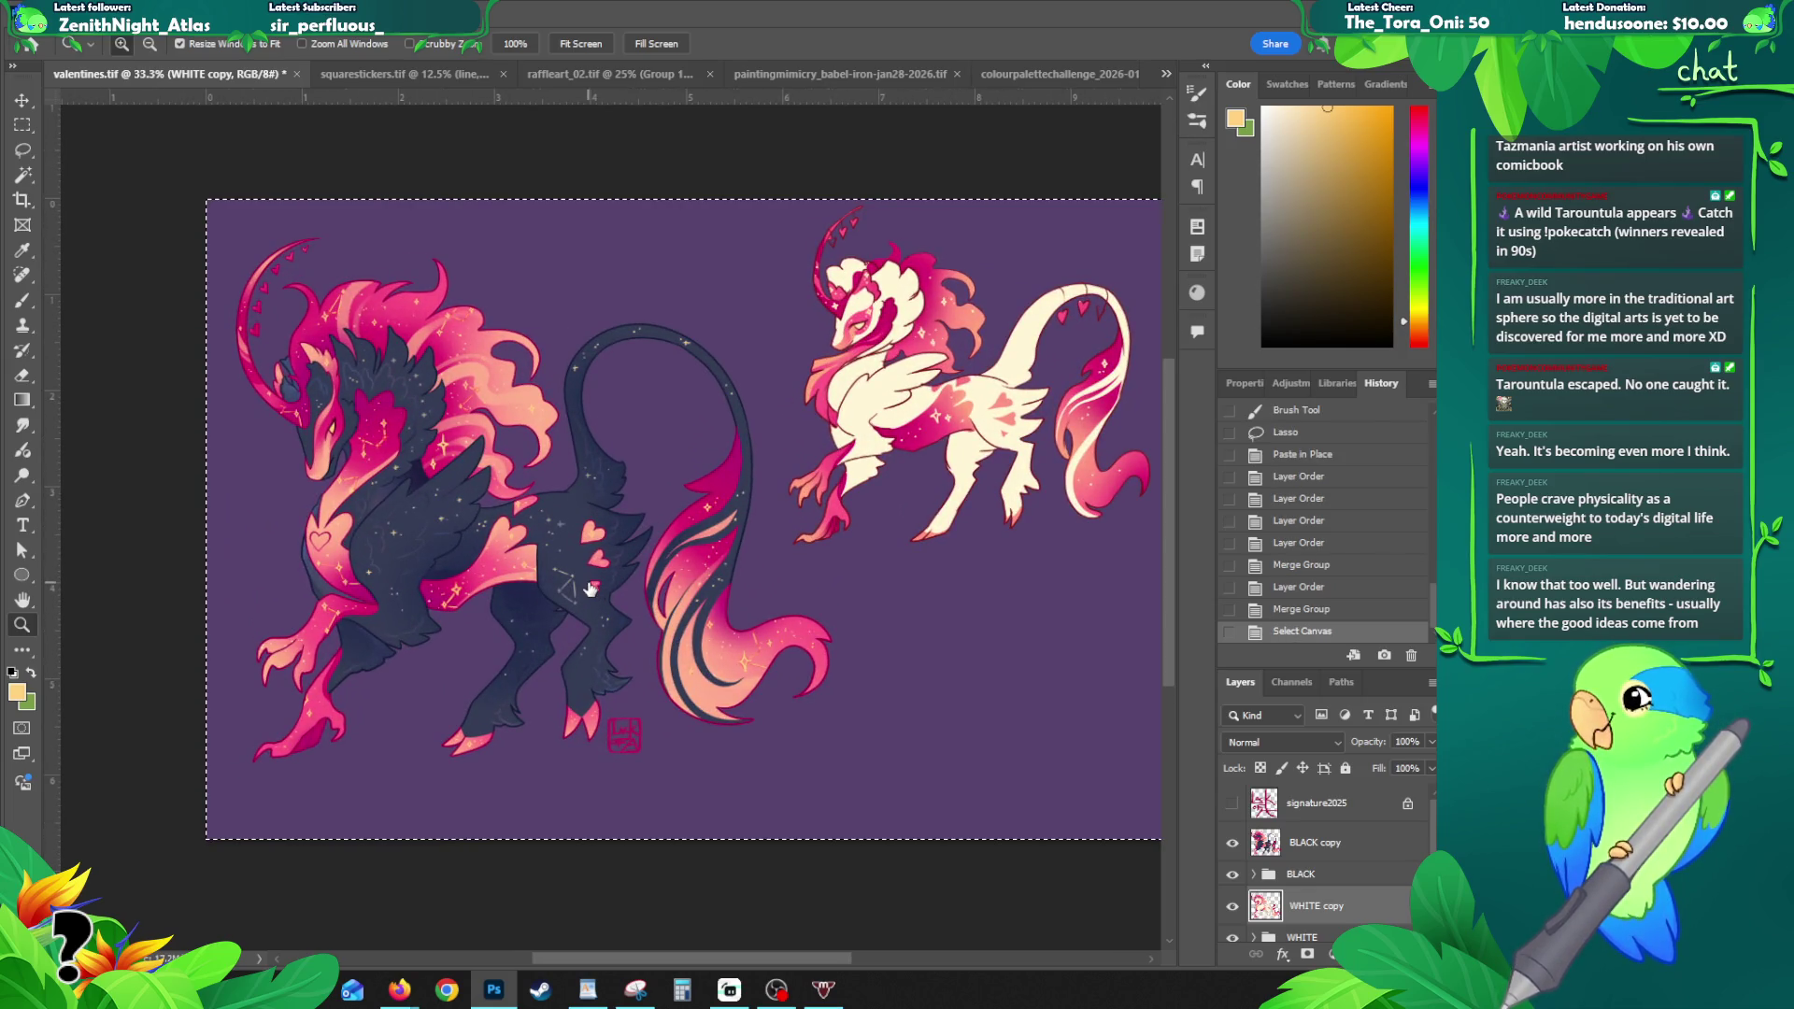
# - Paste the white creature's merged pixels into a new document with the background hidden
pyautogui.hotkey('ctrl', 'c')
pyautogui.hotkey('ctrl', 'n')
pyautogui.press('Return')
pyautogui.hotkey('ctrl', 'v')
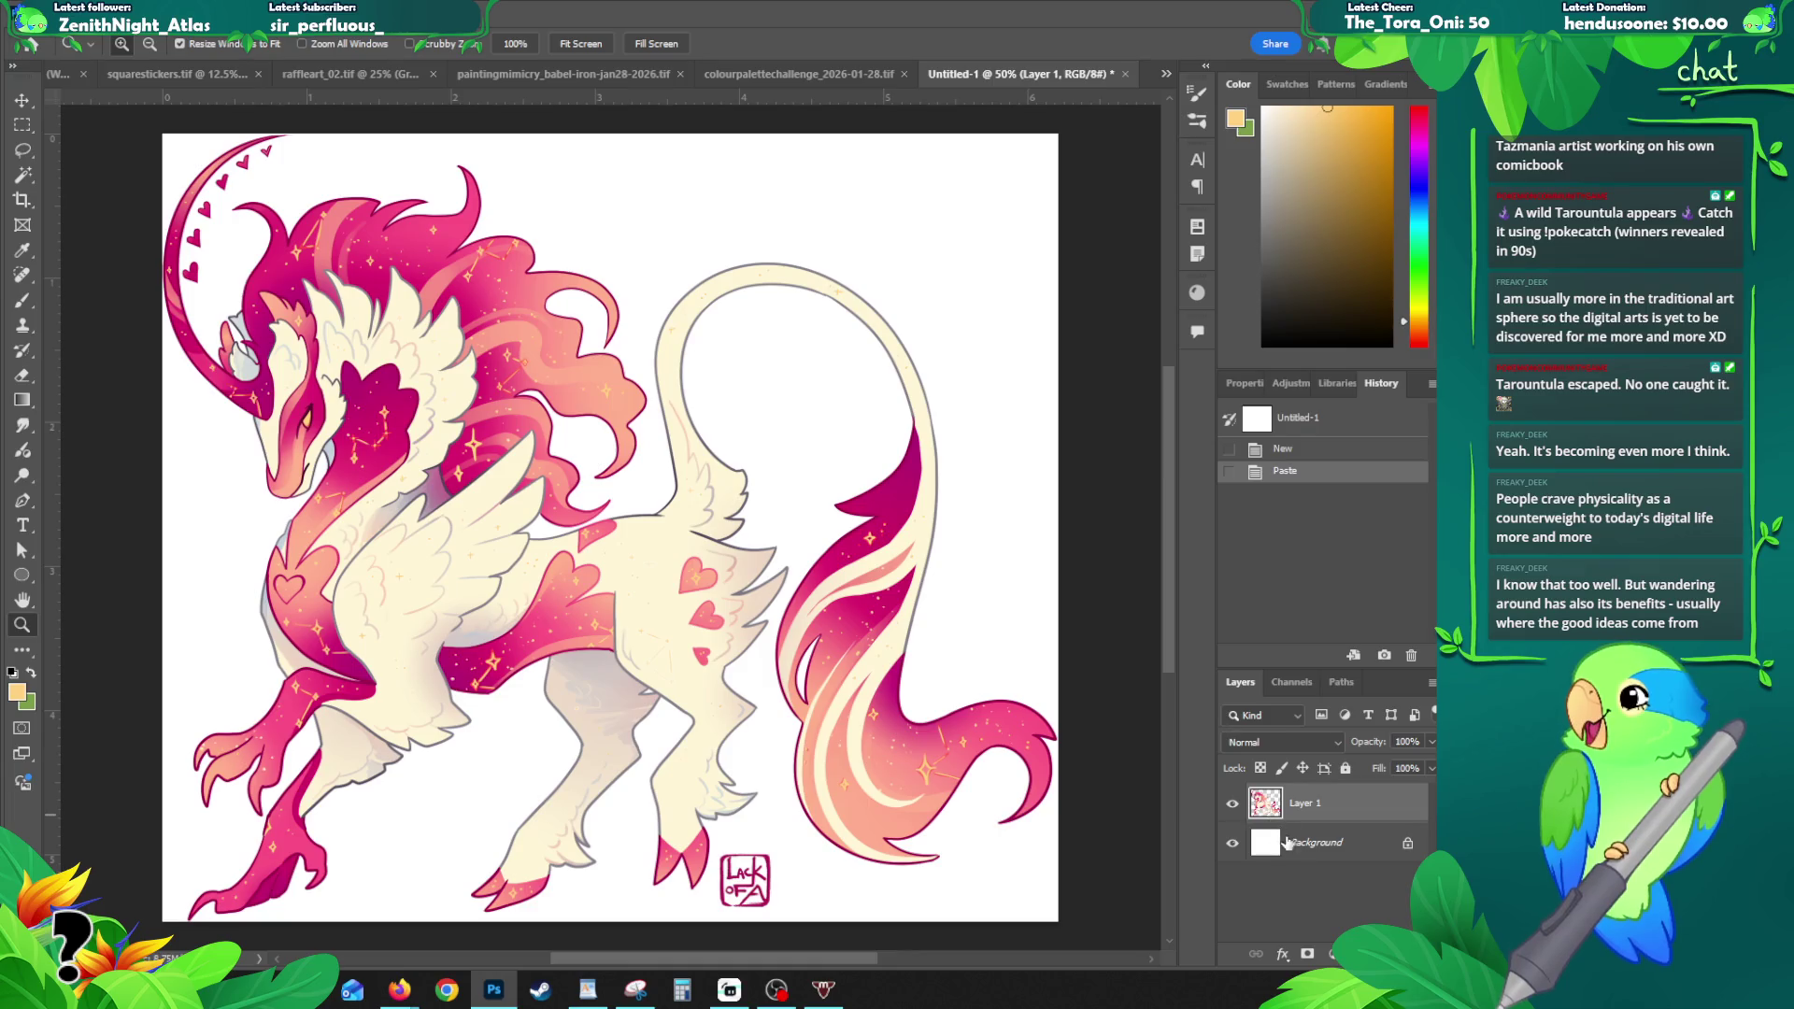
pyautogui.click(1232, 843)
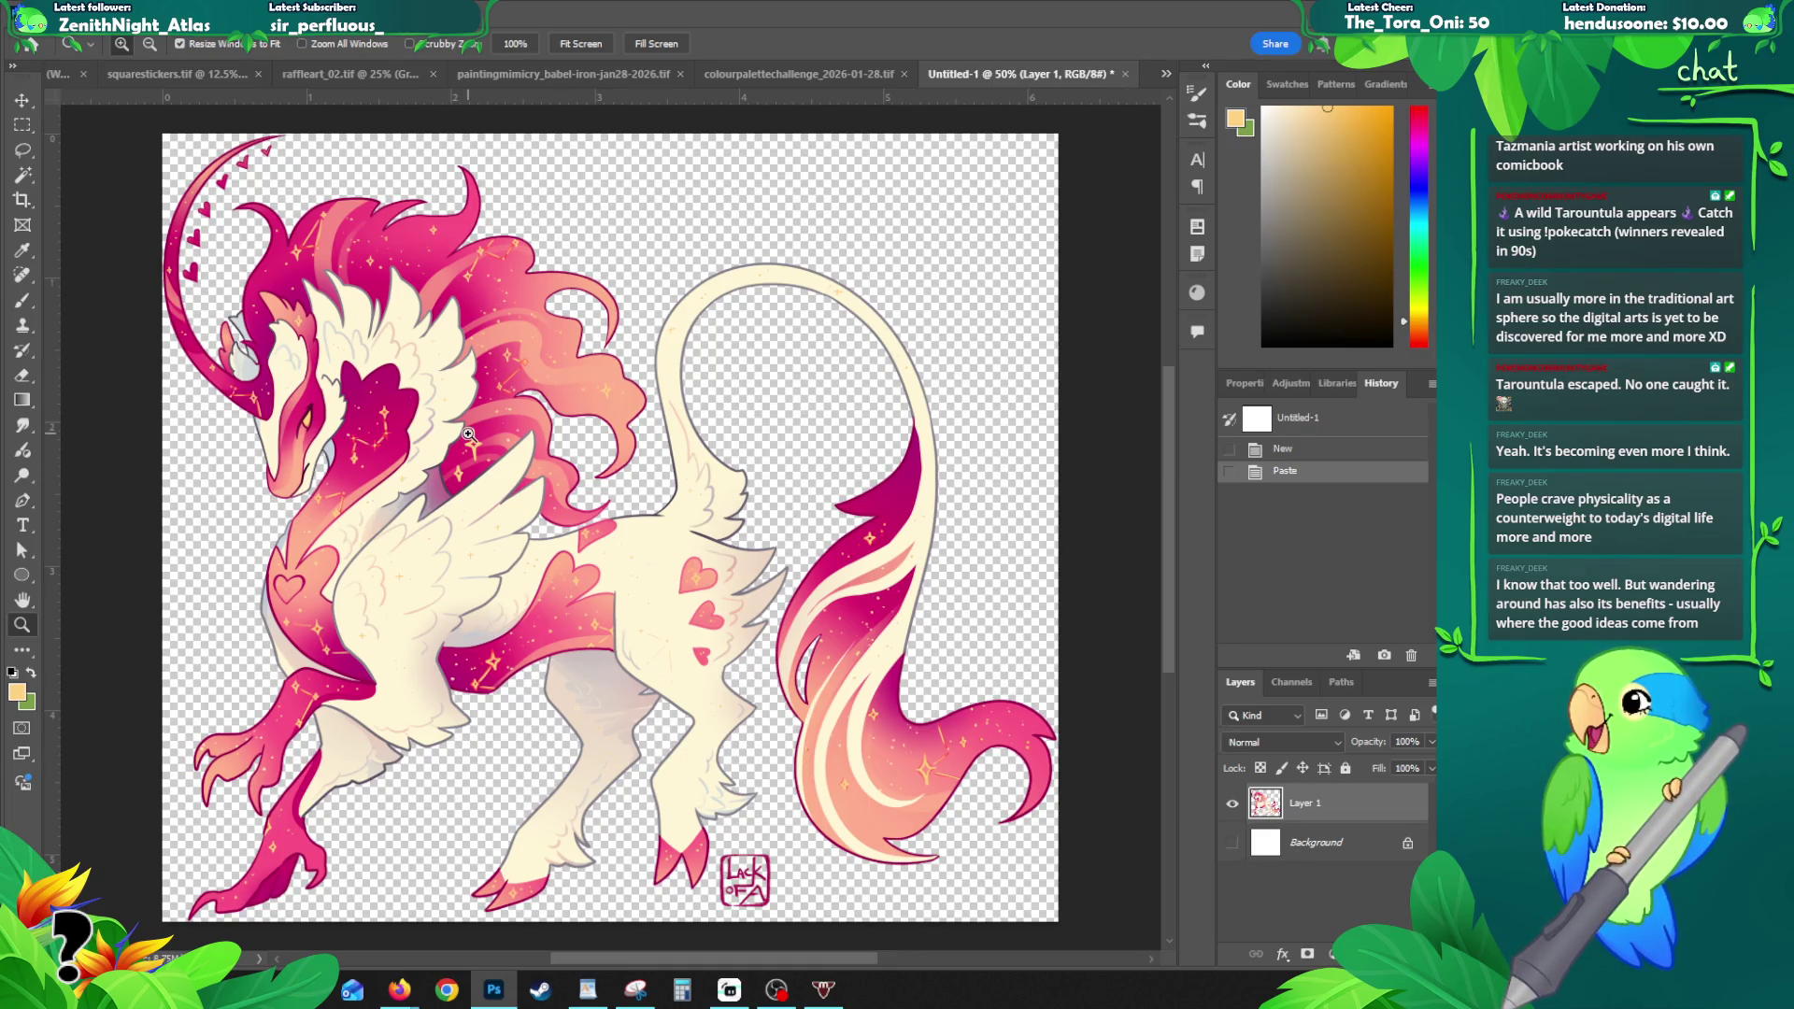
# - Resize the image to 1500 px wide (1500 × 1320 px)
pyautogui.hotkey('ctrl', 'alt', 'i')
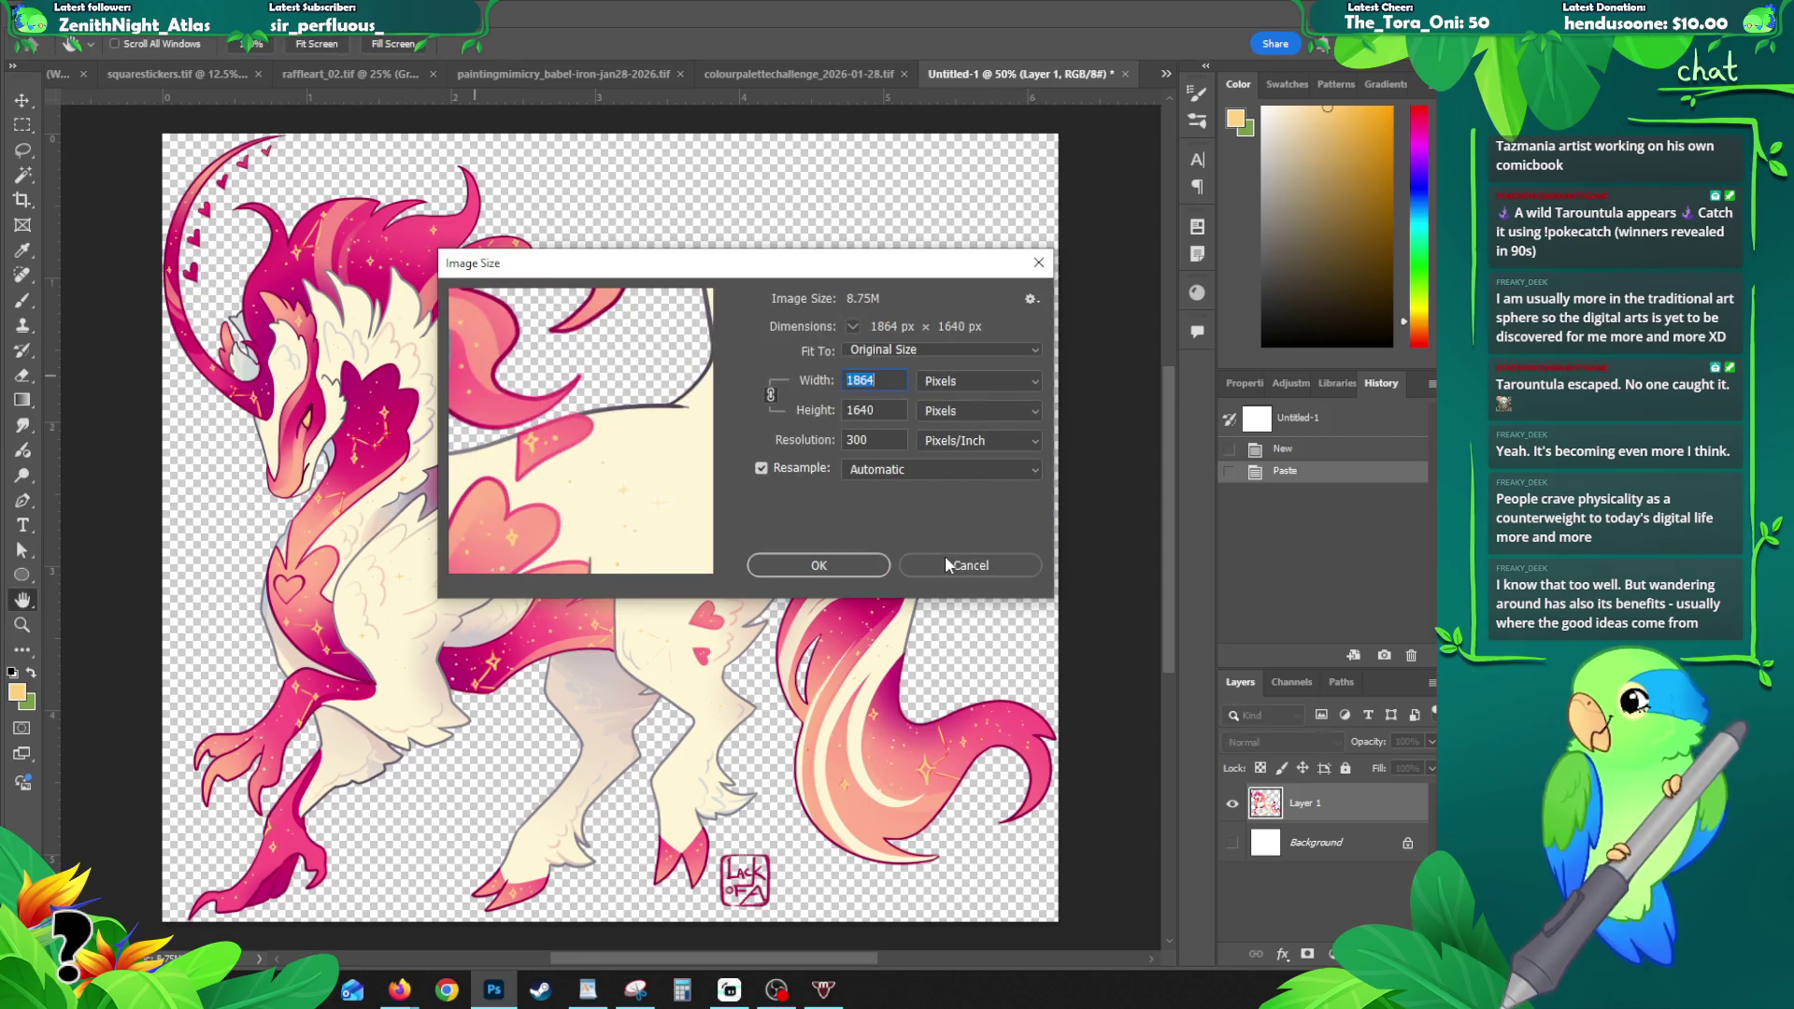
pyautogui.write('1500')
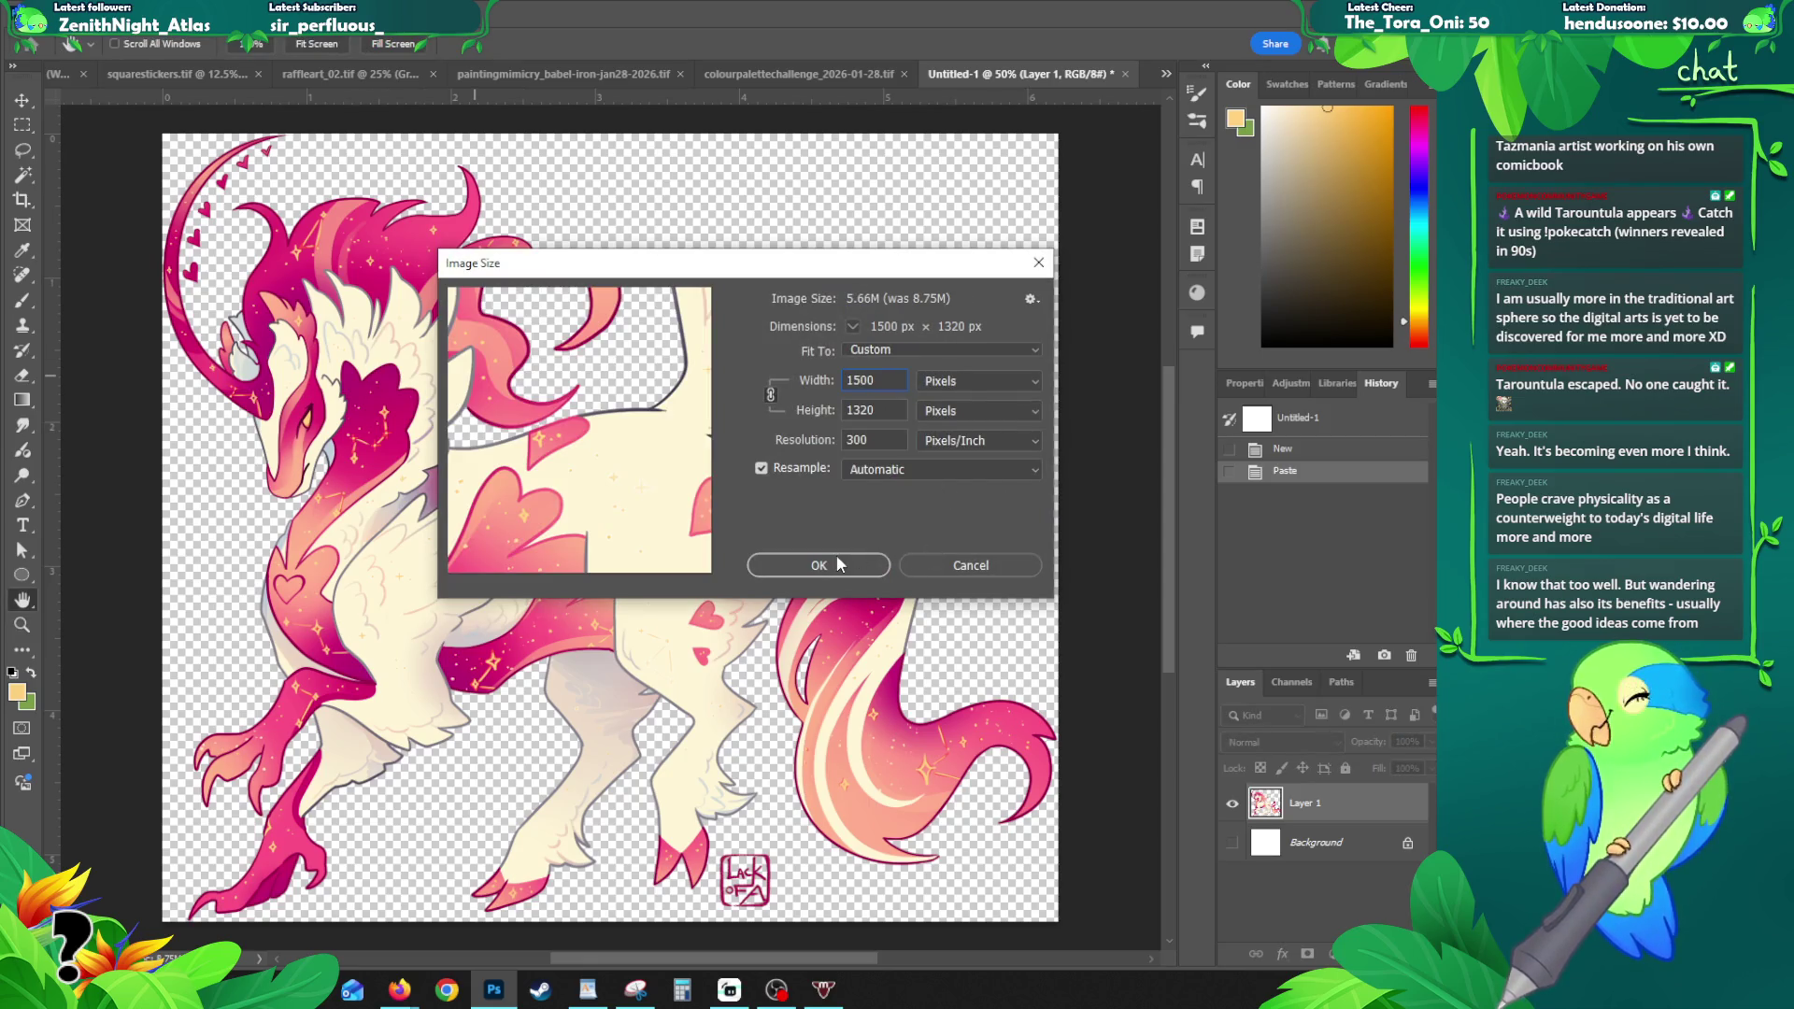
pyautogui.click(837, 561)
pyautogui.press('z')
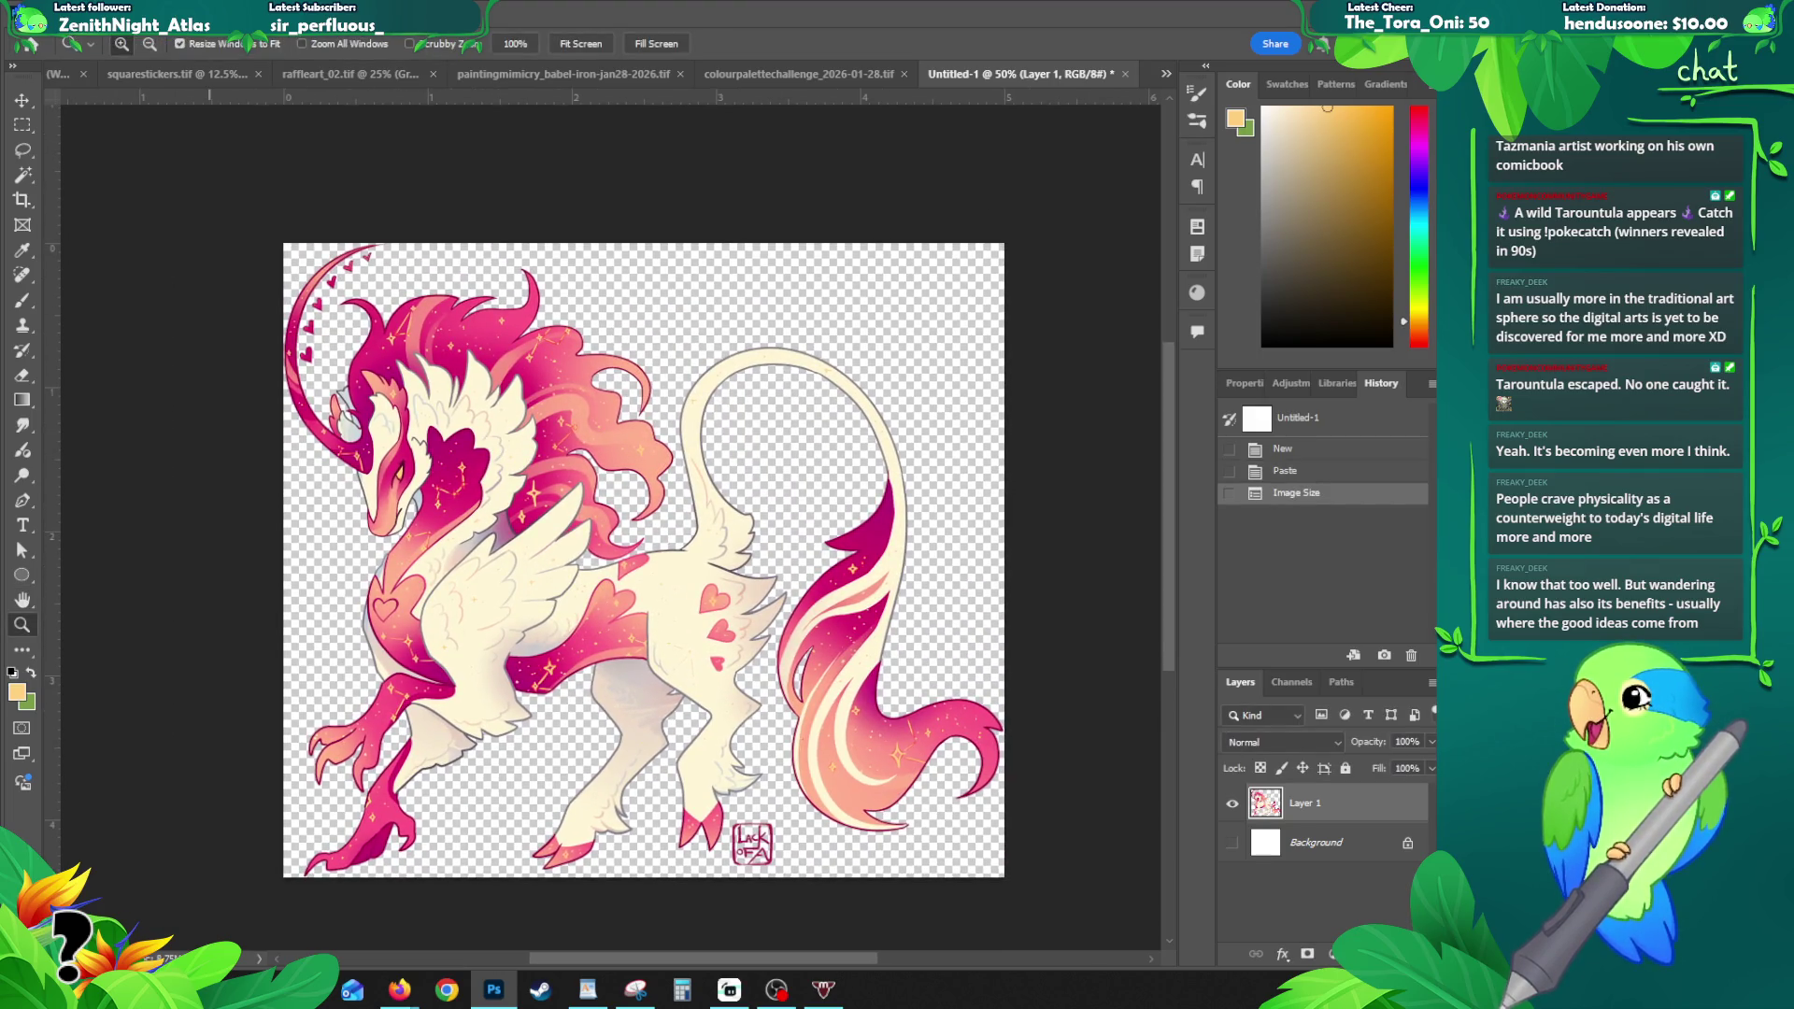
# - Export the white creature with Save for Web (Legacy)
pyautogui.hotkey('alt', 'f')
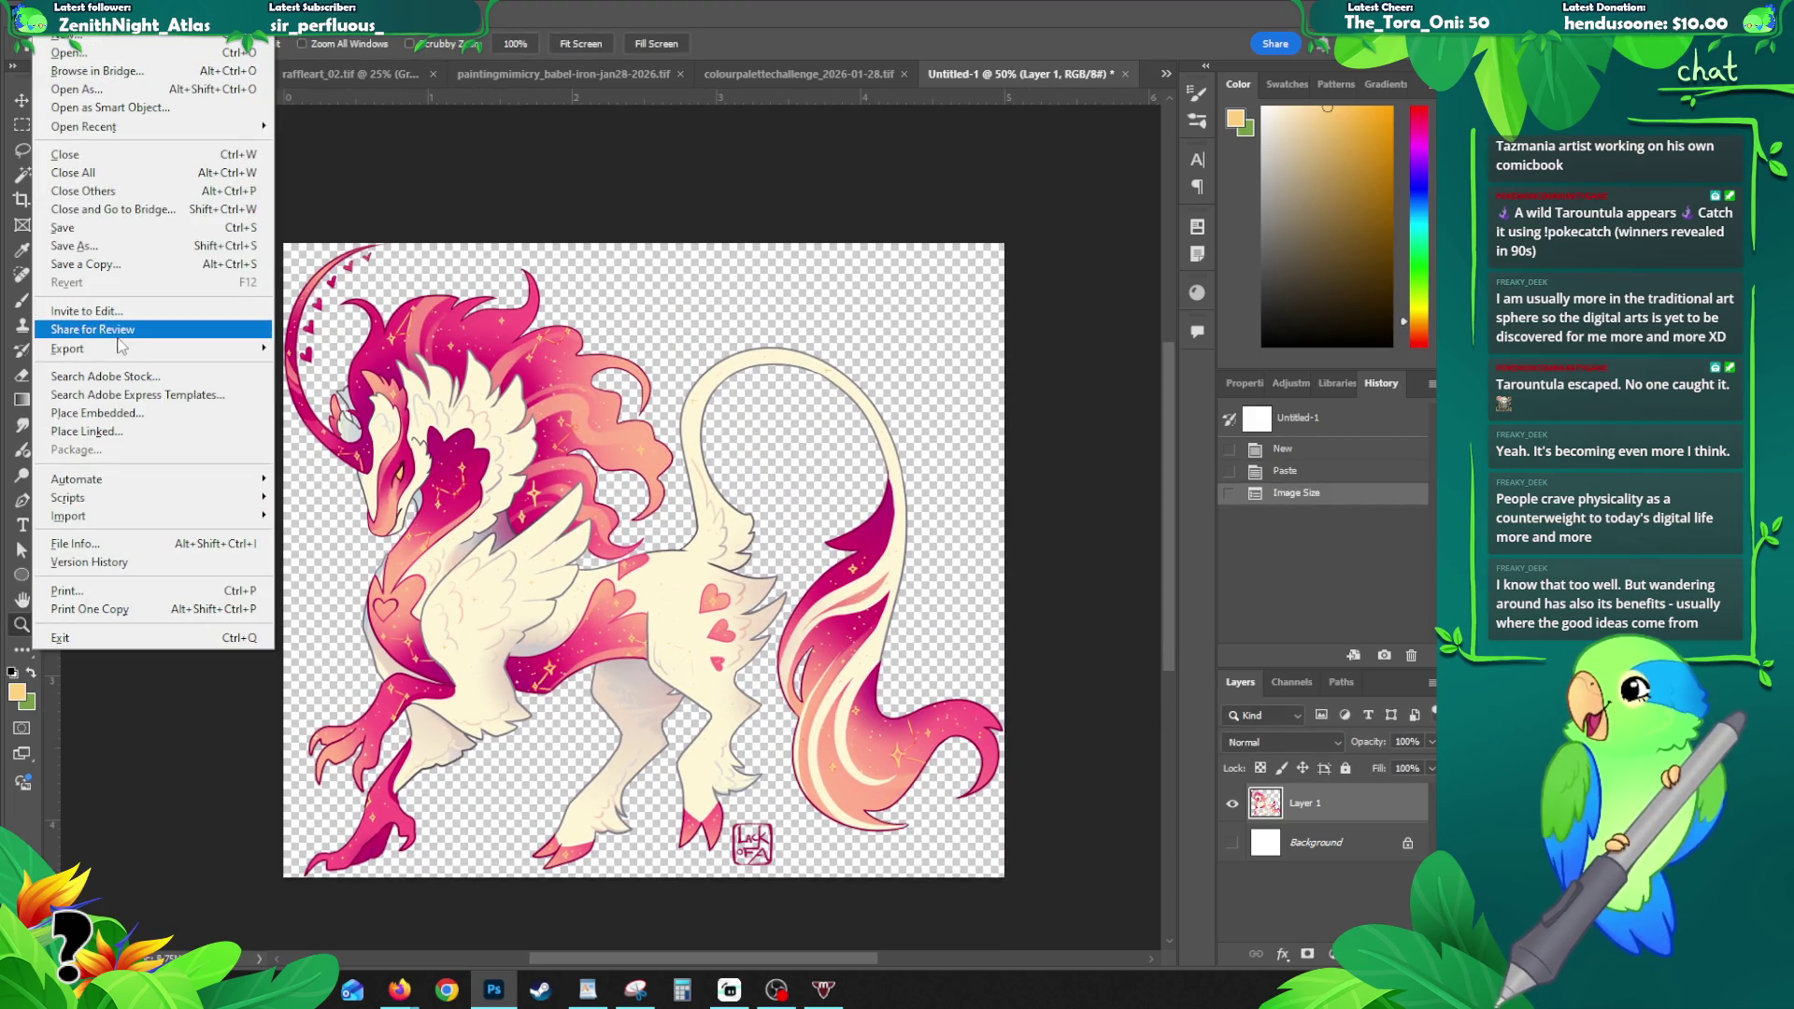
pyautogui.moveTo(117, 349)
pyautogui.click(378, 426)
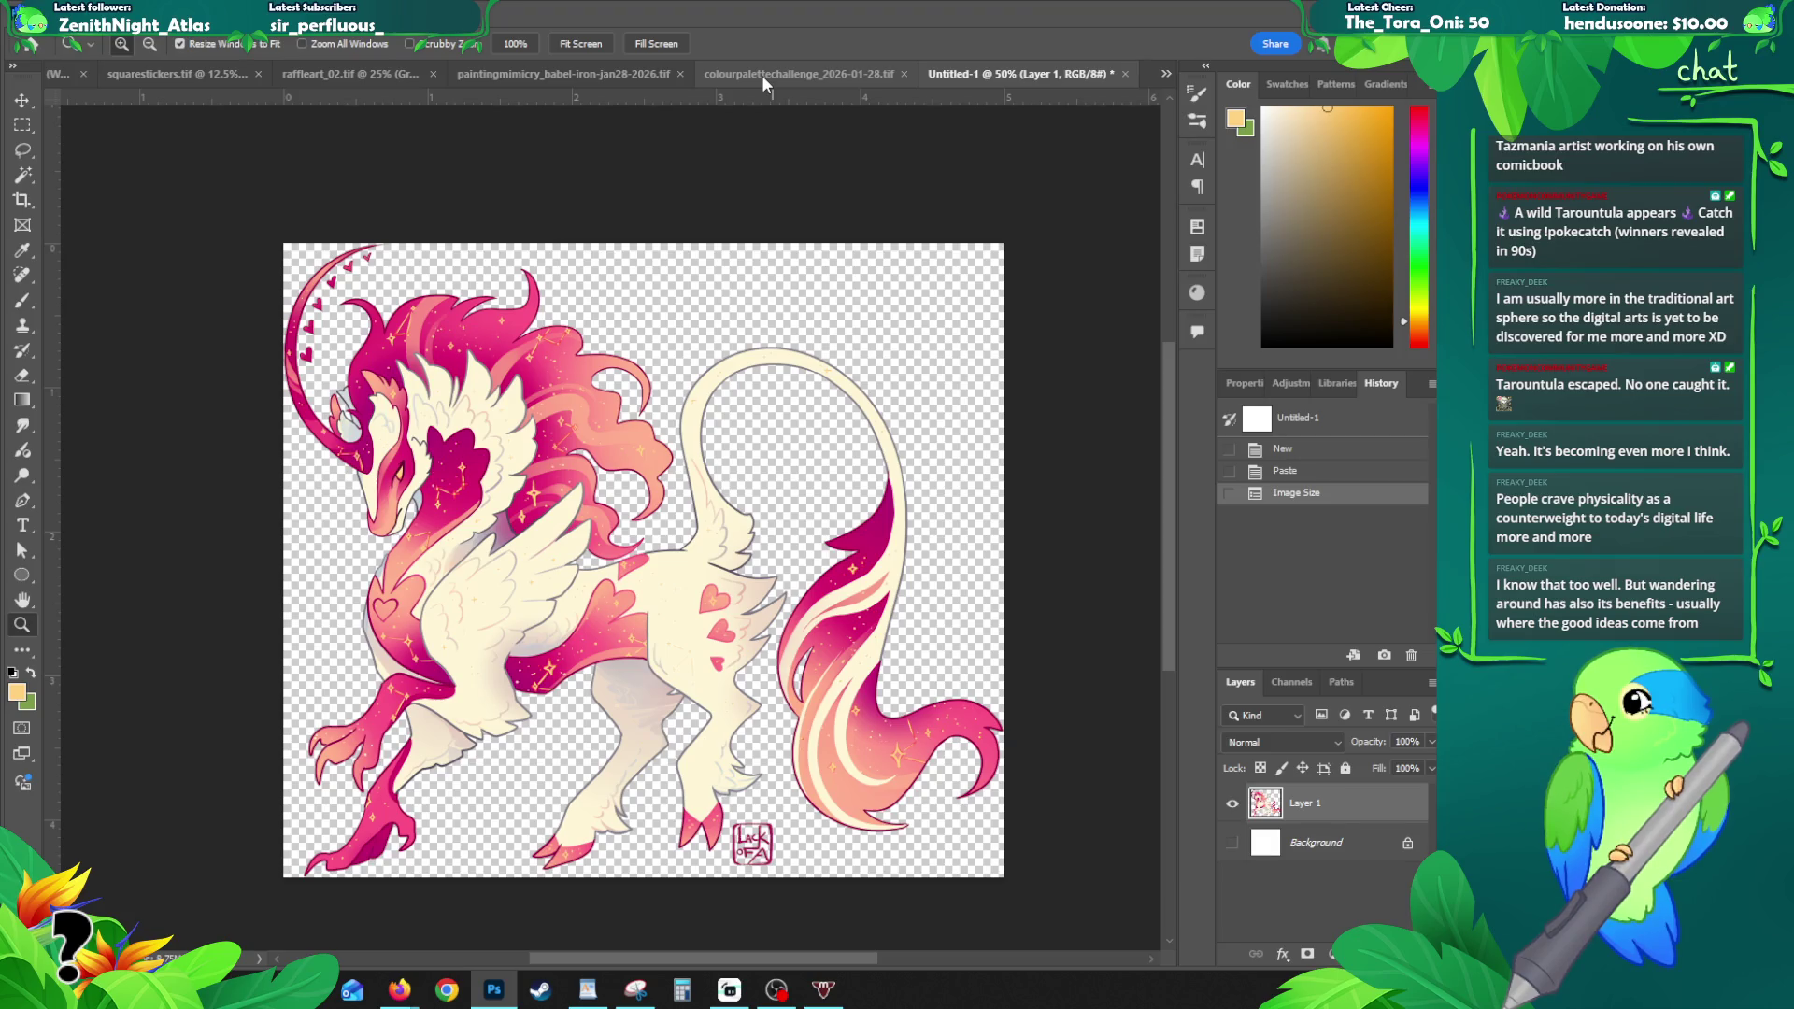
# - Paste the BLACK copy's dark creature from valentines.tif into a new document
pyautogui.click(68, 77)
pyautogui.click(1328, 846)
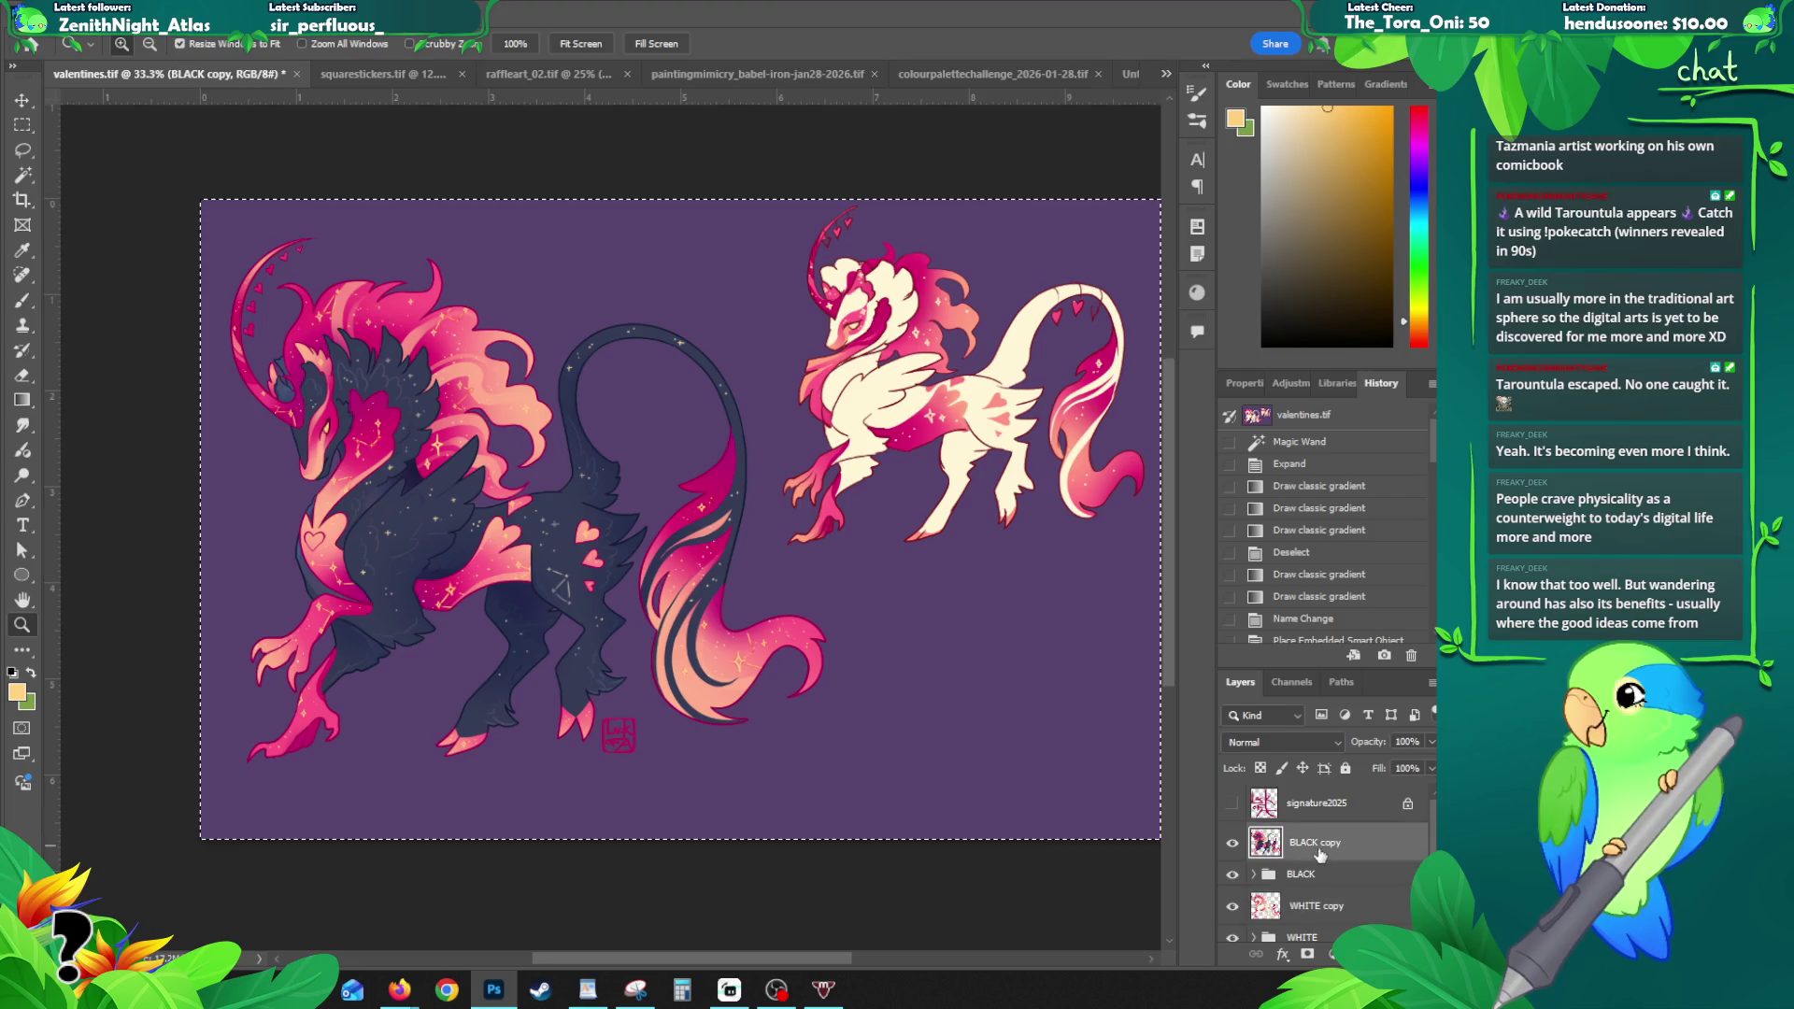
pyautogui.hotkey('ctrl', 'z')
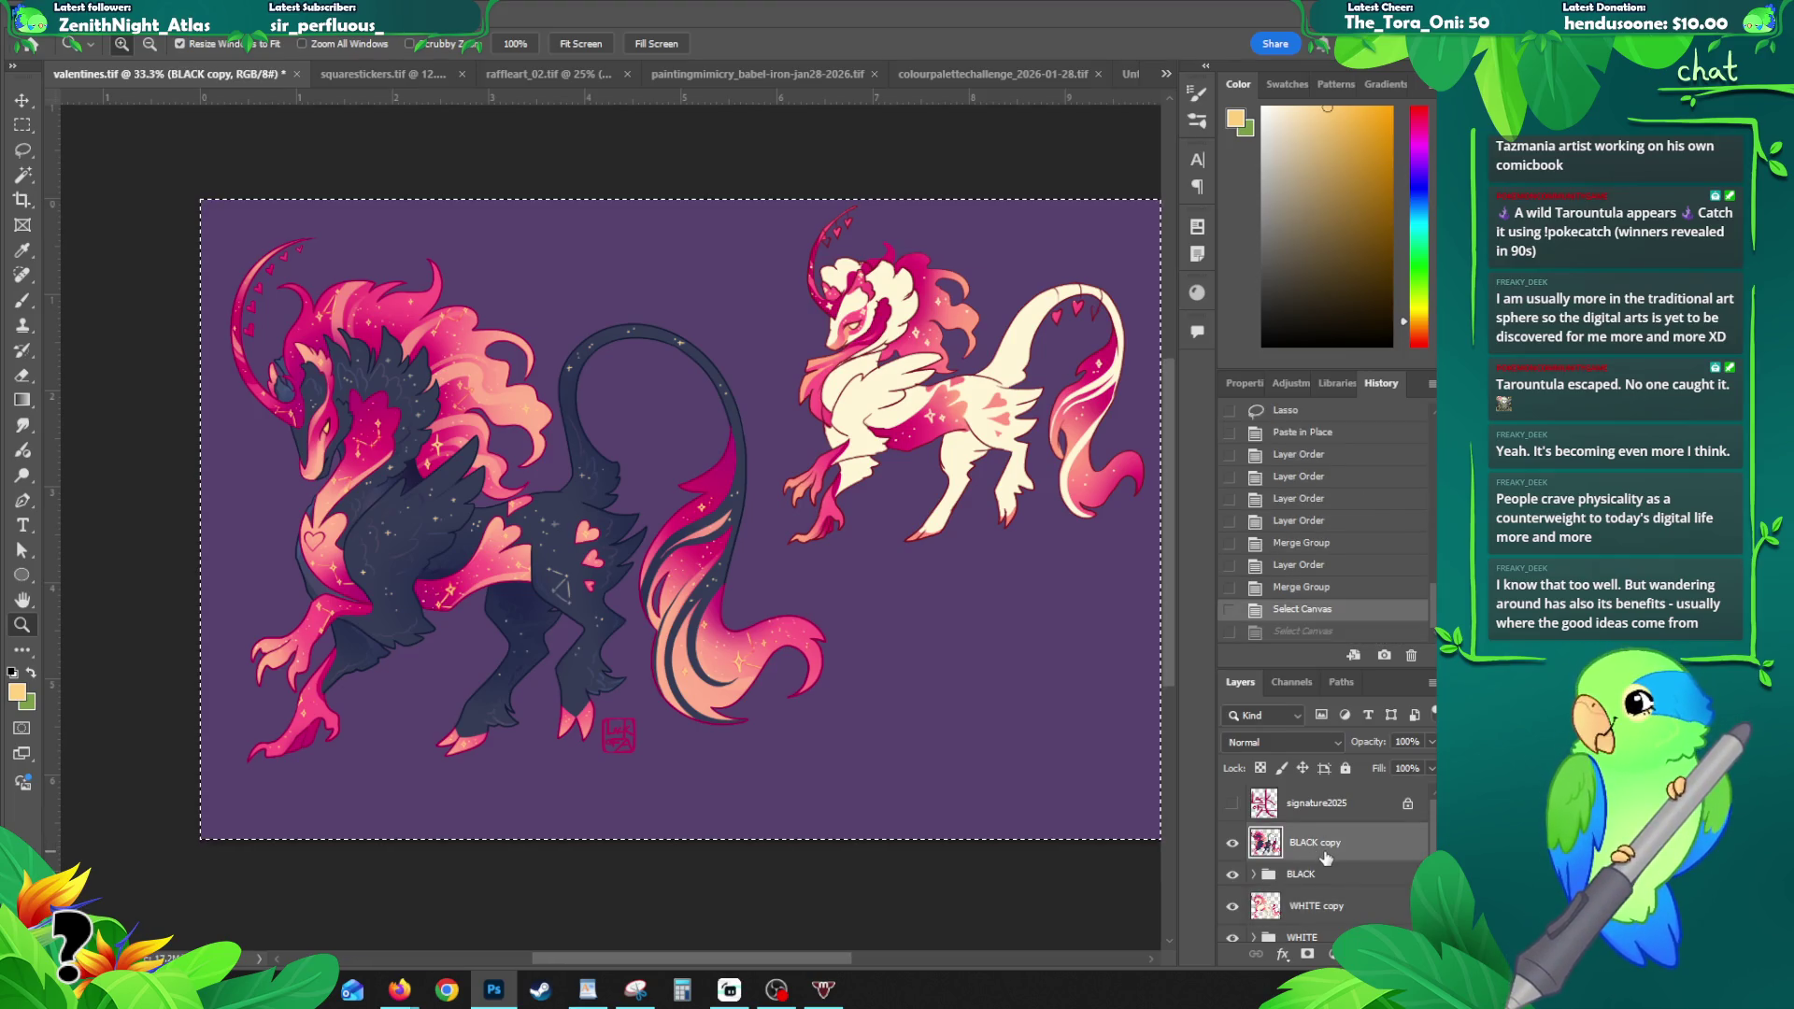
pyautogui.hotkey('ctrl', 'n')
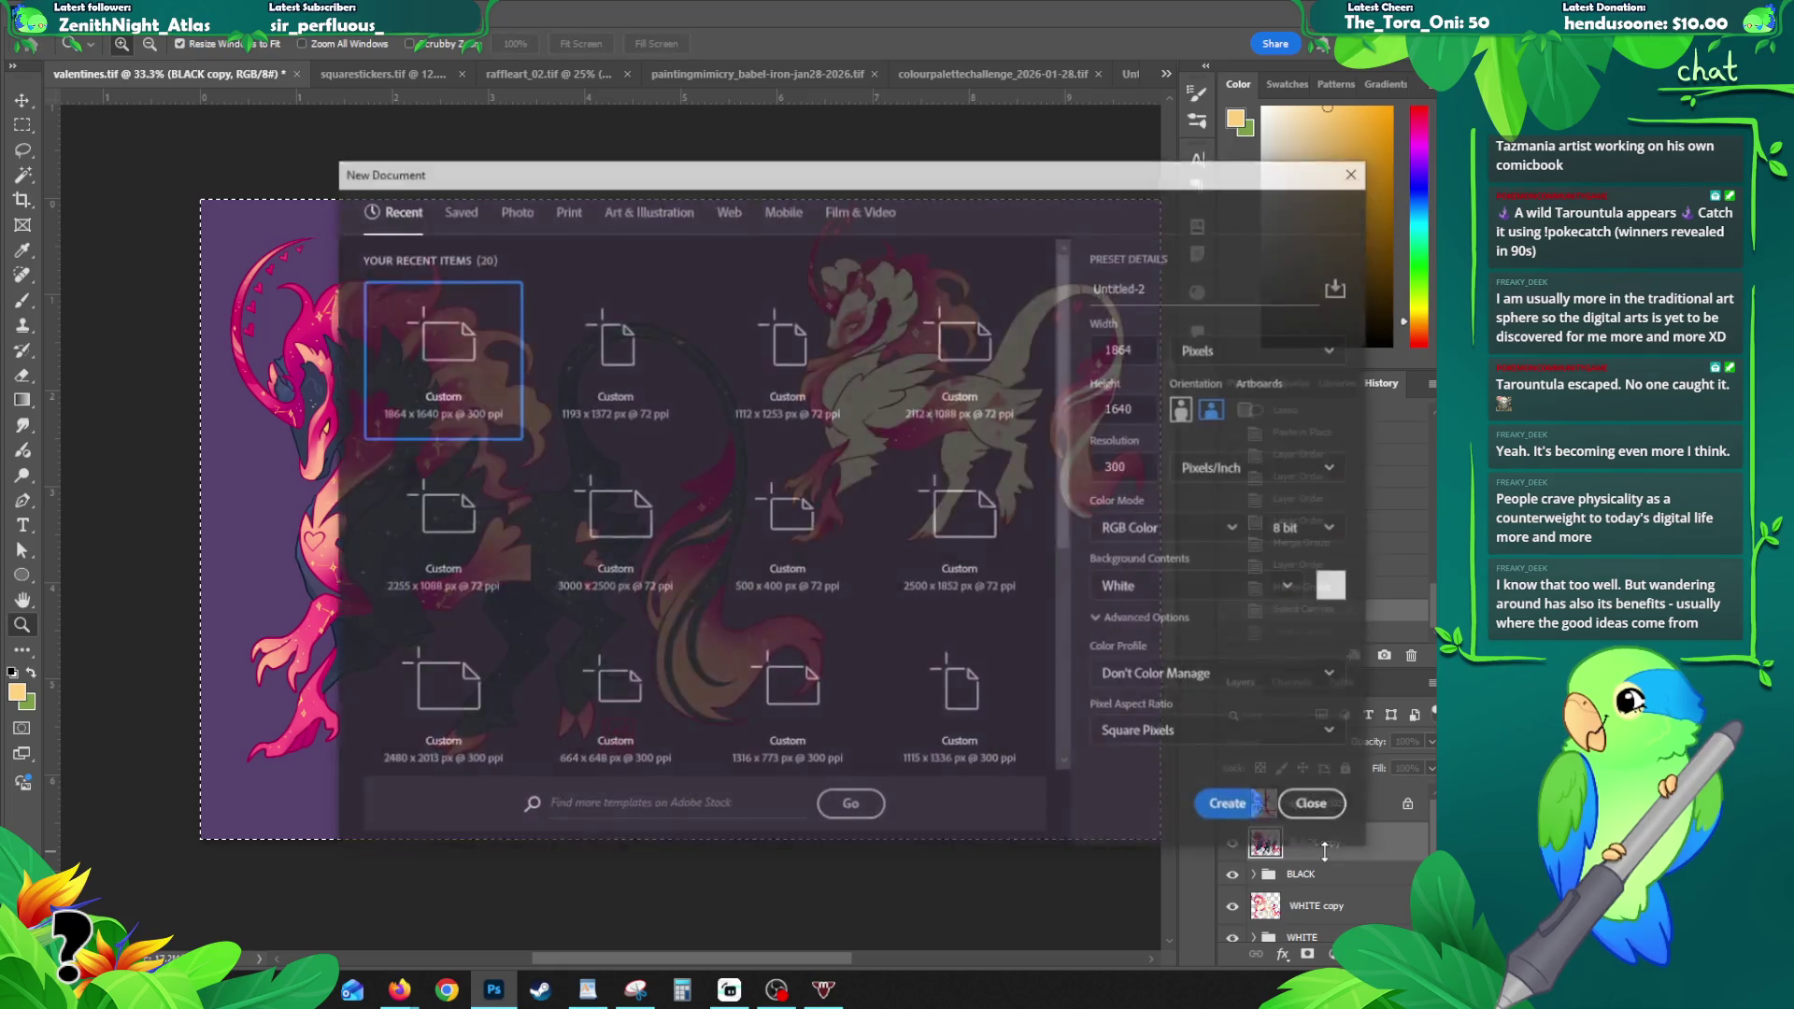
pyautogui.press('Return')
pyautogui.hotkey('ctrl', 'v')
# - Resize the dark creature document to 1500 px wide and hide its background
pyautogui.hotkey('ctrl', 'alt', 'i')
pyautogui.write('1500')
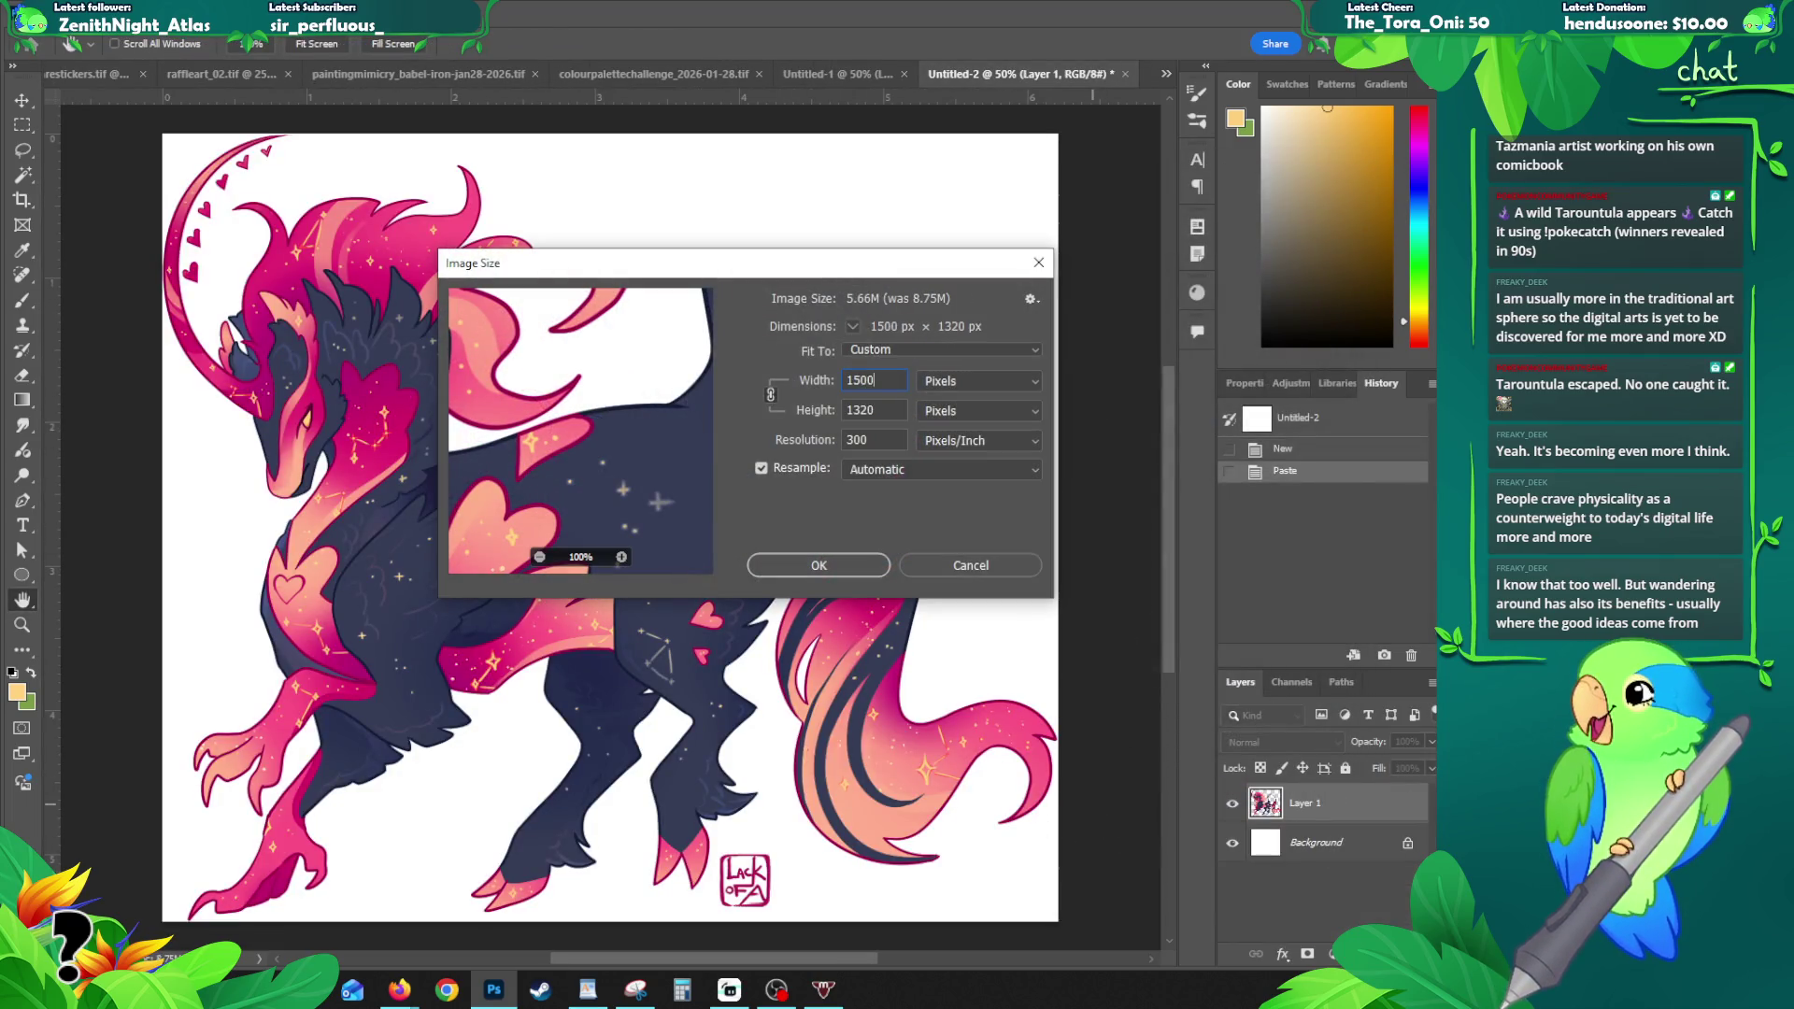
pyautogui.press('Return')
pyautogui.click(1233, 843)
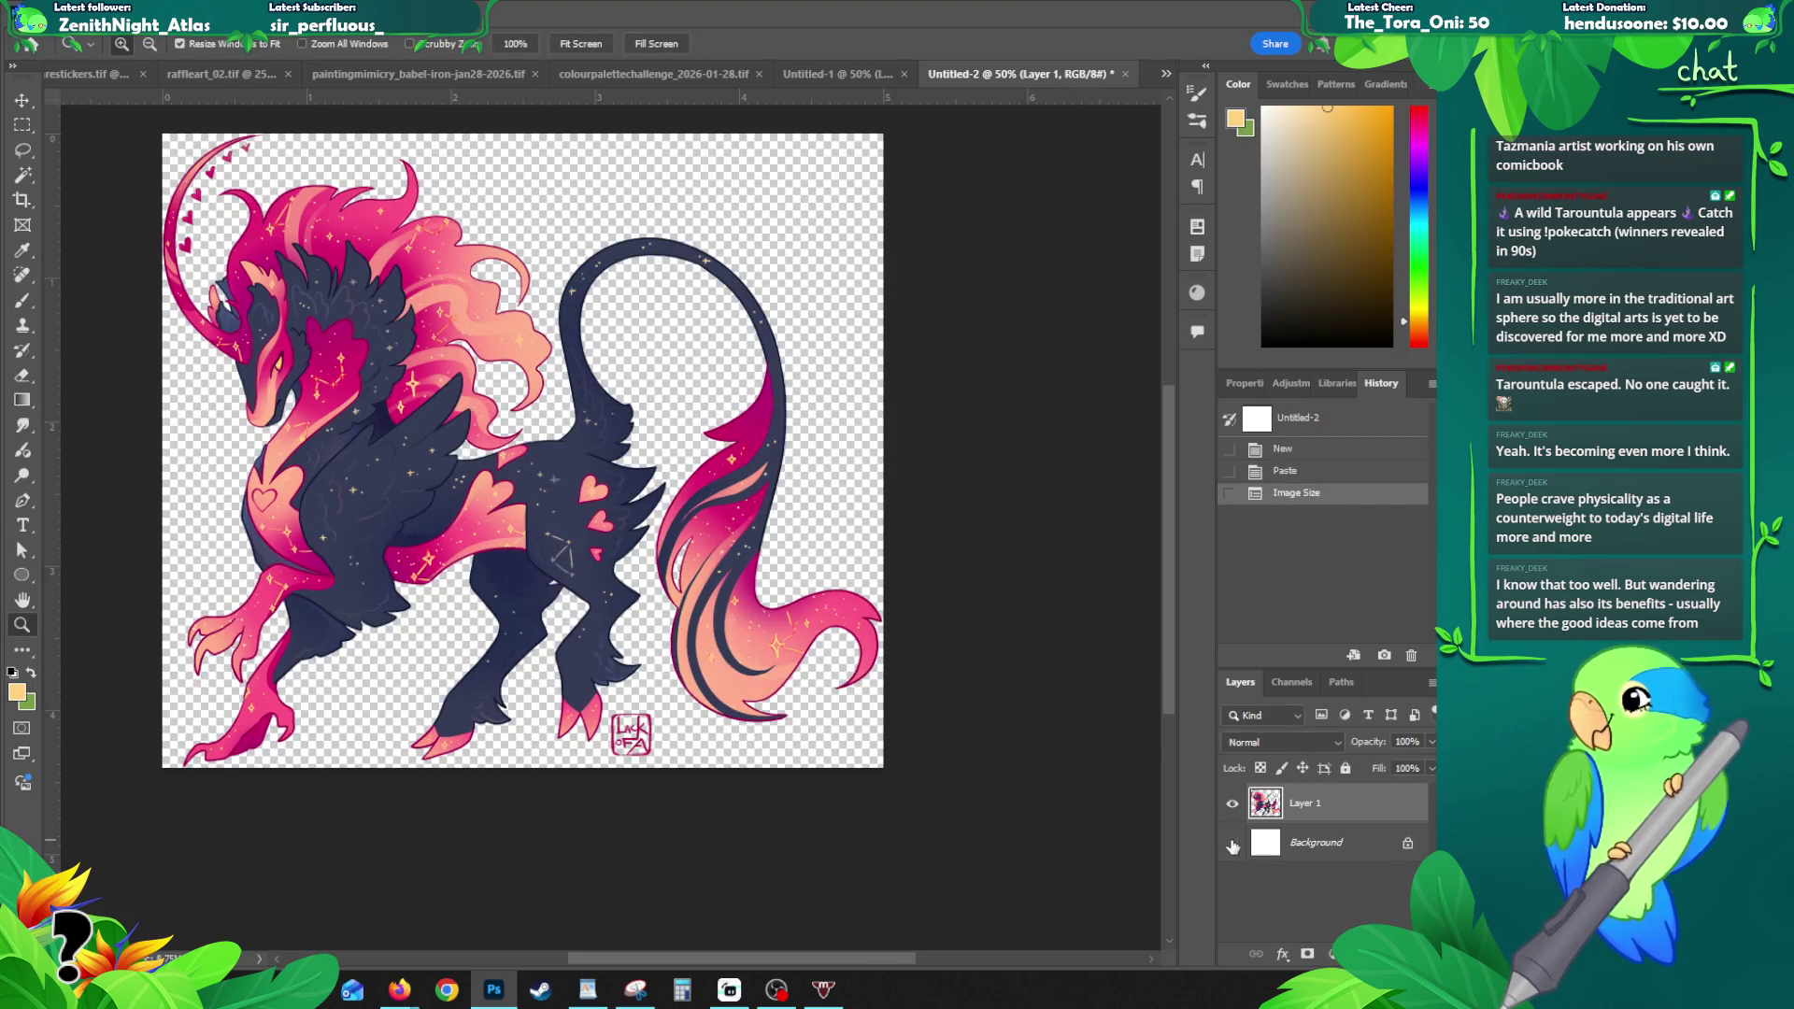
# - Export the dark creature for the web, then close Untitled-2 without saving
pyautogui.click(47, 15)
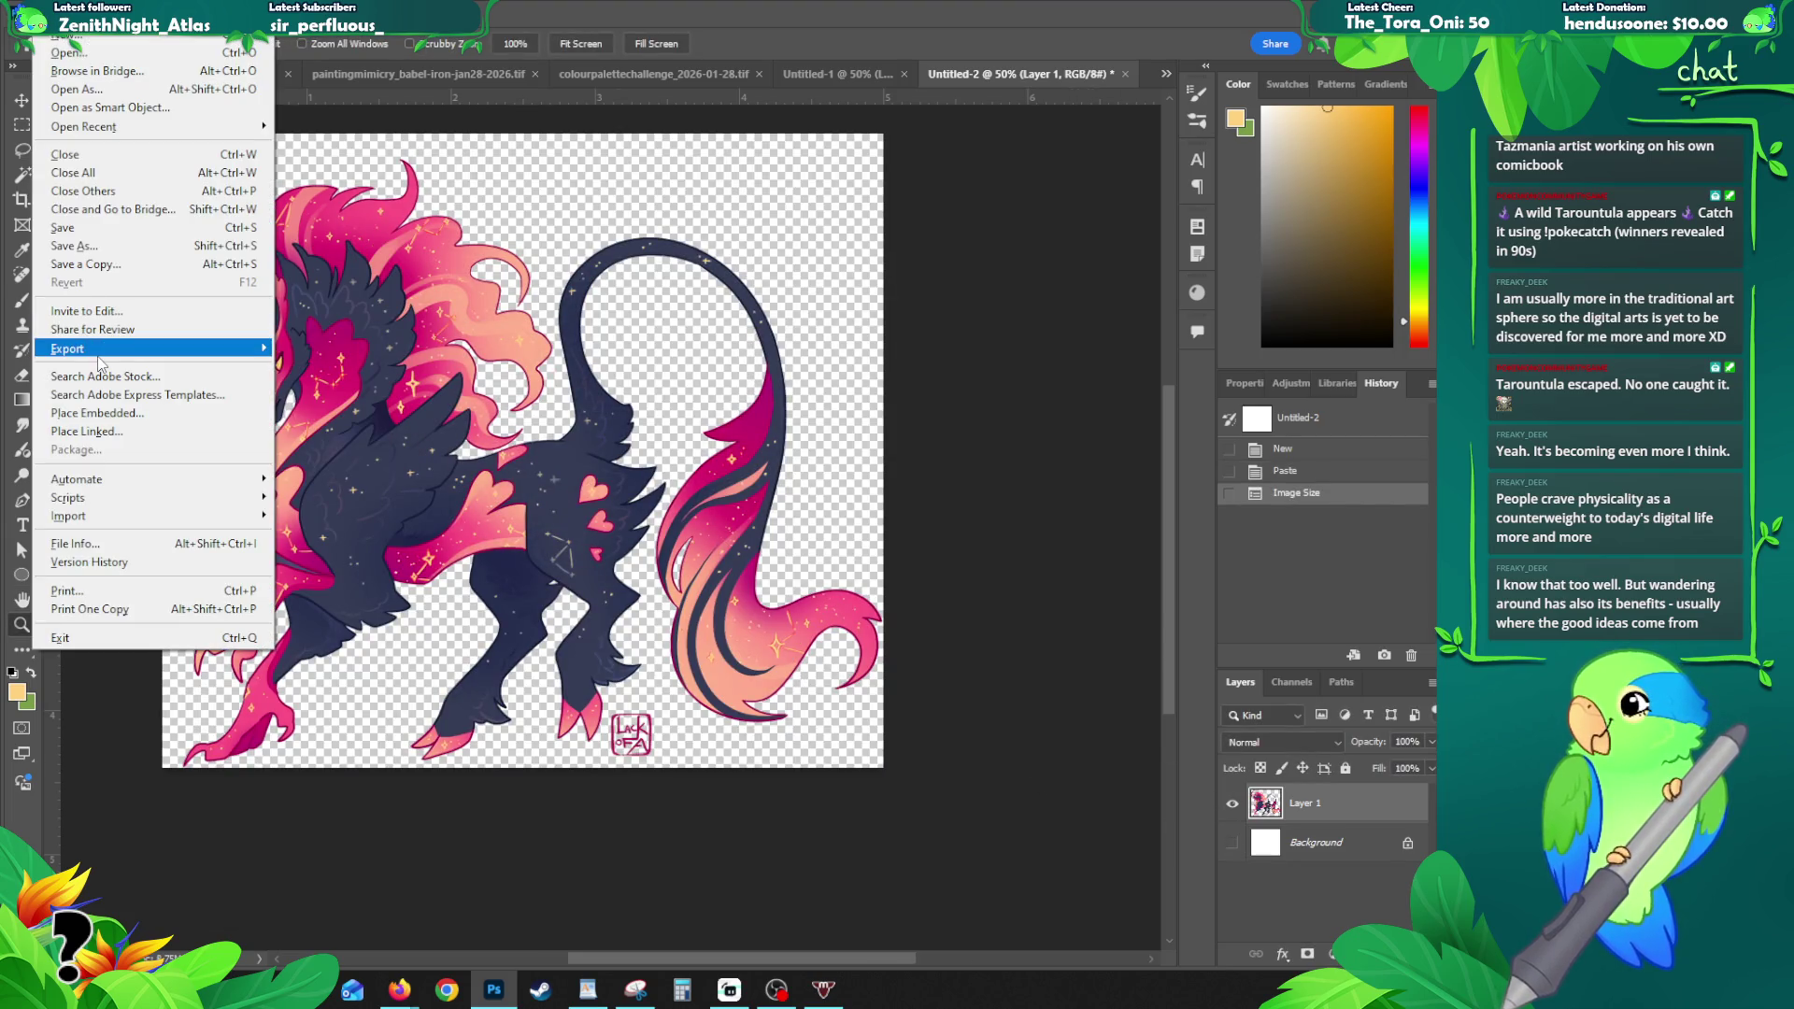
pyautogui.moveTo(103, 349)
pyautogui.click(340, 424)
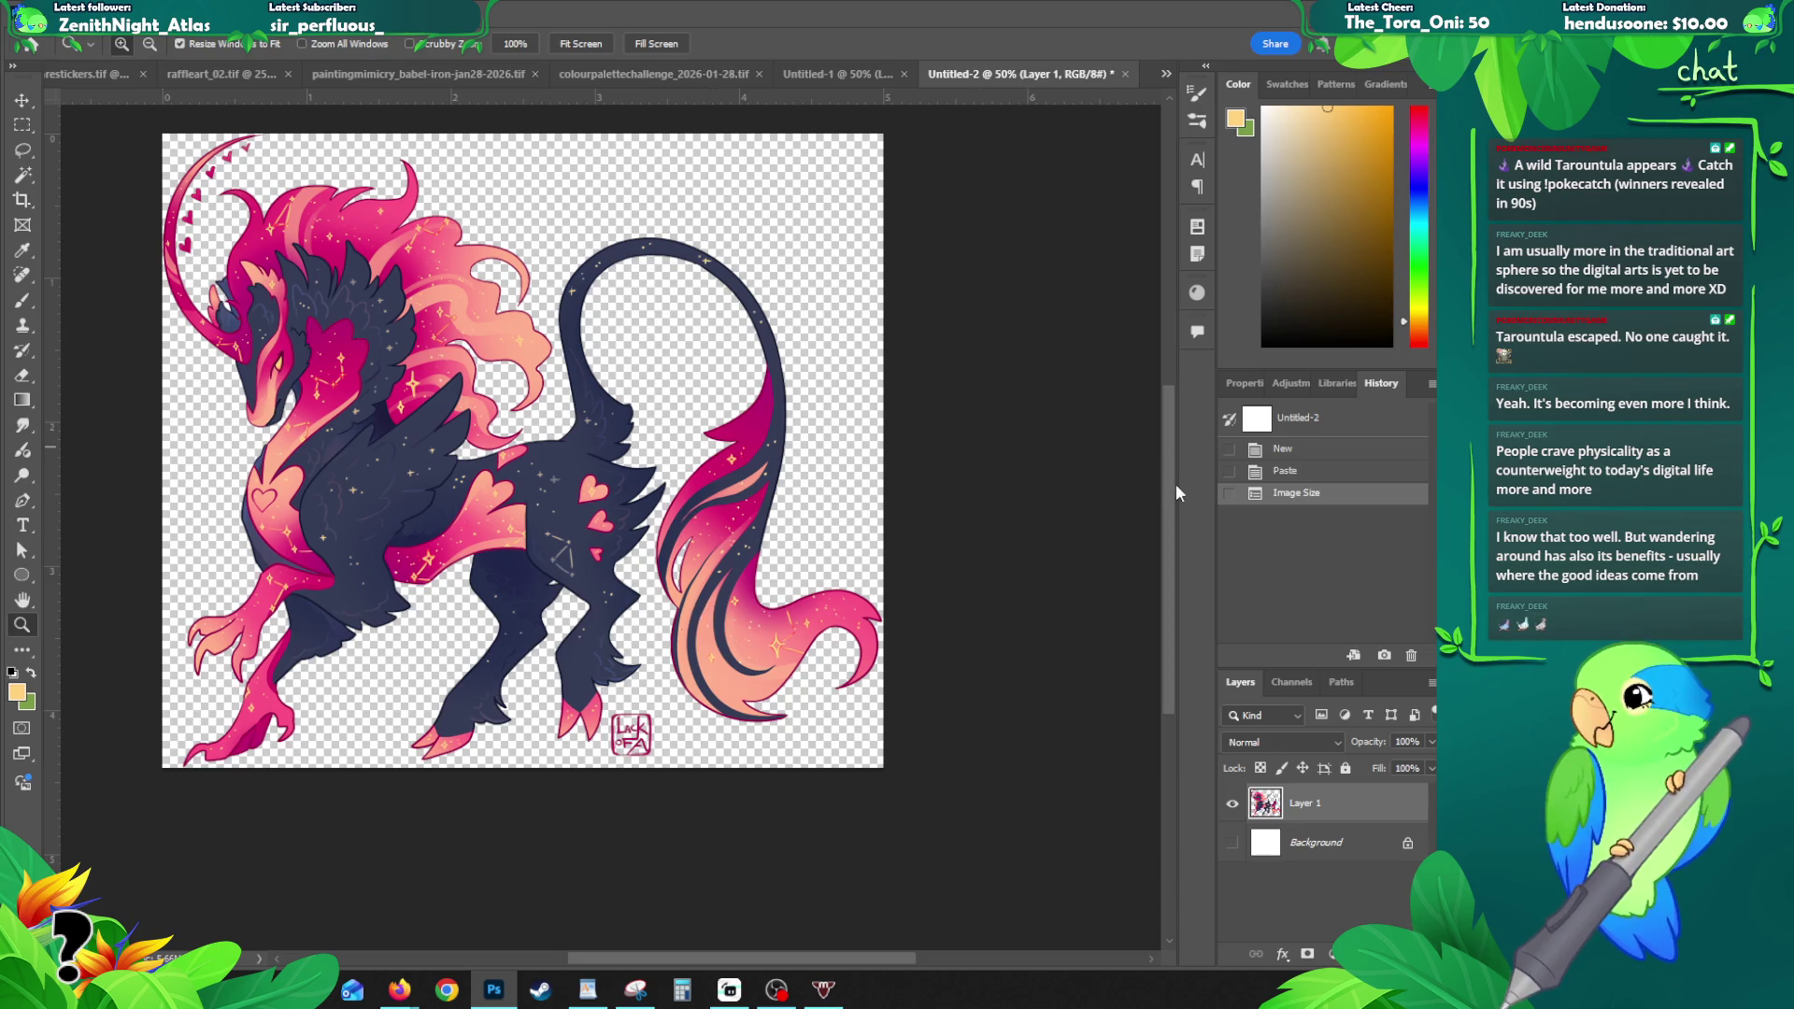
pyautogui.keyDown('alt'); pyautogui.click(560, 492); pyautogui.keyUp('alt')
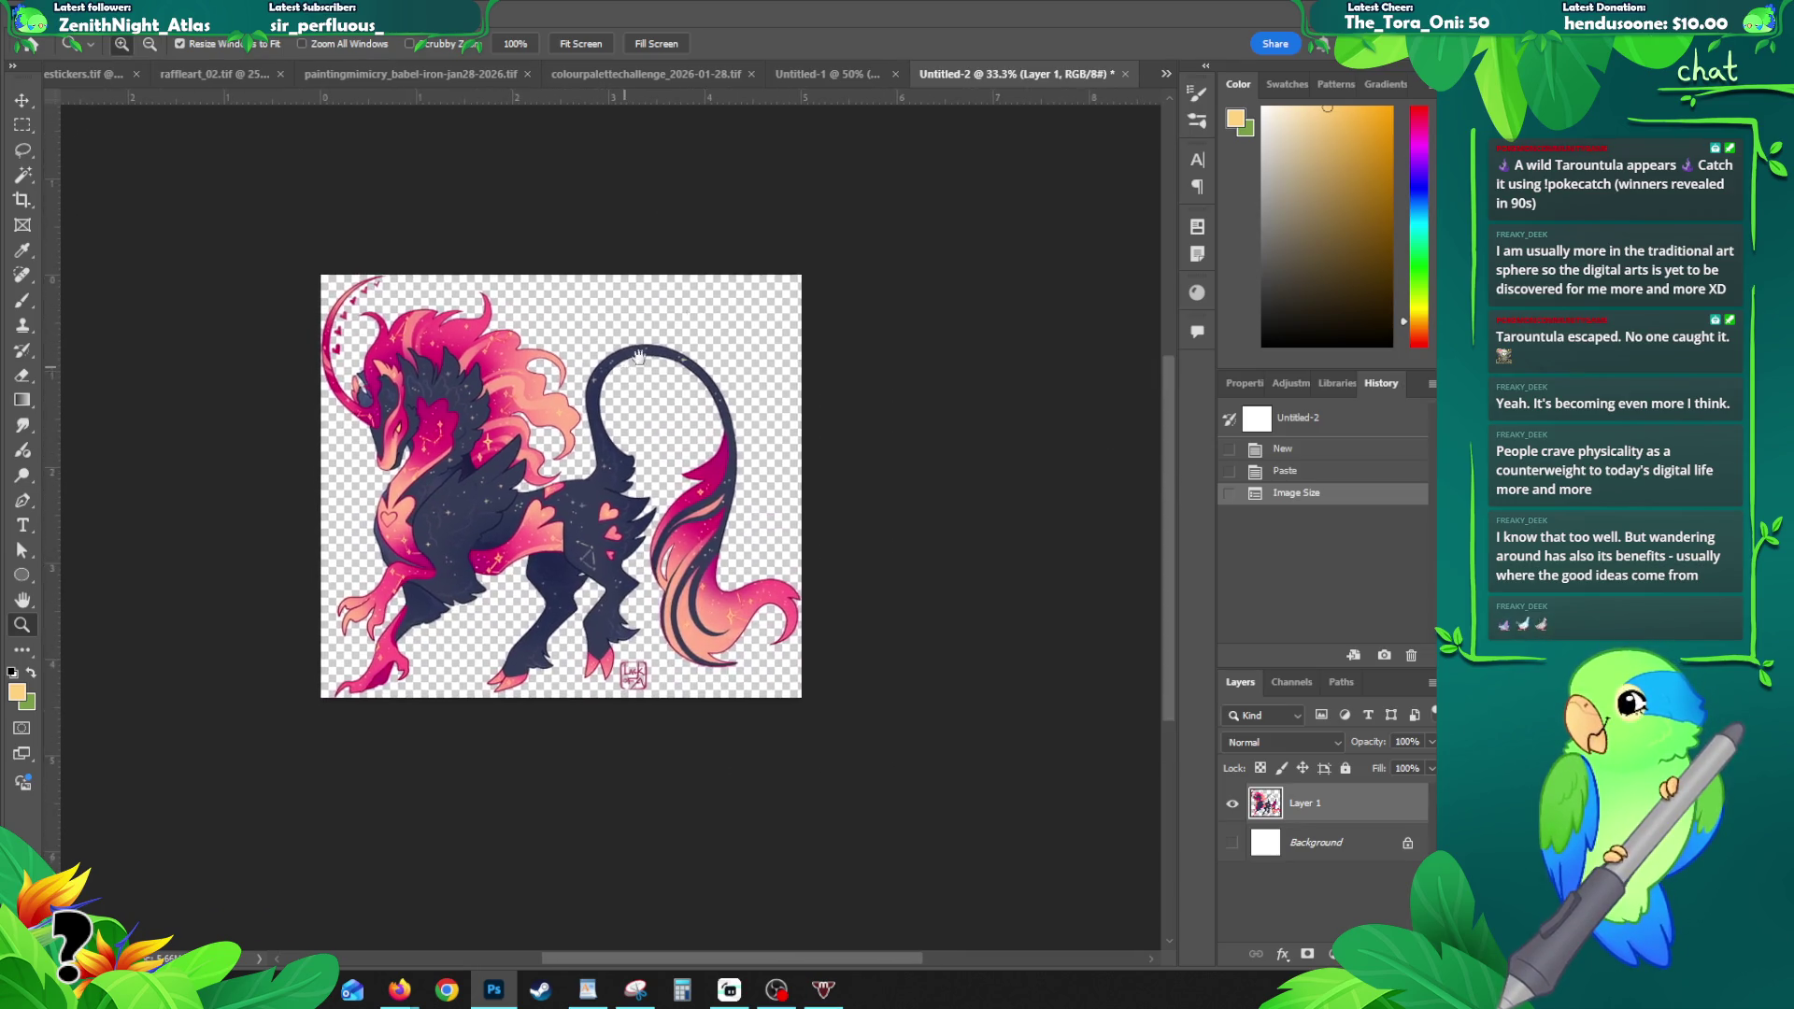
pyautogui.click(1126, 74)
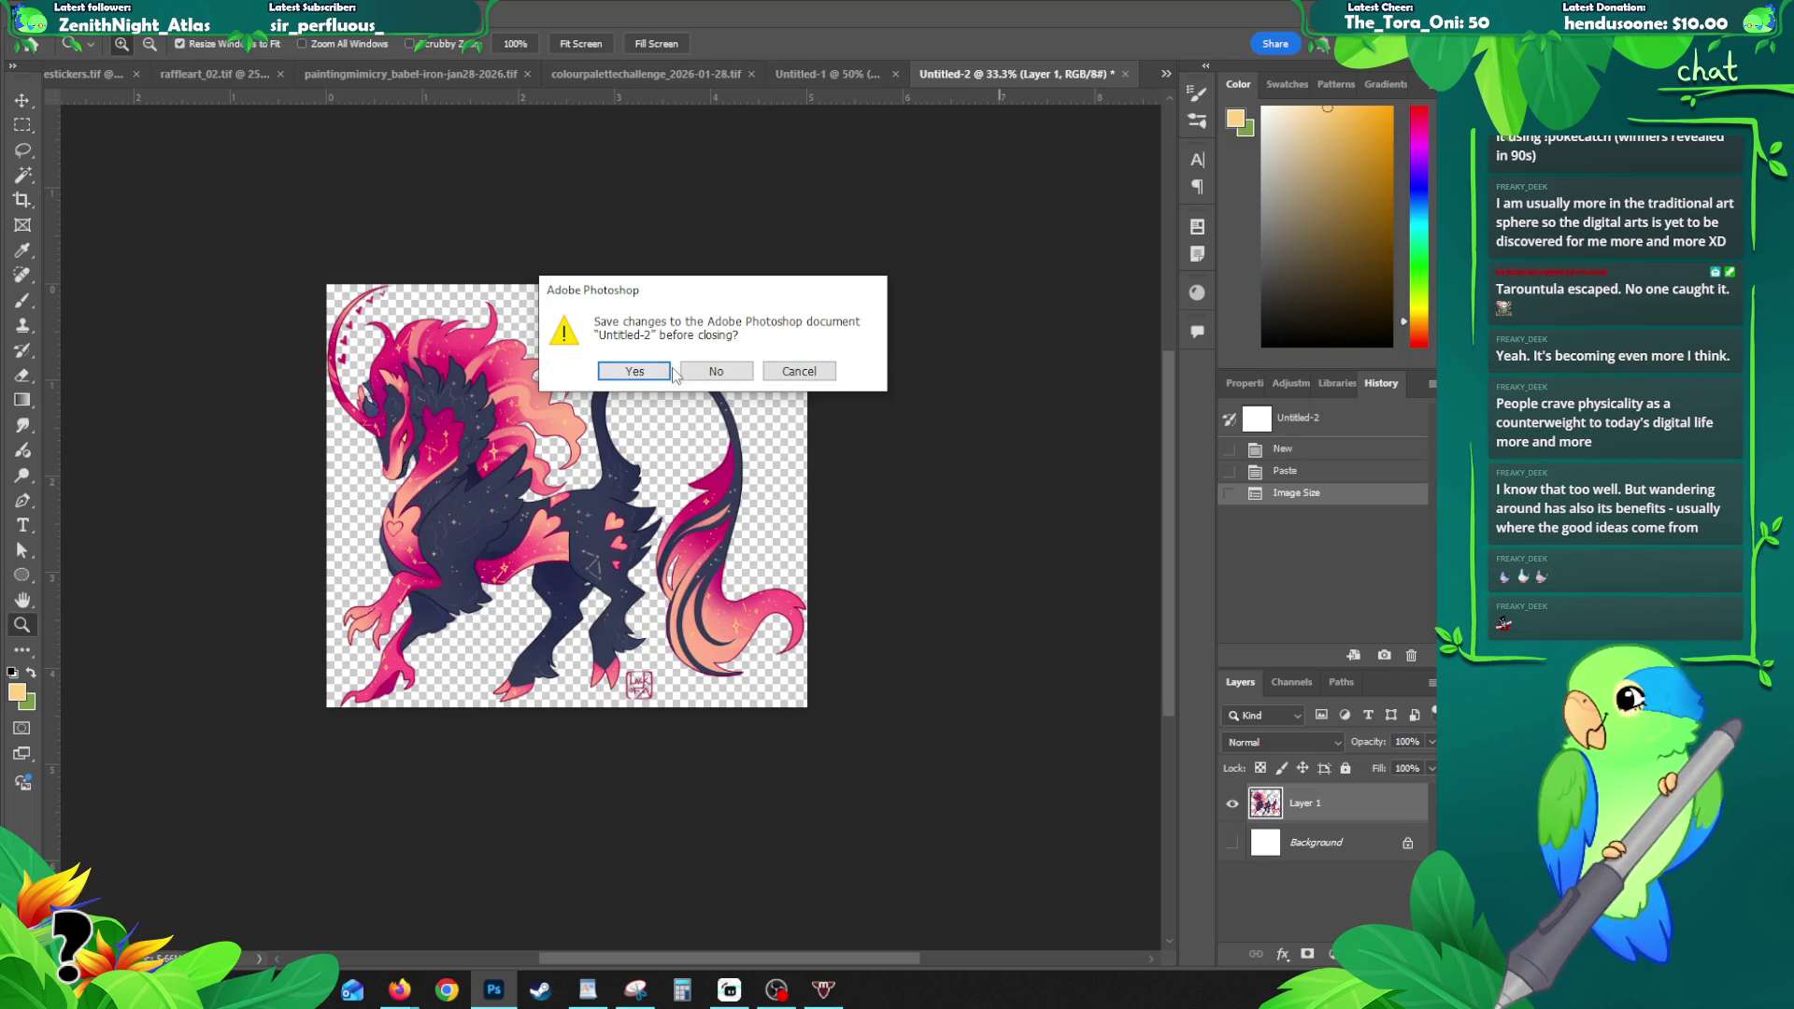
pyautogui.click(717, 373)
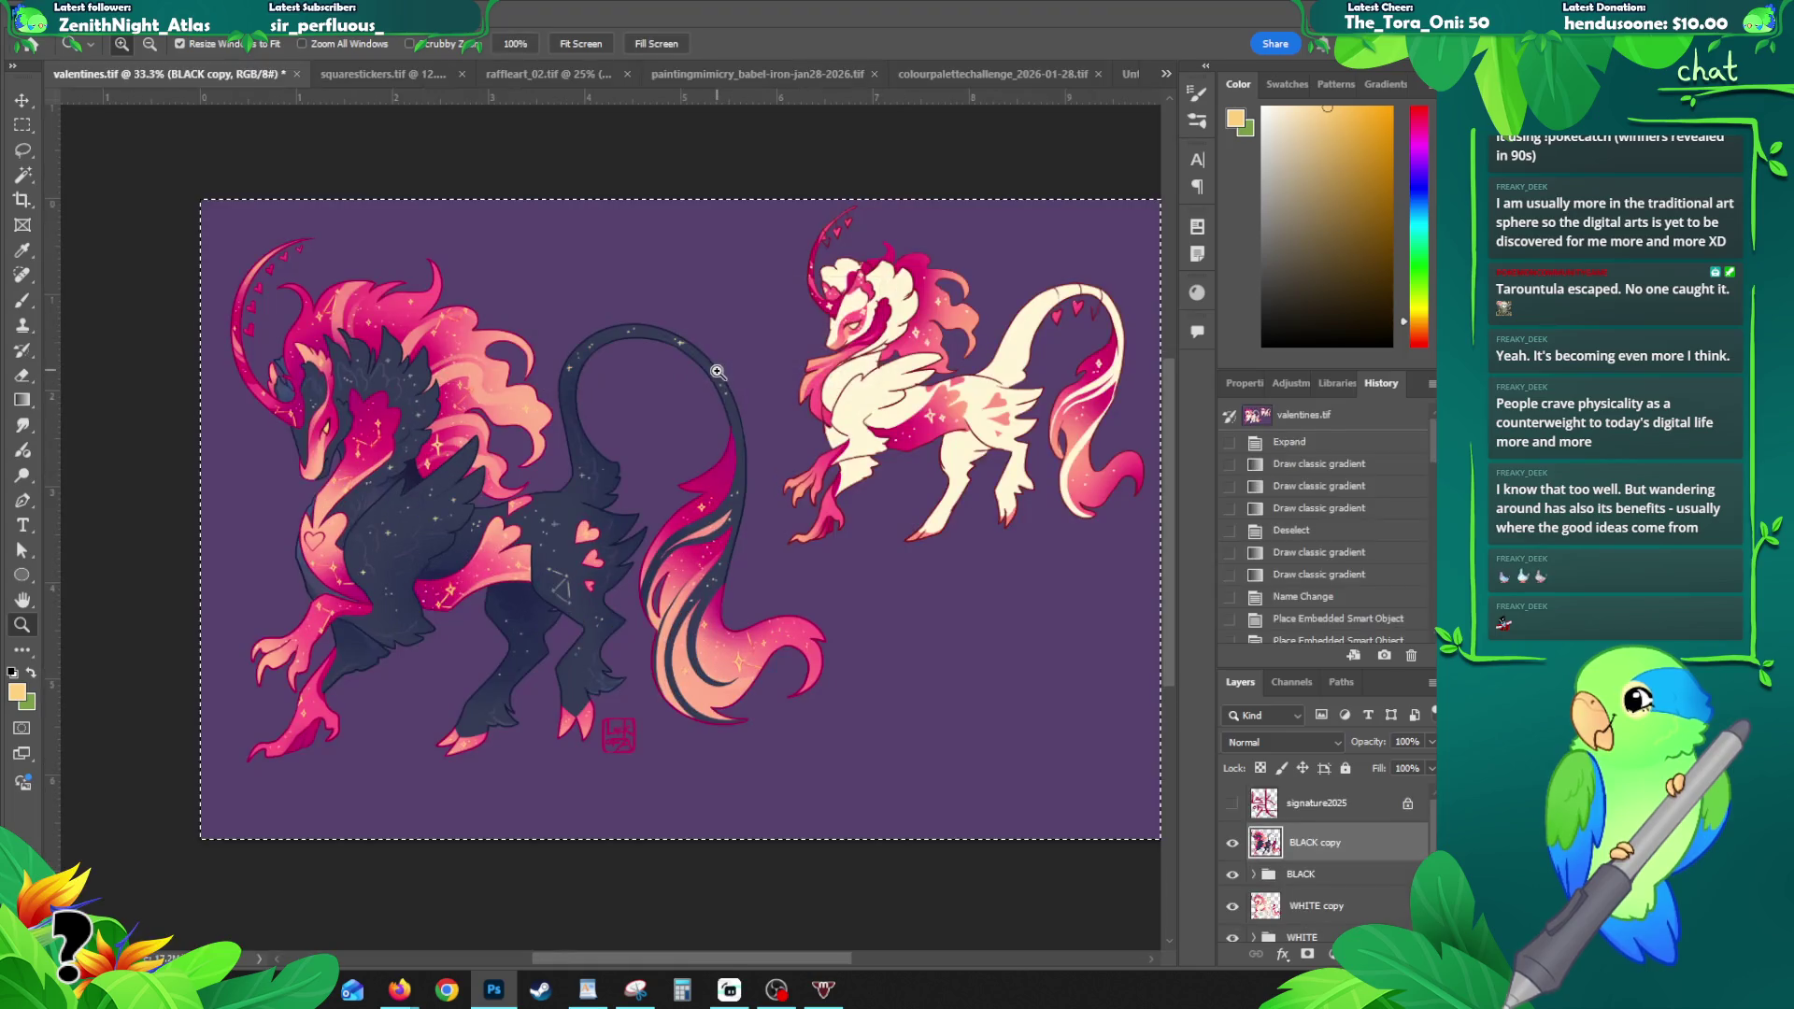
# - Close Untitled-1 without saving, deselect, close squarestickers.tif, and switch to raffleart_02.tif
pyautogui.click(1128, 73)
pyautogui.click(1126, 74)
pyautogui.click(722, 377)
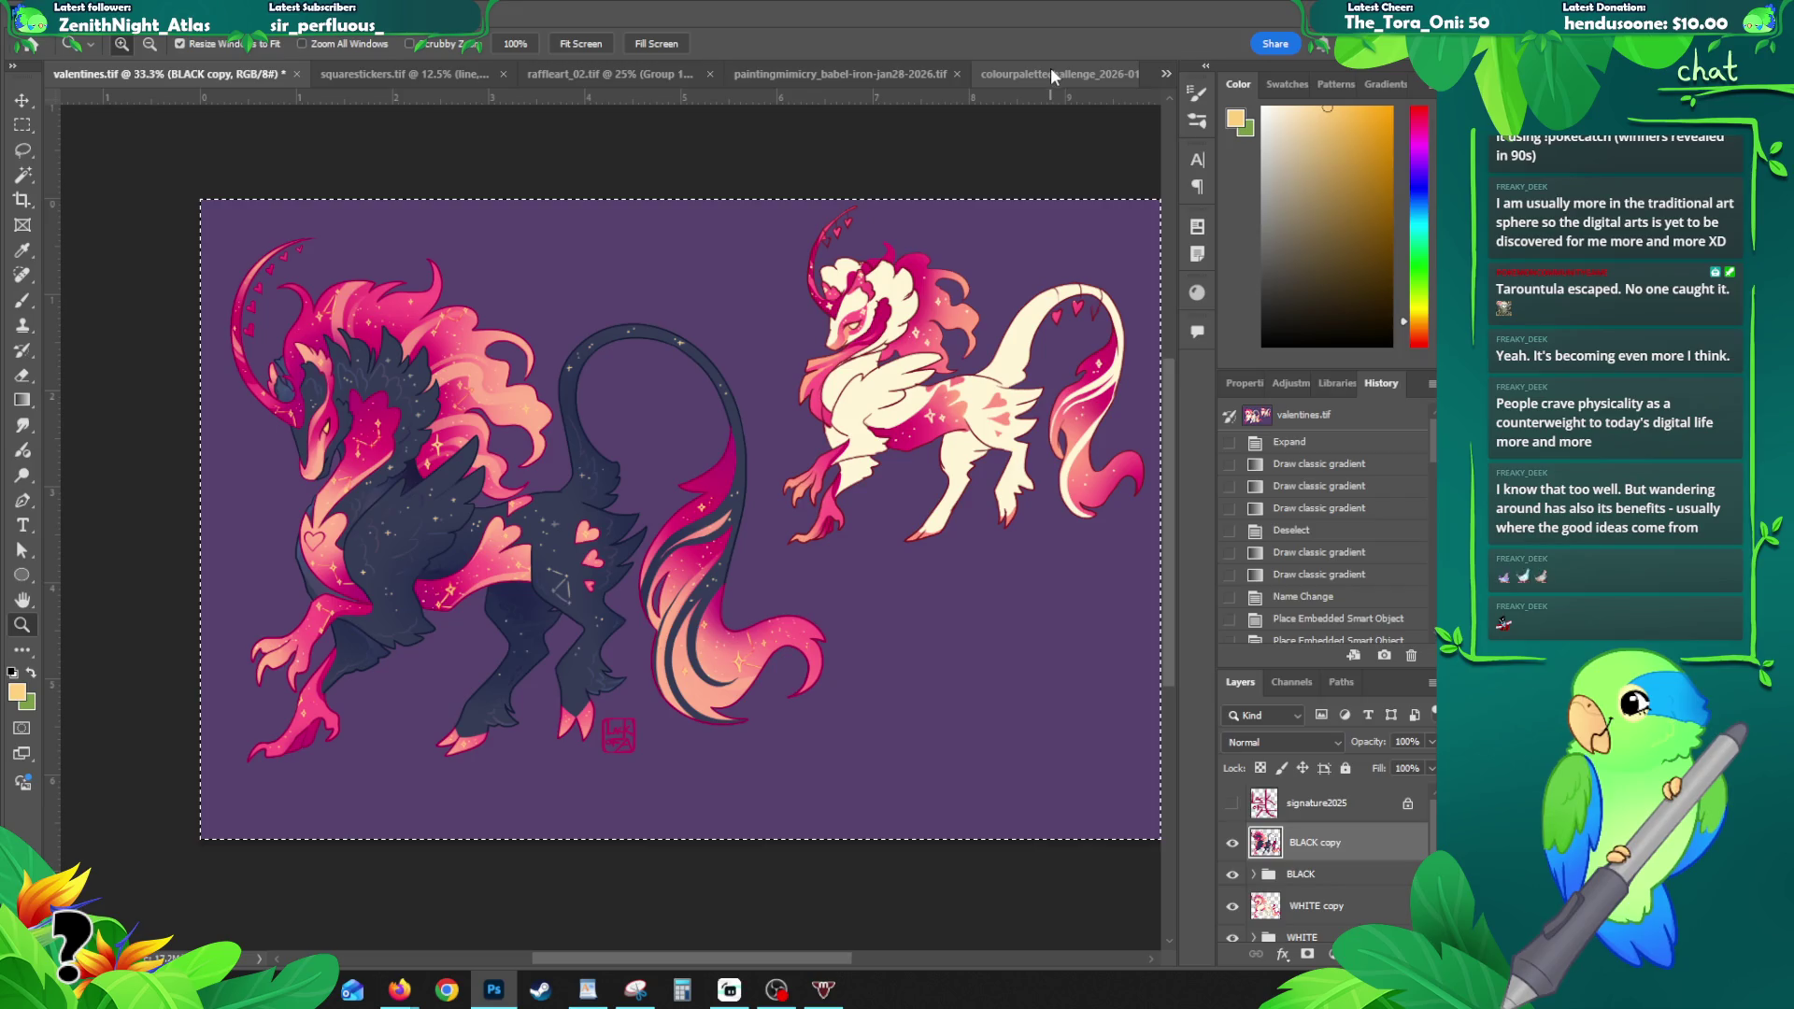
pyautogui.hotkey('ctrl', 'd')
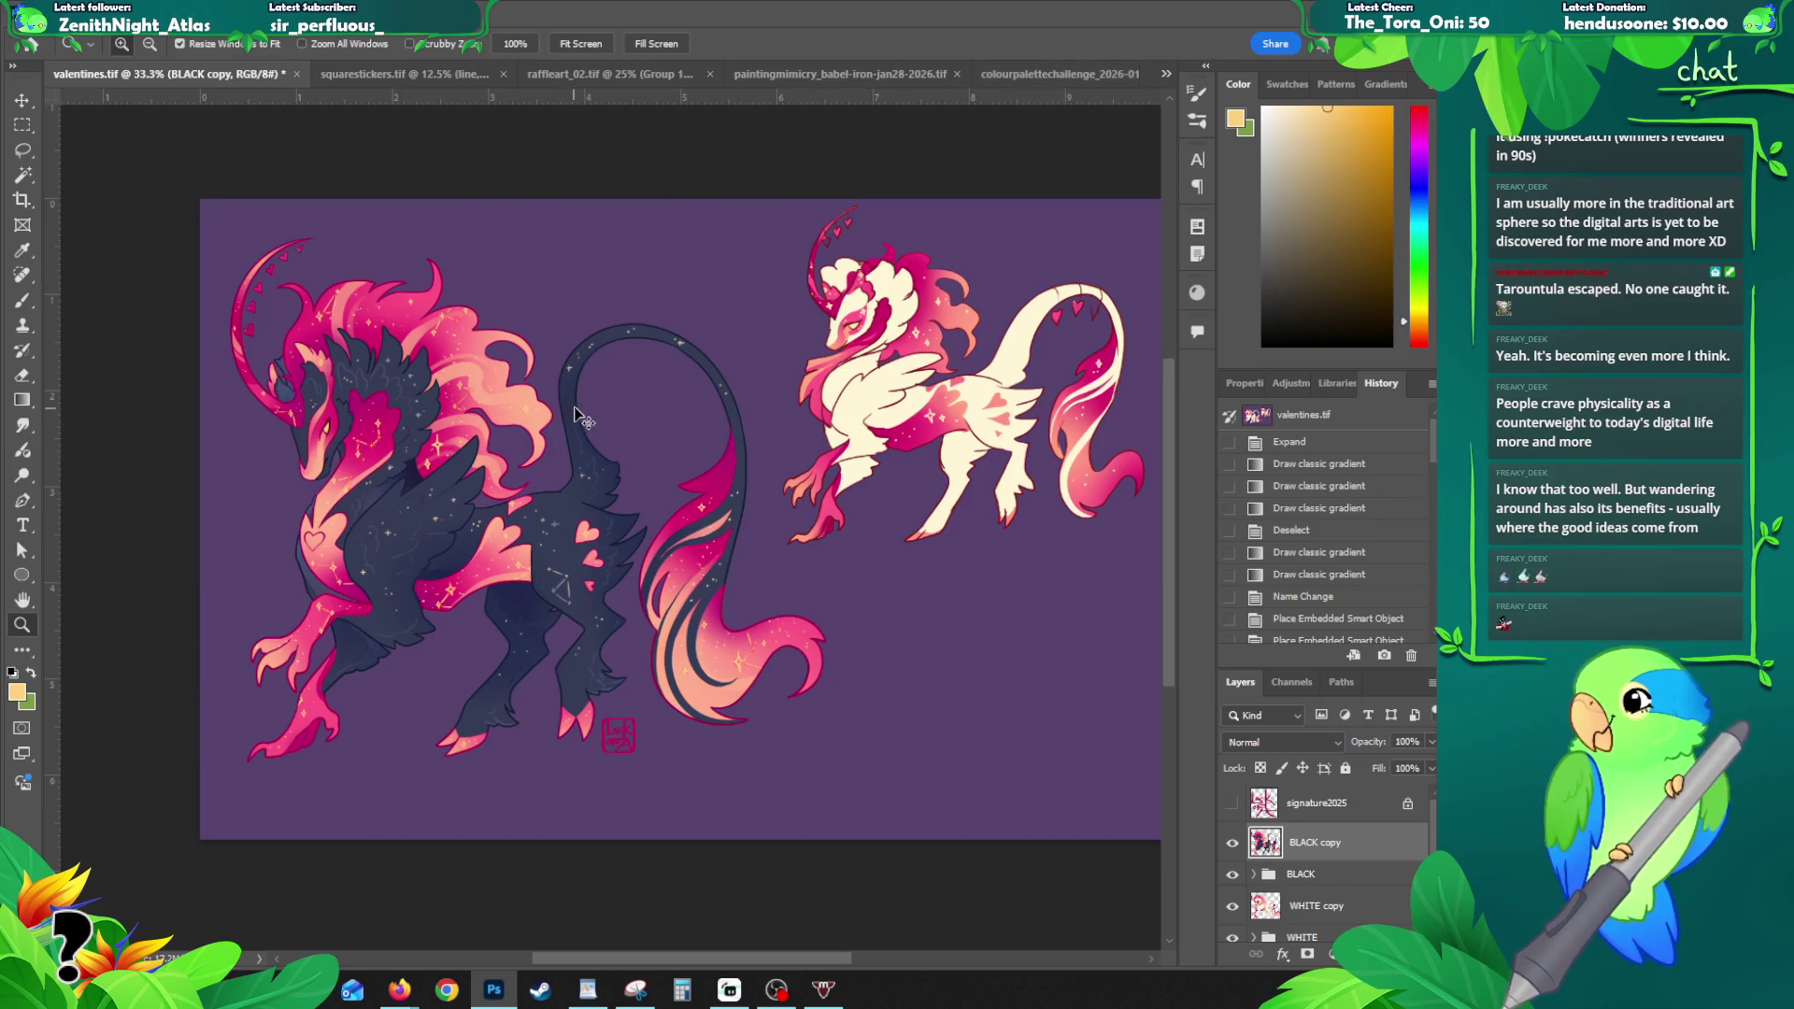
pyautogui.moveTo(571, 505); pyautogui.dragTo(577, 526)
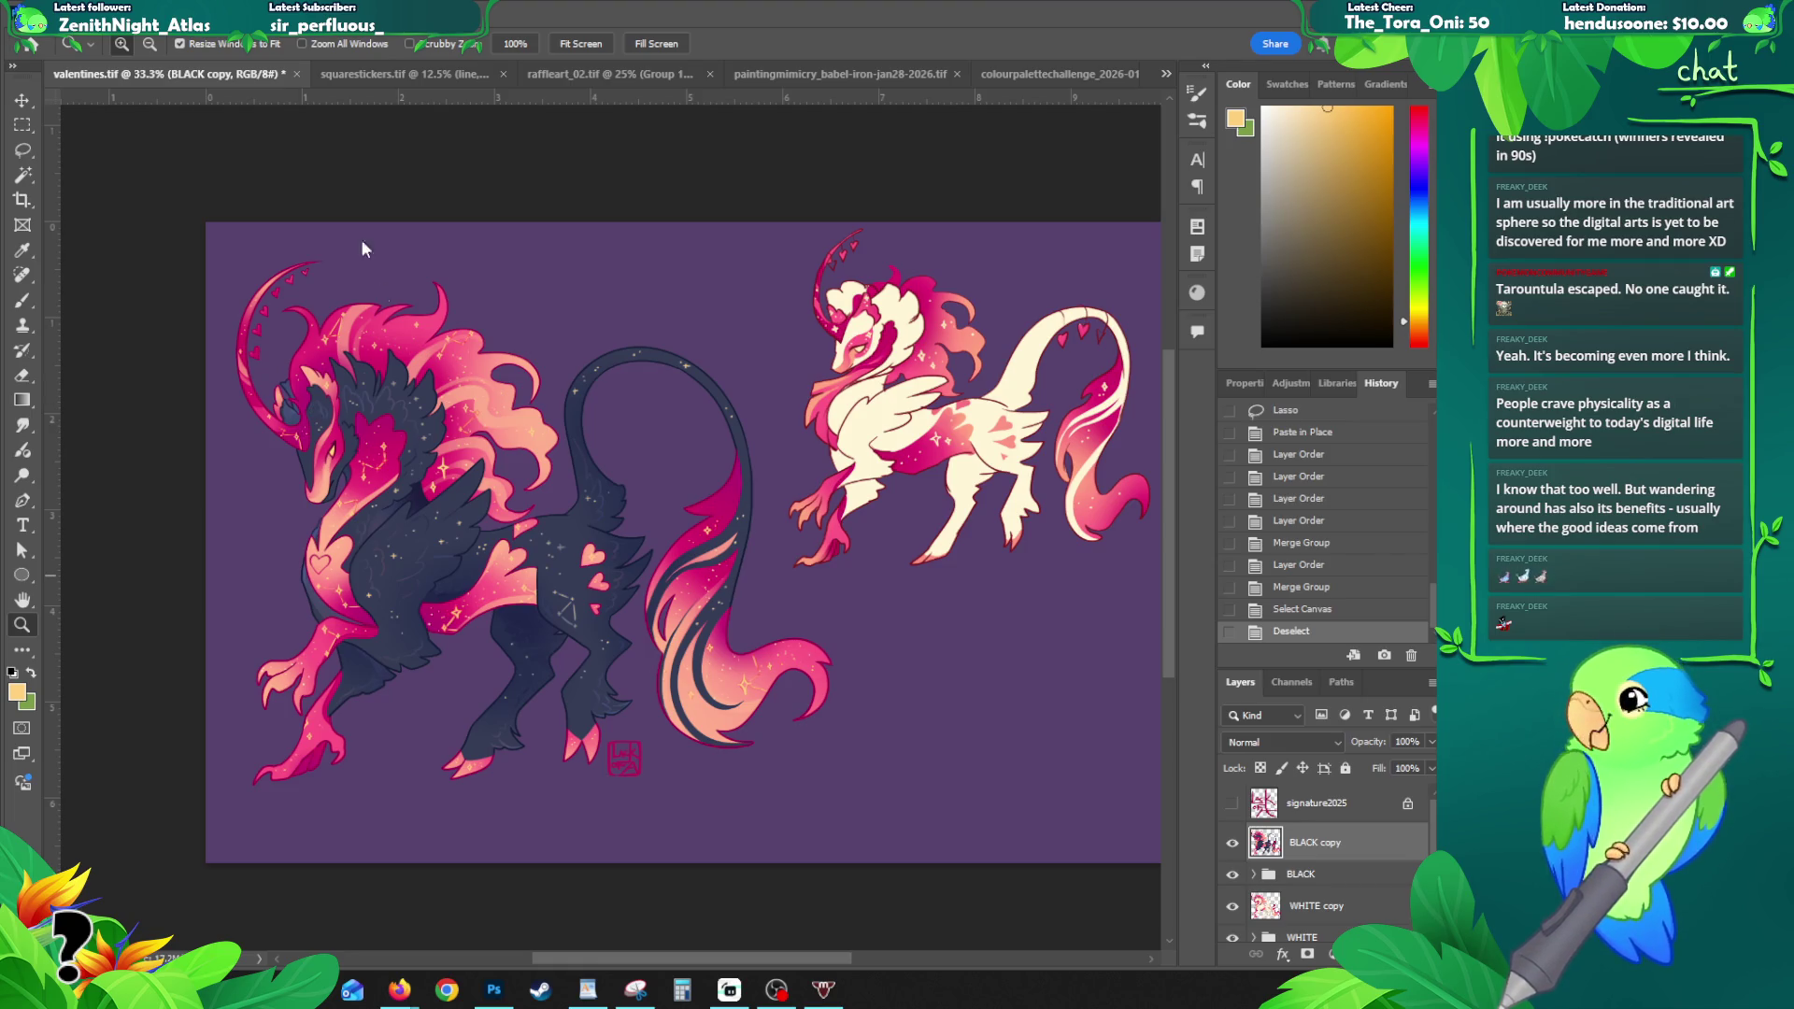
pyautogui.click(387, 71)
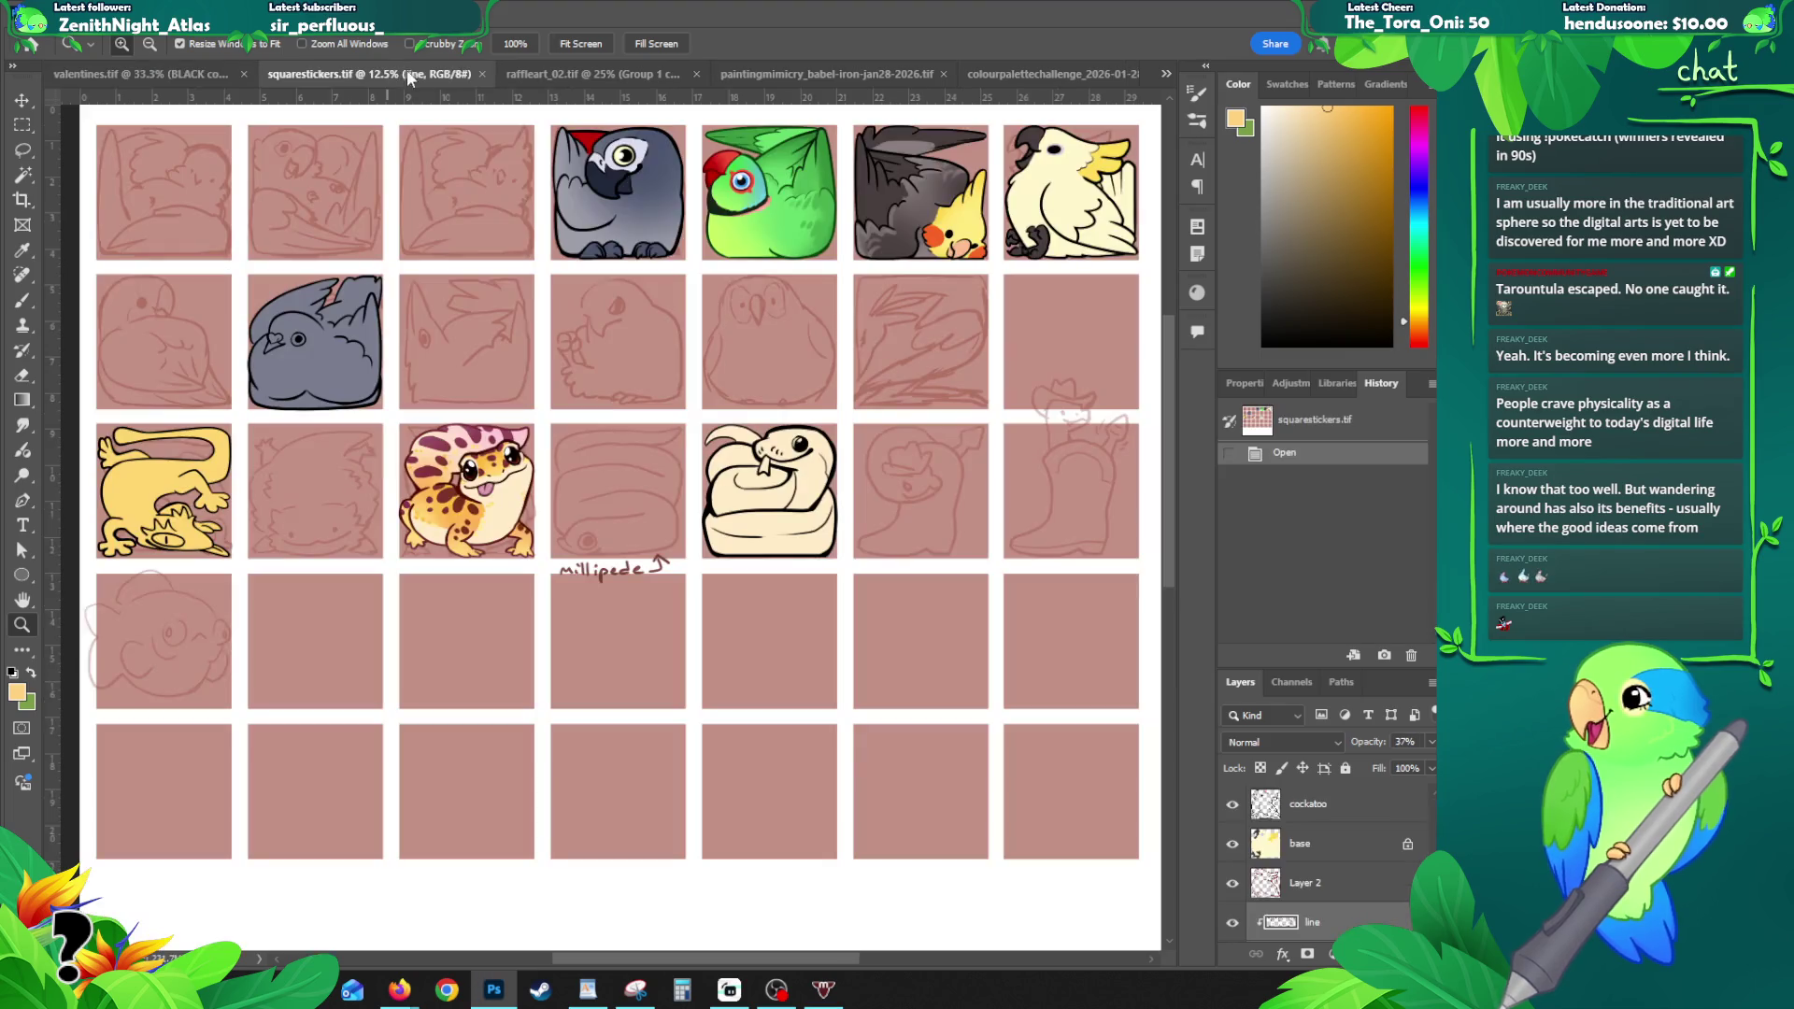
pyautogui.click(483, 73)
pyautogui.click(461, 75)
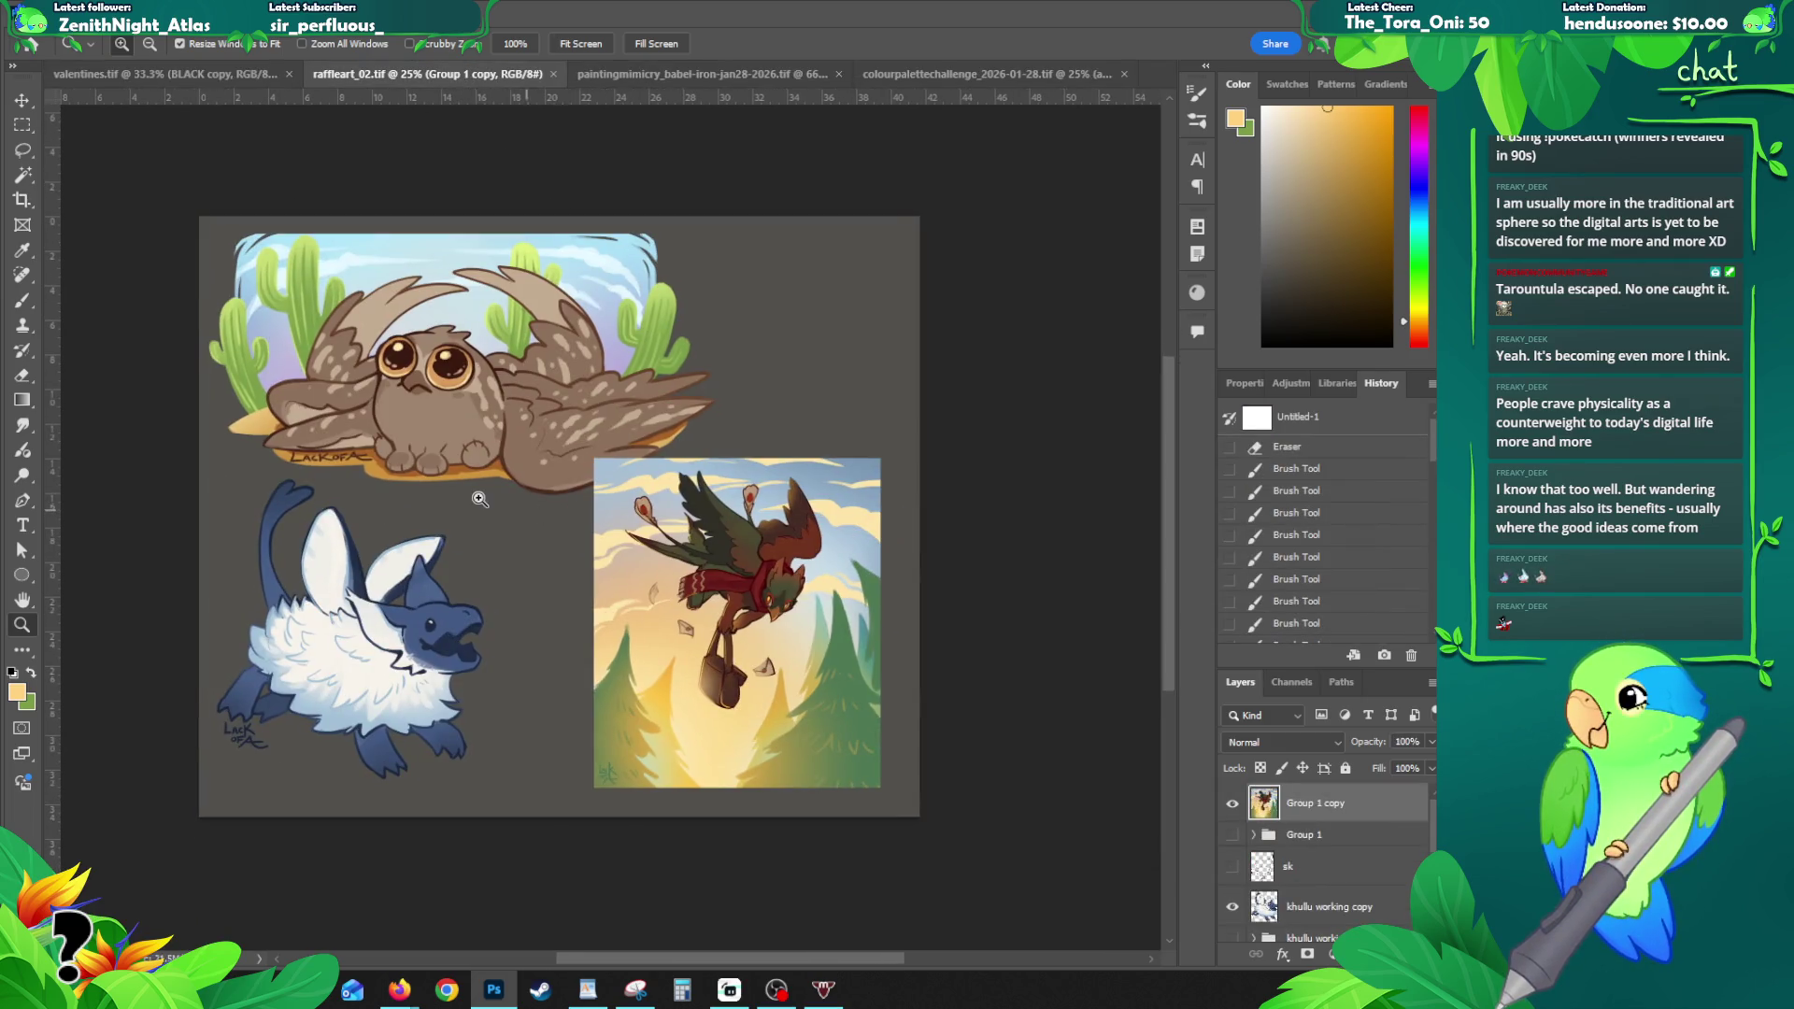
# - View the raffle sheet full-screen, panning and zooming in and out across it
pyautogui.click(561, 532)
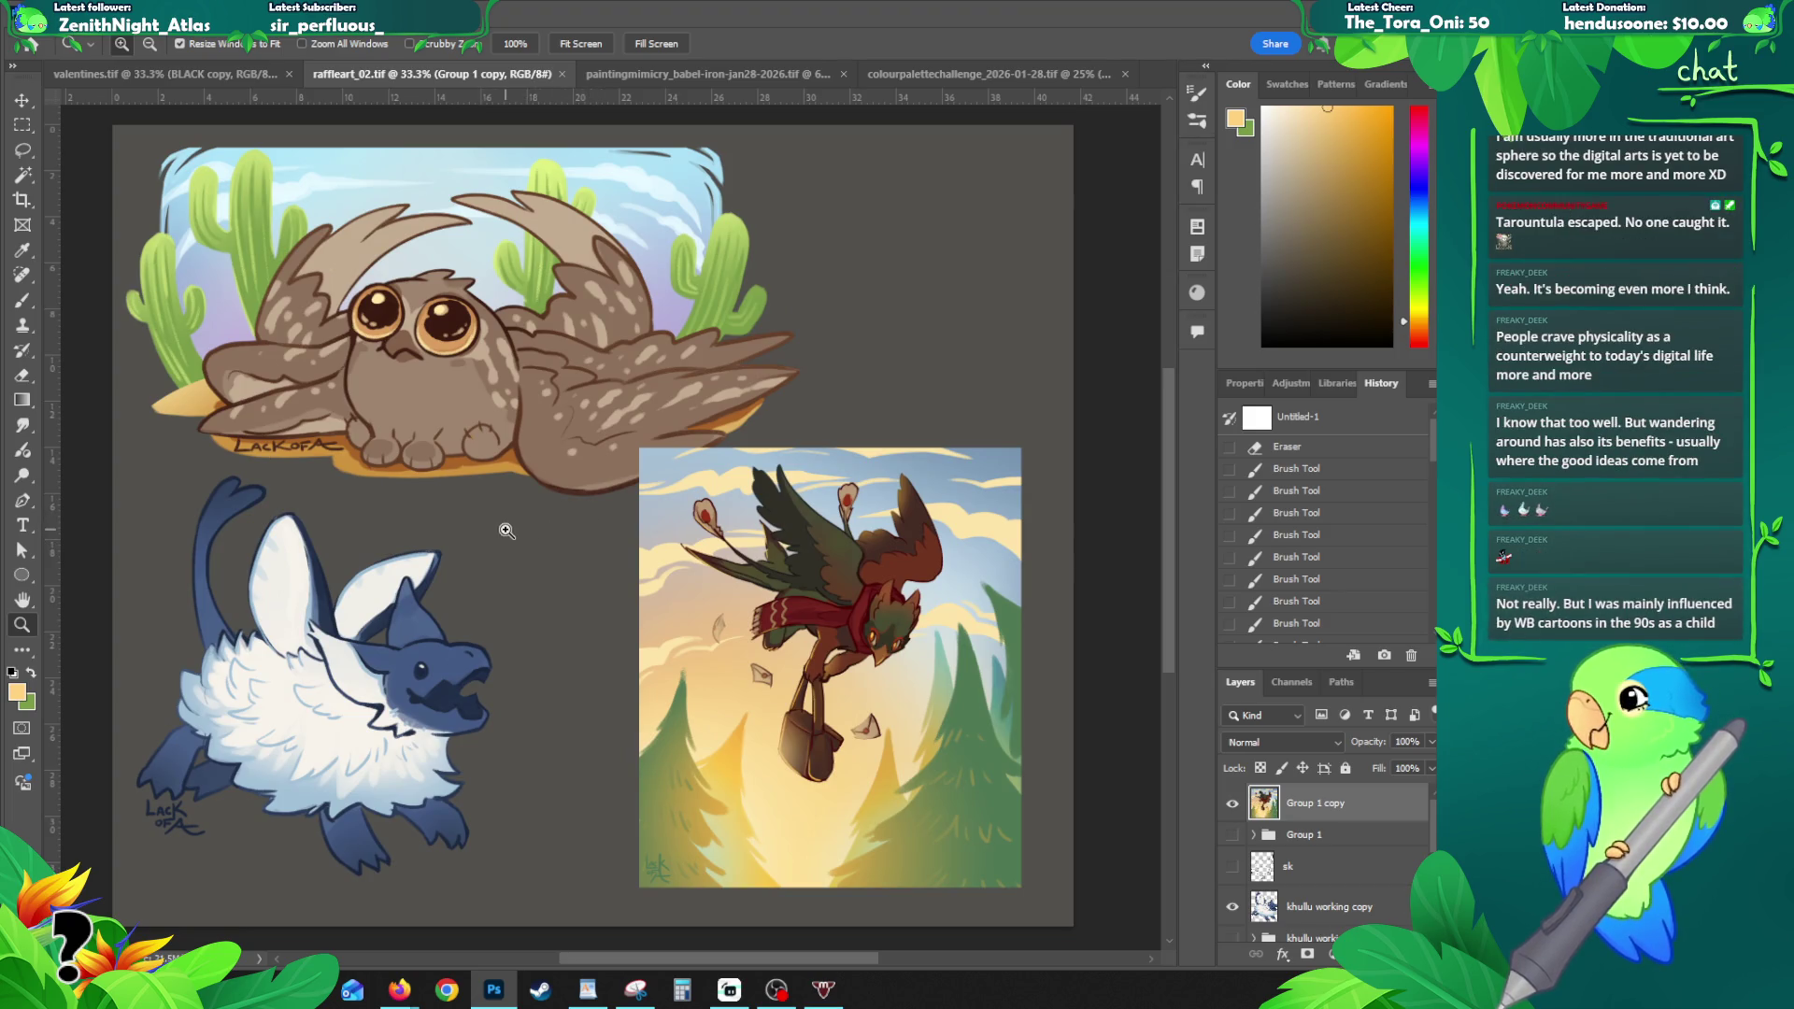
pyautogui.click(525, 508)
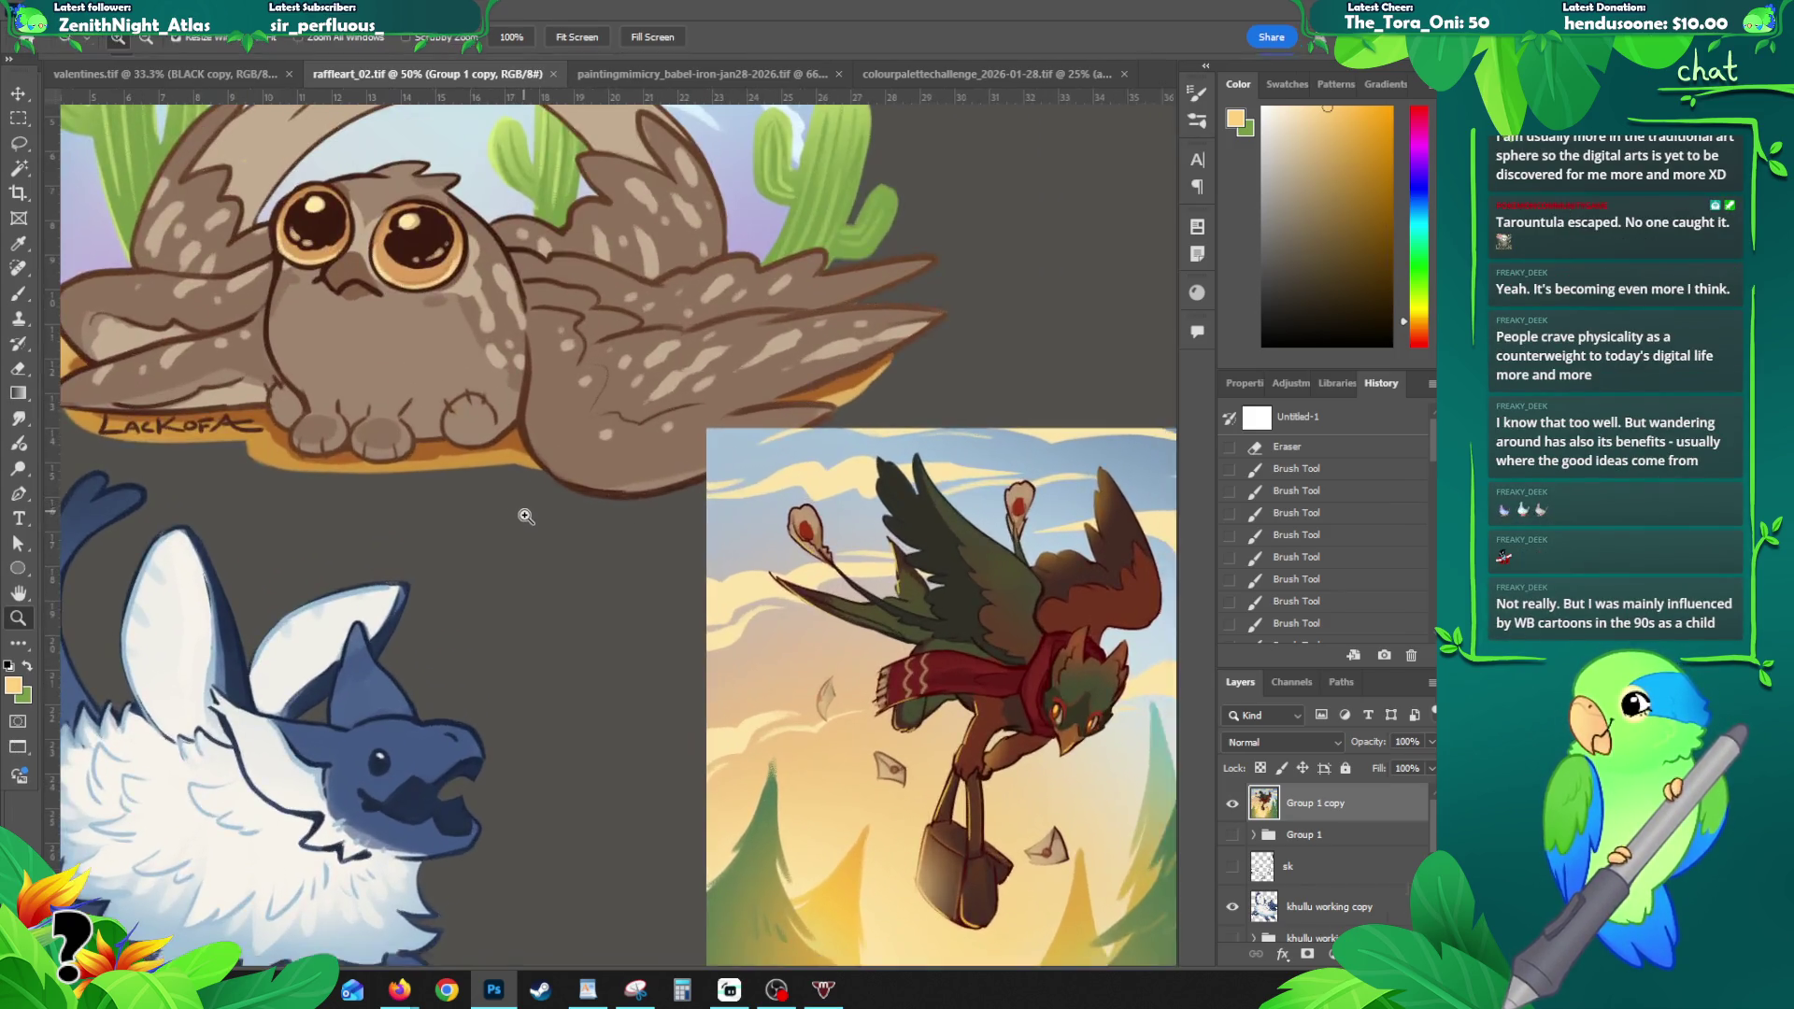
pyautogui.press('Tab')
pyautogui.press('f')
pyautogui.moveTo(897, 492)
pyautogui.mouseDown()
pyautogui.moveTo(803, 514)
pyautogui.moveTo(762, 560)
pyautogui.moveTo(762, 531)
pyautogui.moveTo(763, 551)
pyautogui.moveTo(741, 533)
pyautogui.moveTo(758, 516)
pyautogui.mouseUp()
pyautogui.keyDown('alt'); pyautogui.click(745, 527); pyautogui.keyUp('alt')
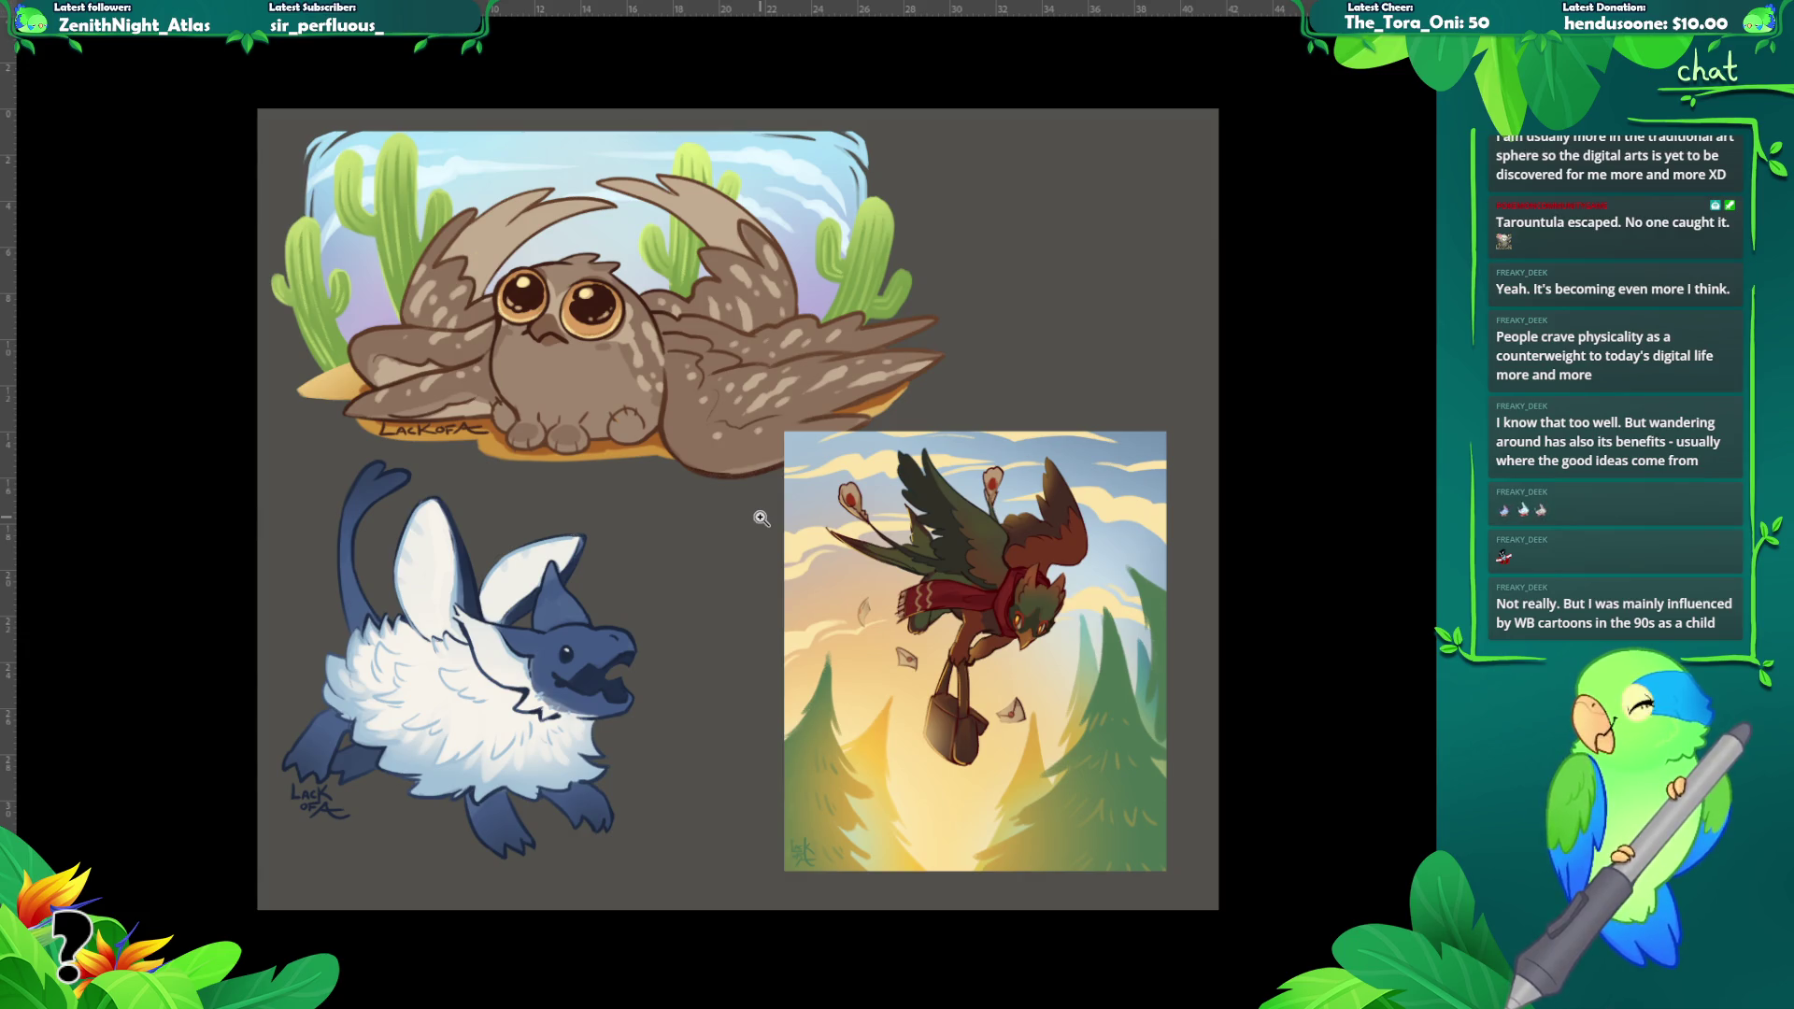
pyautogui.keyDown('alt'); pyautogui.click(761, 519); pyautogui.keyUp('alt')
pyautogui.keyDown('alt'); pyautogui.click(762, 518); pyautogui.keyUp('alt')
pyautogui.click(762, 519)
pyautogui.click(761, 519)
# - Nudge the bird painting right and down on the raffle sheet
pyautogui.press('f')
pyautogui.moveTo(759, 545); pyautogui.dragTo(794, 513)
pyautogui.press('v')
pyautogui.moveTo(892, 626)
pyautogui.mouseDown()
pyautogui.moveTo(897, 649)
pyautogui.moveTo(925, 652)
pyautogui.mouseUp()
pyautogui.moveTo(816, 543)
pyautogui.mouseDown()
pyautogui.moveTo(797, 579)
pyautogui.moveTo(820, 579)
pyautogui.moveTo(670, 571)
pyautogui.mouseUp()
# - Show the whole raffle sheet full-screen, fitted with Ctrl+0, with a marquee zoom in and out
pyautogui.press('f')
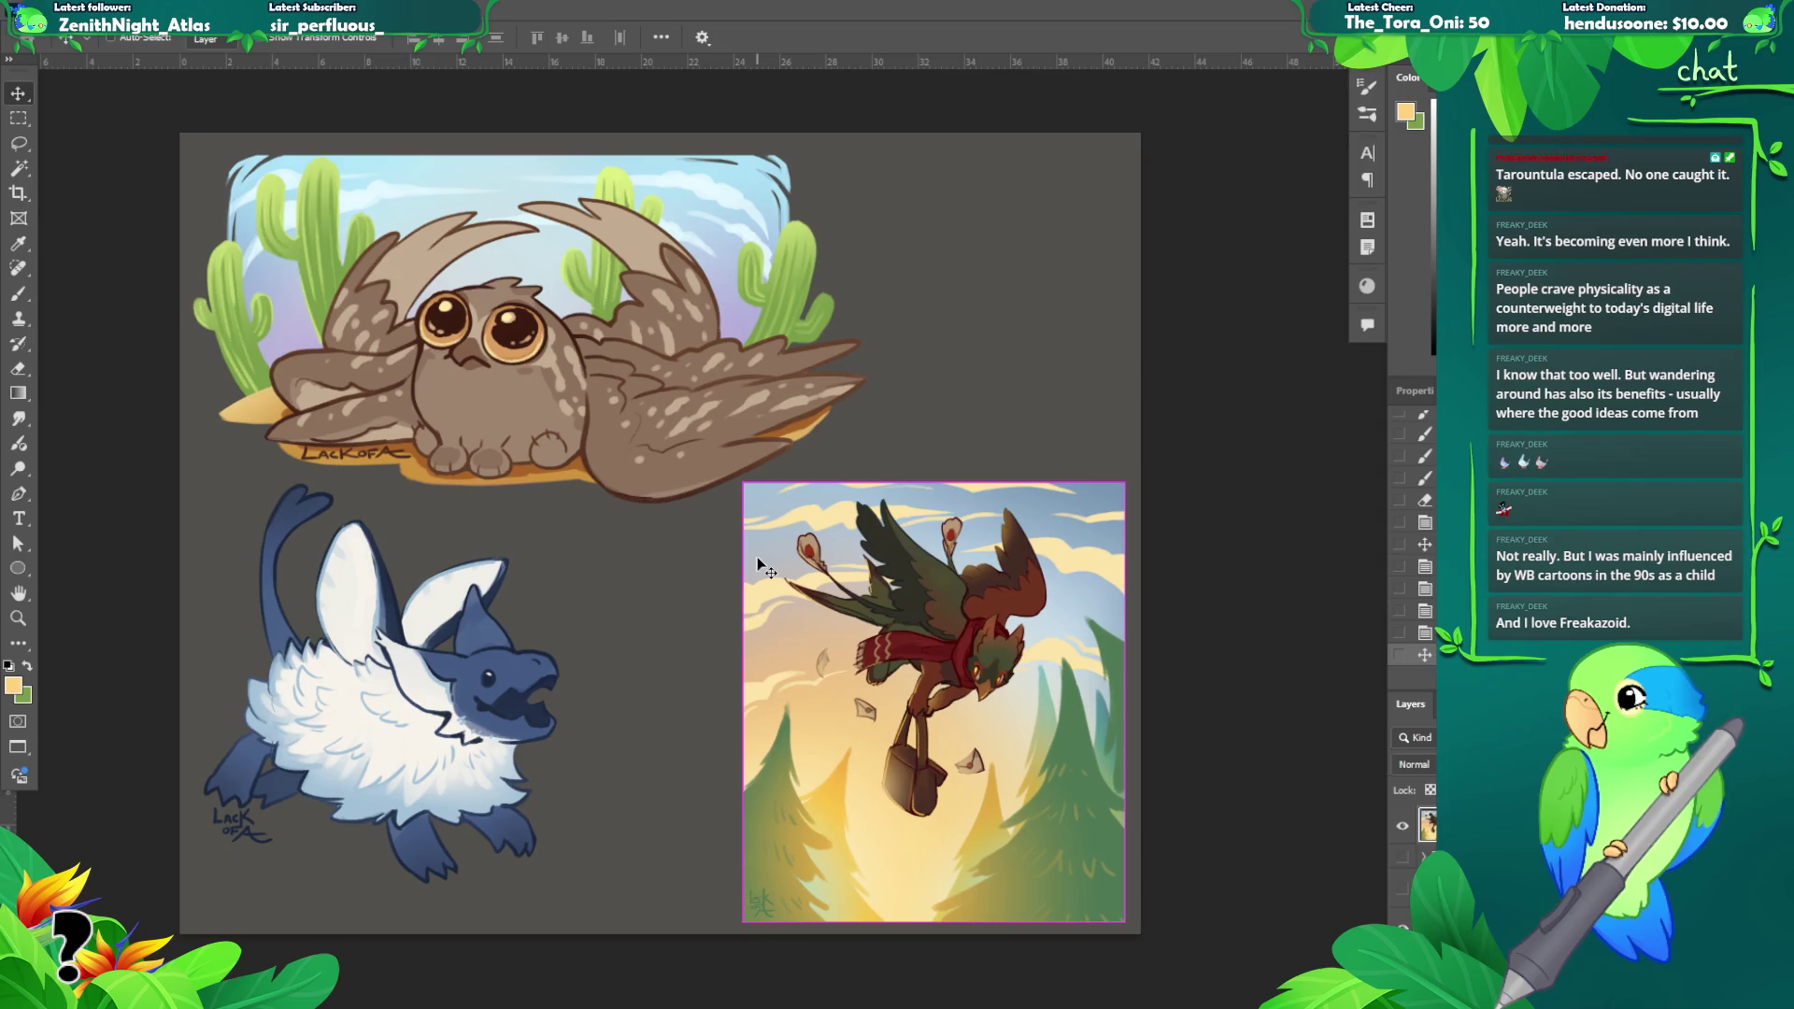
pyautogui.press('z')
pyautogui.click(748, 514)
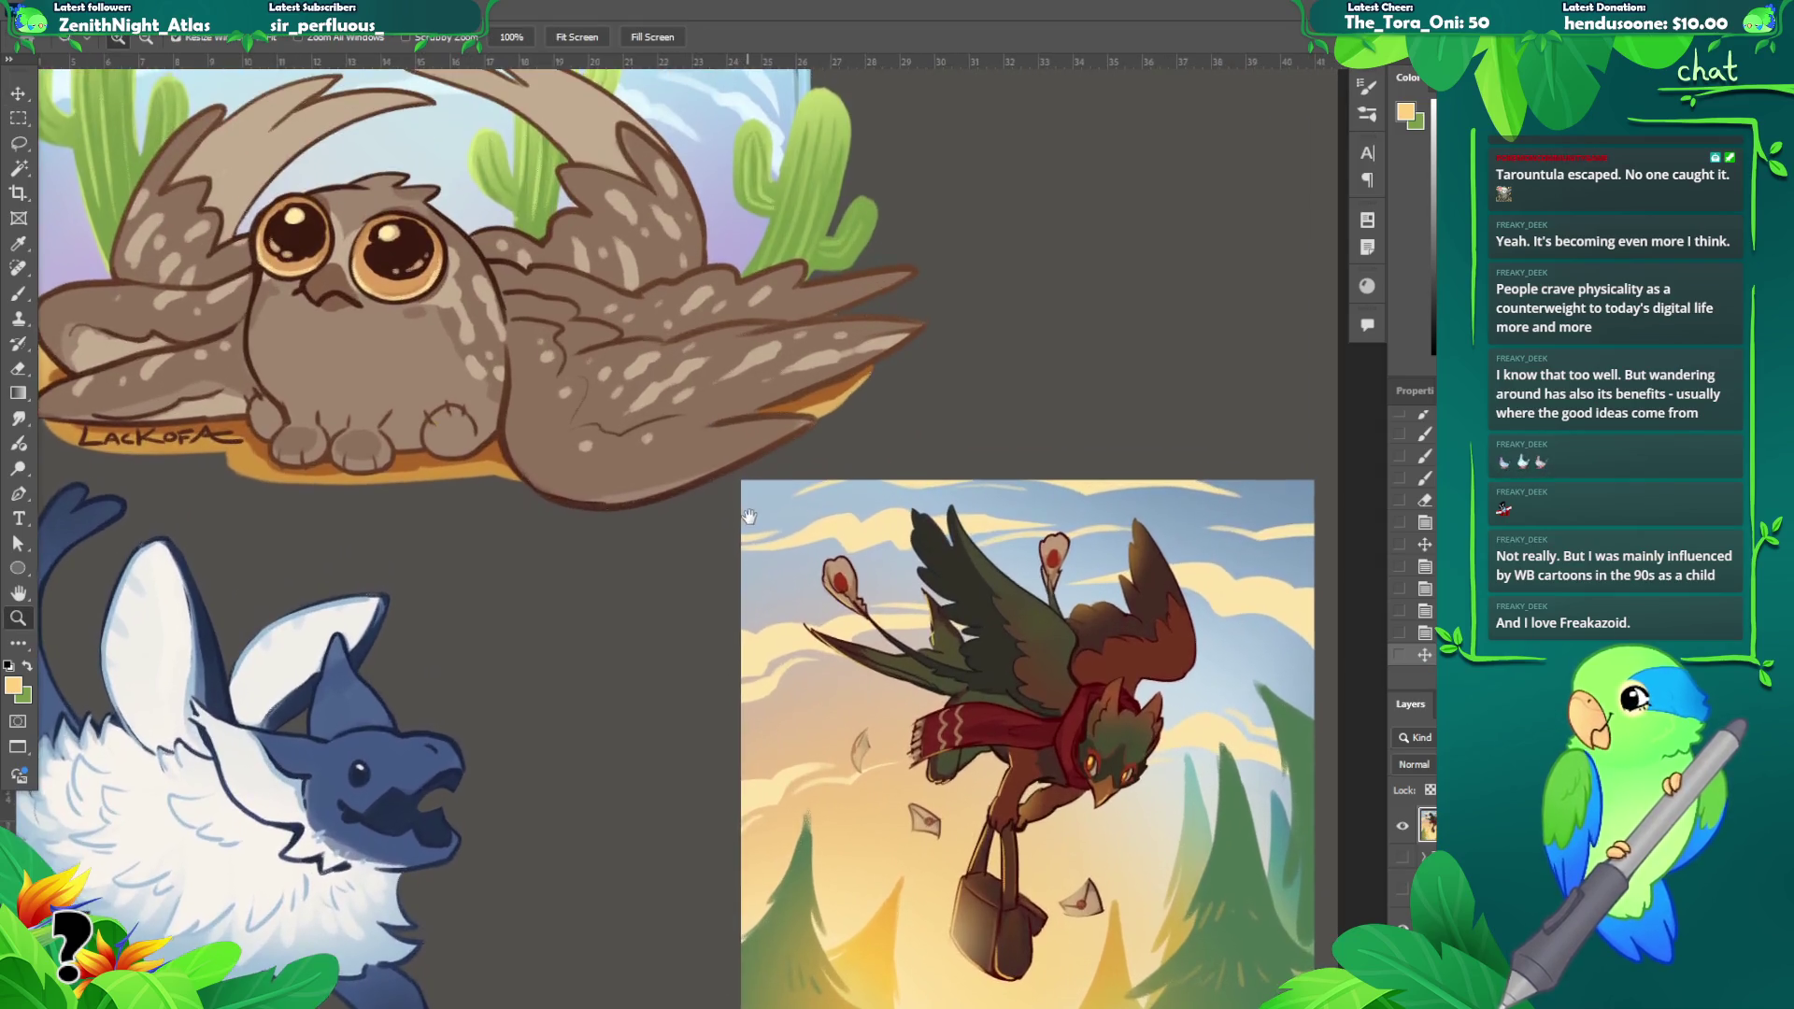
pyautogui.press('f')
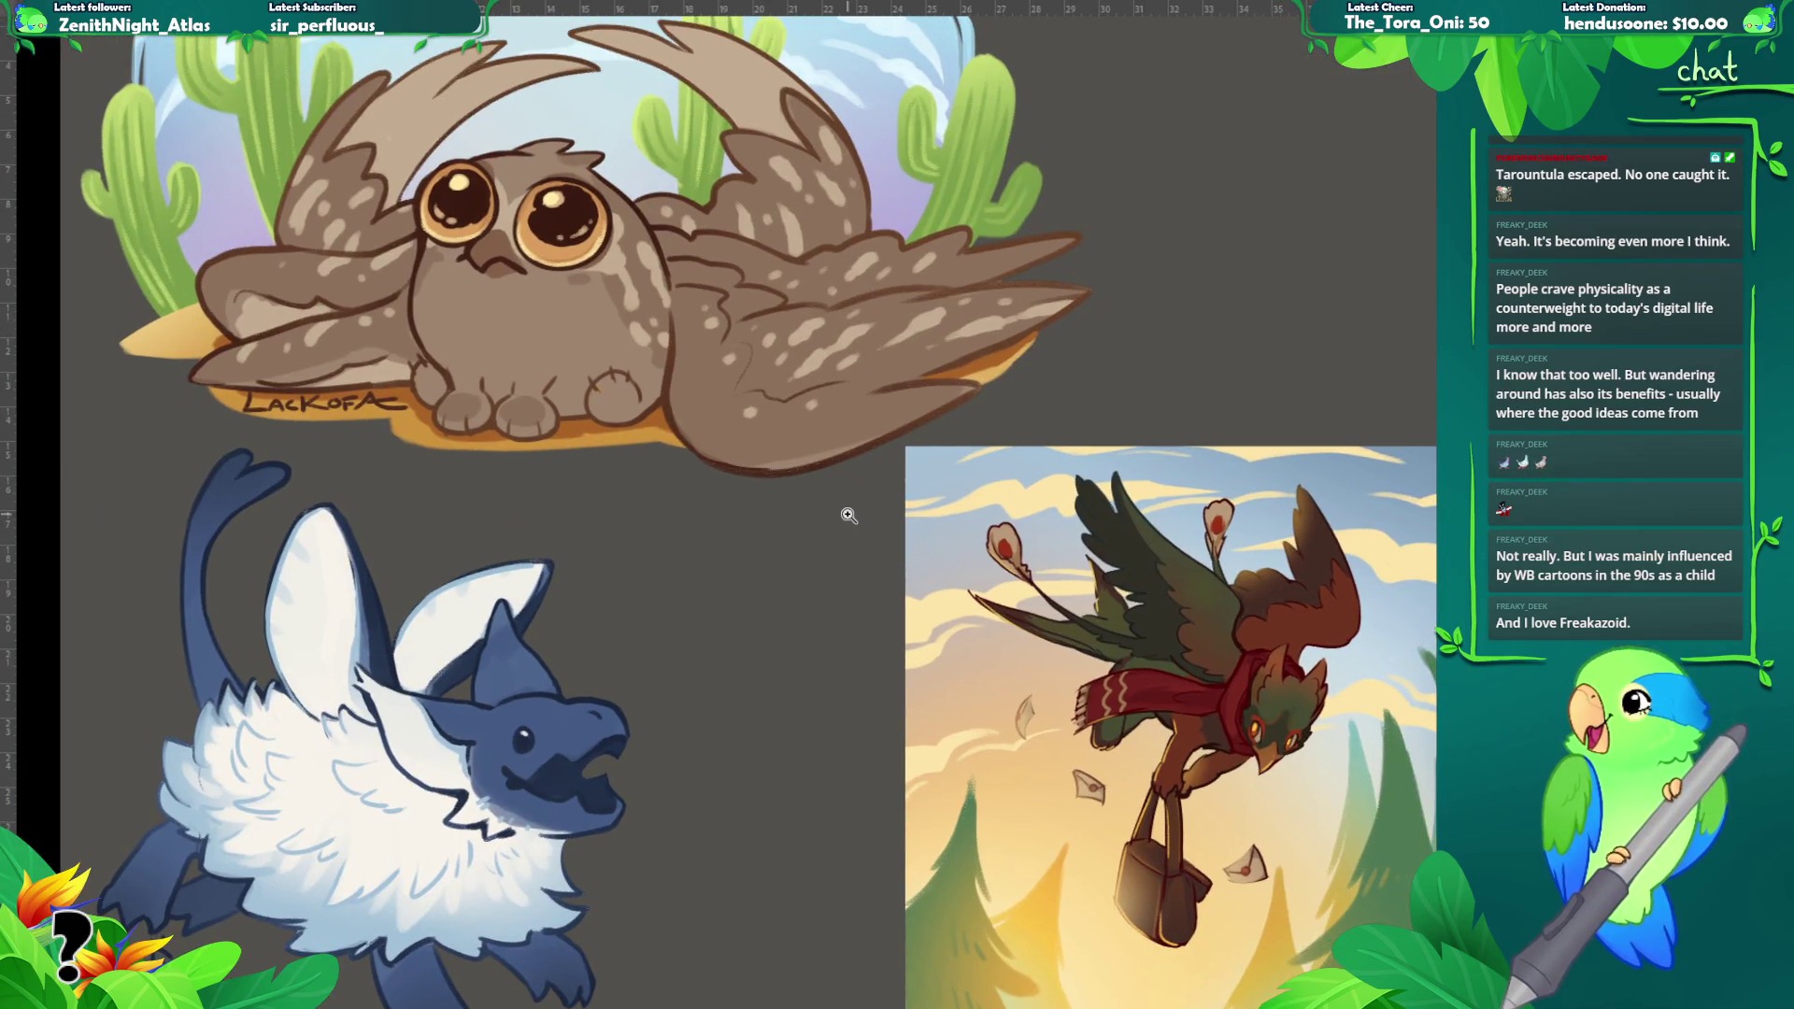
pyautogui.hotkey('ctrl', '0')
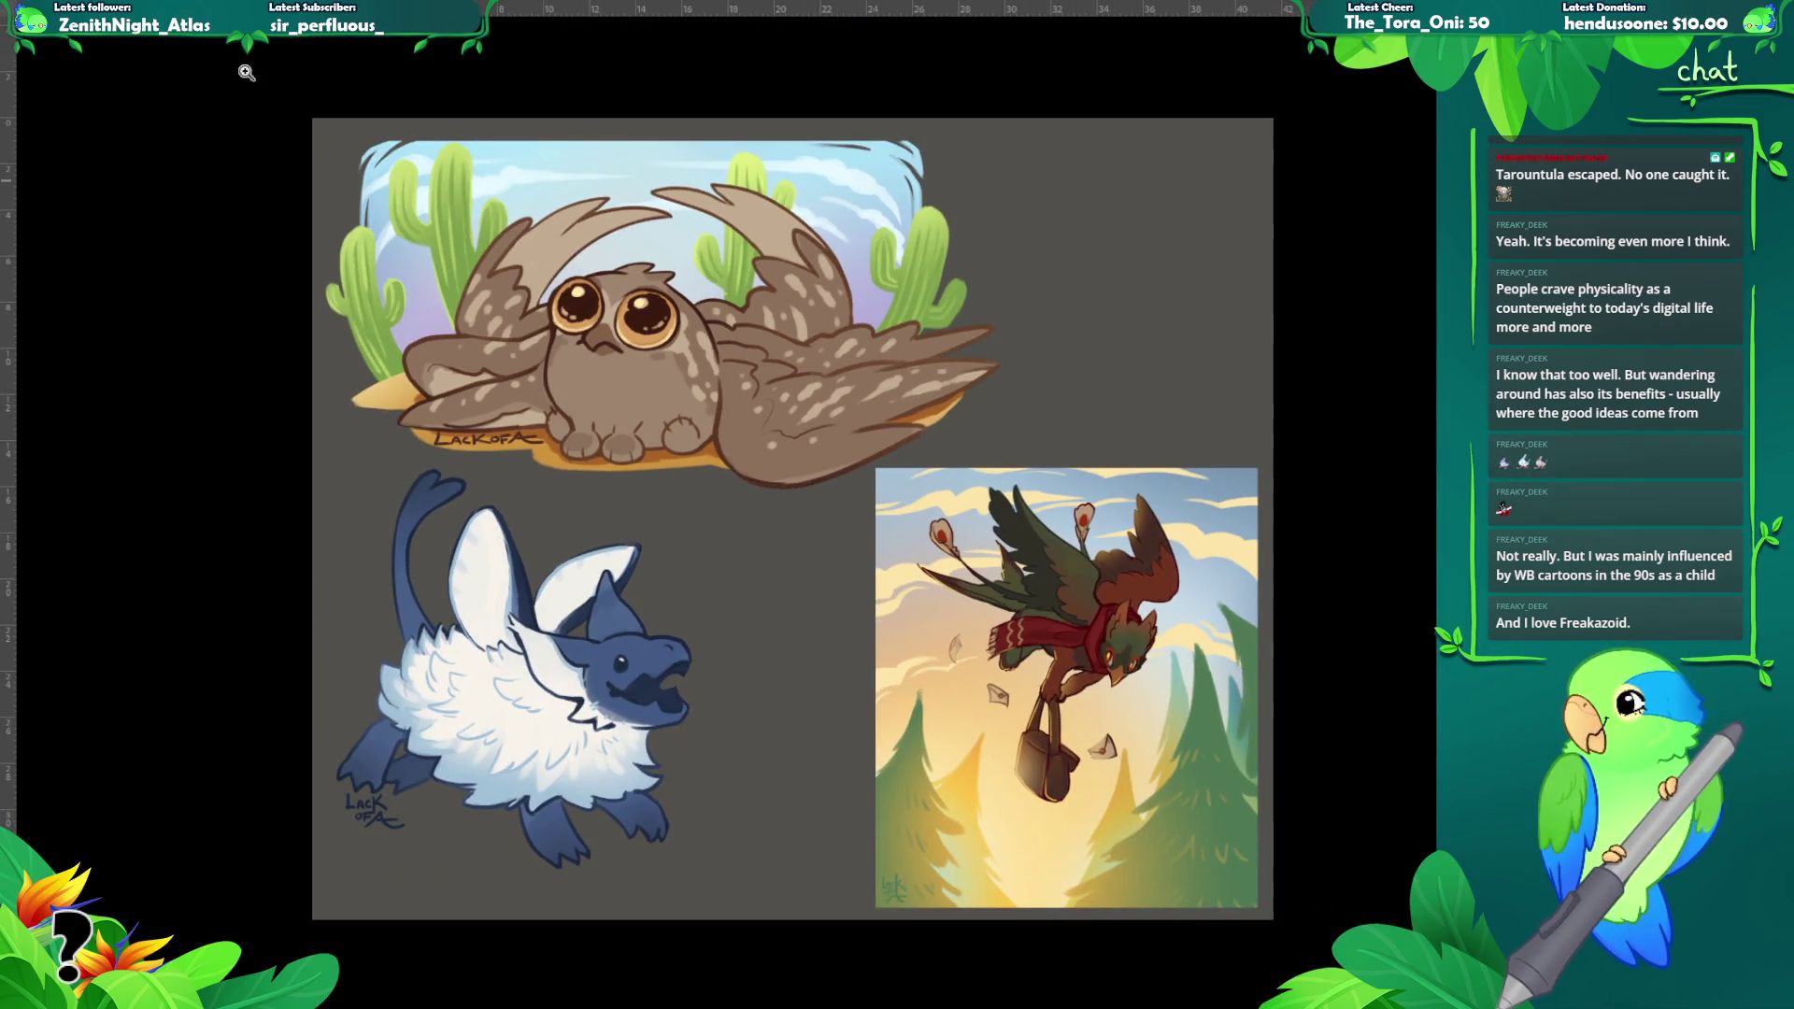
pyautogui.moveTo(272, 99)
pyautogui.mouseDown()
pyautogui.moveTo(931, 578)
pyautogui.moveTo(1294, 892)
pyautogui.moveTo(1308, 934)
pyautogui.mouseUp()
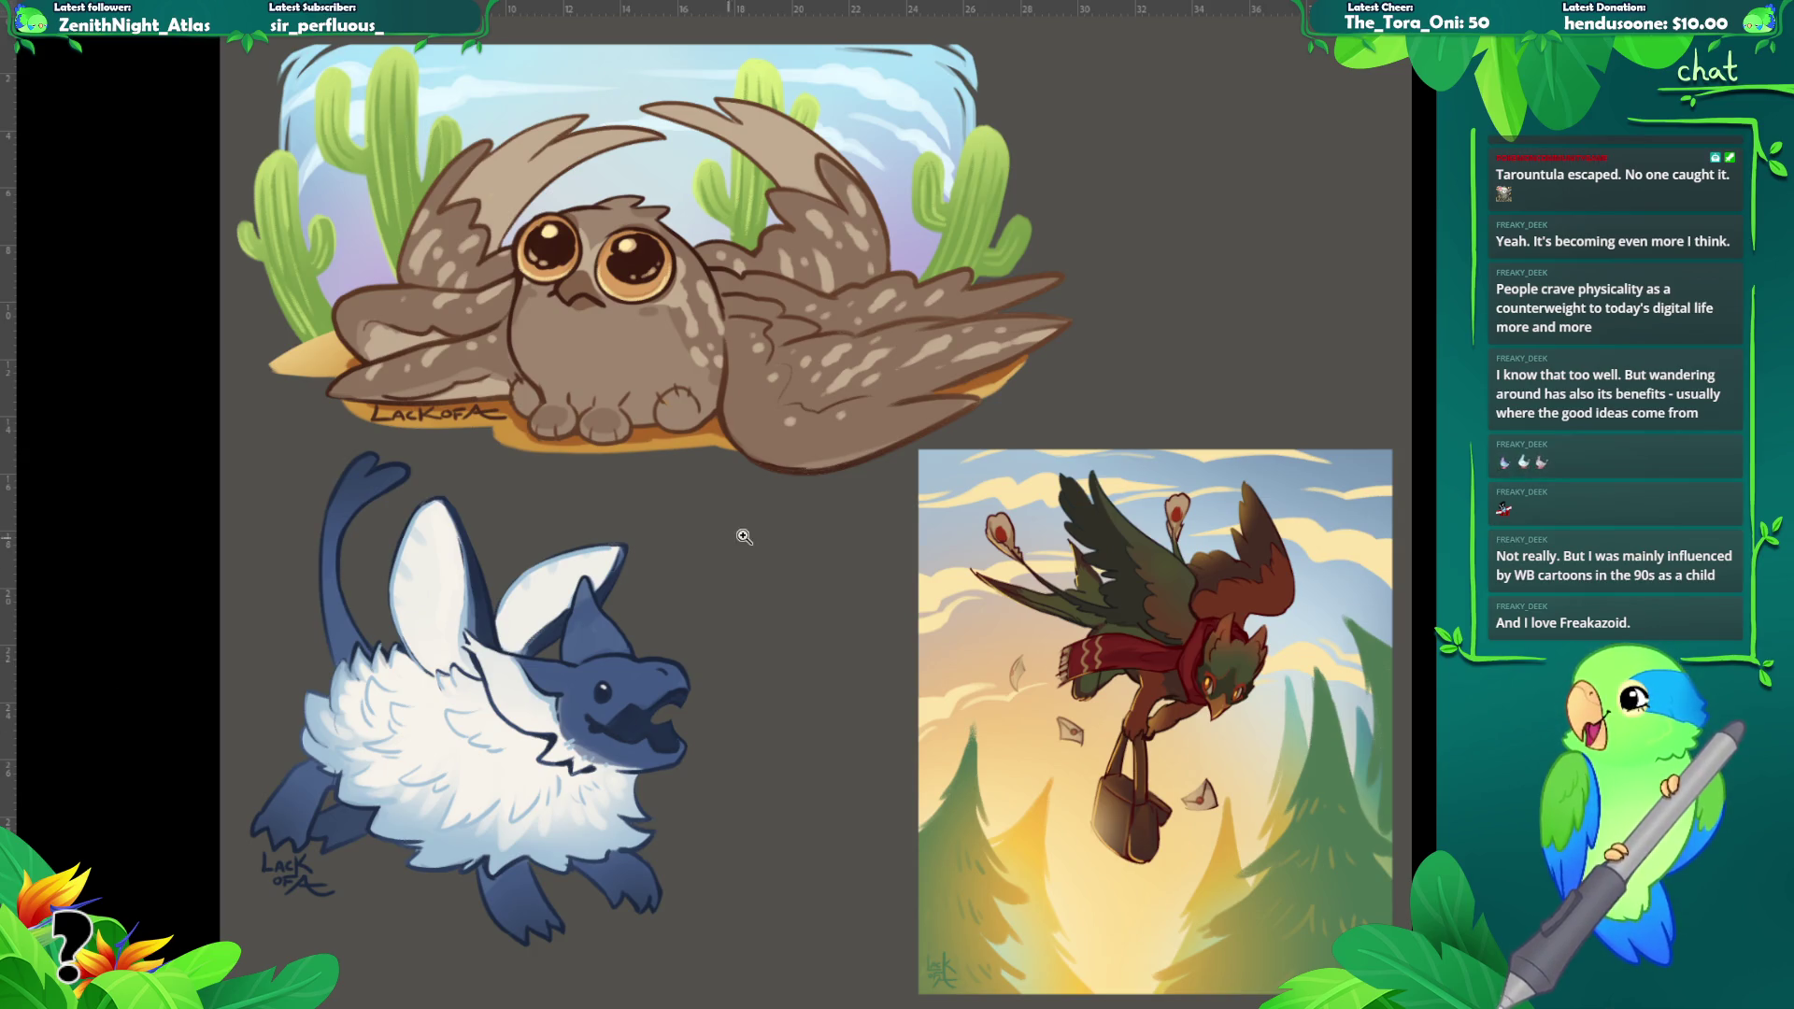
pyautogui.keyDown('alt'); pyautogui.click(779, 525); pyautogui.keyUp('alt')
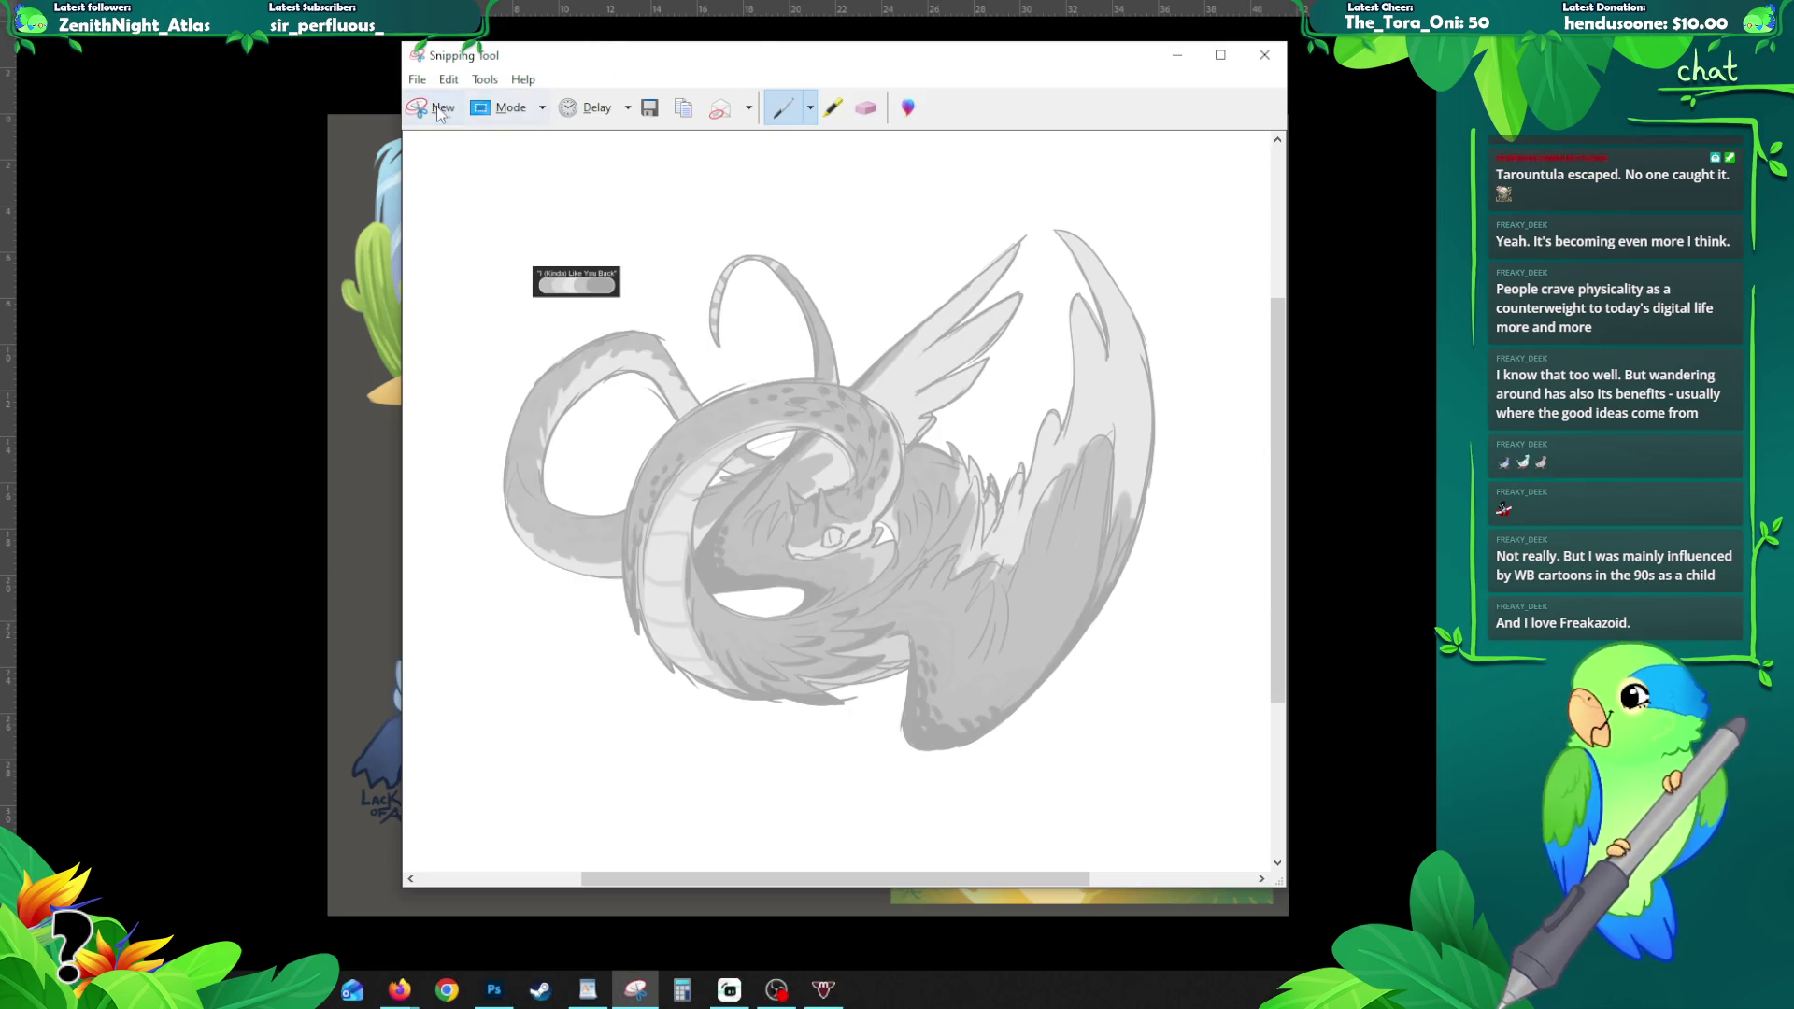
# - Snip the entire raffle sheet canvas, then return to Photoshop
pyautogui.press('super+shift+s')
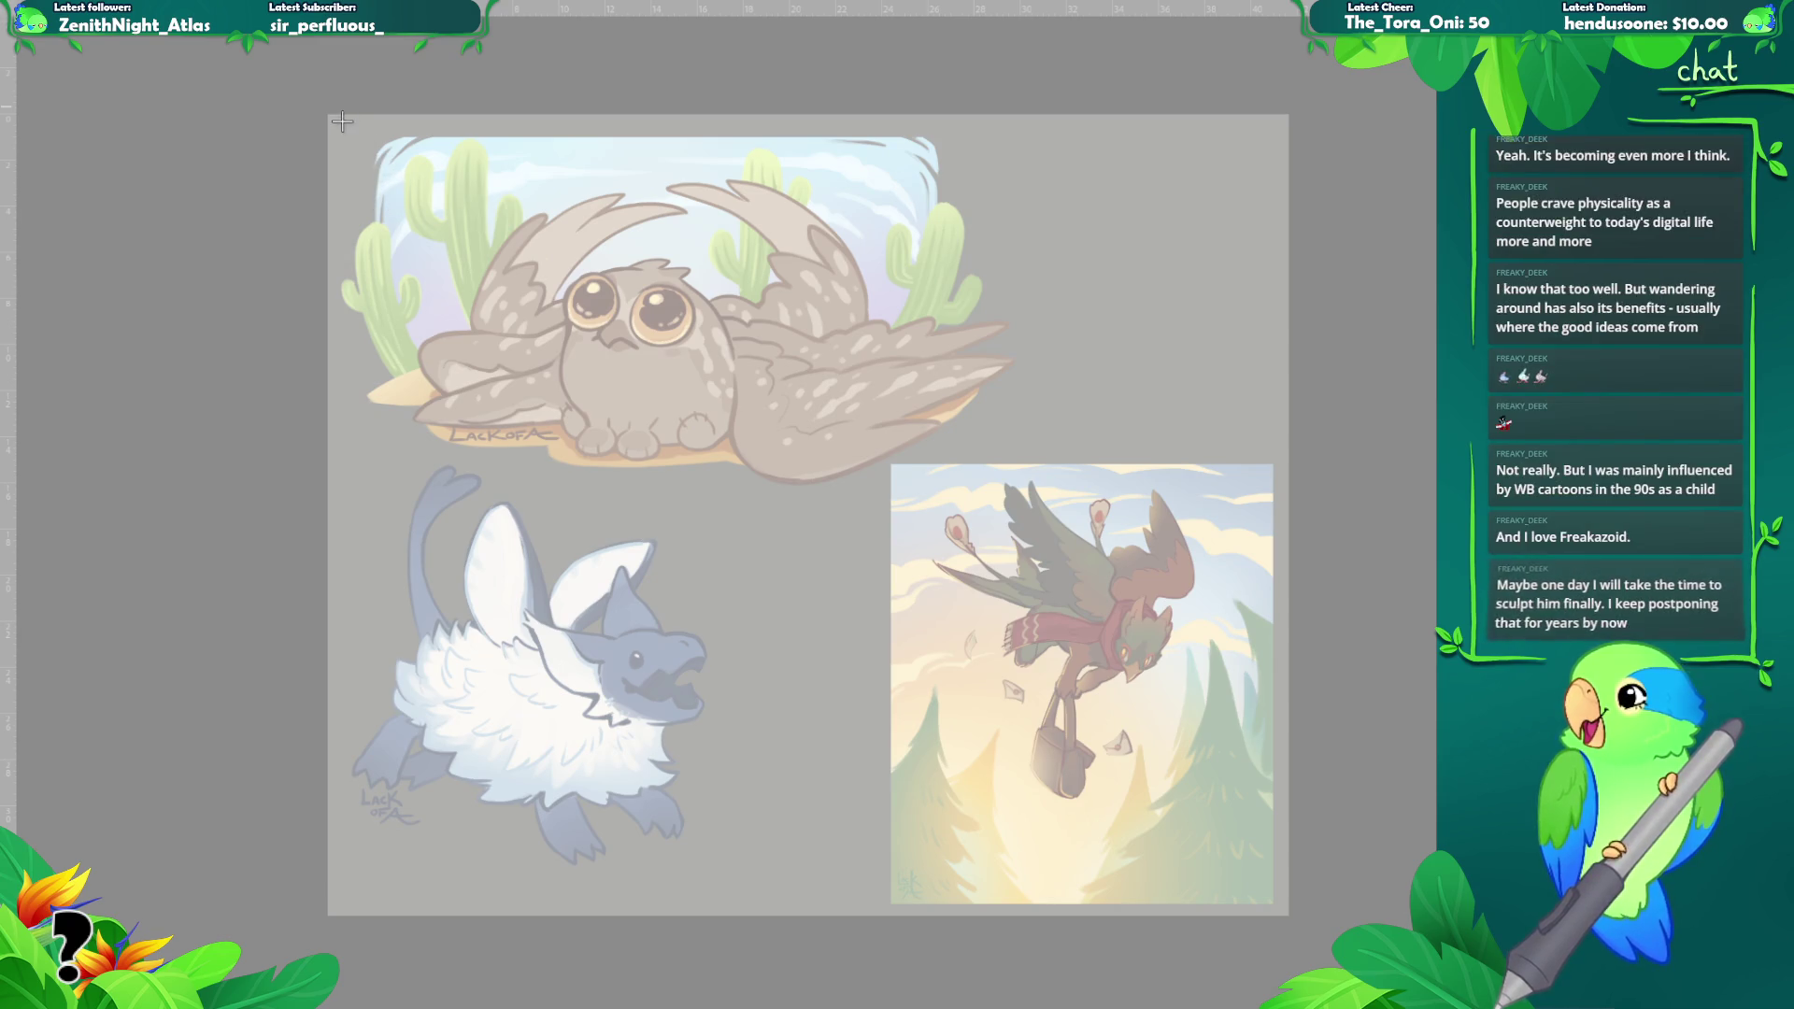
pyautogui.moveTo(331, 118)
pyautogui.mouseDown()
pyautogui.moveTo(440, 210)
pyautogui.moveTo(1037, 580)
pyautogui.moveTo(1257, 836)
pyautogui.moveTo(1286, 903)
pyautogui.mouseUp()
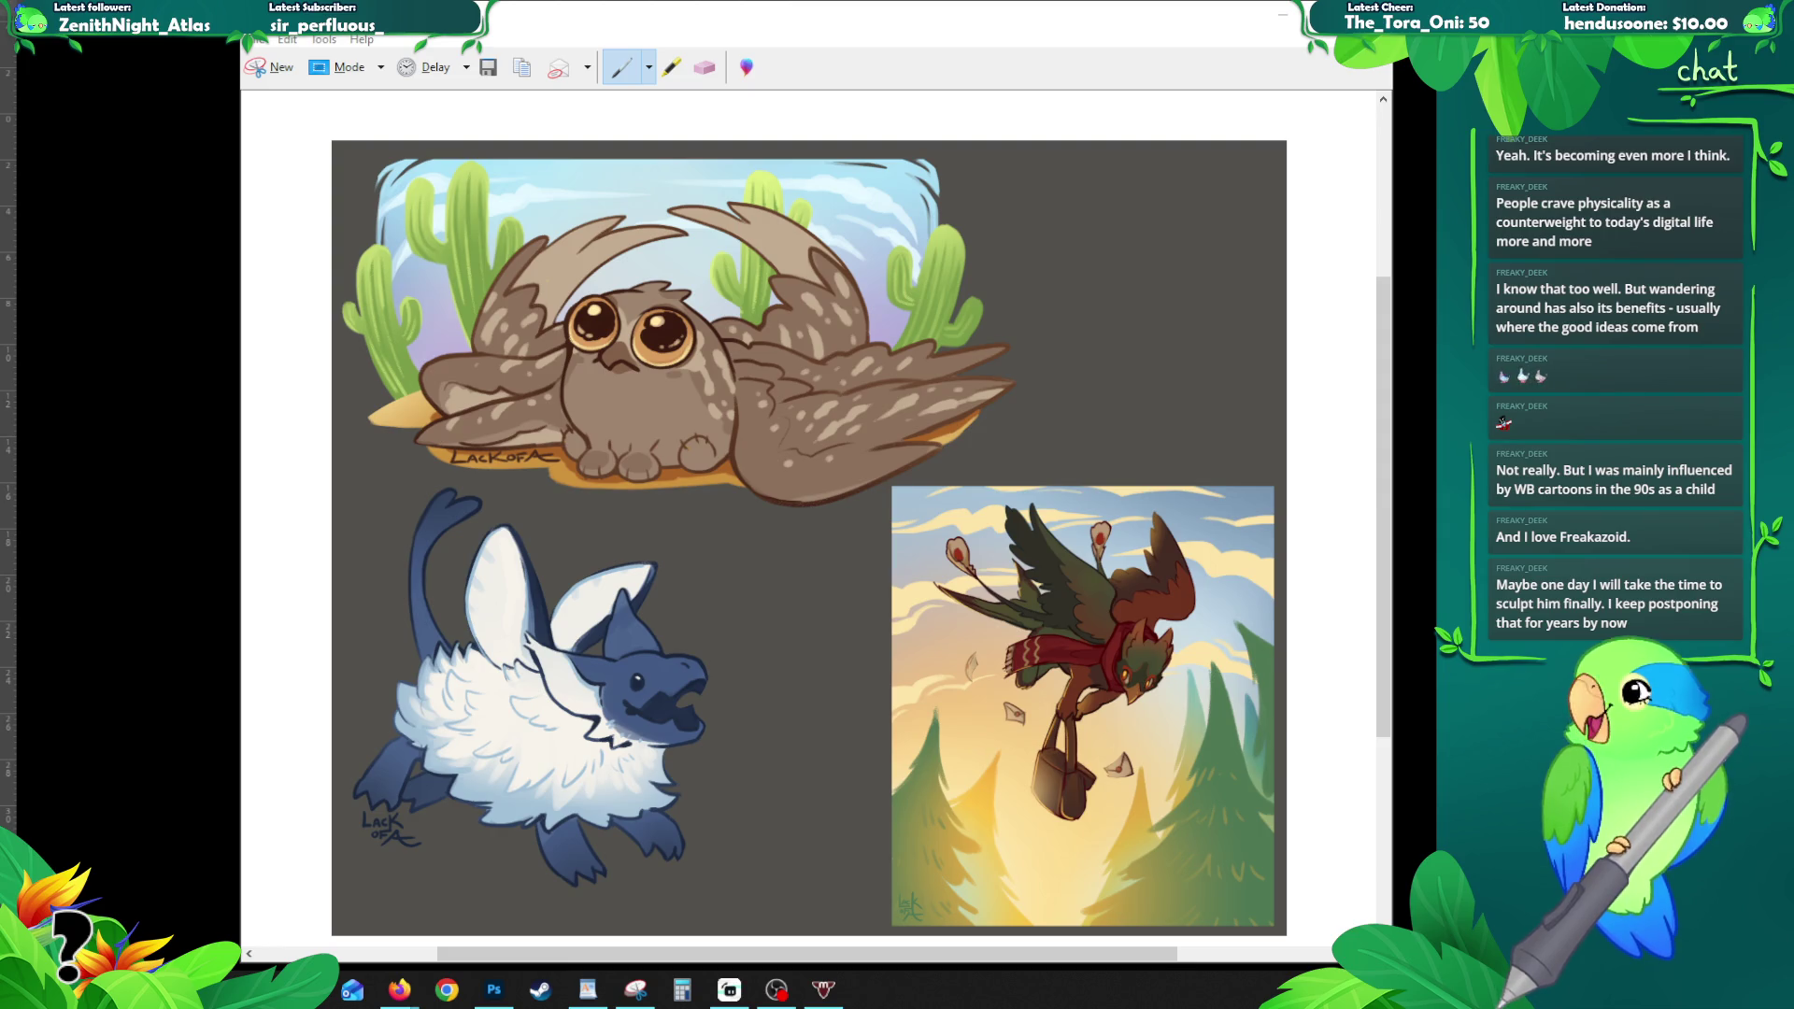
pyautogui.hotkey('alt', 'Tab')
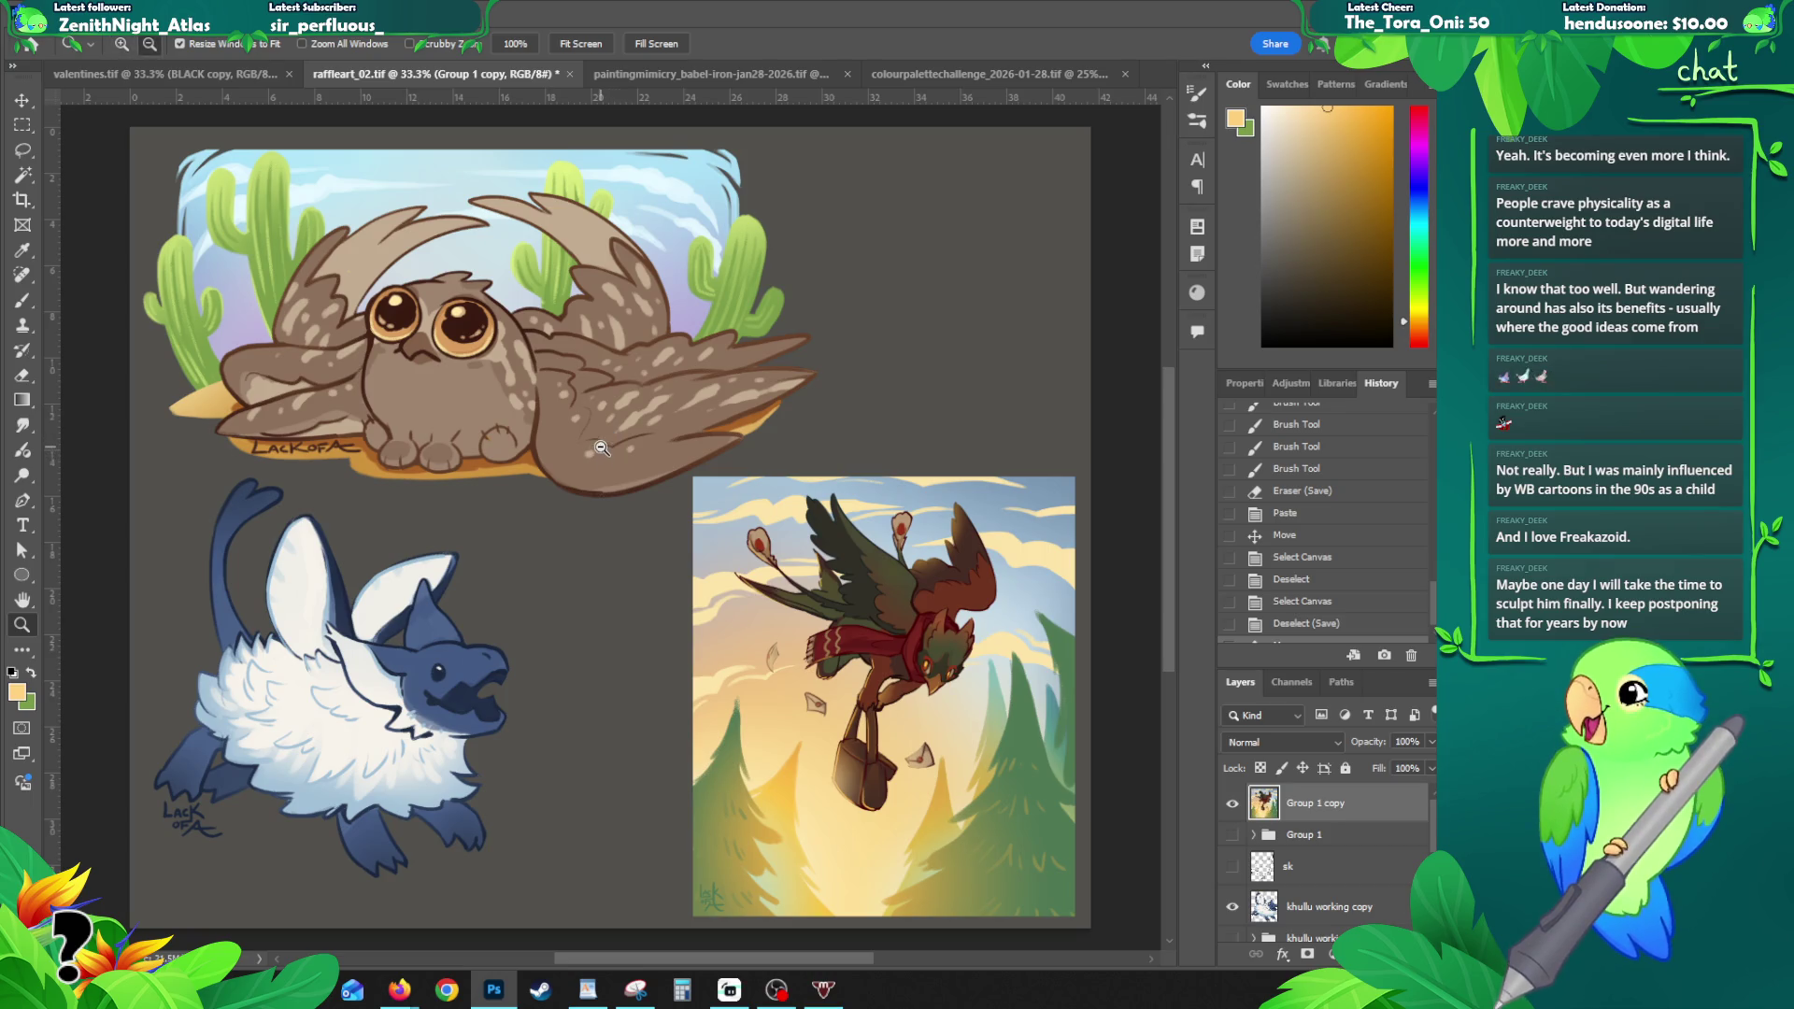
# - Revert the bird painting's last move from the History panel, then show the paintingmimicry_babel document
pyautogui.keyDown('alt'); pyautogui.click(601, 454); pyautogui.keyUp('alt')
pyautogui.click(537, 388)
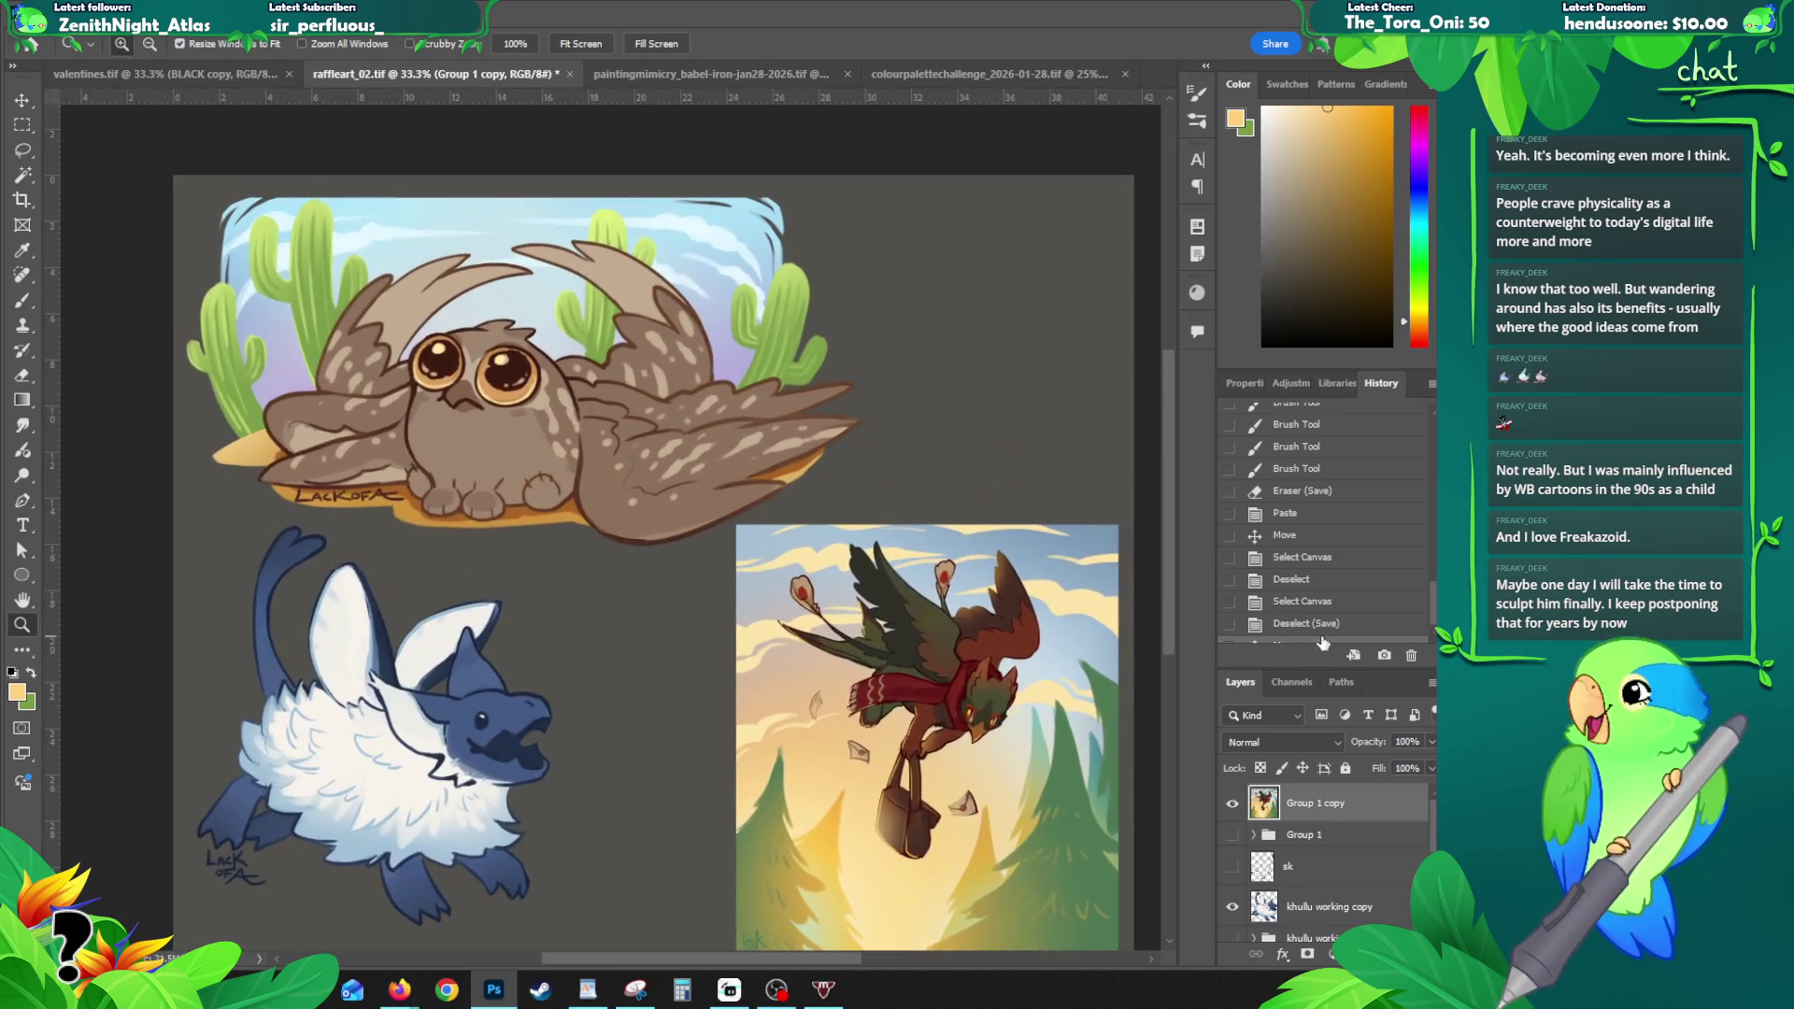
pyautogui.scroll(-1, 1386, 599)
pyautogui.click(1386, 608)
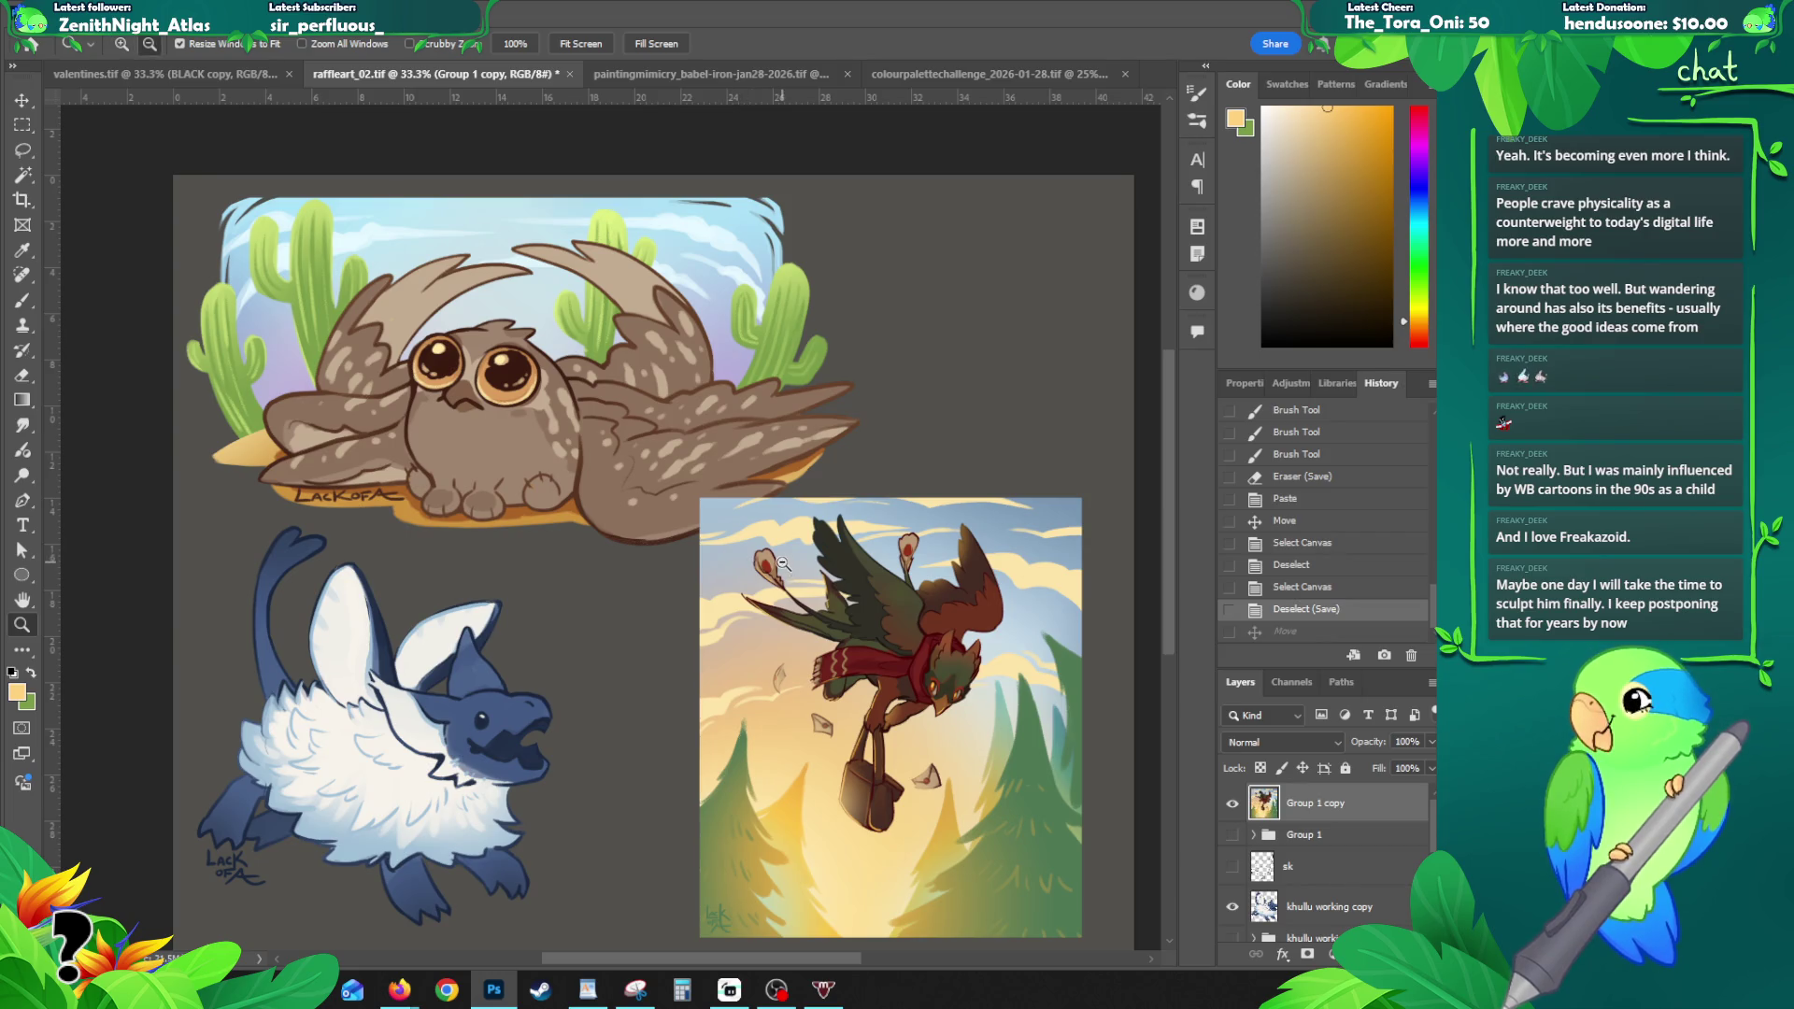
pyautogui.keyDown('alt'); pyautogui.click(712, 526); pyautogui.keyUp('alt')
pyautogui.moveTo(697, 392); pyautogui.dragTo(668, 366)
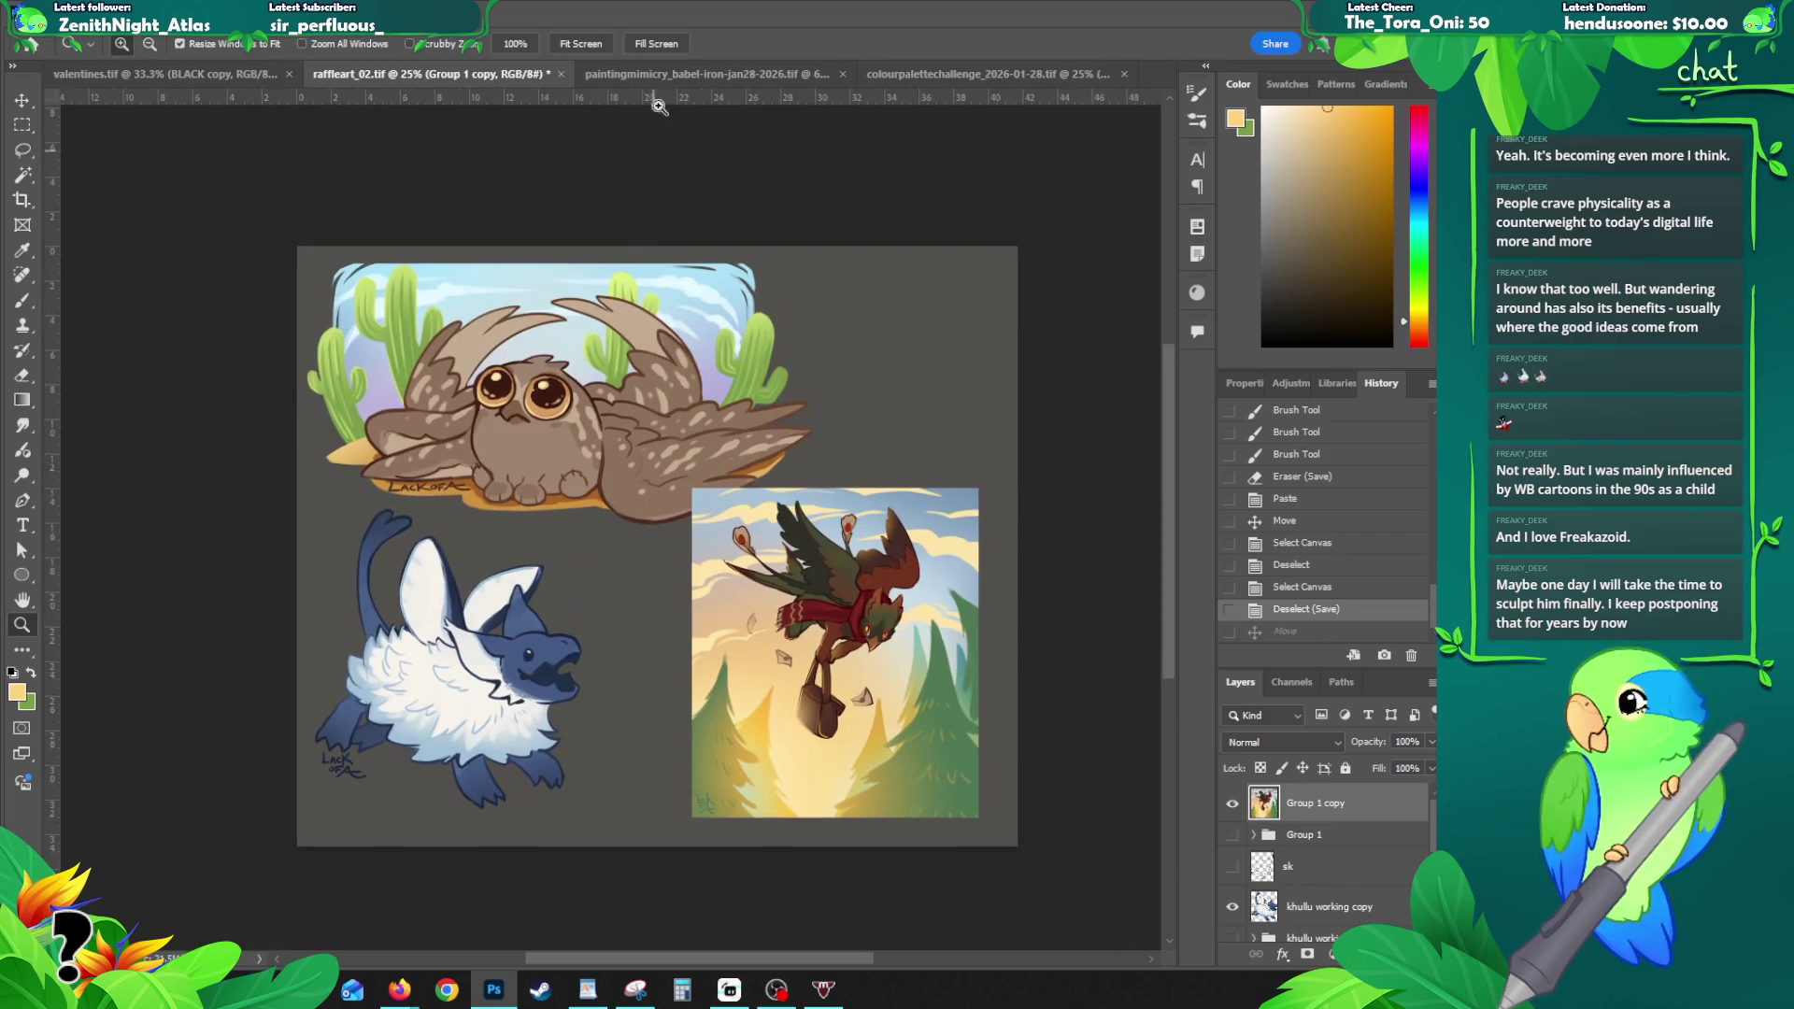
pyautogui.click(665, 75)
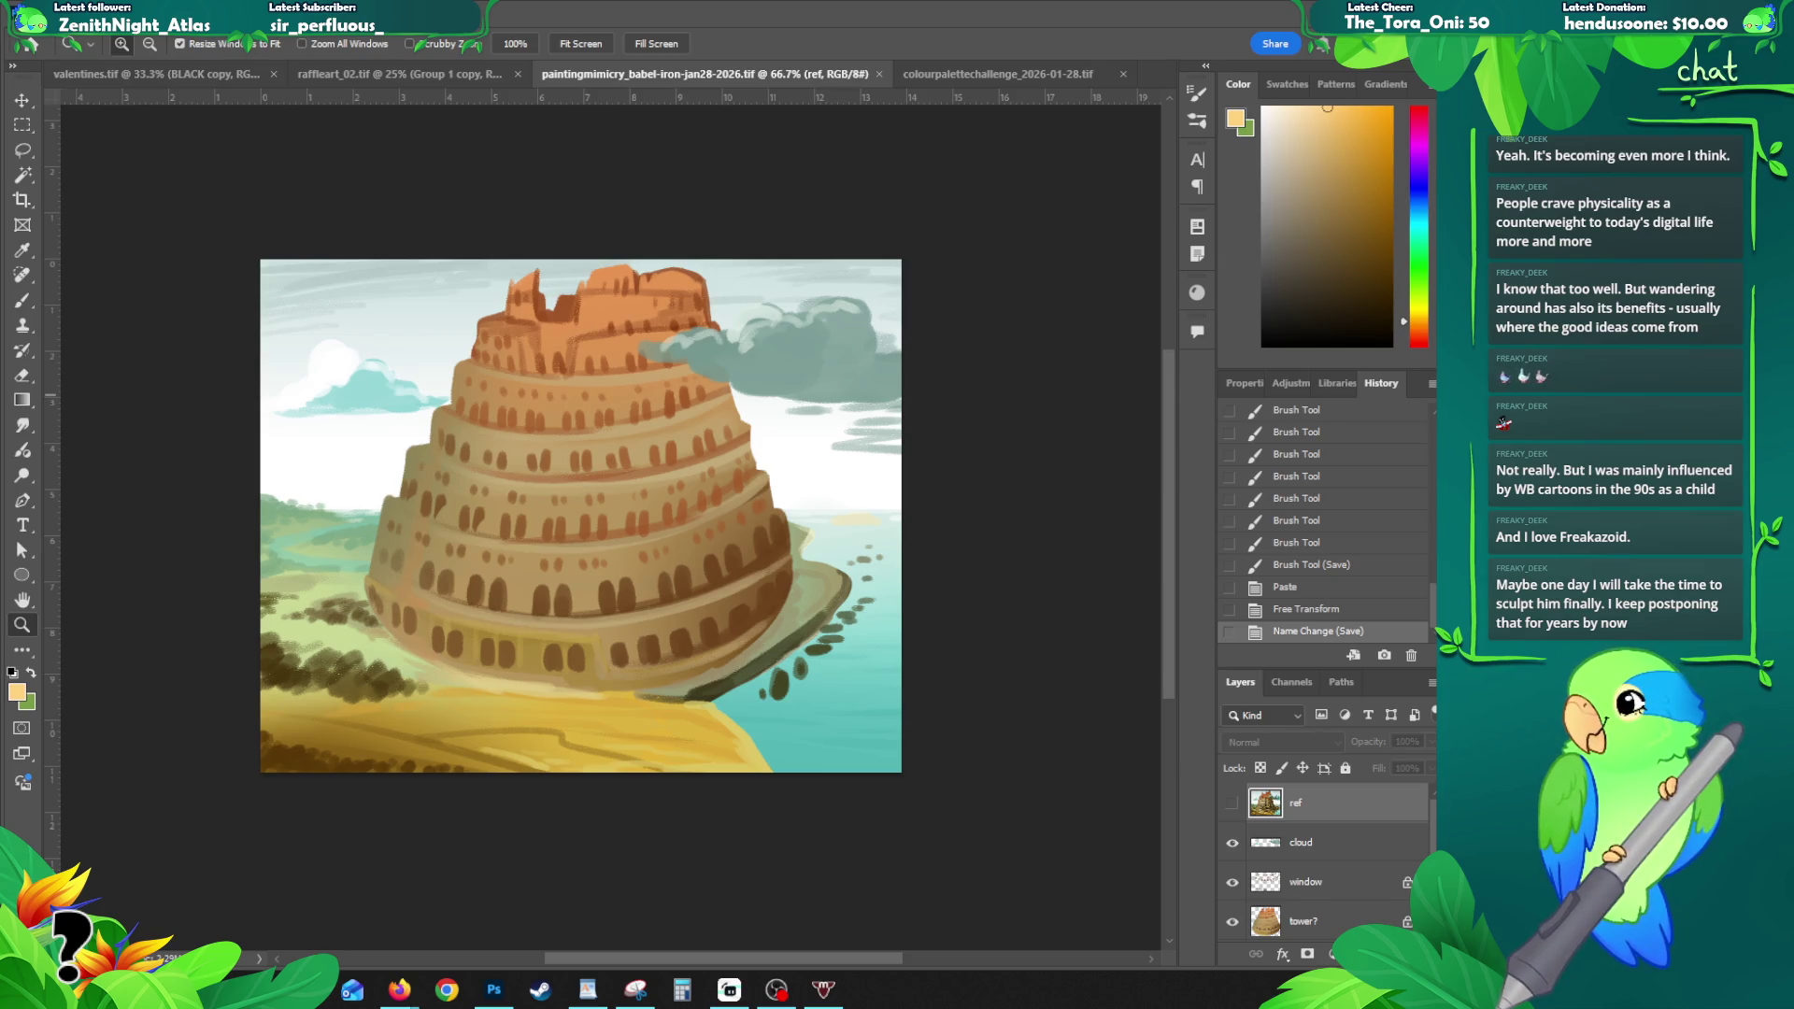
# - Look through the open documents, then save the raffleart_02 sheet with File > Save
pyautogui.click(977, 77)
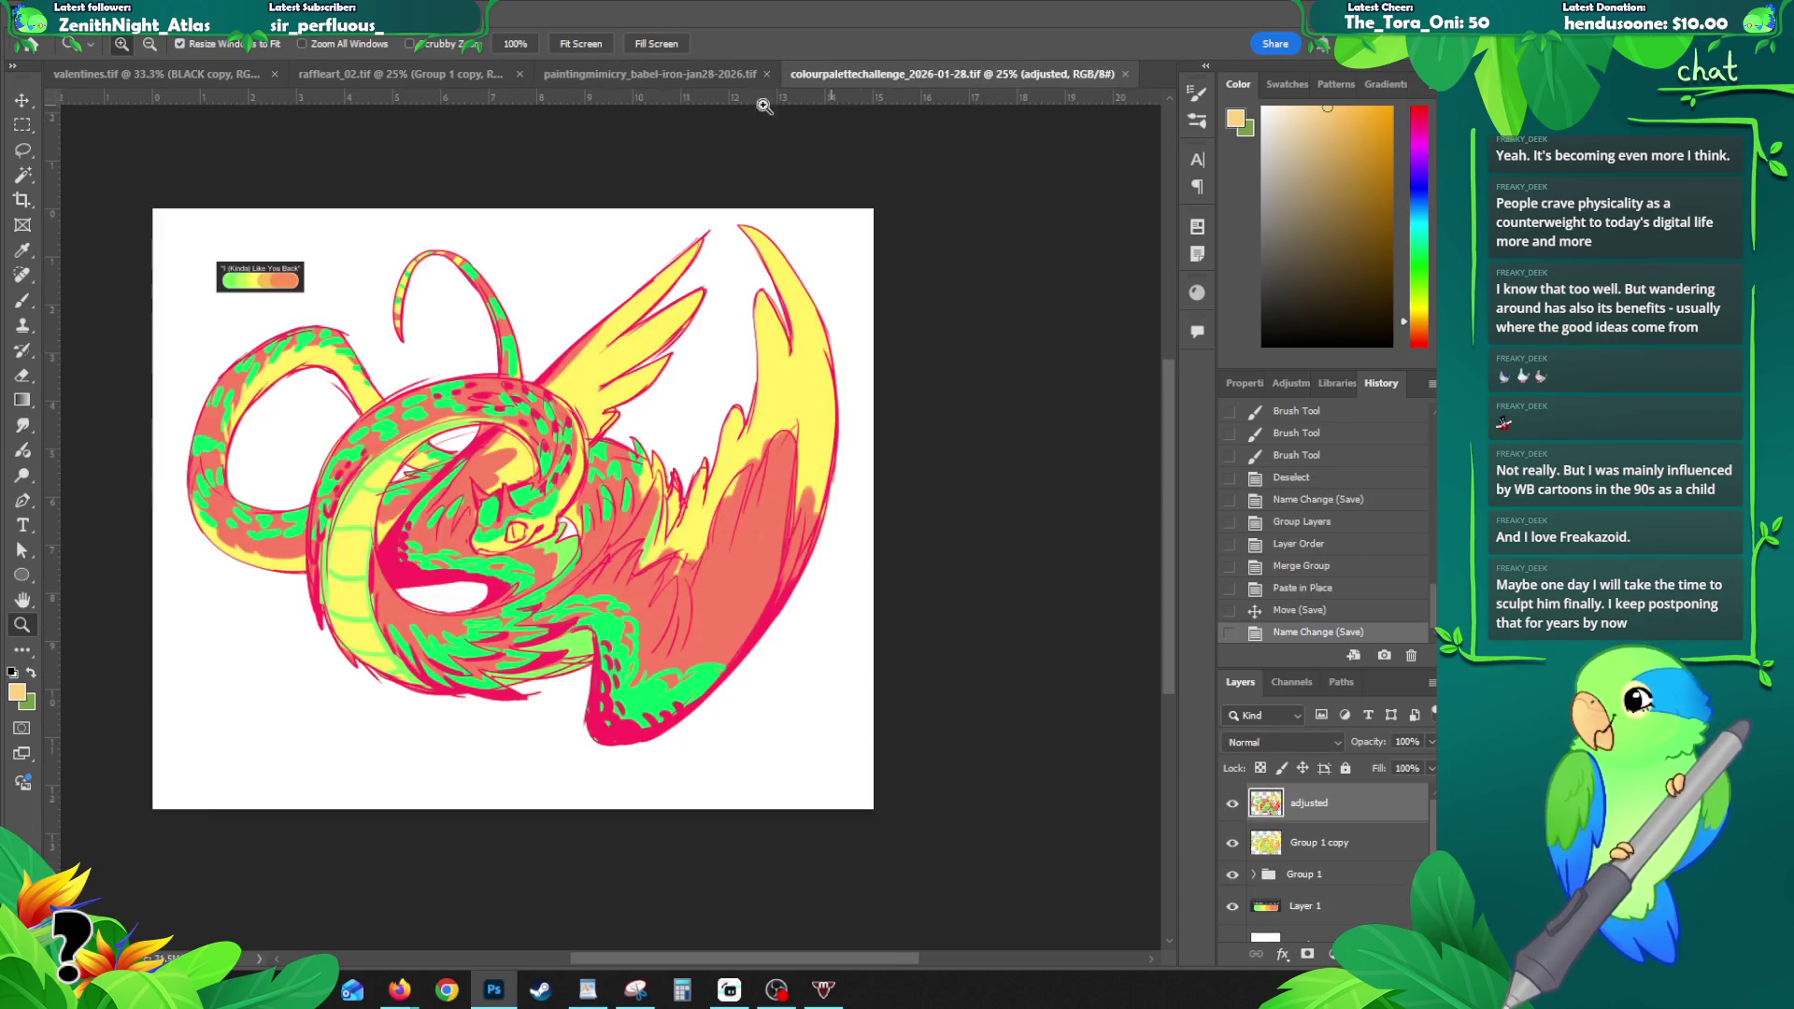
pyautogui.click(355, 78)
pyautogui.click(182, 77)
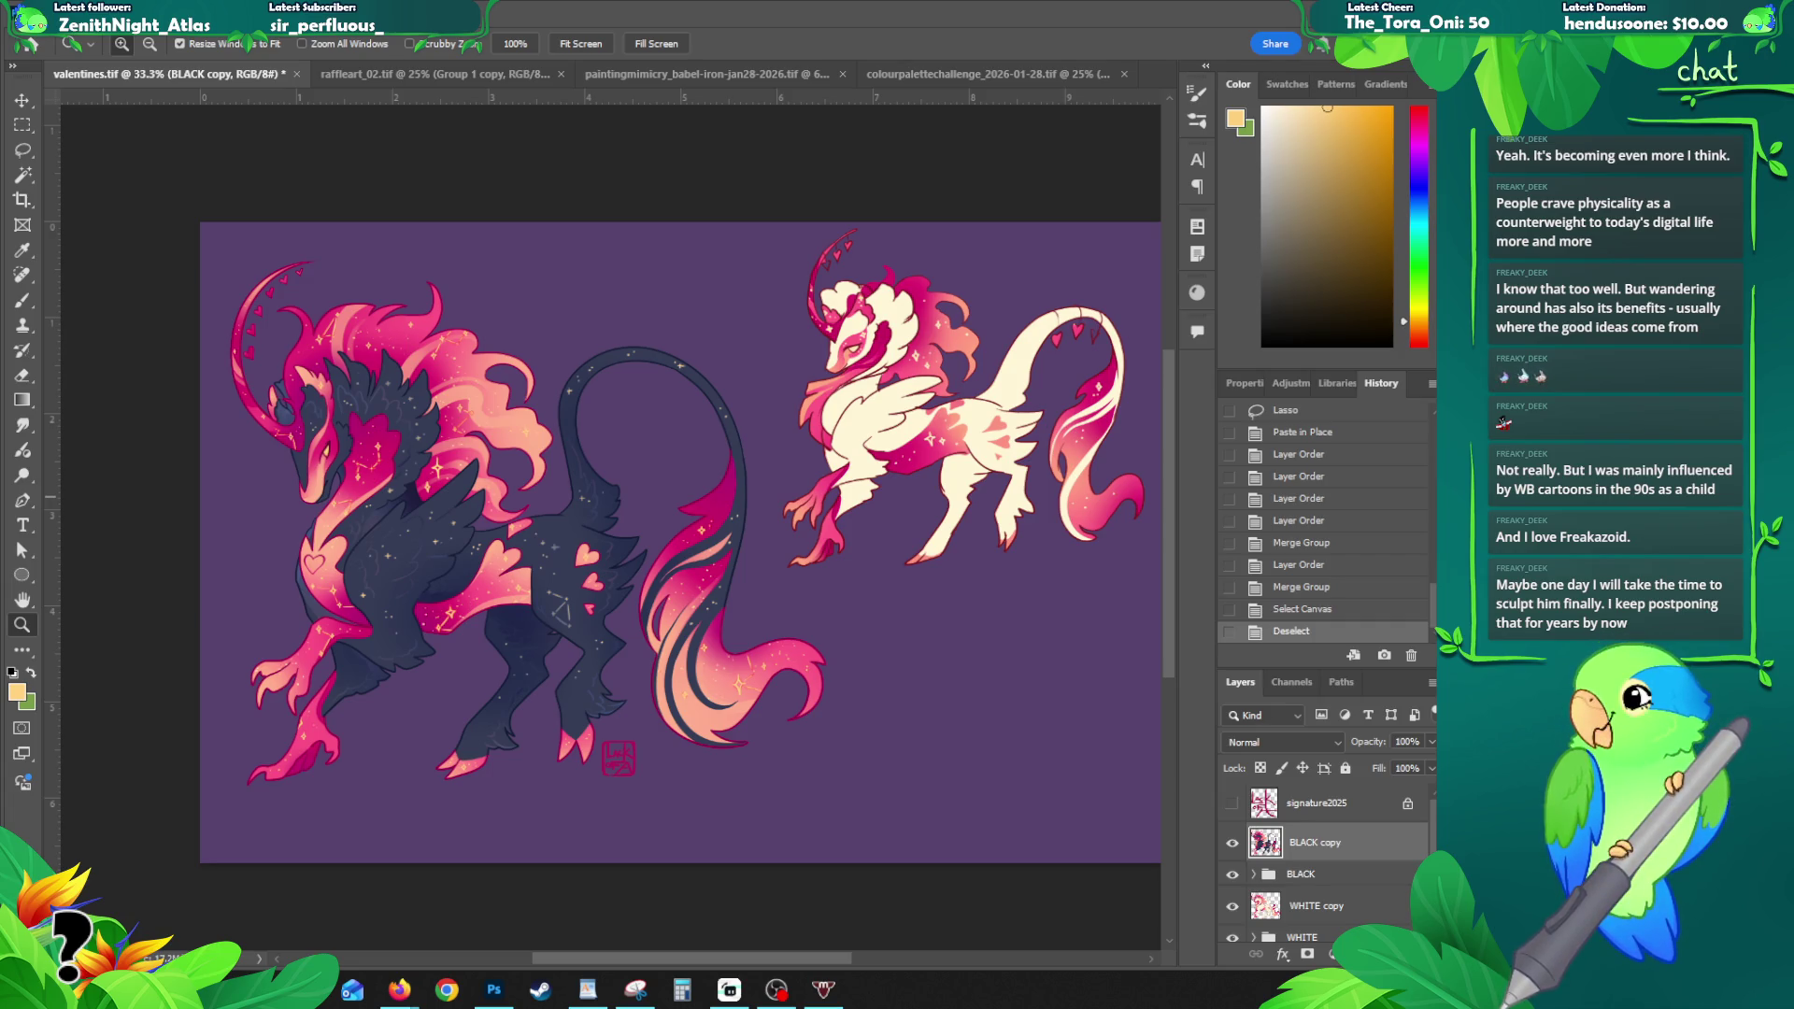
pyautogui.click(399, 78)
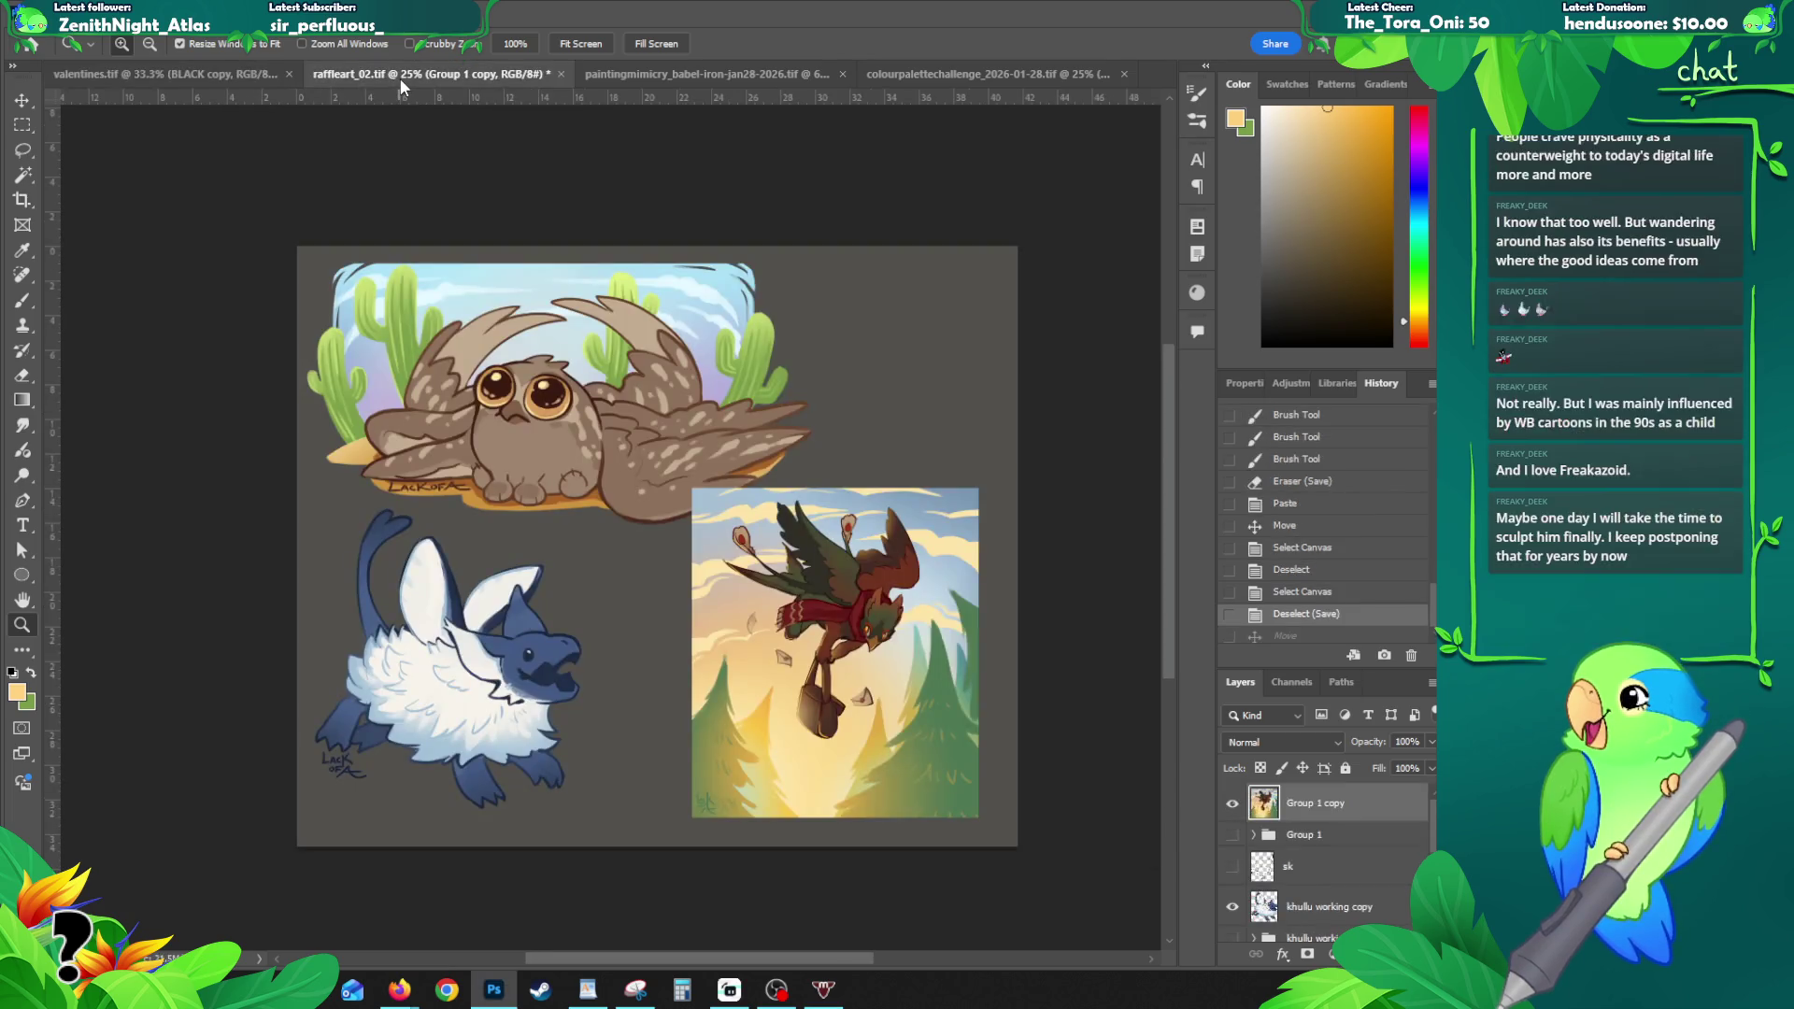
pyautogui.click(47, 13)
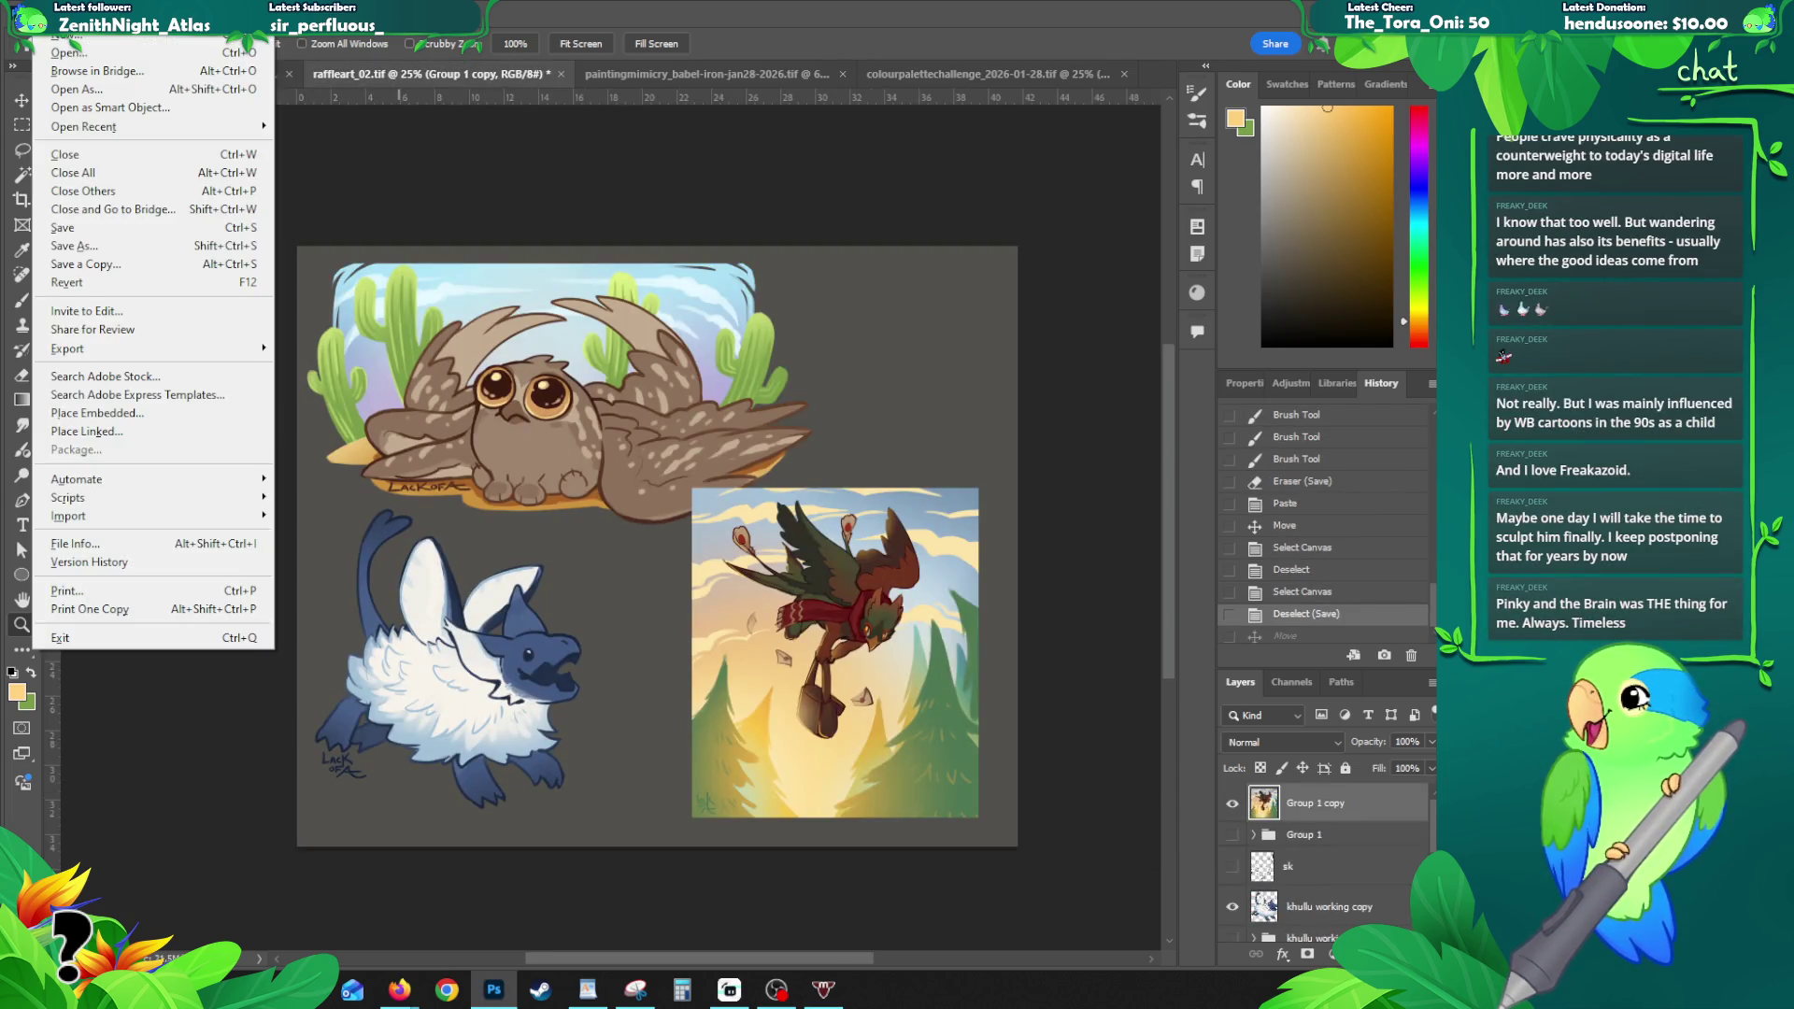
pyautogui.click(47, 13)
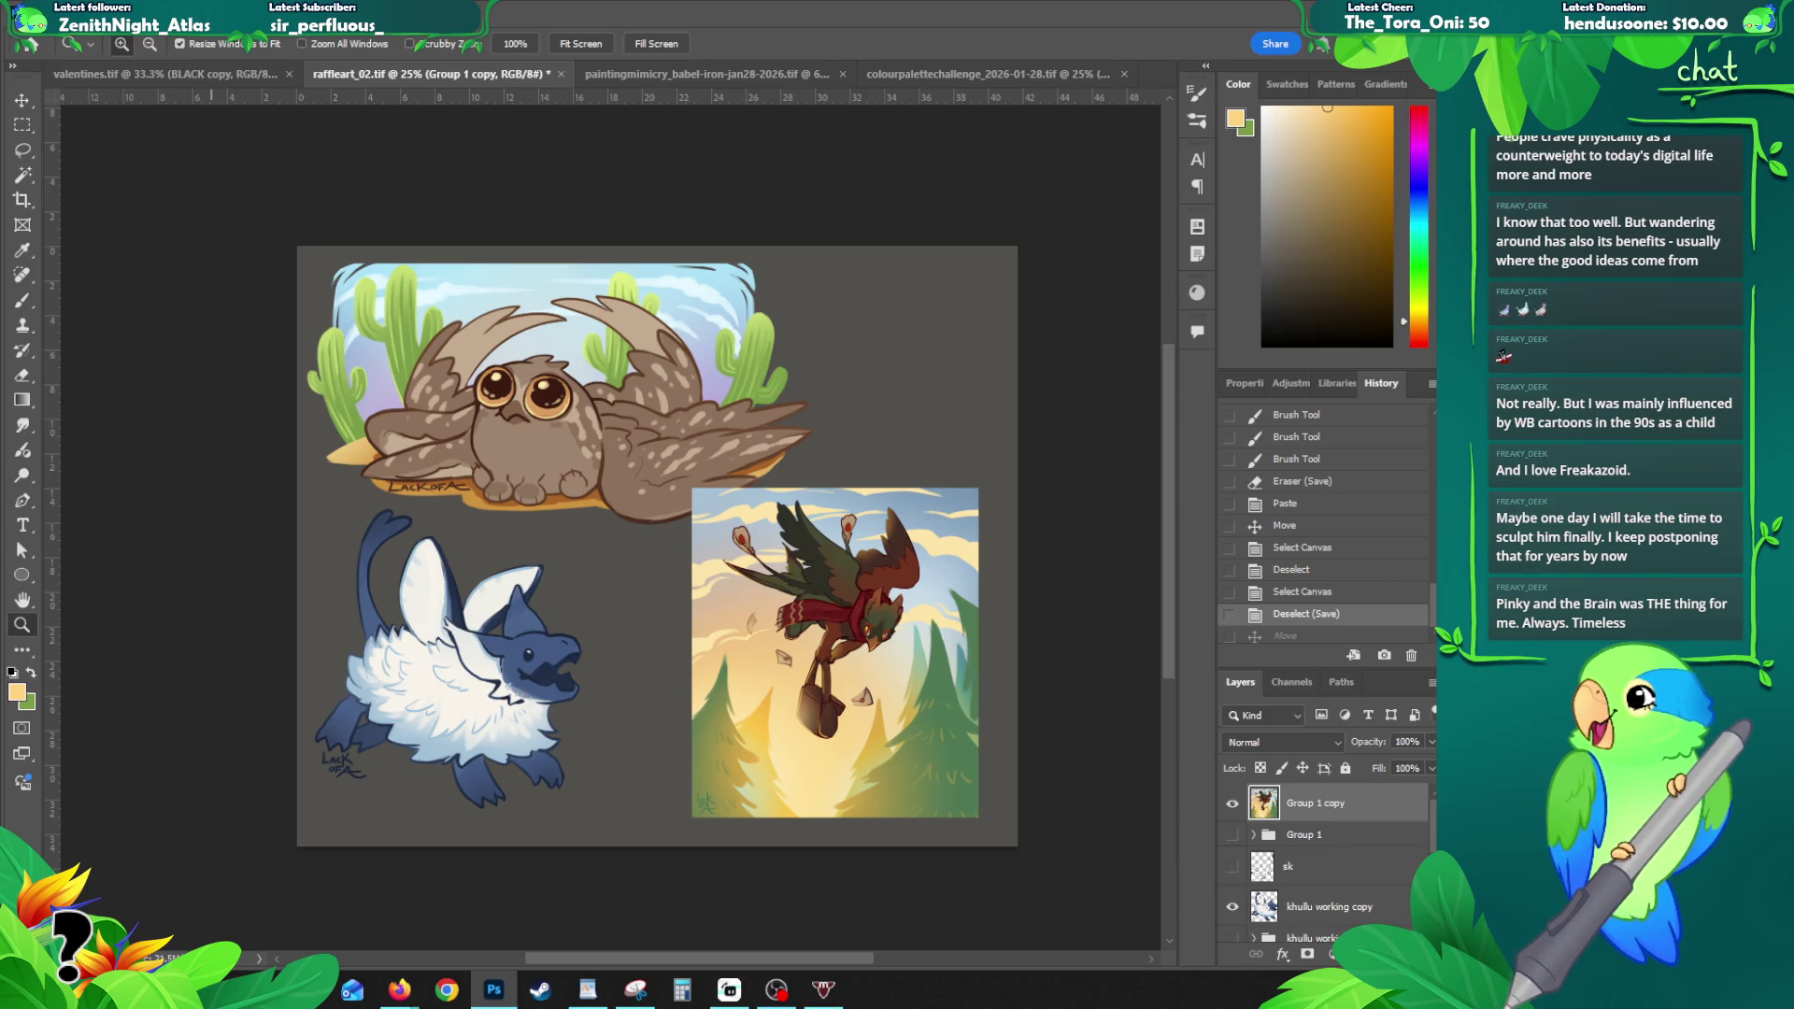
pyautogui.click(46, 13)
pyautogui.click(82, 229)
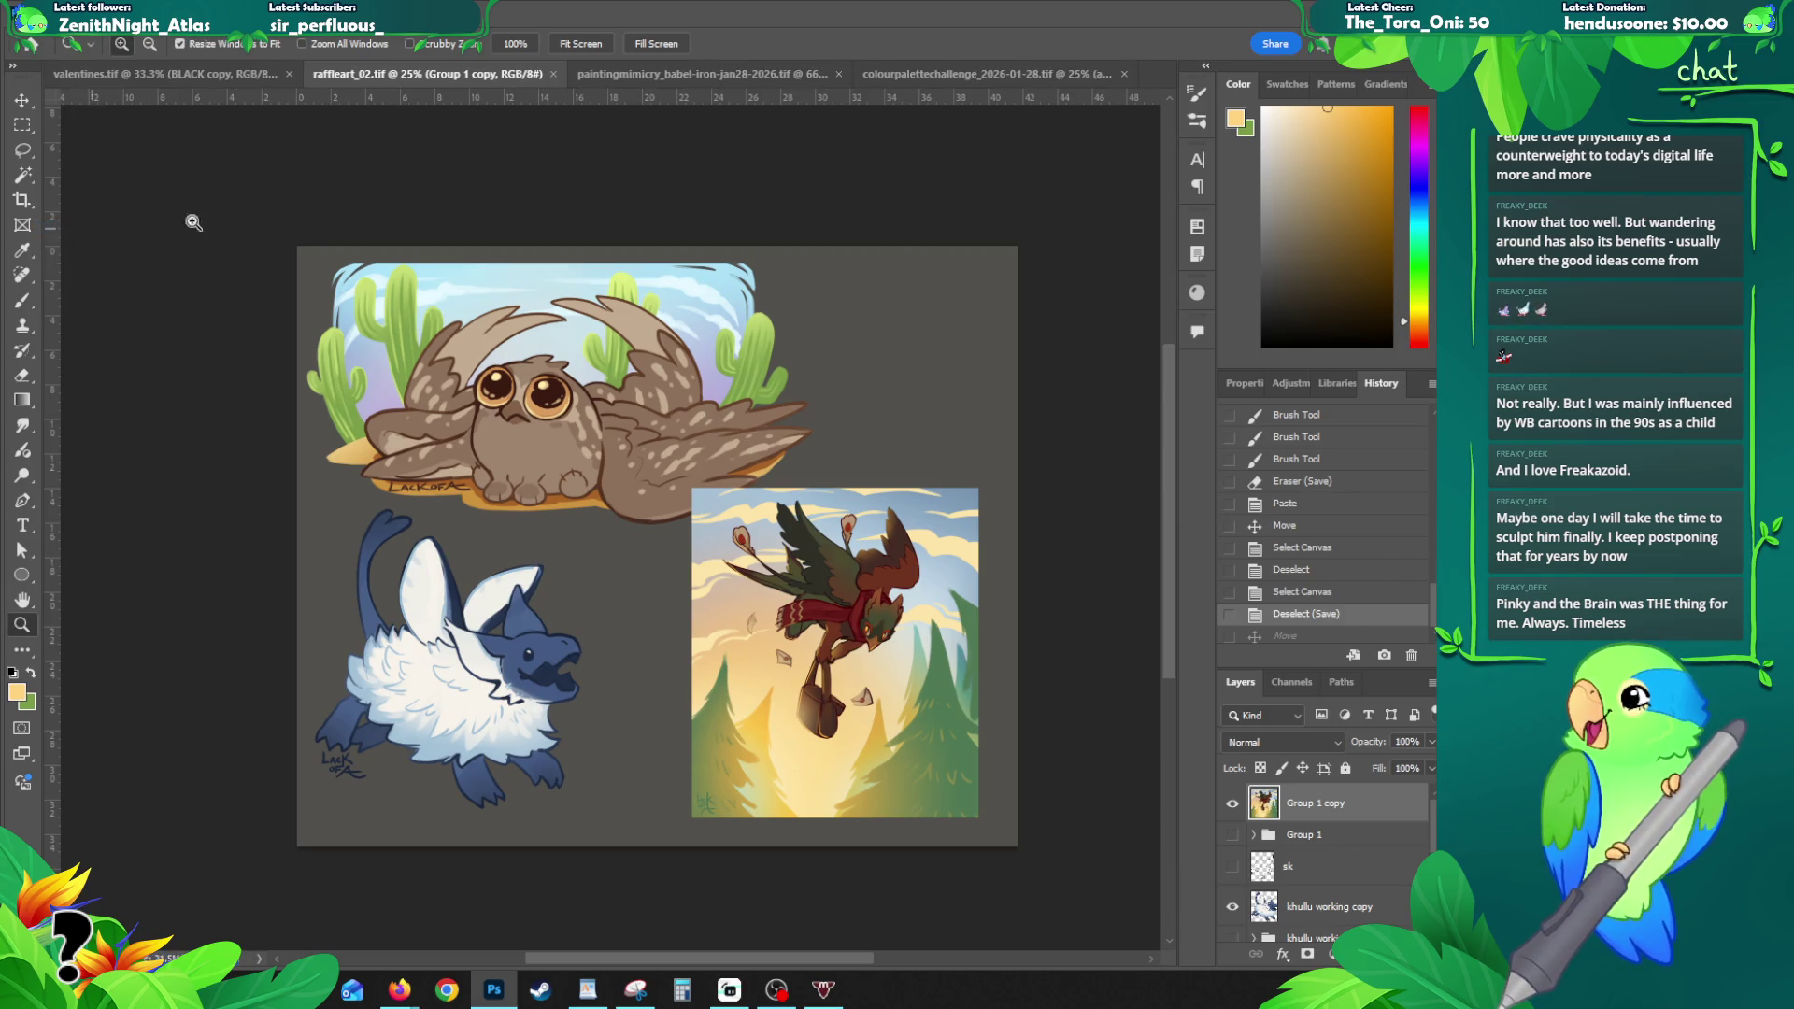
# - Close the paintingmimicry_babel and colourpalettechallenge documents, leaving the raffle sheet showing
pyautogui.click(691, 75)
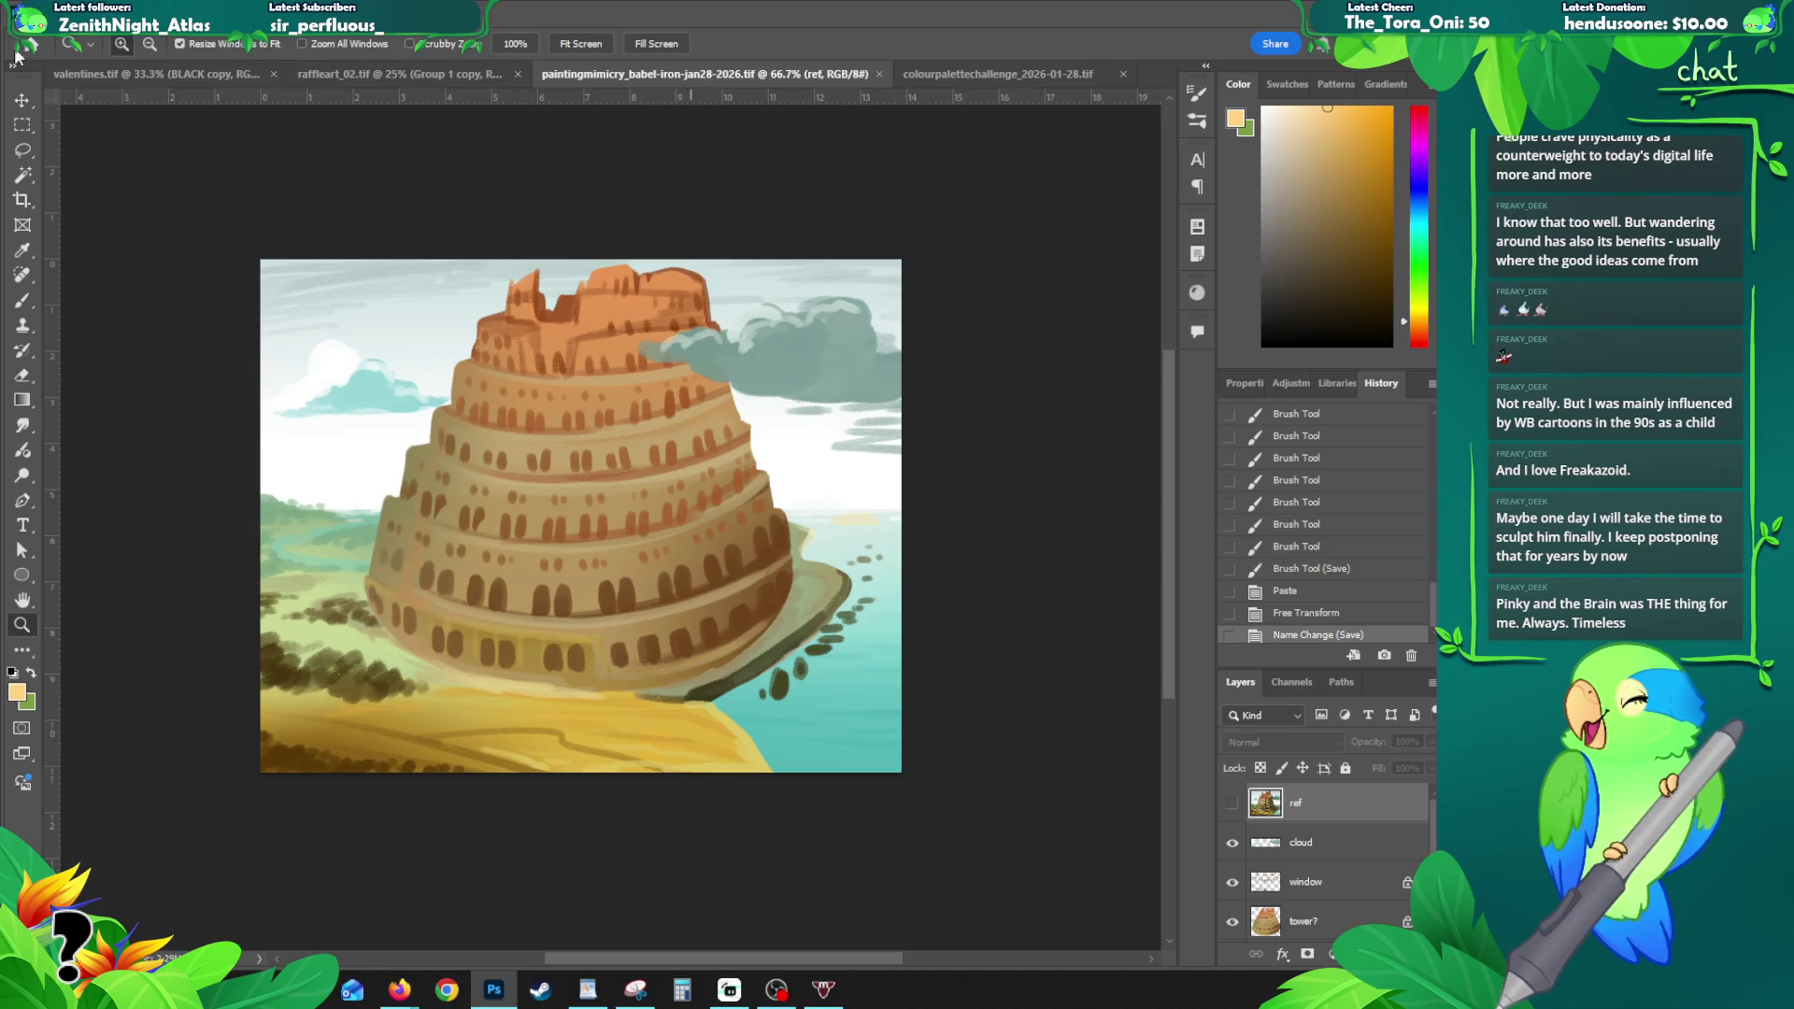
pyautogui.click(47, 14)
pyautogui.press('Escape')
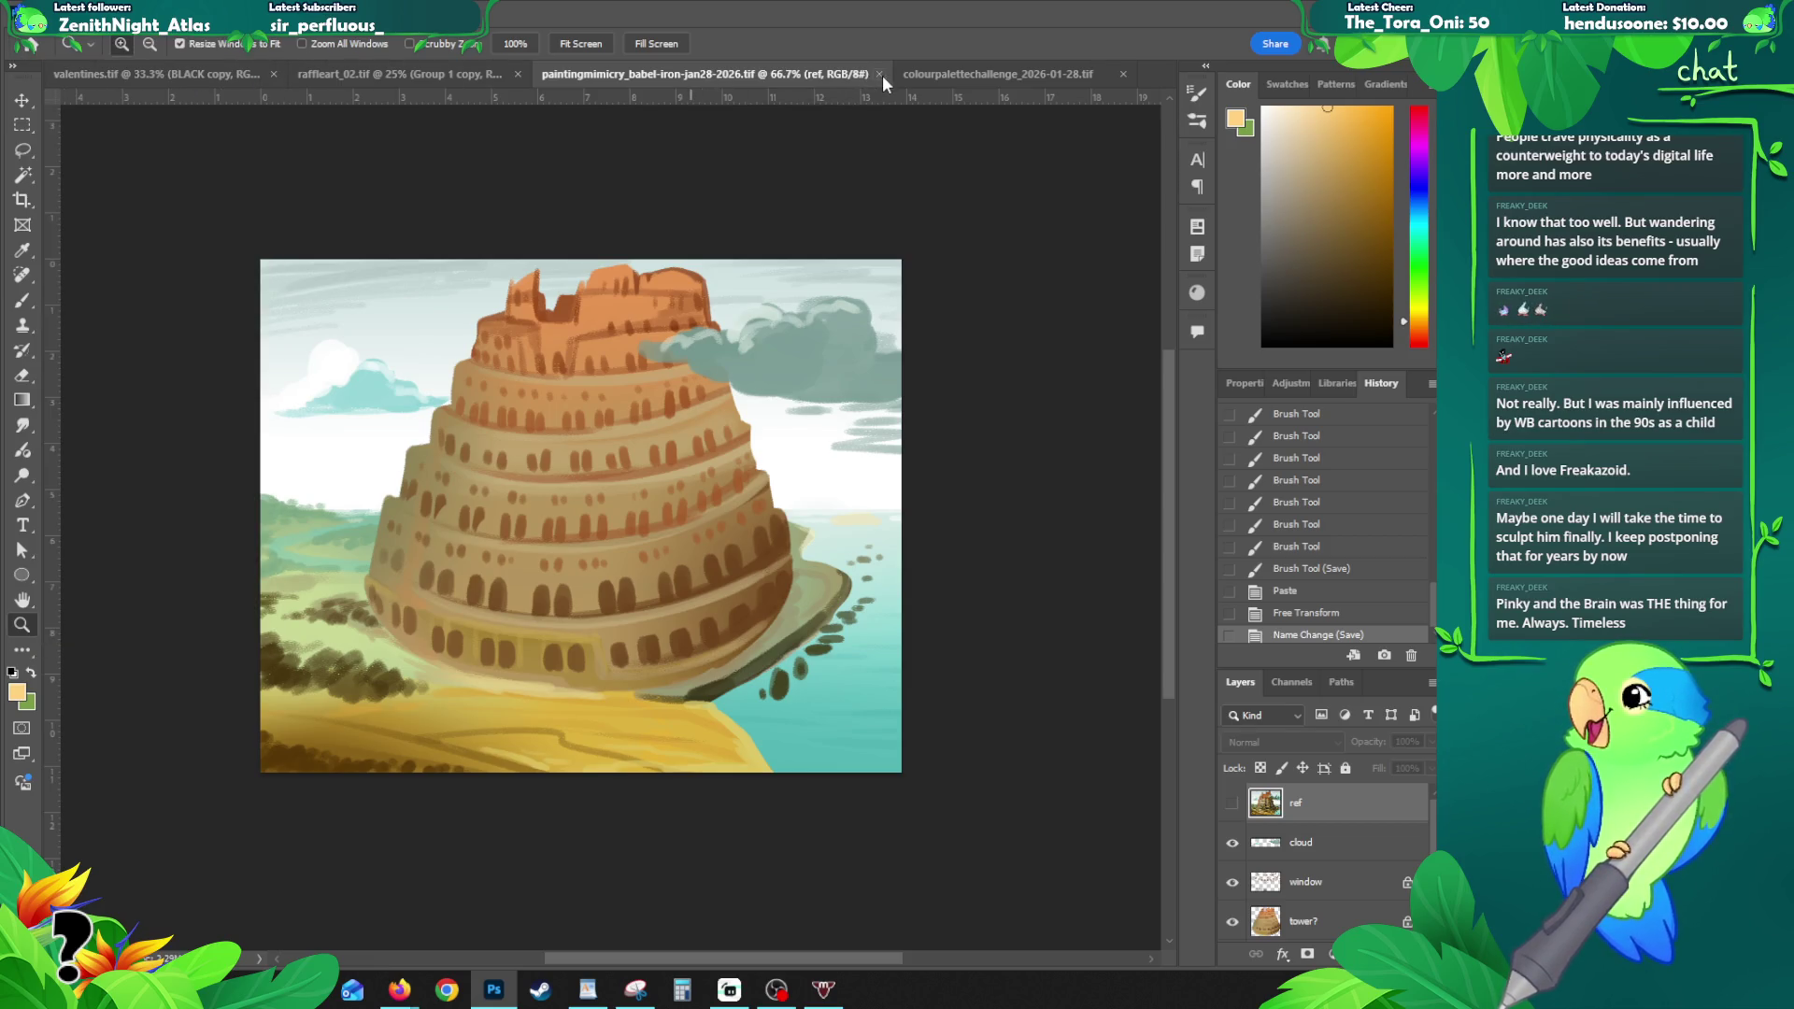
pyautogui.click(880, 74)
pyautogui.click(740, 77)
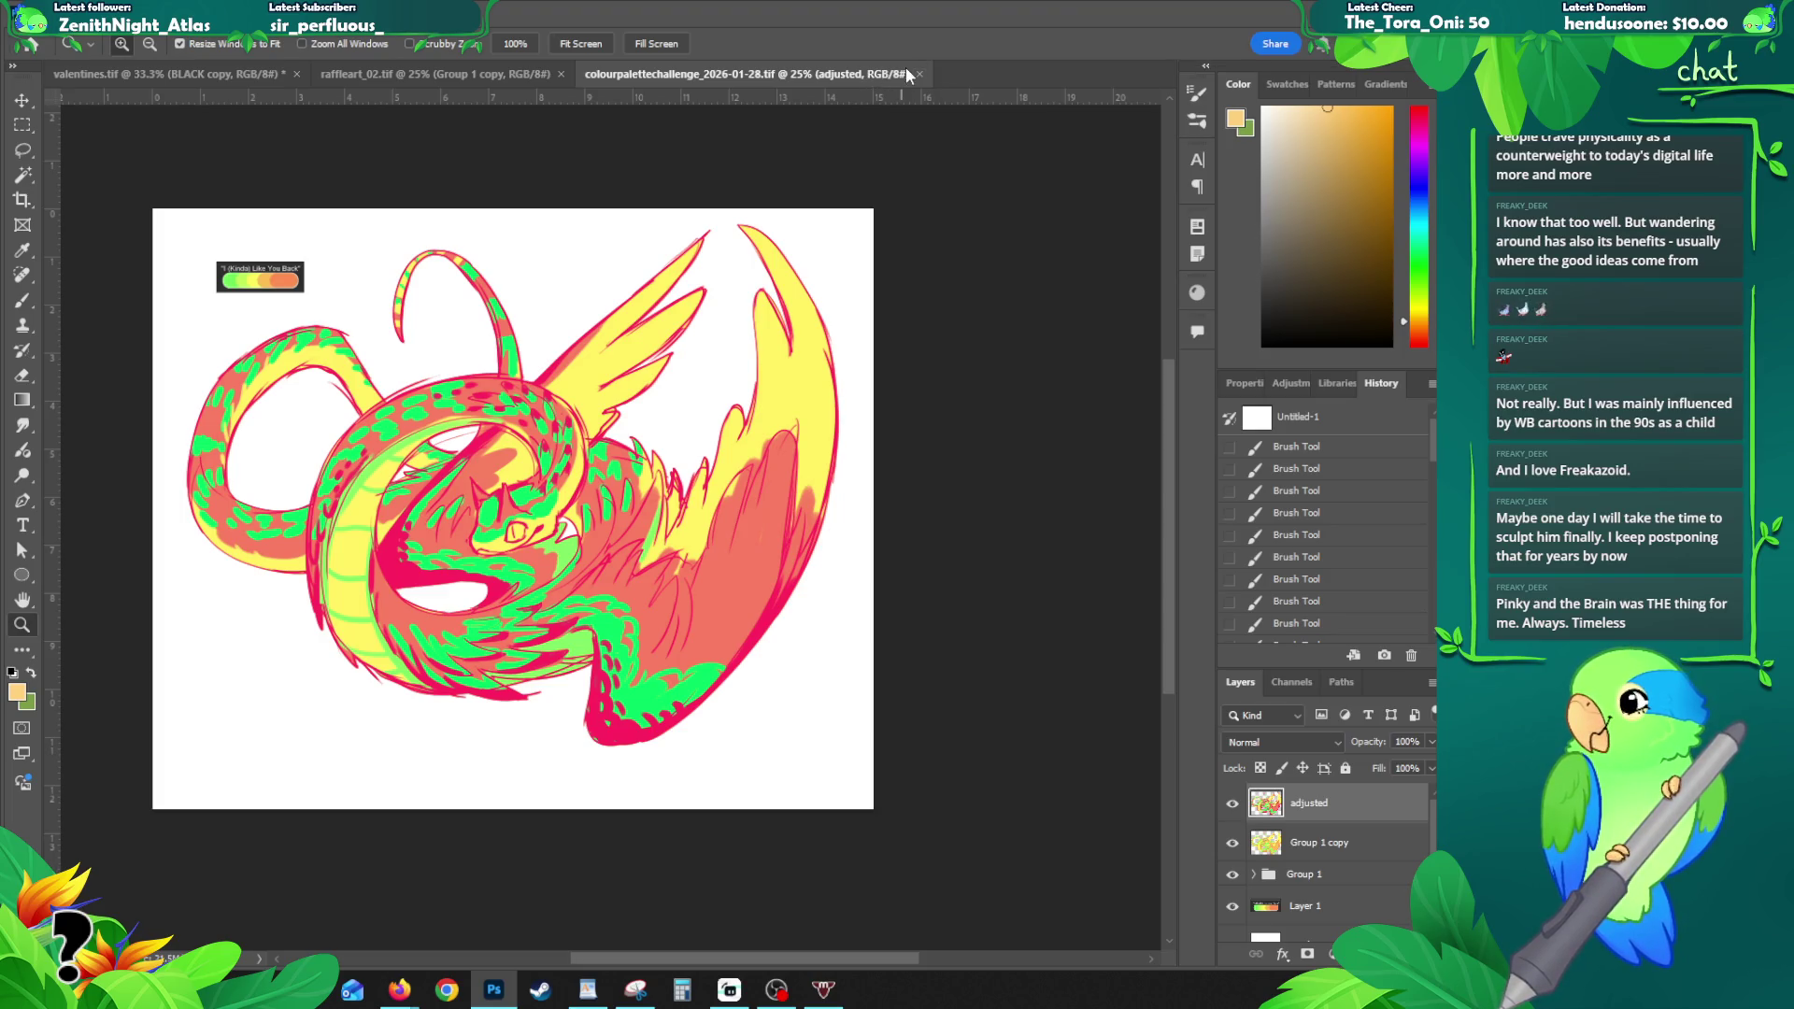
pyautogui.click(920, 74)
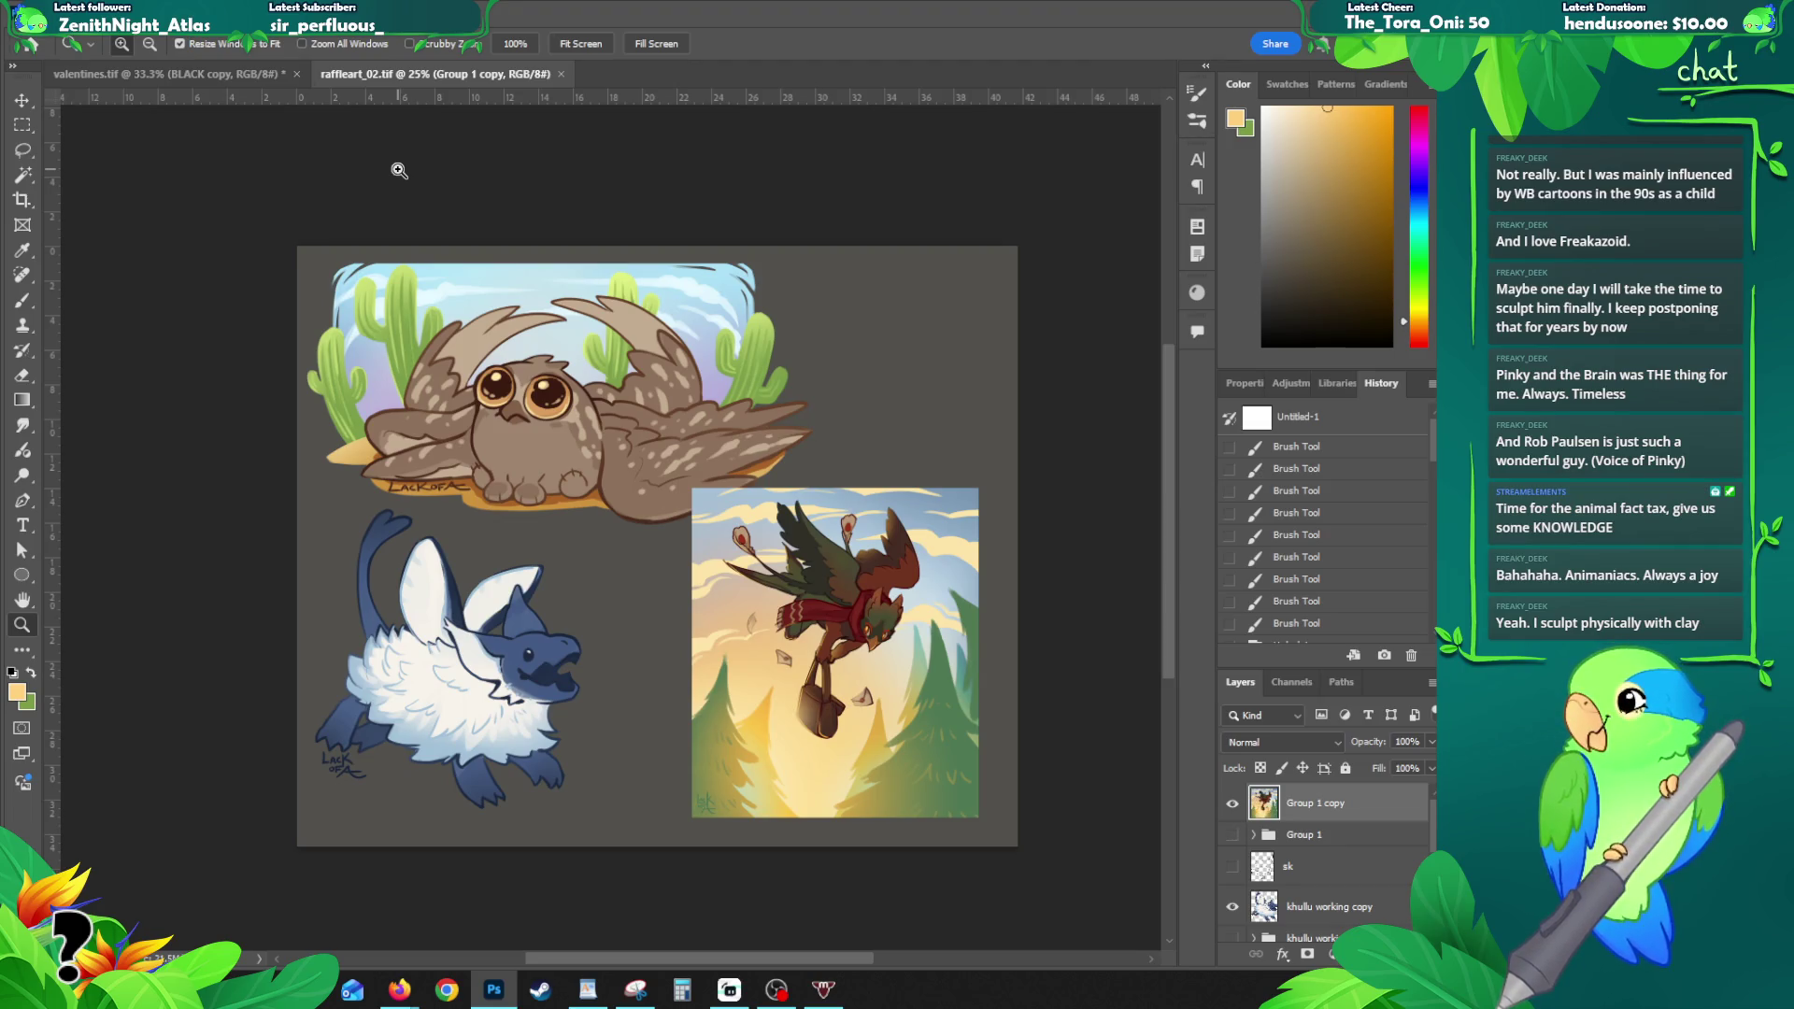
pyautogui.hotkey('alt', 'Tab')
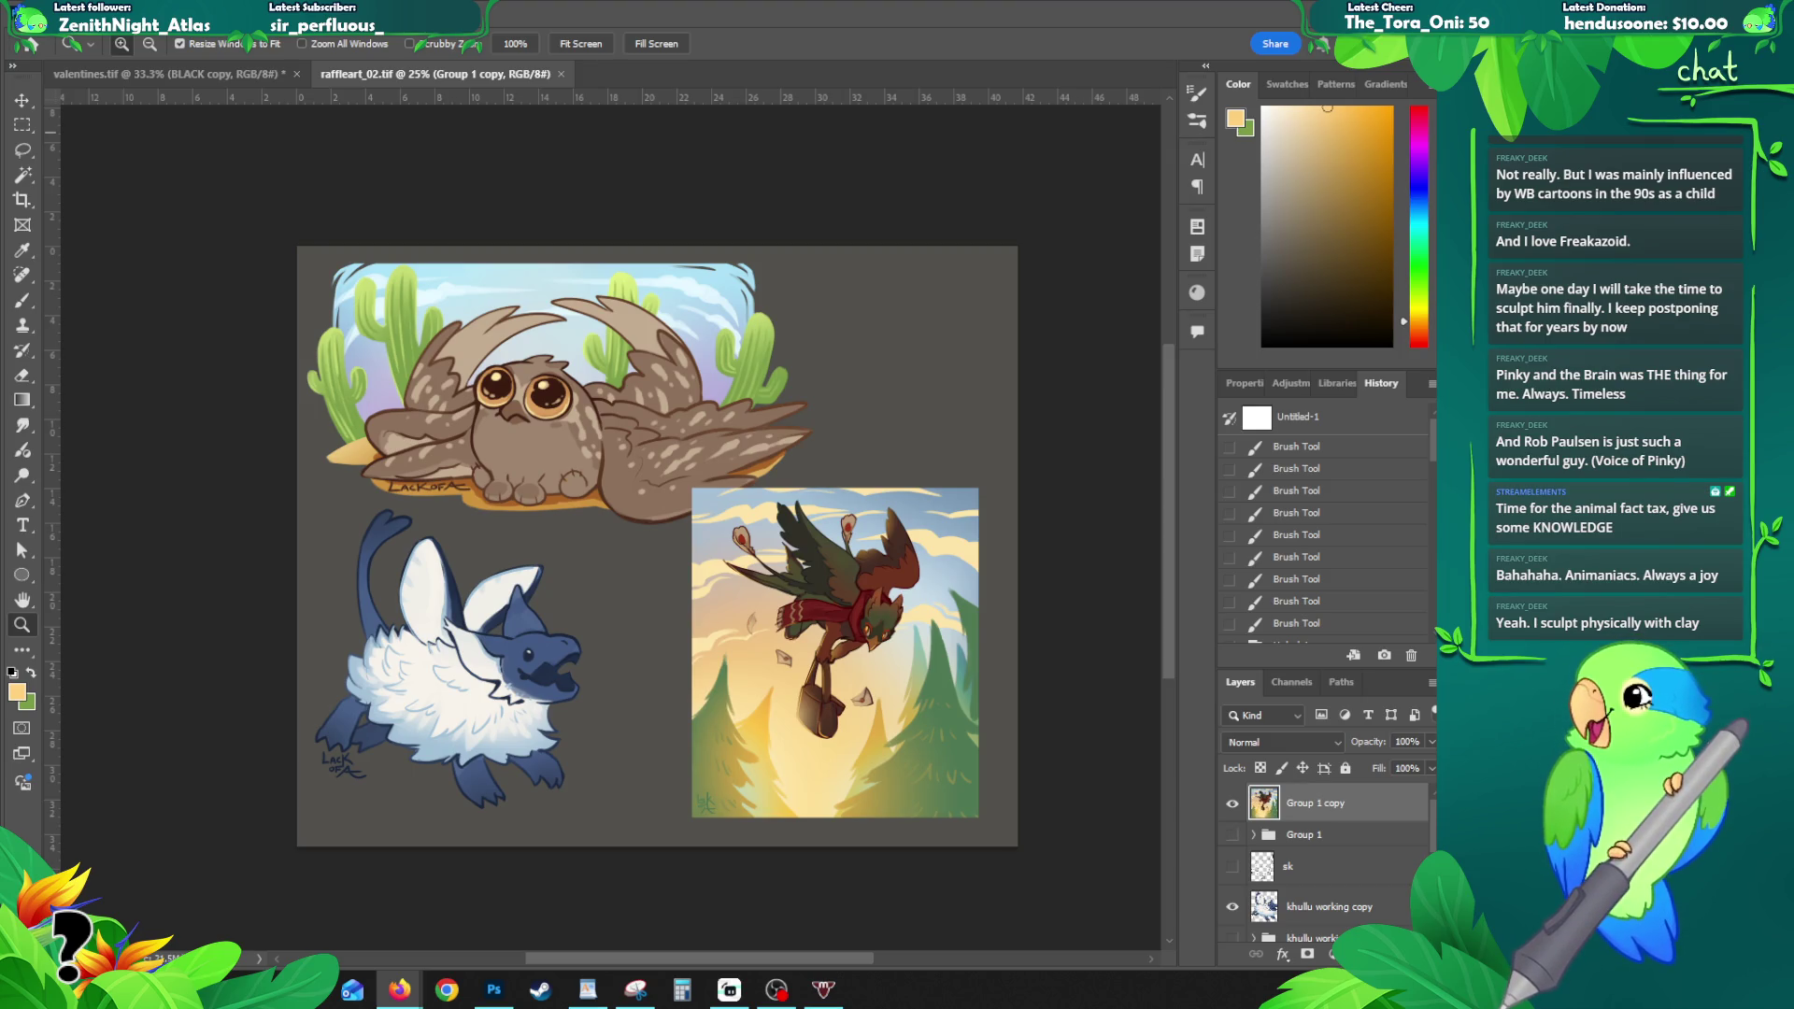
pyautogui.hotkey('alt', 'Tab')
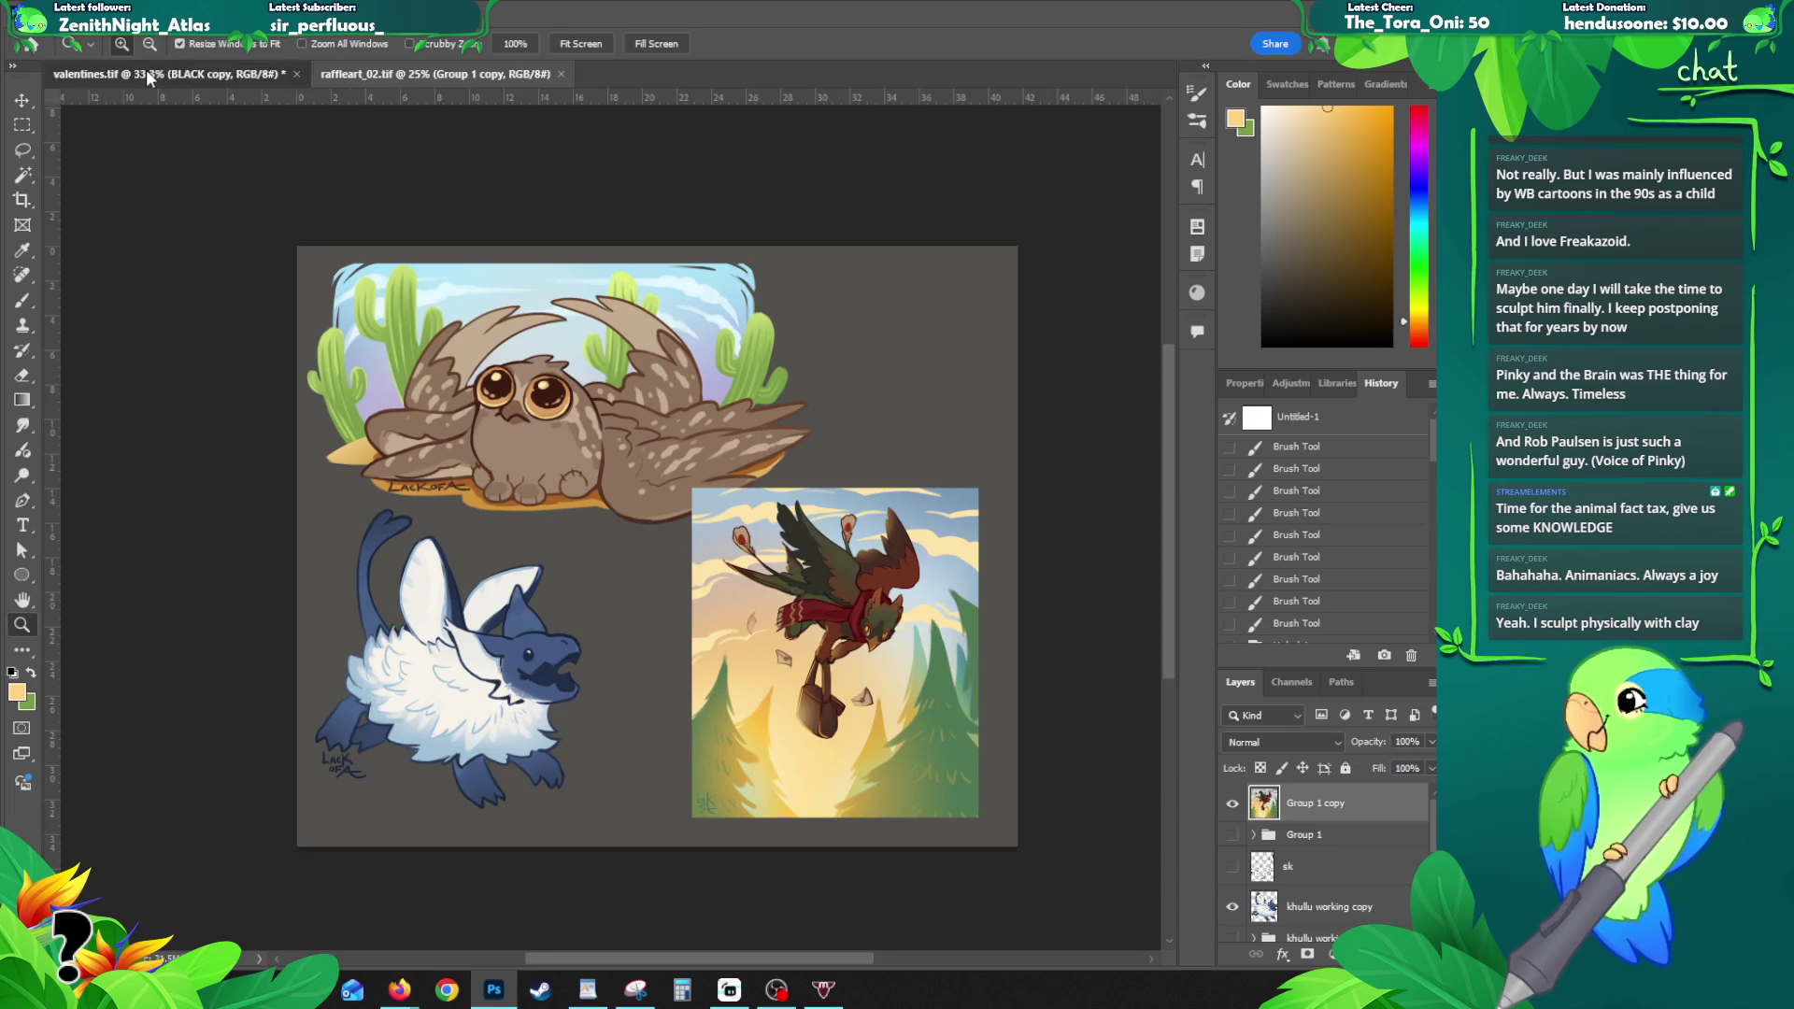
# - Make valentines.tif the active document, then bring Firefox's Twitch stream window into view
pyautogui.click(146, 74)
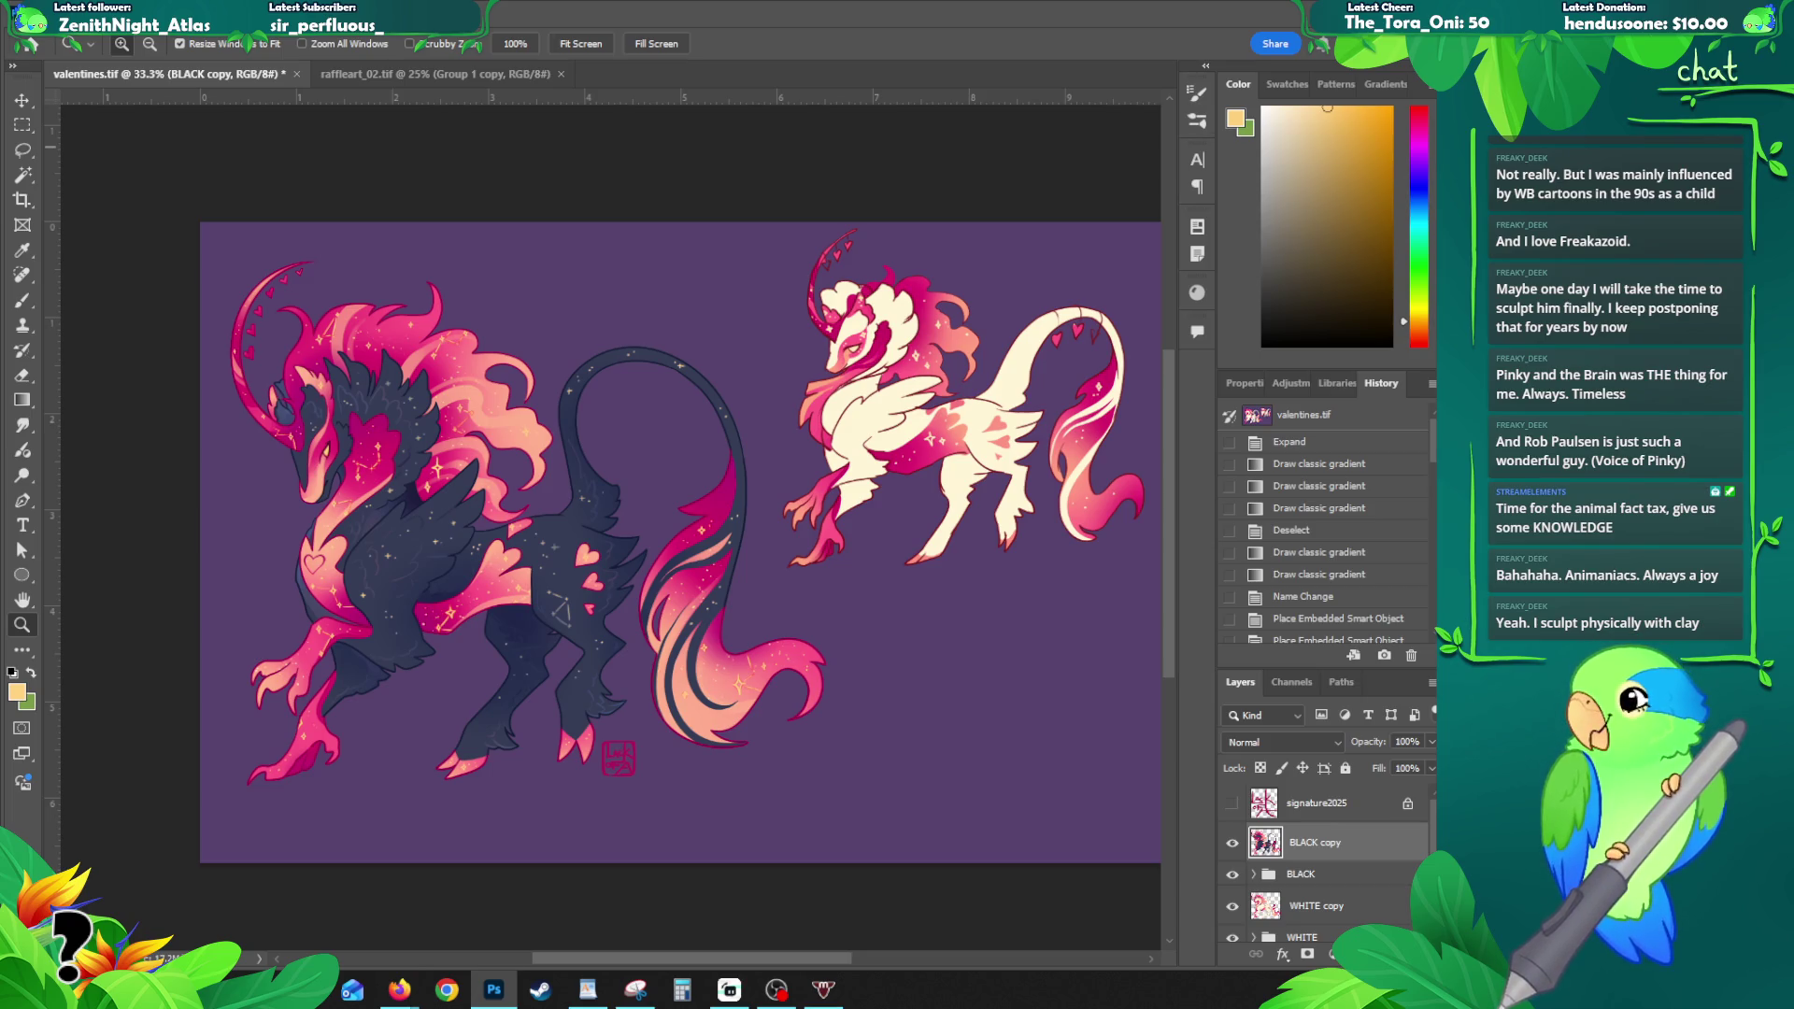
pyautogui.hotkey('alt', 'Tab')
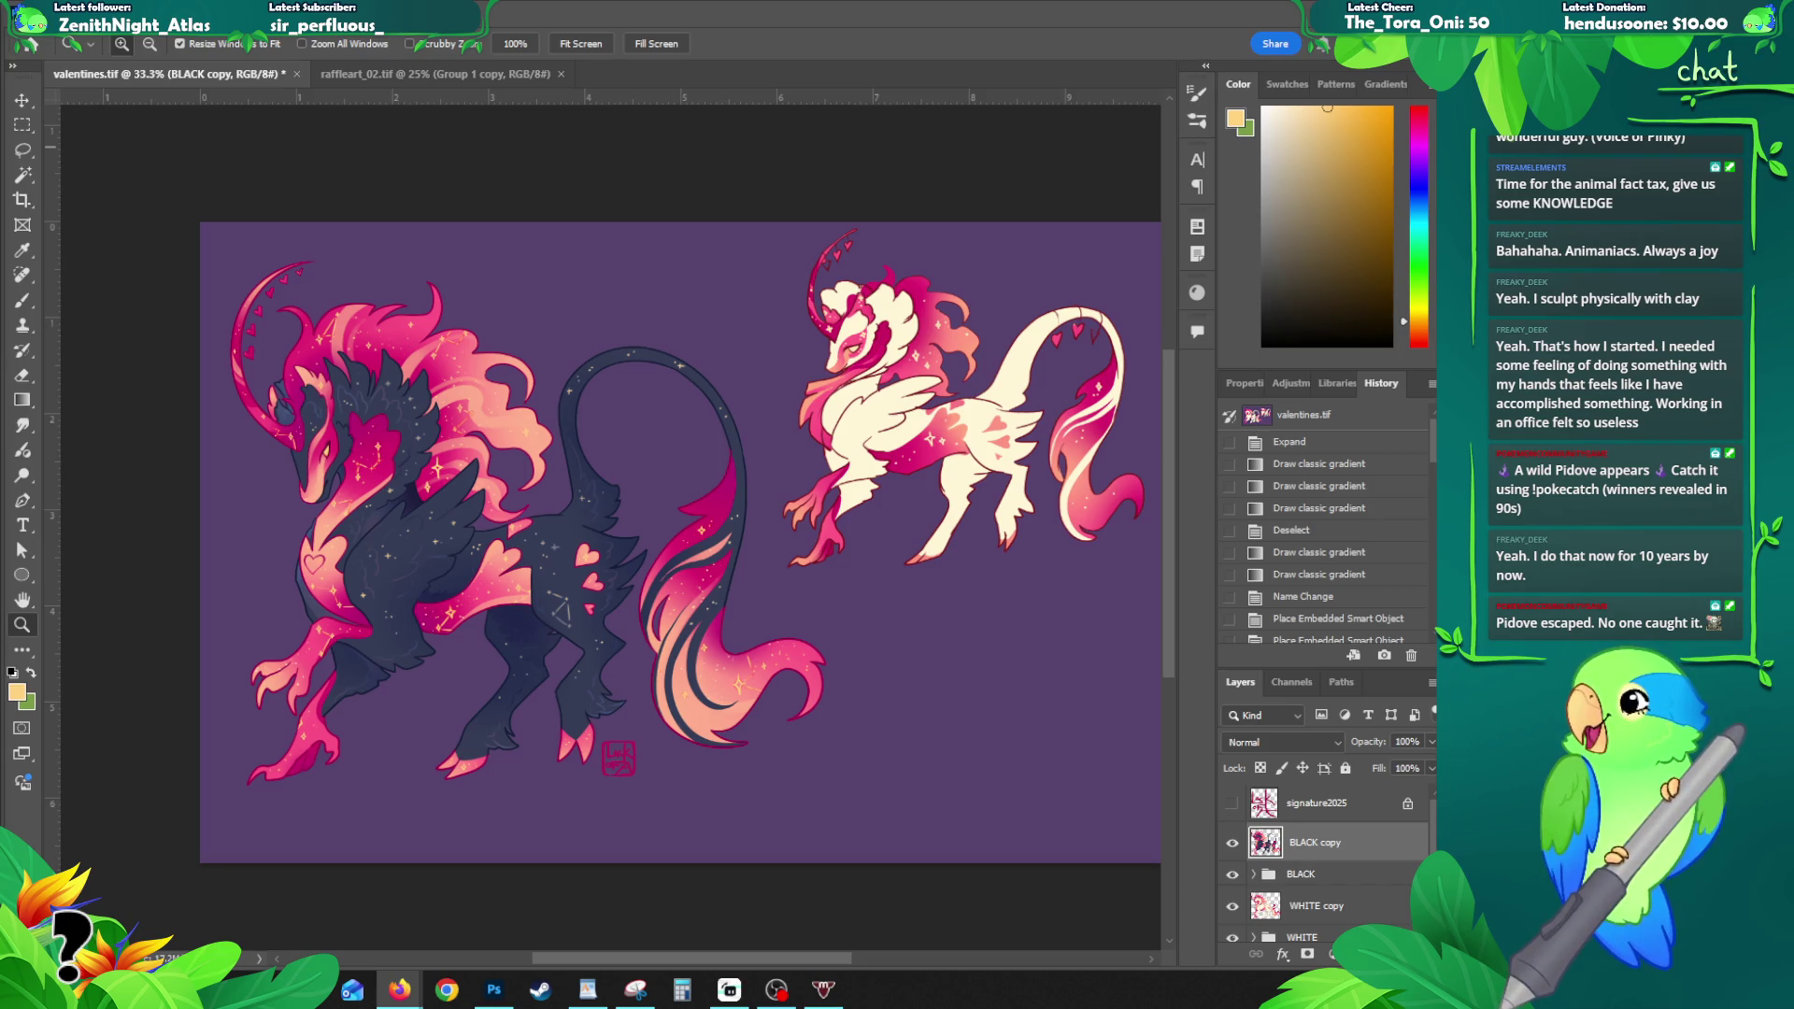
pyautogui.moveTo(0, 53); pyautogui.dragTo(269, 44)
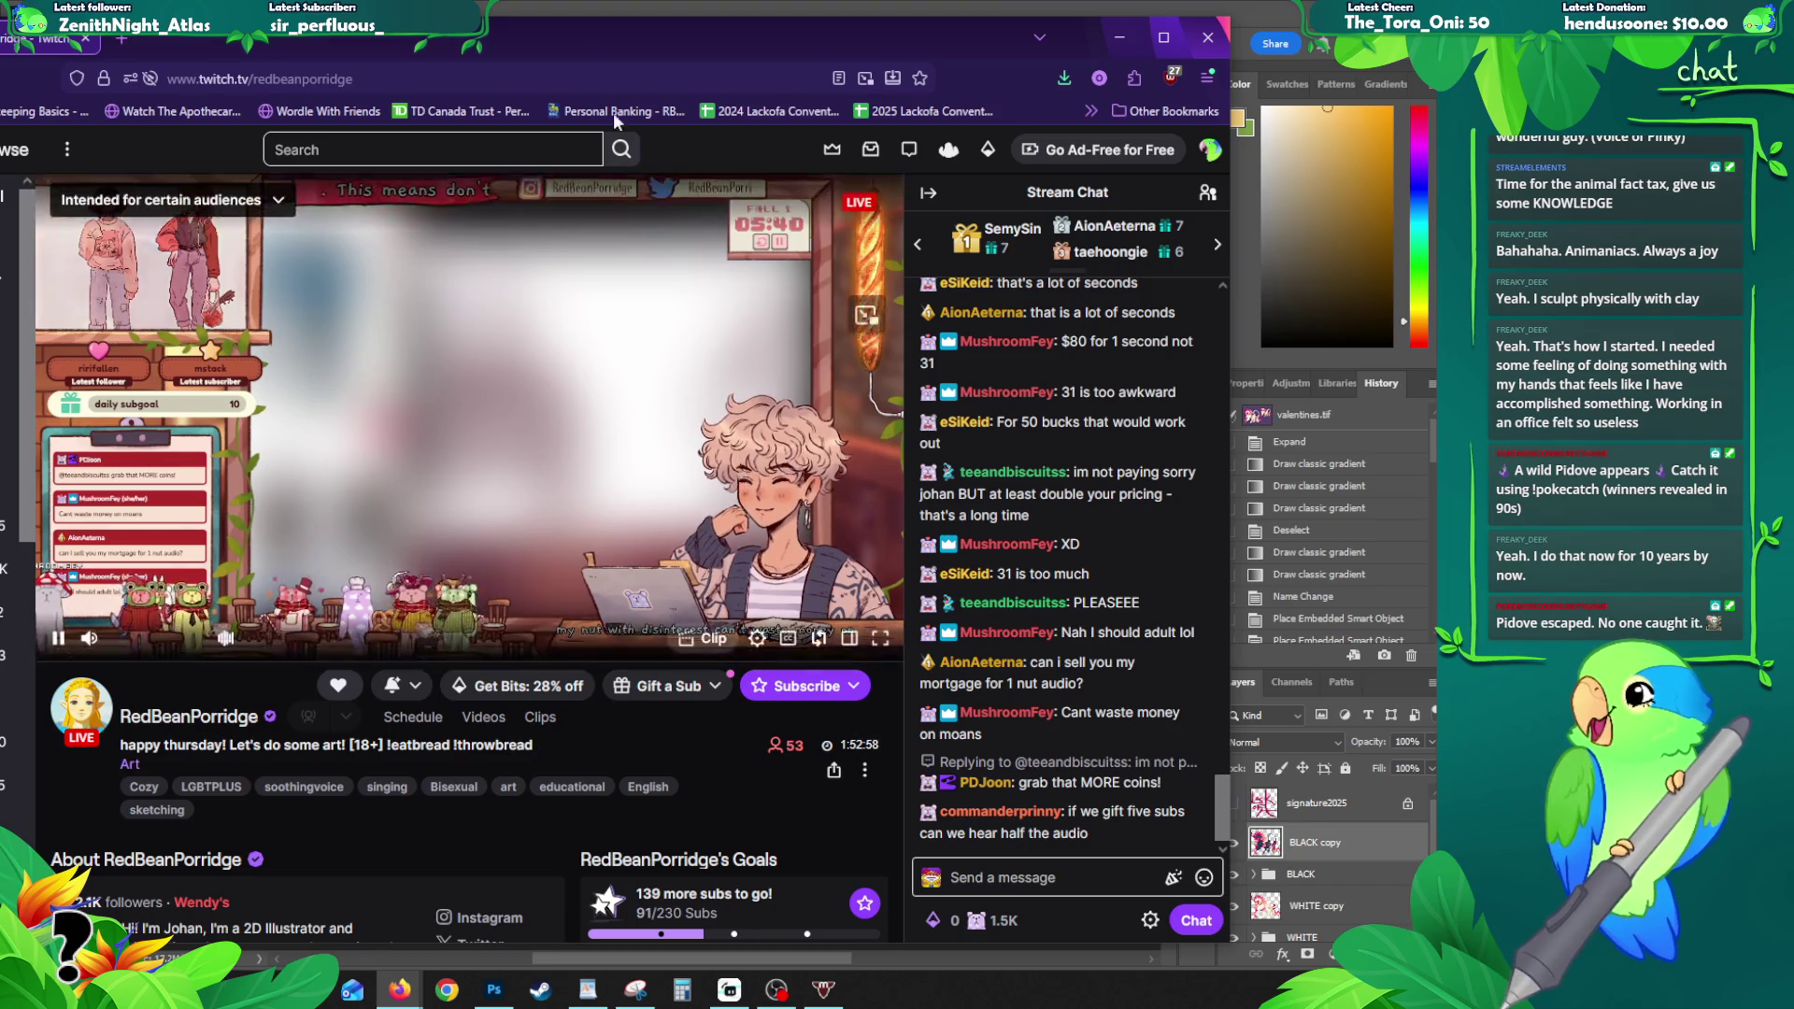
pyautogui.click(1211, 41)
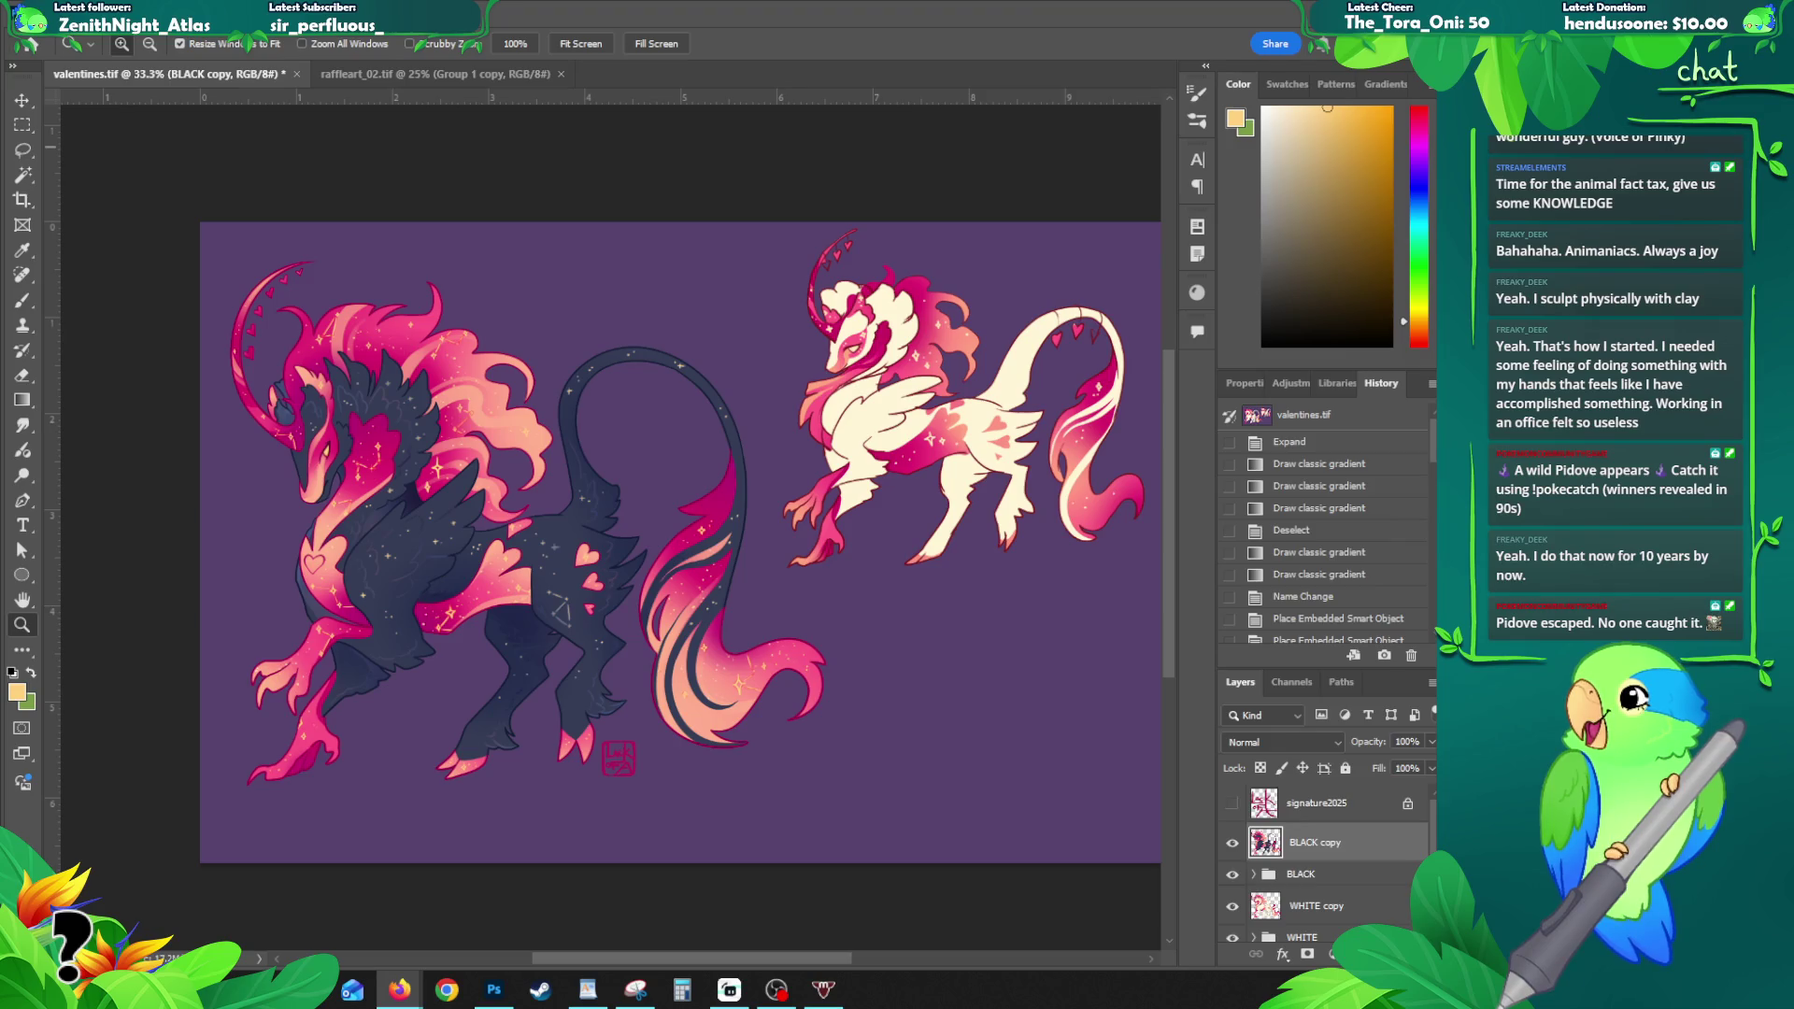